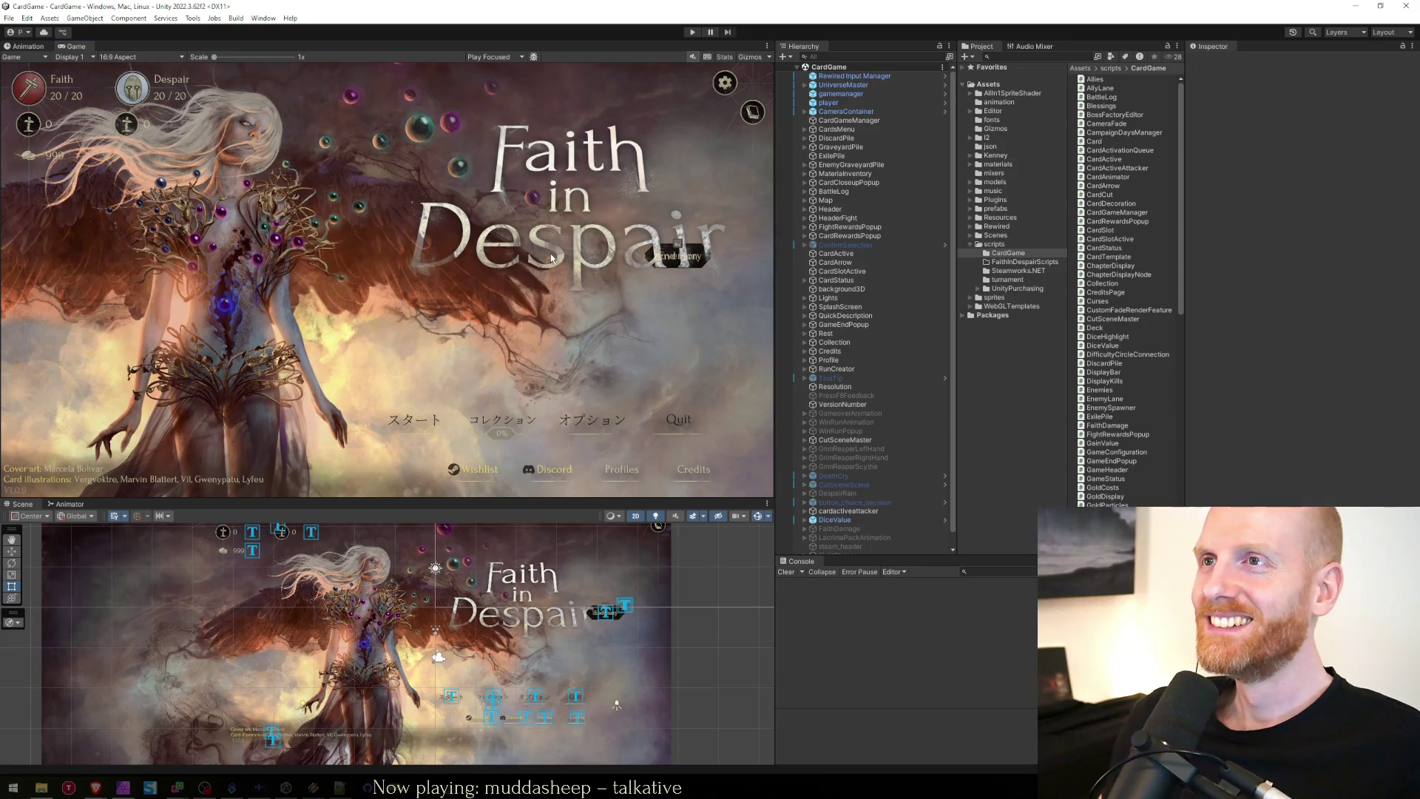
# Run the game in play mode with a cleared Console and continue the last saved run.
pyautogui.click(690, 32)
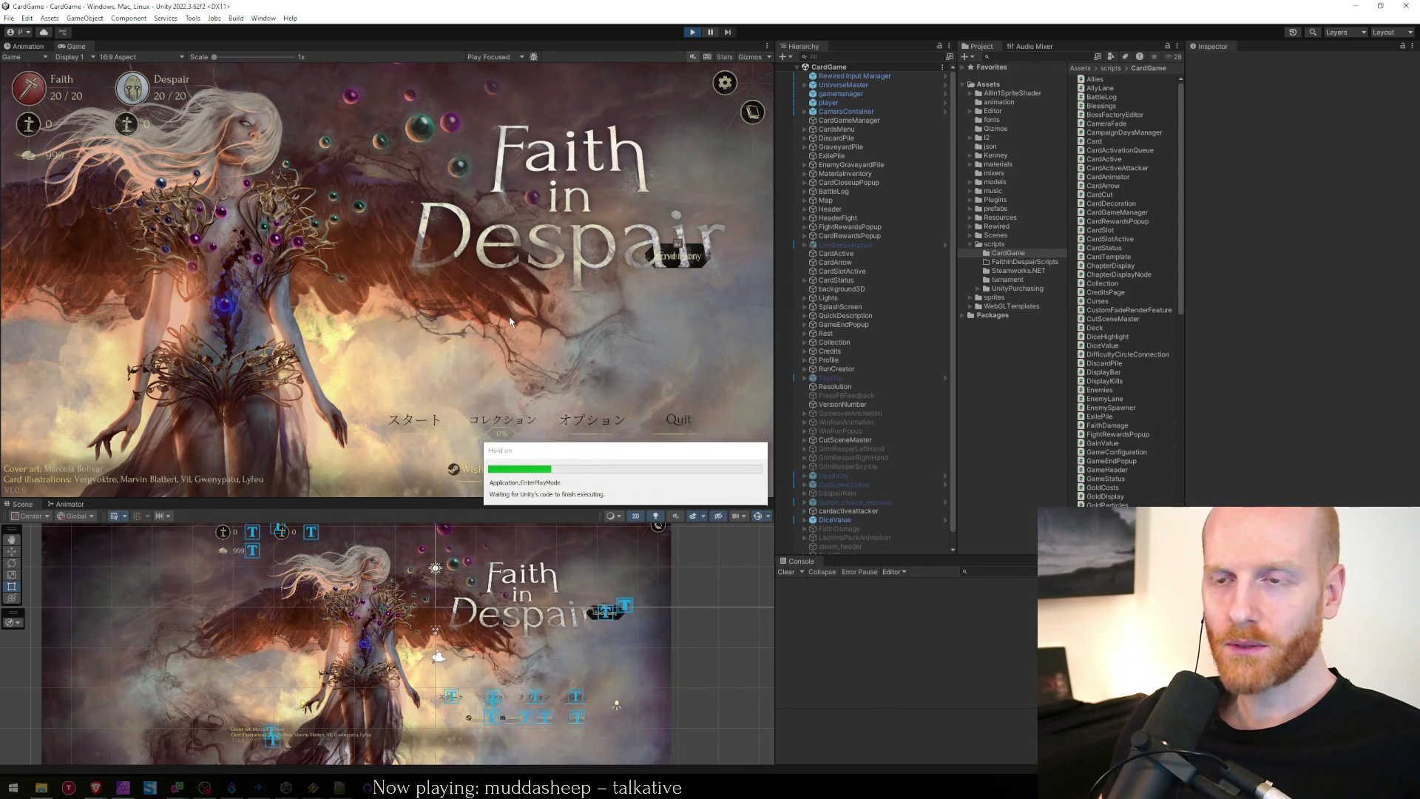
pyautogui.click(786, 572)
pyautogui.click(488, 420)
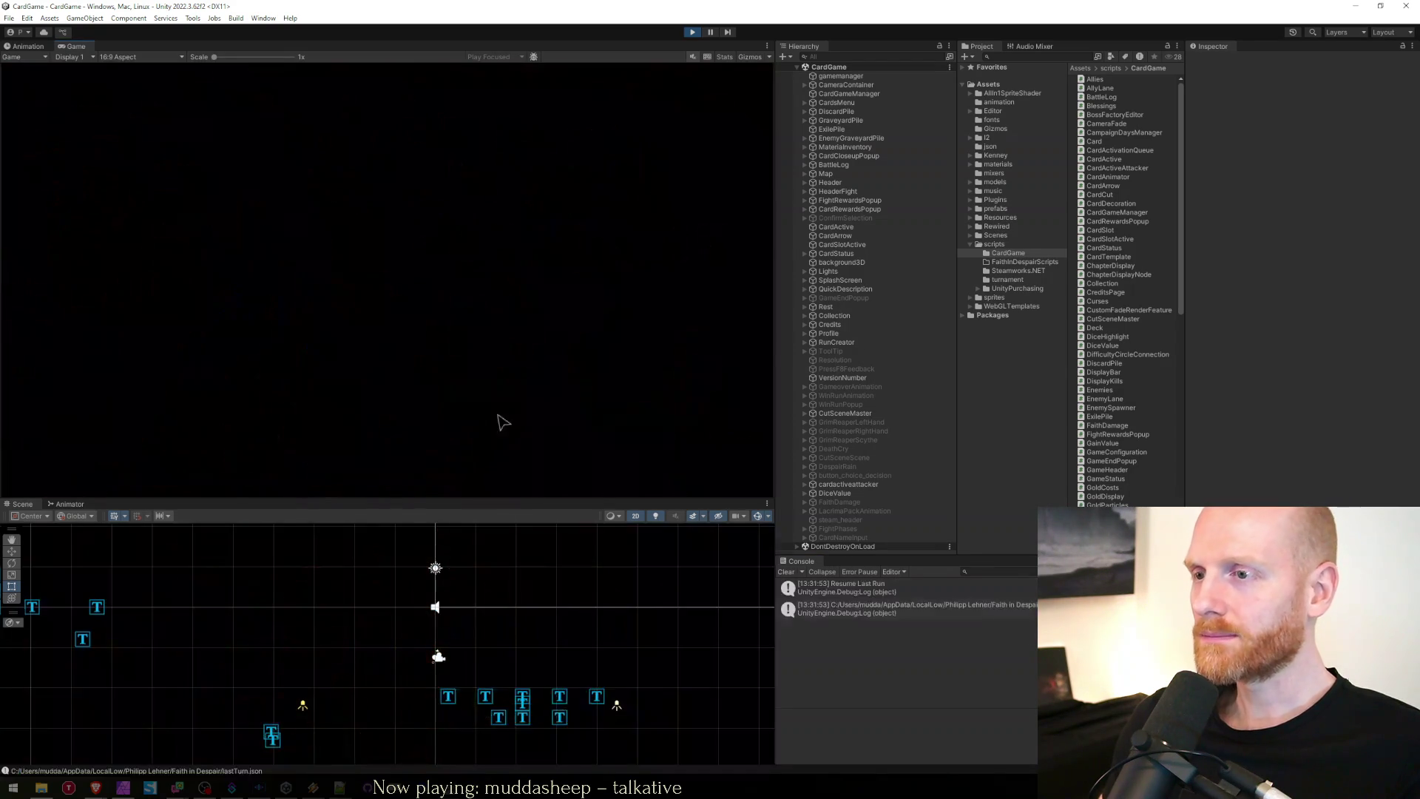
# After a quick look at the CardGameManager code, start the fight on the chosen map hex and end the turn.
pyautogui.moveTo(264, 303)
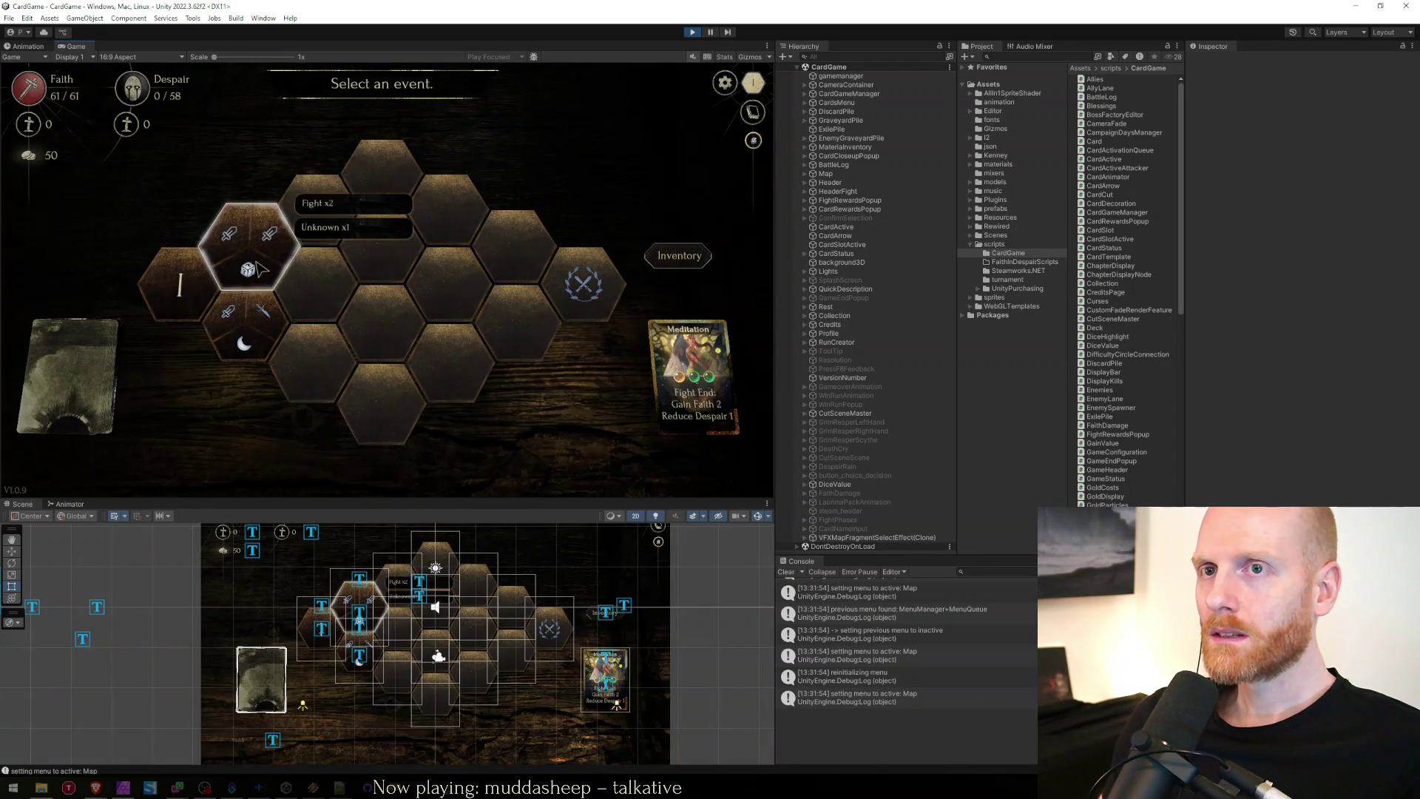
pyautogui.hotkey('alt', 'Tab')
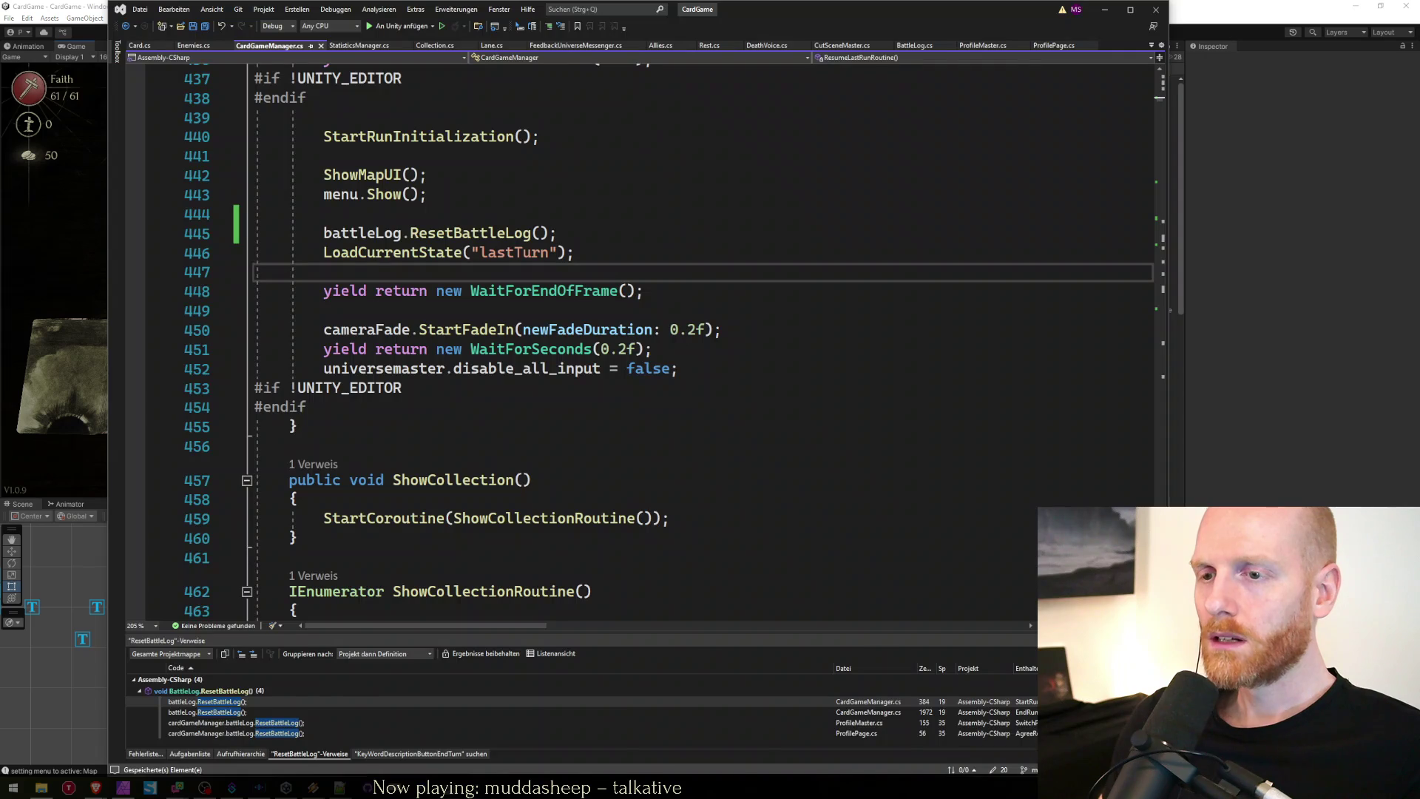
pyautogui.hotkey('alt', 'Tab')
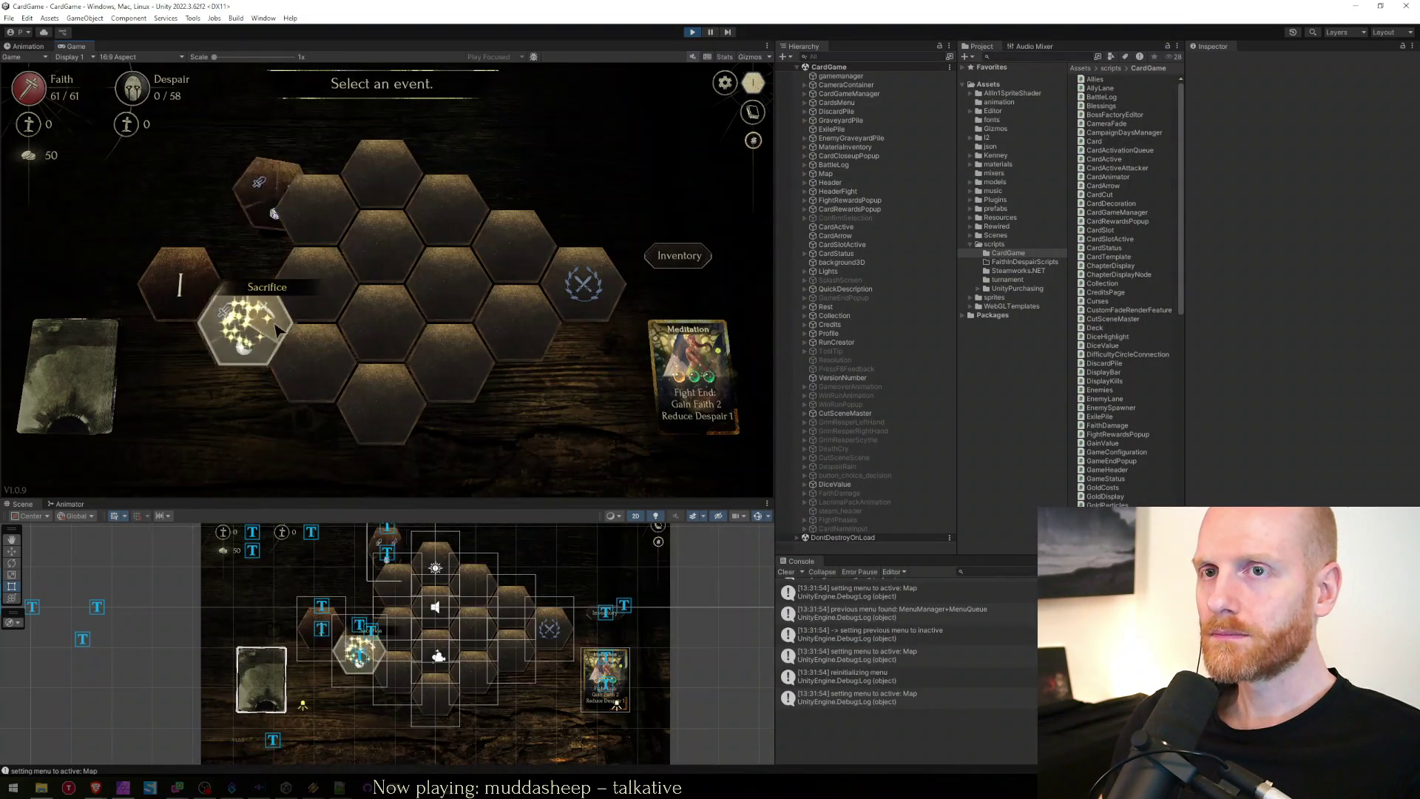
pyautogui.click(238, 315)
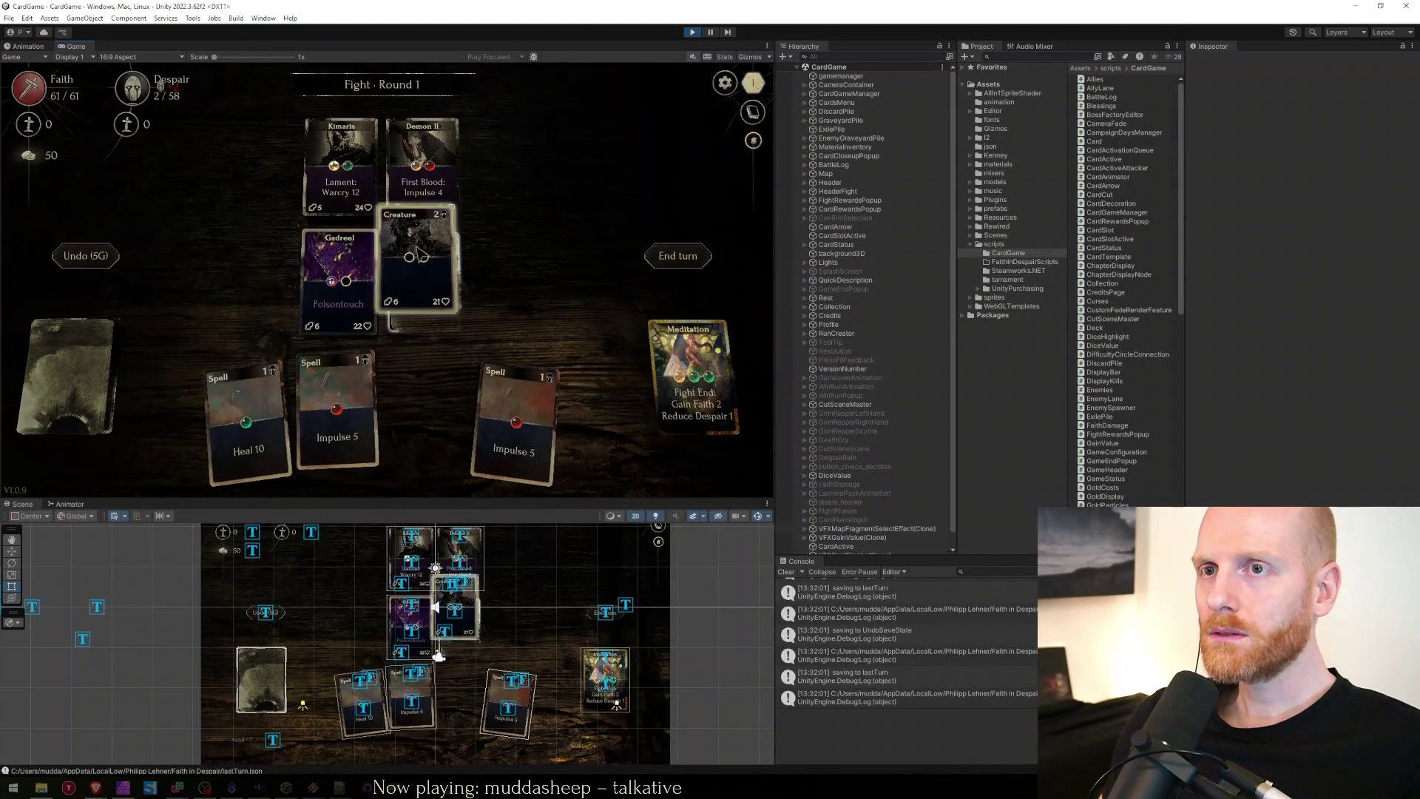
pyautogui.click(677, 255)
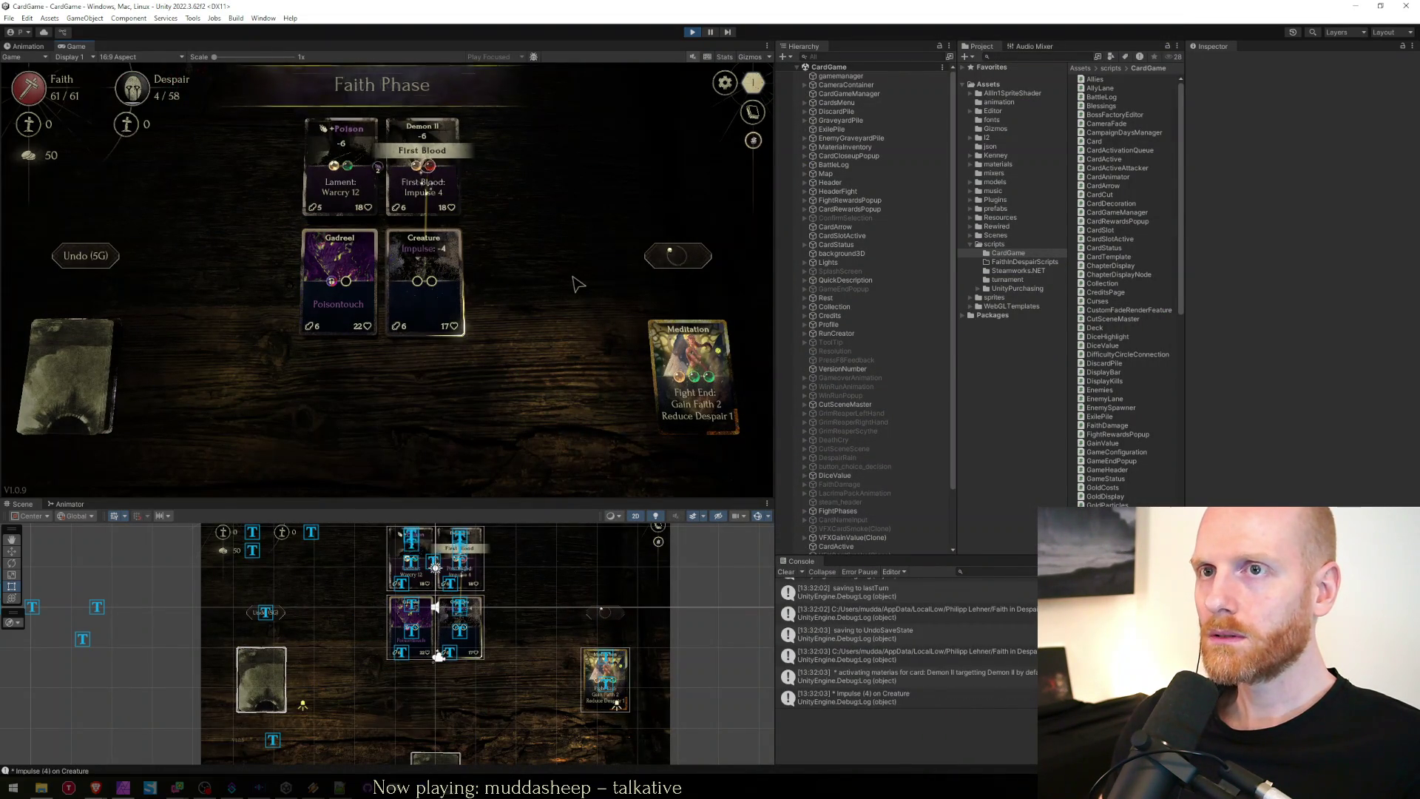
# Review the fight's battle log and glossary pages, then bring up the in-game pause menu.
pyautogui.click(754, 112)
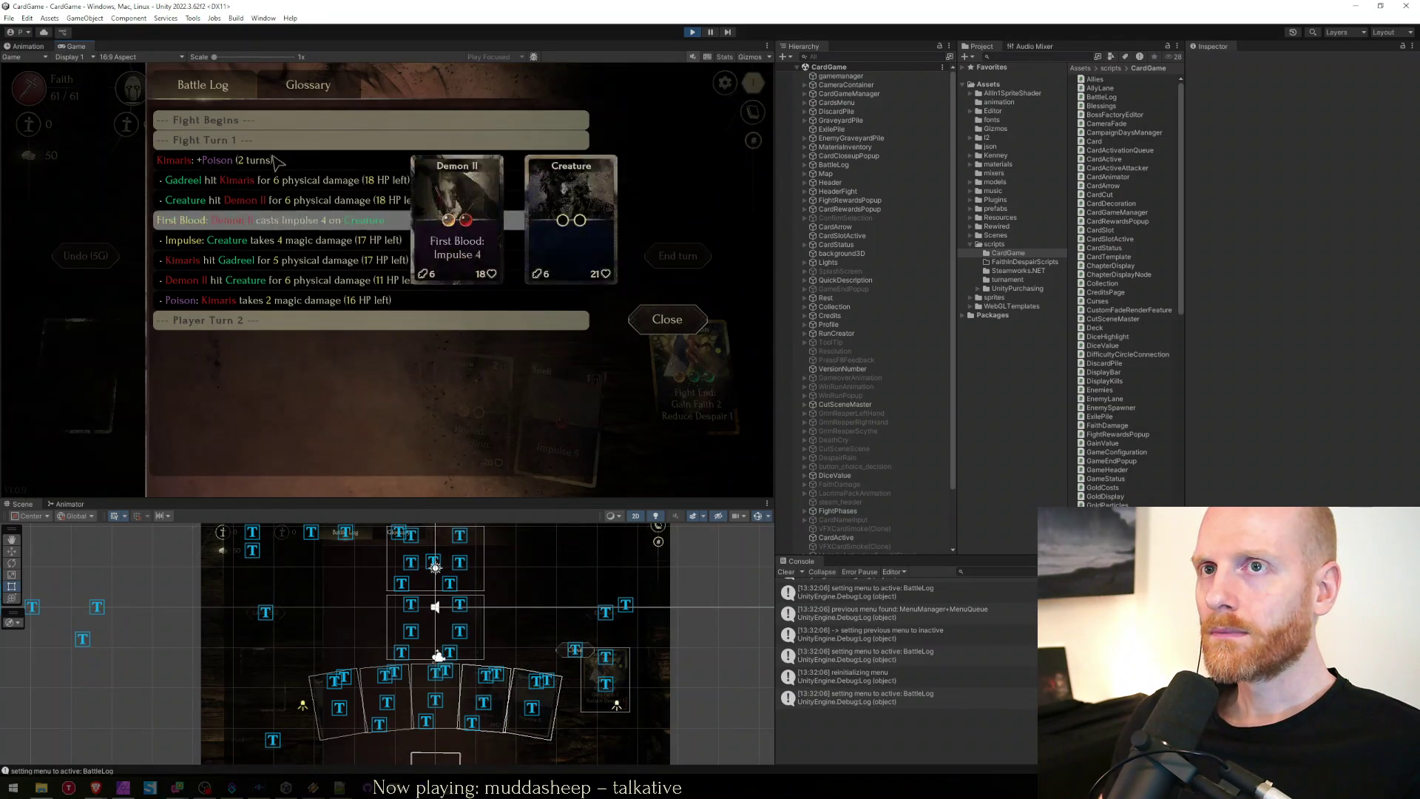
pyautogui.click(305, 92)
pyautogui.click(218, 89)
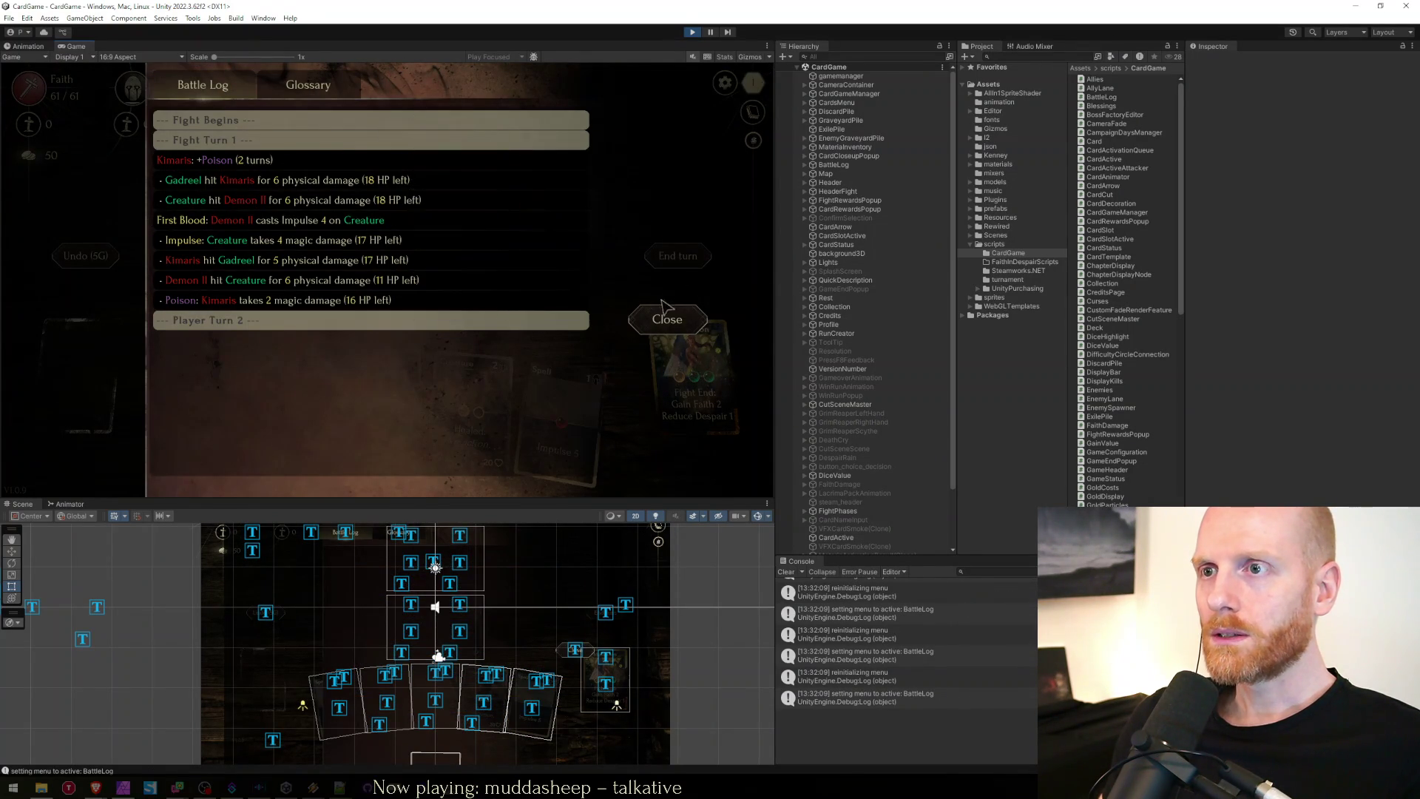
pyautogui.click(673, 319)
pyautogui.click(724, 82)
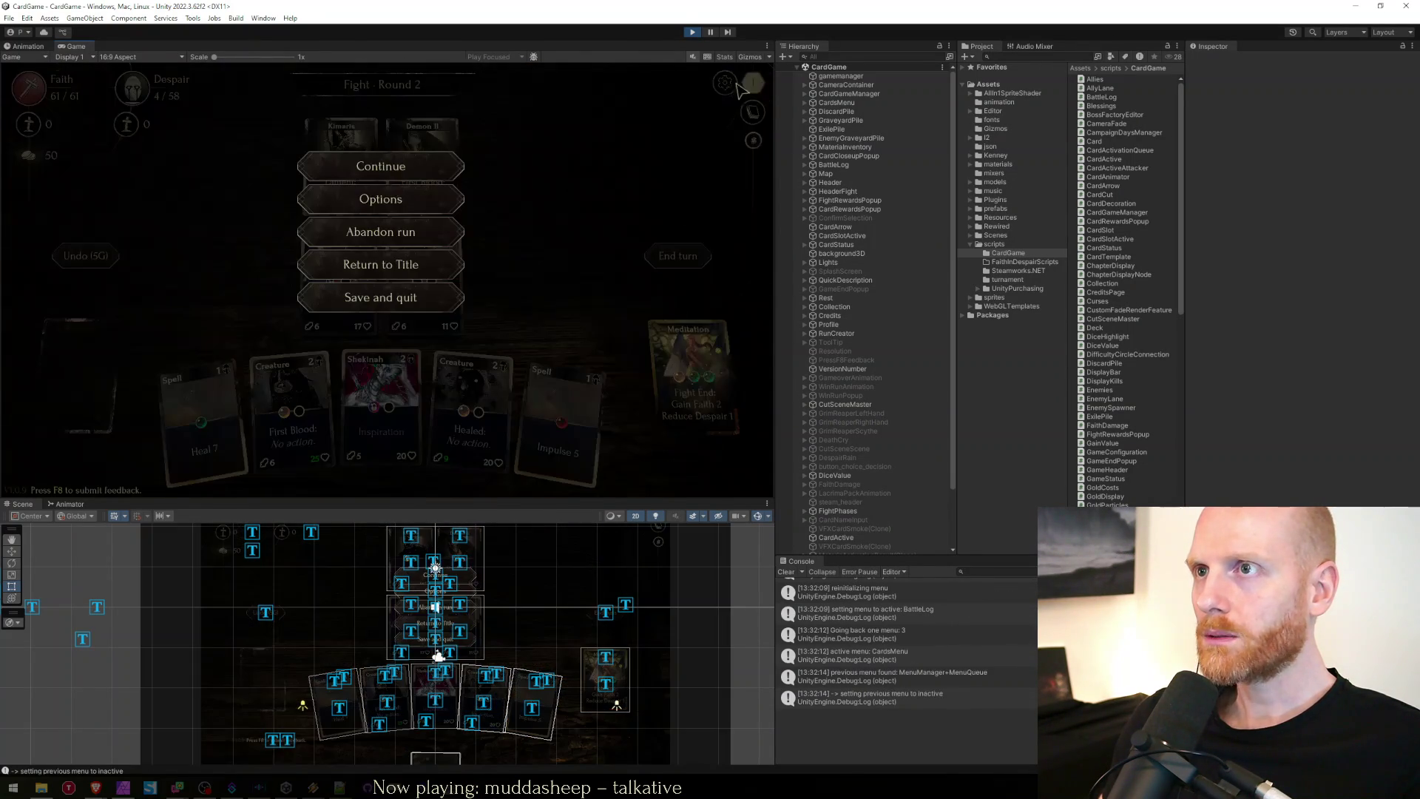
# Abandon the run, dismiss the Ambush unlock, and review the battle log on the end screen.
pyautogui.click(412, 252)
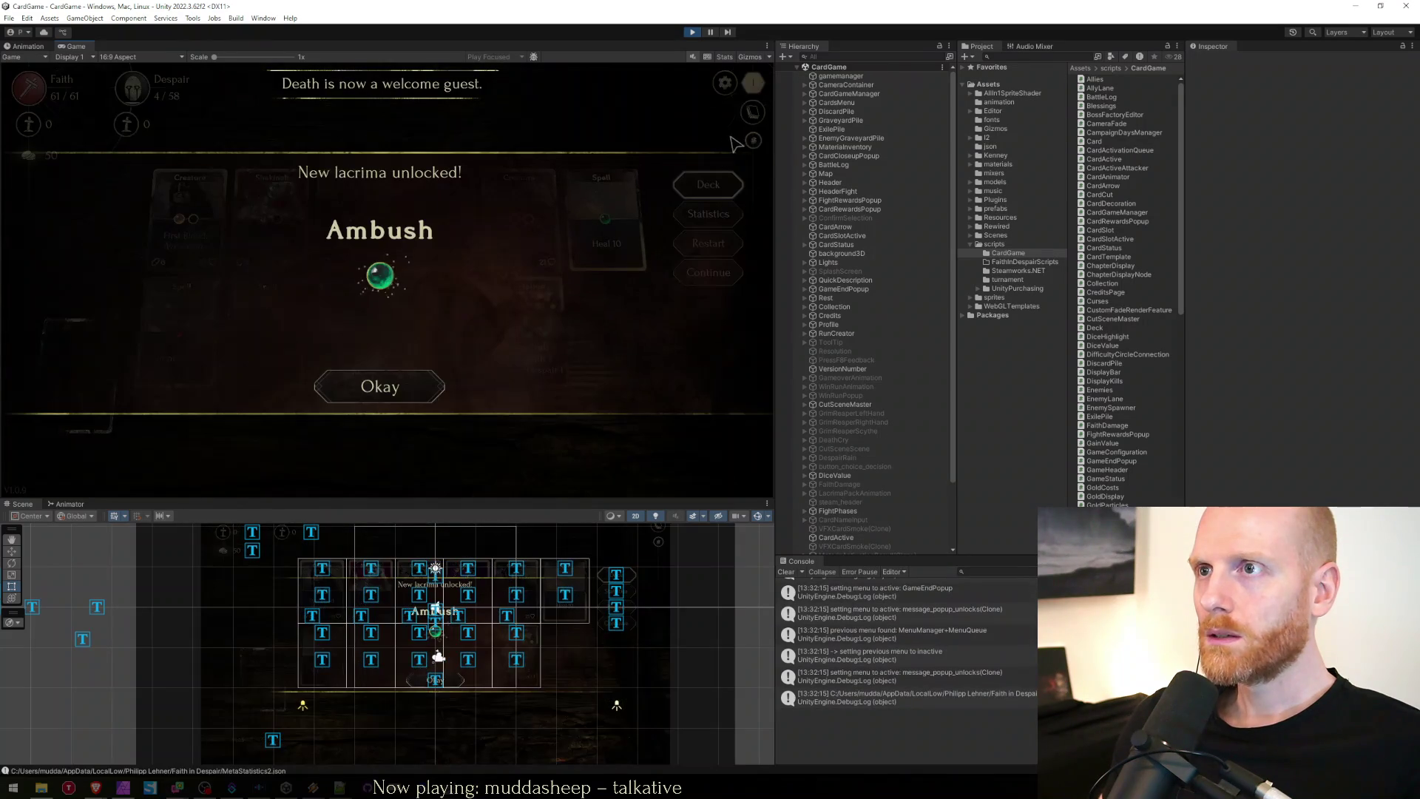
pyautogui.click(379, 386)
pyautogui.click(708, 214)
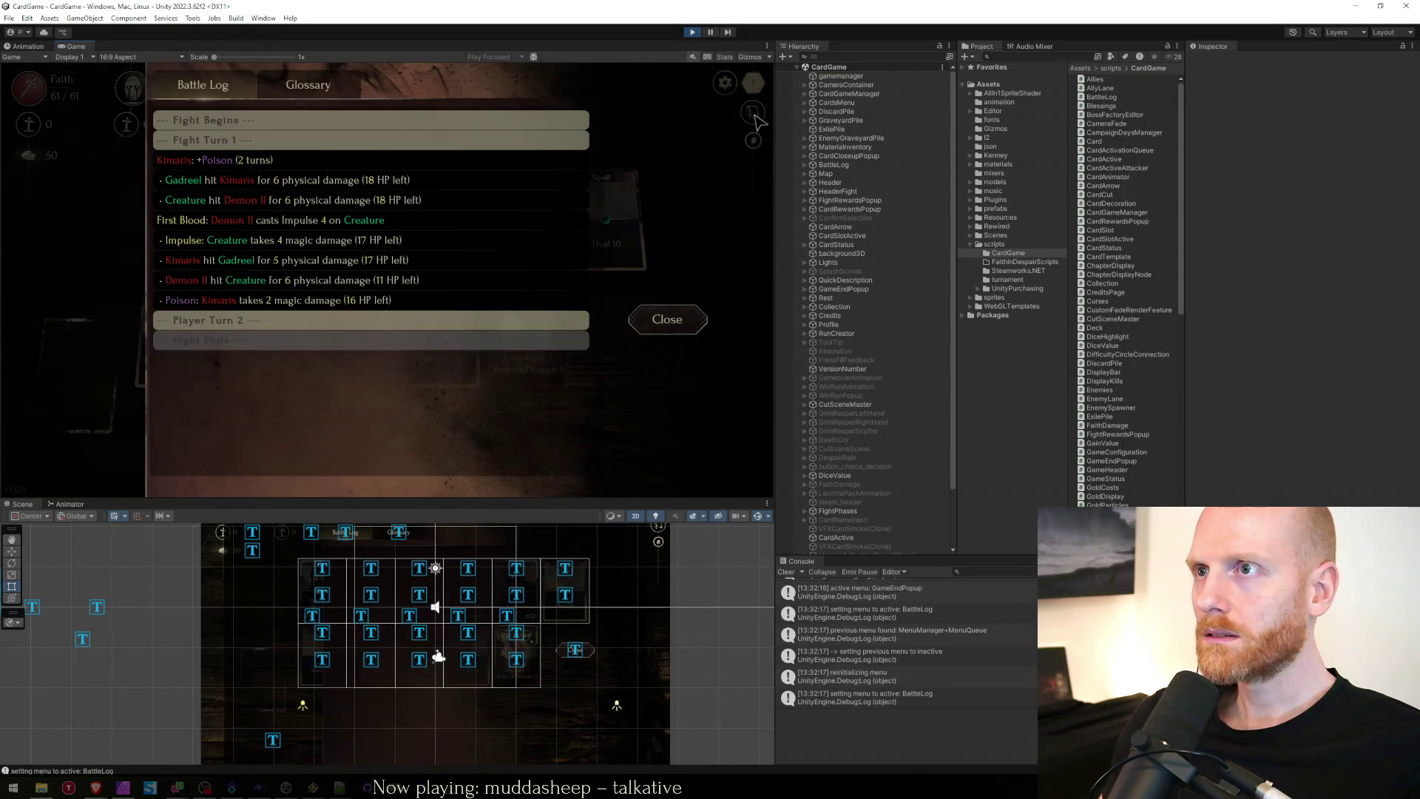
pyautogui.click(243, 95)
pyautogui.click(669, 319)
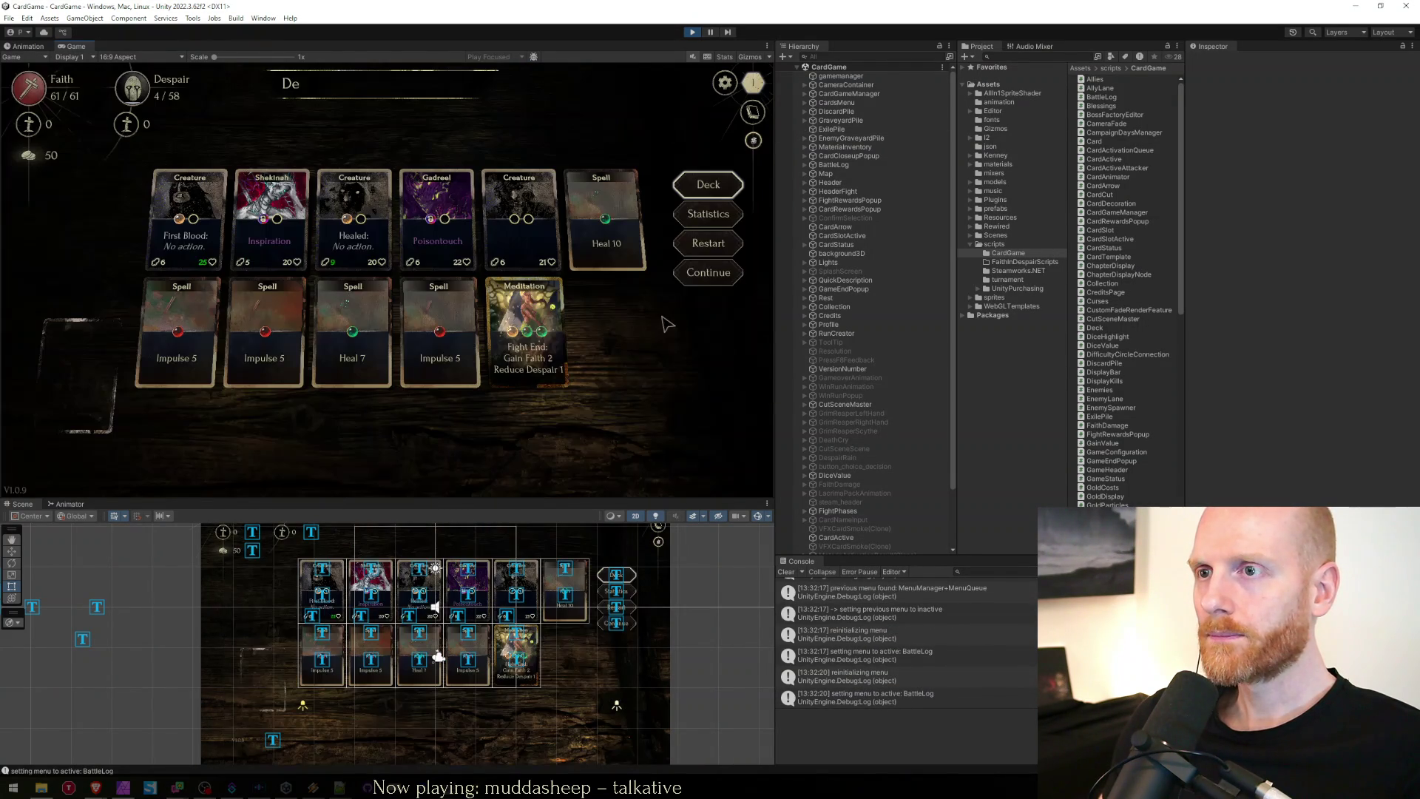
# Start a new run past setup and the grim reaper cutscene, and check the map's battle log.
pyautogui.click(699, 280)
pyautogui.press('Escape')
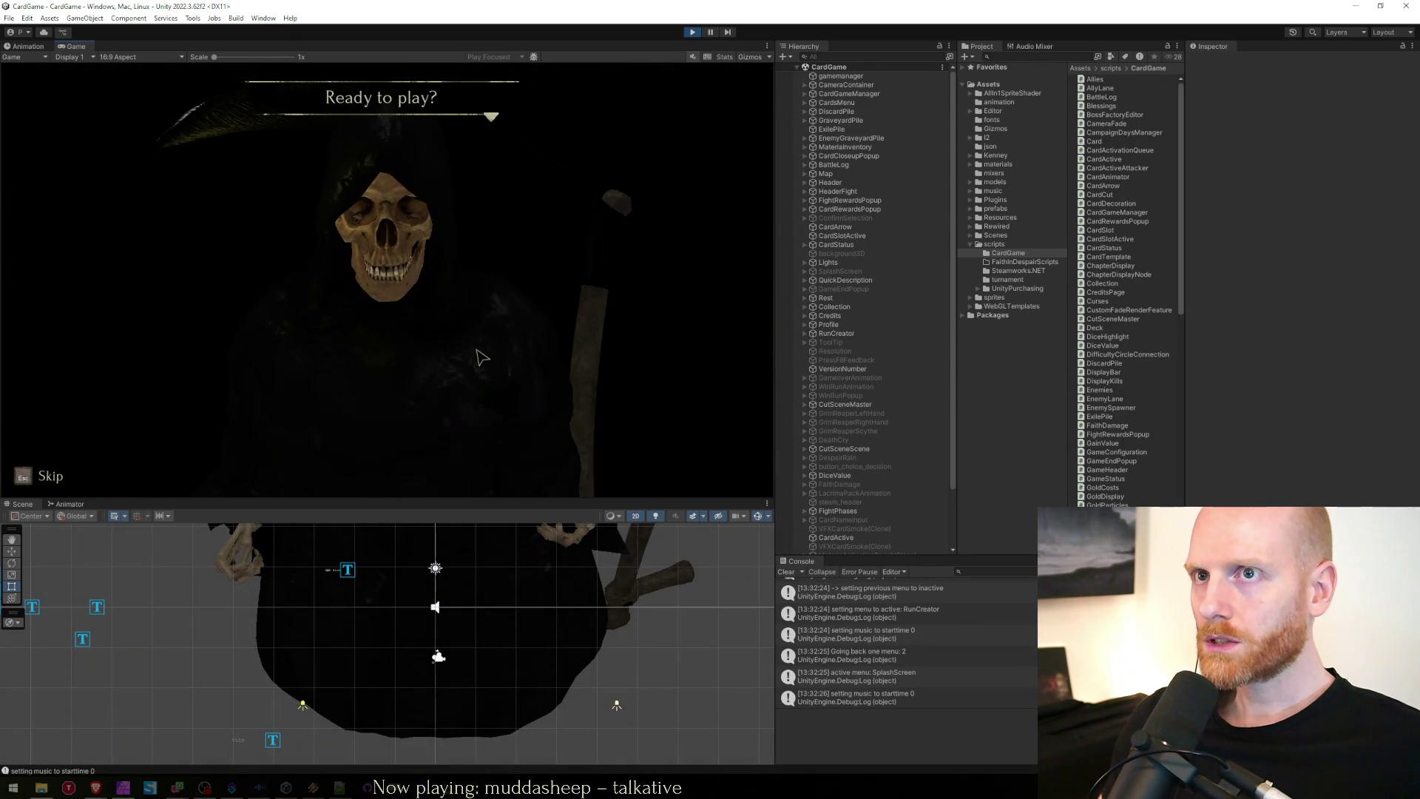
pyautogui.press('Escape')
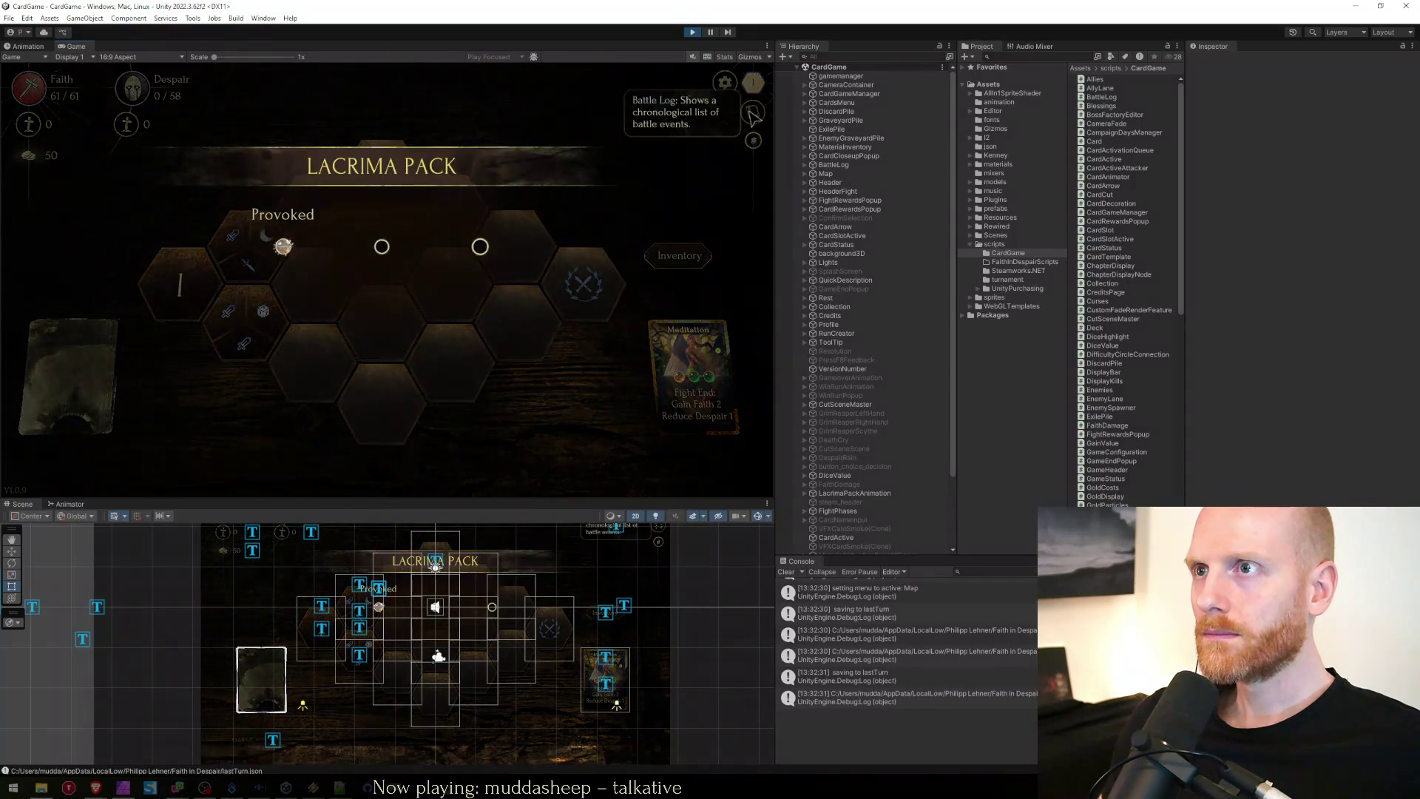
pyautogui.click(752, 112)
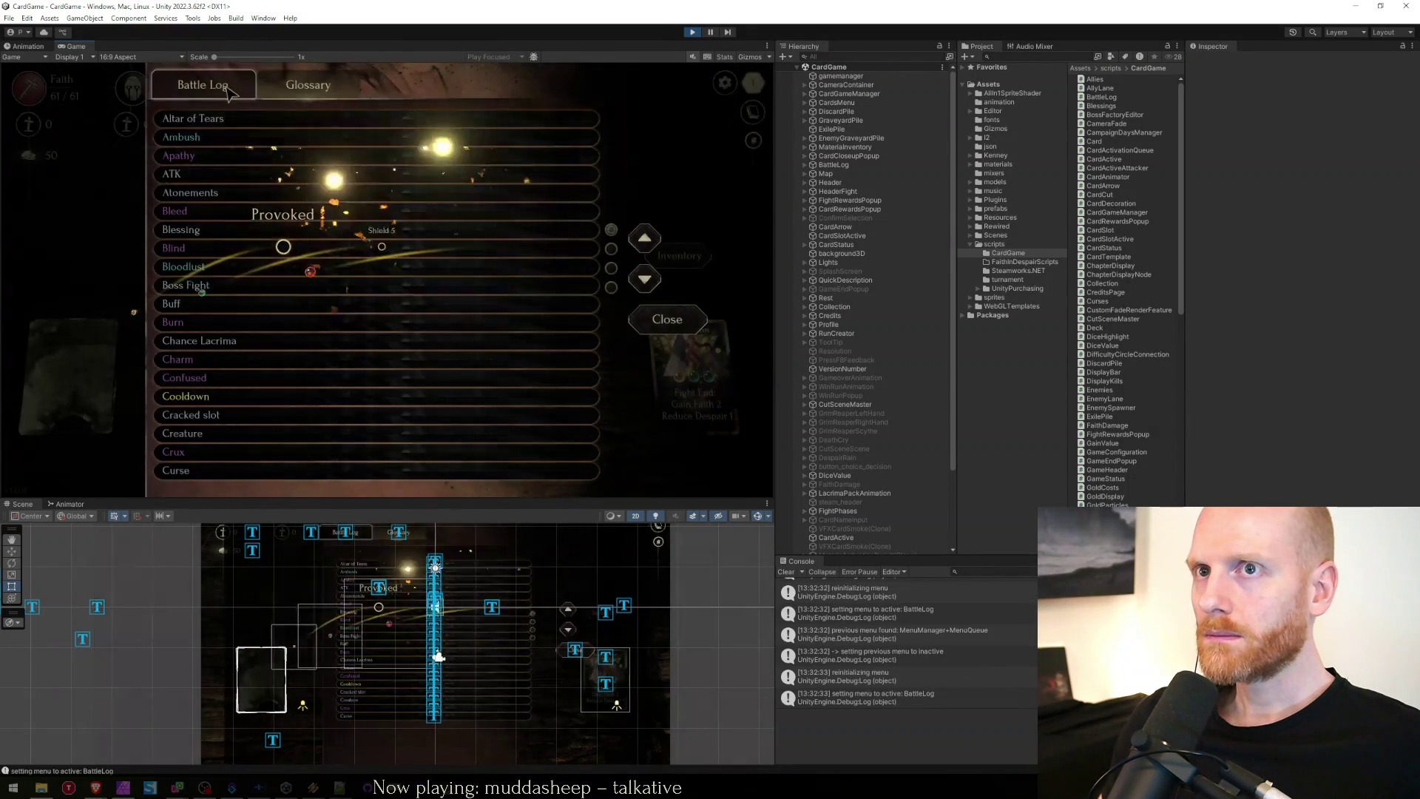
pyautogui.click(236, 87)
pyautogui.press('Escape')
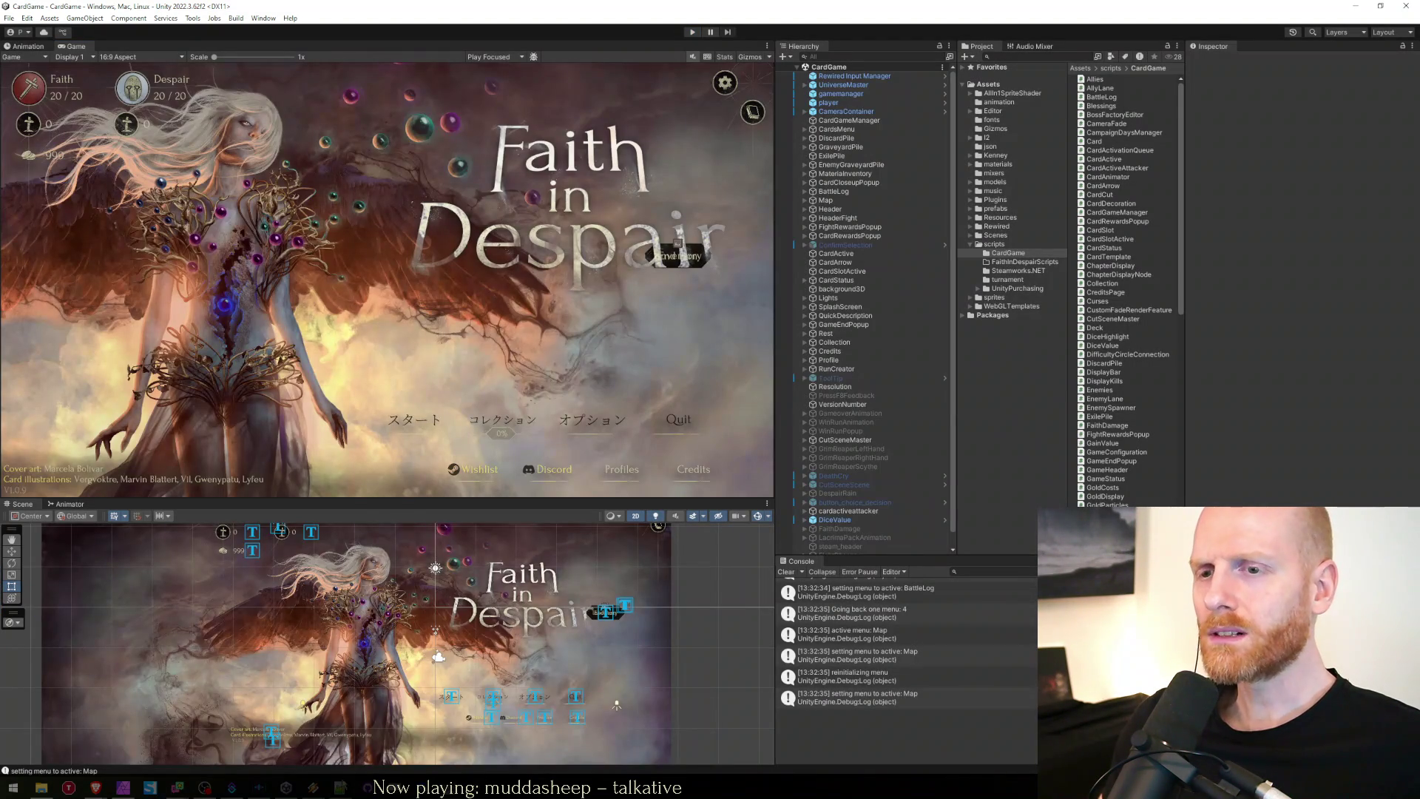
# Bring the TestSaveState.json save file in Notepad++ to the front.
pyautogui.click(339, 788)
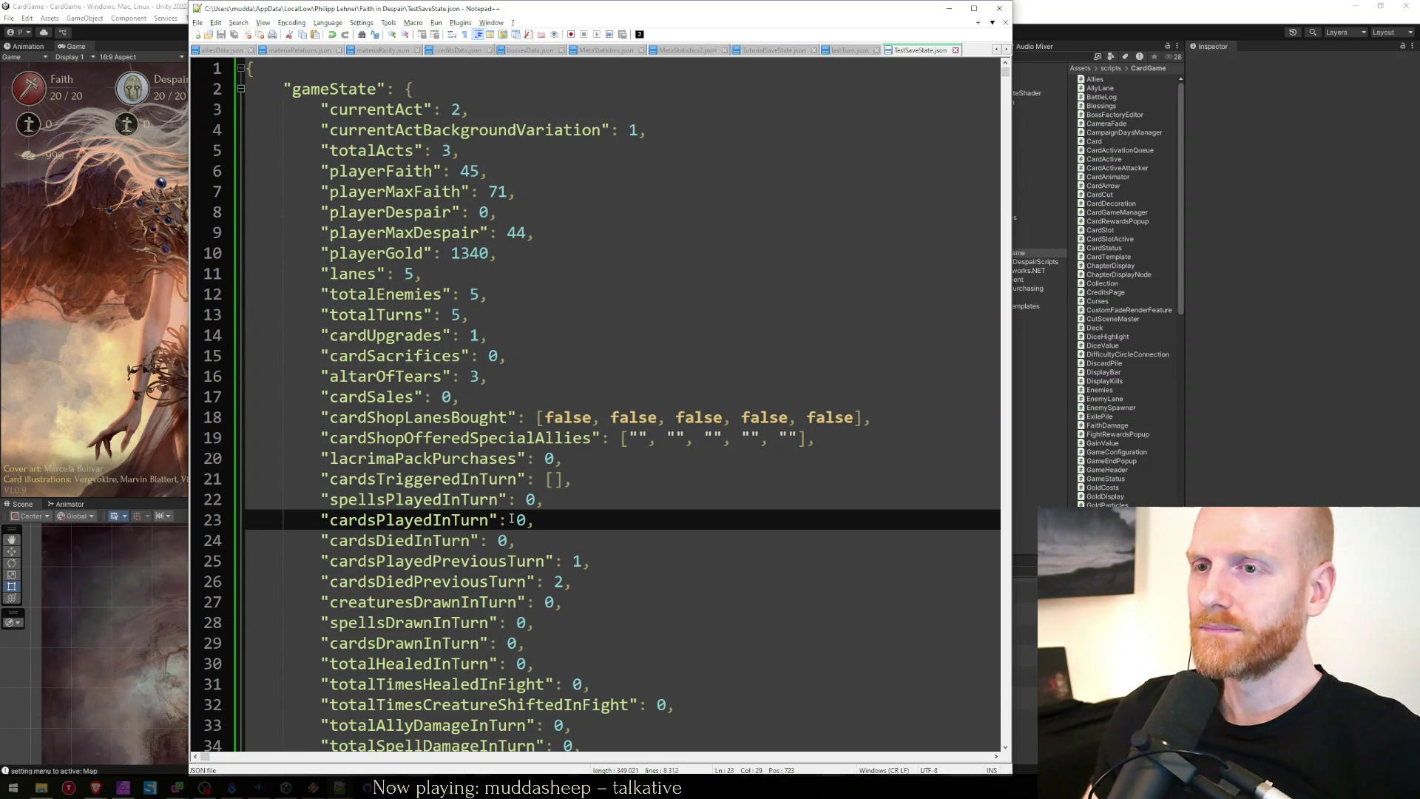
# Reload the changed save, close Card3D.prefab, and bring up the Statistics screen mockup.
pyautogui.press('Return')
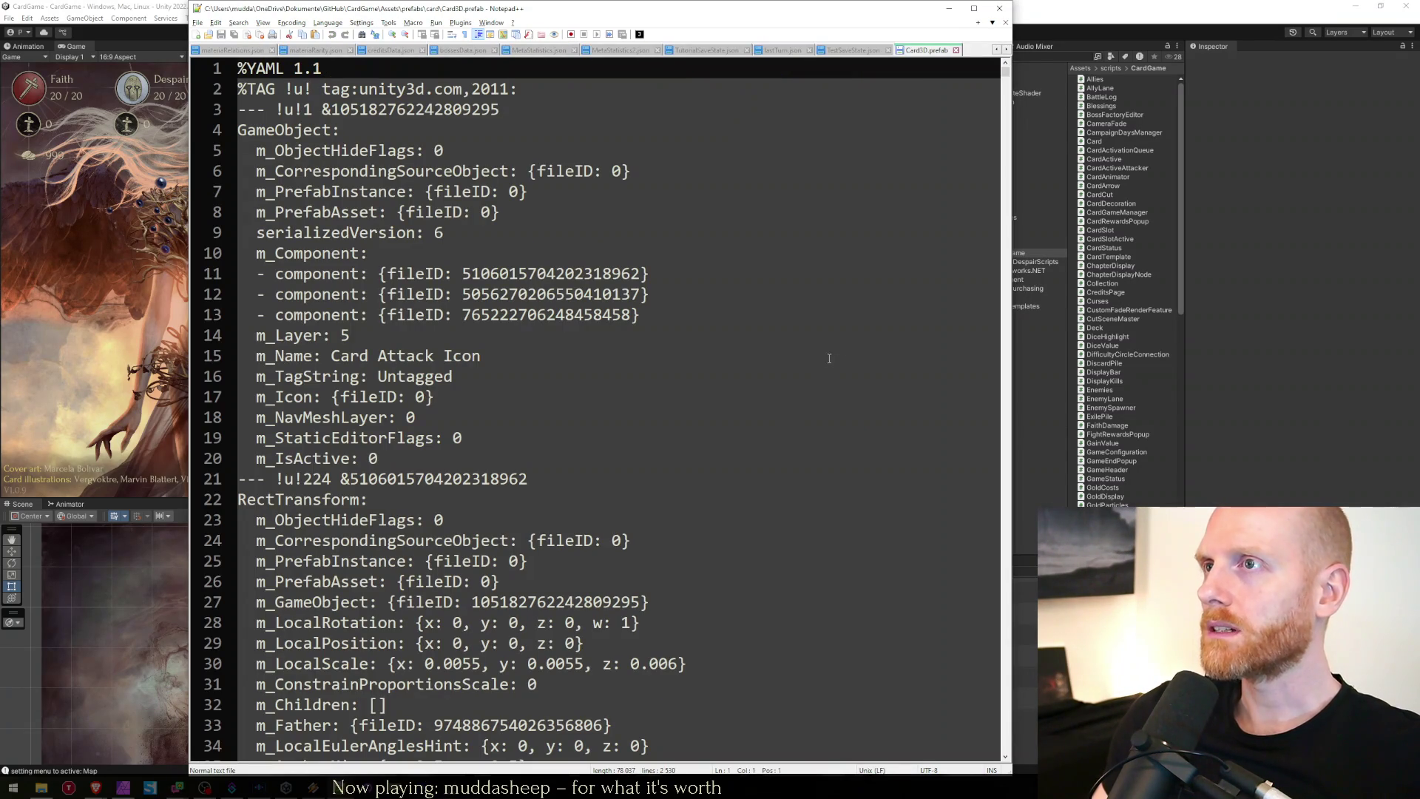
pyautogui.middleClick(923, 49)
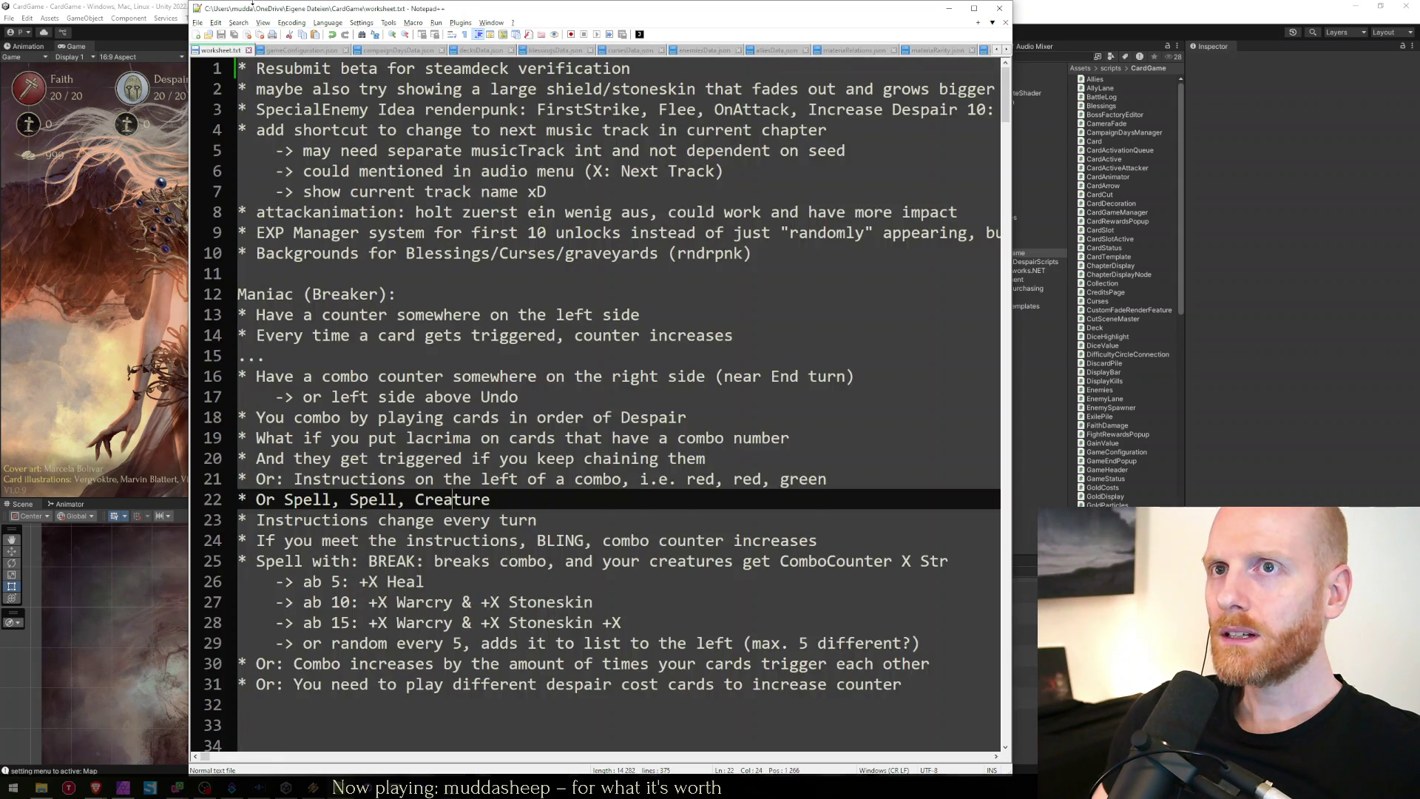
pyautogui.click(33, 371)
pyautogui.click(123, 789)
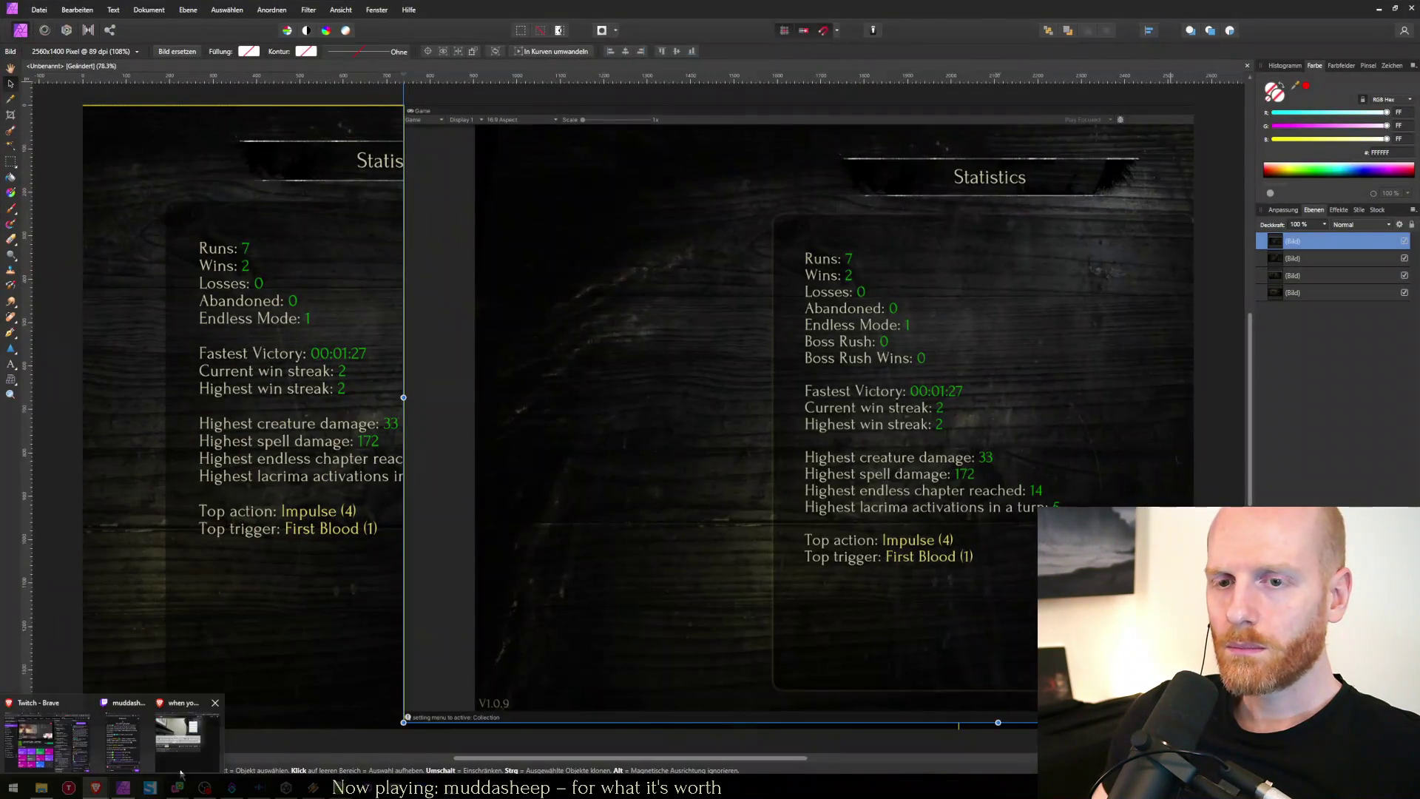
# Move from the jazz video to the Faith in Despair spreadsheet's Bugs list.
pyautogui.hotkey('ctrl', 'Tab')
pyautogui.hotkey('ctrl', 'Tab')
pyautogui.hotkey('ctrl', 'shift', 'Tab')
pyautogui.hotkey('ctrl', 'shift', 'Tab')
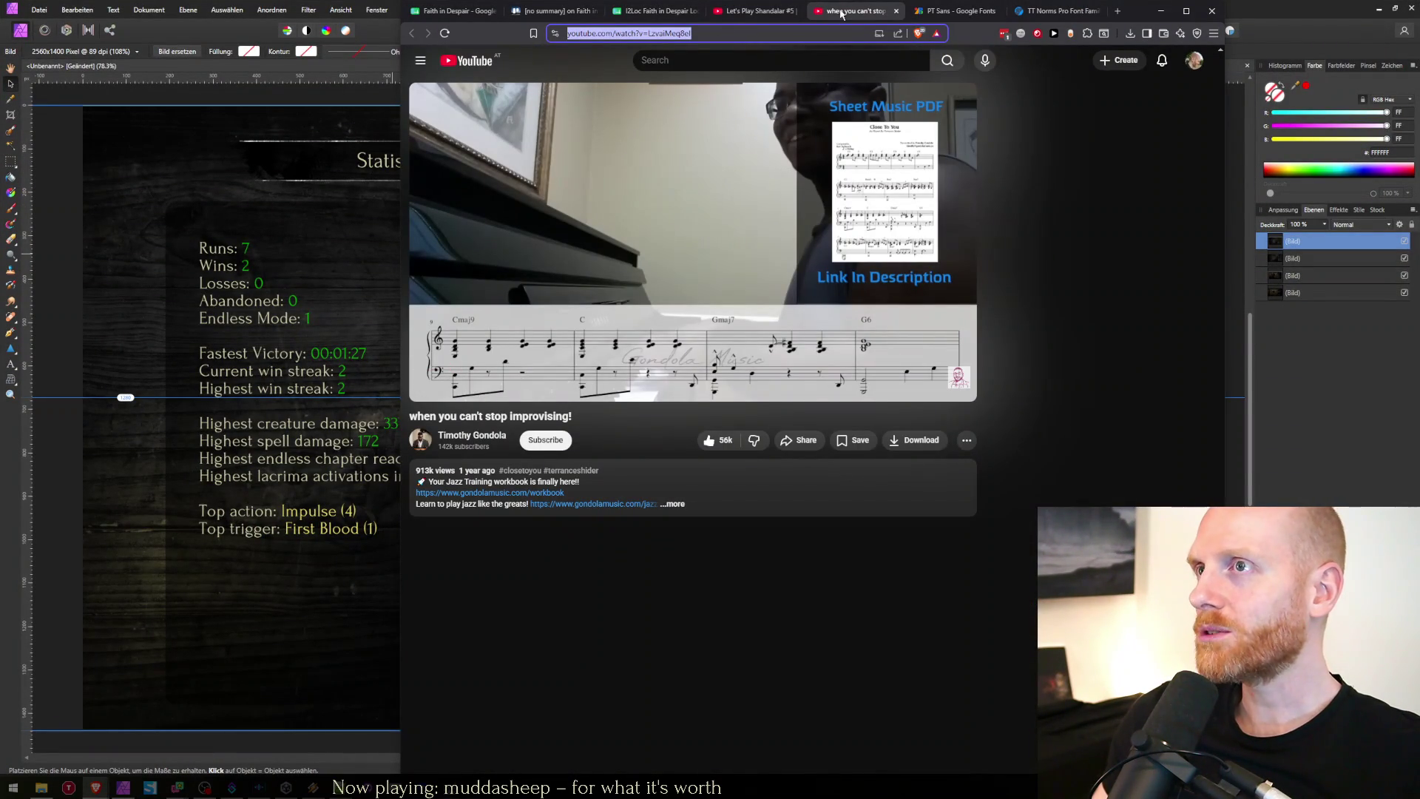
pyautogui.hotkey('alt', 'Tab')
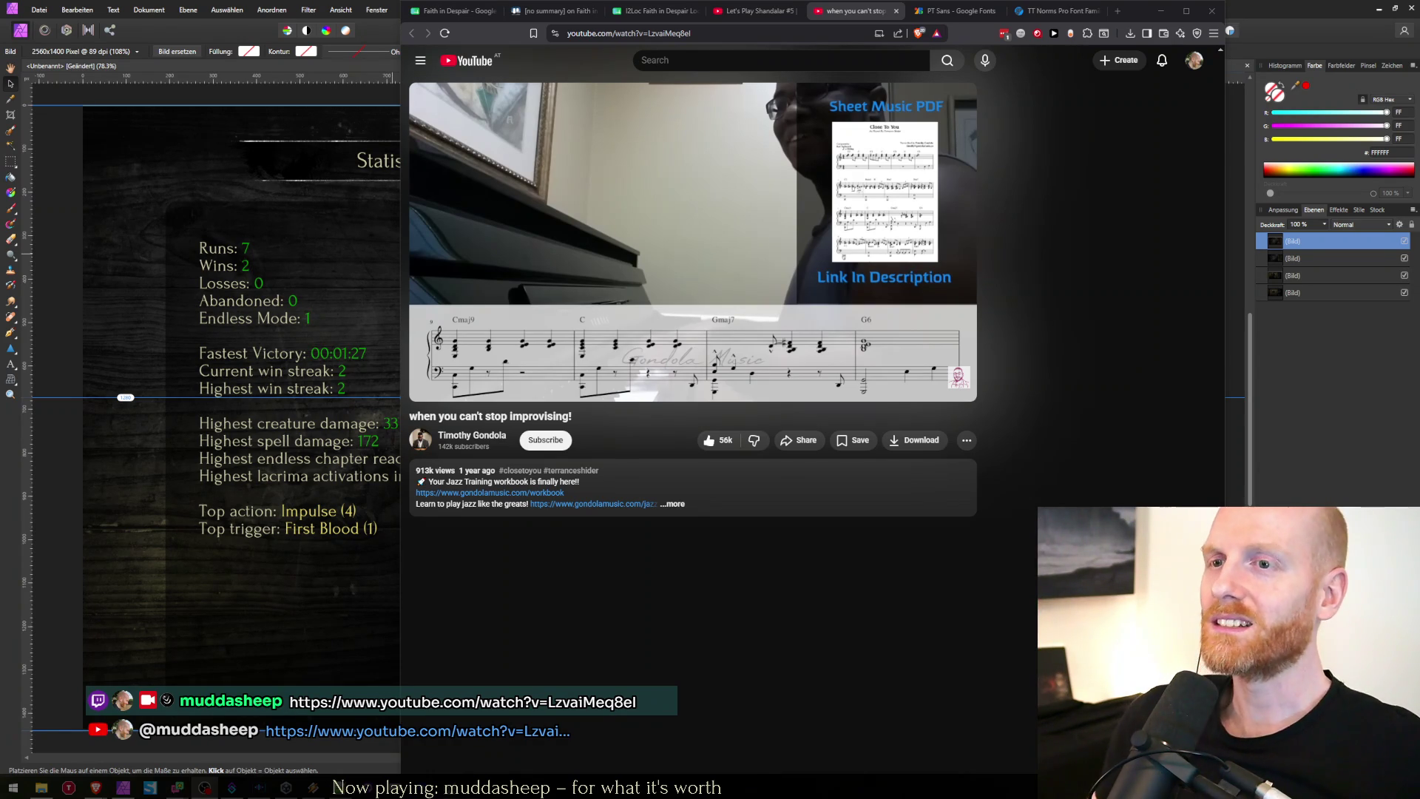
pyautogui.click(484, 3)
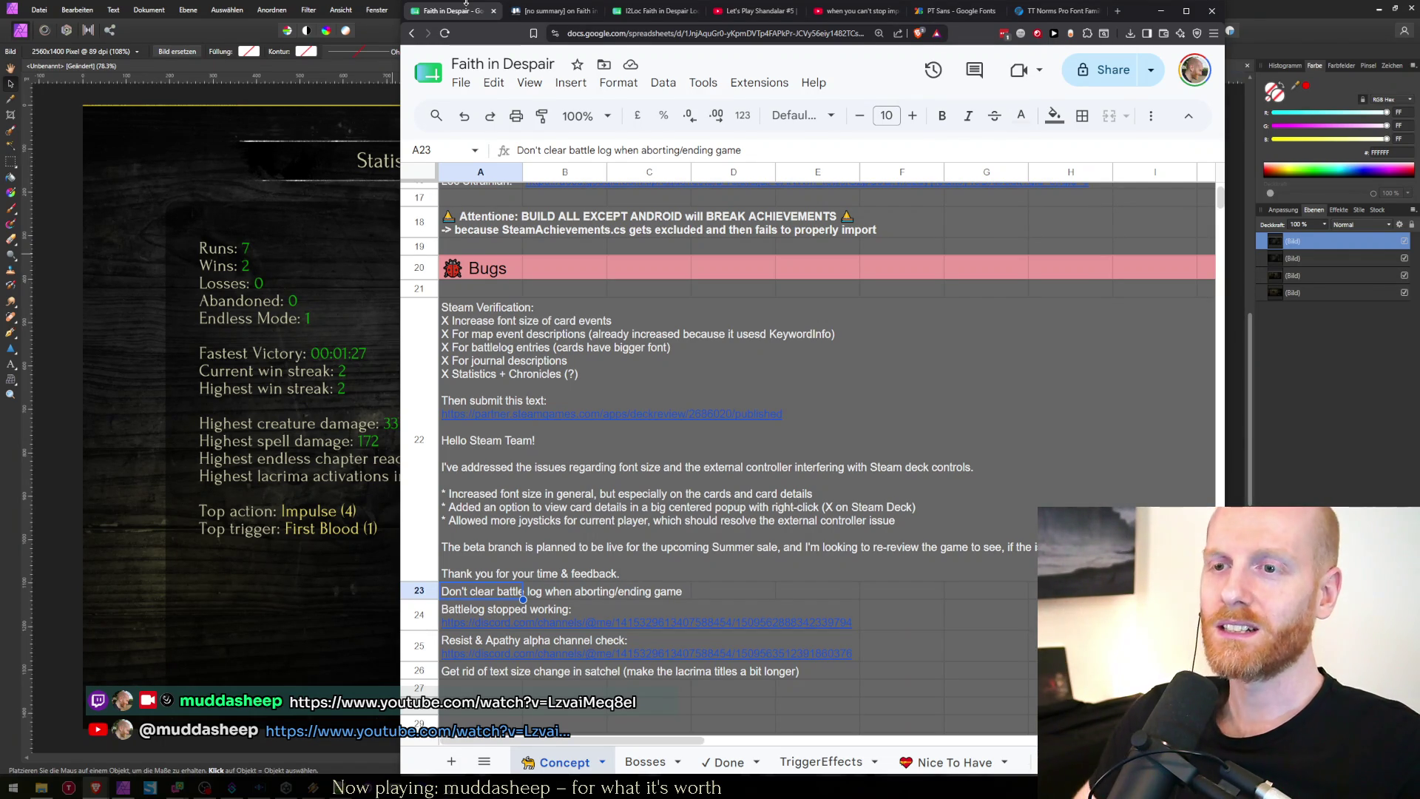
# Copy the 'Don't clear battle log' bug entry into cell A62 of the Done sheet.
pyautogui.scroll(-1, 473, 628)
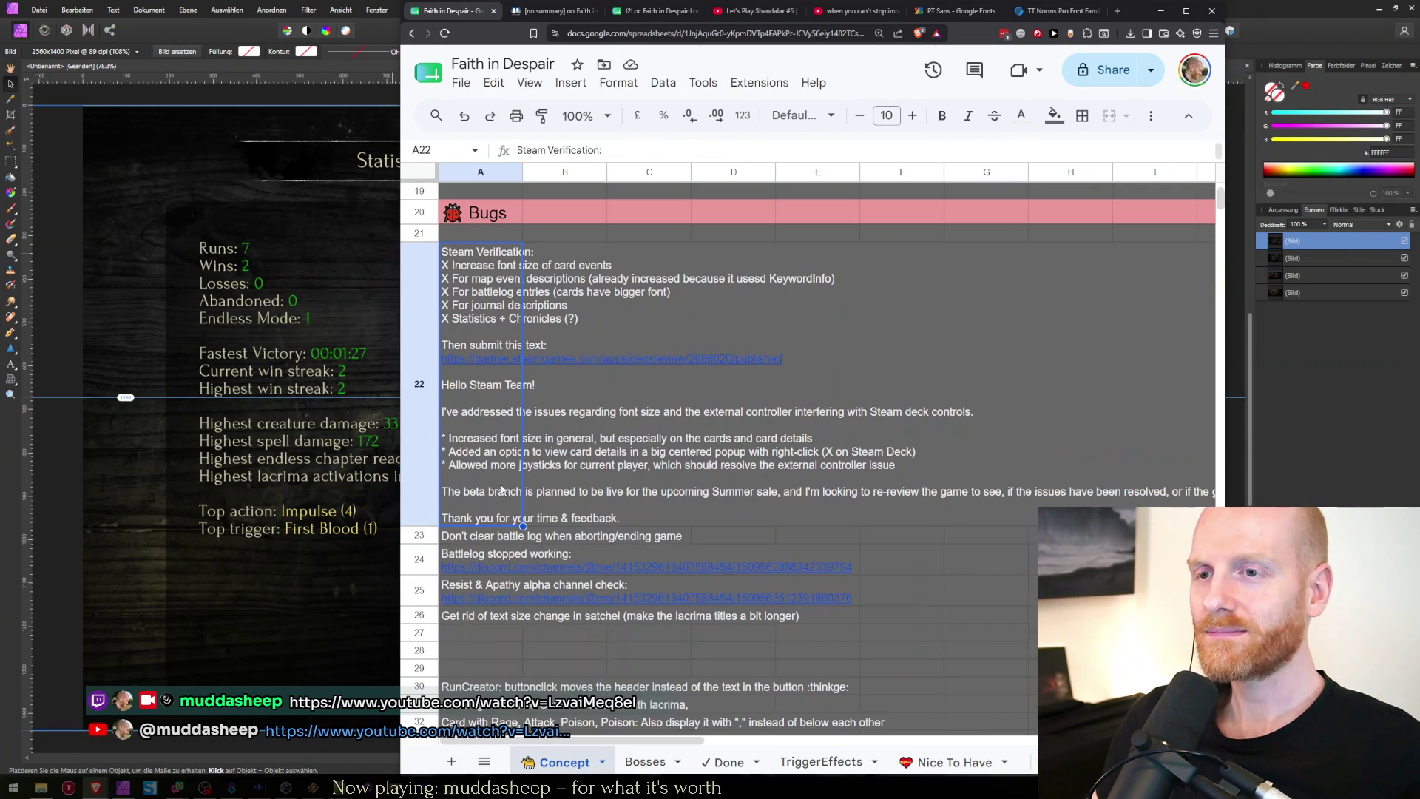
pyautogui.click(482, 636)
pyautogui.click(489, 540)
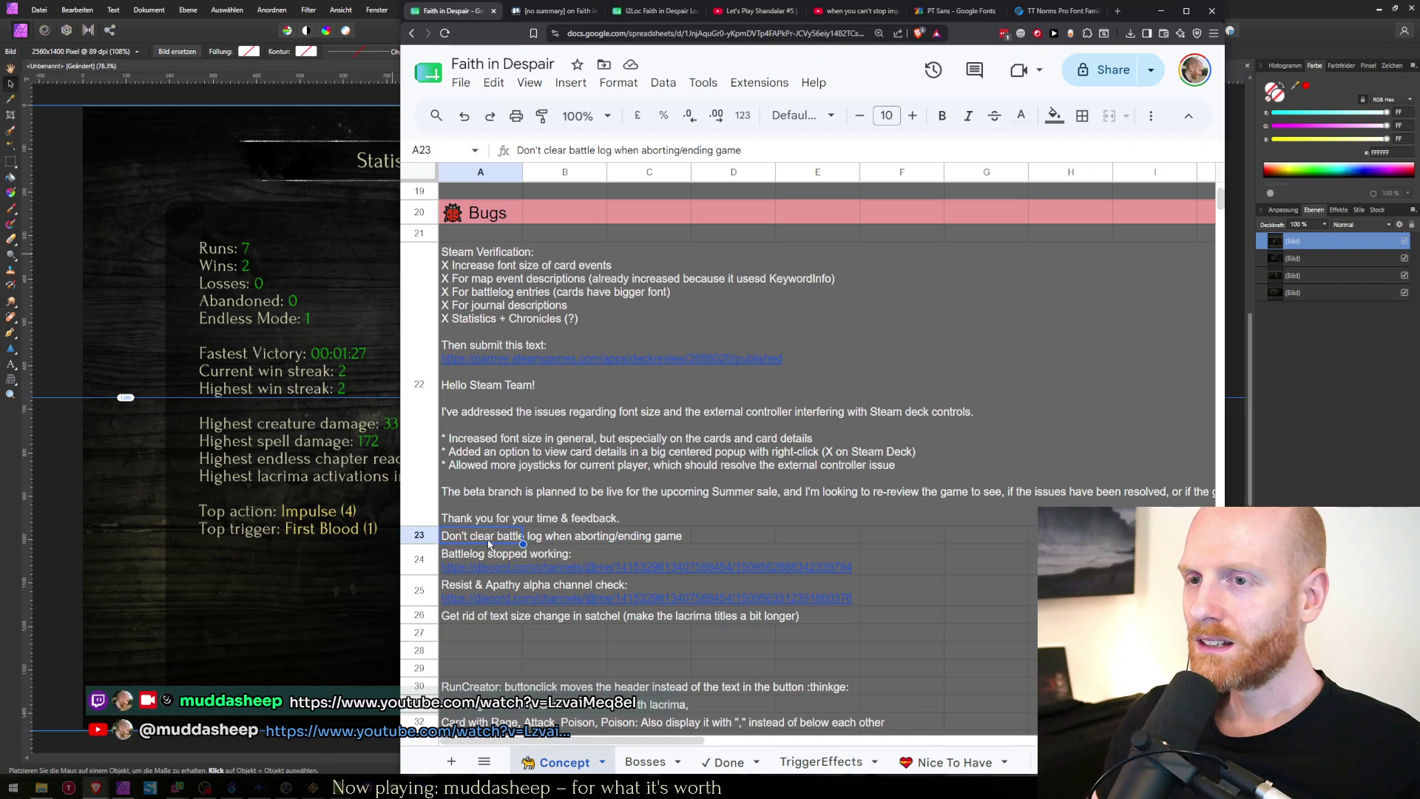
pyautogui.click(723, 762)
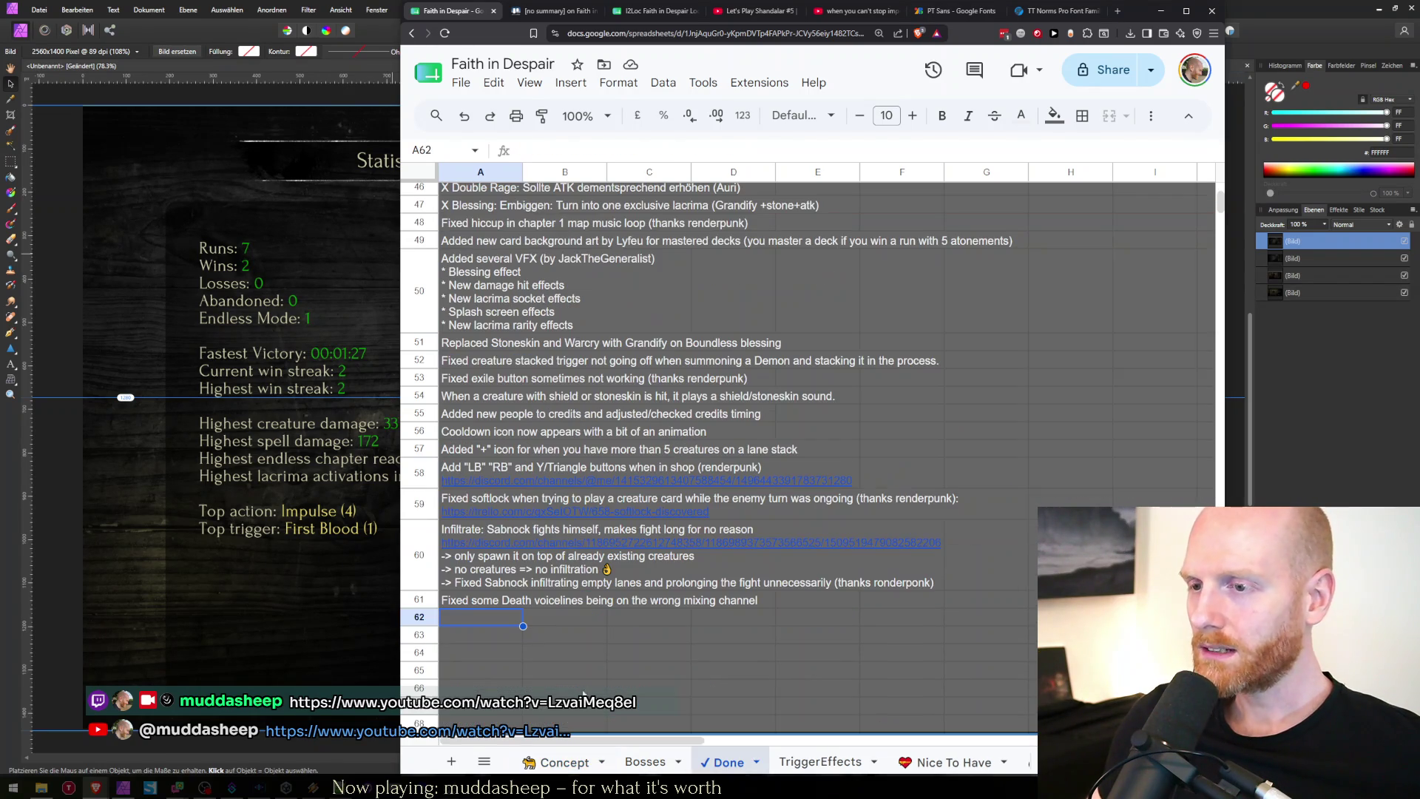
pyautogui.write("Don't clear battle log when aborting/ending game")
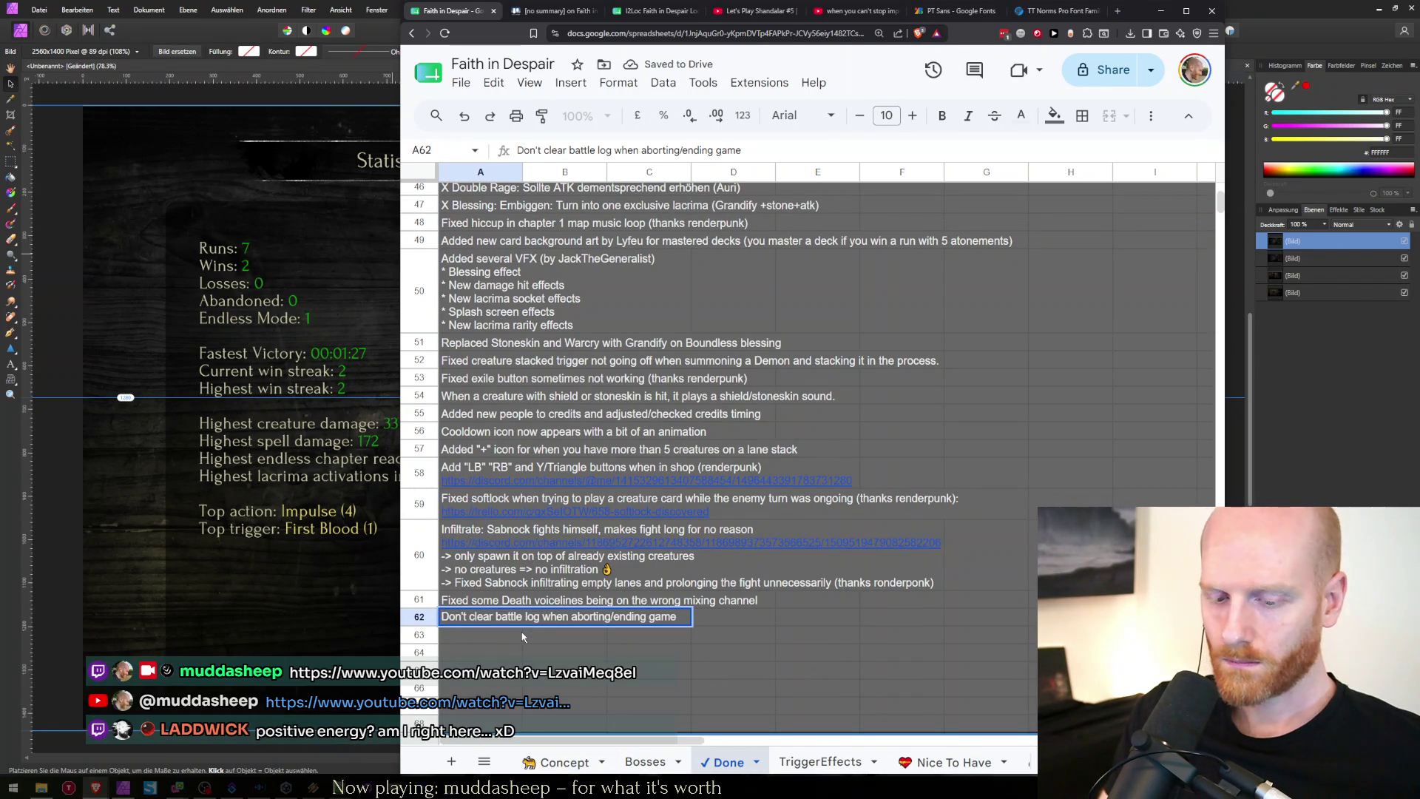
pyautogui.write('Fixed')
pyautogui.press('BackSpace')
pyautogui.press('BackSpace')
pyautogui.press('BackSpace')
pyautogui.press('Escape')
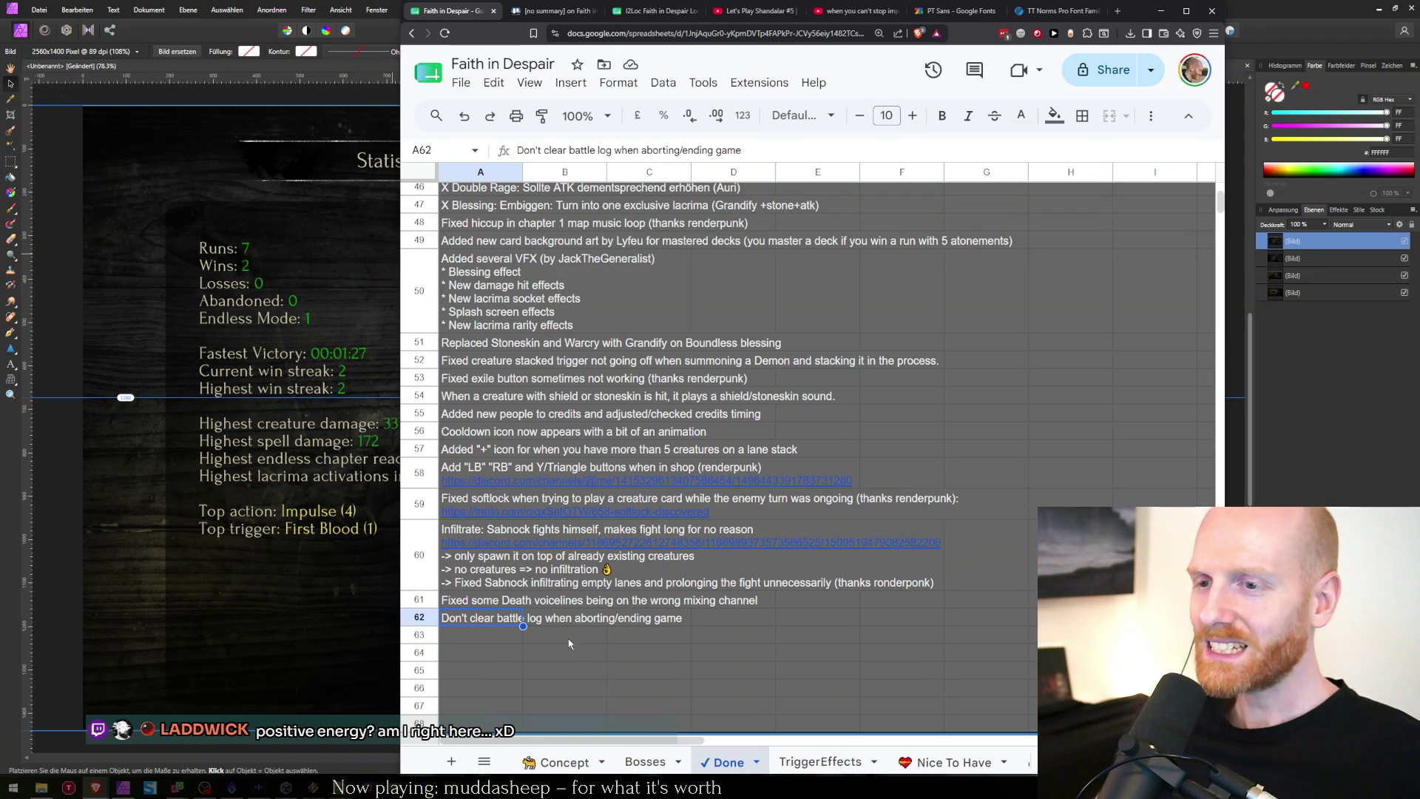
# Clear the Battlelog stopped working note from A24 on the Concept sheet and return to Unity.
pyautogui.click(565, 762)
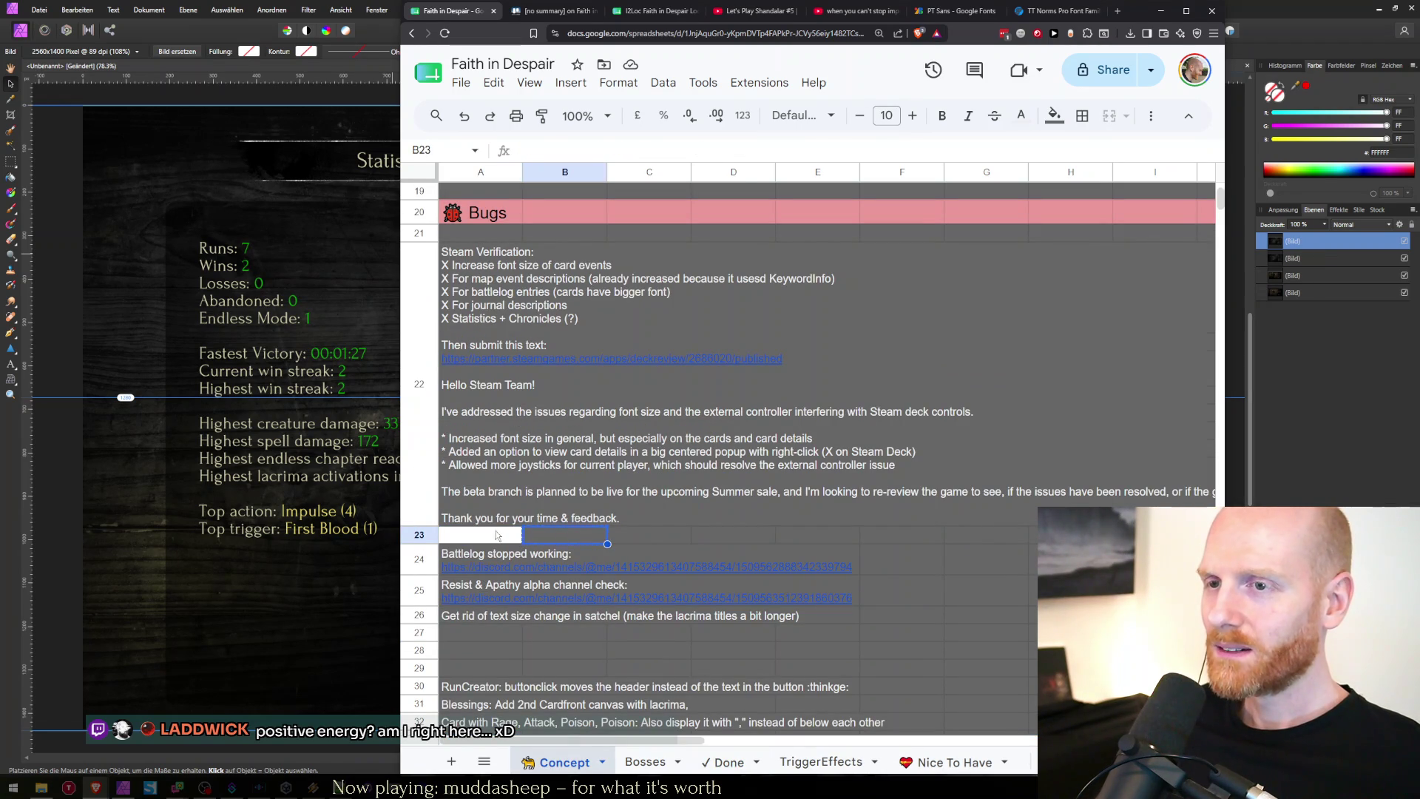
pyautogui.click(479, 556)
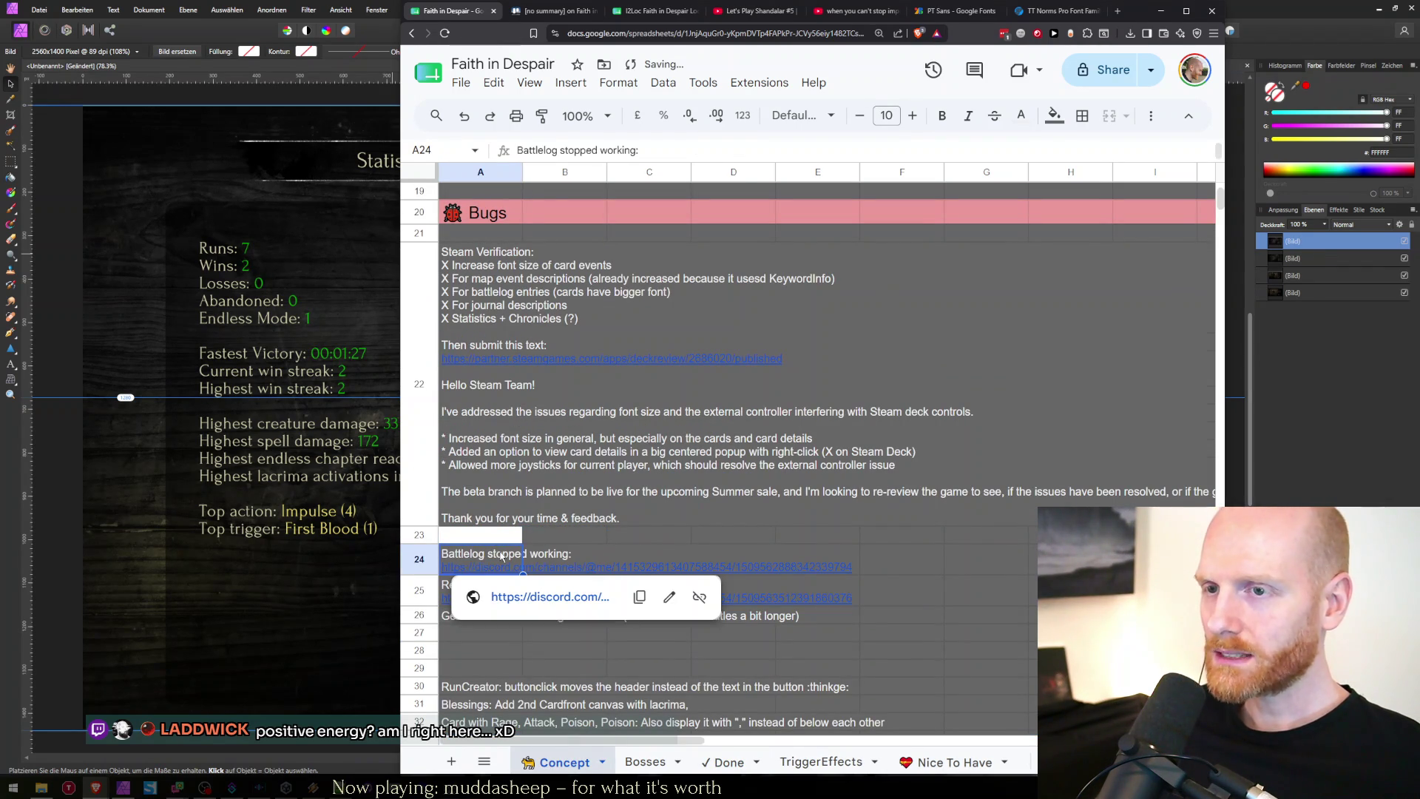
pyautogui.press('Delete')
pyautogui.click(475, 584)
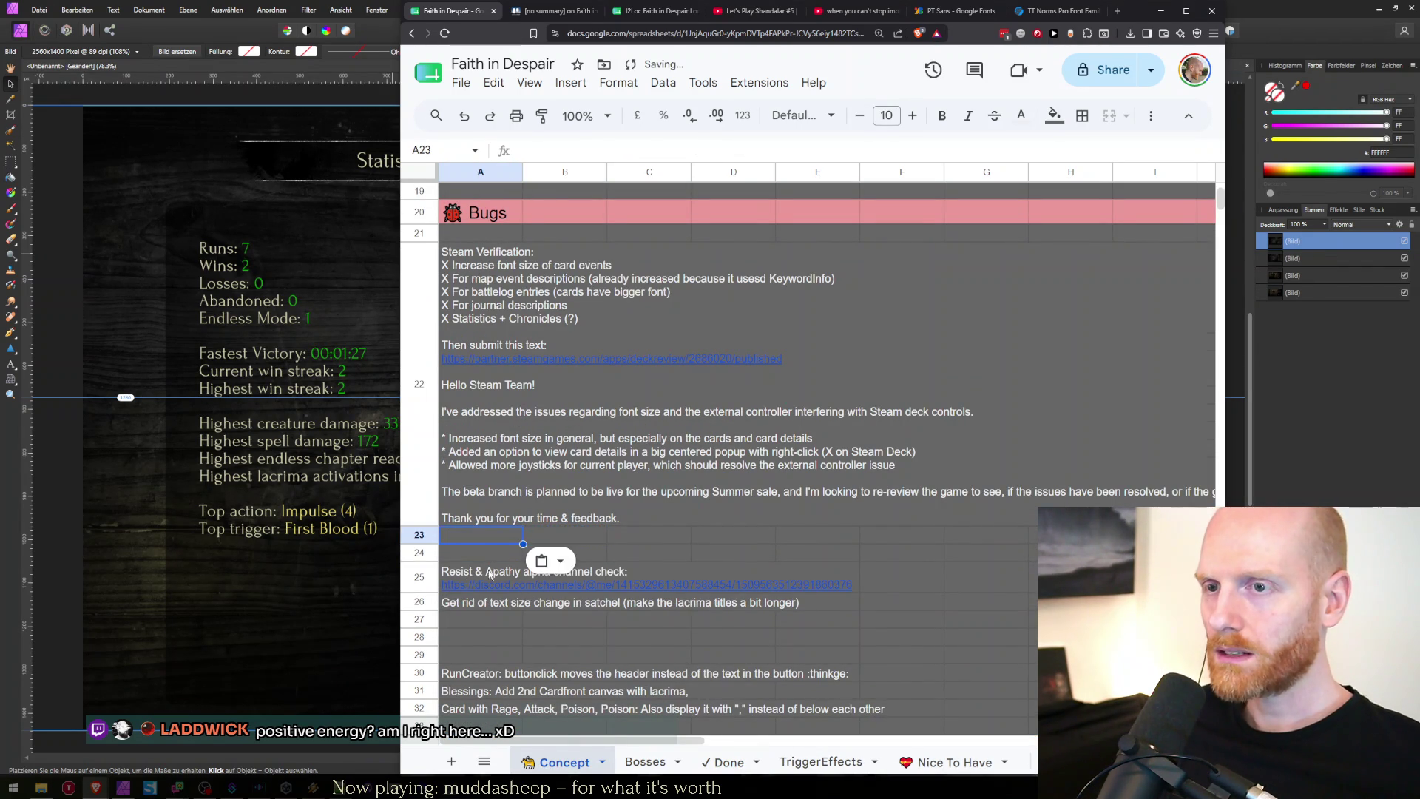
pyautogui.click(485, 559)
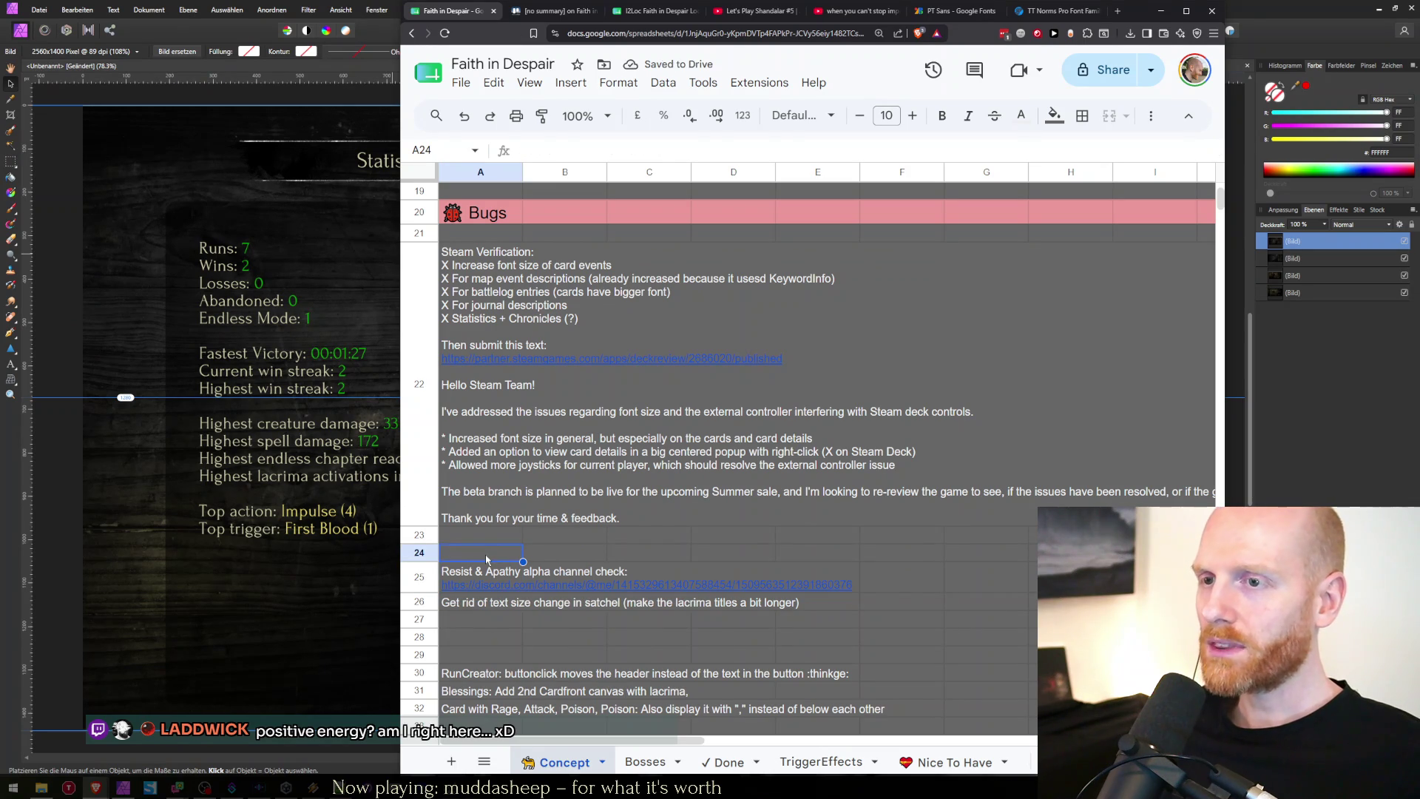
pyautogui.press('Down')
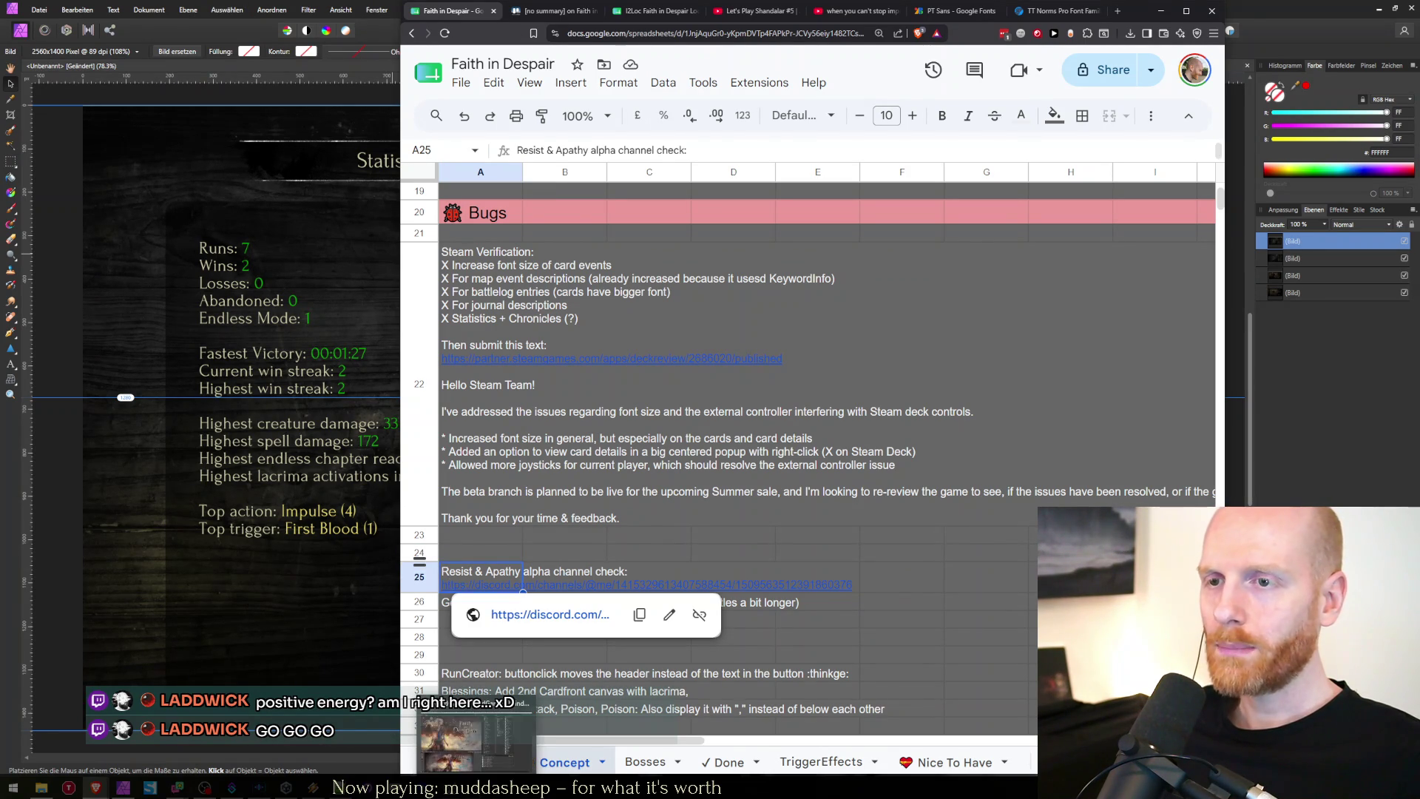
pyautogui.hotkey('alt', 'Tab')
pyautogui.click(989, 381)
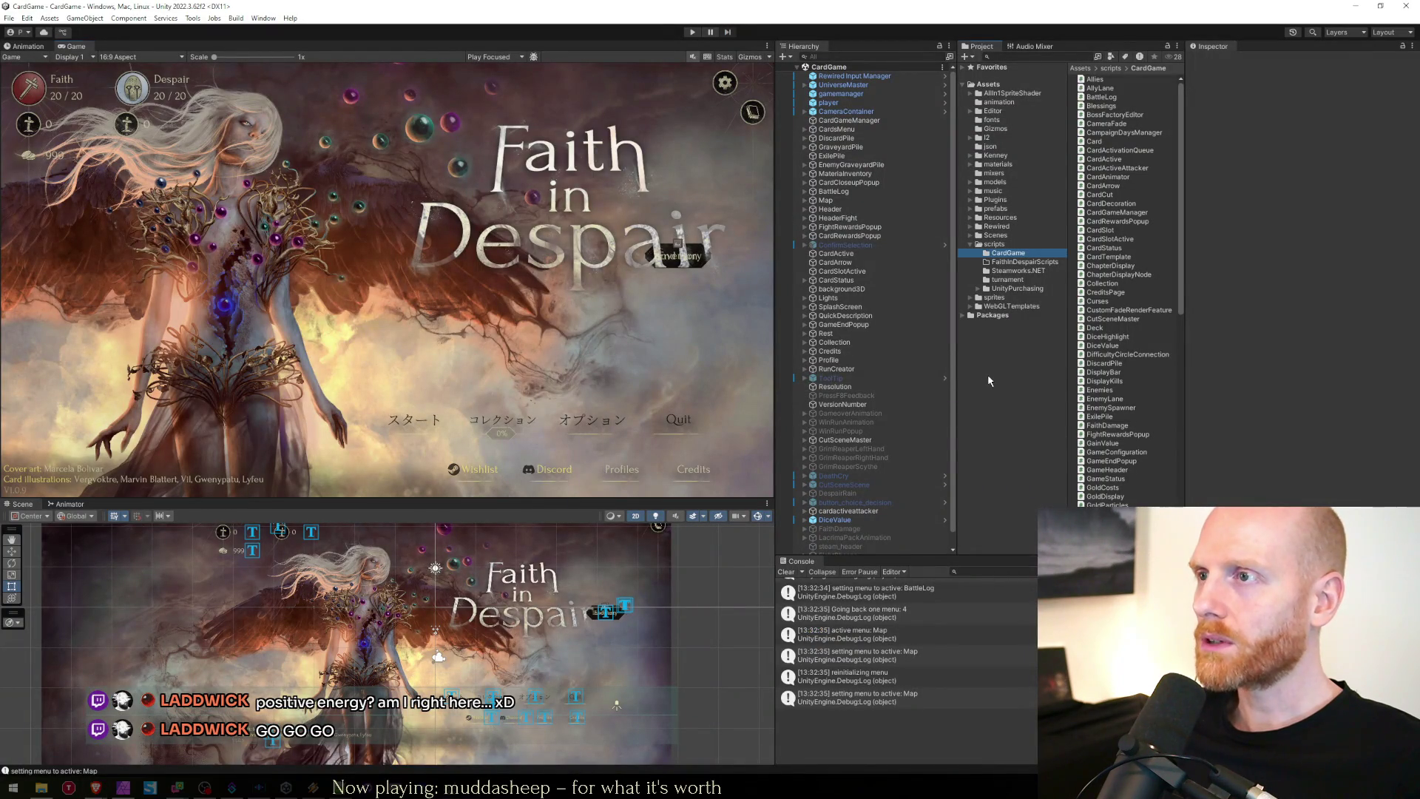
# Play the game, start the run from the main menu, and open the lacrima inventory.
pyautogui.click(565, 275)
pyautogui.click(692, 31)
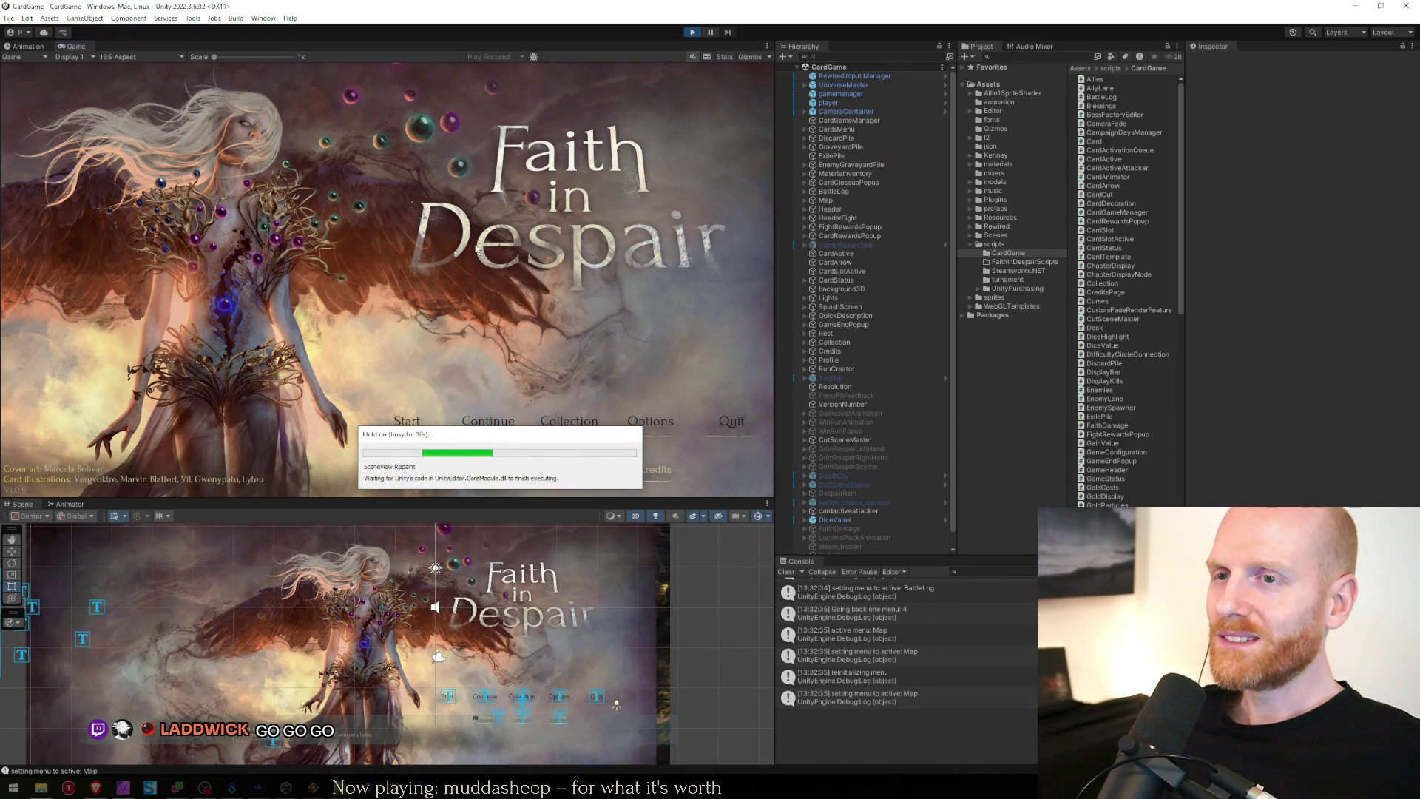
pyautogui.click(490, 423)
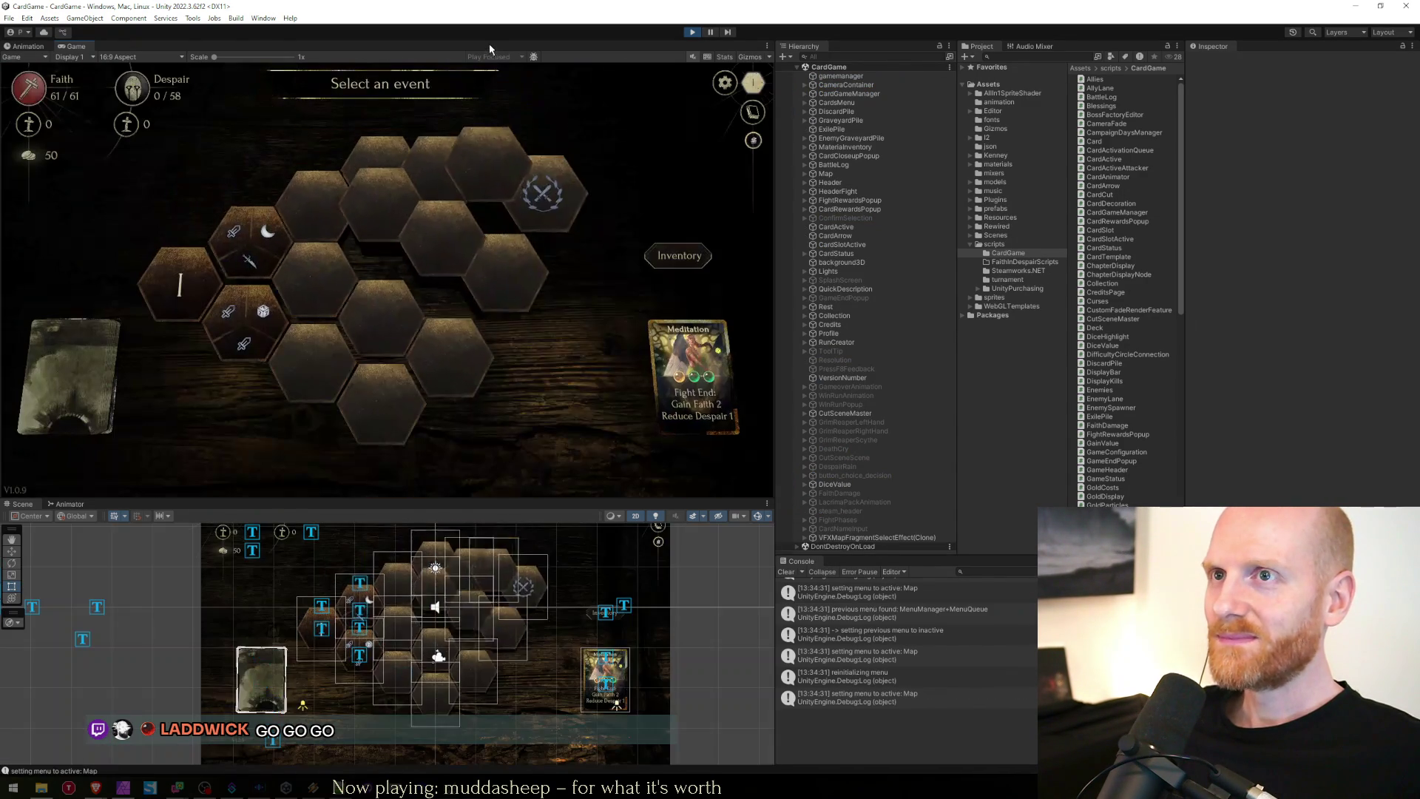
pyautogui.click(673, 266)
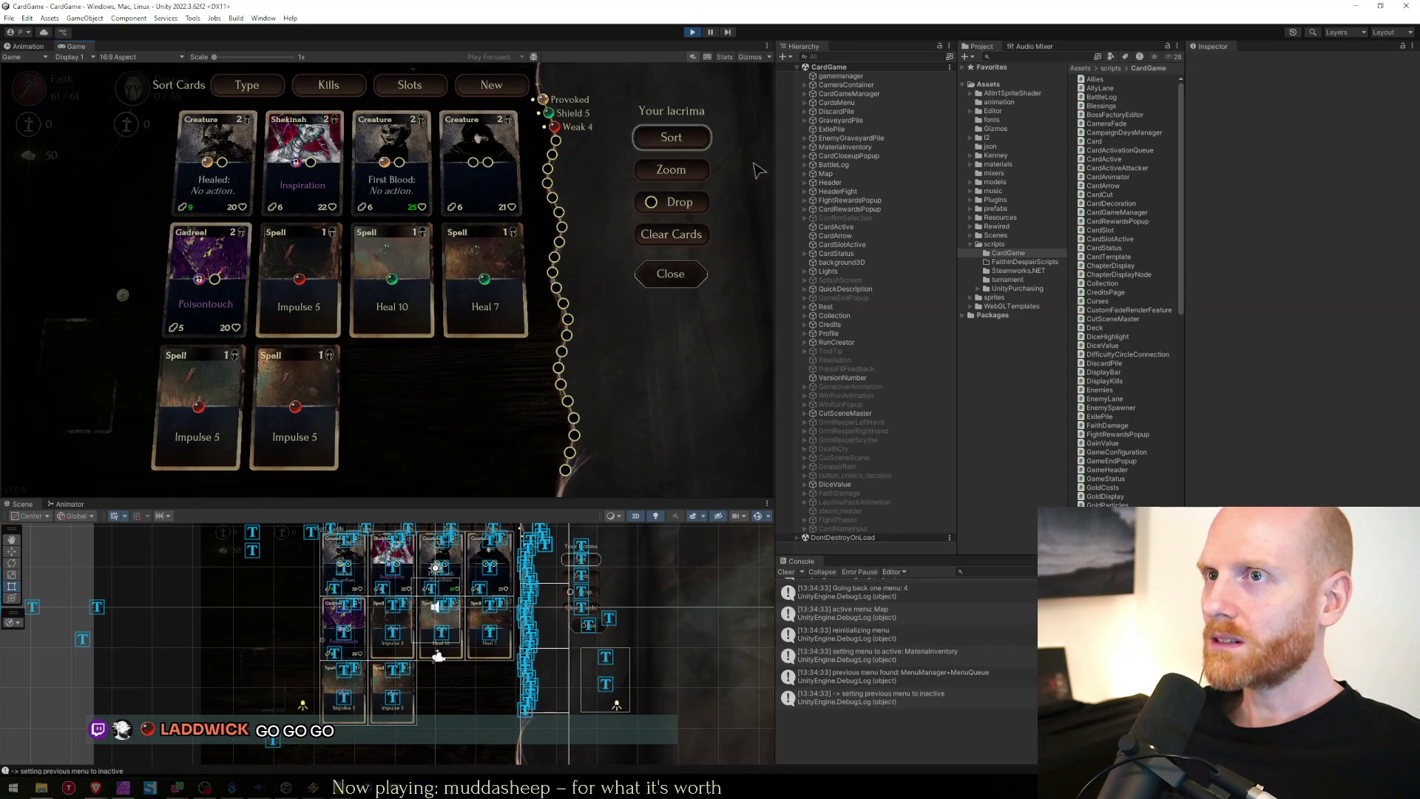
# On MaterialInventory, add an Action Offence Void materia with value 10 to the inventory.
pyautogui.click(887, 146)
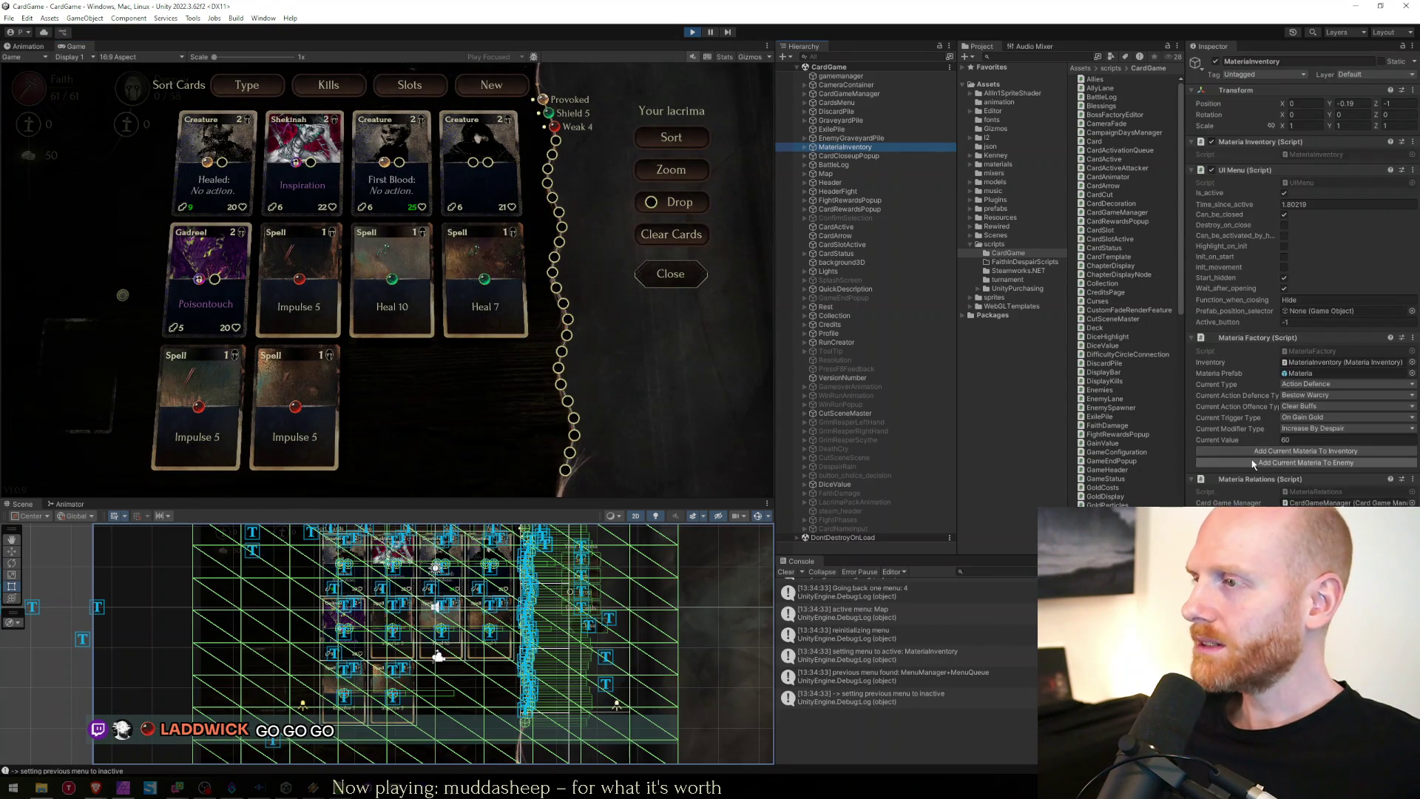
pyautogui.click(1324, 385)
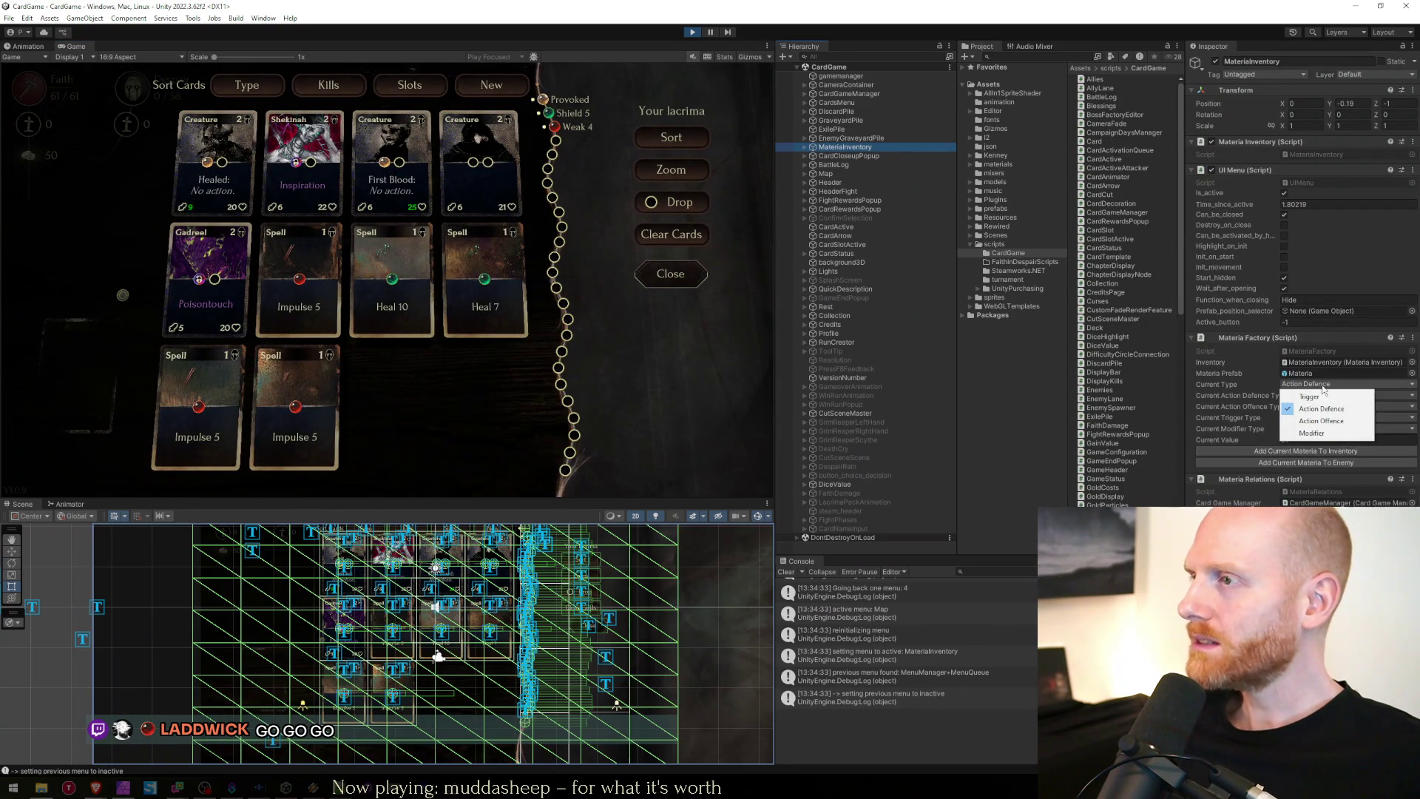
pyautogui.click(1317, 427)
pyautogui.click(1315, 406)
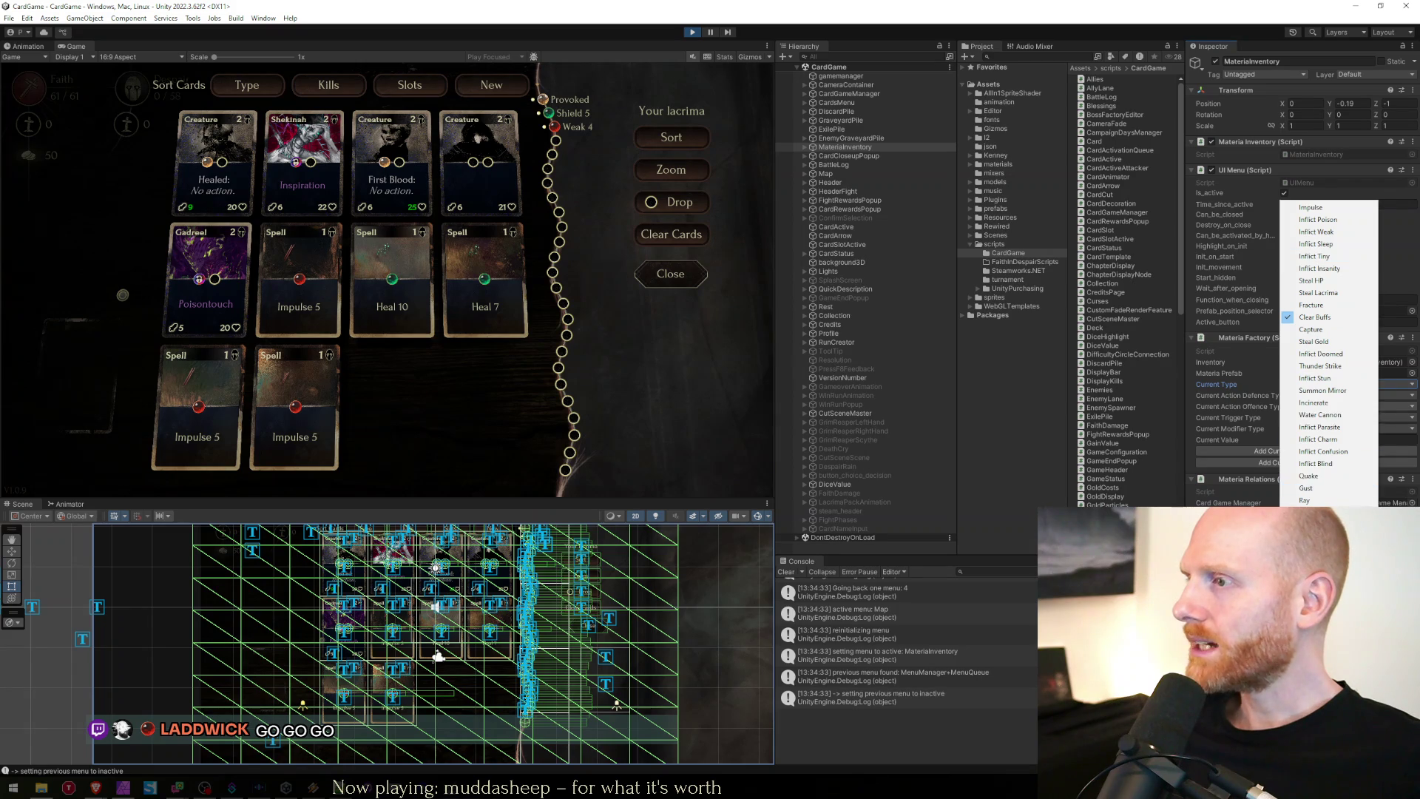
pyautogui.click(1316, 518)
pyautogui.click(1308, 439)
pyautogui.write('10')
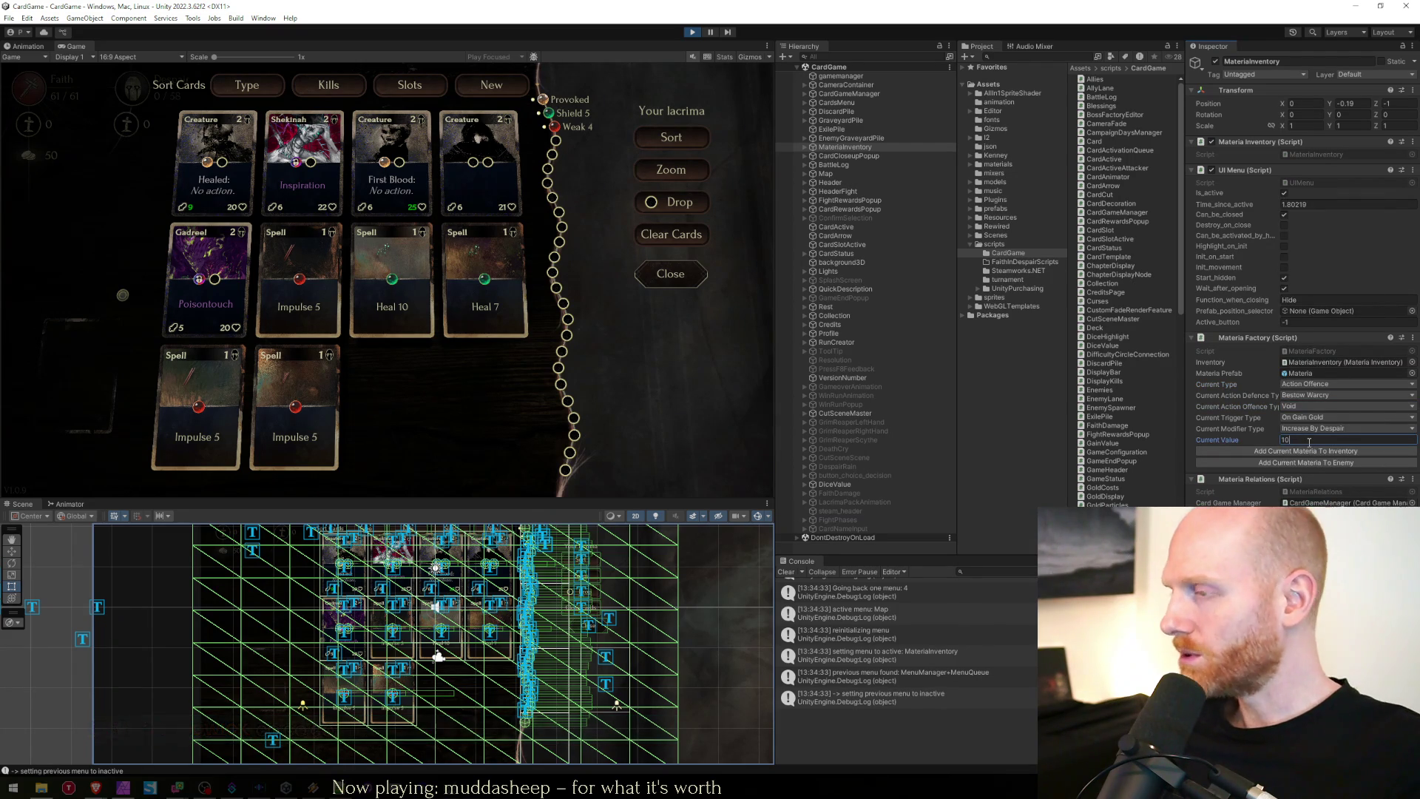
pyautogui.click(1309, 451)
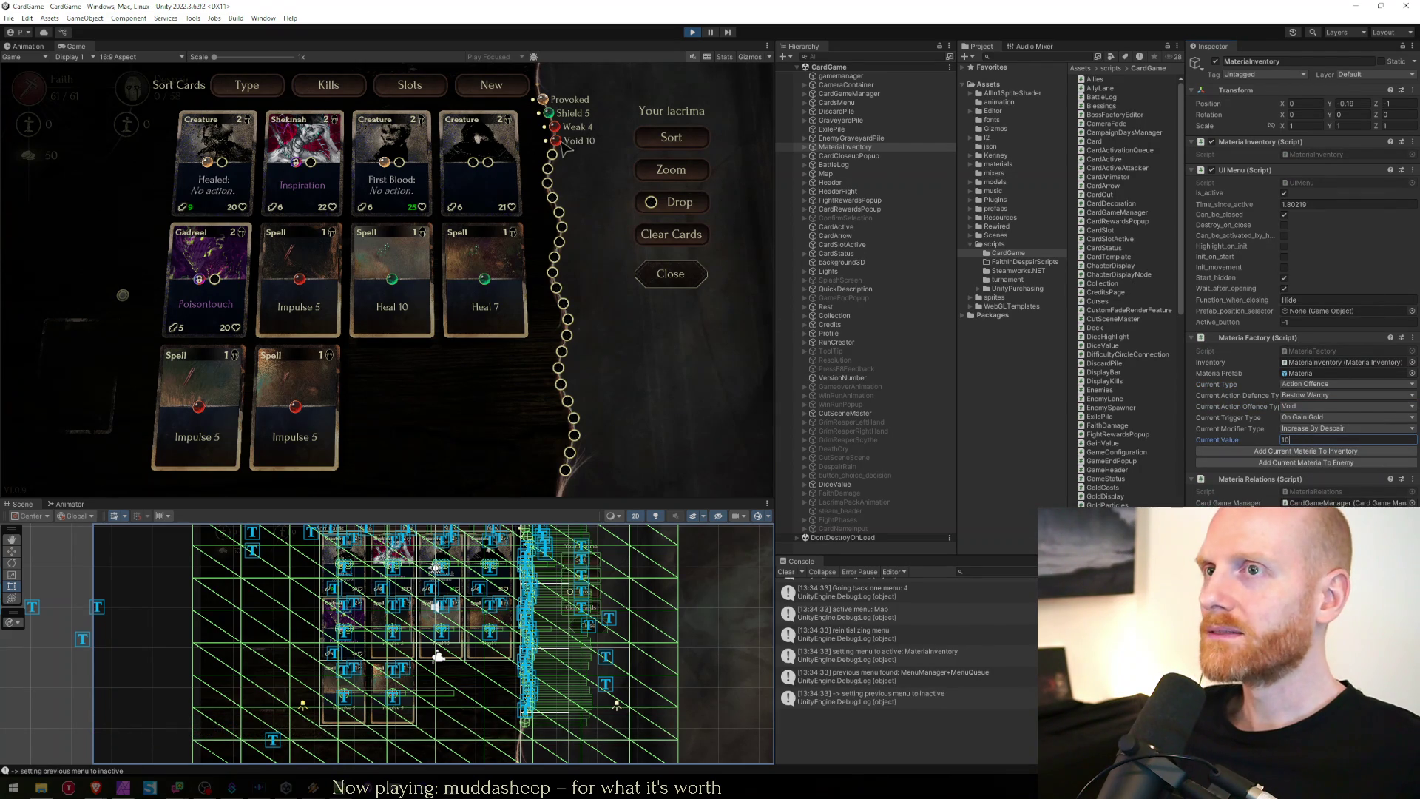
# Start a fight from the event map and place First Blood on the left board slot.
pyautogui.click(670, 274)
pyautogui.click(255, 265)
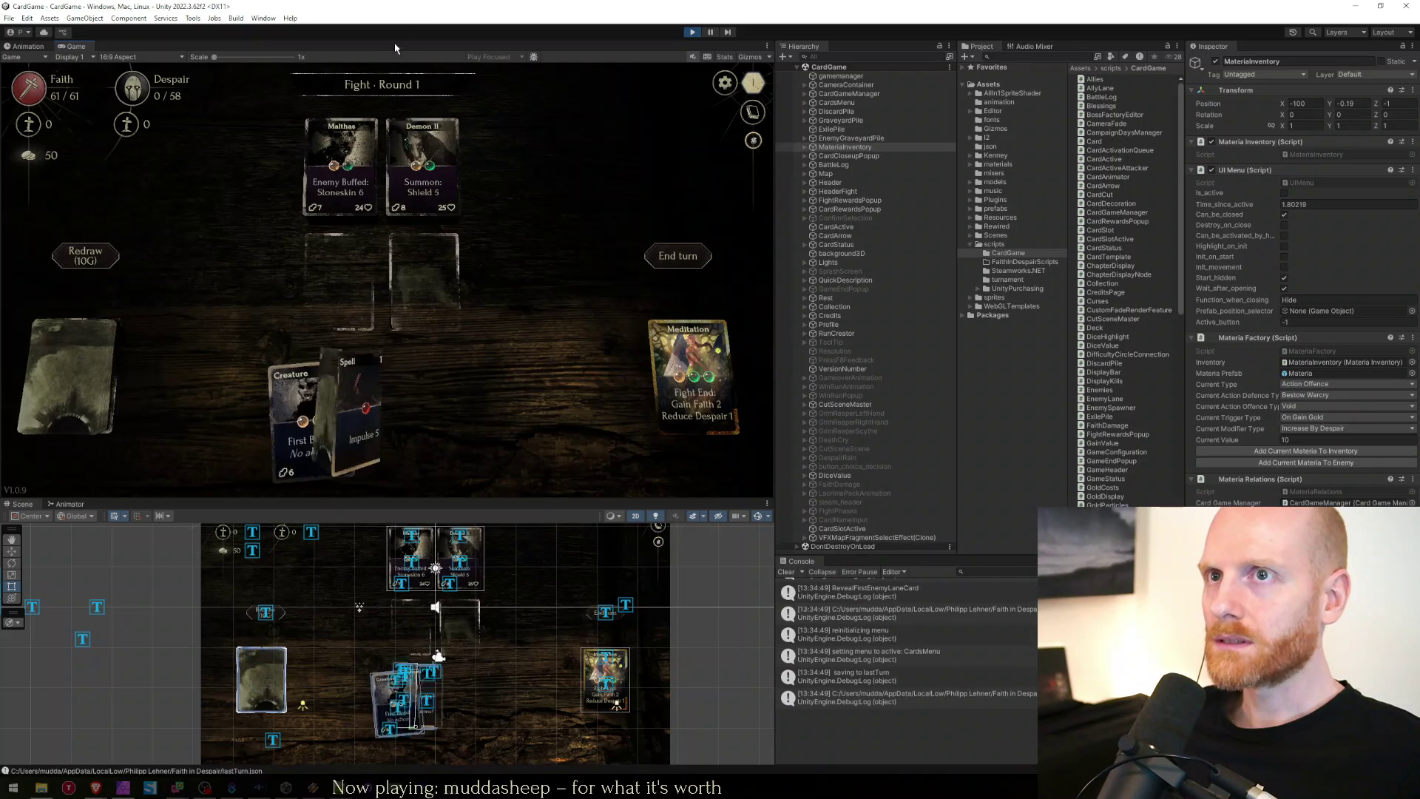
pyautogui.hotkey('shift', 'space')
pyautogui.moveTo(403, 635); pyautogui.dragTo(632, 414)
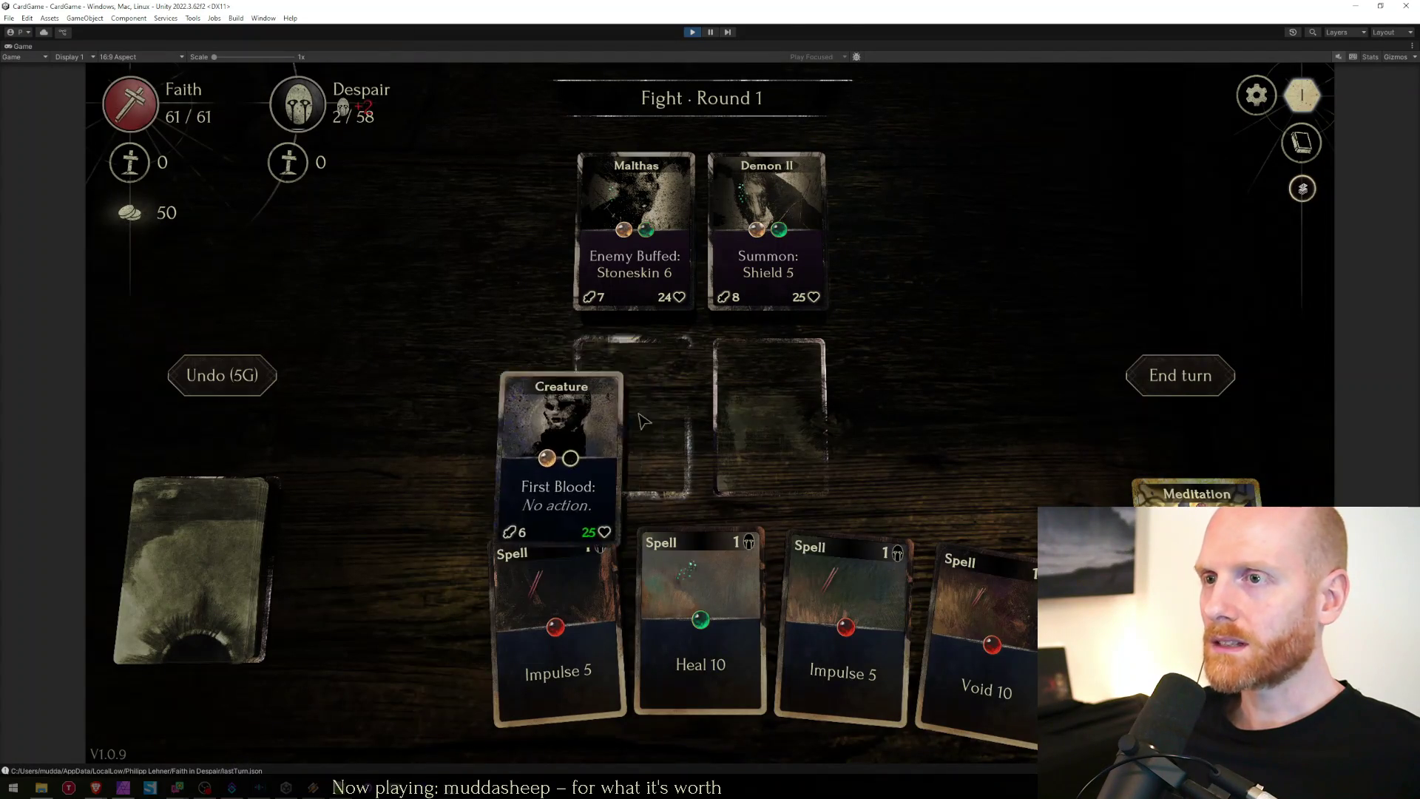
pyautogui.hotkey('alt', 'Tab')
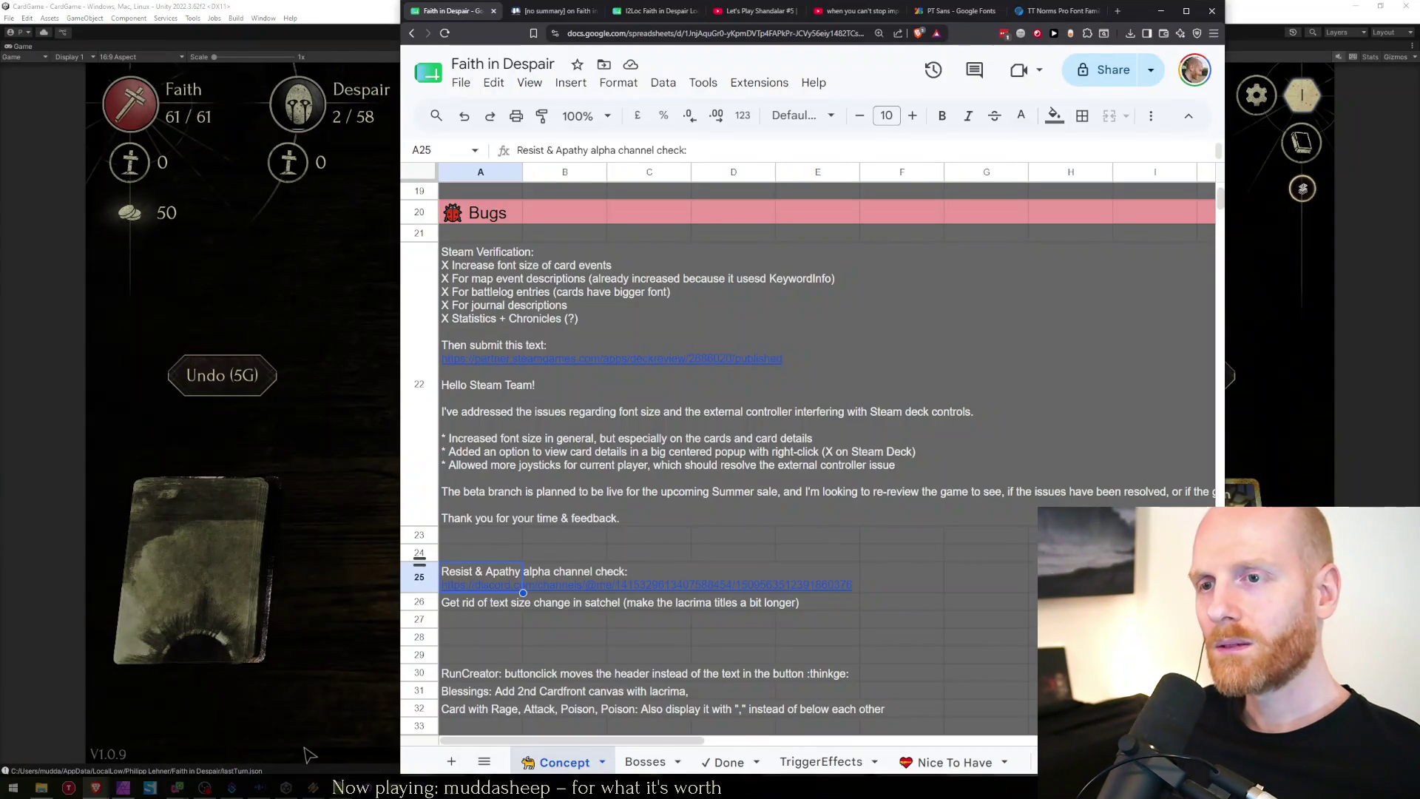
# Open the Discord link from the Resist & Apathy alpha channel note, then return to the game.
pyautogui.moveTo(475, 585)
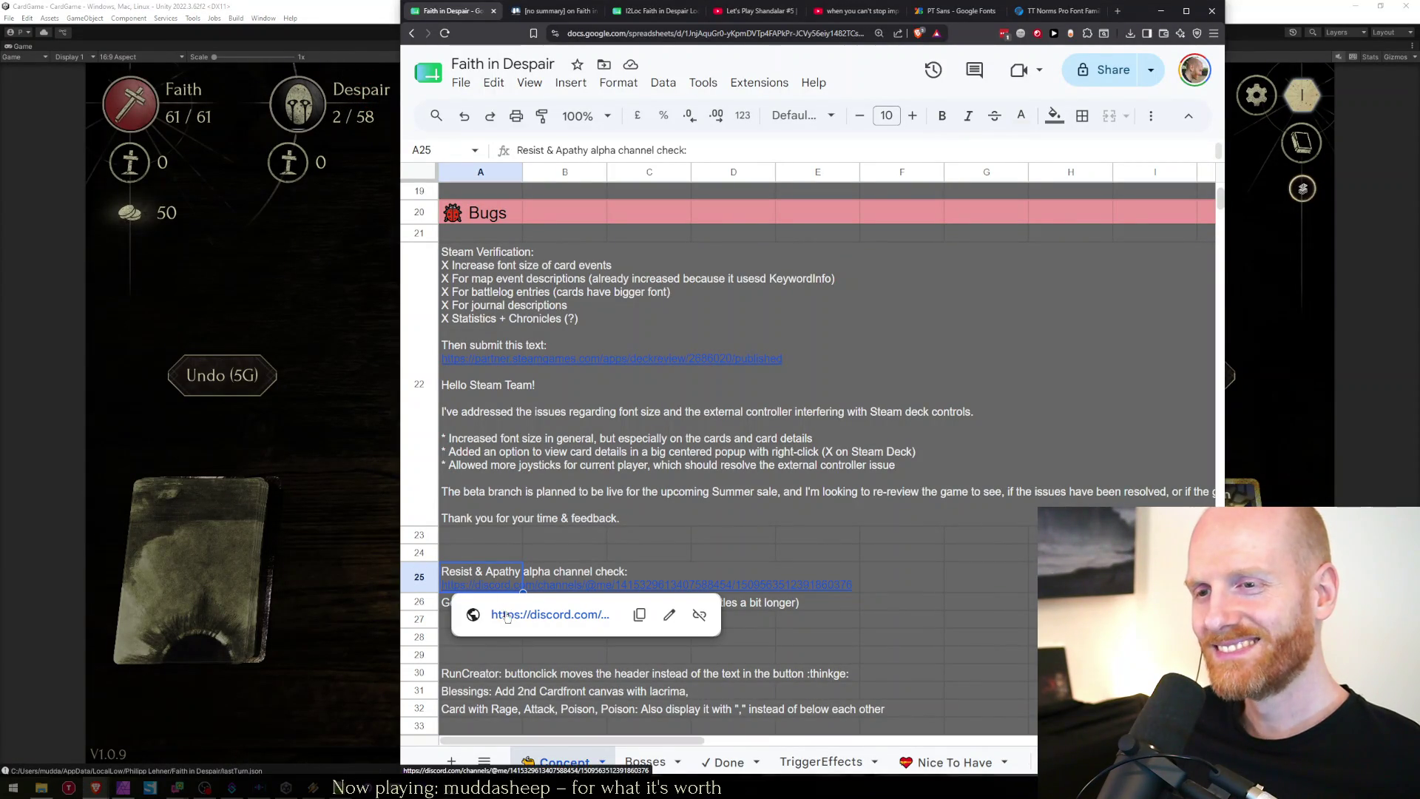
pyautogui.click(505, 610)
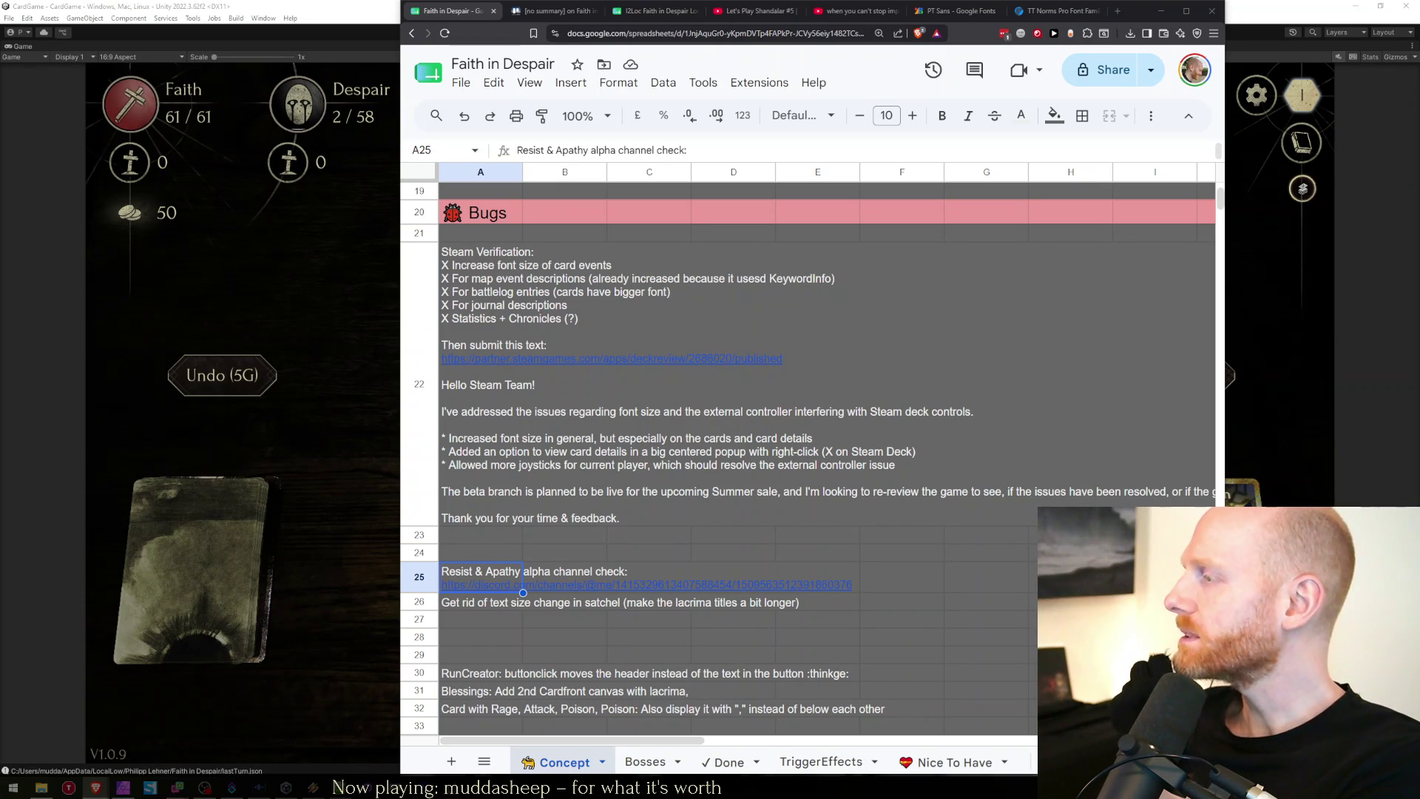
pyautogui.hotkey('alt', 'Tab')
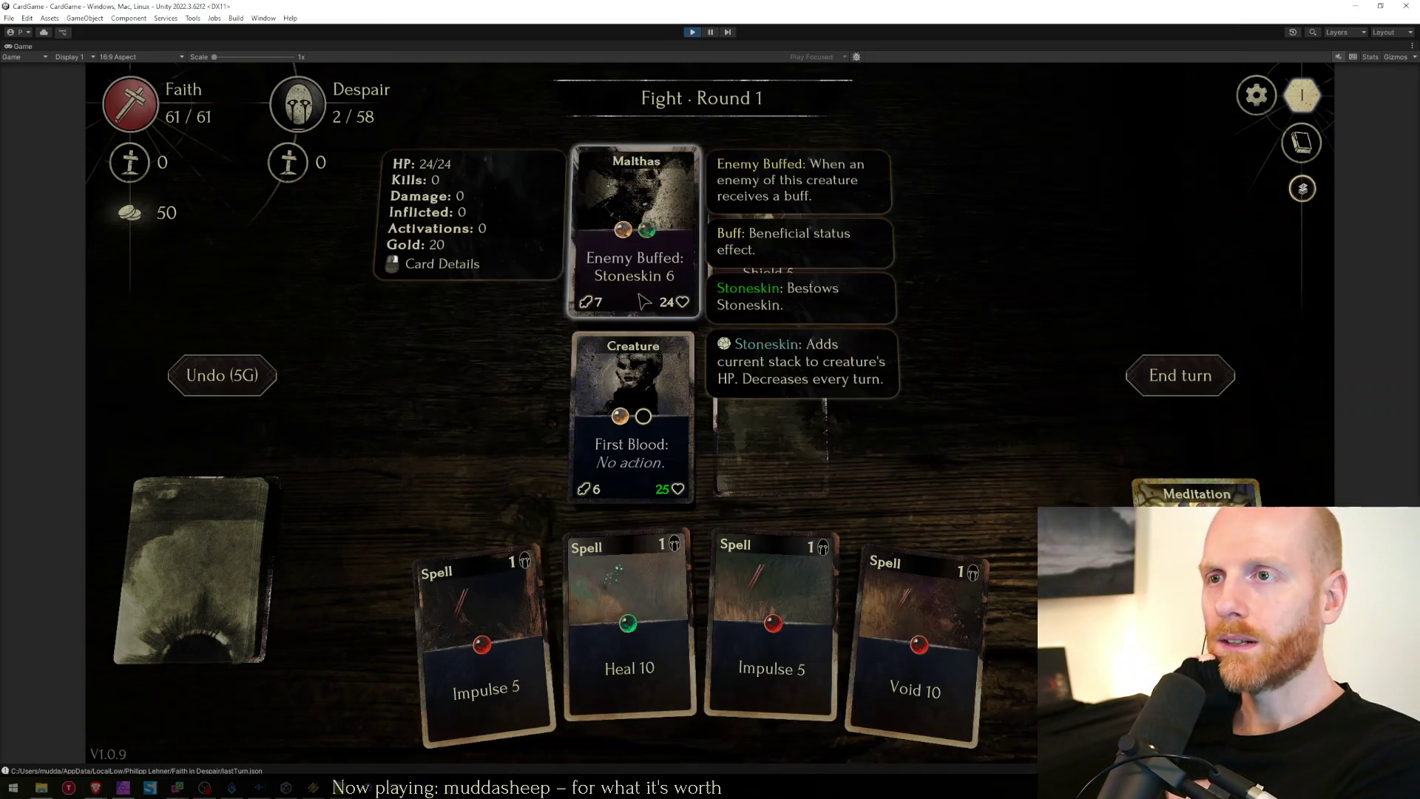
# Play Void 10 on First Blood, inspect its close-up, and take the third fight reward.
pyautogui.moveTo(917, 636); pyautogui.dragTo(638, 414)
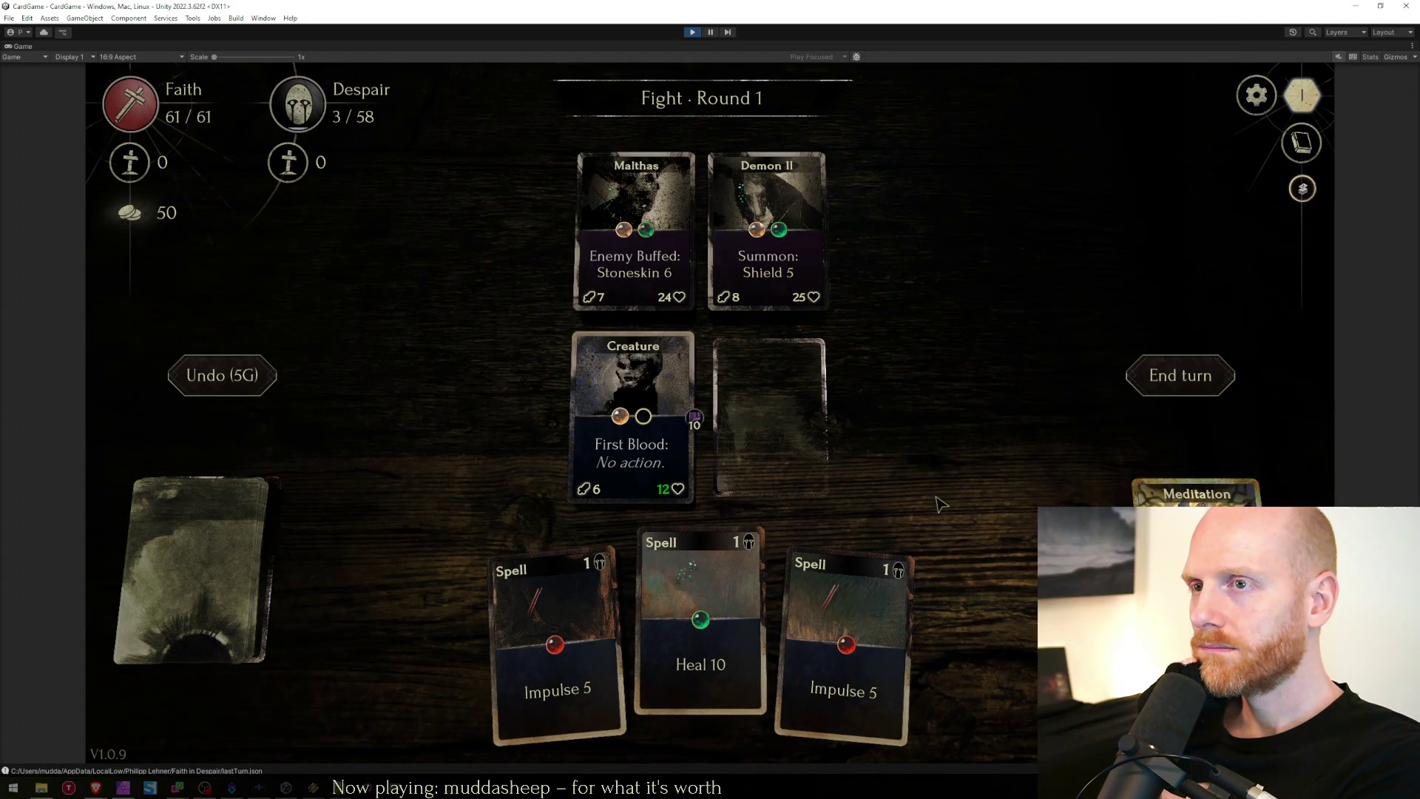
pyautogui.click(628, 479)
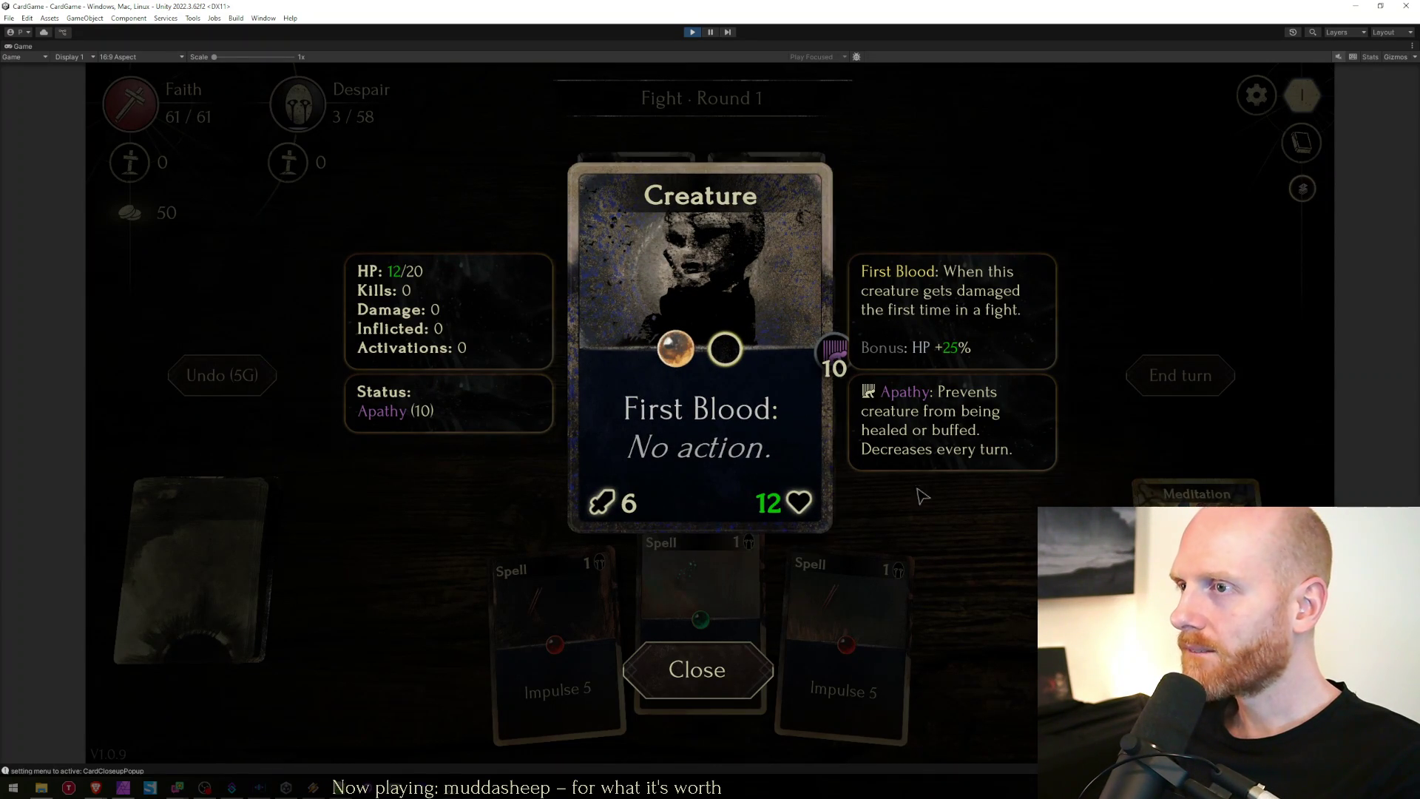
pyautogui.click(734, 671)
pyautogui.click(687, 453)
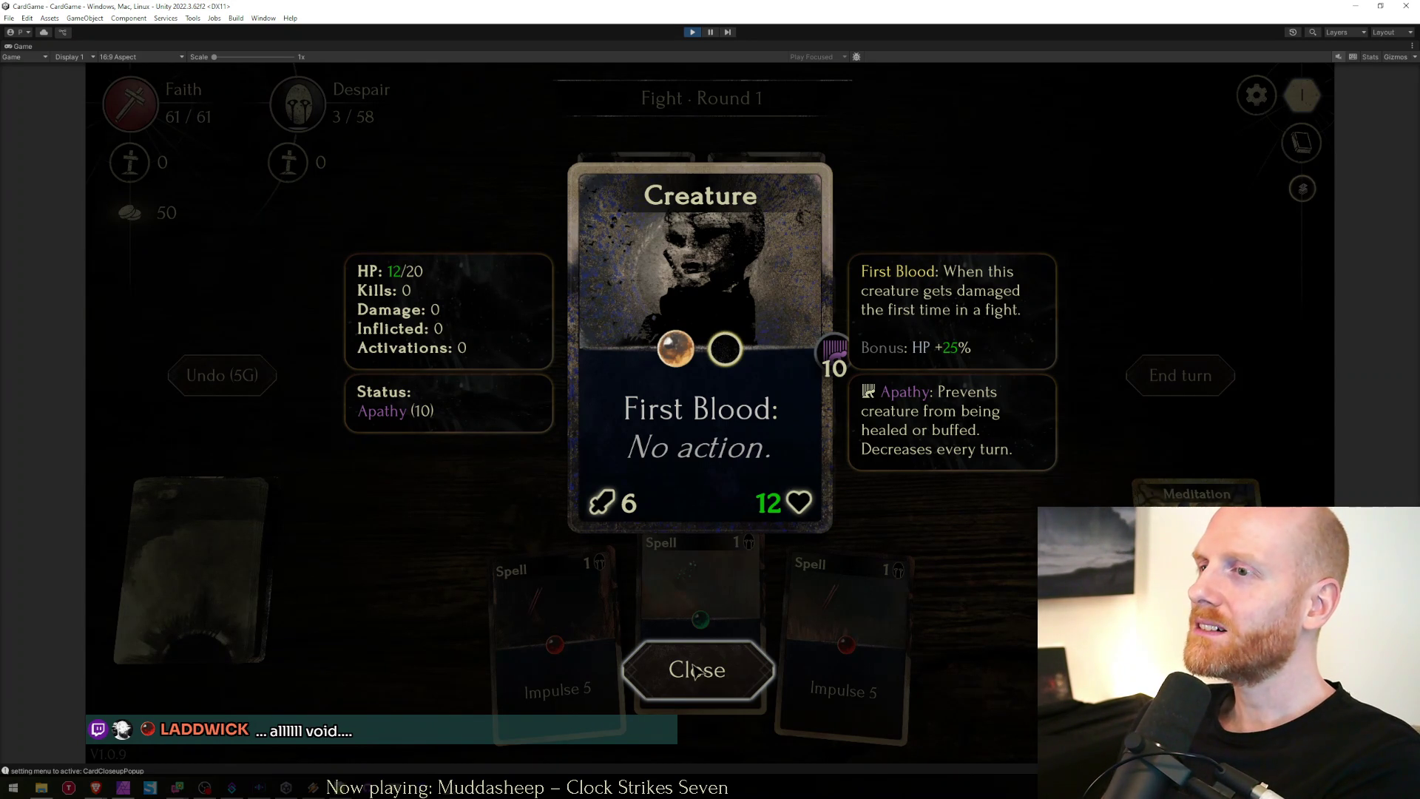
pyautogui.click(695, 671)
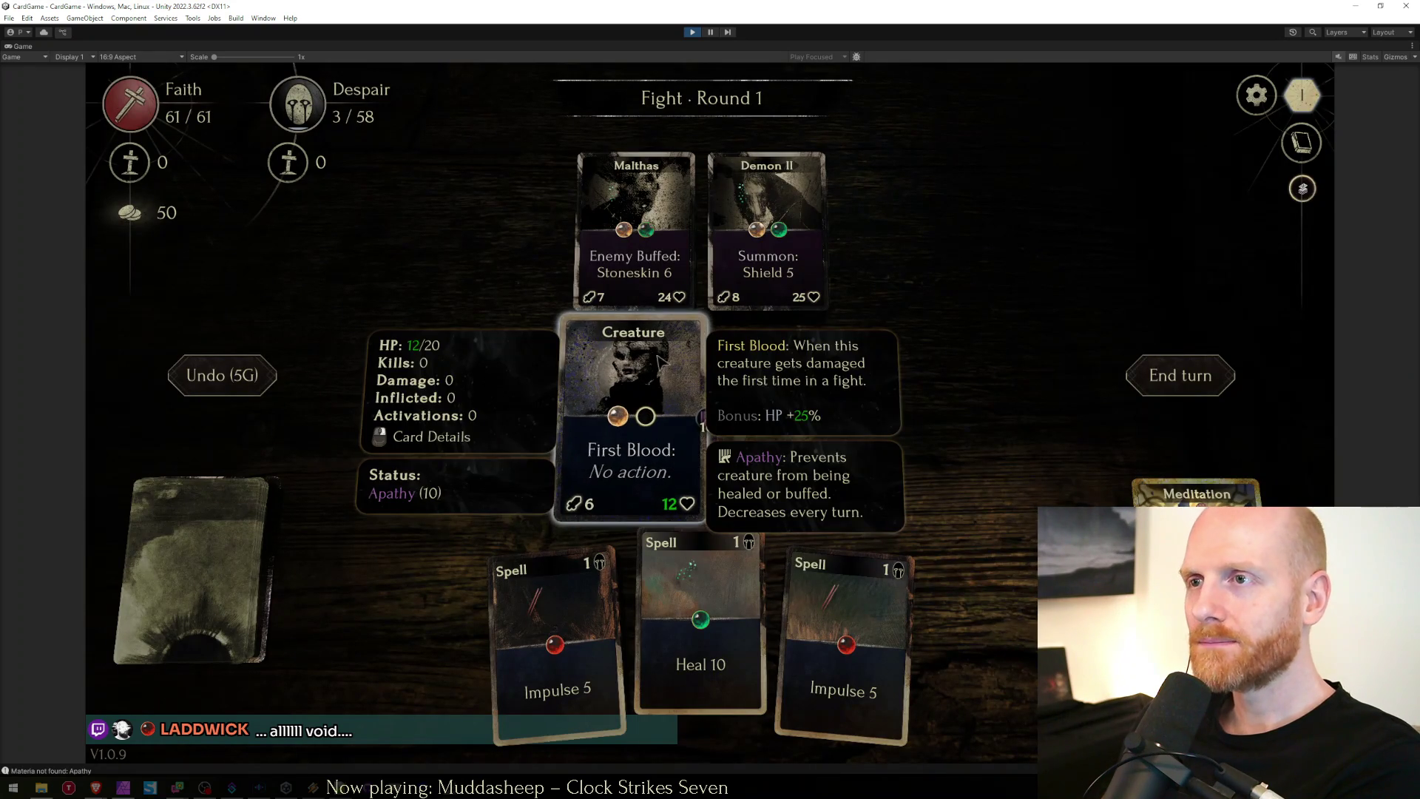
pyautogui.moveTo(752, 227)
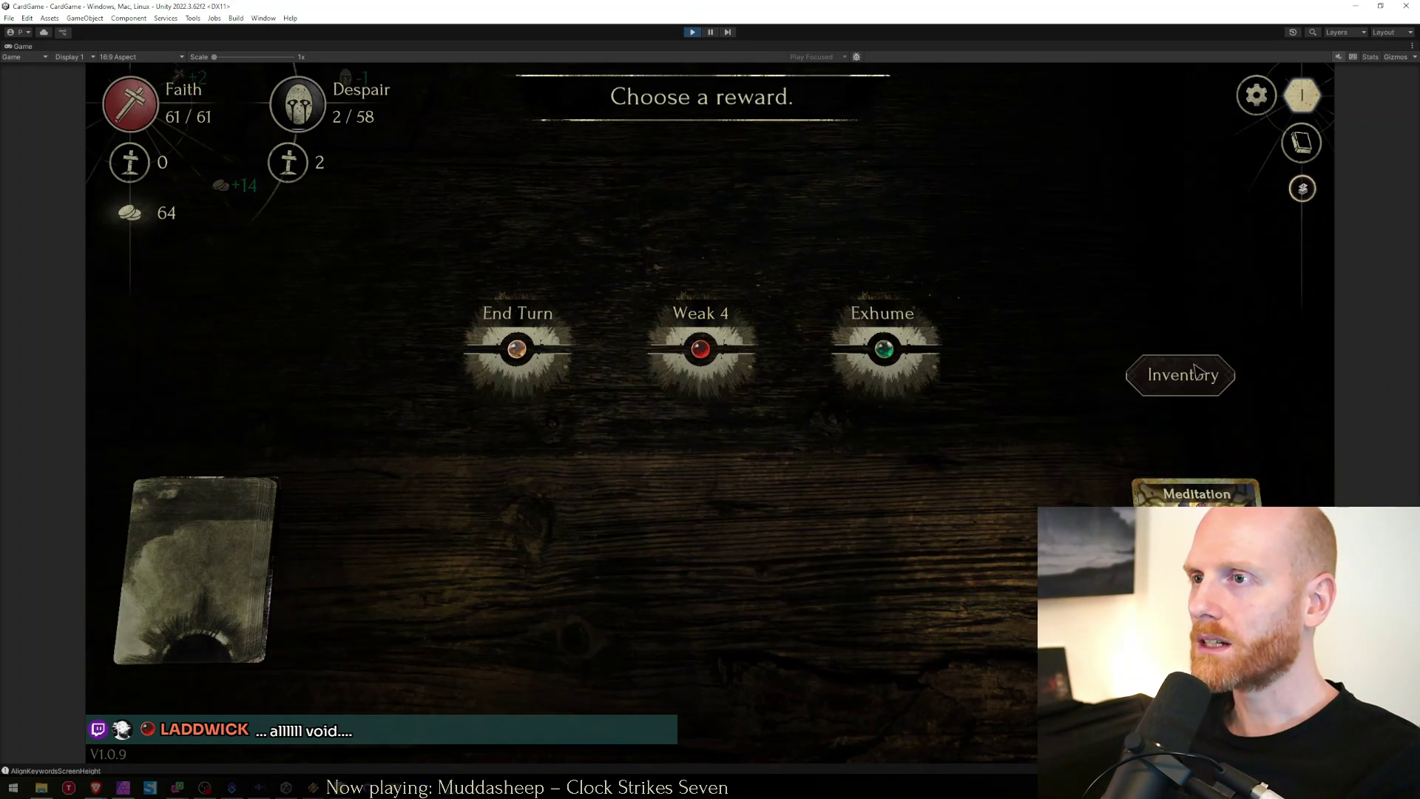
pyautogui.click(873, 347)
# Set the materia effect to Bestow Resist in the Inspector.
pyautogui.hotkey('shift', 'space')
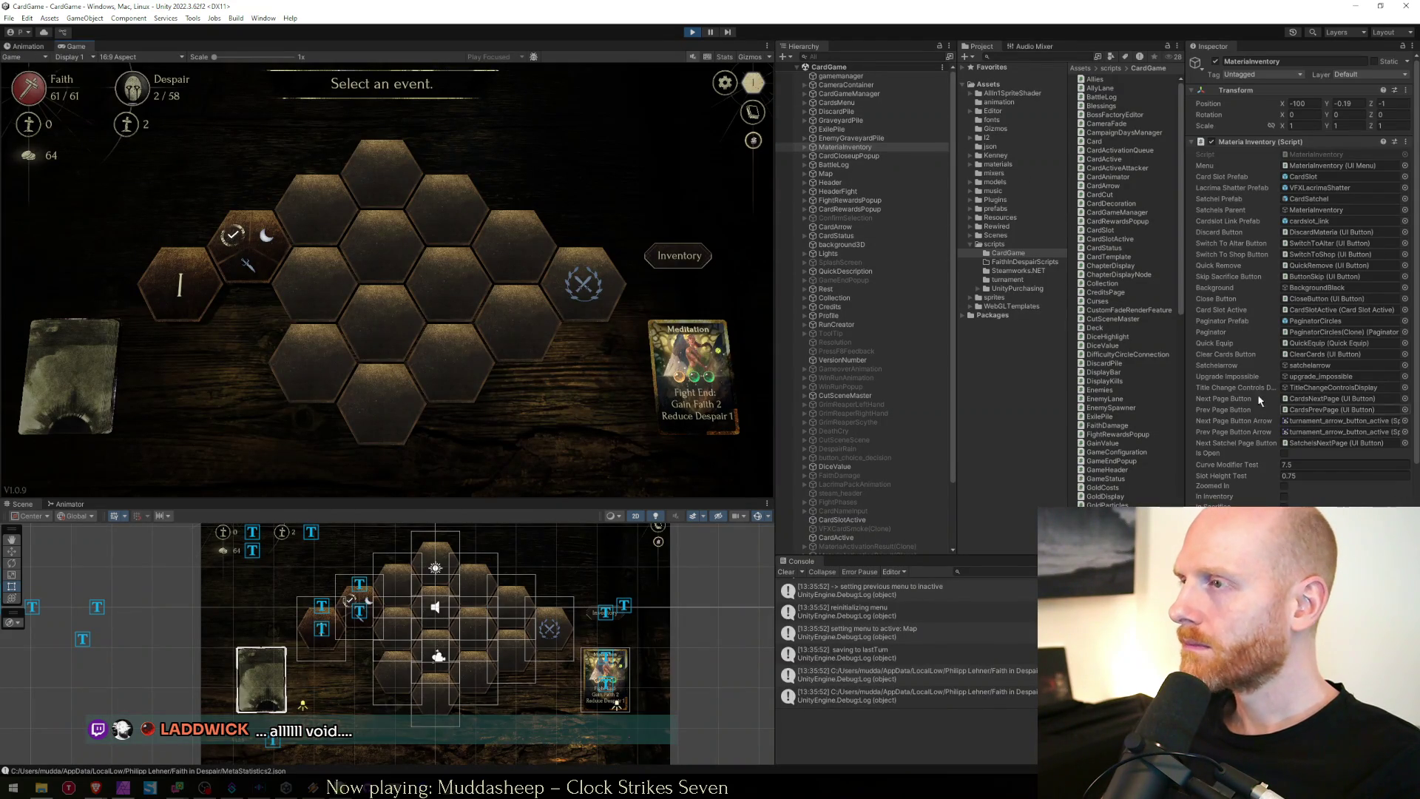
pyautogui.scroll(-15, 1252, 368)
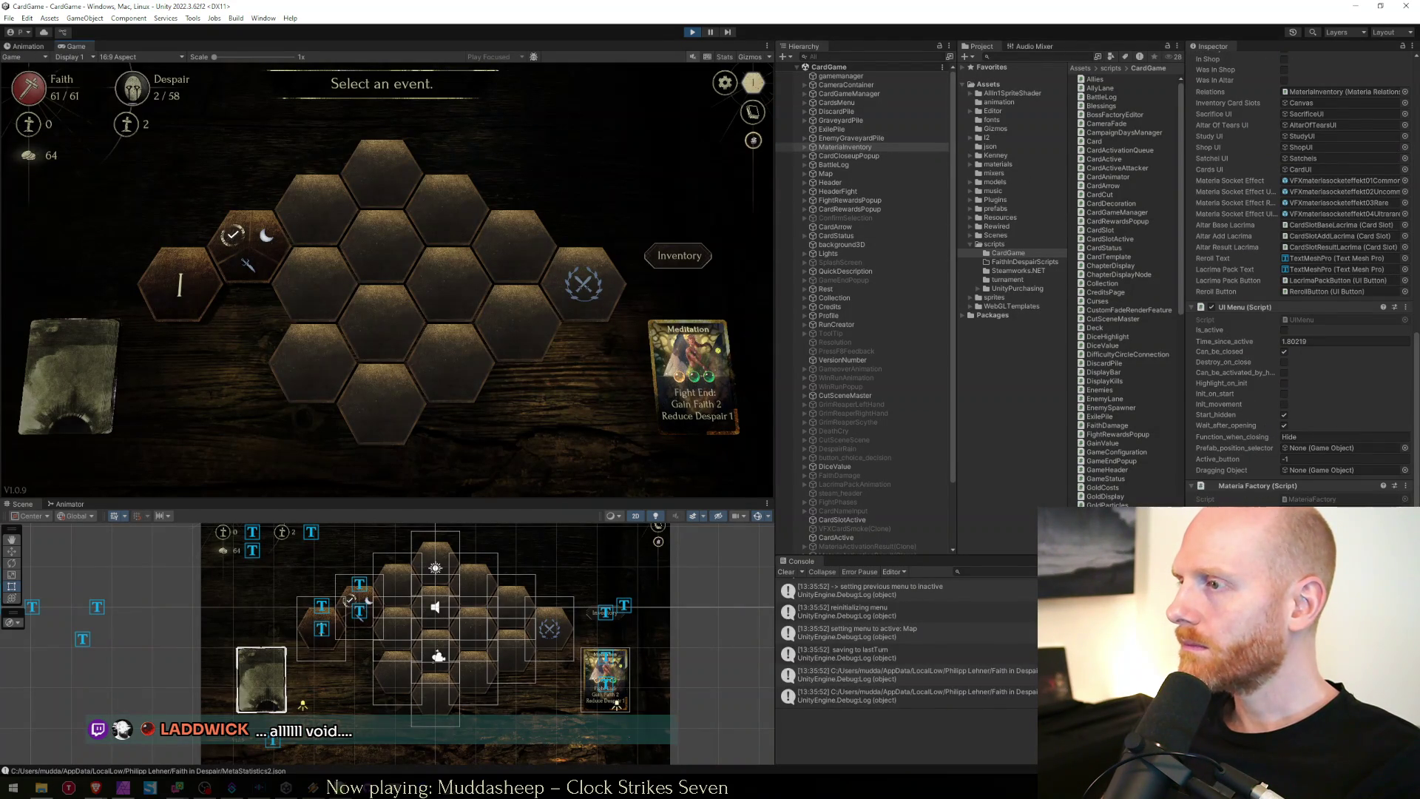
pyautogui.click(1330, 305)
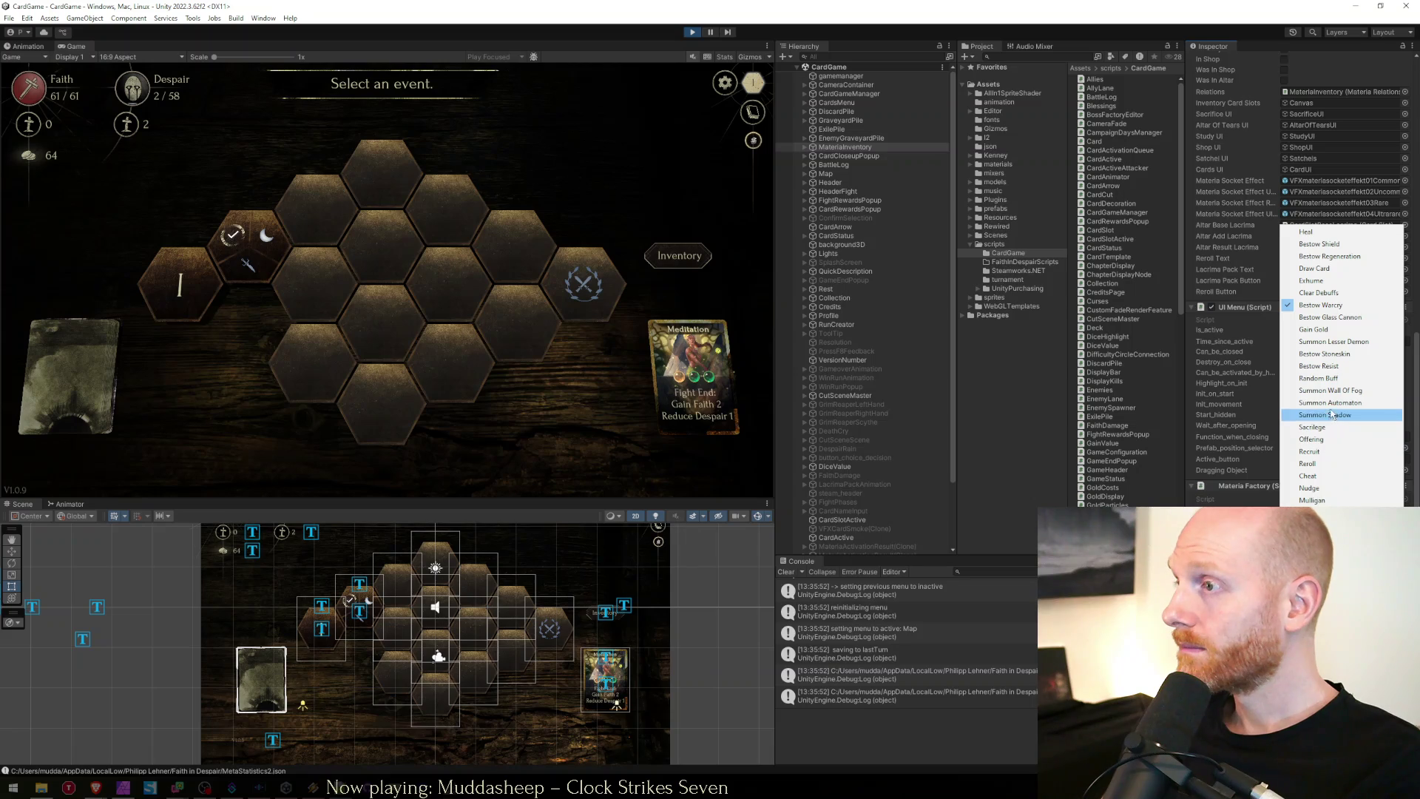
pyautogui.click(1331, 367)
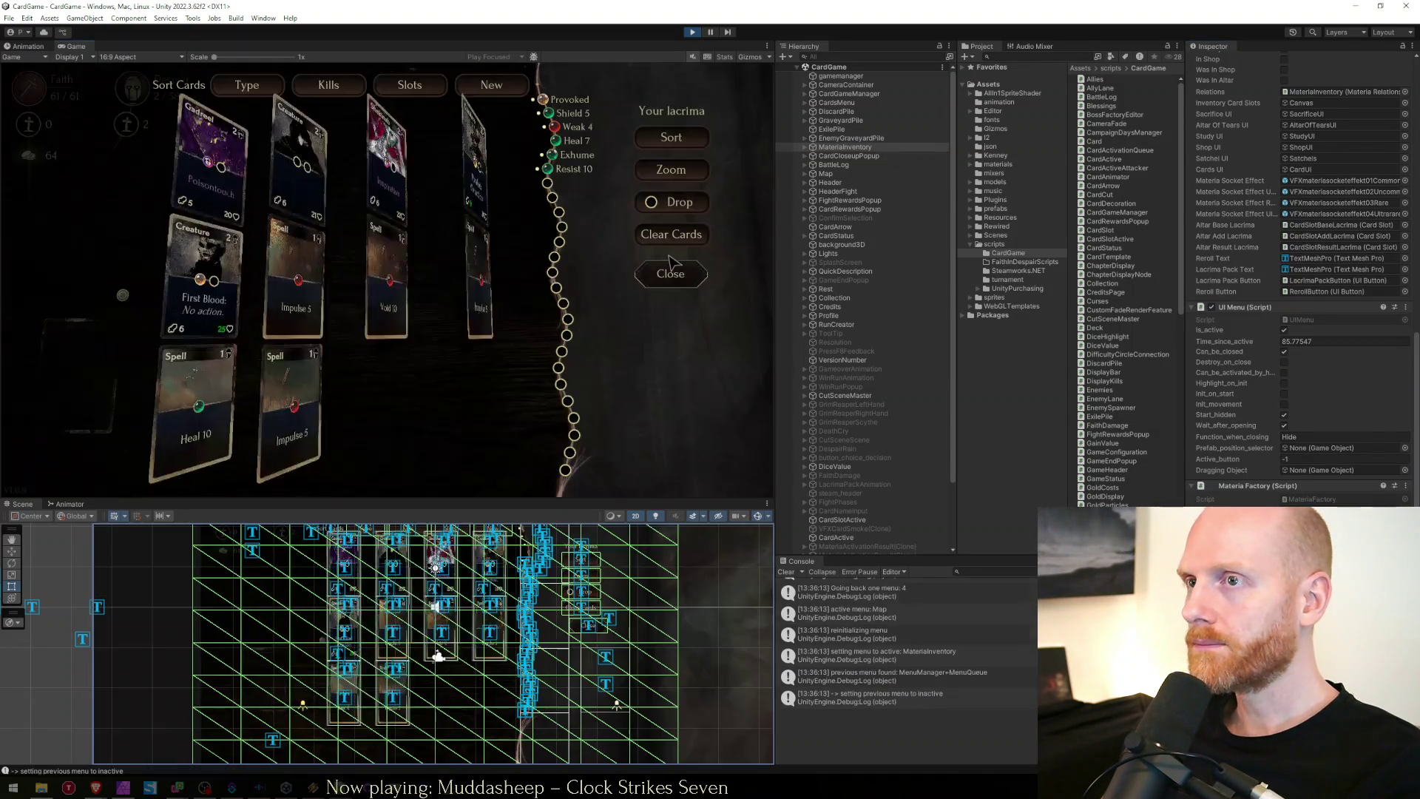
# Put Resist 10 onto the Impulse 5 card in the lacrima inventory.
pyautogui.click(679, 255)
pyautogui.moveTo(545, 195)
pyautogui.click(457, 279)
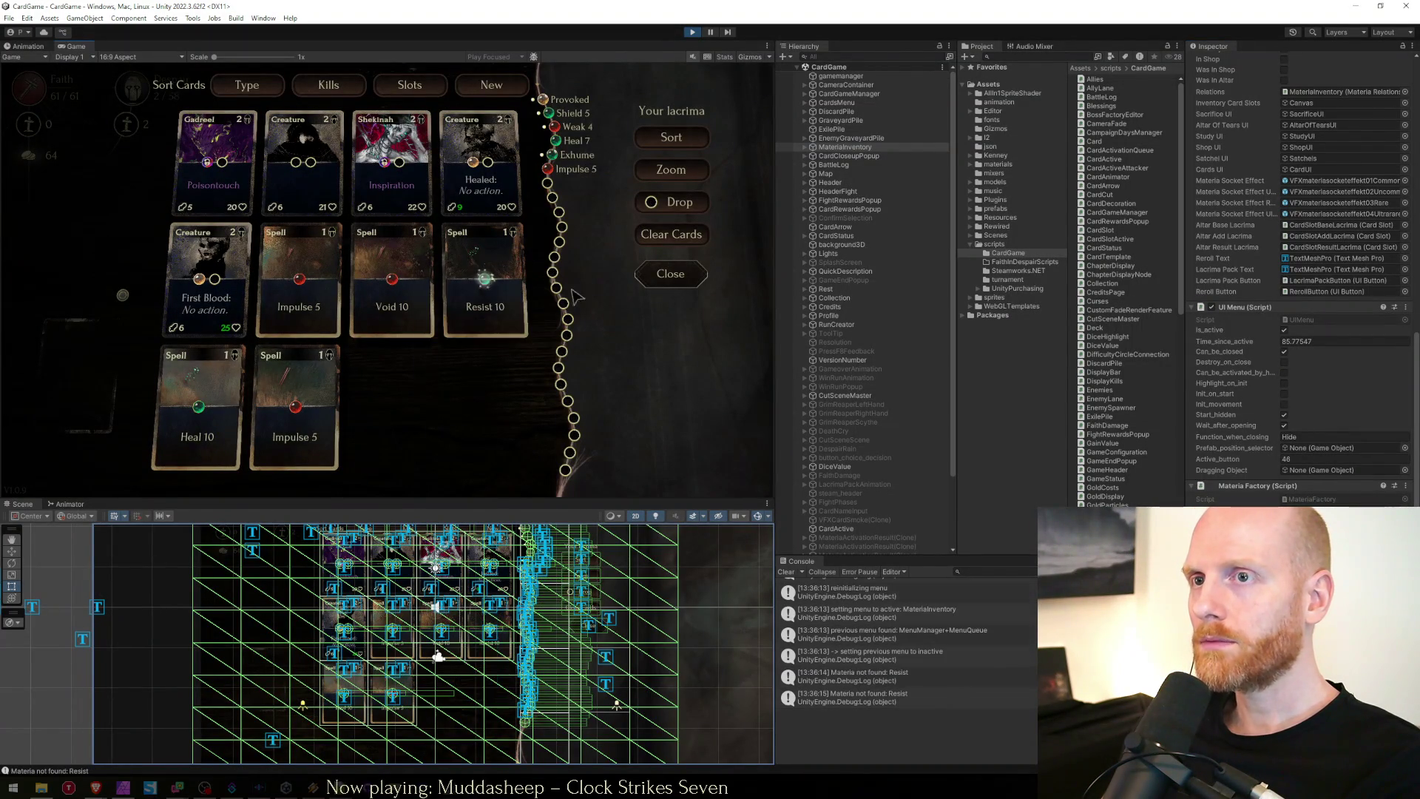
pyautogui.click(671, 273)
# Choose the sacrifice event, then the rest event, and return to the event map.
pyautogui.click(653, 264)
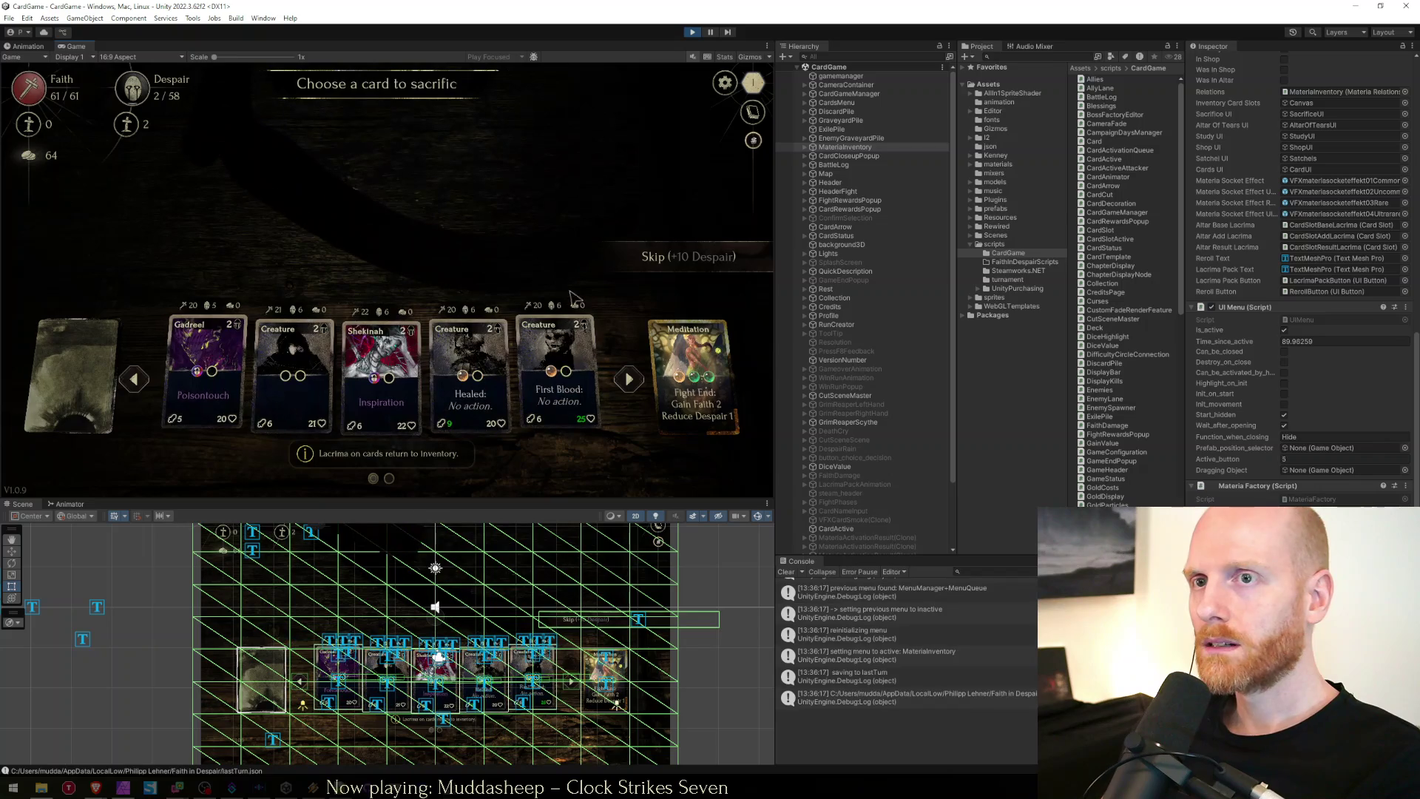
pyautogui.click(266, 237)
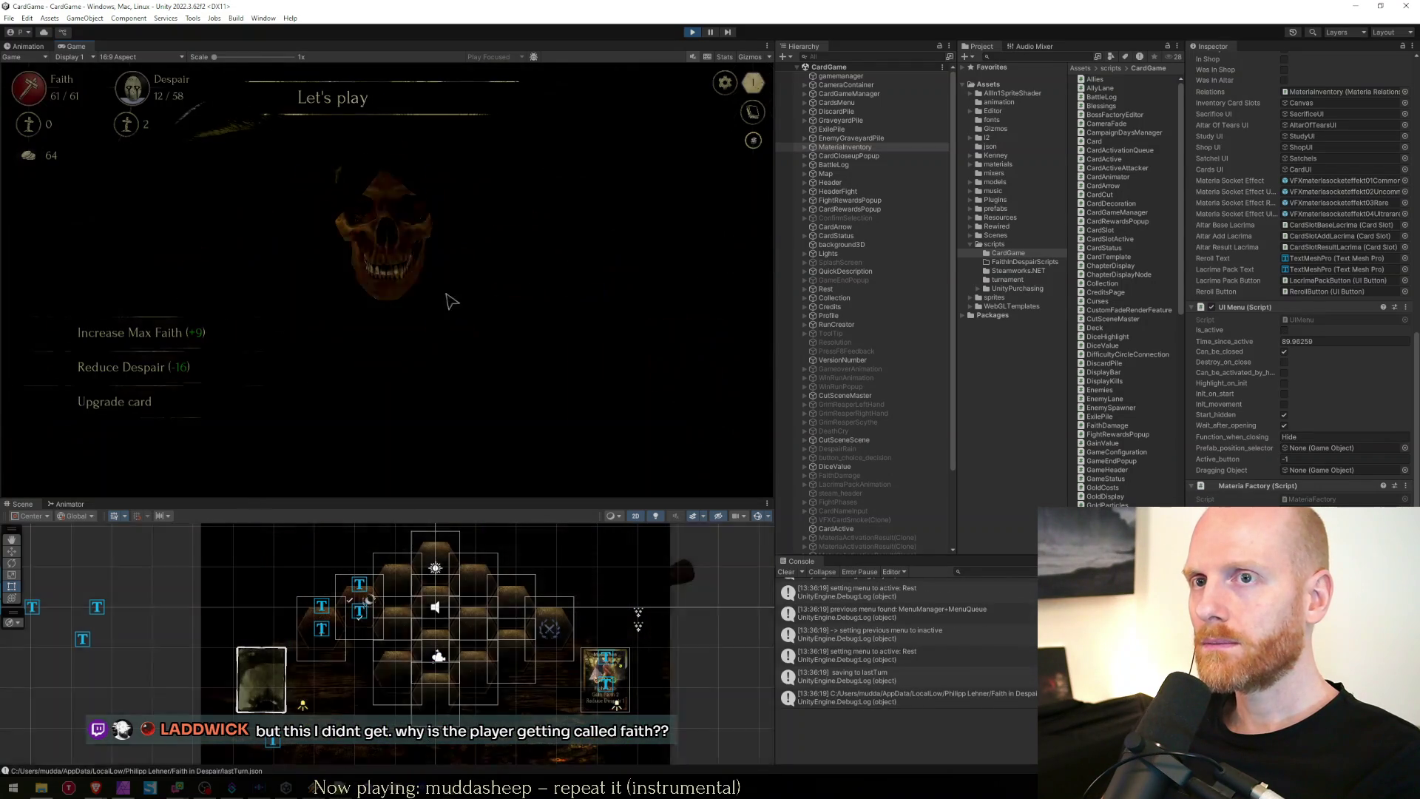
pyautogui.press('Escape')
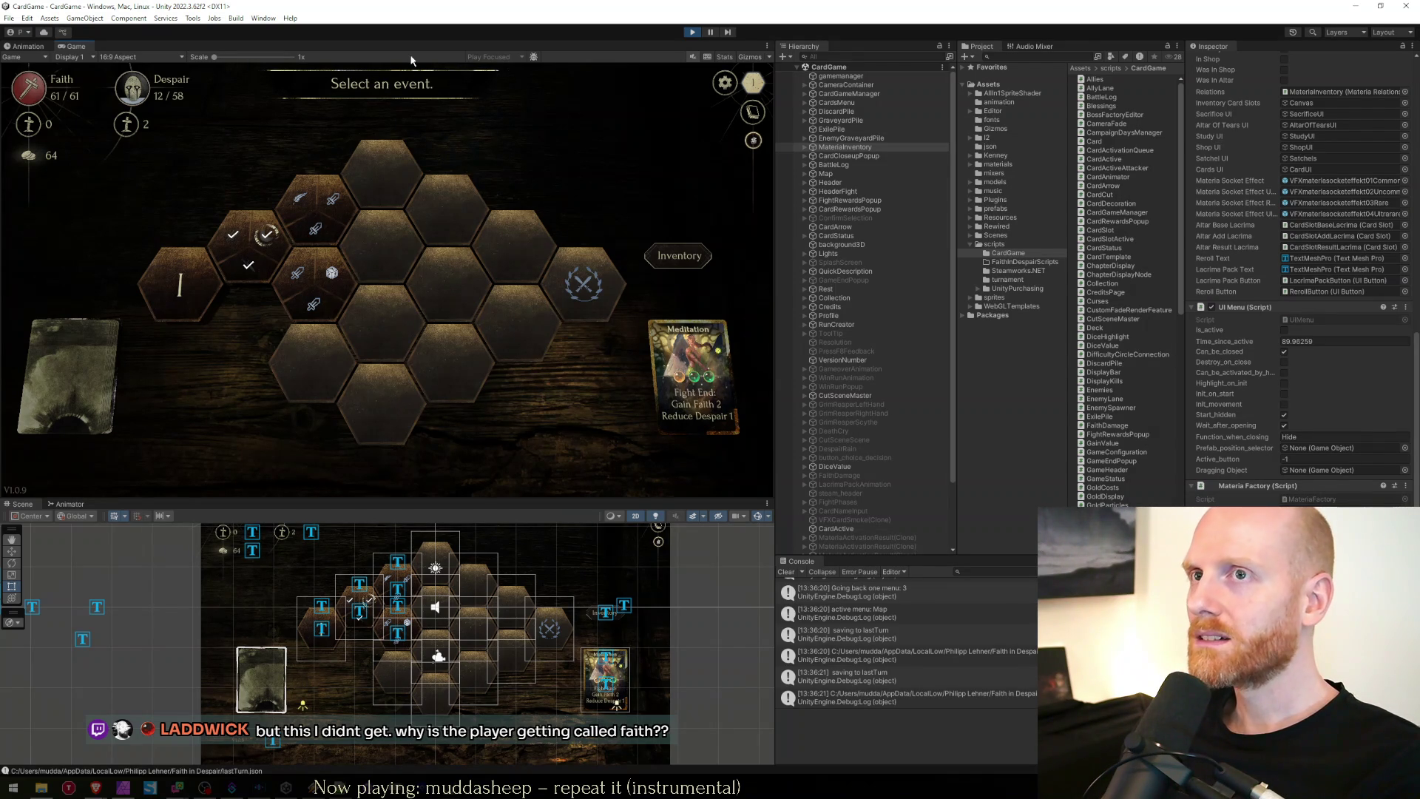
pyautogui.hotkey('shift', 'space')
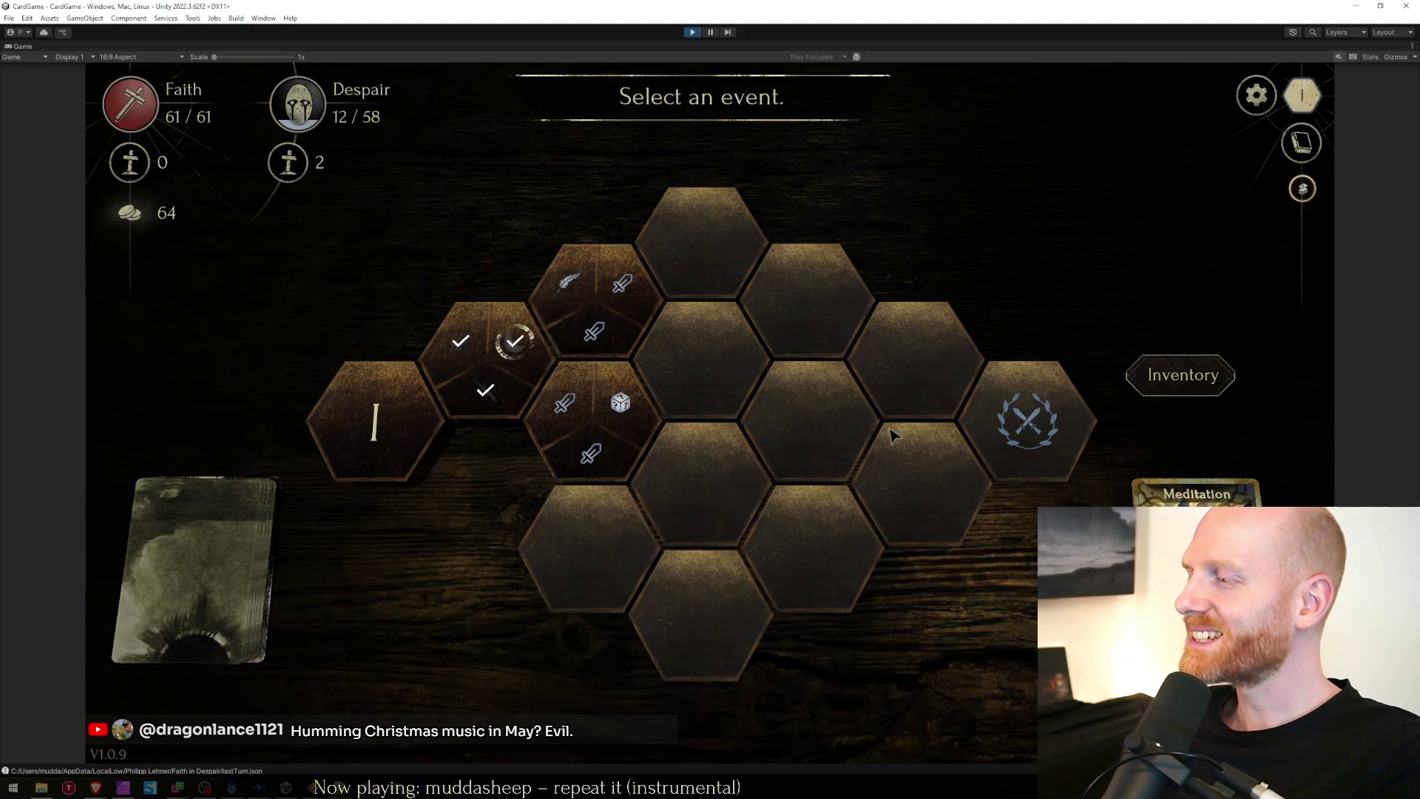
# Pick the Study event, then the Fight event on the next hex.
pyautogui.click(619, 288)
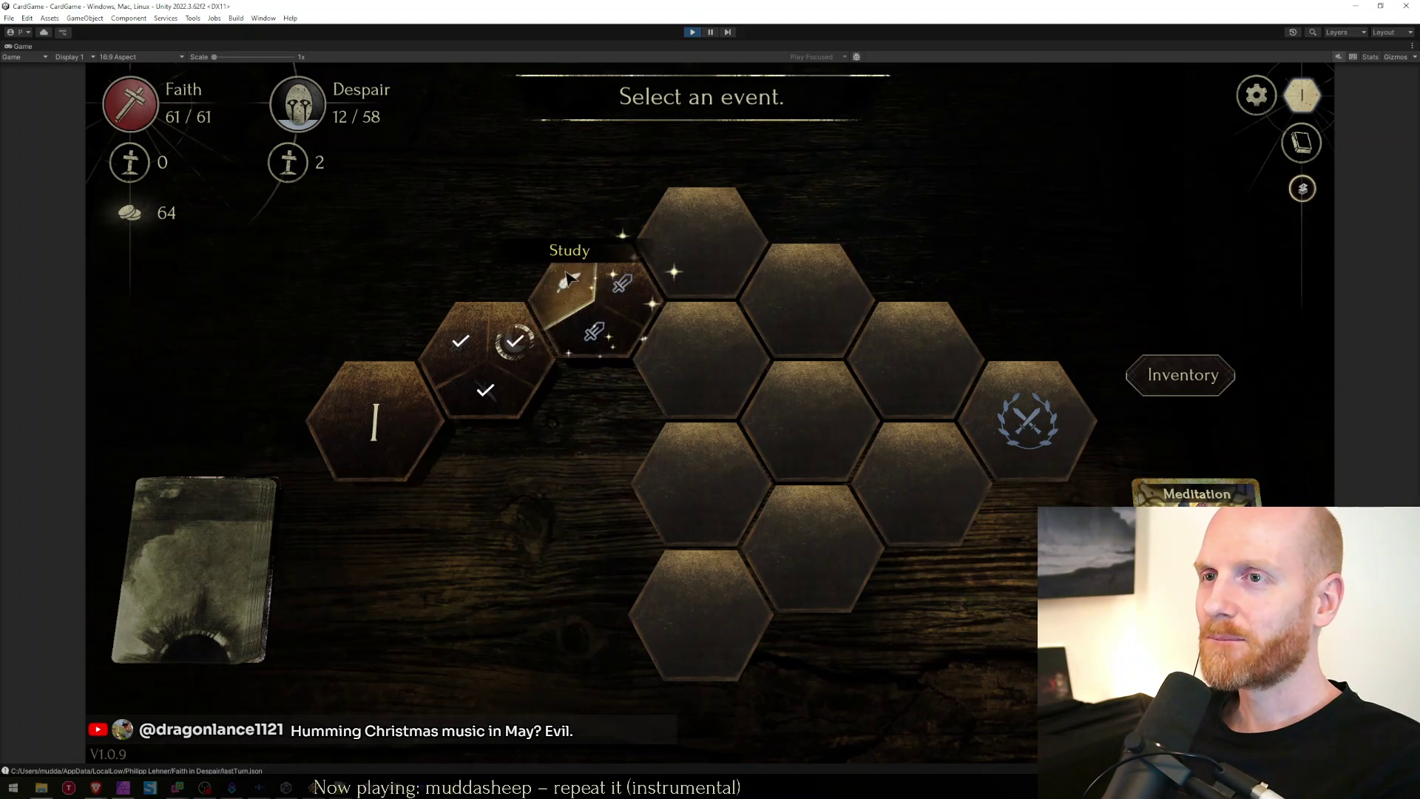
pyautogui.click(622, 290)
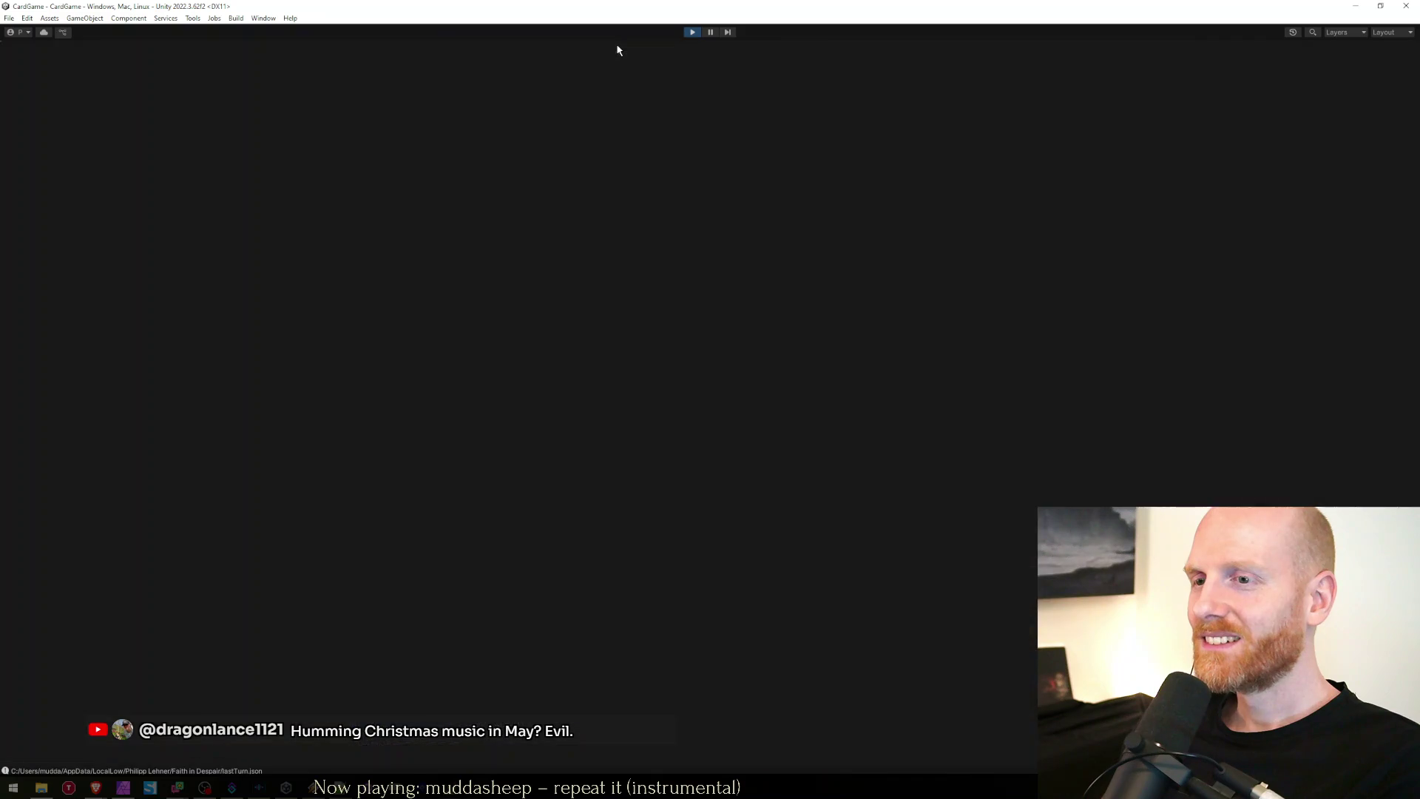
pyautogui.doubleClick(620, 47)
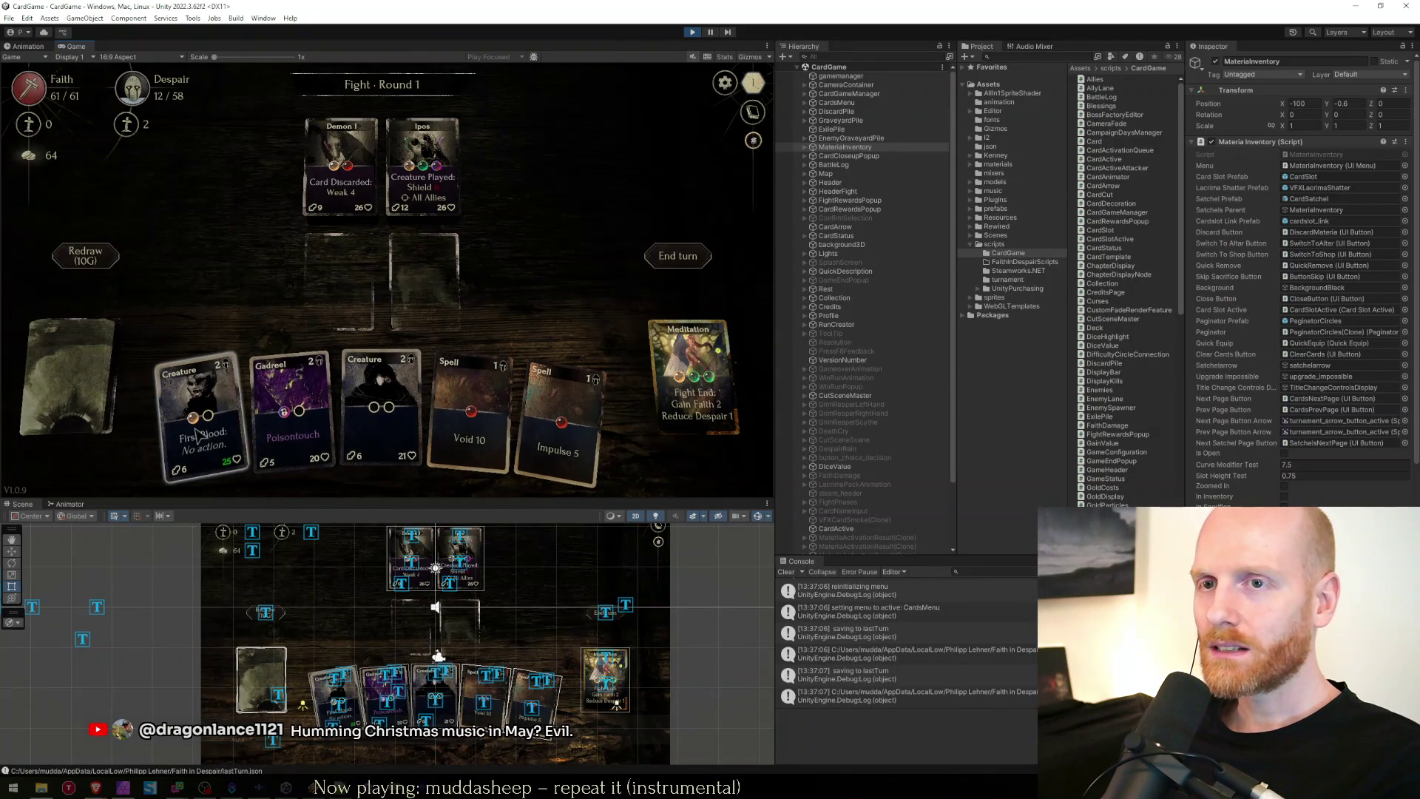
# Play Creature, Gadreel and Void 10, check the Creature close-up, and end the turn.
pyautogui.click(382, 416)
pyautogui.click(314, 407)
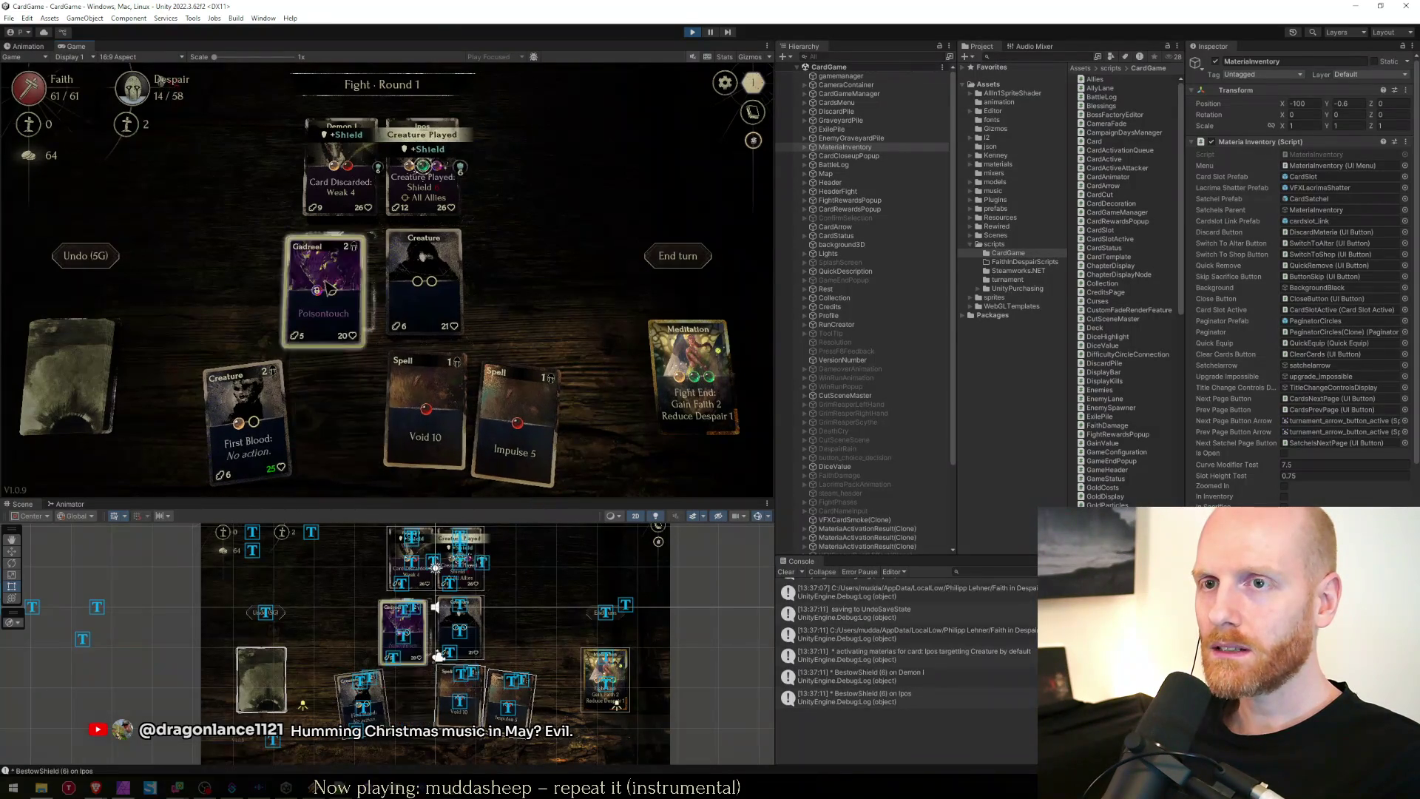
pyautogui.click(380, 421)
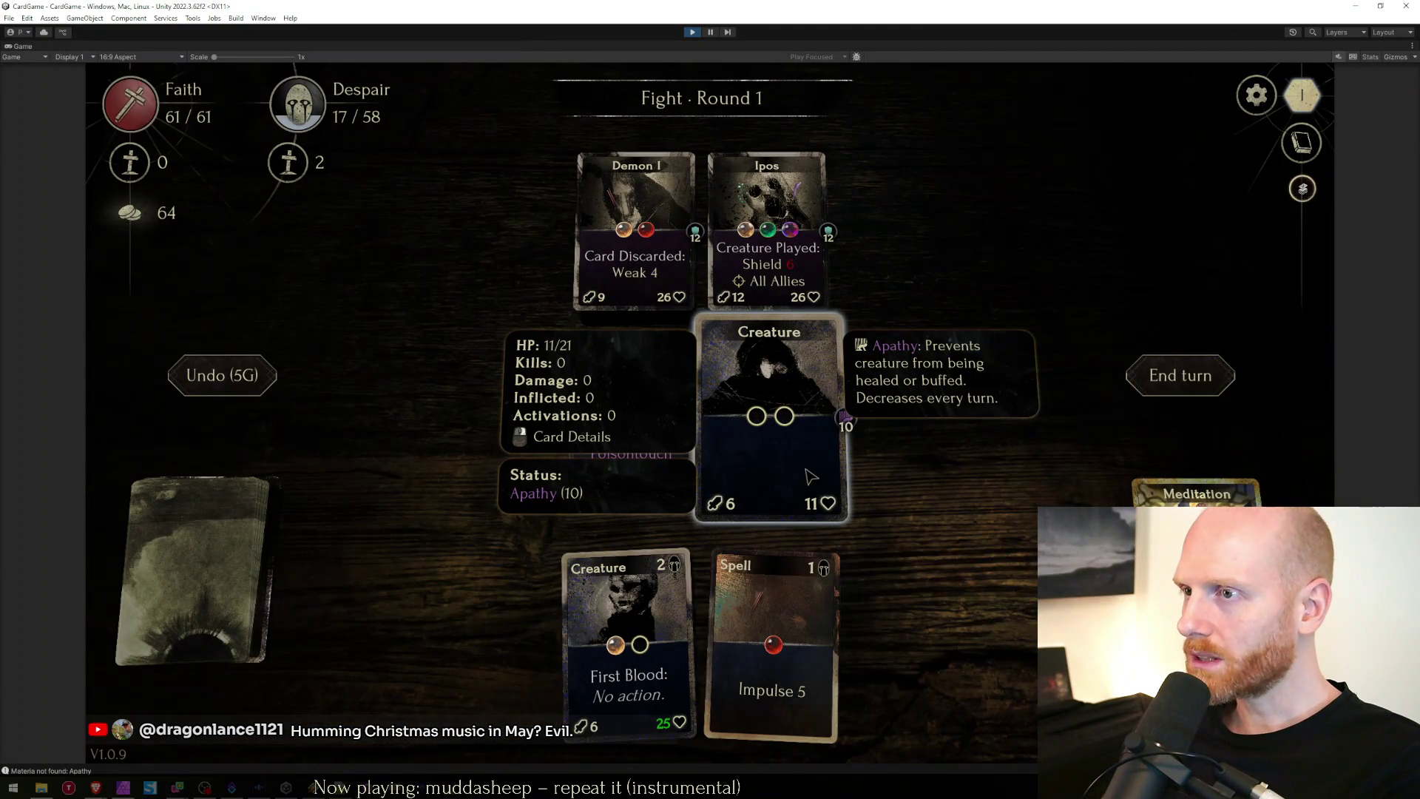
pyautogui.rightClick(808, 468)
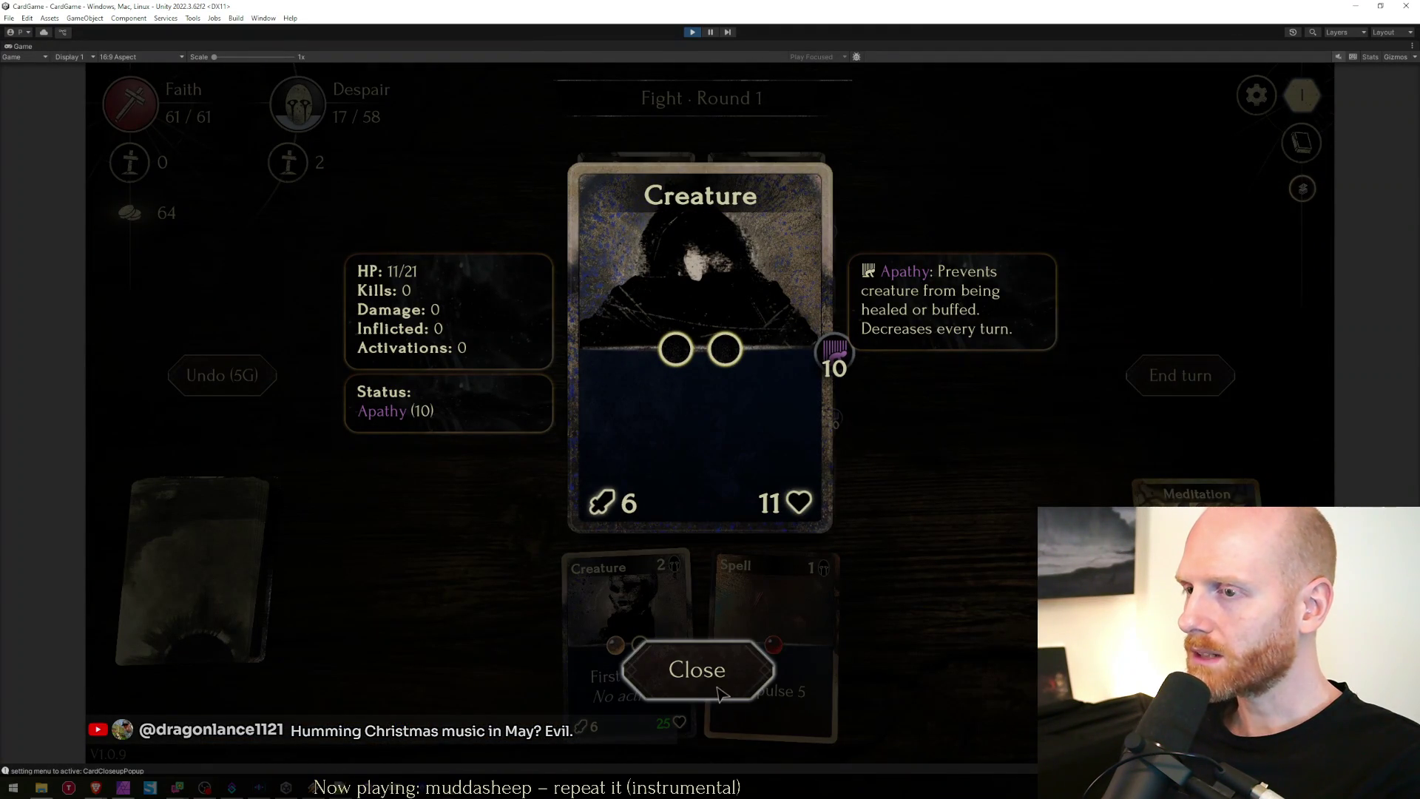
pyautogui.click(692, 694)
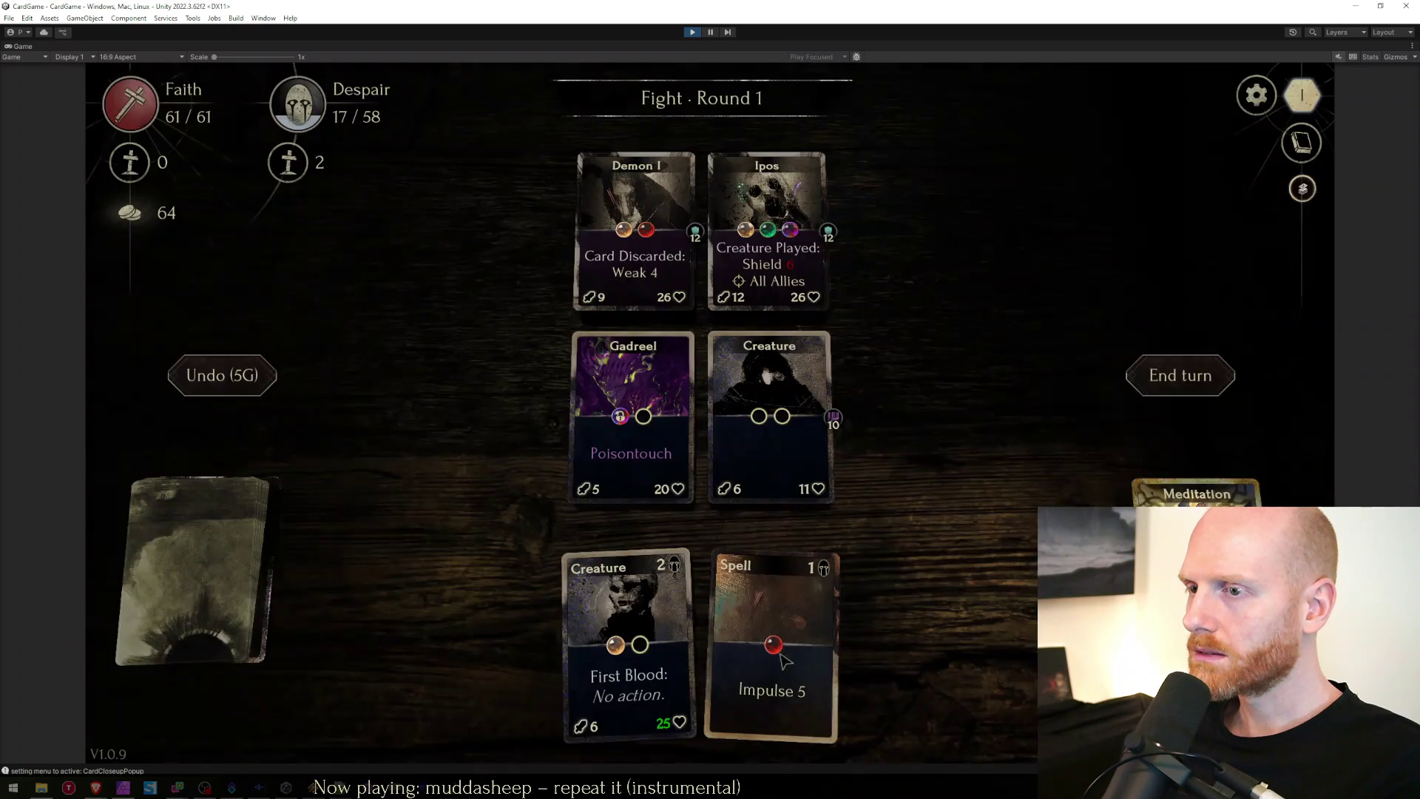
pyautogui.click(1180, 375)
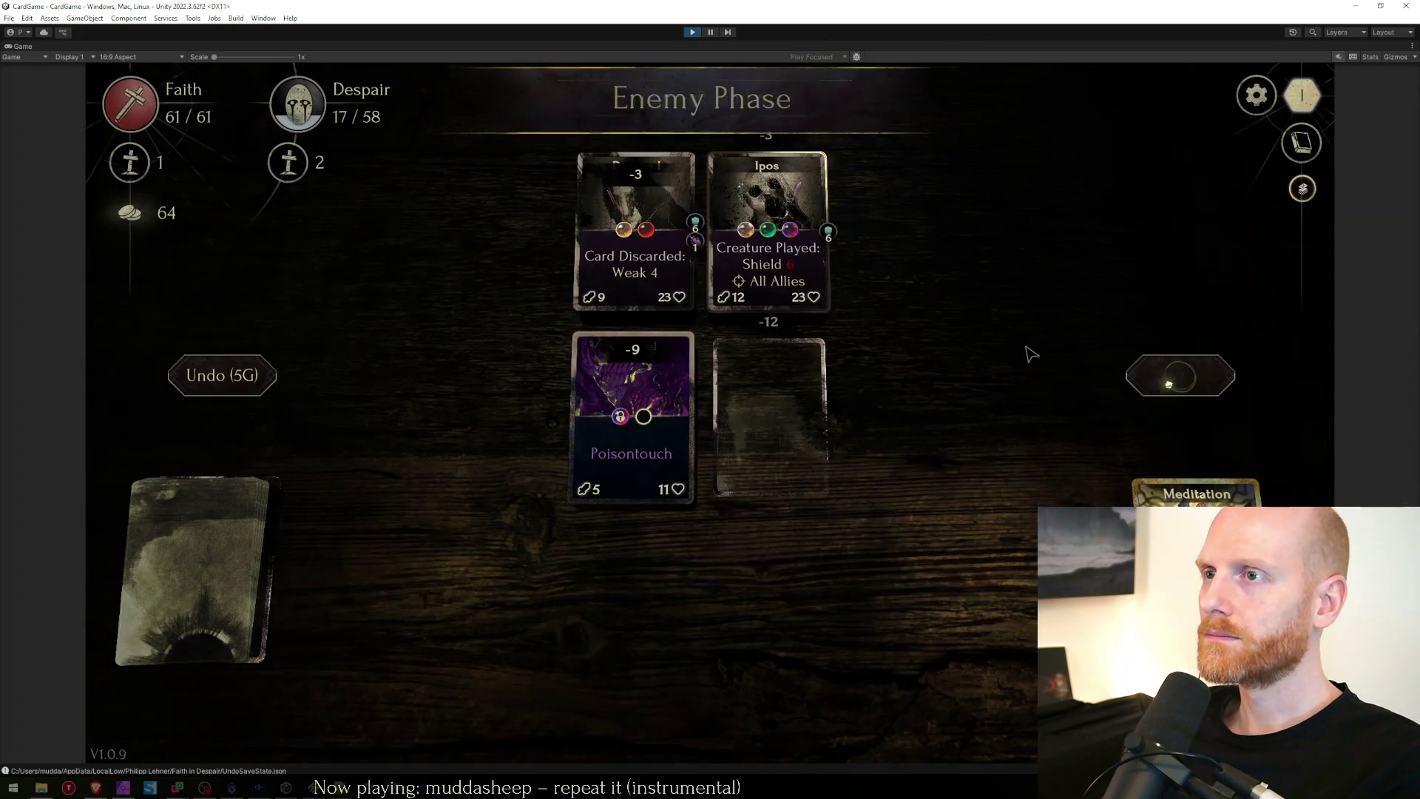
# Play a Creature with Resist cast on it, check its close-up, then play Shekinah.
pyautogui.moveTo(699, 592); pyautogui.dragTo(769, 414)
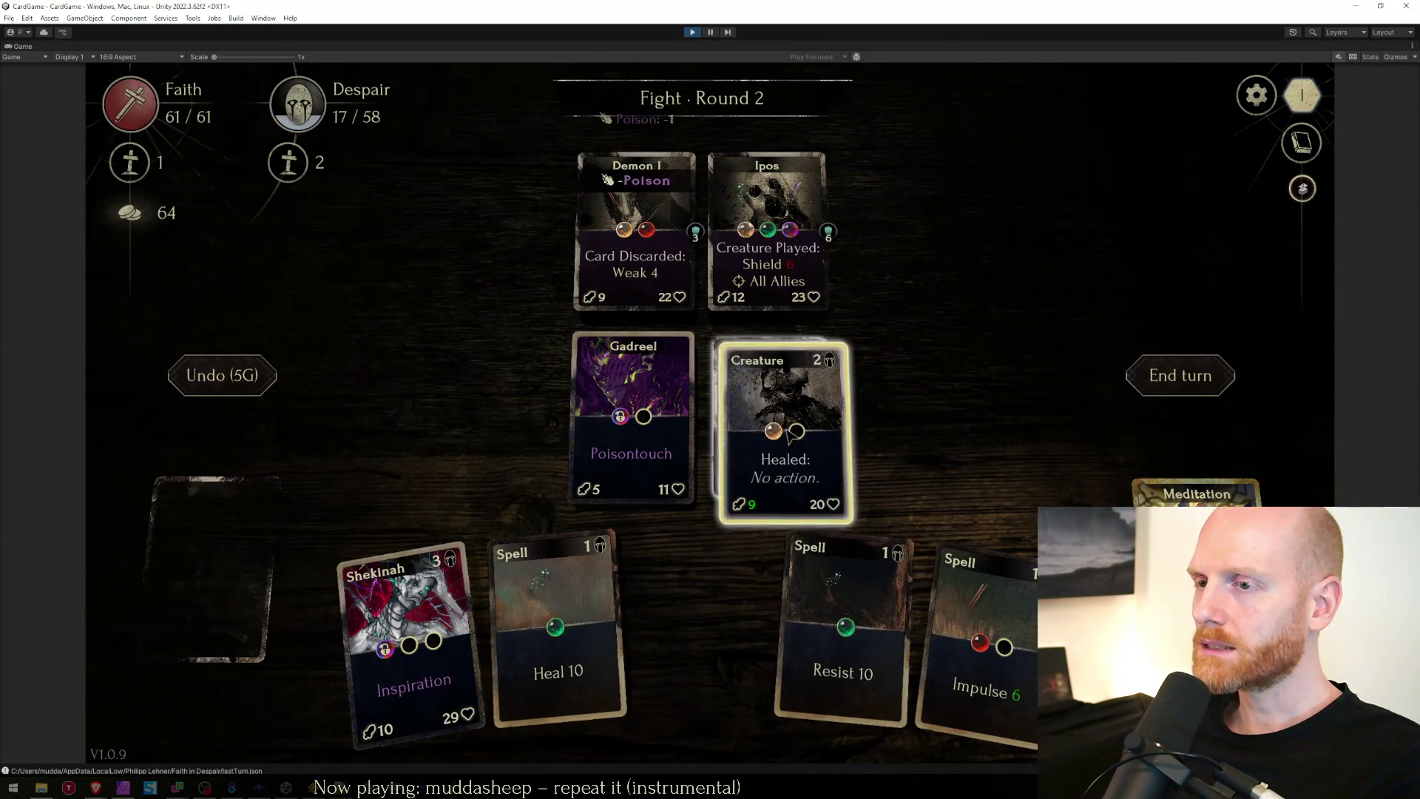
pyautogui.moveTo(850, 621); pyautogui.dragTo(769, 414)
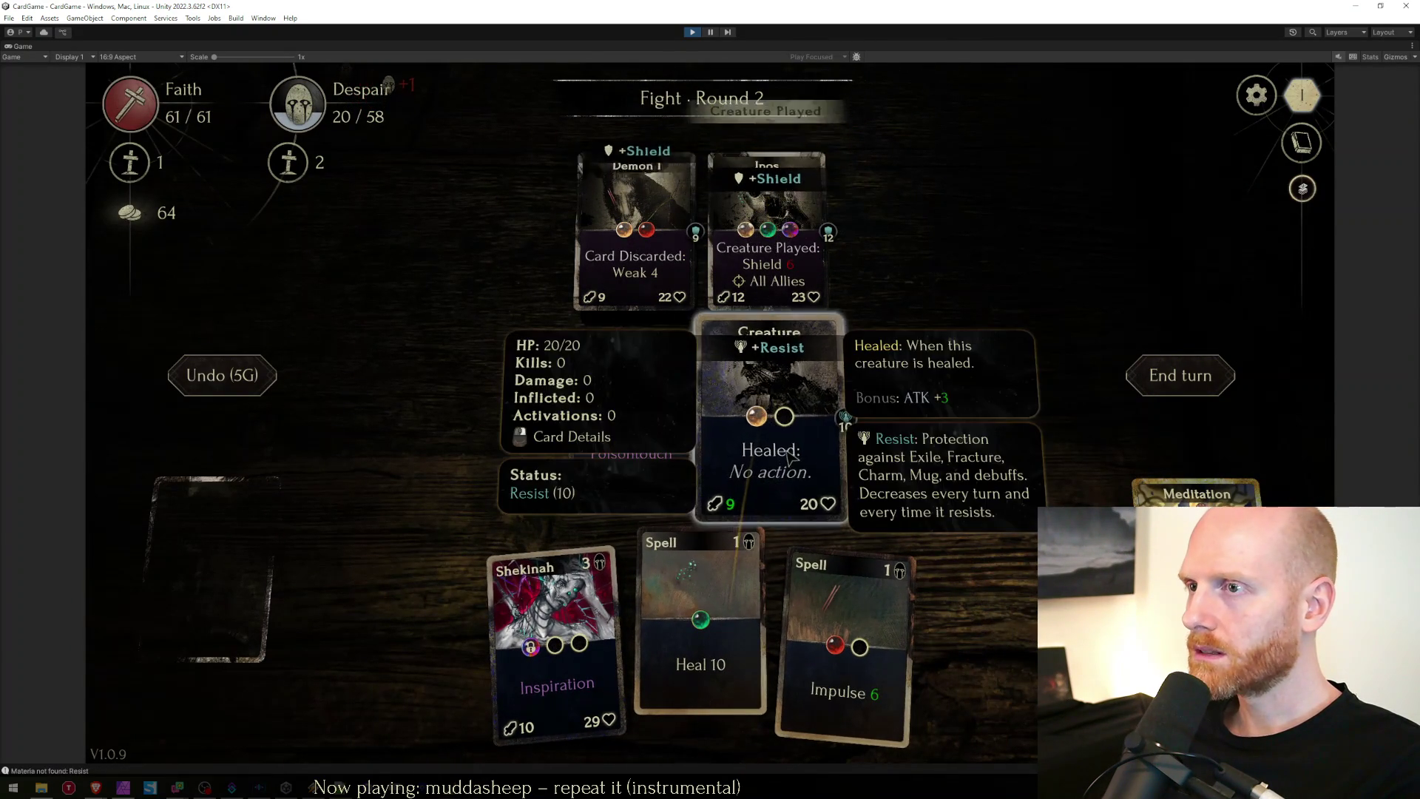
pyautogui.click(772, 397)
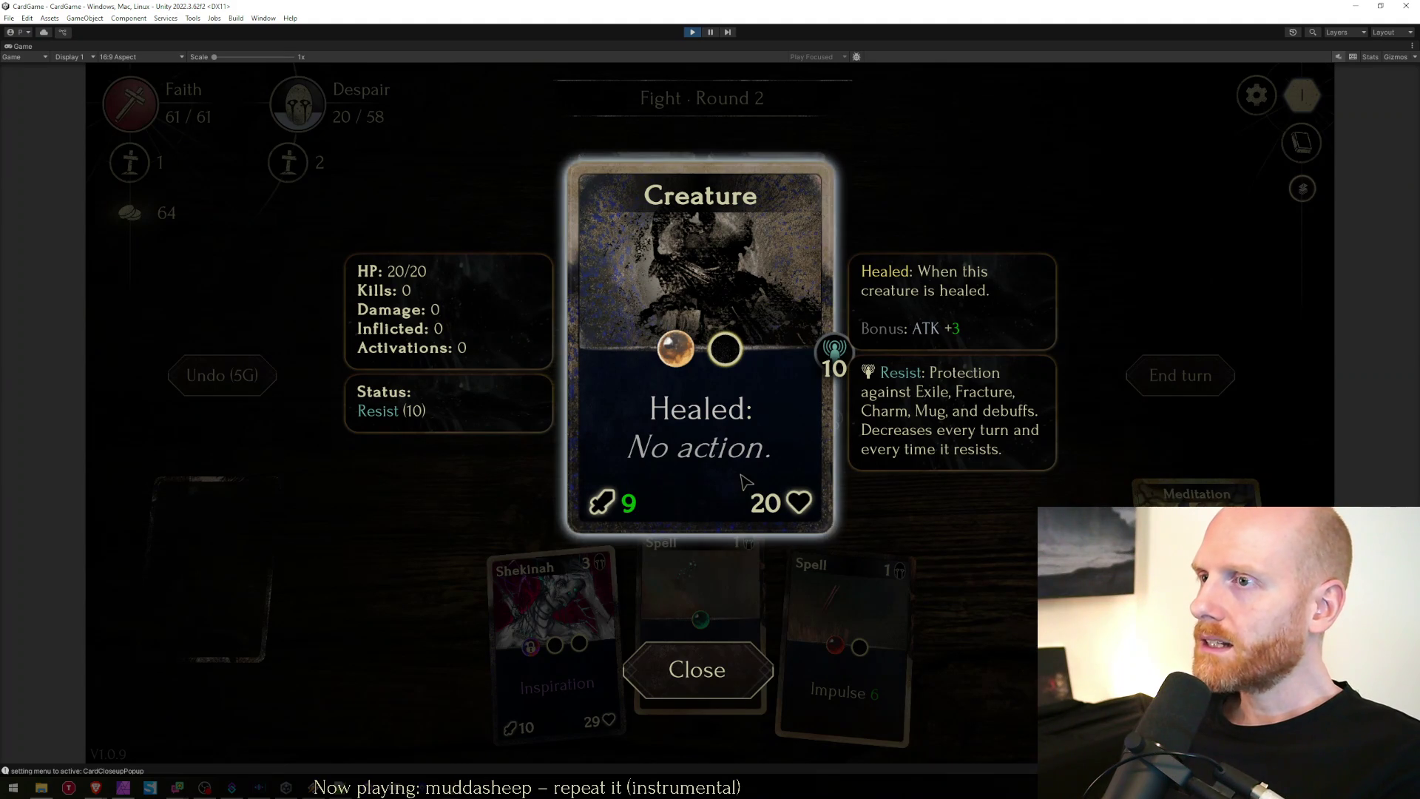
pyautogui.click(777, 466)
pyautogui.click(798, 459)
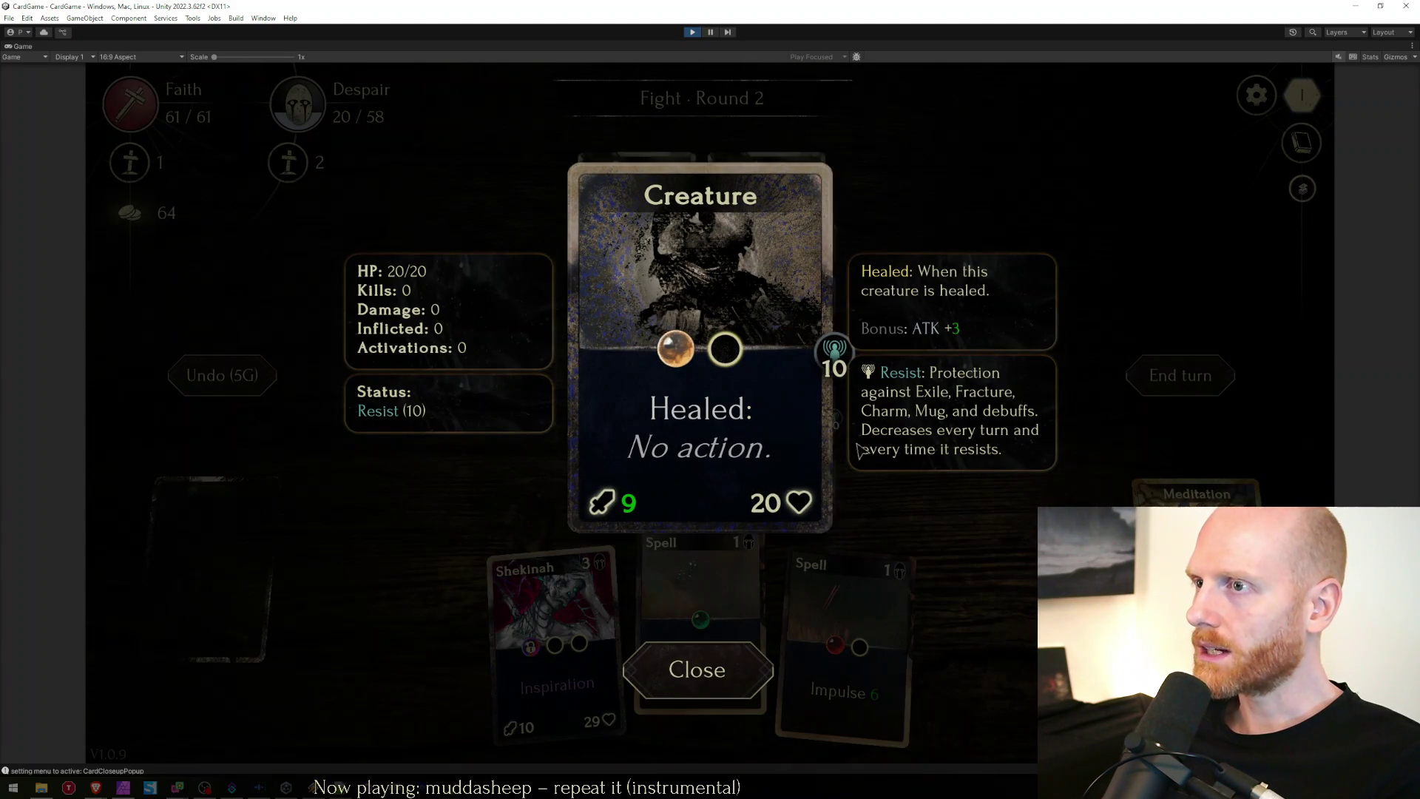
pyautogui.click(681, 665)
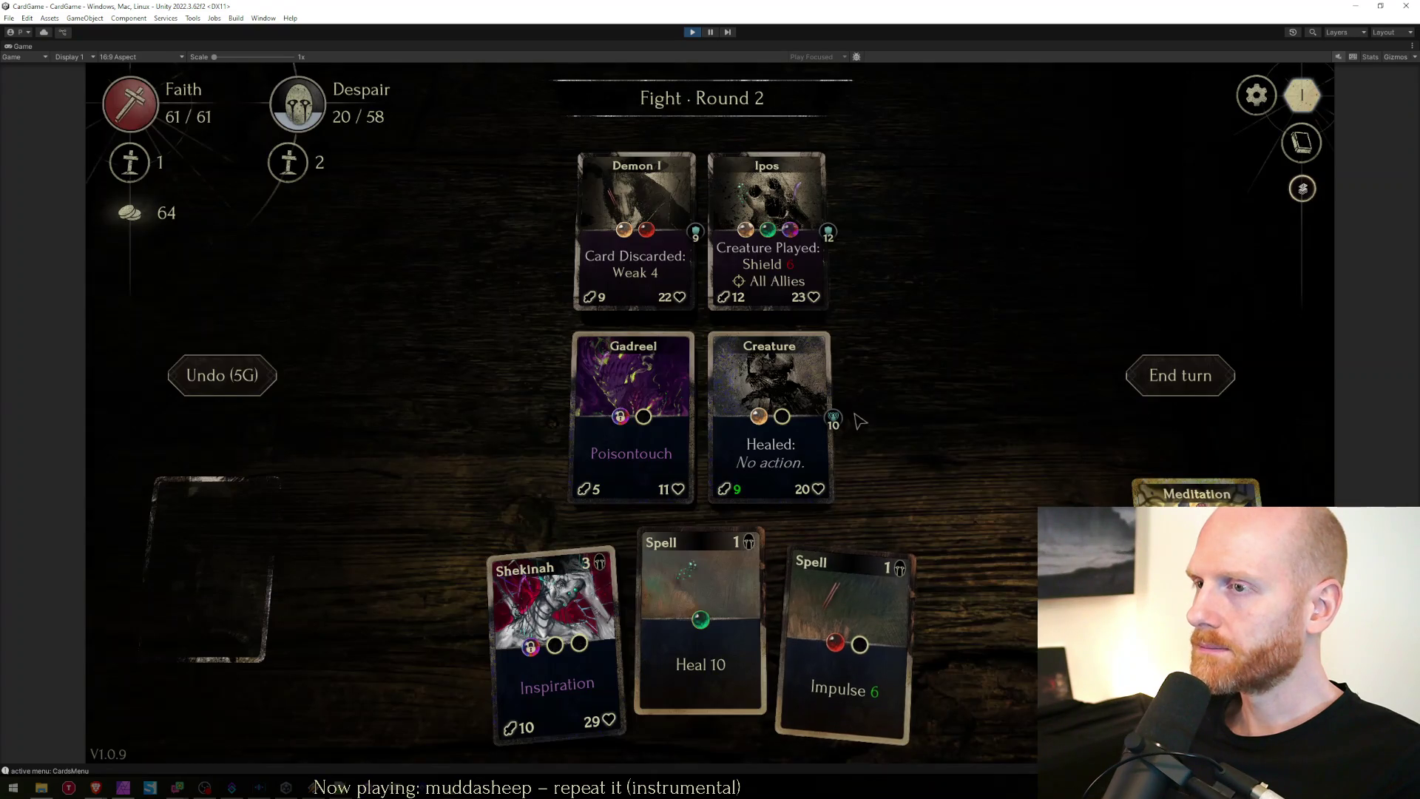
pyautogui.click(600, 615)
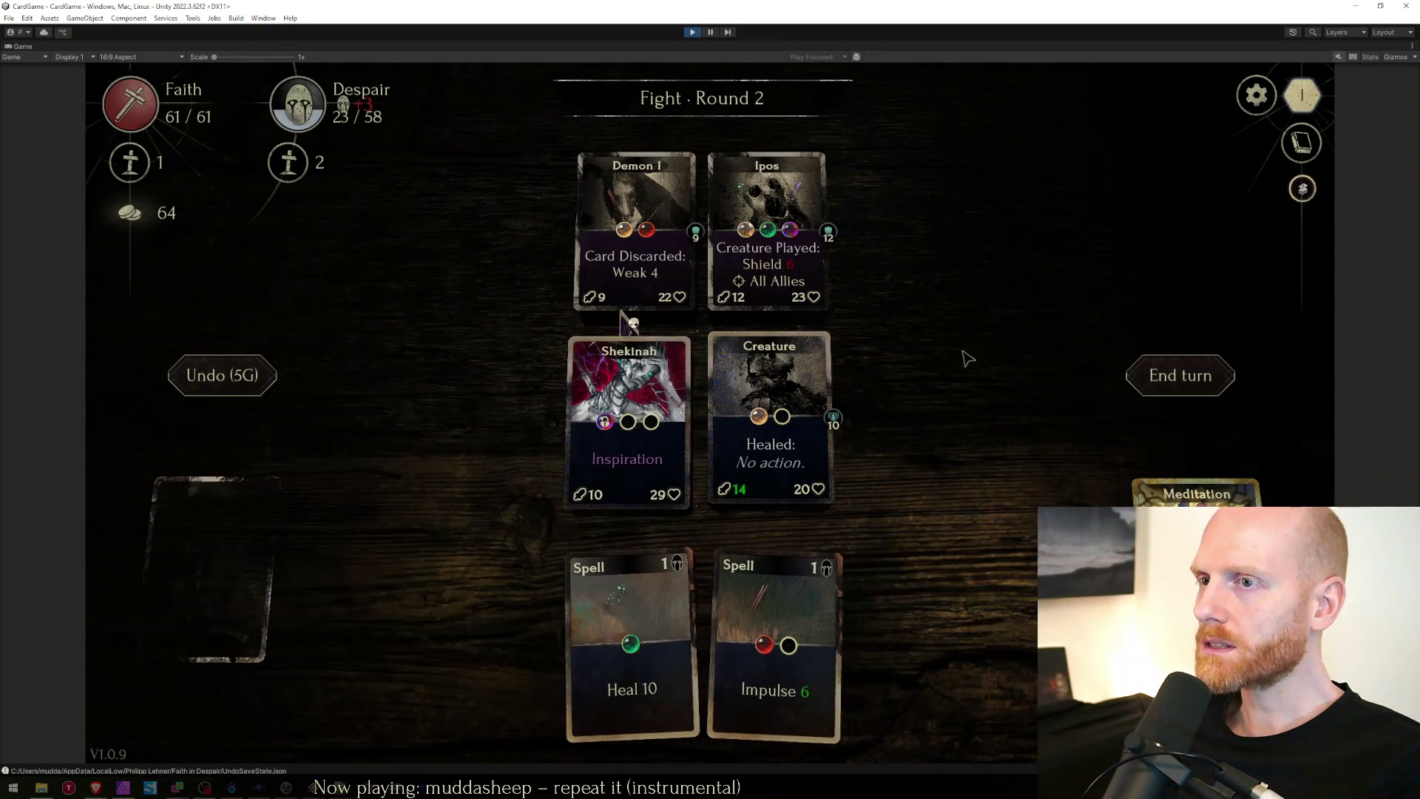
# Inspect the Ipos, Demon I, Creature and Shekinah cards, cast Impulse on Ipos, and end the turn.
pyautogui.click(749, 267)
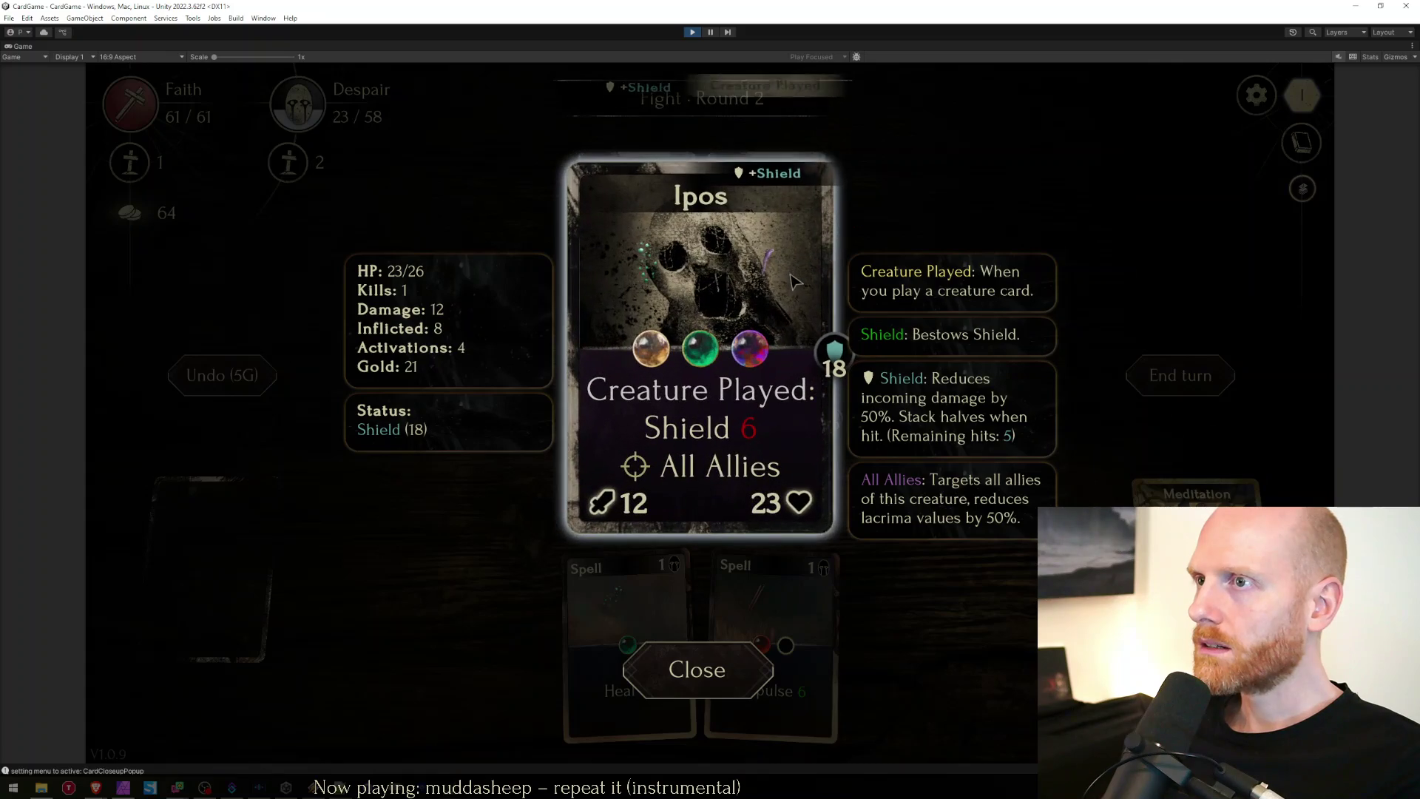
pyautogui.click(697, 669)
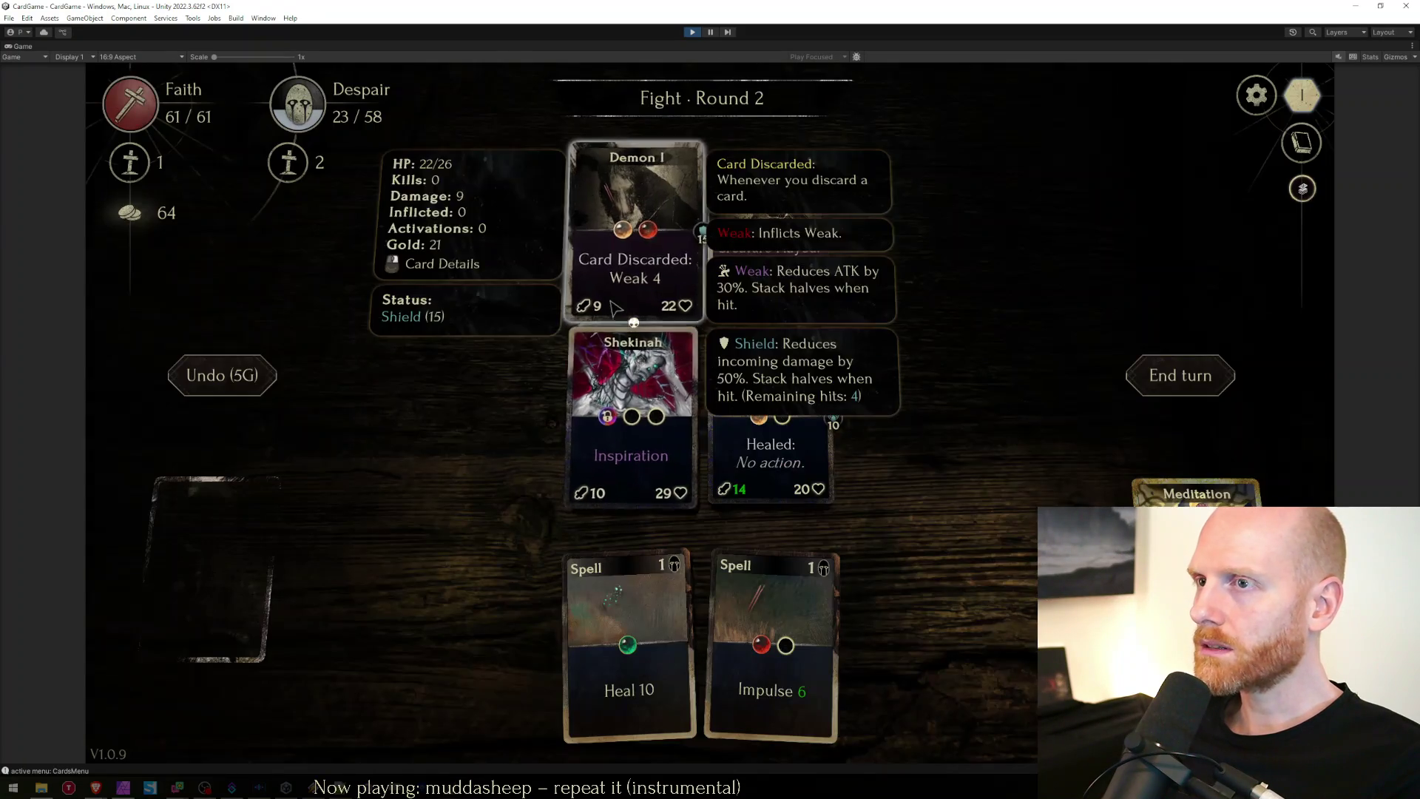
pyautogui.click(650, 222)
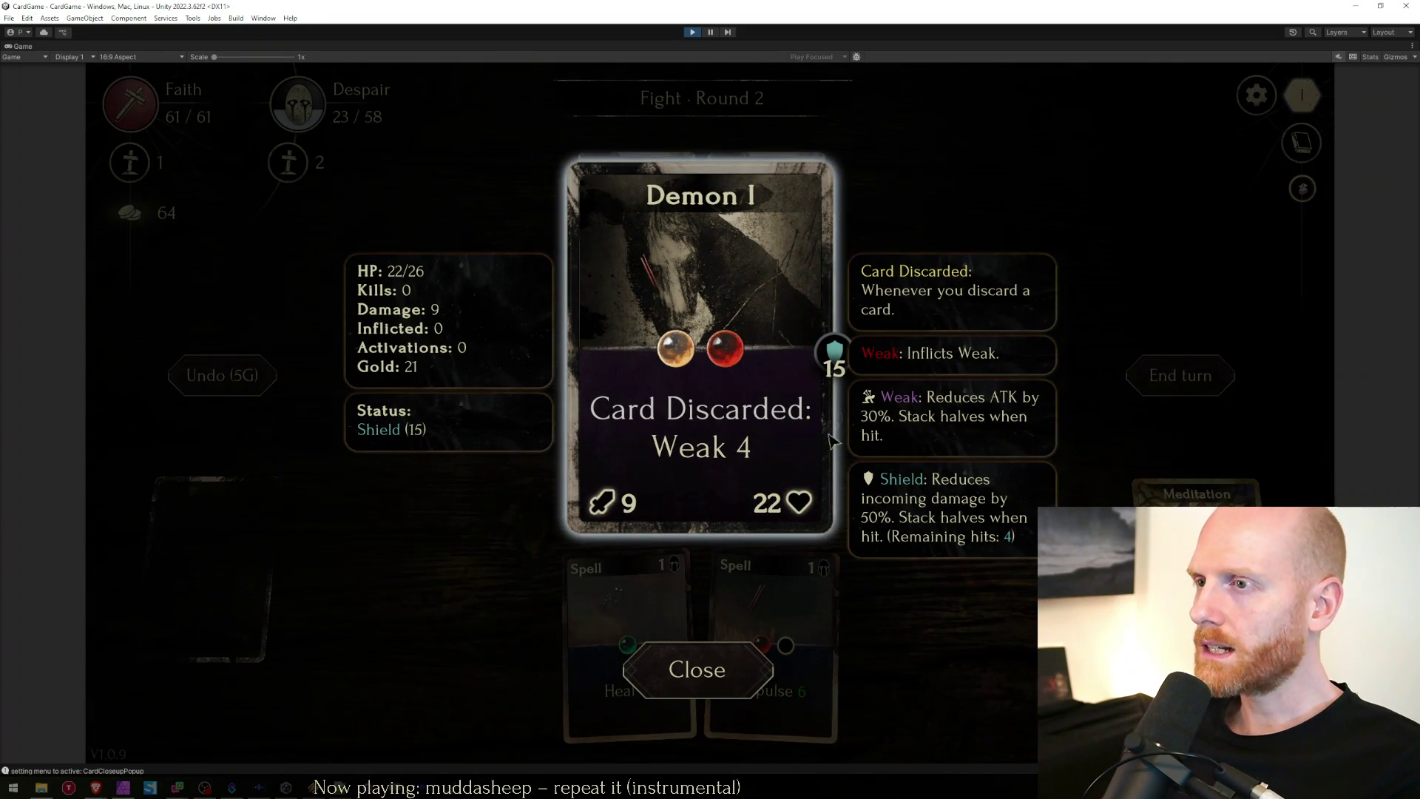
pyautogui.click(696, 670)
pyautogui.click(762, 222)
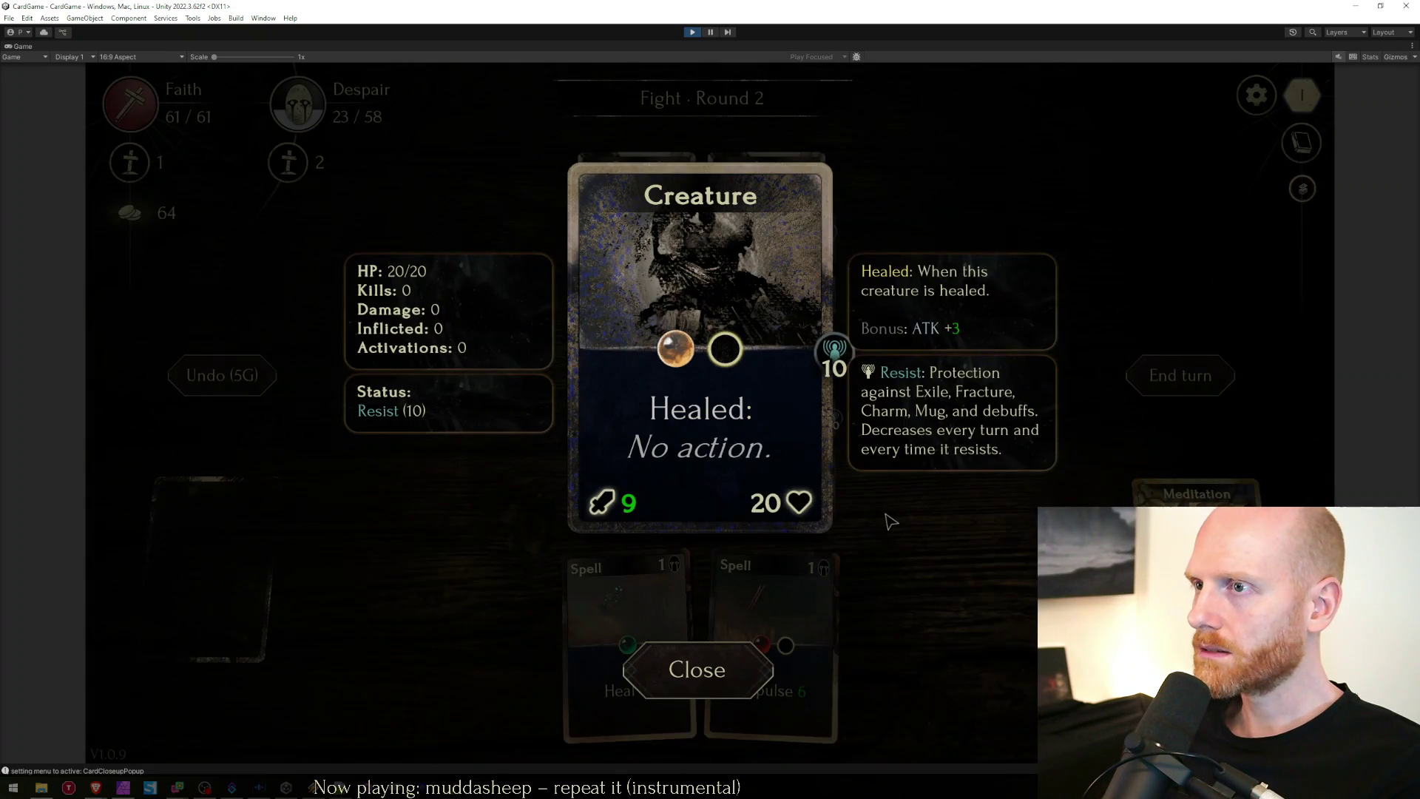
pyautogui.click(696, 669)
pyautogui.click(636, 399)
pyautogui.click(716, 681)
pyautogui.moveTo(769, 643)
pyautogui.mouseDown()
pyautogui.moveTo(828, 573)
pyautogui.moveTo(919, 301)
pyautogui.mouseUp()
pyautogui.click(1177, 378)
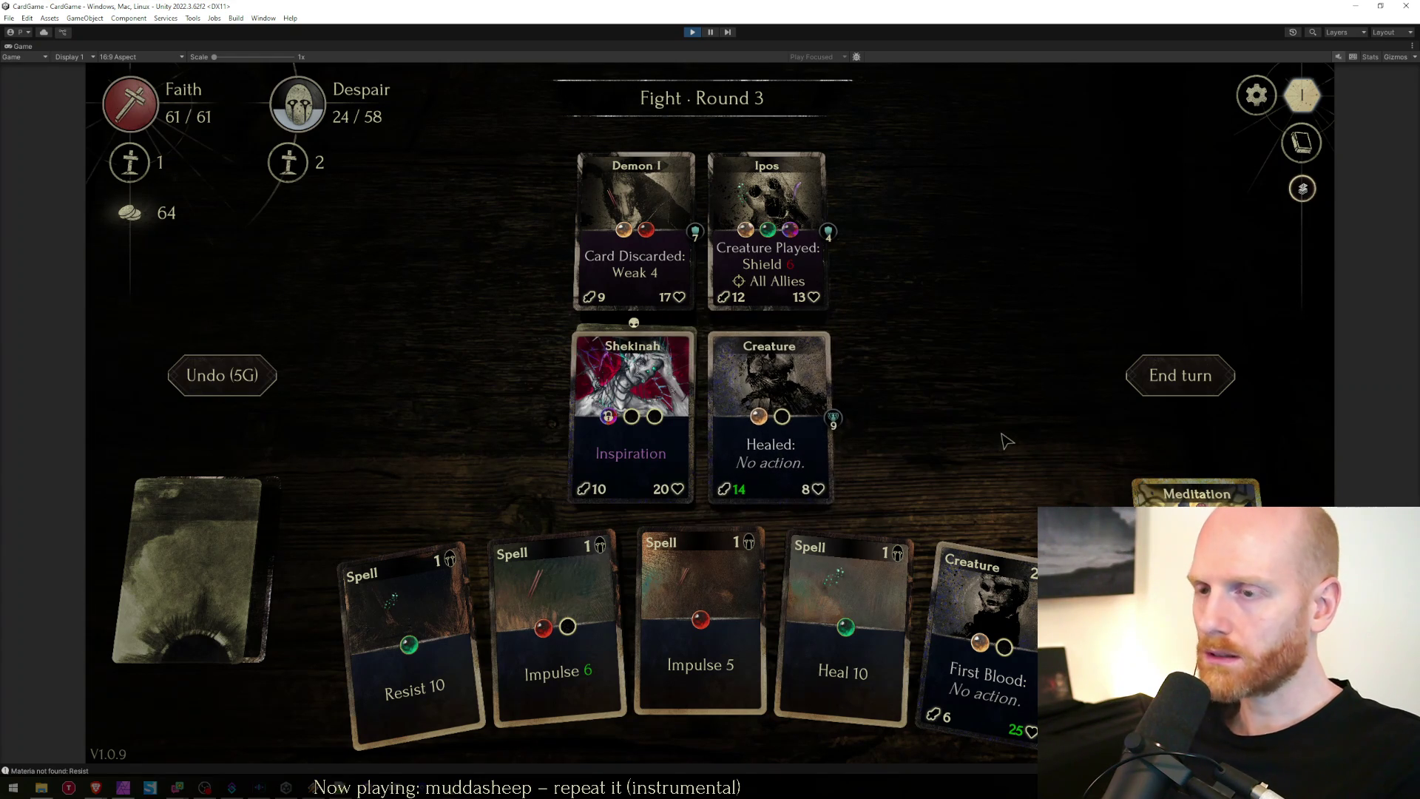
# Reload TestSaveState.json in Notepad++ and pretty-print it with JSTool's JSFormat.
pyautogui.moveTo(1190, 518)
pyautogui.hotkey('alt', 'Tab')
pyautogui.hotkey('alt', 'Tab')
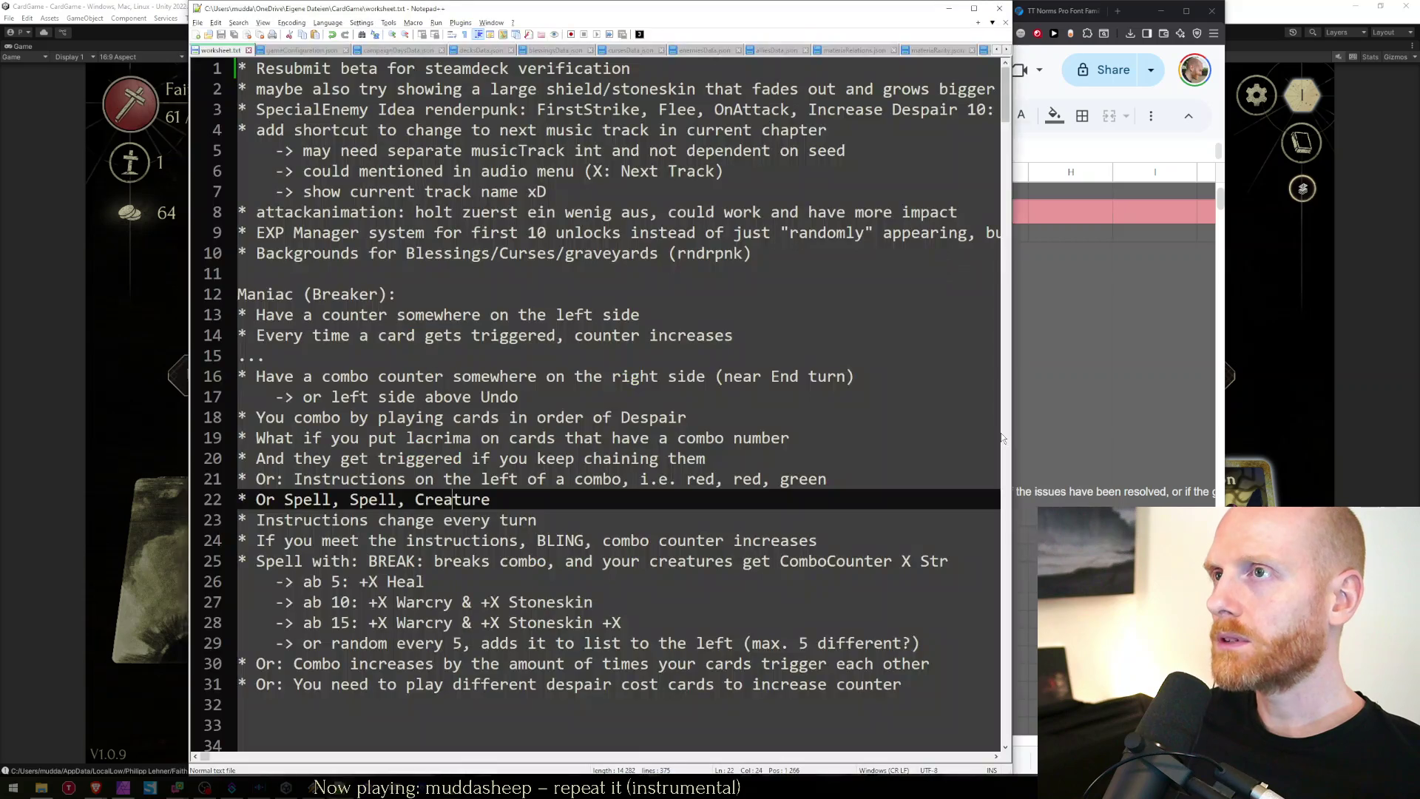
pyautogui.press('Return')
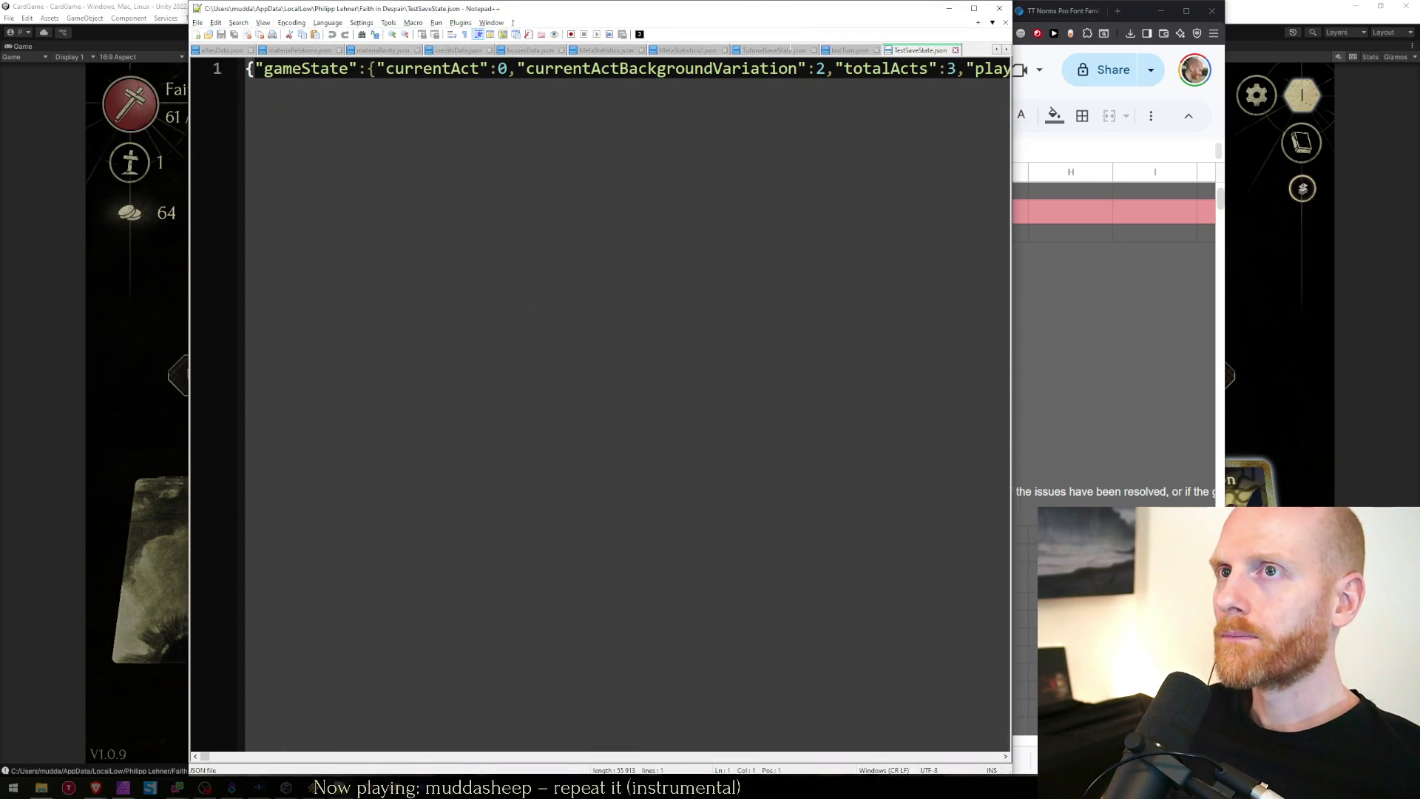
pyautogui.click(459, 22)
pyautogui.moveTo(477, 35)
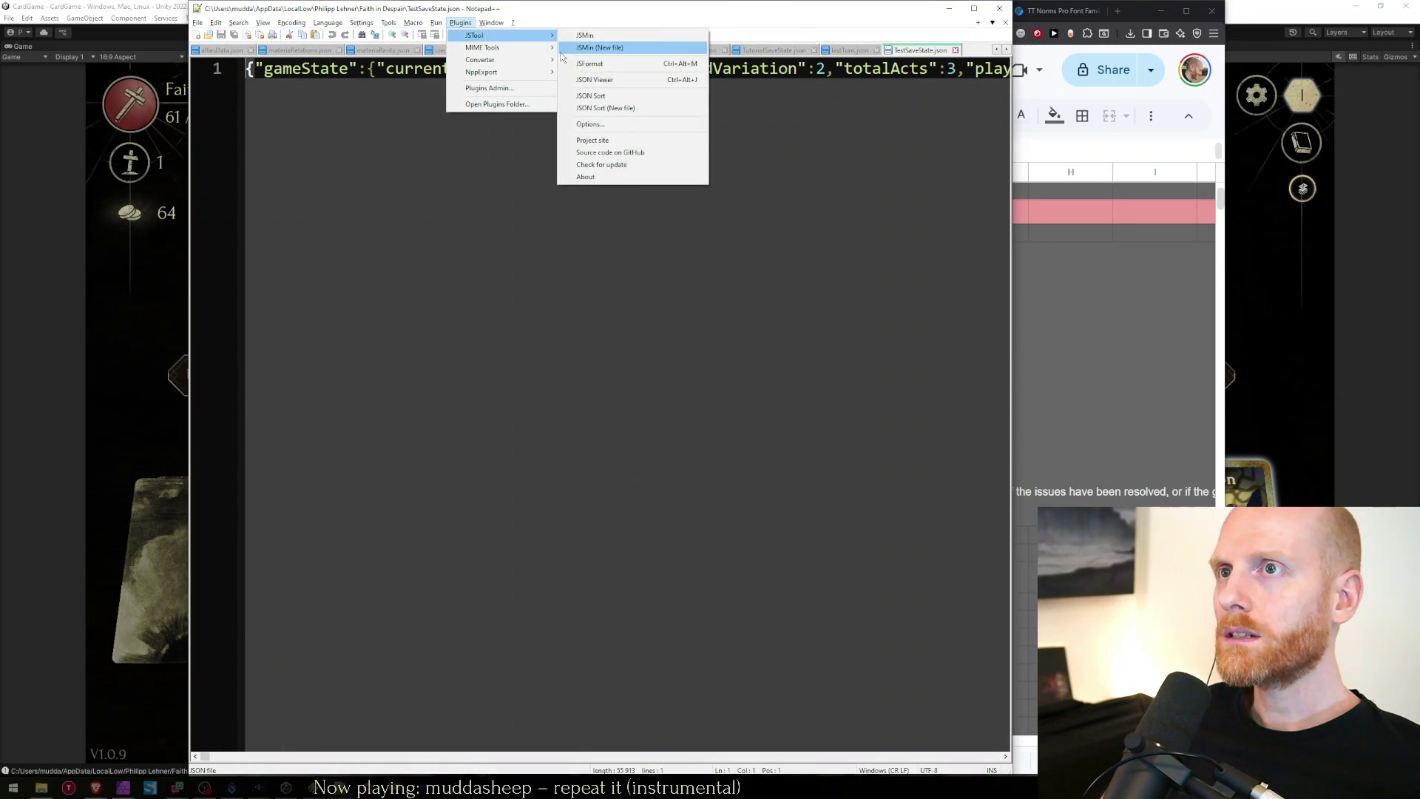
pyautogui.click(572, 65)
pyautogui.hotkey('alt', 'Tab')
pyautogui.hotkey('alt', 'Tab')
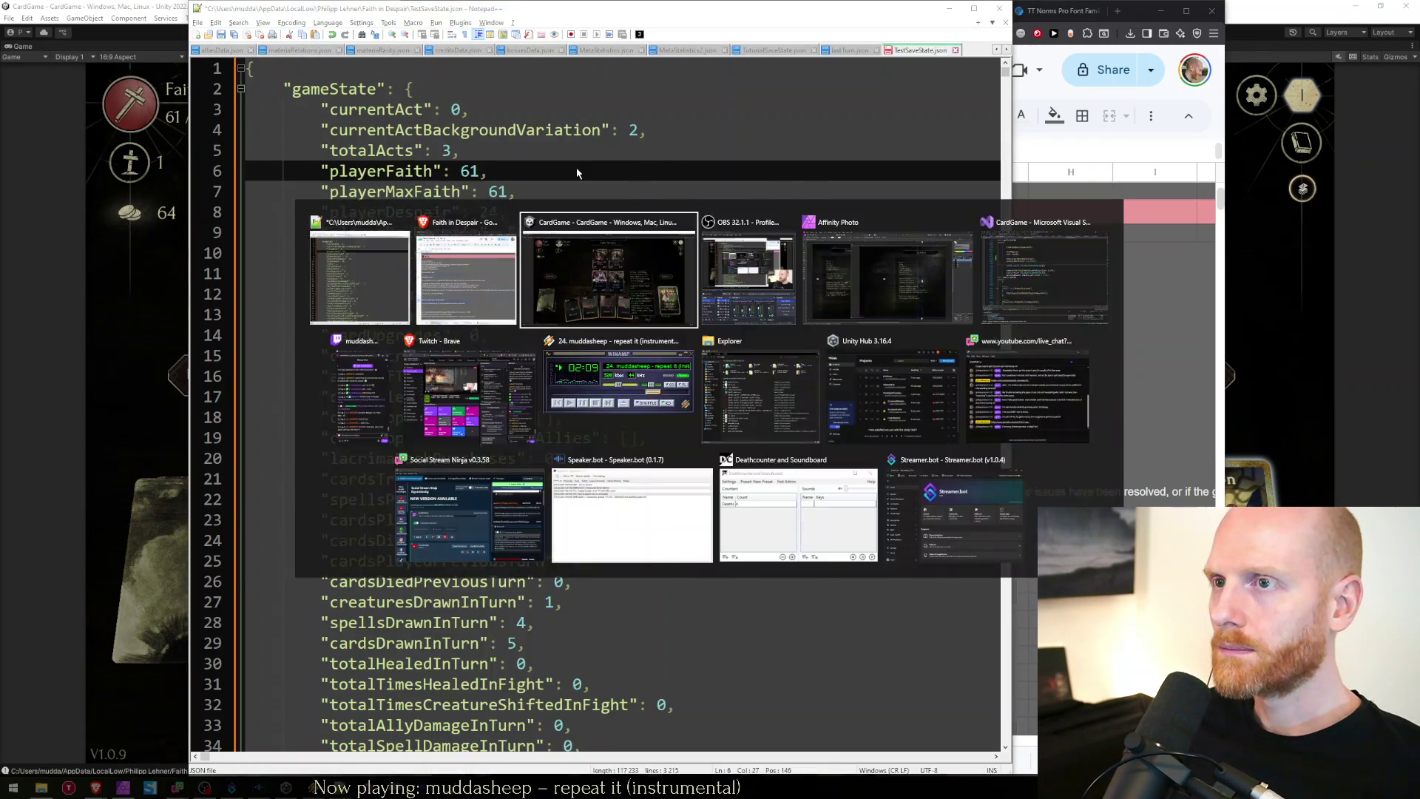
pyautogui.hotkey('alt', 'Tab')
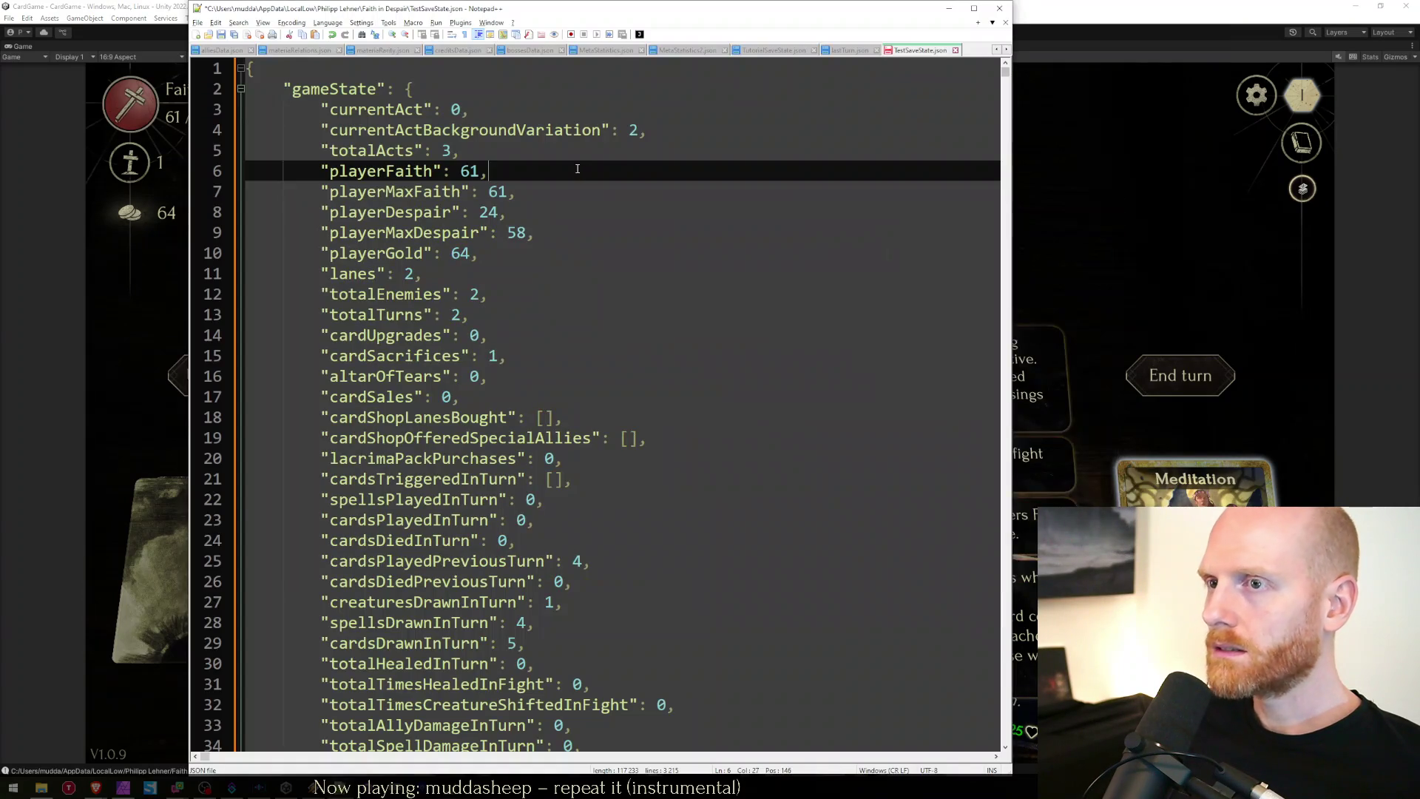
# Search the save file for 'onheal' to reach the OnHeal entry at line 2820.
pyautogui.hotkey('ctrl', 'f')
pyautogui.write('TotHealed')
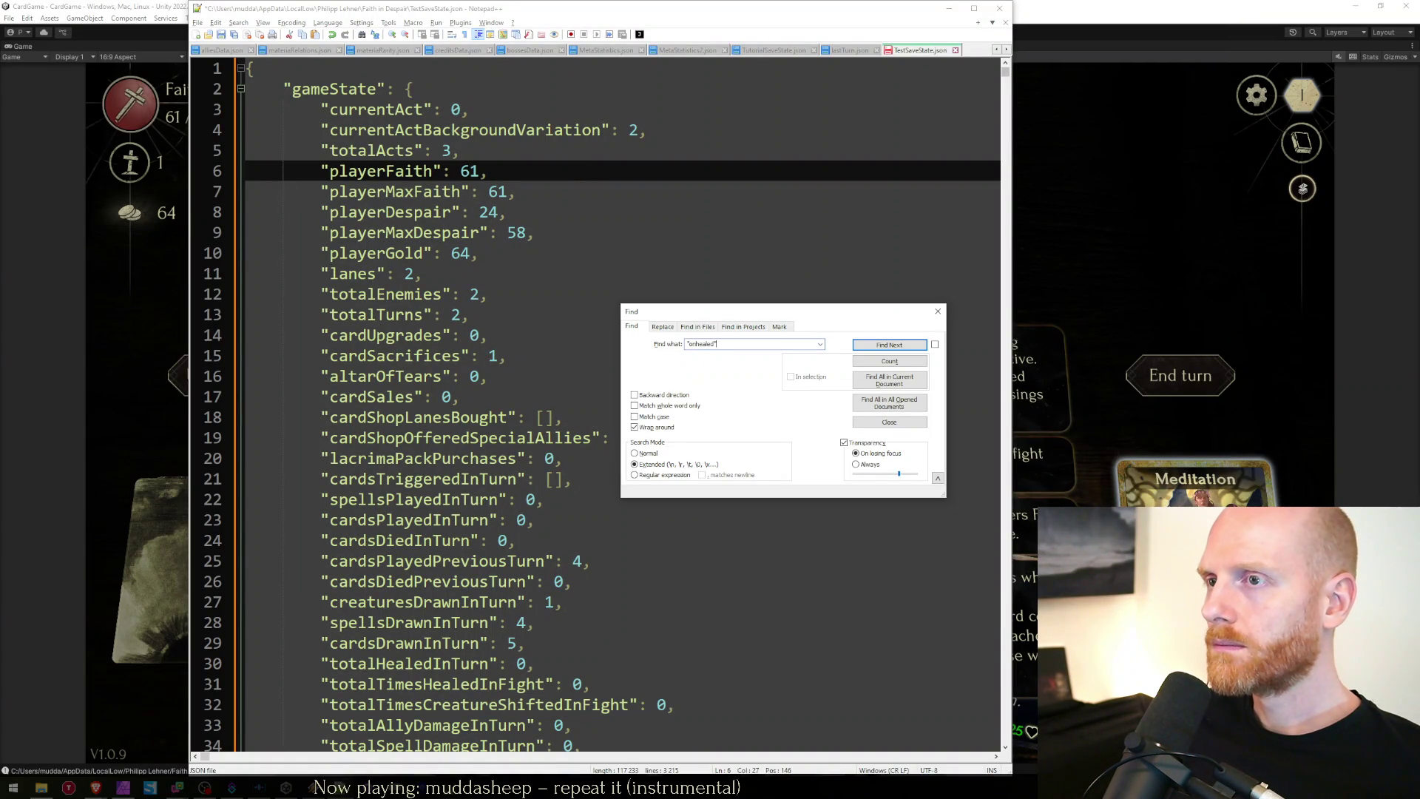
pyautogui.press('Return')
pyautogui.press('End')
pyautogui.press('BackSpace')
pyautogui.press('BackSpace')
pyautogui.press('Return')
pyautogui.press('Escape')
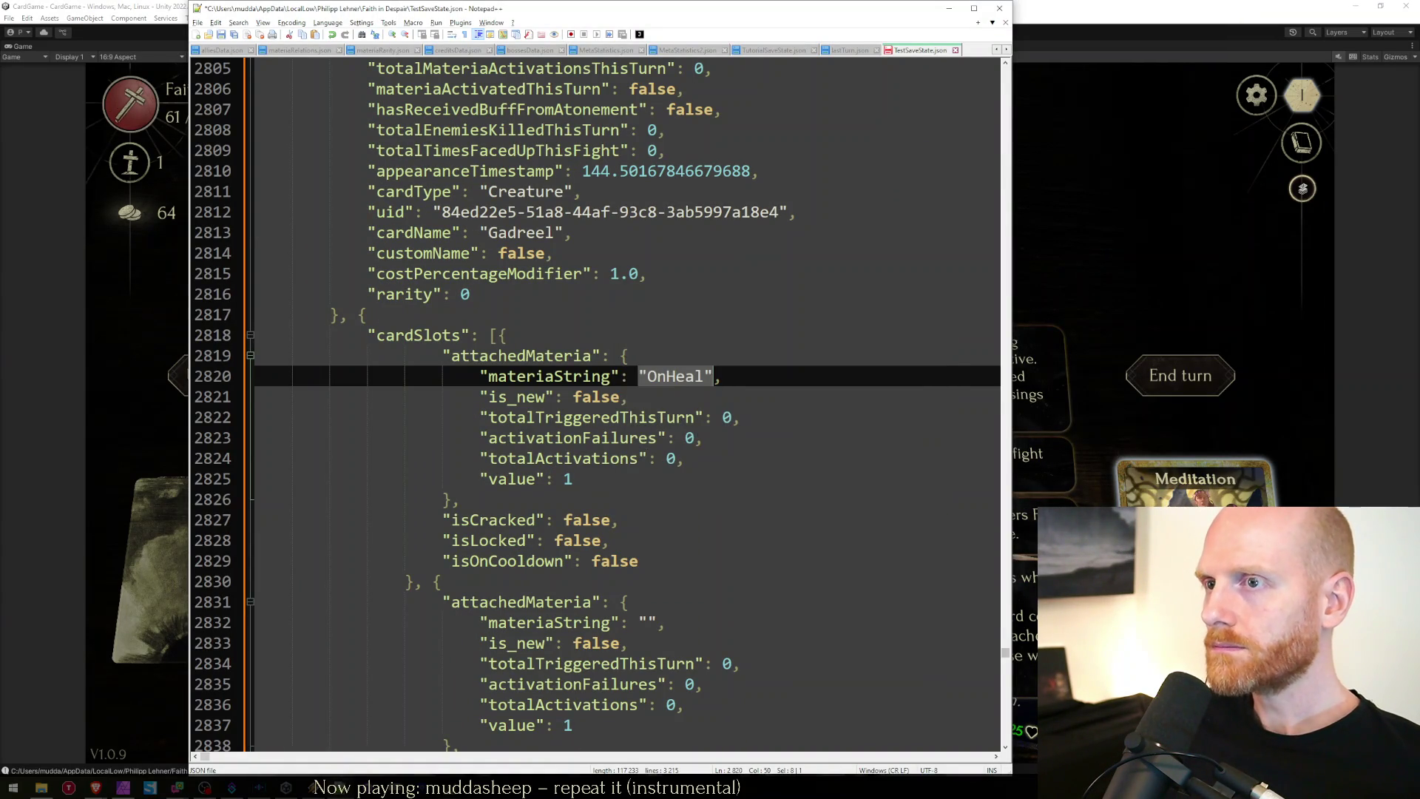
# Copy the empty card slot block (lines 2830–2842) and paste a duplicate after it.
pyautogui.press('Down')
pyautogui.press('Down')
pyautogui.press('Down')
pyautogui.press('Up')
pyautogui.press('Up')
pyautogui.press('Up')
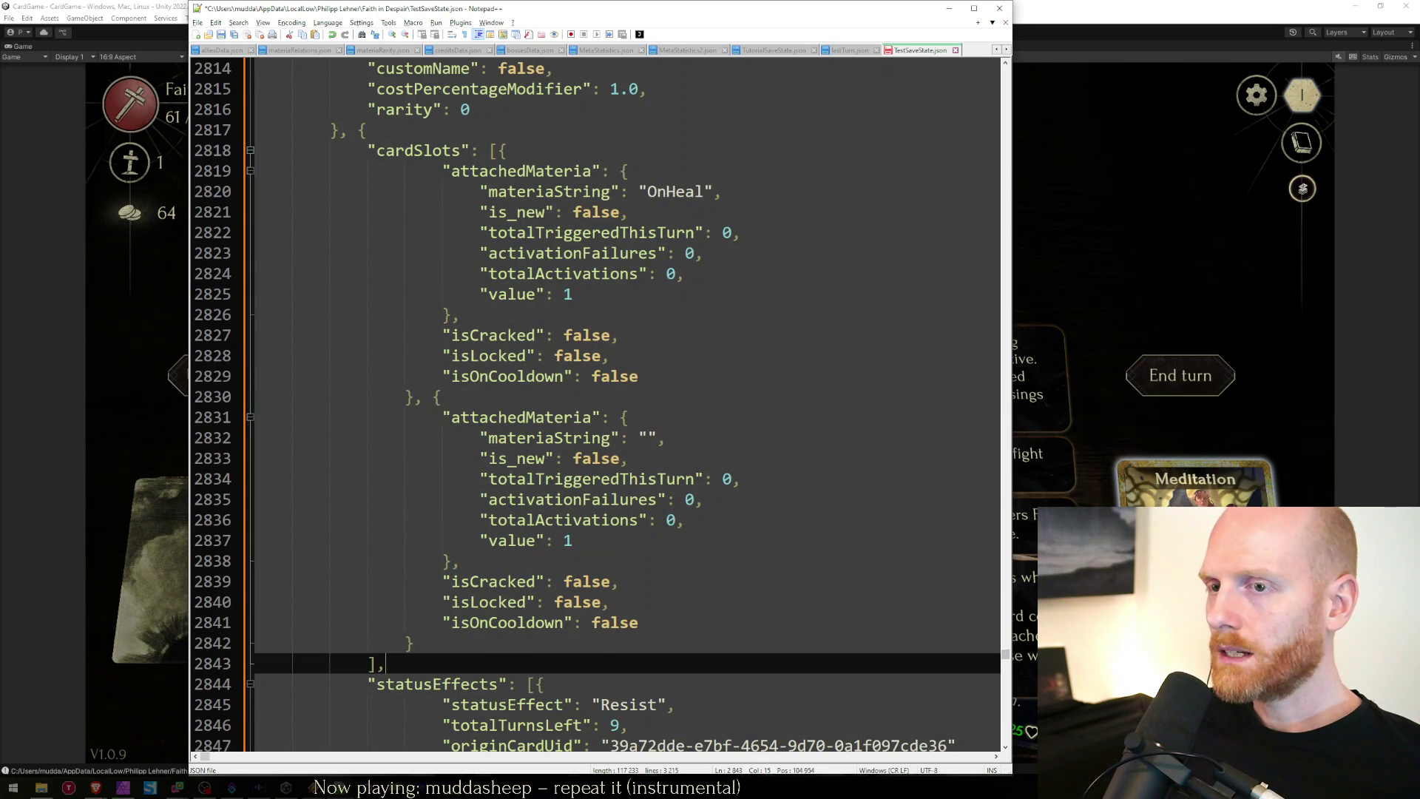
pyautogui.hotkey('shift', 'Up')
pyautogui.hotkey('shift', 'Up')
pyautogui.hotkey('shift', 'Up')
pyautogui.hotkey('shift', 'Left')
pyautogui.hotkey('shift', 'Left')
pyautogui.hotkey('ctrl', 'c')
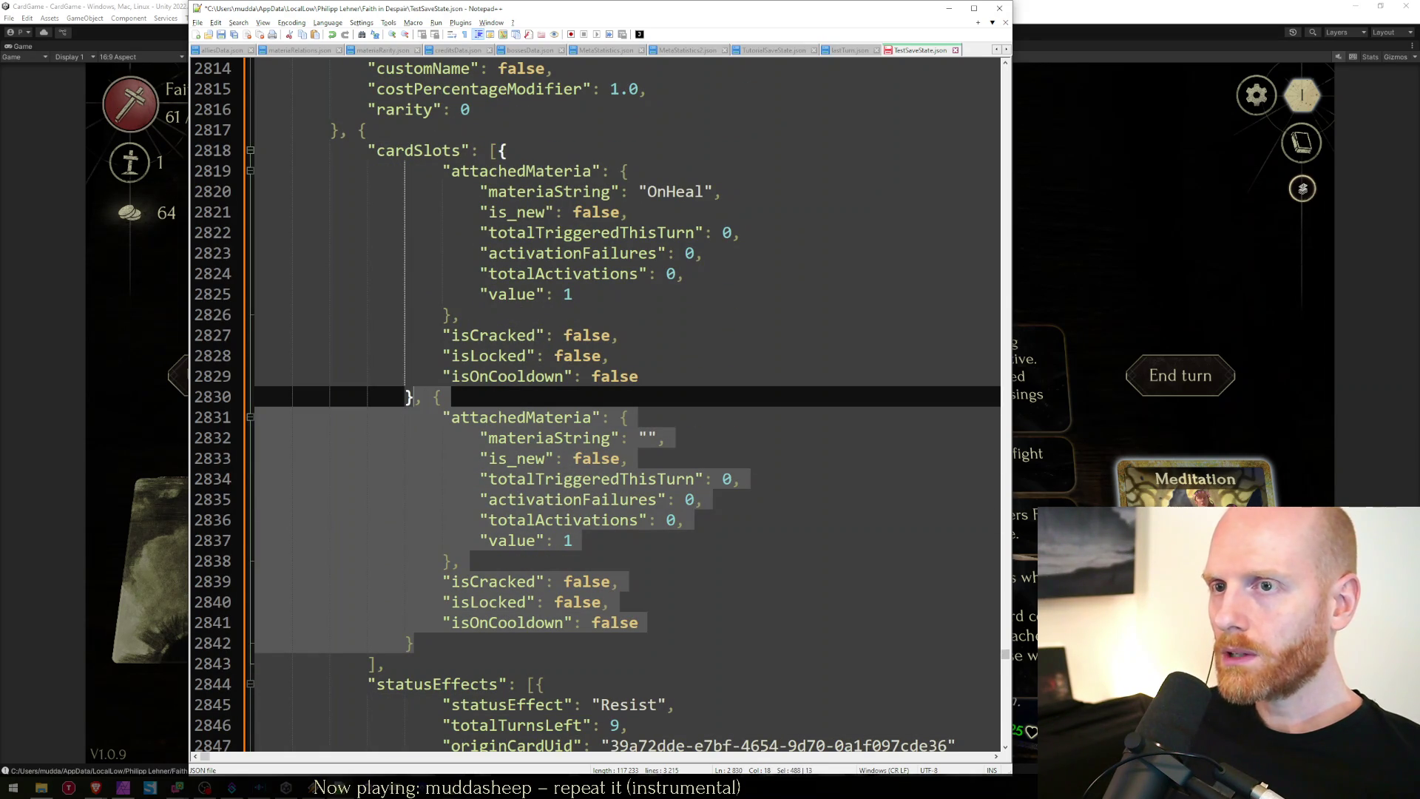
pyautogui.press('Right')
pyautogui.write(',')
pyautogui.hotkey('ctrl', 'v')
pyautogui.press('Up')
pyautogui.press('Up')
pyautogui.press('Up')
pyautogui.press('Up')
pyautogui.press('Up')
pyautogui.press('Up')
pyautogui.press('End')
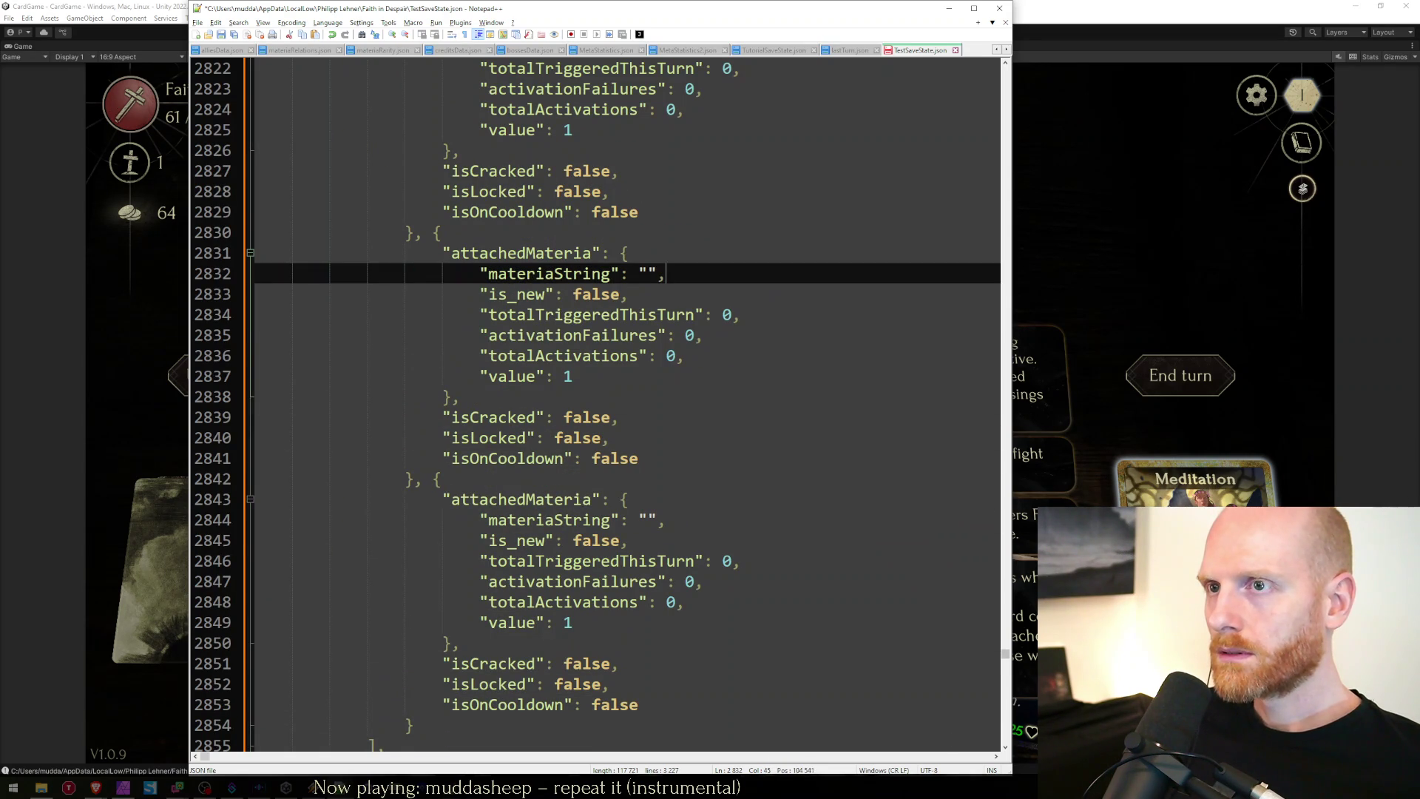
# Look up the Favor entry (row 445) in the localization sheet with its translations.
pyautogui.write('Bestow')
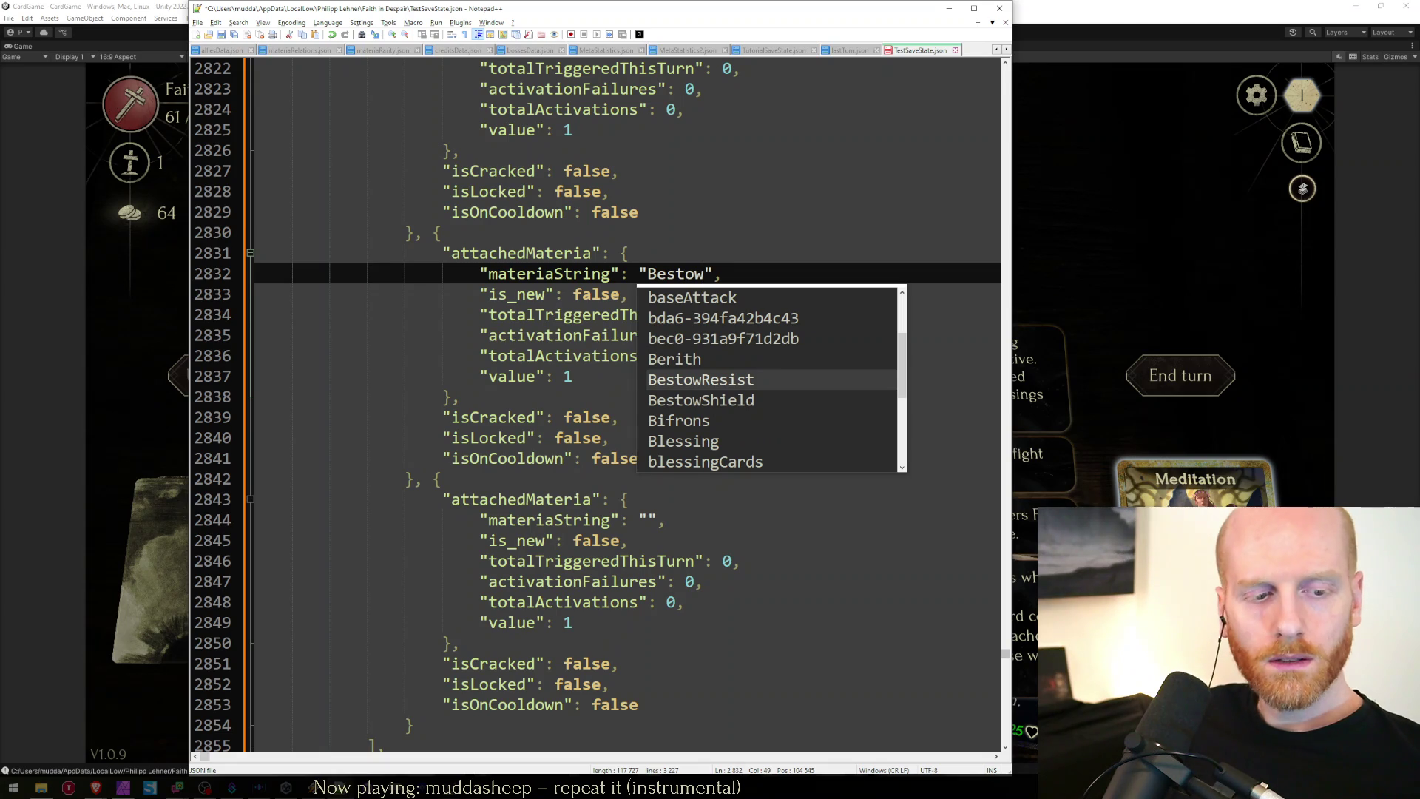
pyautogui.hotkey('alt', 'Tab')
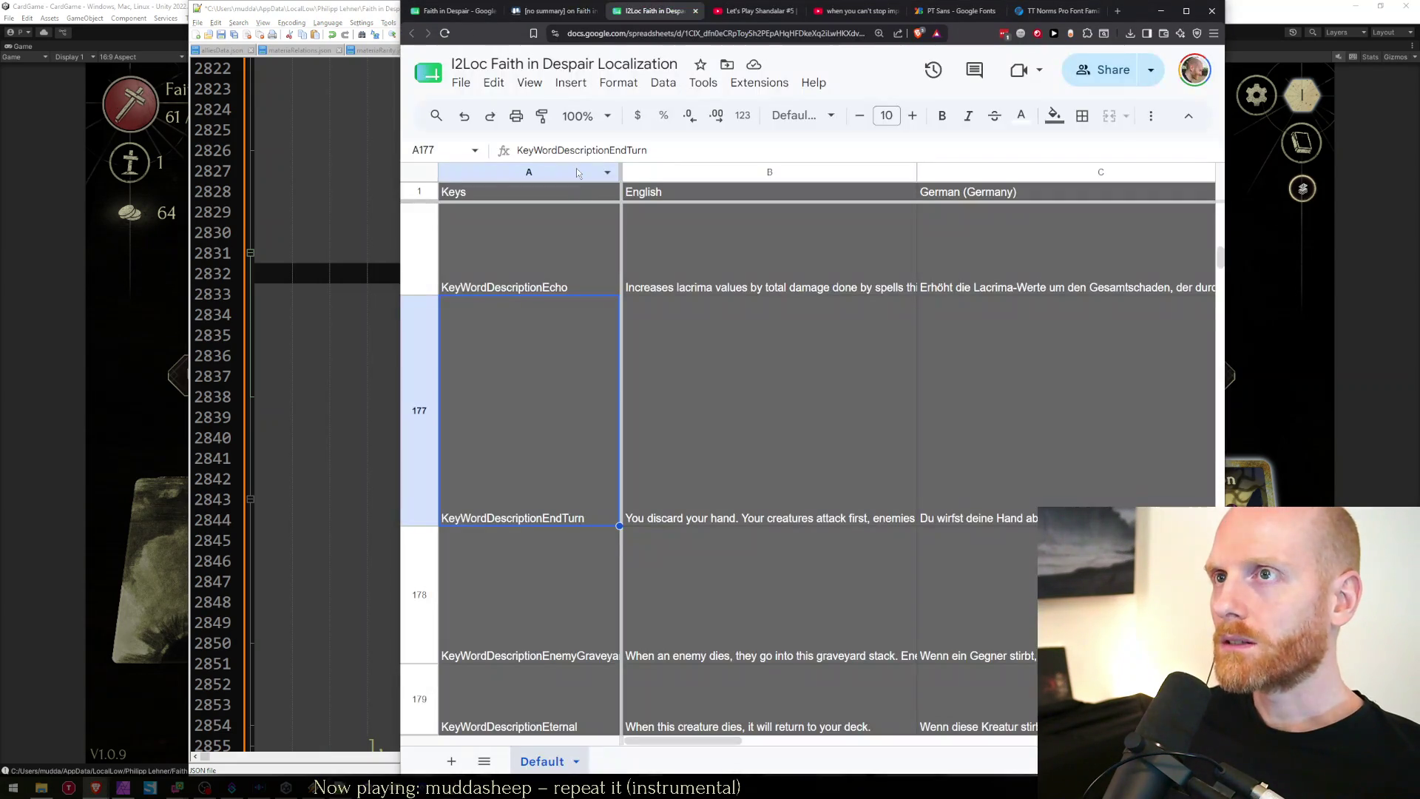
pyautogui.hotkey('ctrl', 'f')
pyautogui.write('favor')
pyautogui.press('Return')
pyautogui.press('Return')
pyautogui.press('Return')
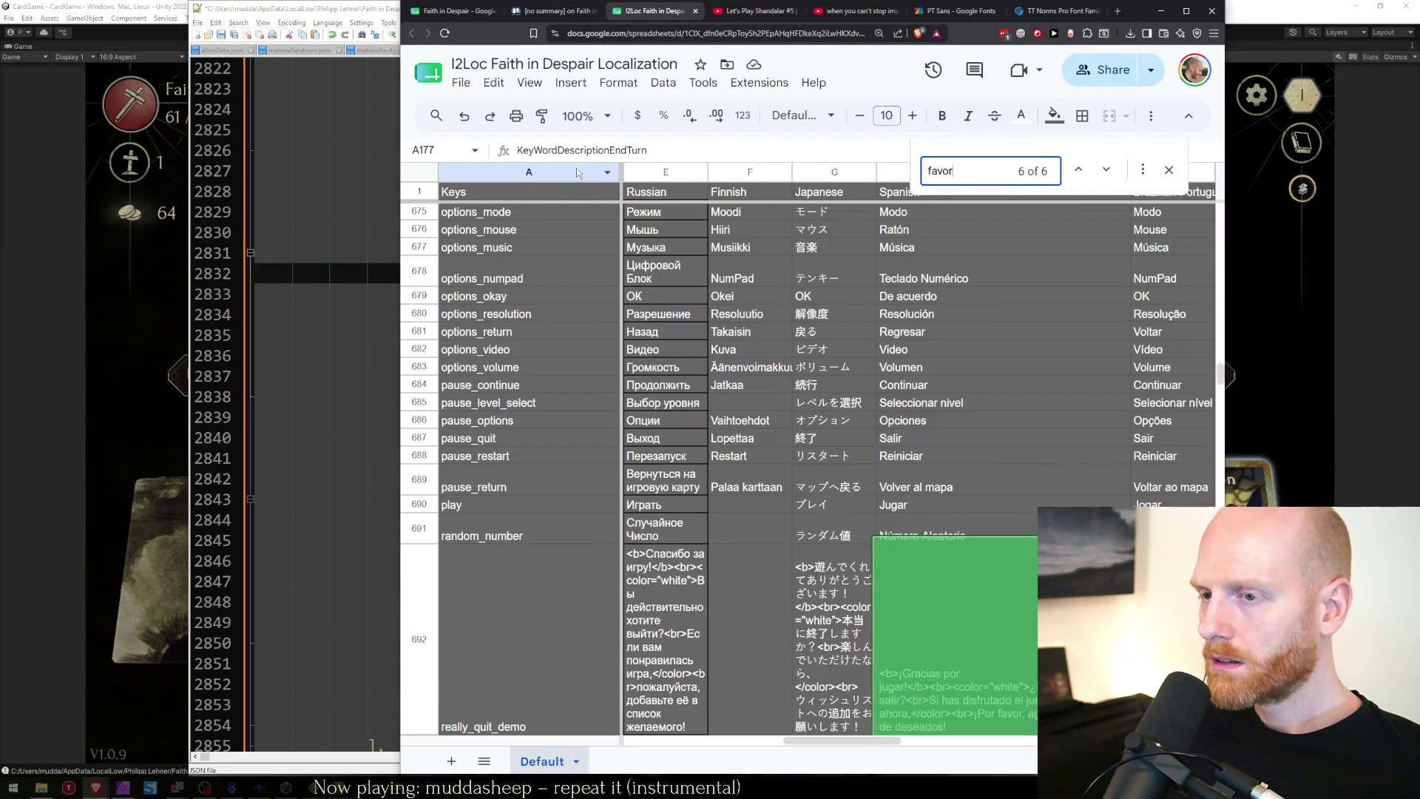
pyautogui.press('Return')
pyautogui.press('Return')
pyautogui.press('Return')
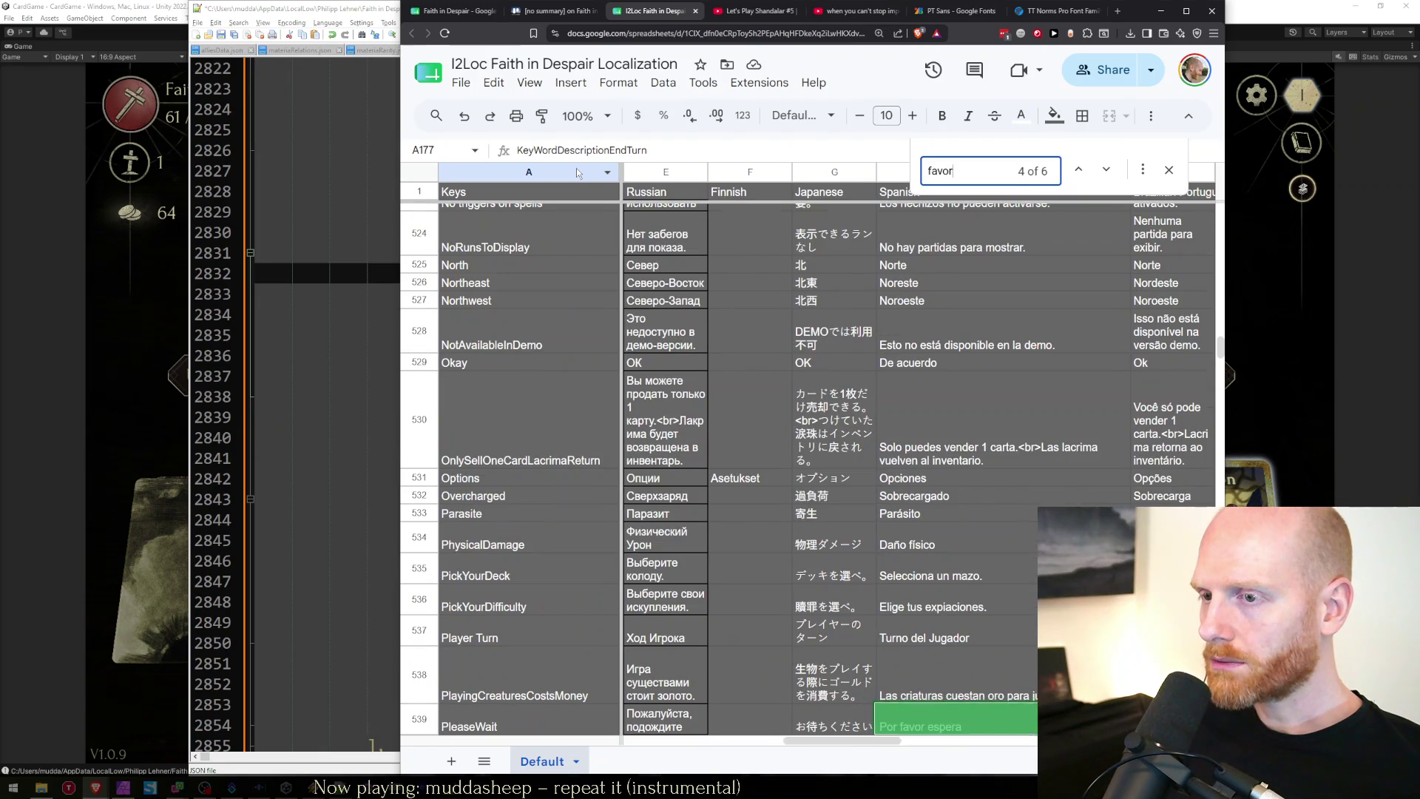
pyautogui.press('Return')
pyautogui.press('Return')
pyautogui.press('Return')
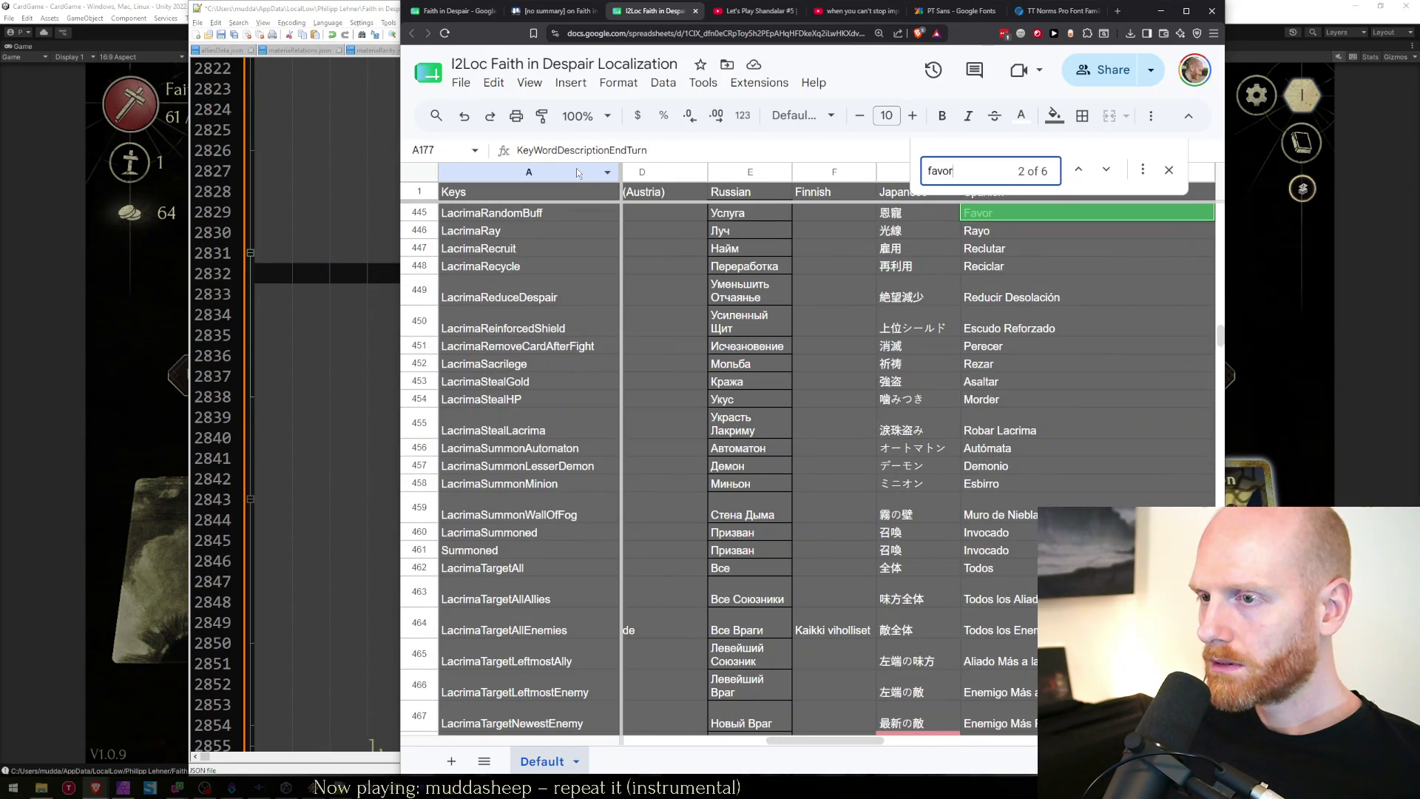
pyautogui.press('Escape')
pyautogui.press('Home')
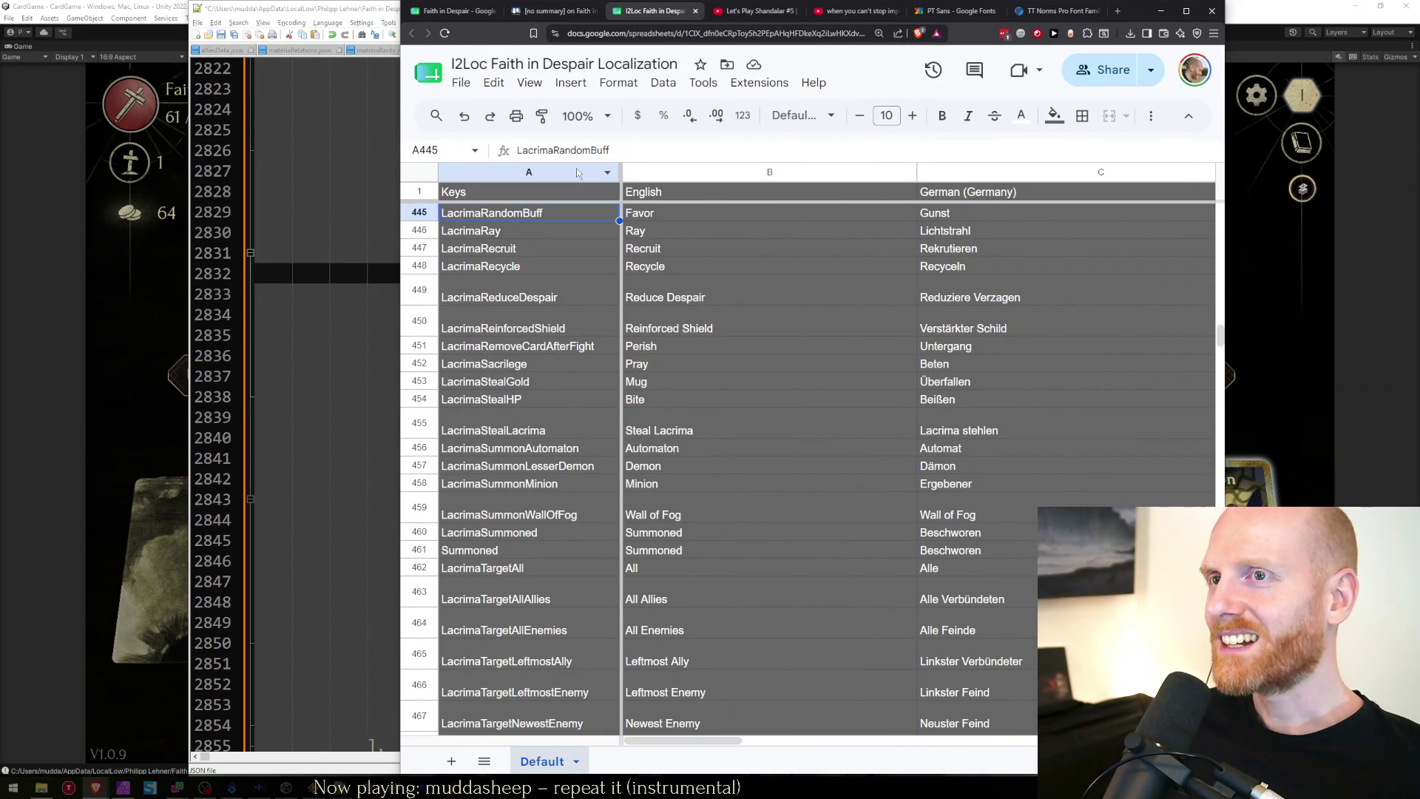
# Change the Bestow materia to RandomBuff with value 10, and set the empty slot to Heal.
pyautogui.hotkey('alt', 'Tab')
pyautogui.hotkey('ctrl', 'BackSpace')
pyautogui.write('RandomB')
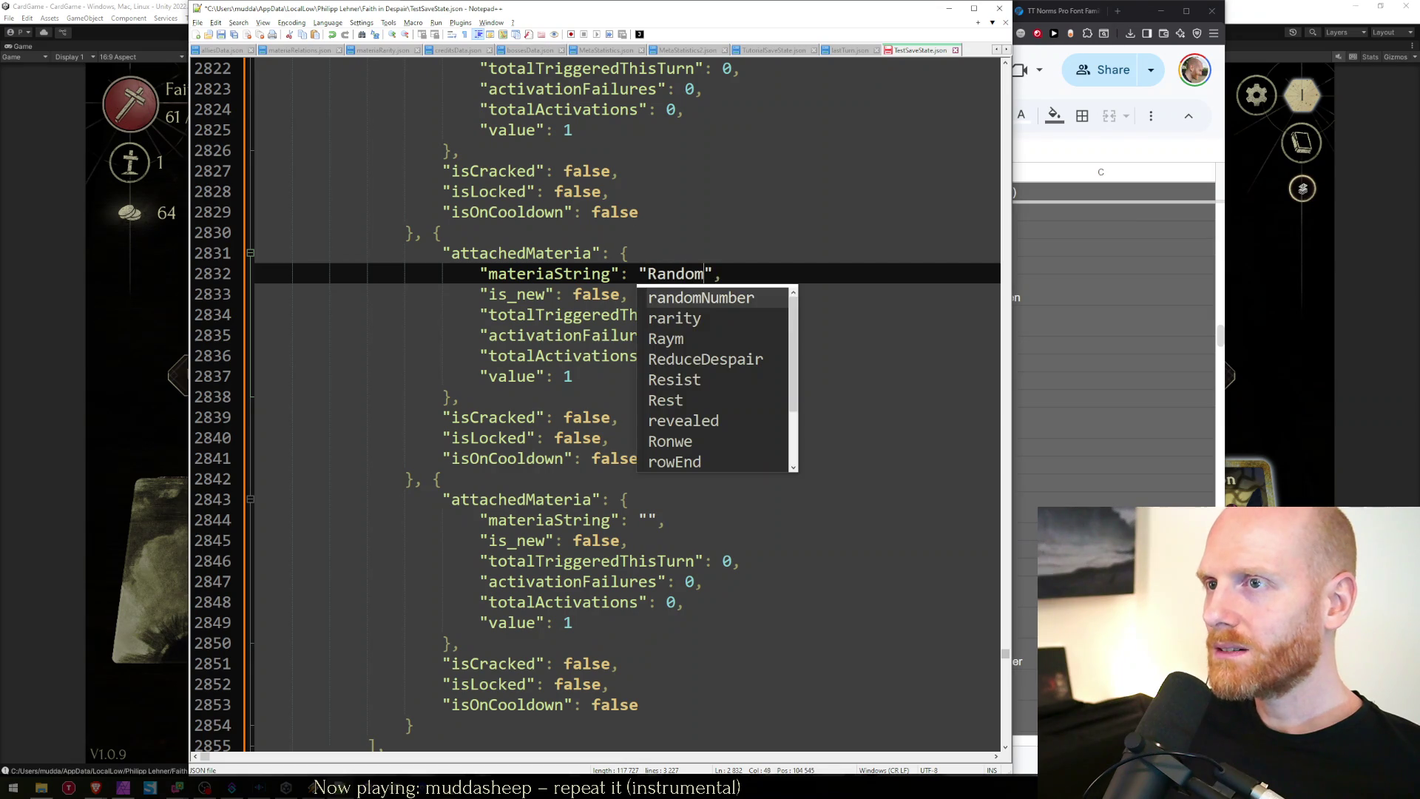
pyautogui.write('uff')
pyautogui.press('Down')
pyautogui.press('Down')
pyautogui.press('Down')
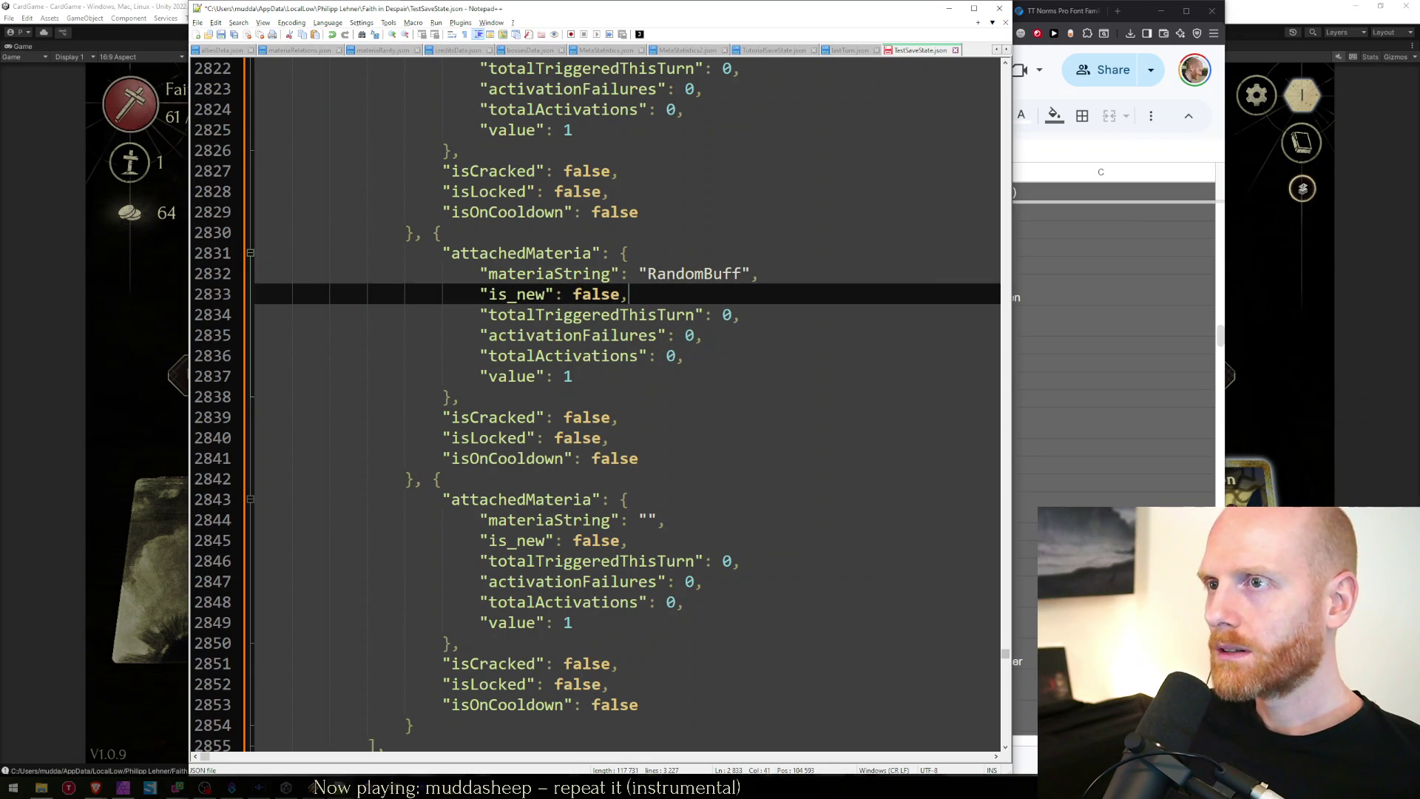
pyautogui.write('0')
pyautogui.press('Down')
pyautogui.press('Down')
pyautogui.press('Down')
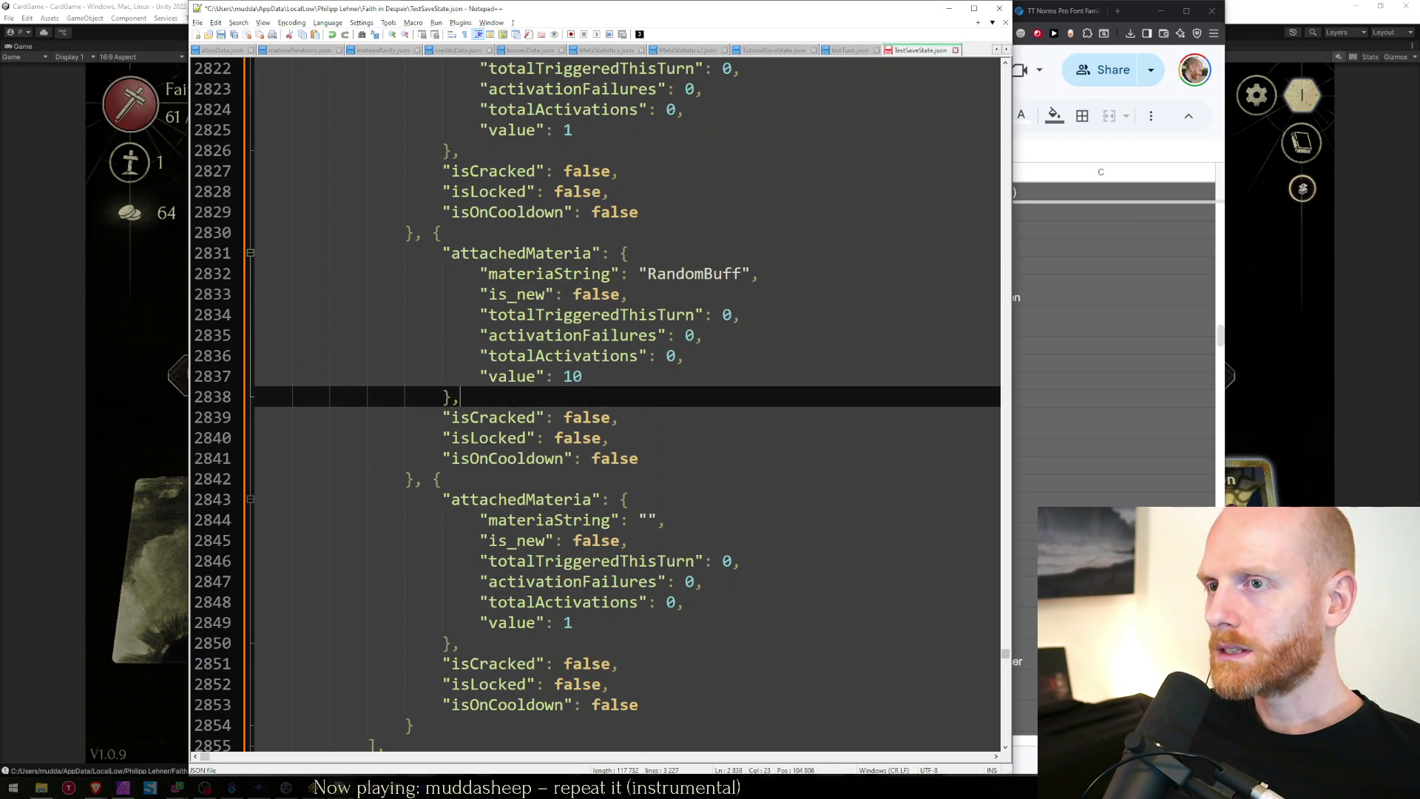
pyautogui.press('End')
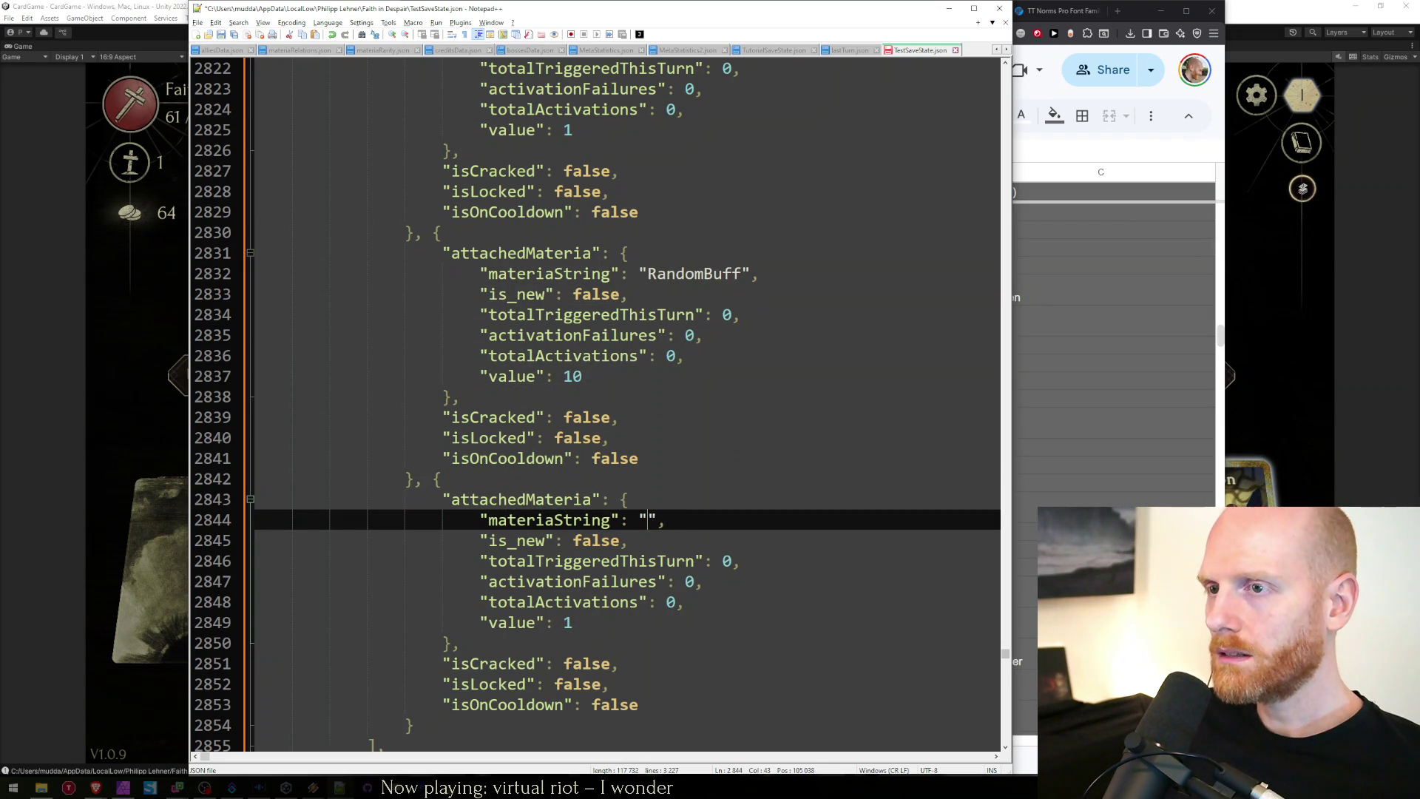
pyautogui.write('Heal')
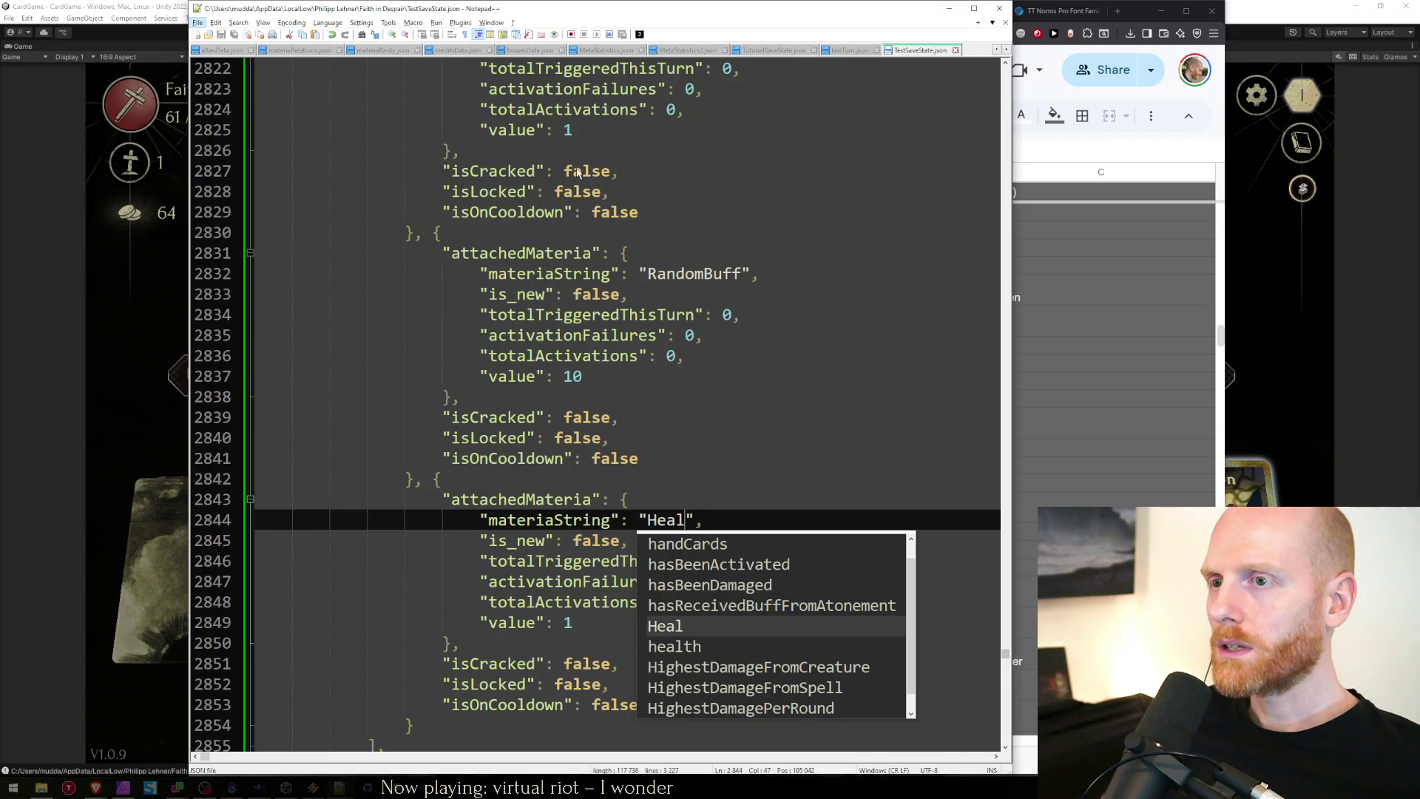
pyautogui.press('Escape')
# Duplicate the RandomBuff materia entry and save TestSaveState.json.
pyautogui.click(449, 723)
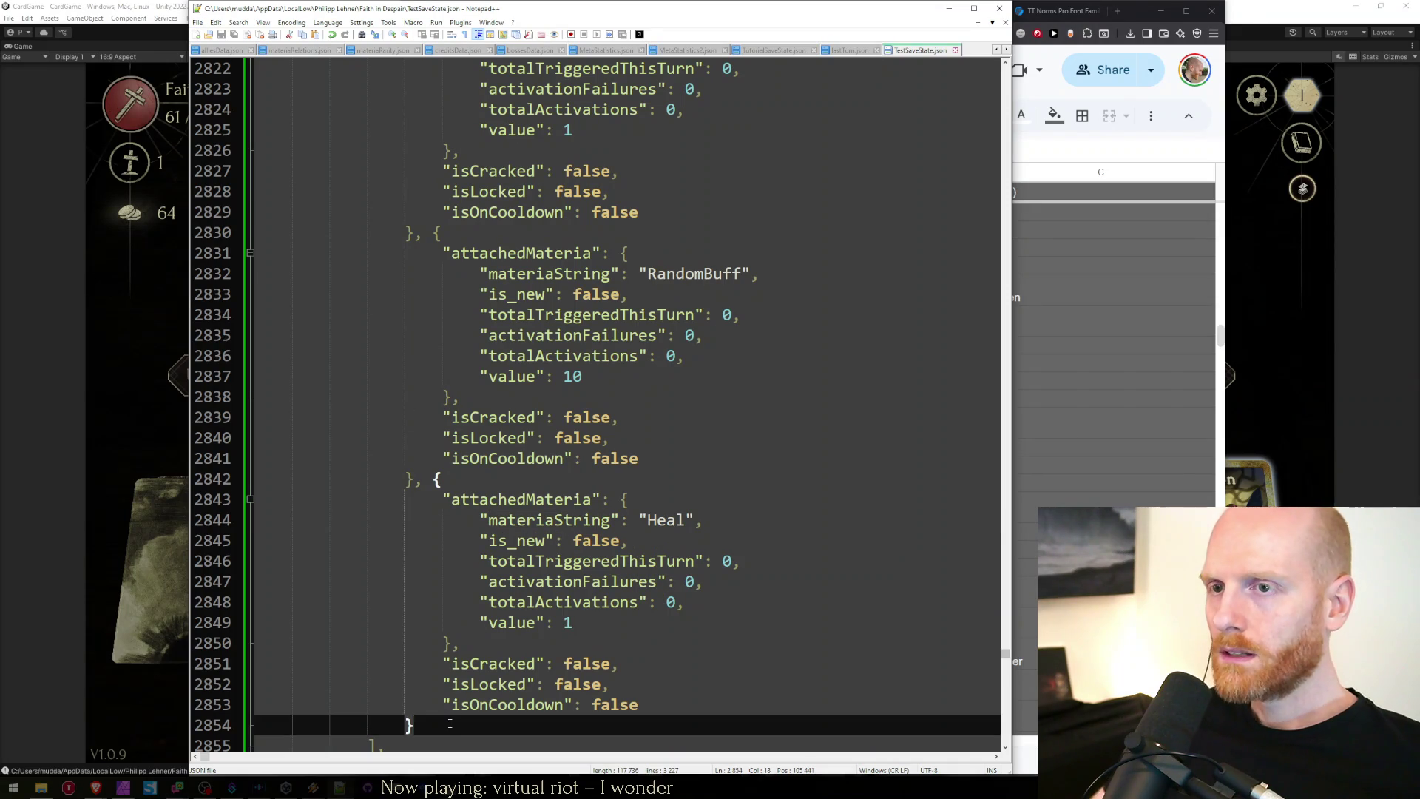
pyautogui.press('Up')
pyautogui.press('Up')
pyautogui.press('Up')
pyautogui.press('Right')
pyautogui.hotkey('shift', 'Up')
pyautogui.hotkey('shift', 'Up')
pyautogui.hotkey('shift', 'Up')
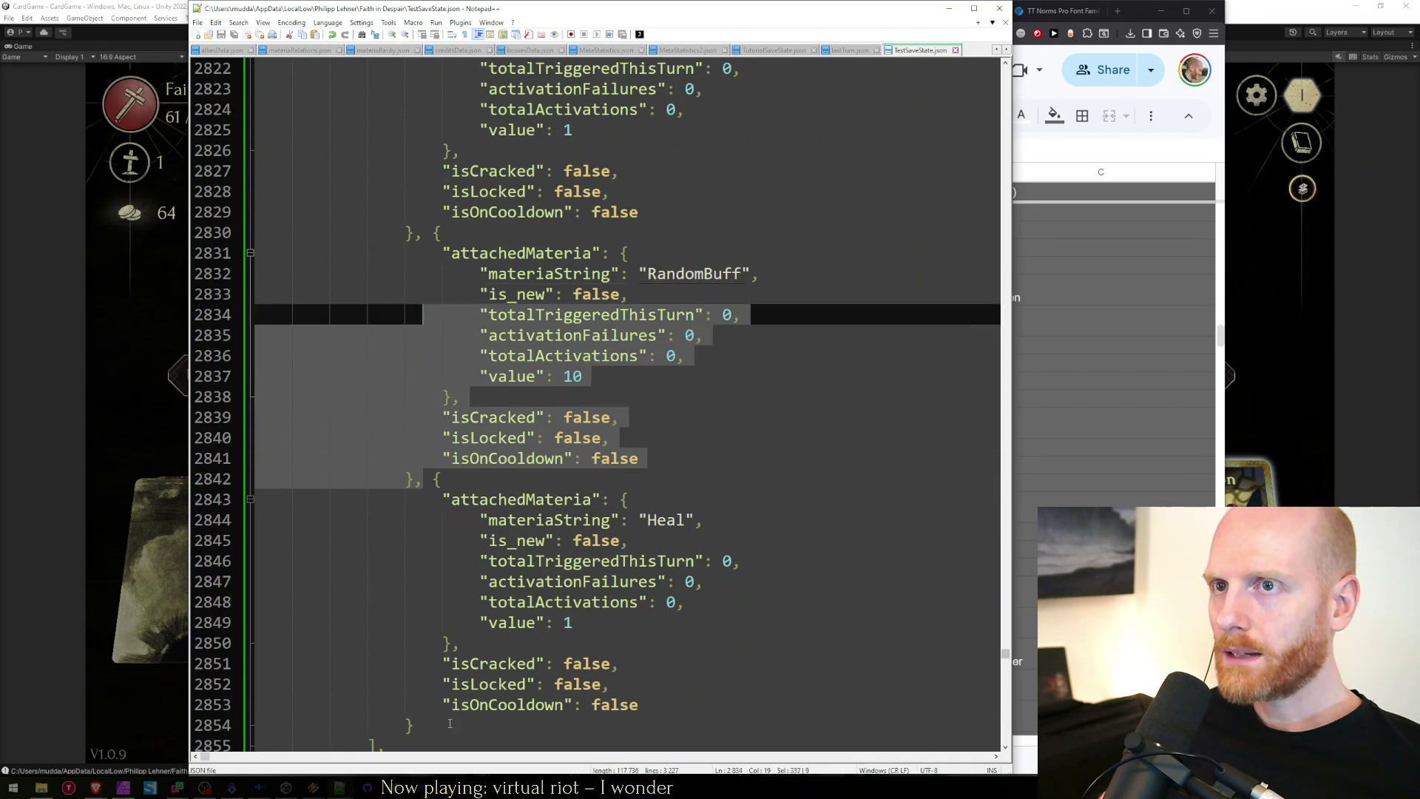
pyautogui.hotkey('shift', 'Right')
pyautogui.hotkey('ctrl', 'c')
pyautogui.press('Right')
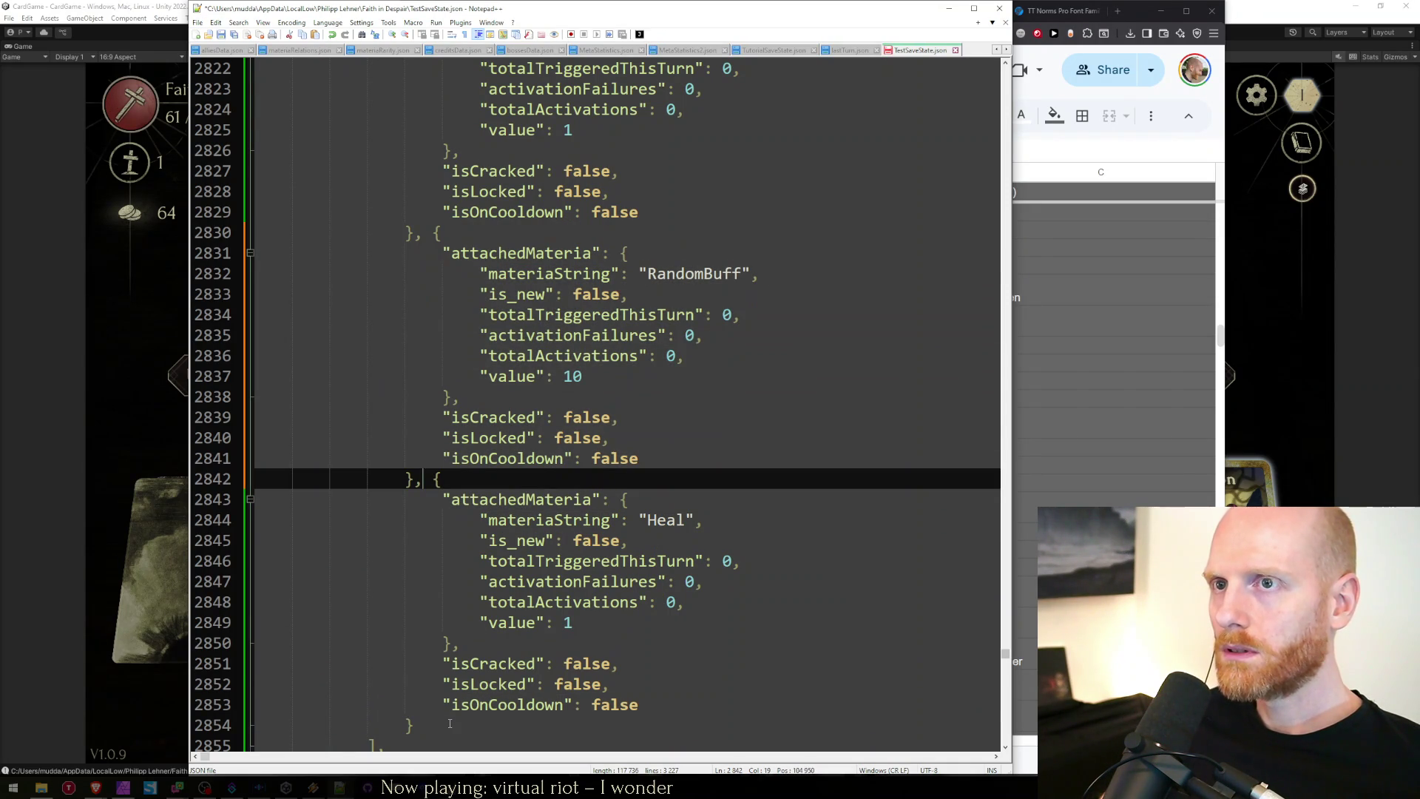
pyautogui.hotkey('ctrl', 'v')
pyautogui.hotkey('ctrl', 'v')
pyautogui.hotkey('ctrl', 's')
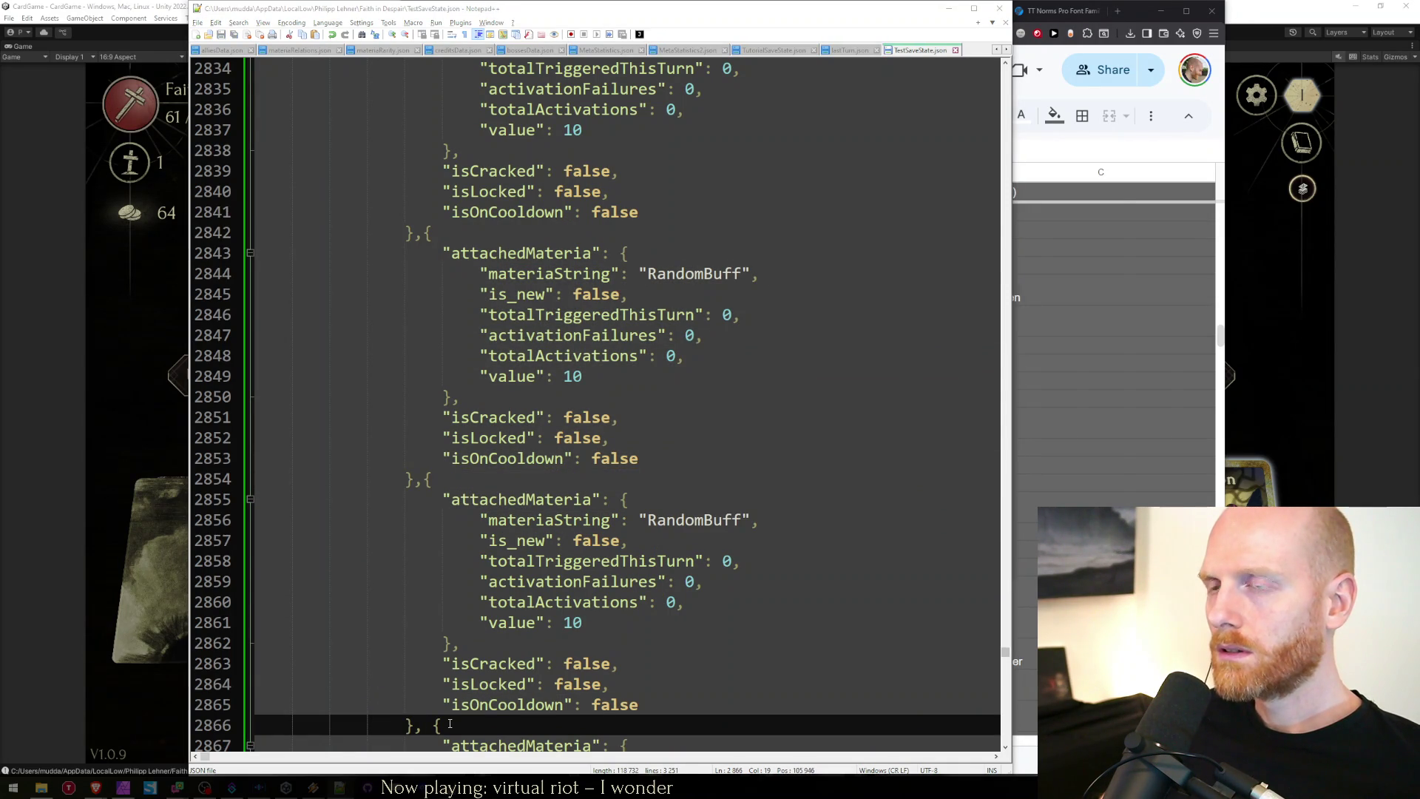
pyautogui.hotkey('alt', 'Tab')
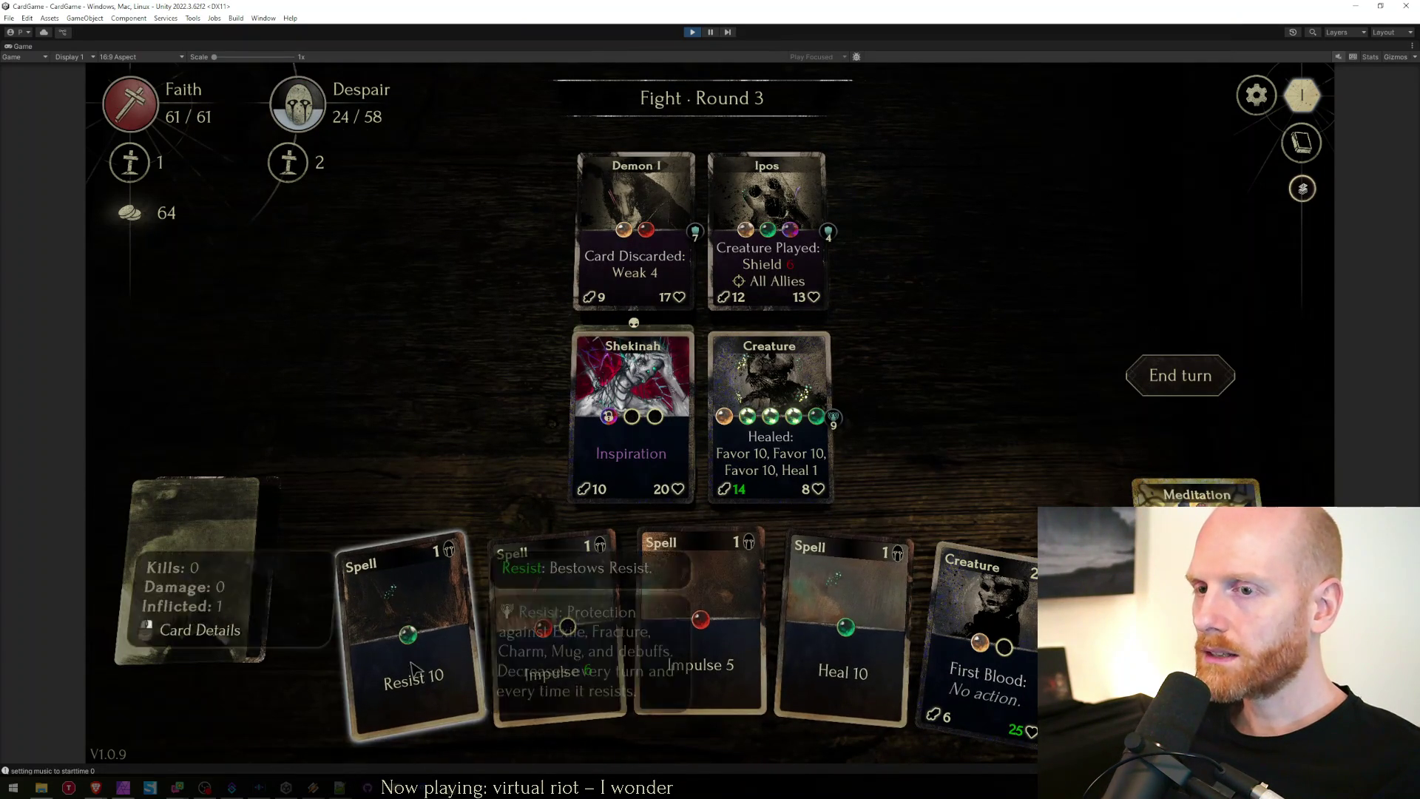
# Cast Heal 10 on the Creature and capture its close-up with the Snipping Tool.
pyautogui.moveTo(847, 632); pyautogui.dragTo(784, 492)
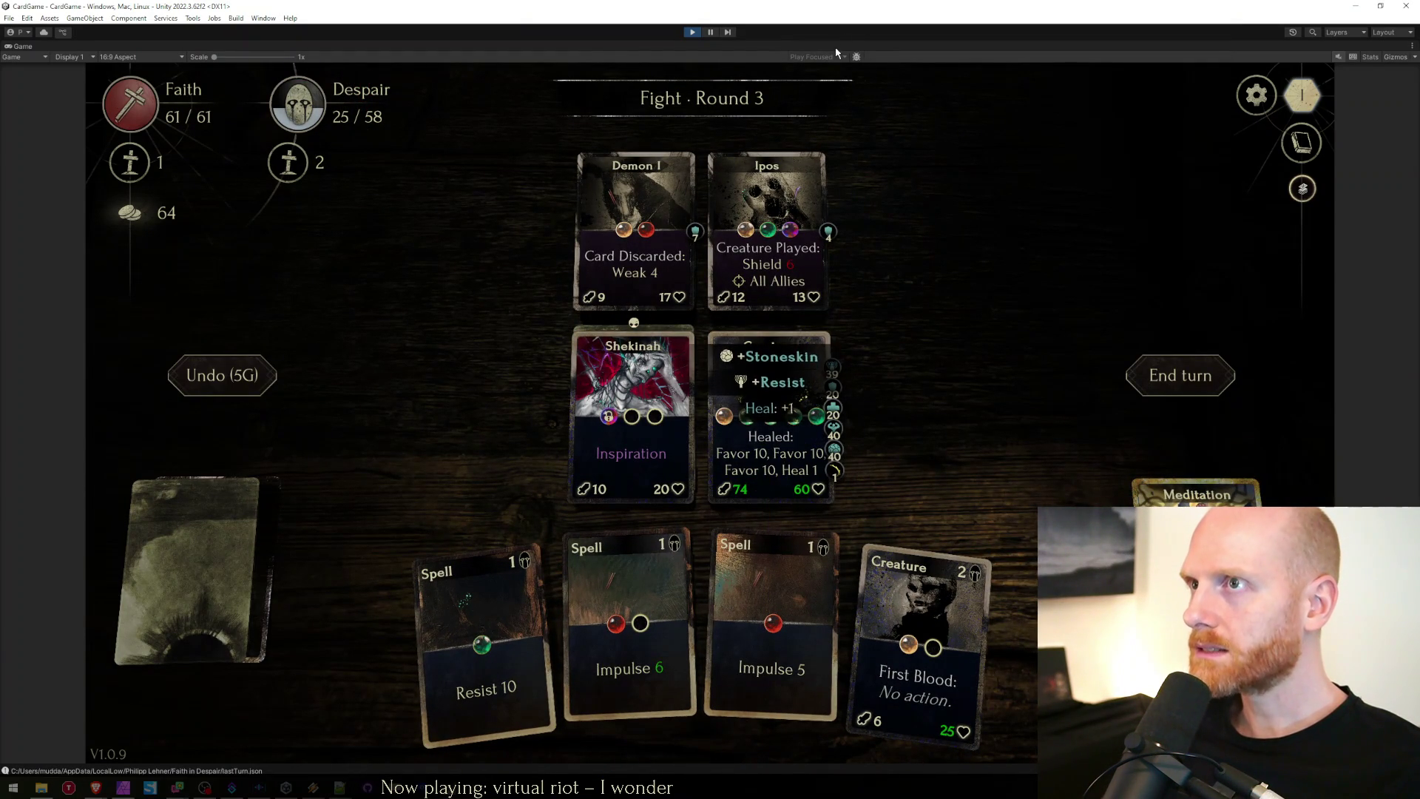
pyautogui.rightClick(779, 406)
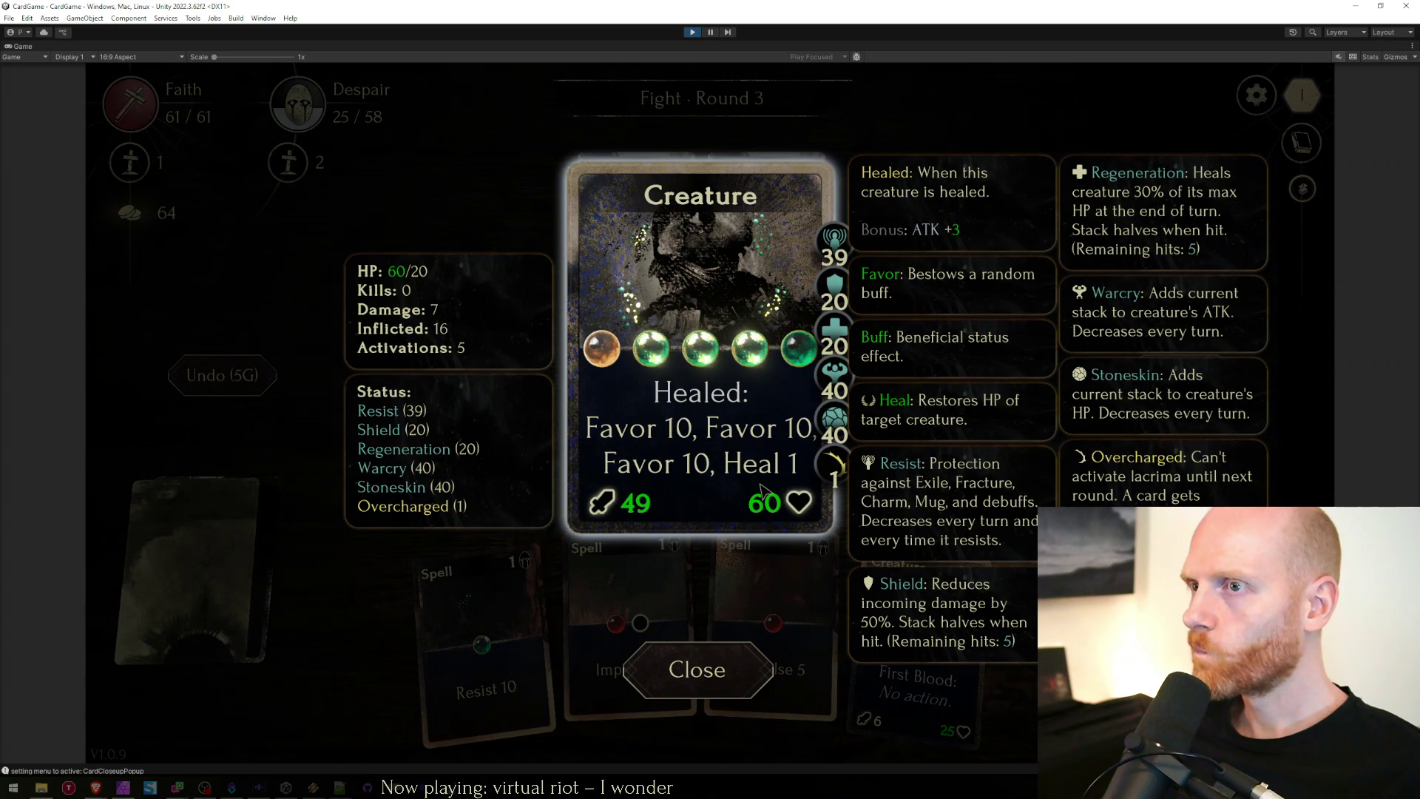
pyautogui.press('super')
pyautogui.write('snipping')
pyautogui.press('Return')
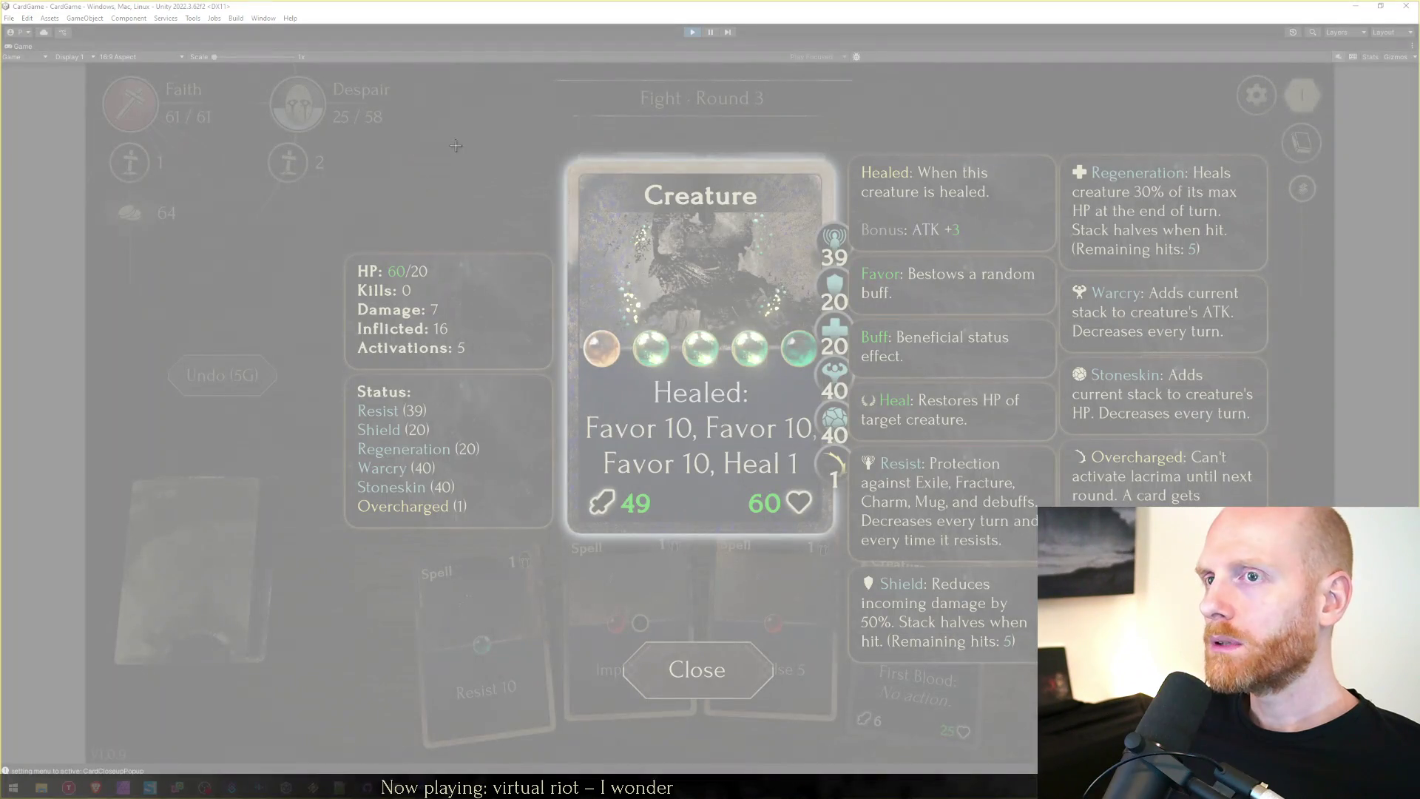
pyautogui.moveTo(489, 140)
pyautogui.mouseDown()
pyautogui.moveTo(797, 518)
pyautogui.moveTo(910, 577)
pyautogui.mouseUp()
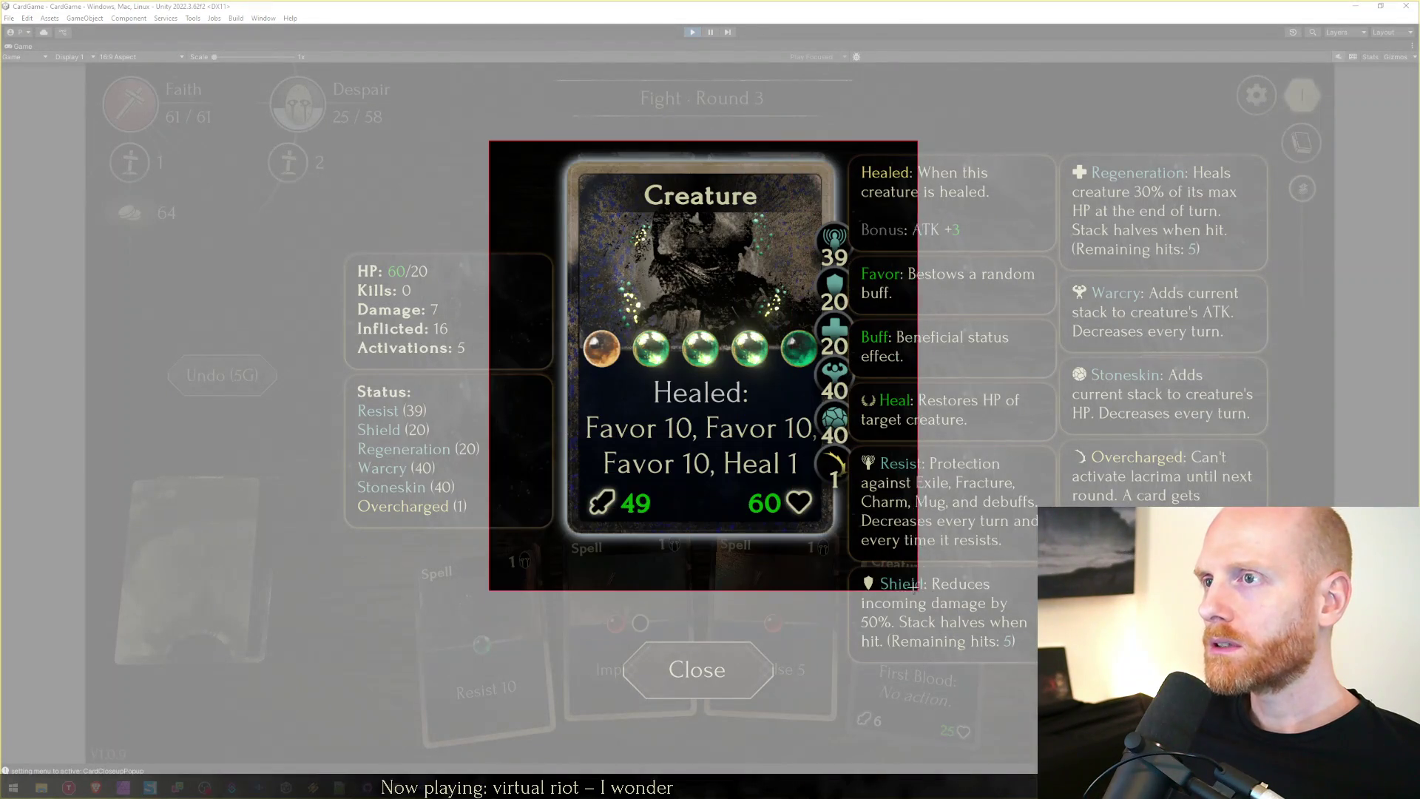
# Discard the unsaved screenshot and stop play mode.
pyautogui.click(96, 788)
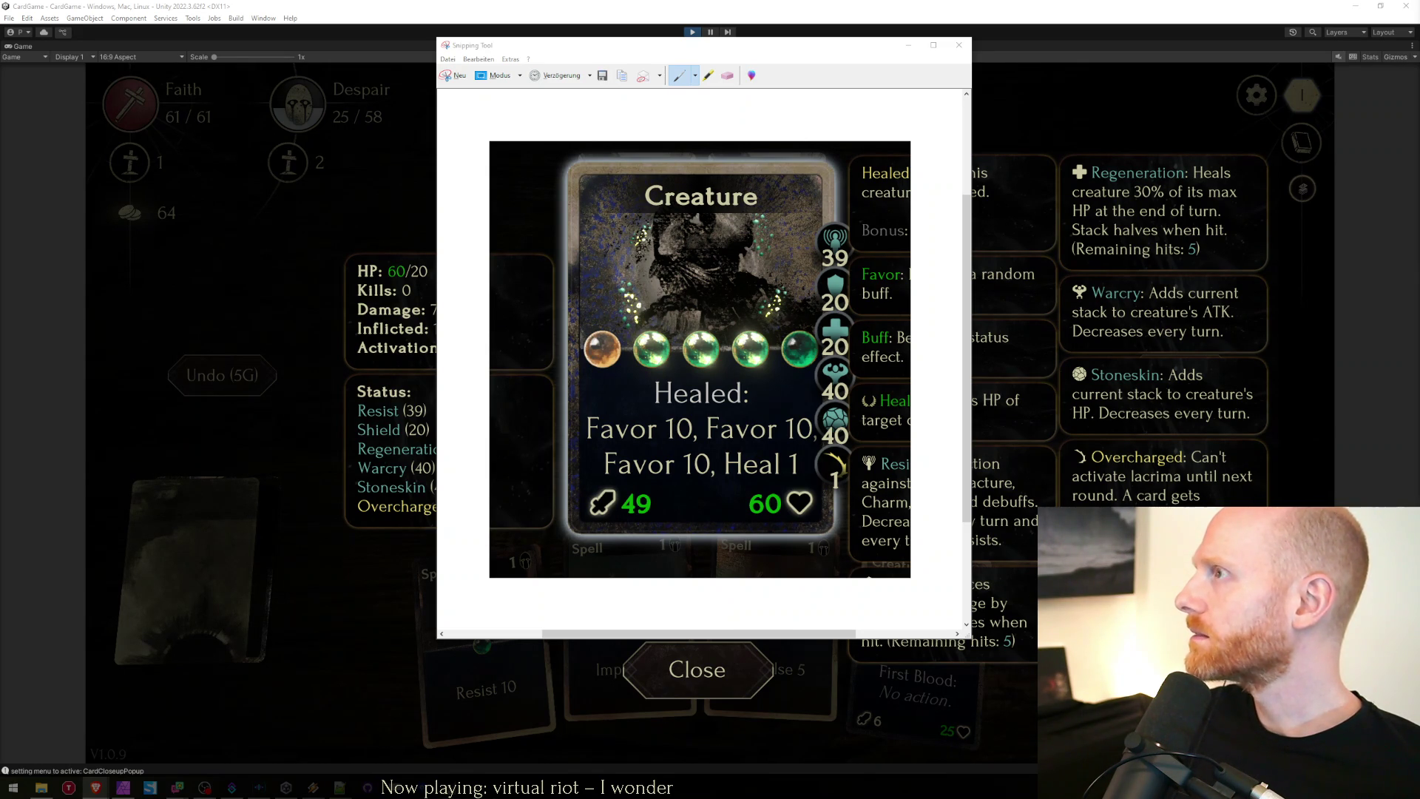
pyautogui.click(959, 45)
pyautogui.click(754, 361)
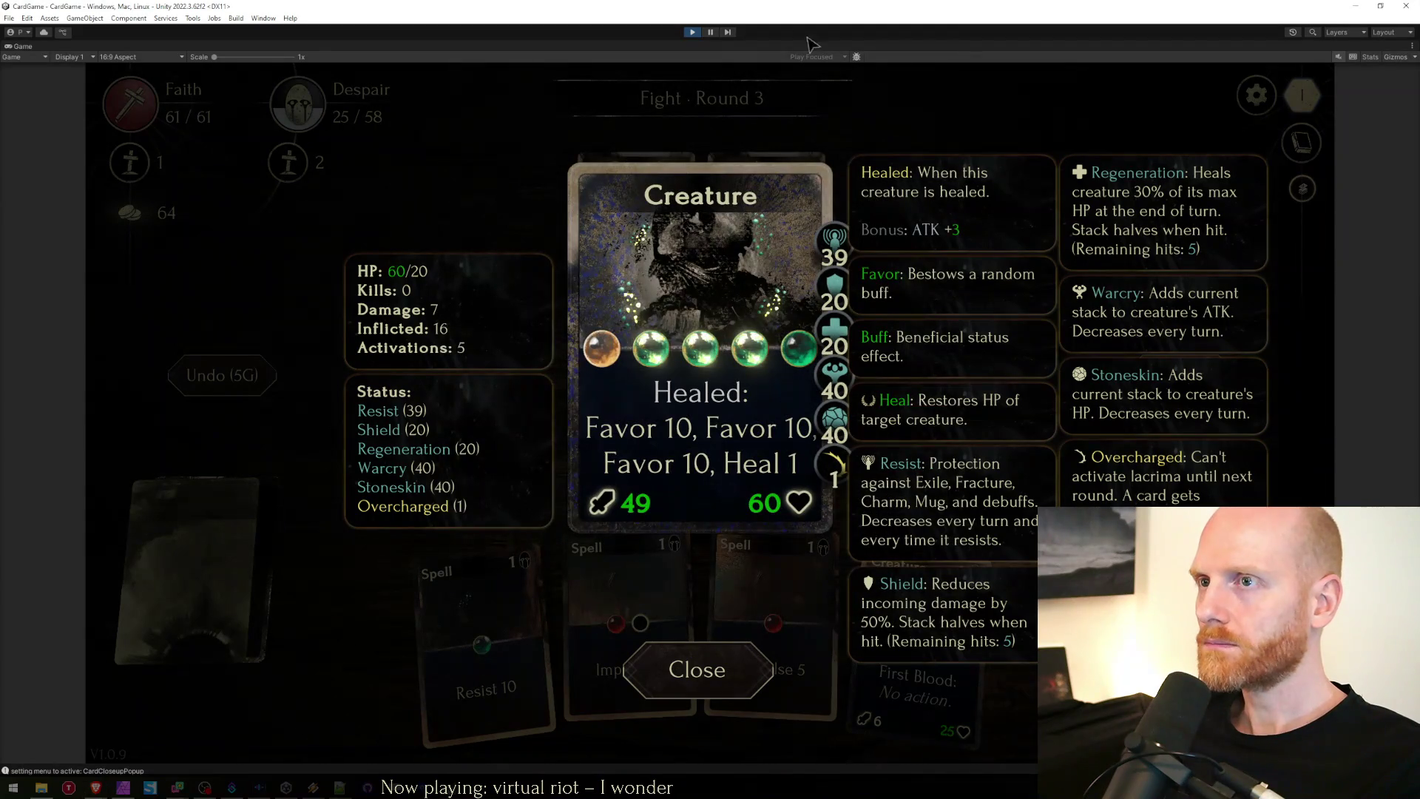
pyautogui.click(693, 31)
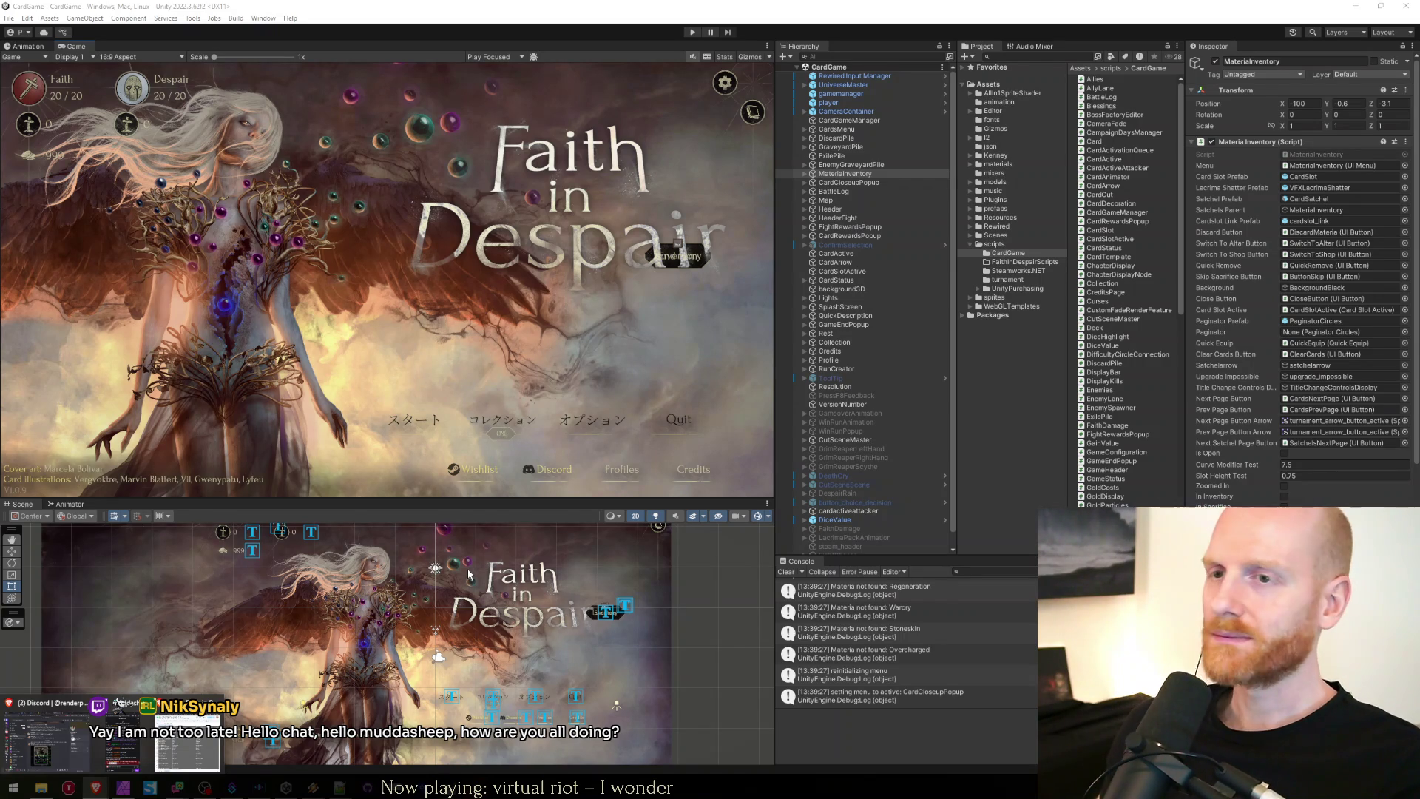
# Delete the trailing empty #if !UNITY_EDITOR/#endif pair in ResumeLastRunRoutine.
pyautogui.hotkey('alt', 'Tab')
pyautogui.click(520, 521)
pyautogui.click(414, 387)
pyautogui.click(387, 424)
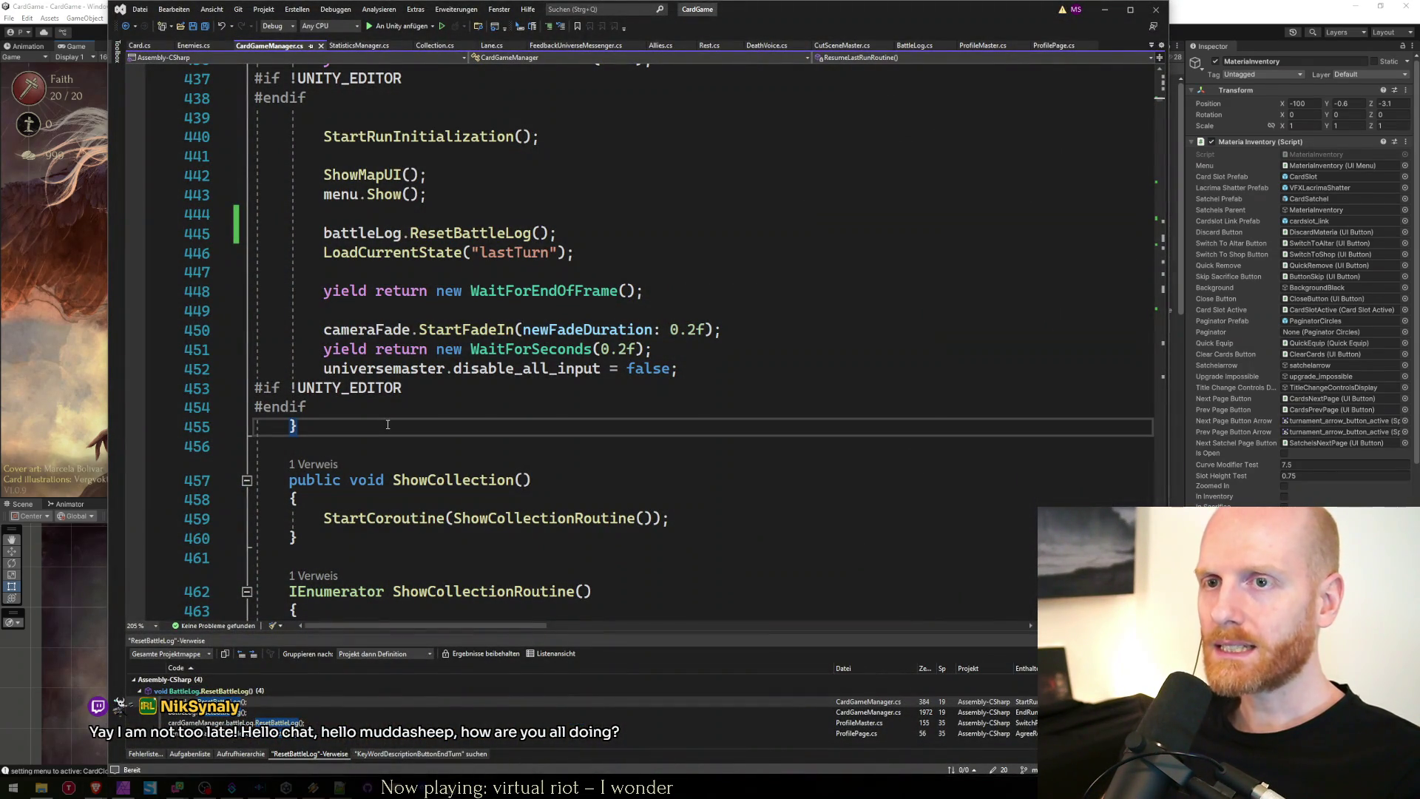
pyautogui.click(411, 407)
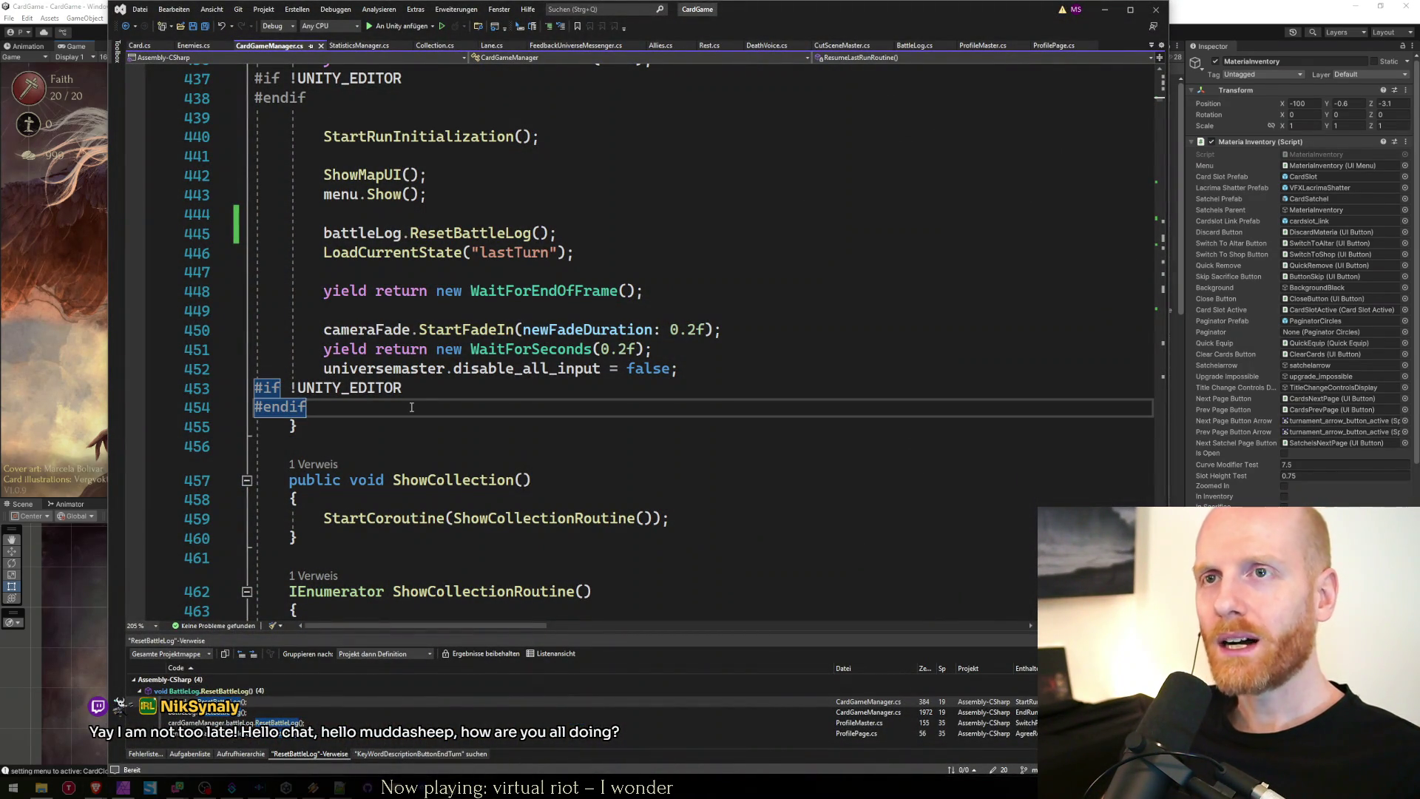
pyautogui.scroll(3, 411, 407)
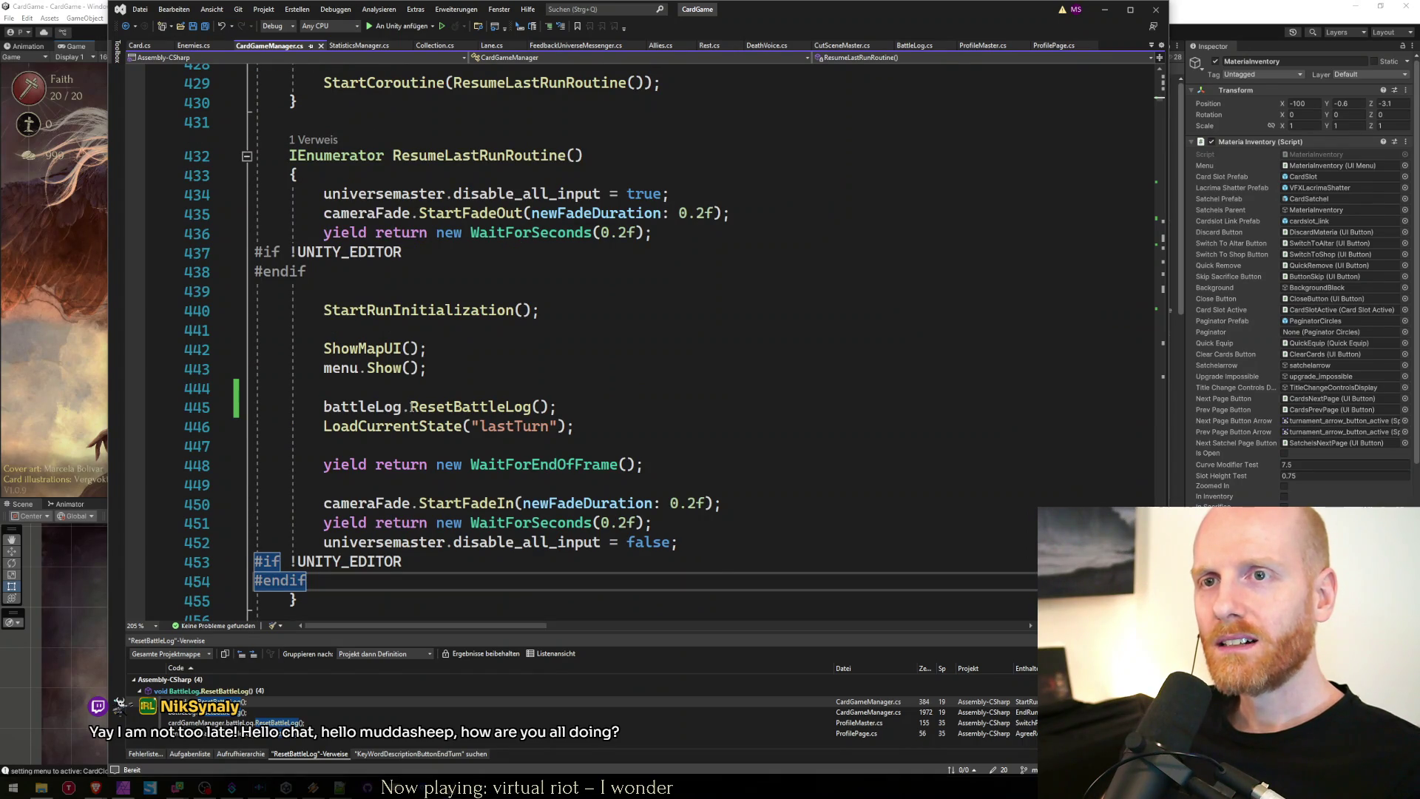
pyautogui.hotkey('shift', 'Up')
pyautogui.hotkey('shift', 'Home')
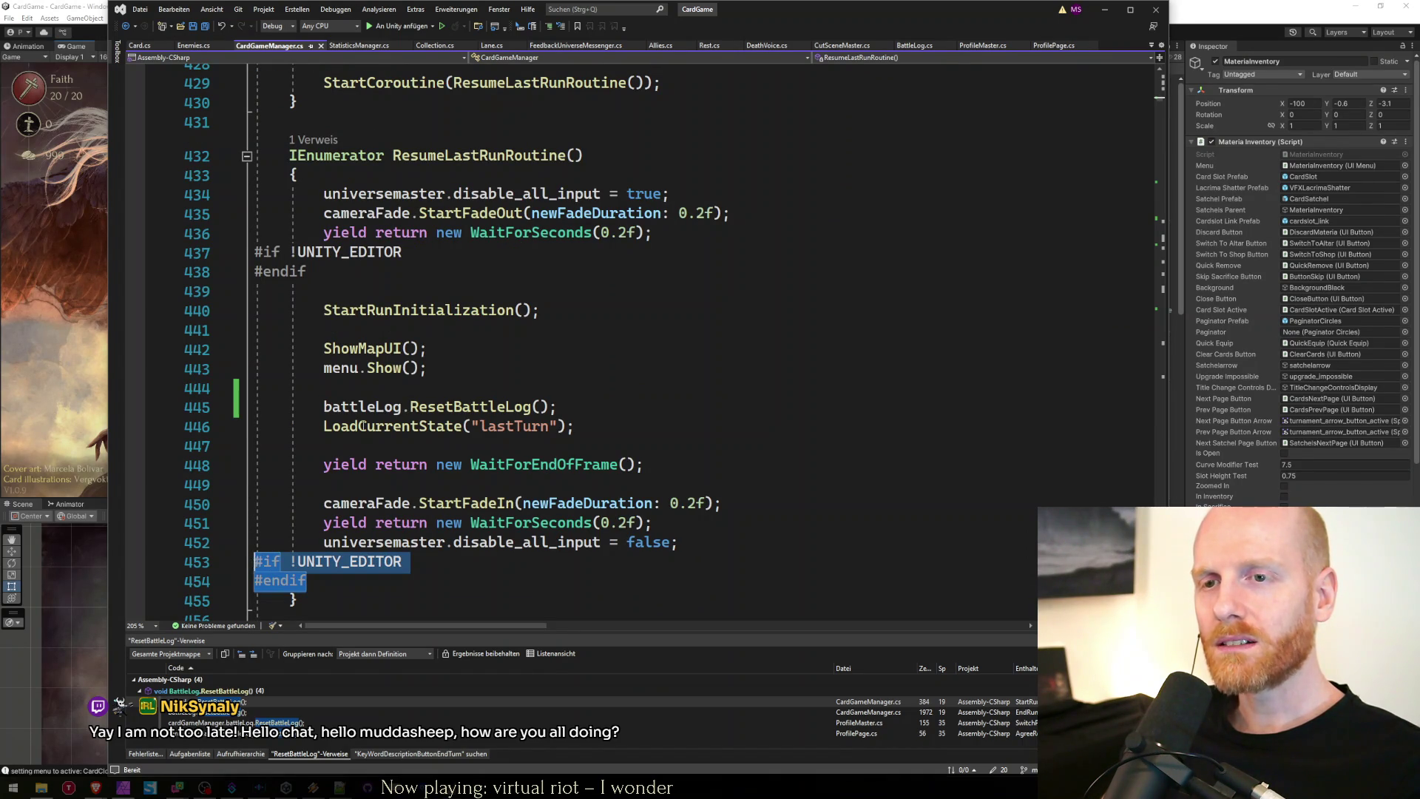
pyautogui.press('Delete')
# Delete the upper empty #if/#endif pair and save CardGameManager.cs.
pyautogui.click(333, 279)
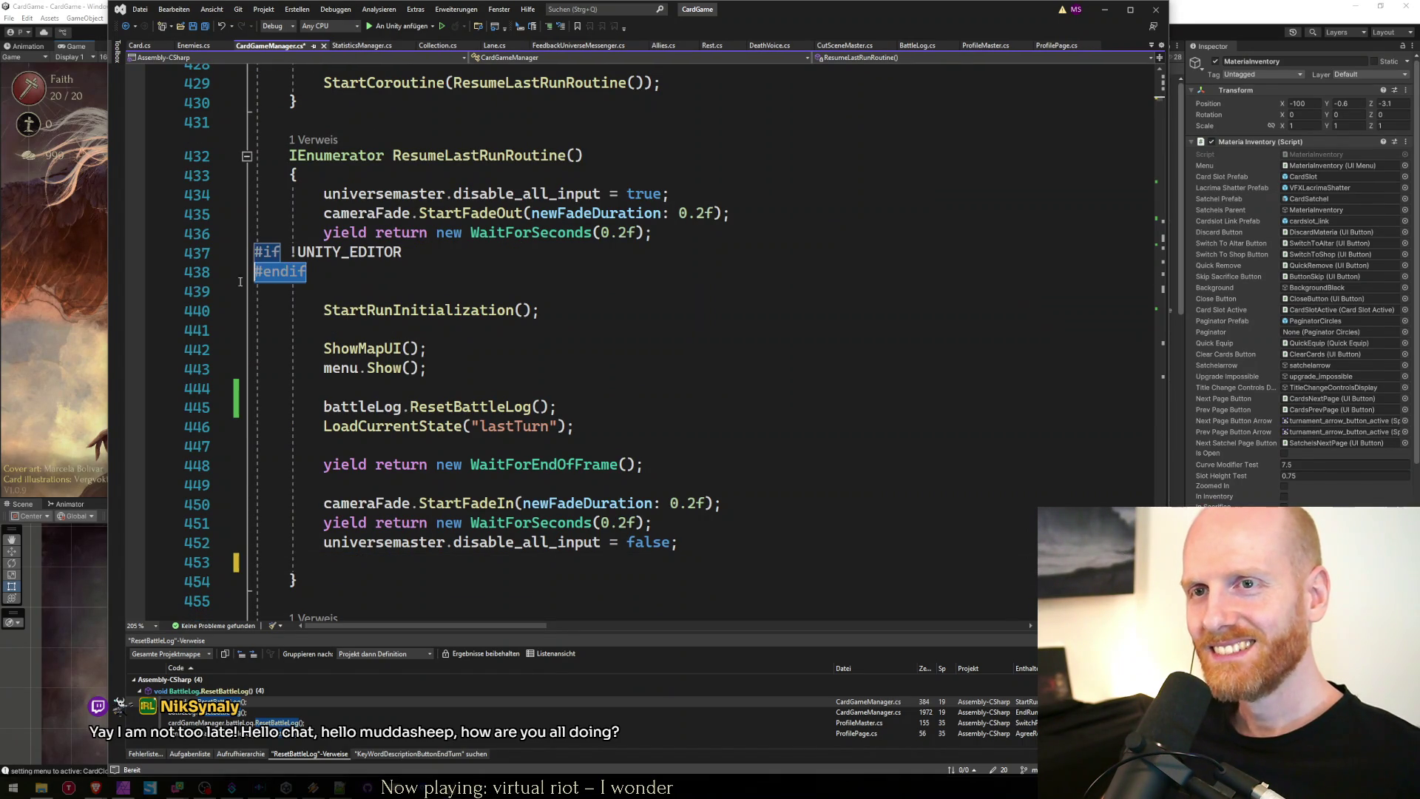
pyautogui.hotkey('shift', 'Up')
pyautogui.hotkey('shift', 'Home')
pyautogui.press('Delete')
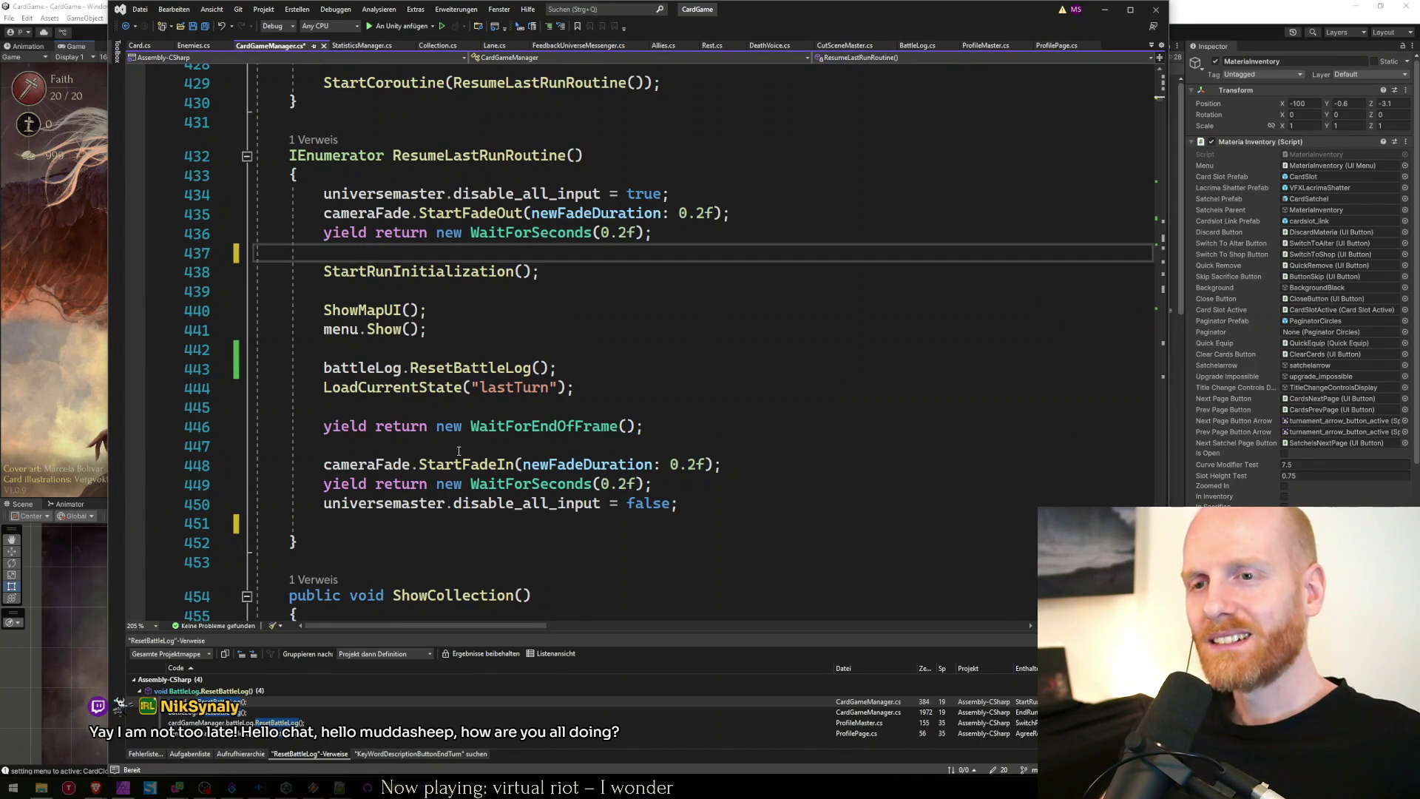
pyautogui.hotkey('ctrl', 's')
pyautogui.hotkey('alt', 'Tab')
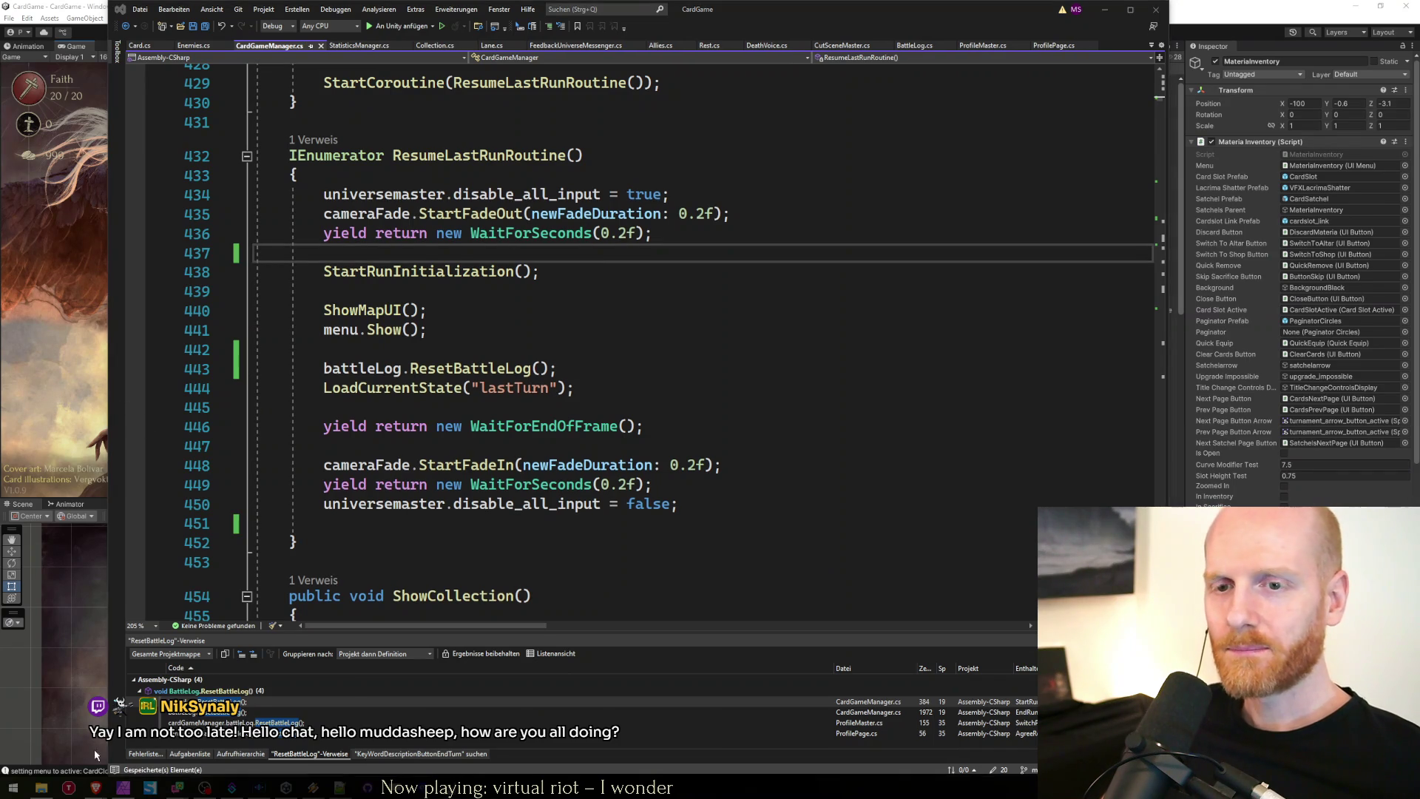
pyautogui.click(95, 786)
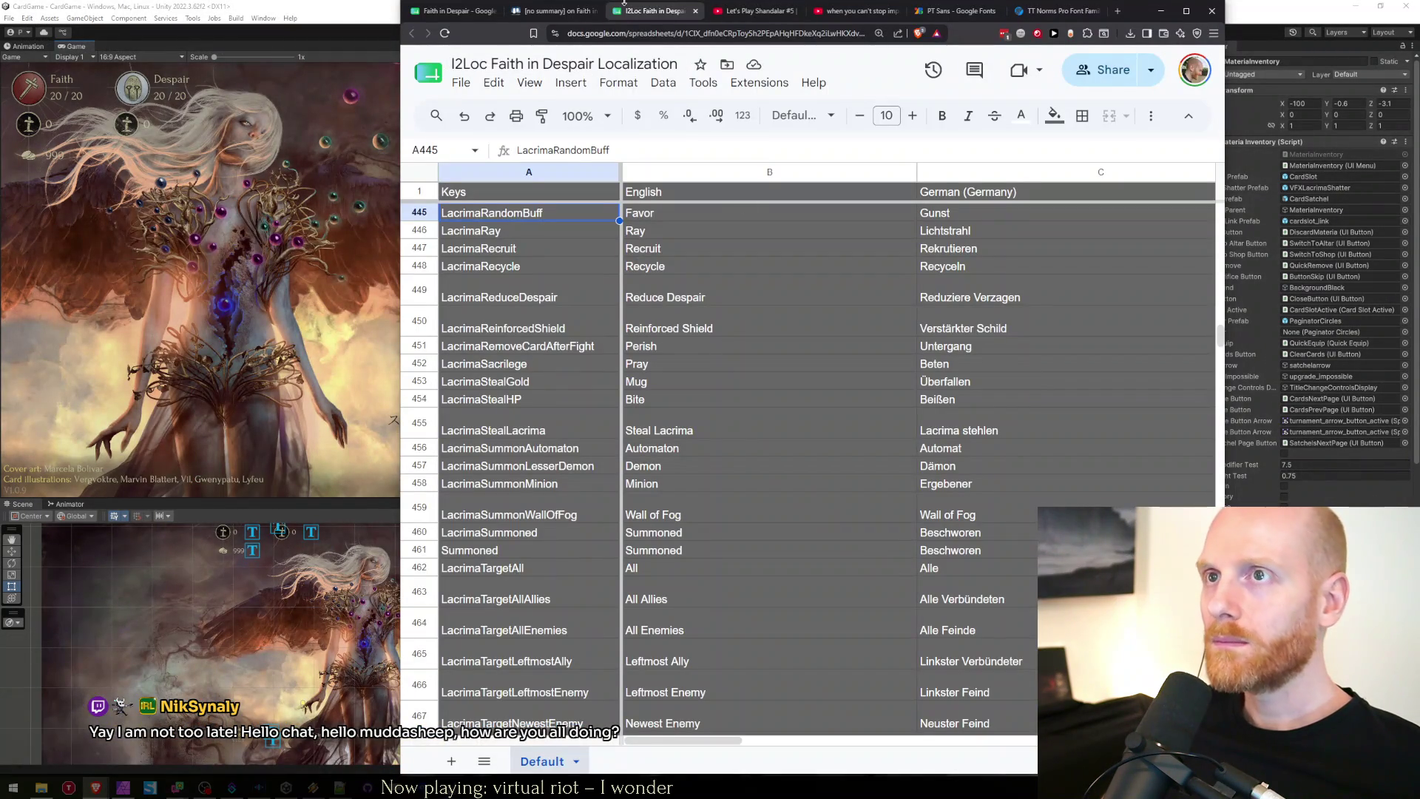
# Save the Trello bug card's stack-trace description and close the card.
pyautogui.hotkey('ctrl', 'shift', 'Tab')
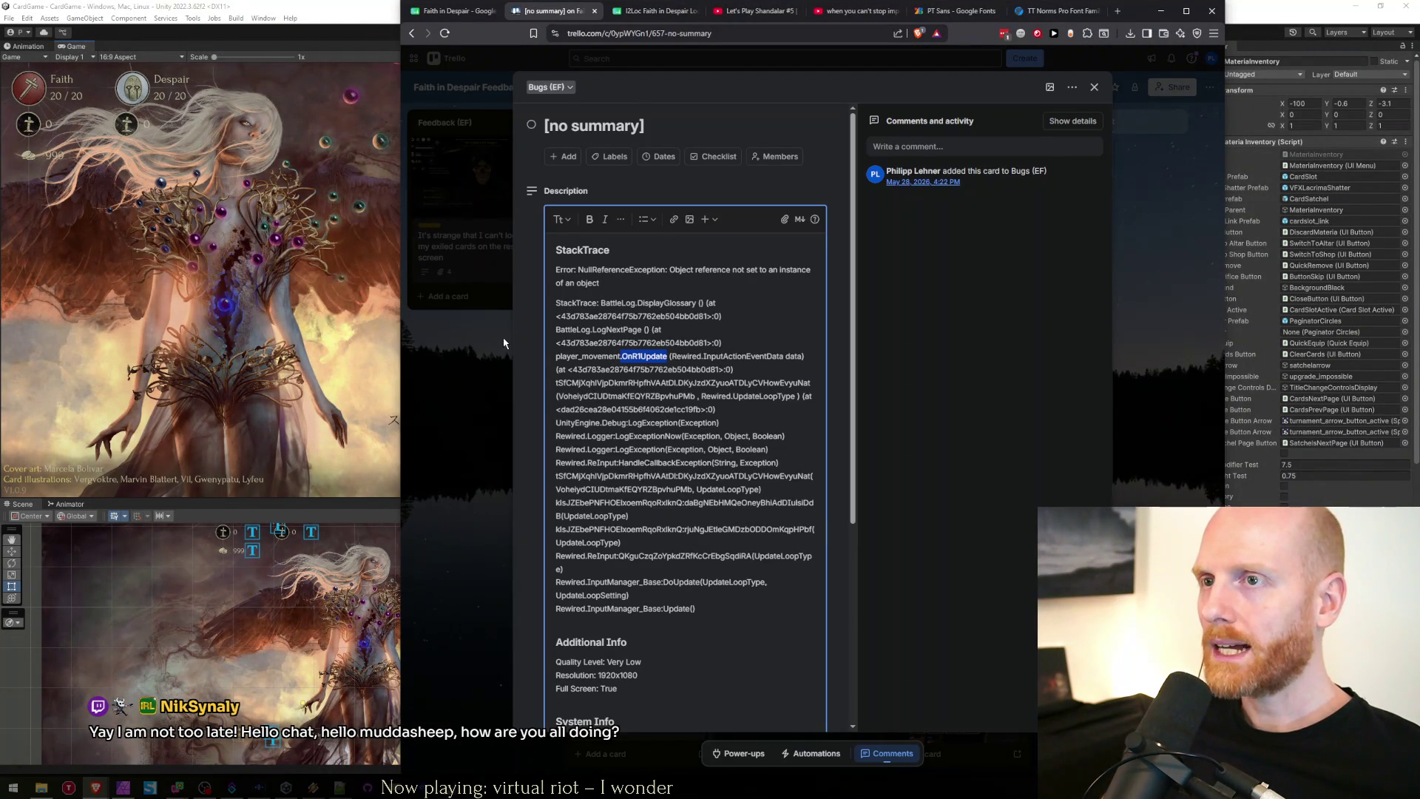
pyautogui.scroll(-4, 594, 391)
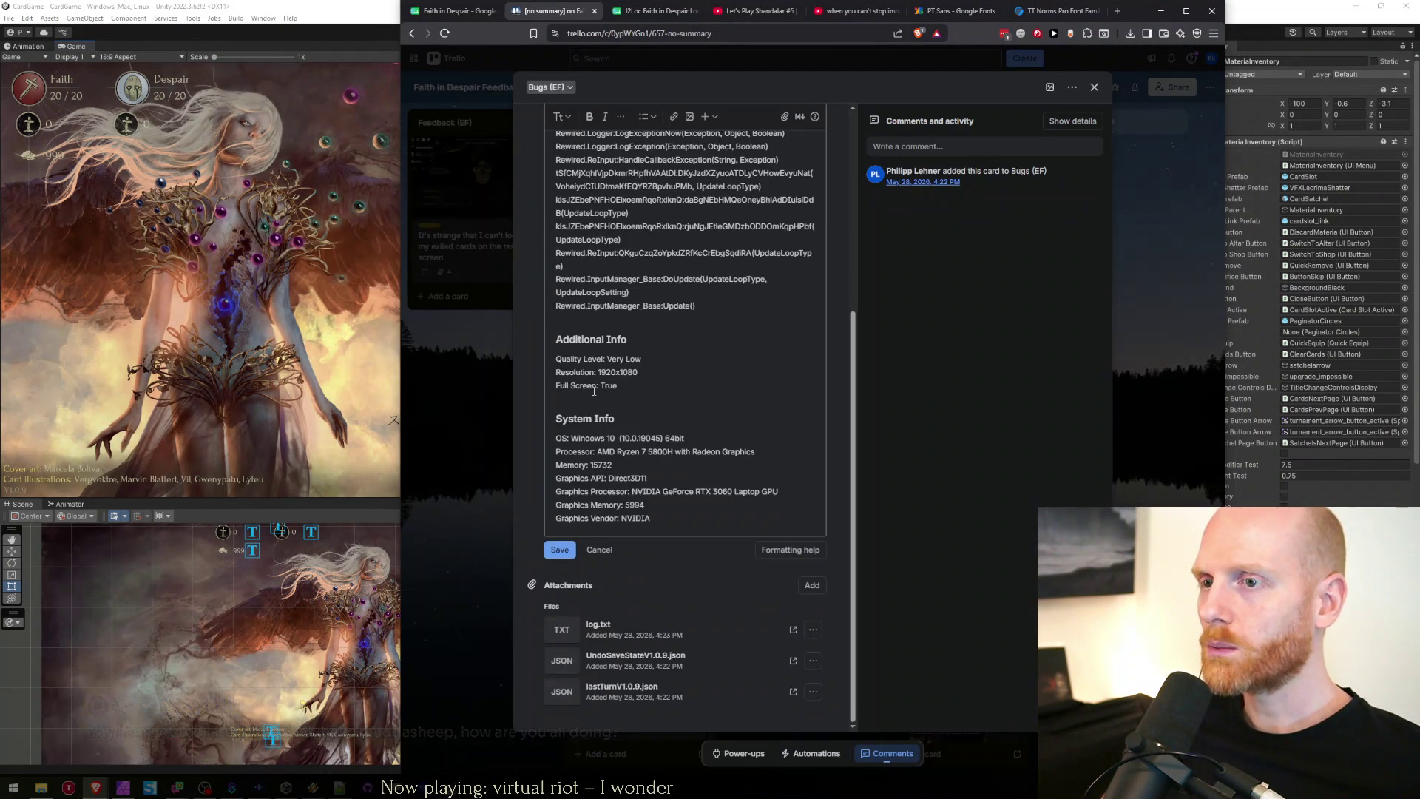
pyautogui.scroll(4, 593, 391)
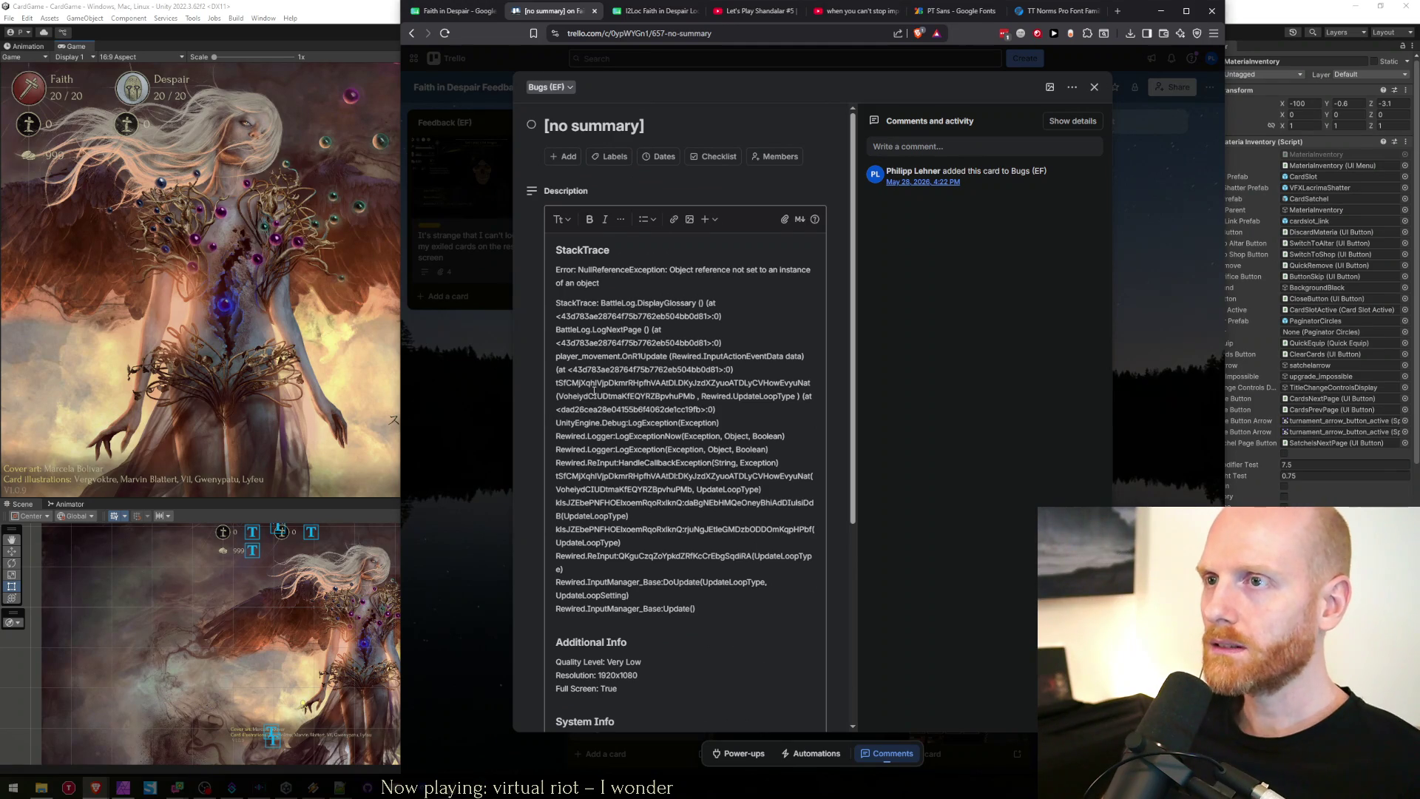
pyautogui.scroll(-4, 594, 391)
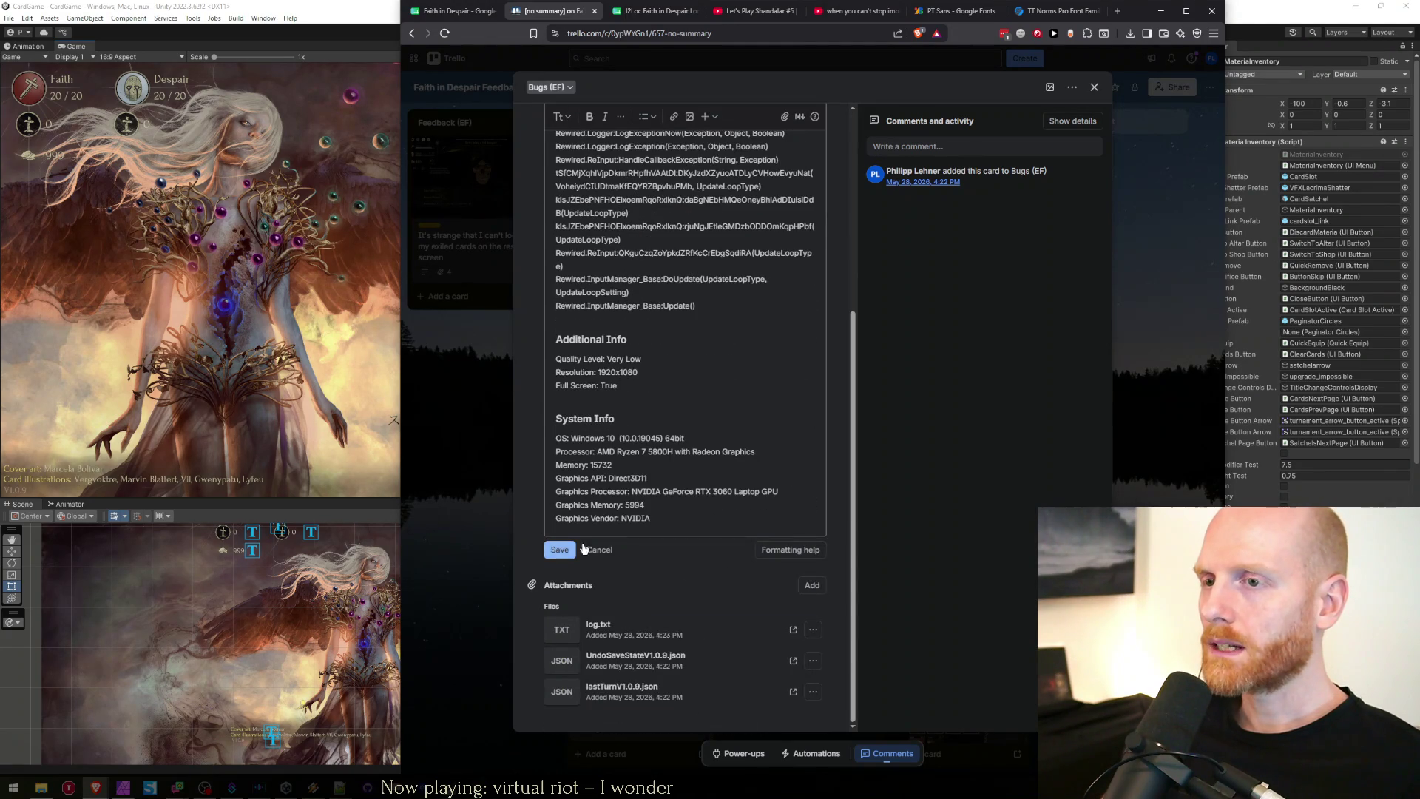
pyautogui.click(572, 549)
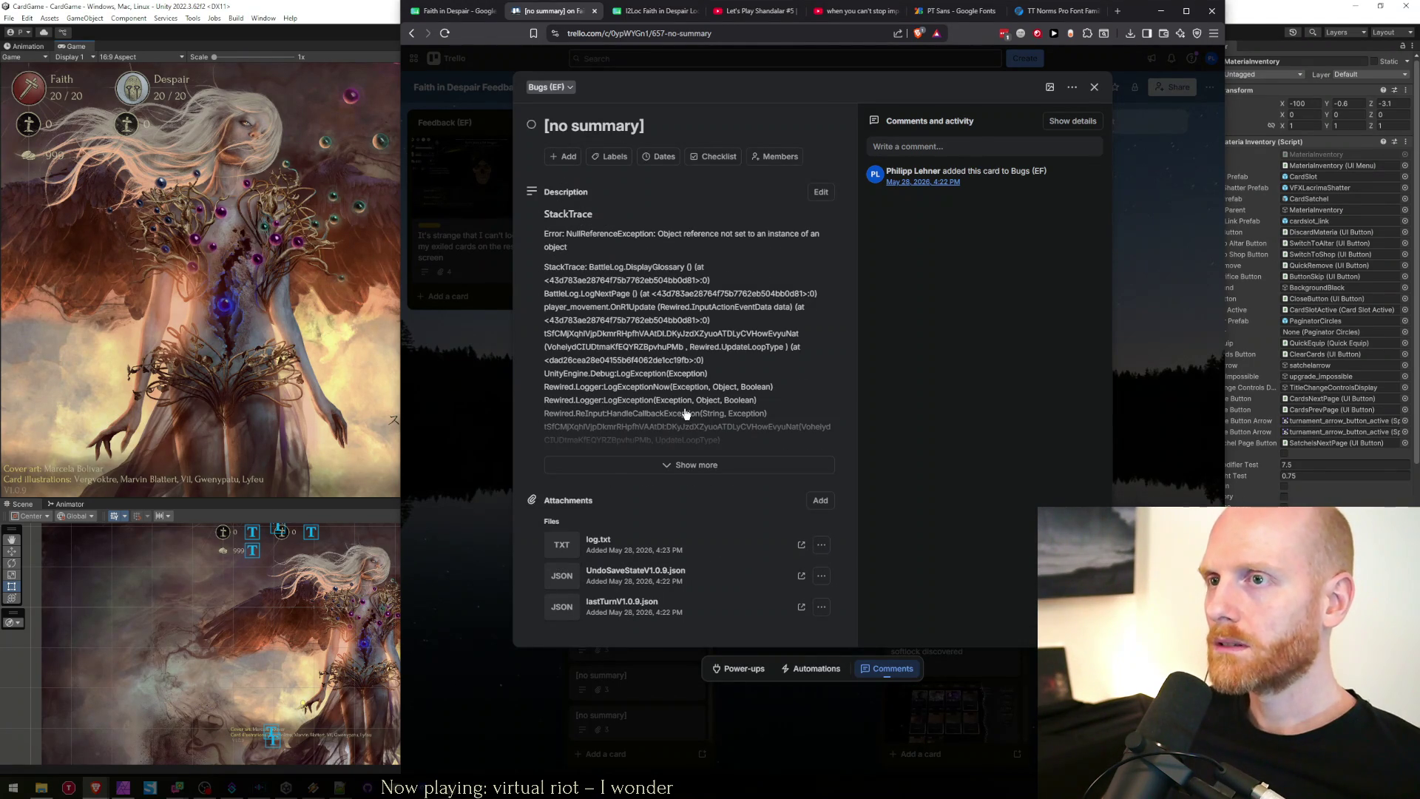
pyautogui.click(478, 554)
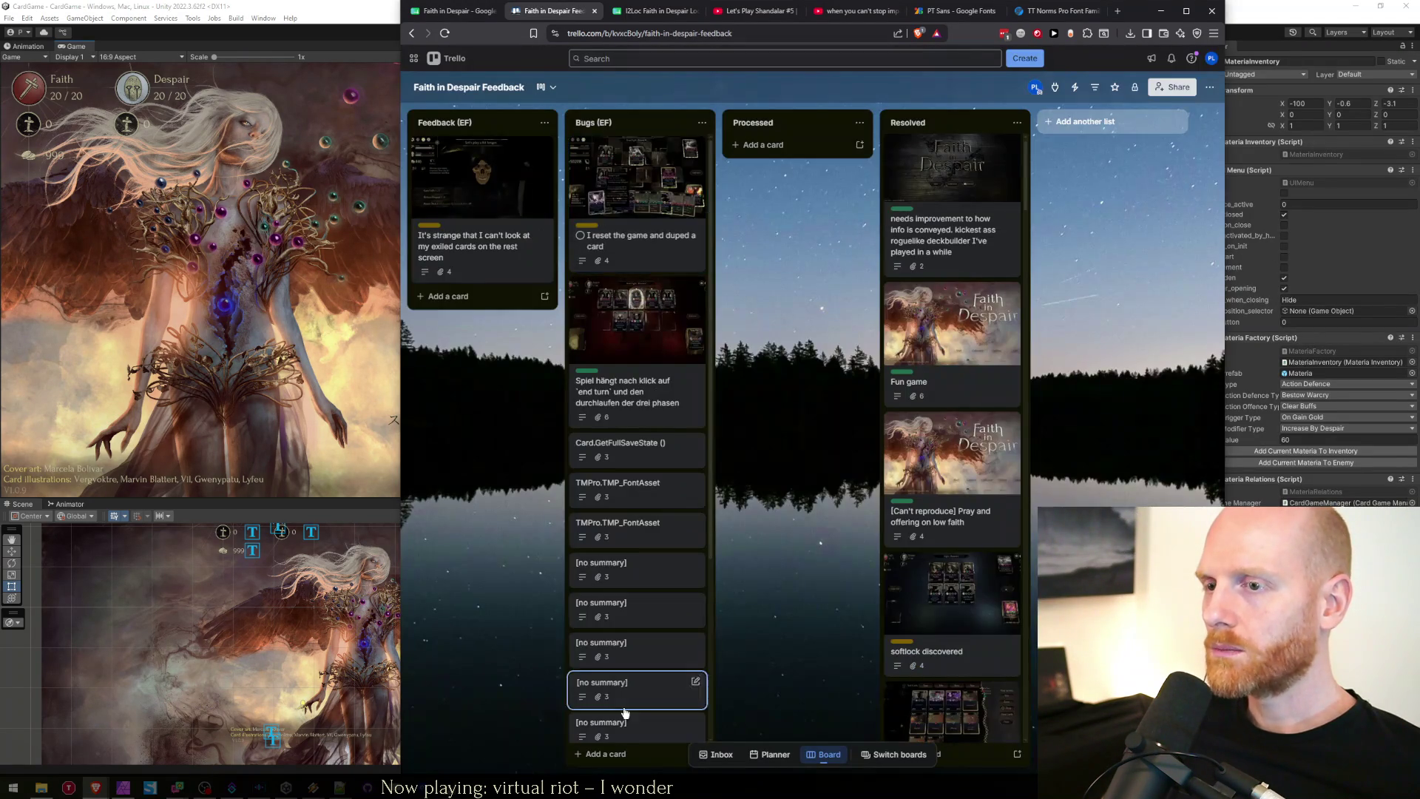
# Archive two [no summary] bug cards in the Bugs list.
pyautogui.click(643, 673)
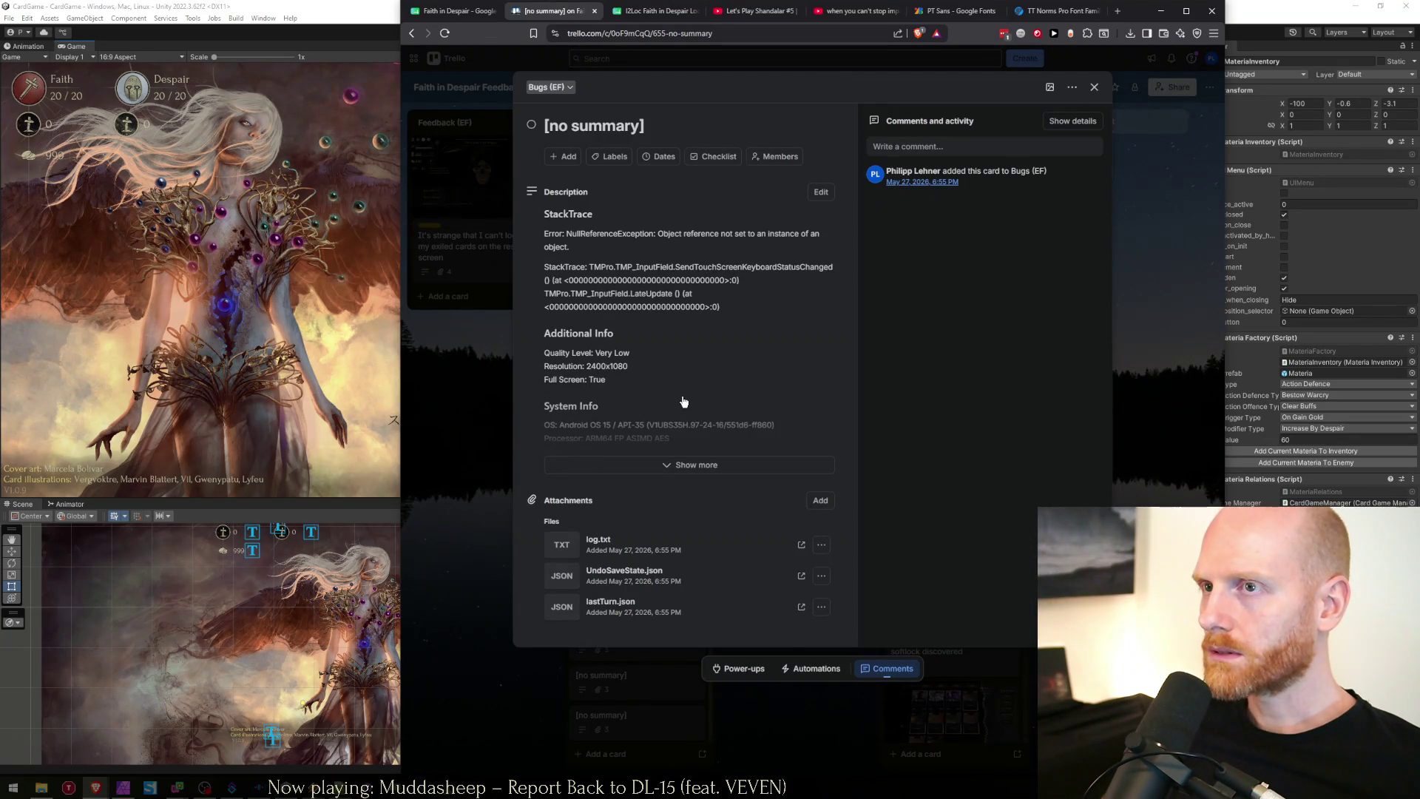
pyautogui.press('c')
pyautogui.click(454, 648)
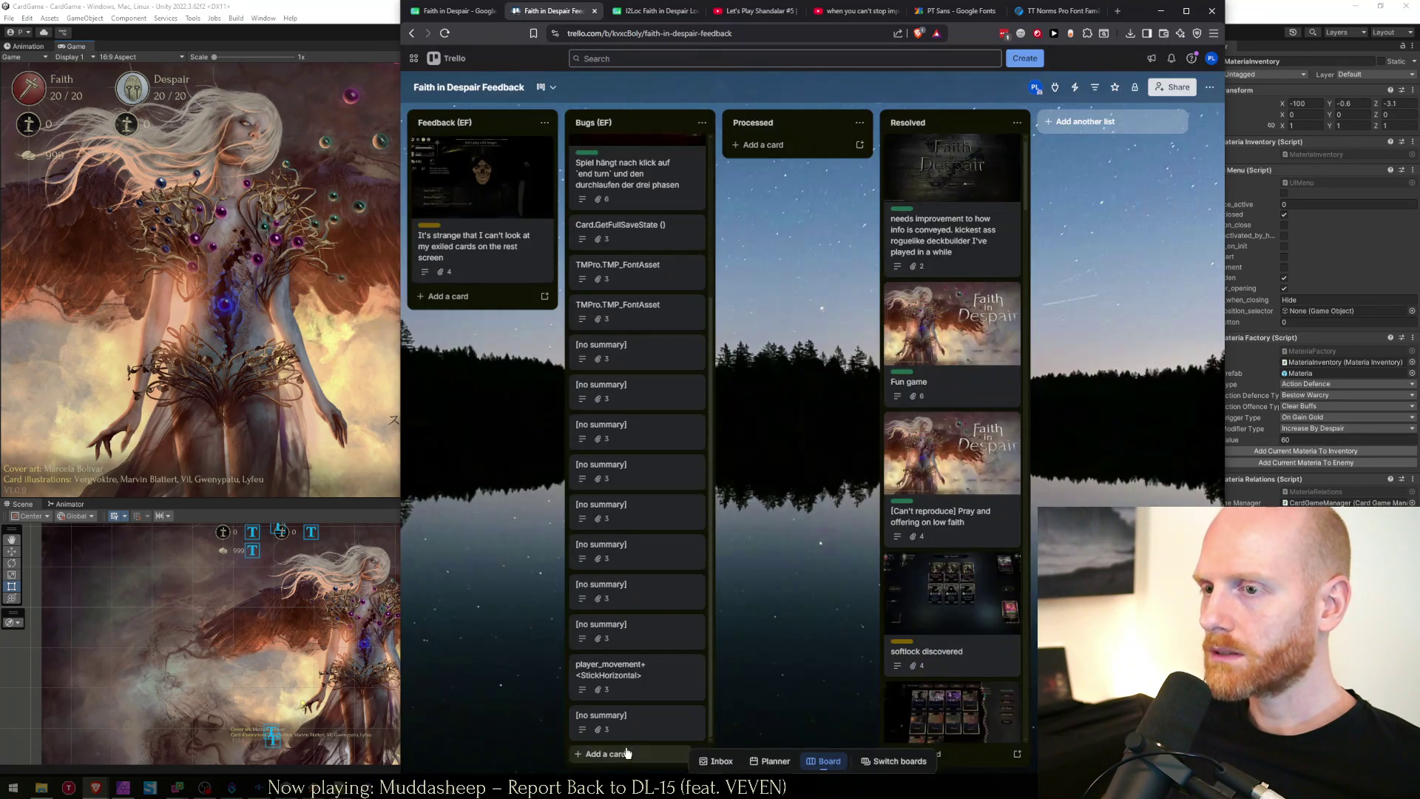
pyautogui.click(648, 710)
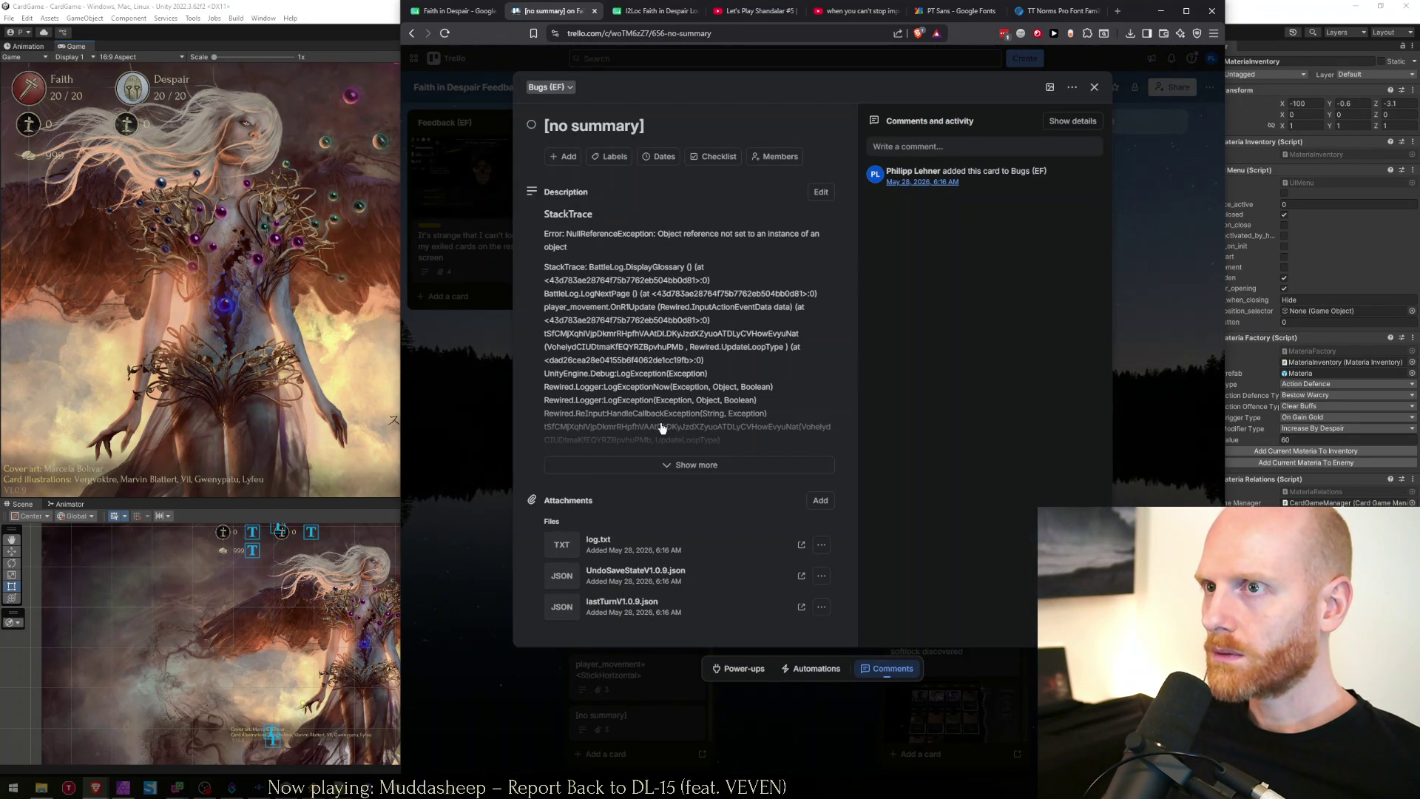
pyautogui.press('c')
pyautogui.click(471, 603)
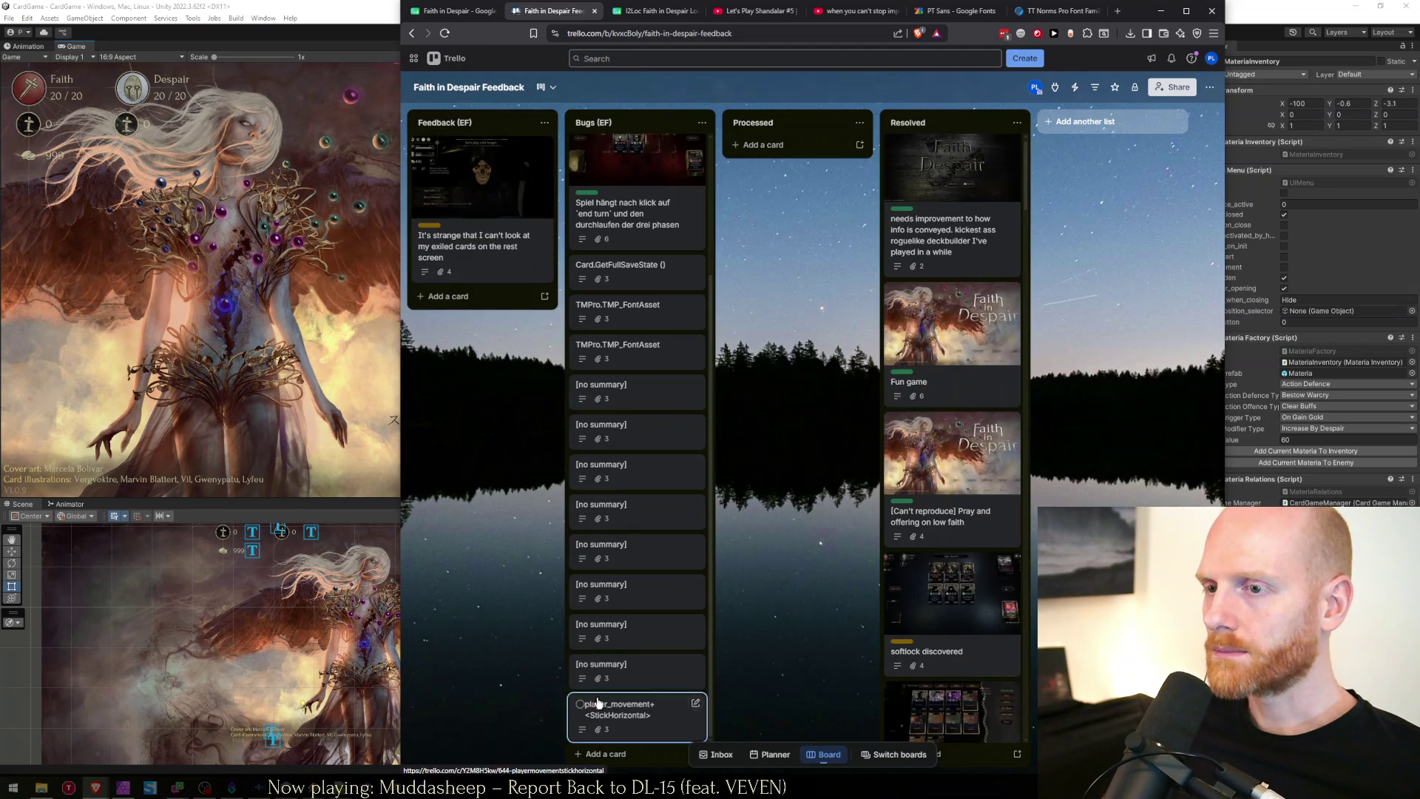
# Bring up the Faith in Despair spreadsheet and view the note in row 30.
pyautogui.click(169, 358)
pyautogui.moveTo(92, 785)
pyautogui.click(179, 739)
pyautogui.hotkey('ctrl', 'shift', 'Tab')
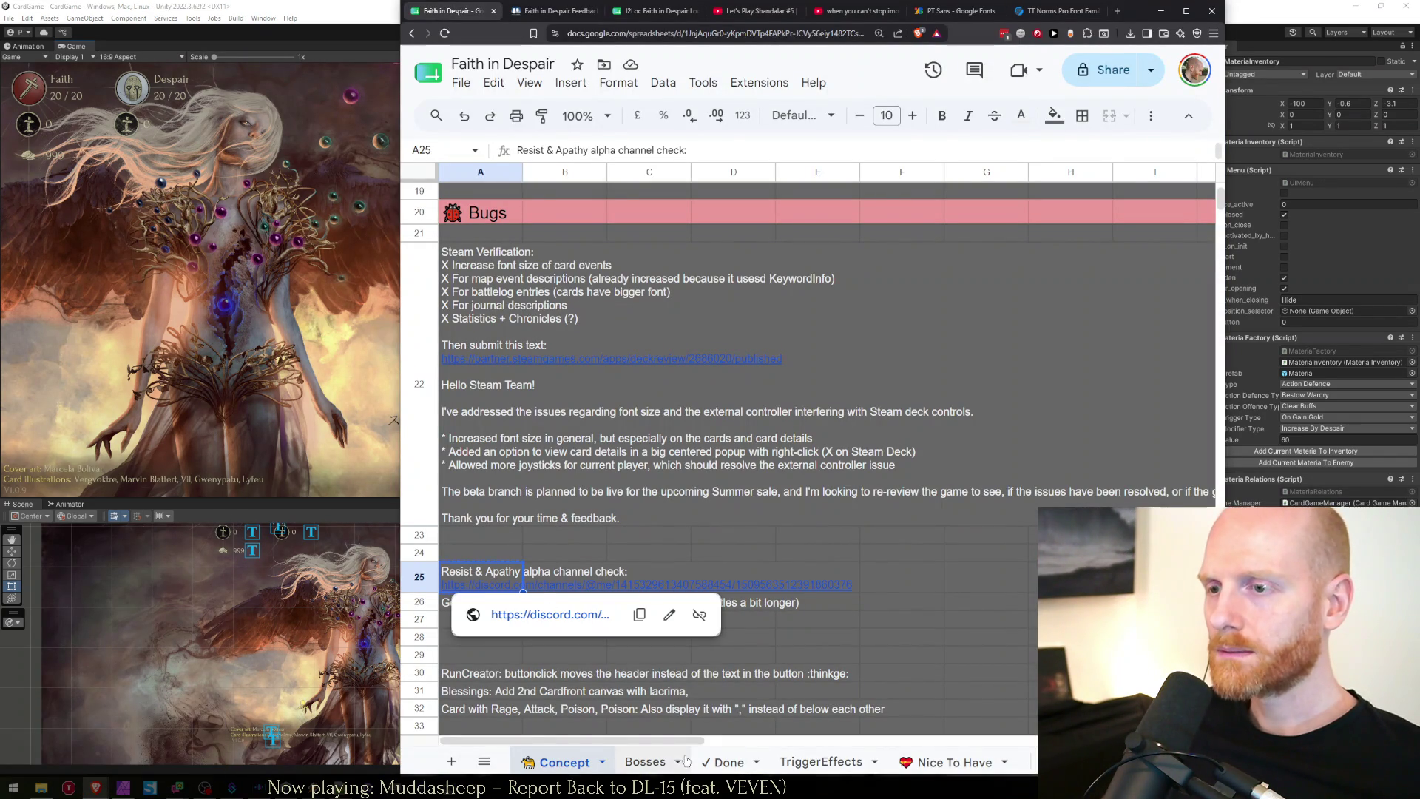
pyautogui.click(469, 674)
# Start Play mode, resume the last saved run and dismiss the new blessing popup.
pyautogui.click(496, 608)
pyautogui.click(299, 335)
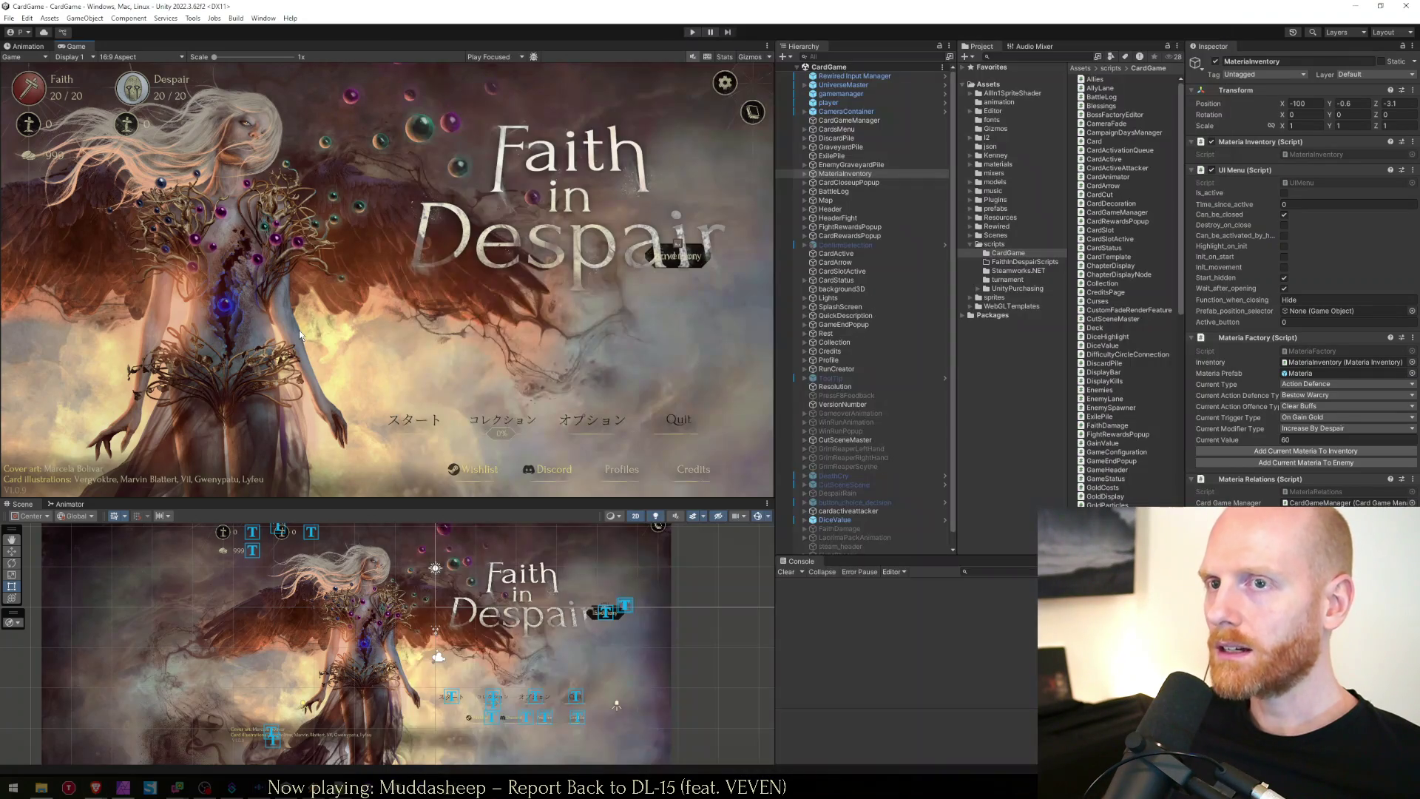
pyautogui.click(693, 32)
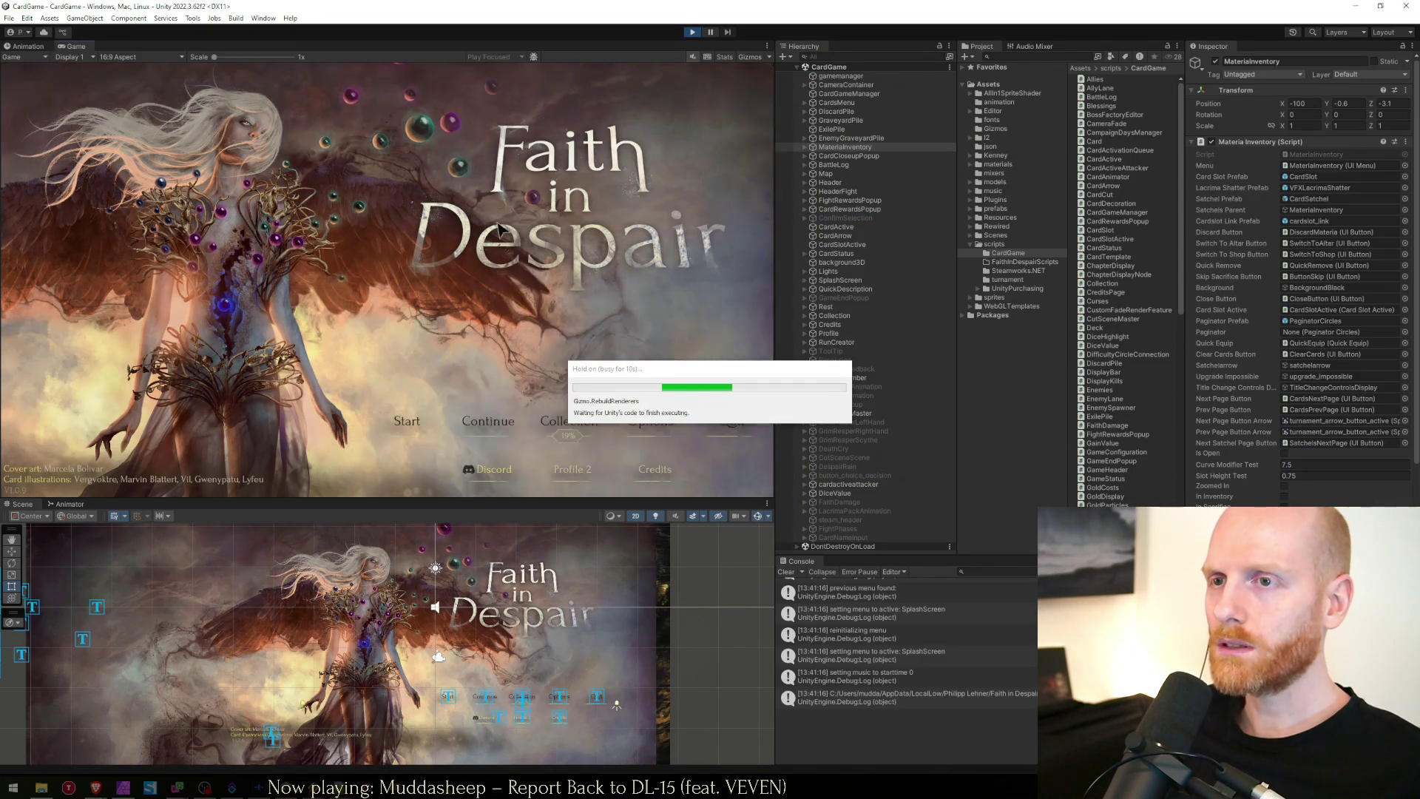
pyautogui.click(484, 426)
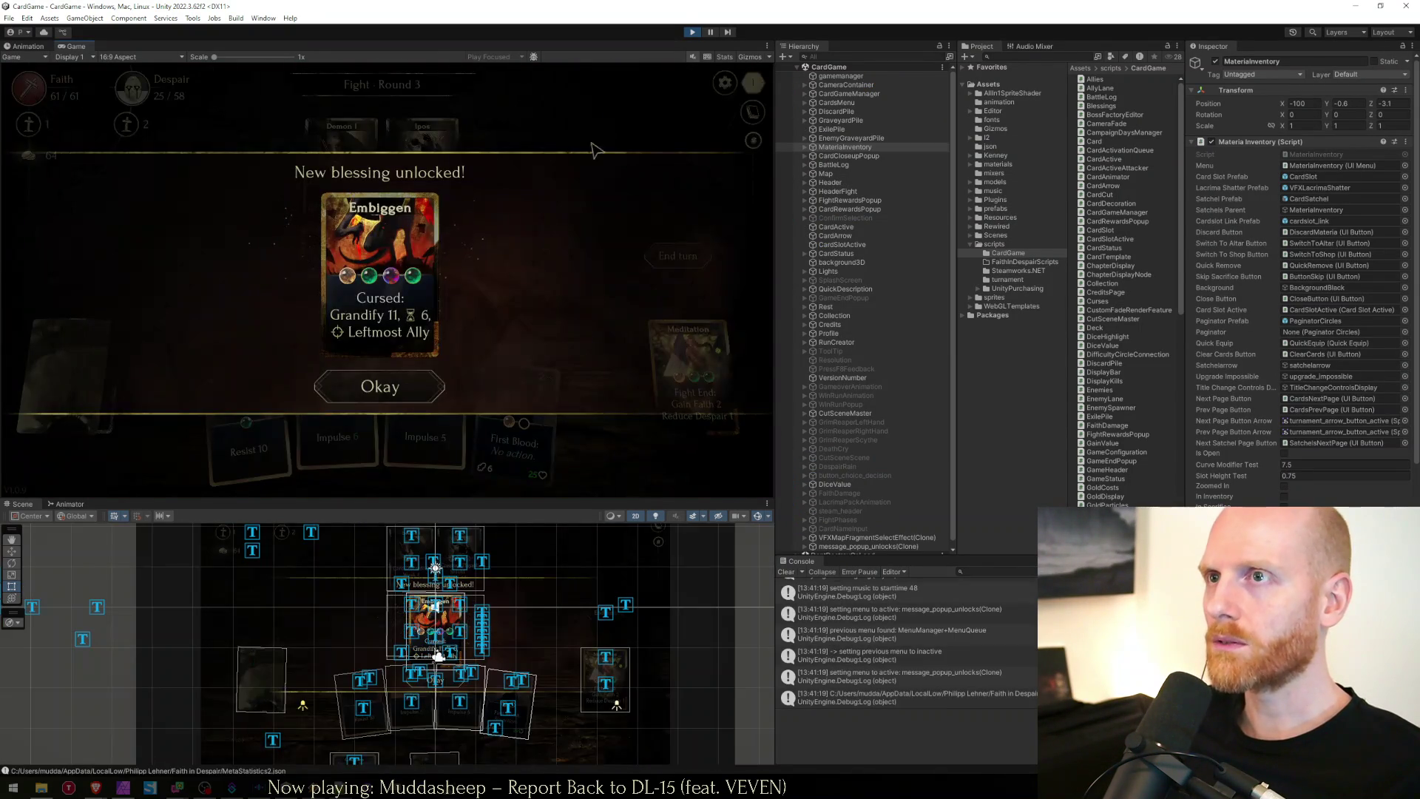
pyautogui.click(407, 385)
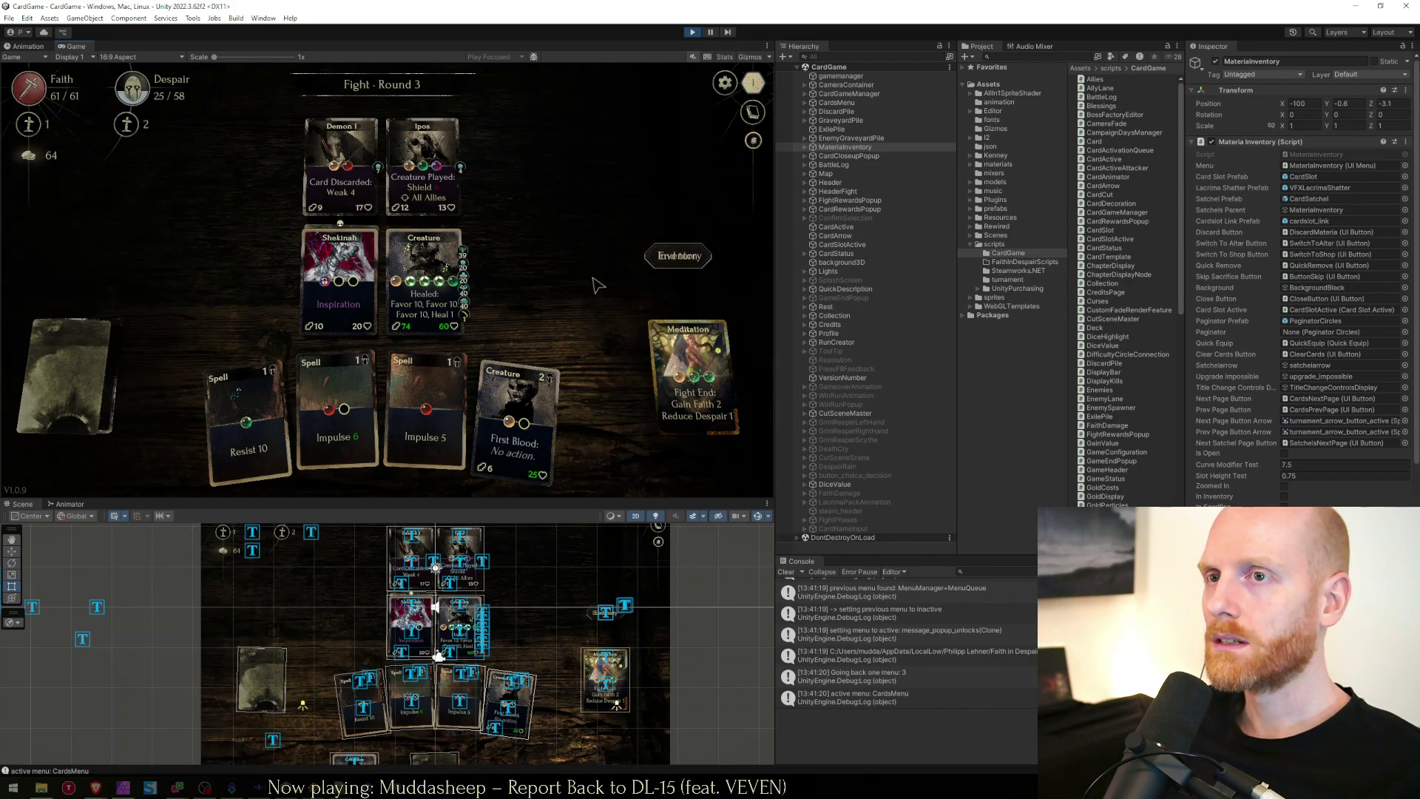
# Toggle the materia inventory, go back to title, continue the run and end the turn.
pyautogui.press('i')
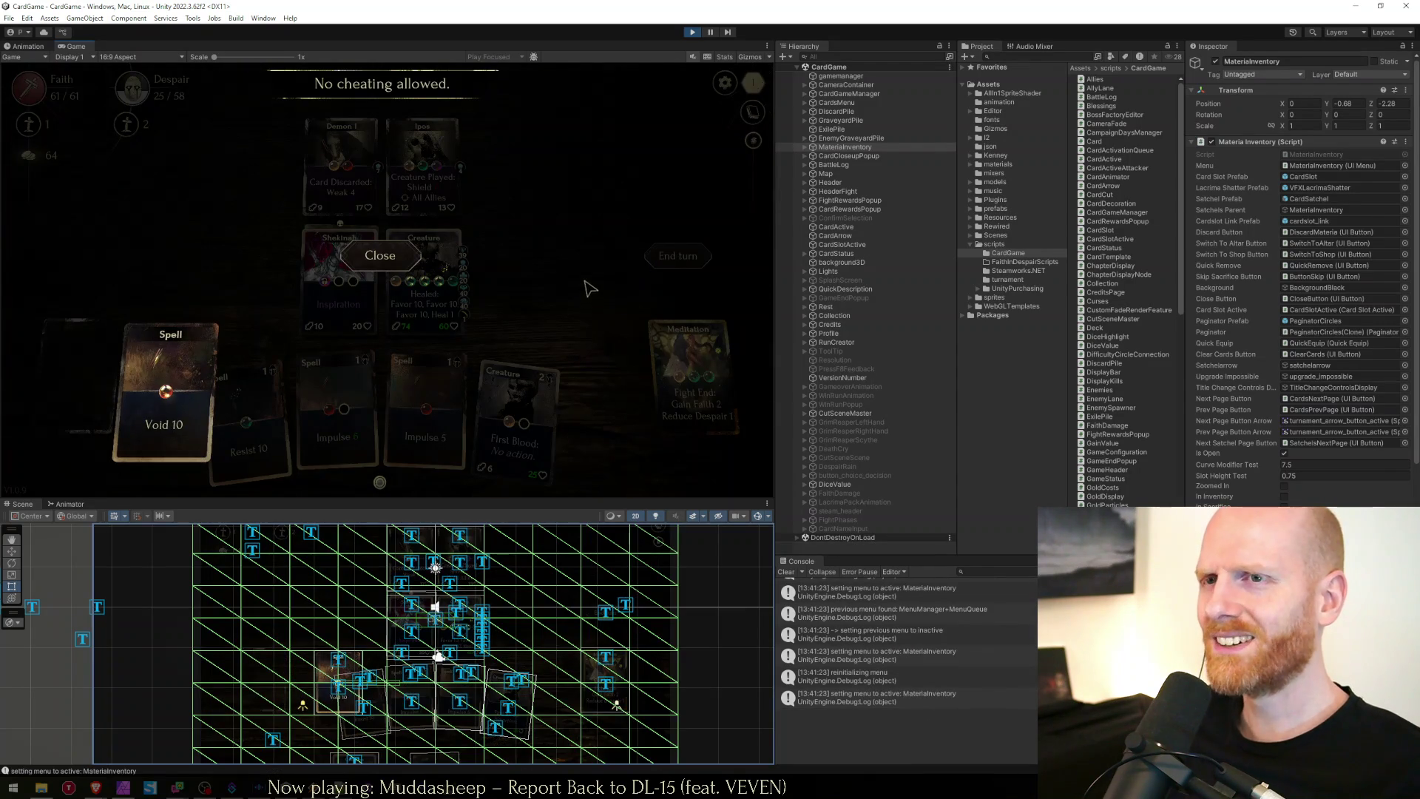
pyautogui.press('i')
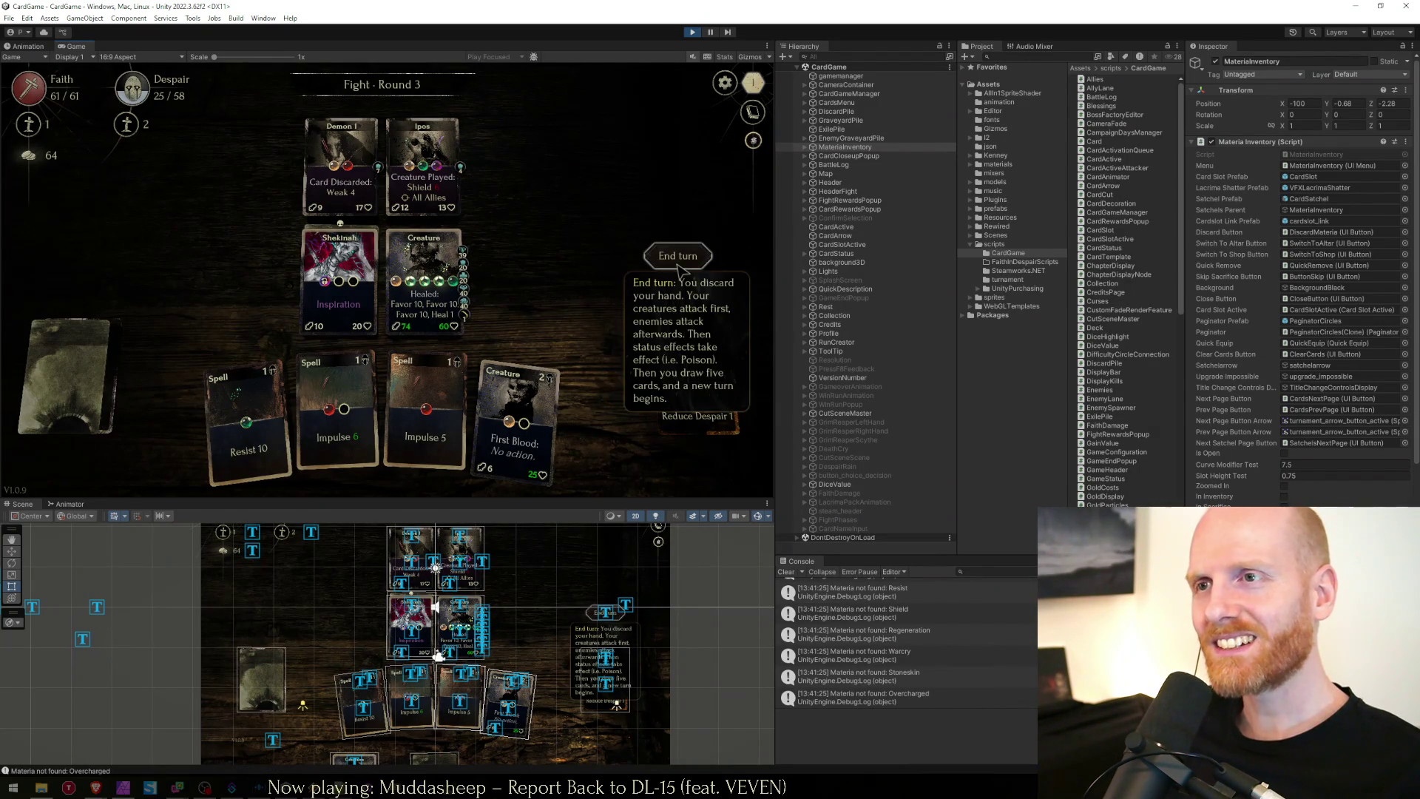
pyautogui.click(725, 82)
pyautogui.click(428, 255)
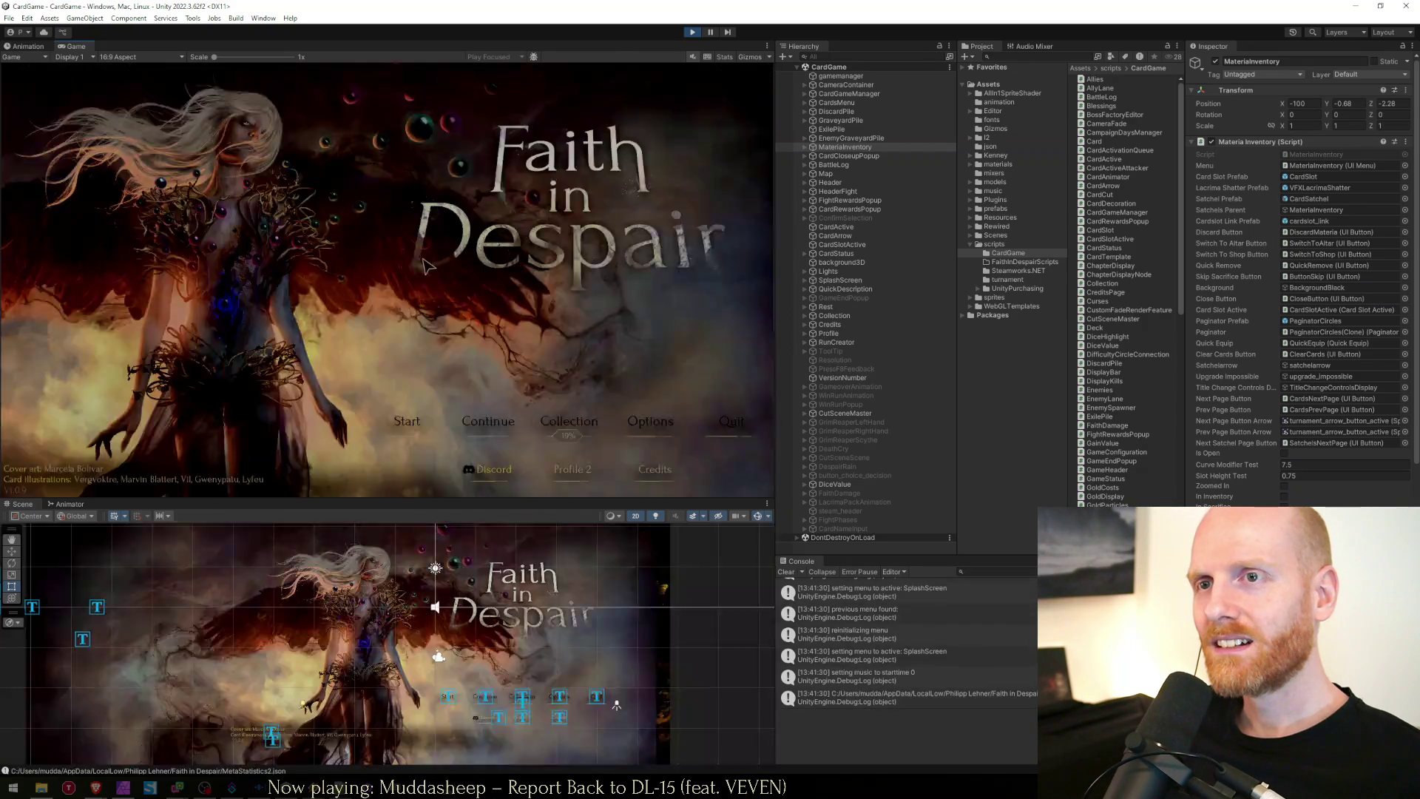
pyautogui.click(463, 431)
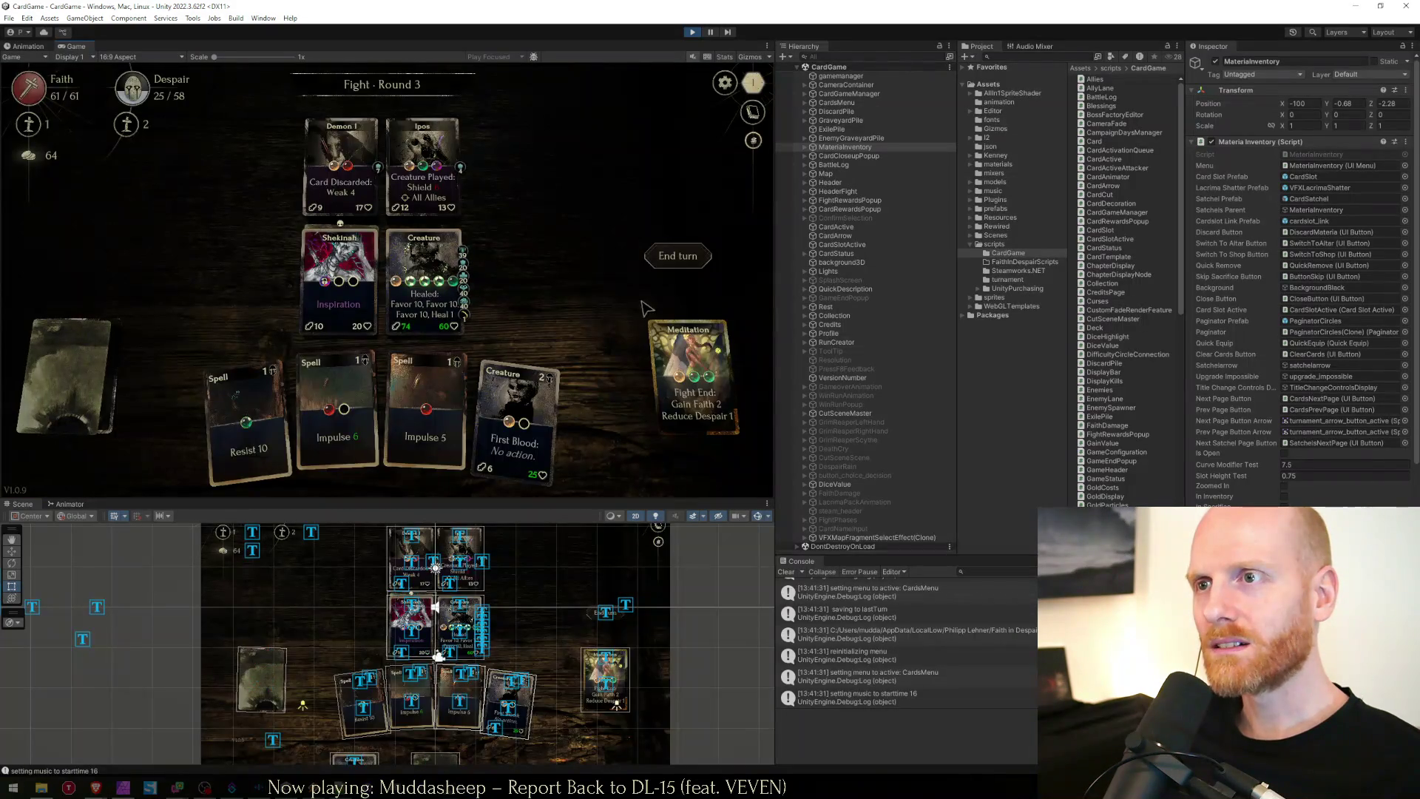
pyautogui.click(675, 268)
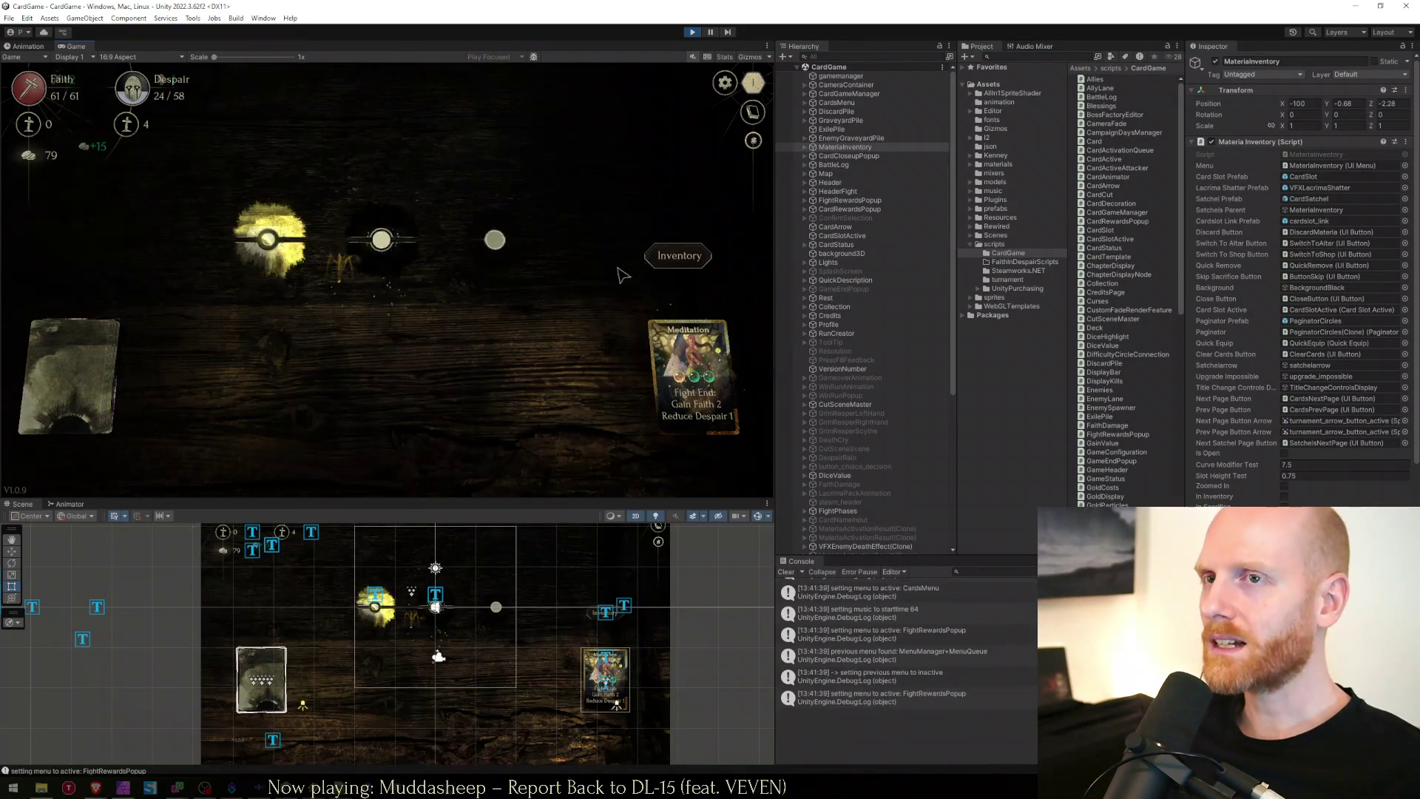
# Take the Impulse 5 reward, open the in-game inventory and sort the lacrima list.
pyautogui.click(406, 251)
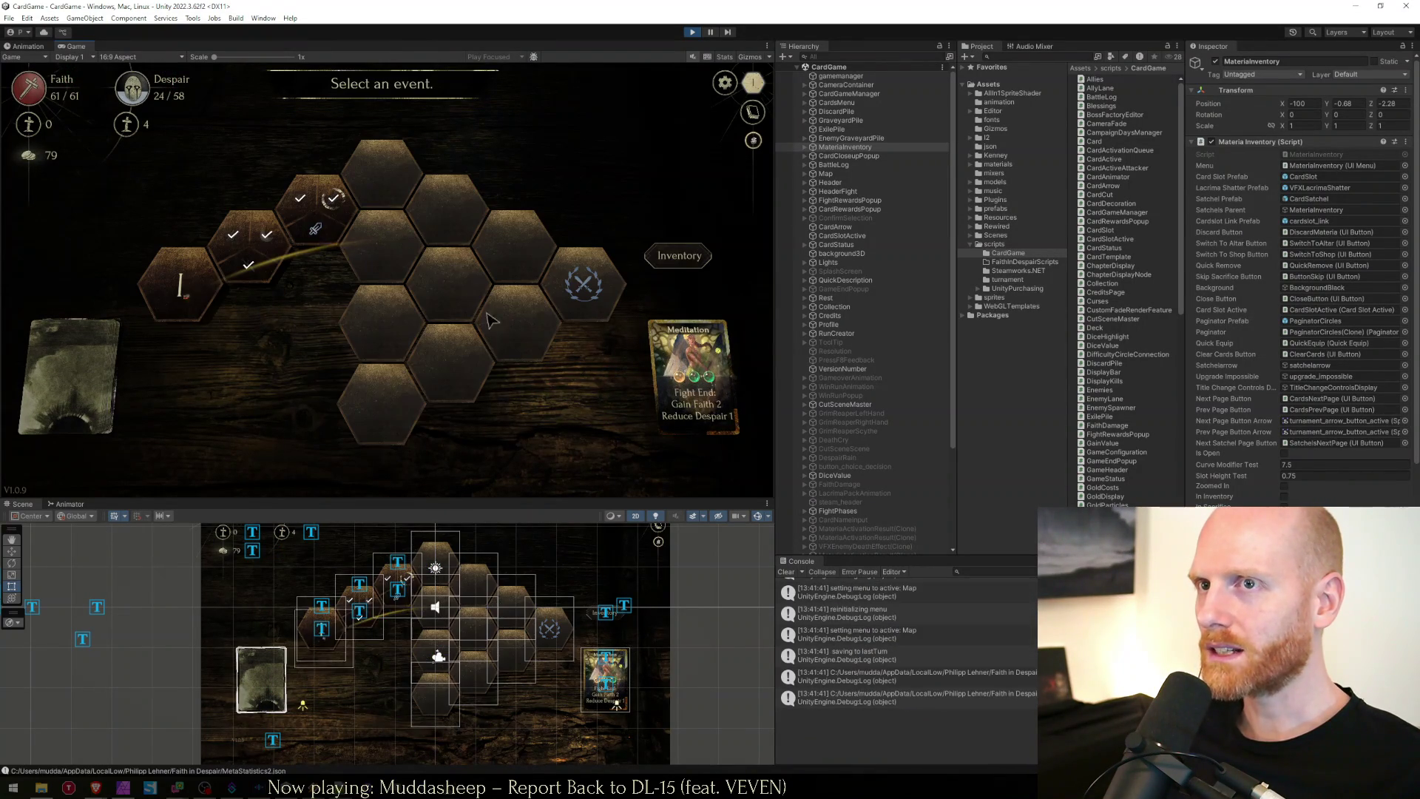
pyautogui.click(675, 255)
pyautogui.click(673, 138)
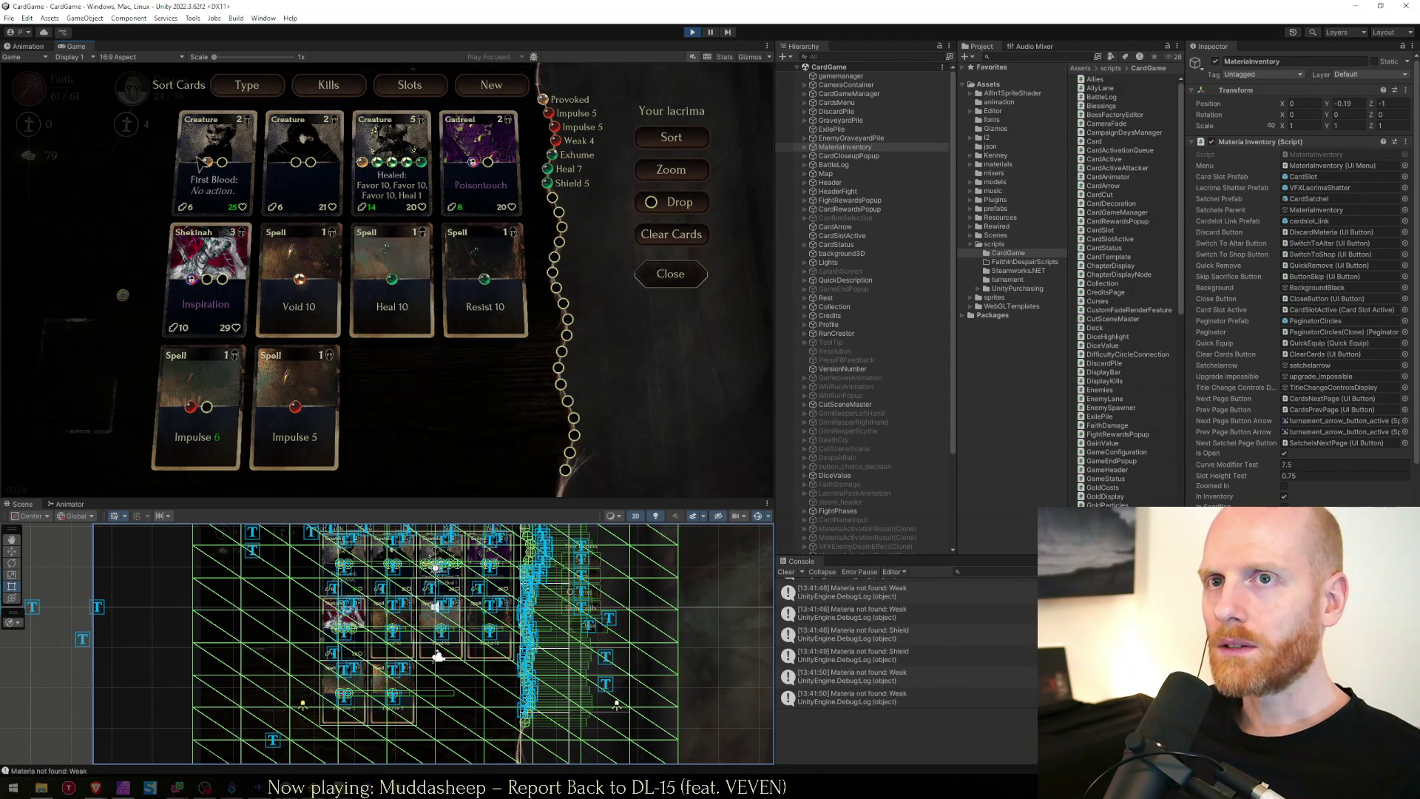
pyautogui.moveTo(210, 168)
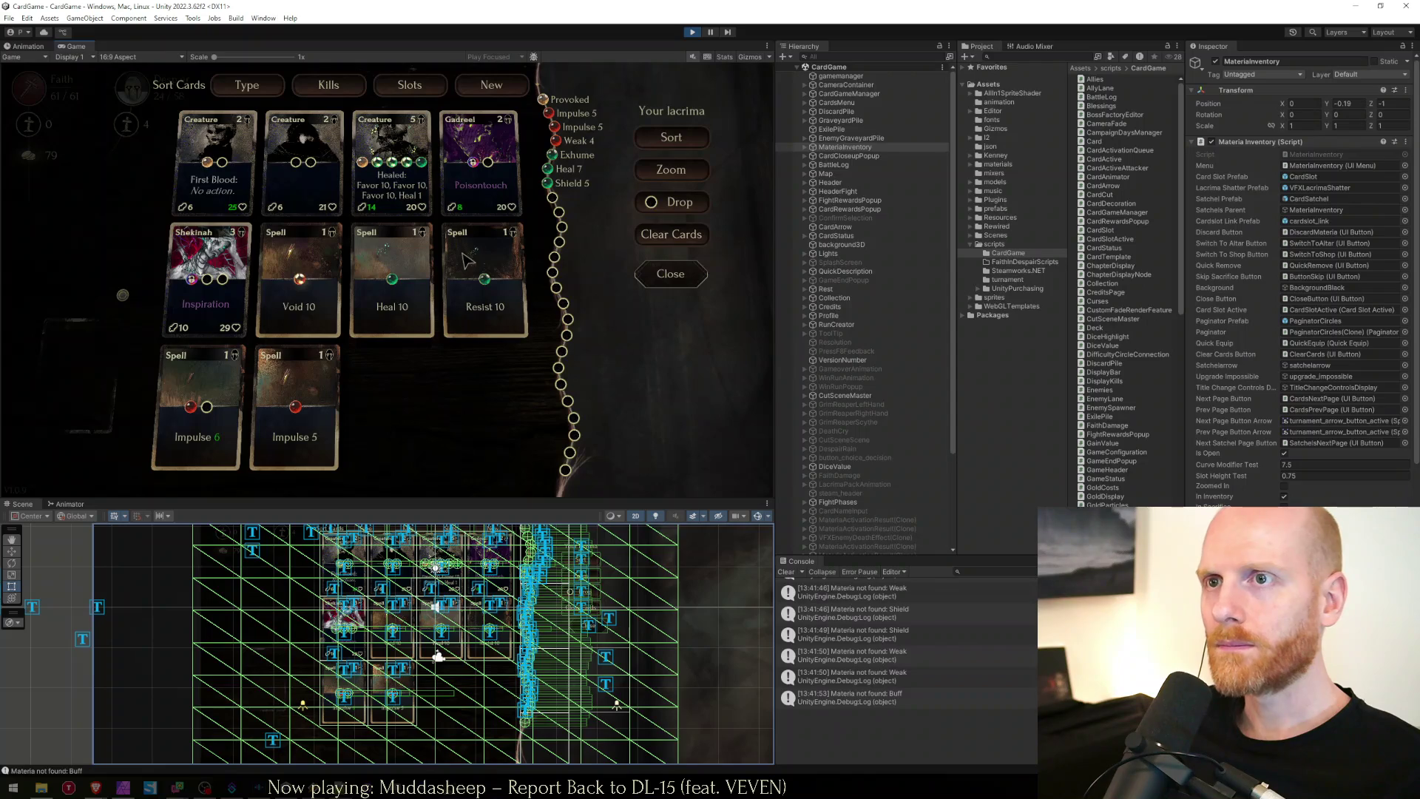
pyautogui.scroll(-10, 1302, 273)
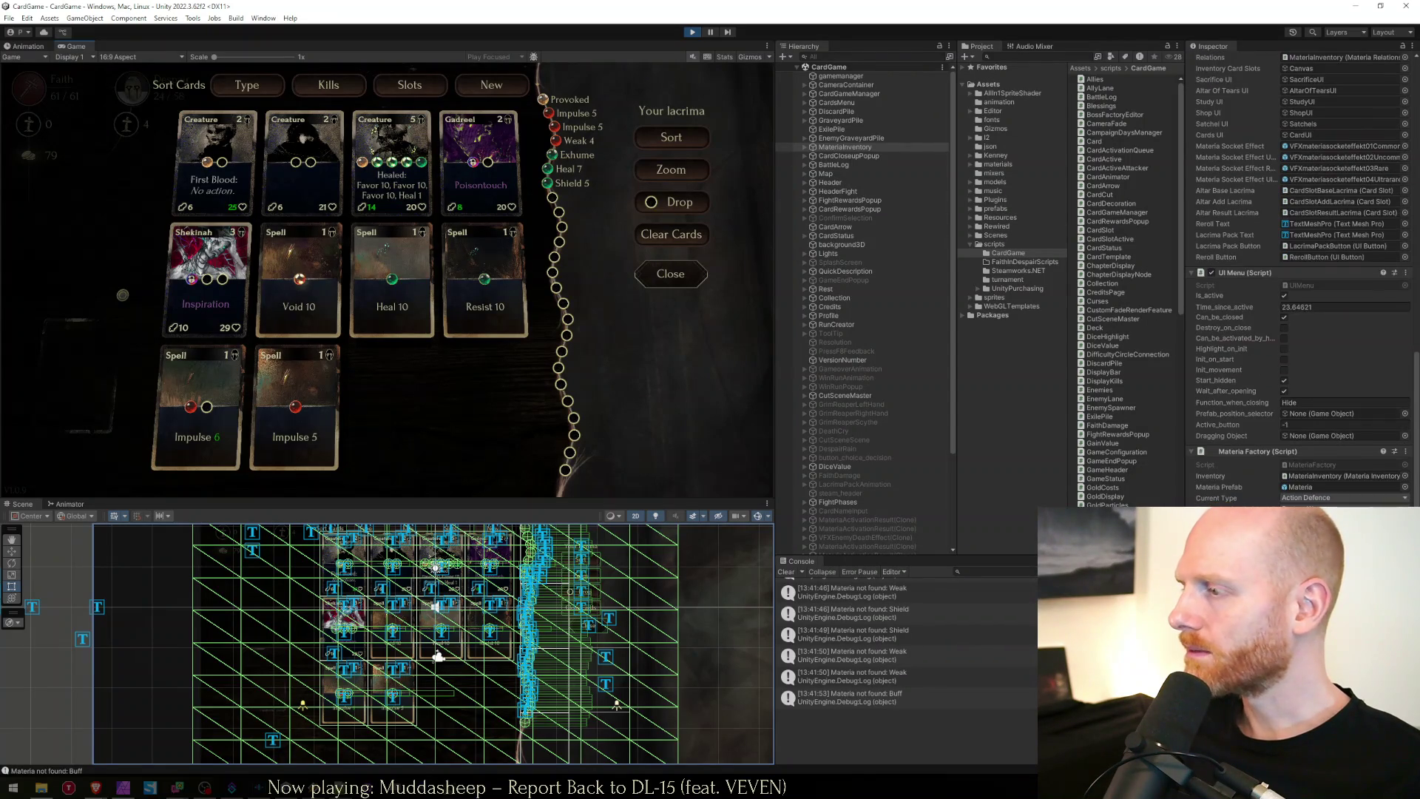
# Set Materia Factory to Trigger, add the On Shield trigger materia, then select ManaCostsTopRight.
pyautogui.click(1305, 517)
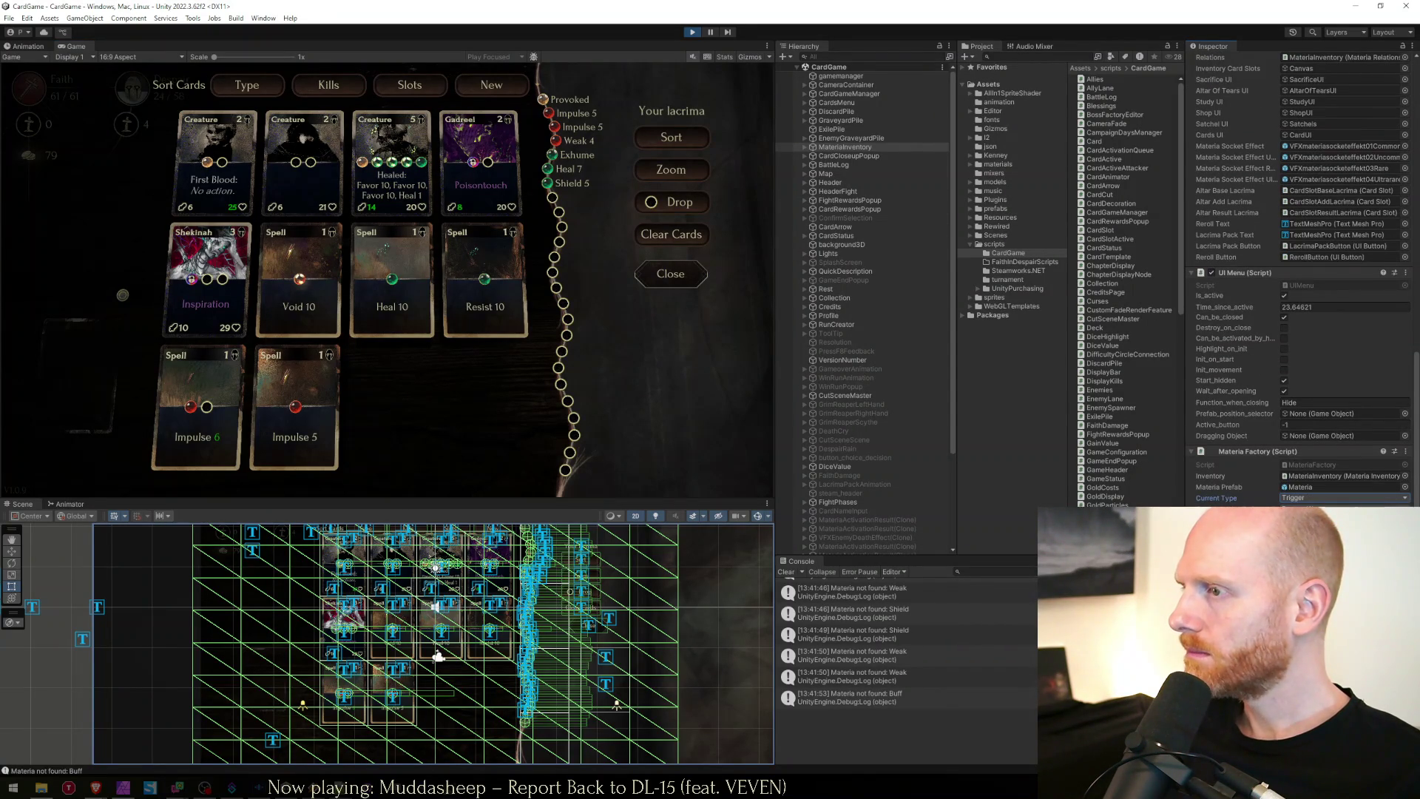
pyautogui.click(1342, 497)
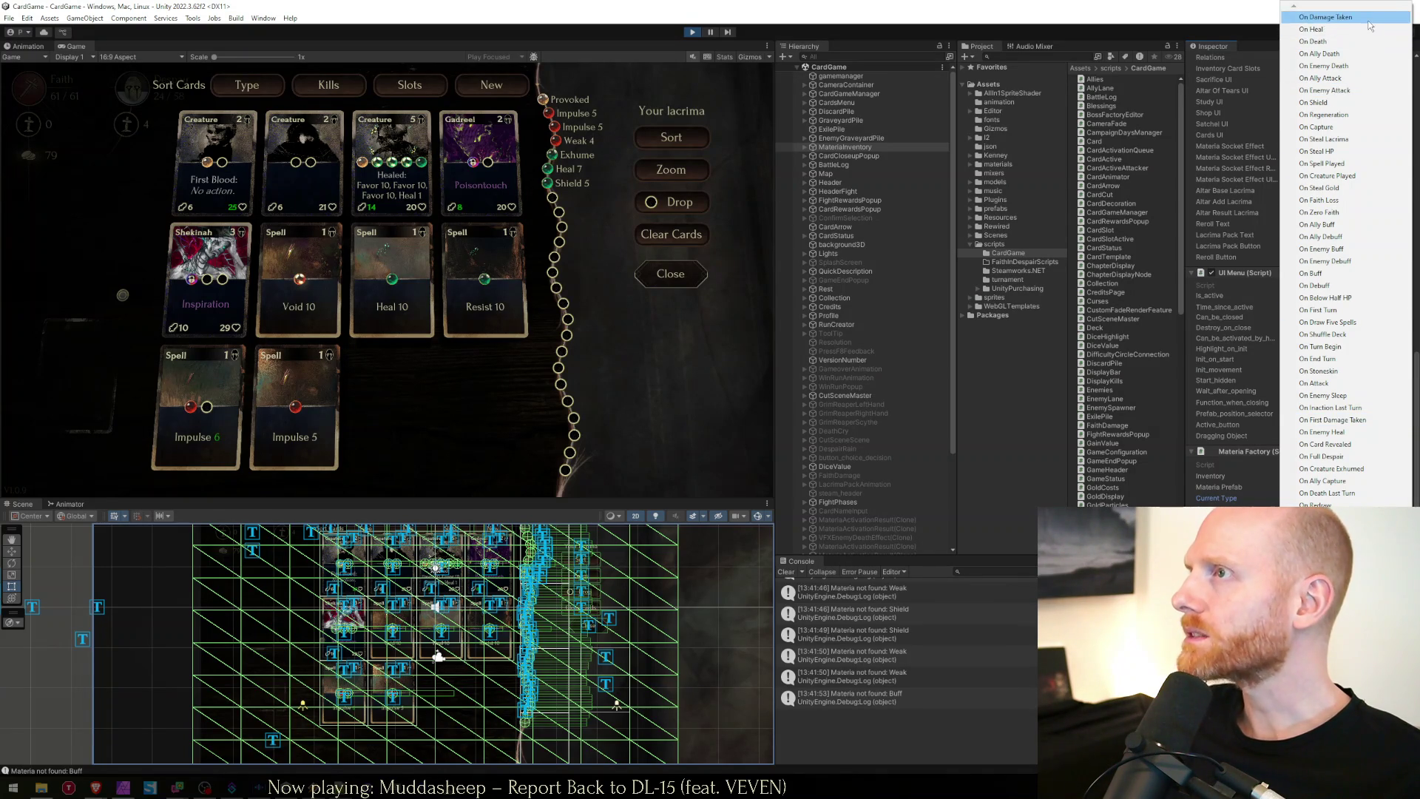
pyautogui.press('Escape')
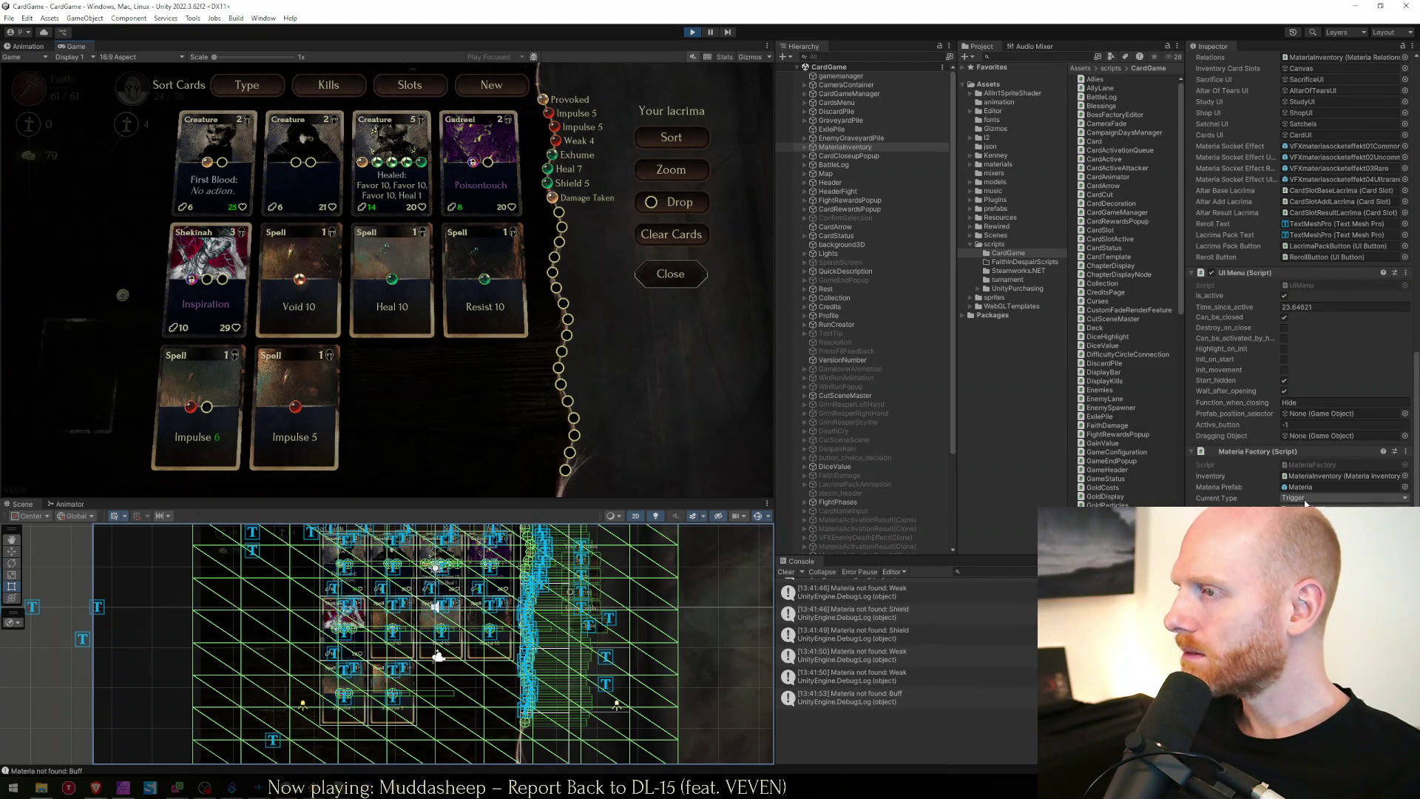
pyautogui.click(1346, 497)
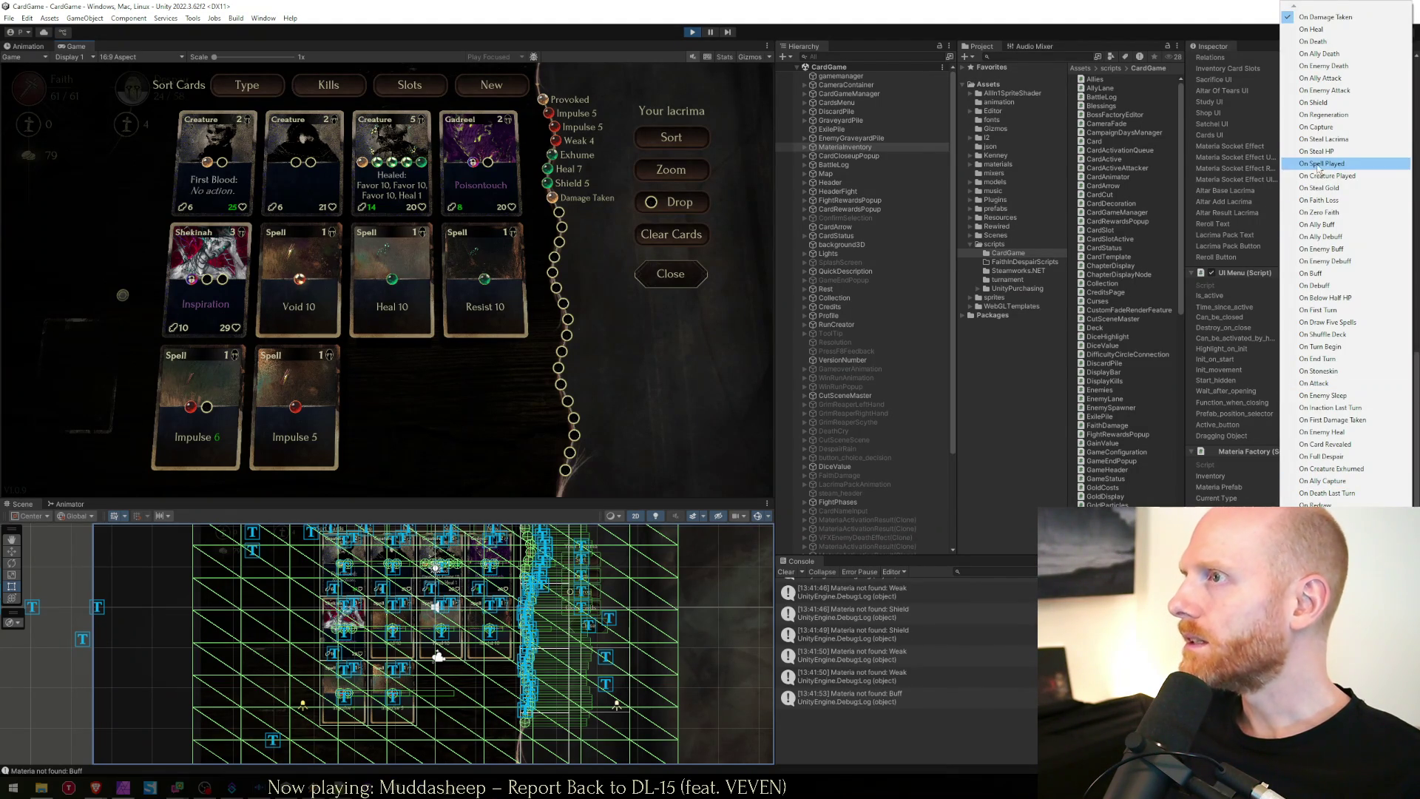
pyautogui.click(1326, 104)
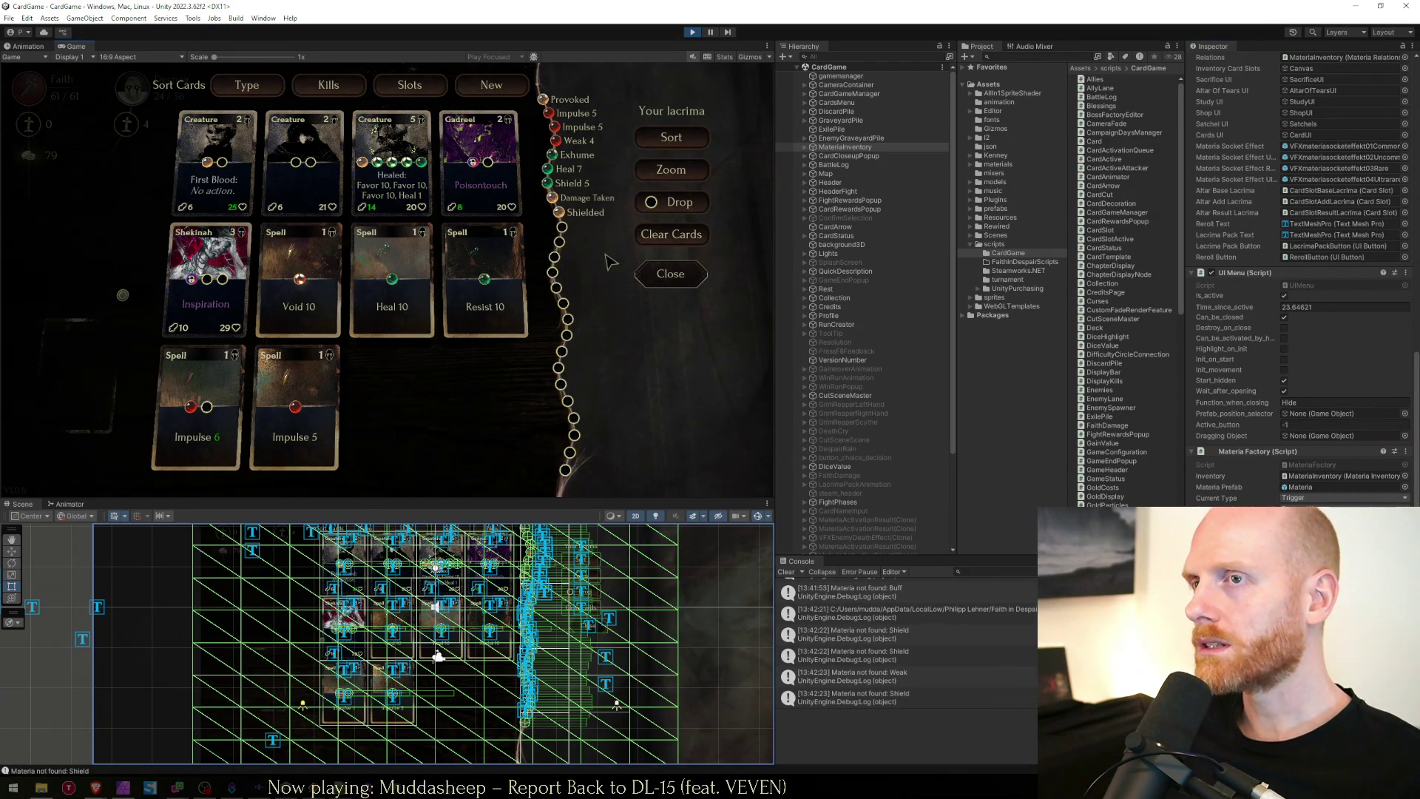
pyautogui.click(563, 573)
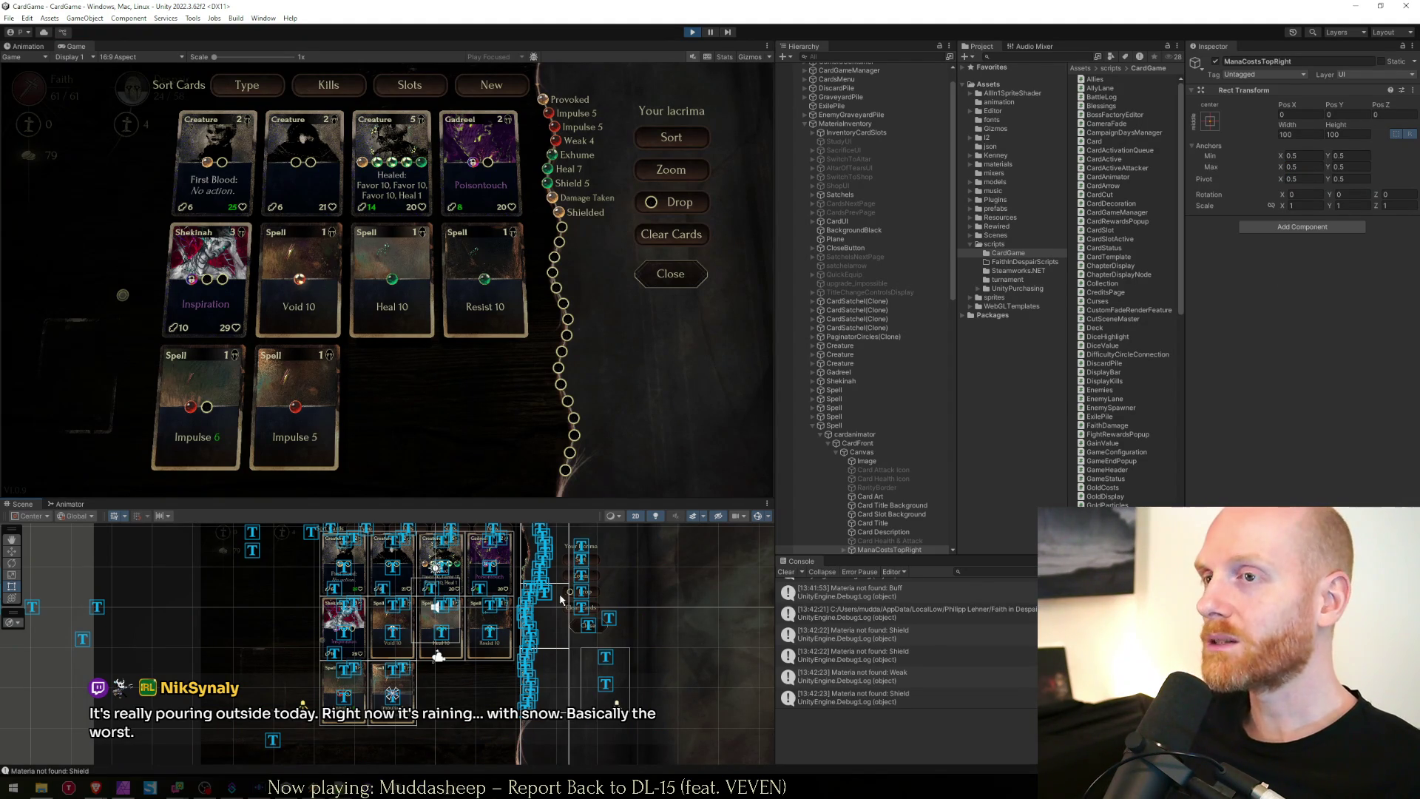
# Select the Exhume Card Title text and nudge its Extra Settings right margin.
pyautogui.click(543, 568)
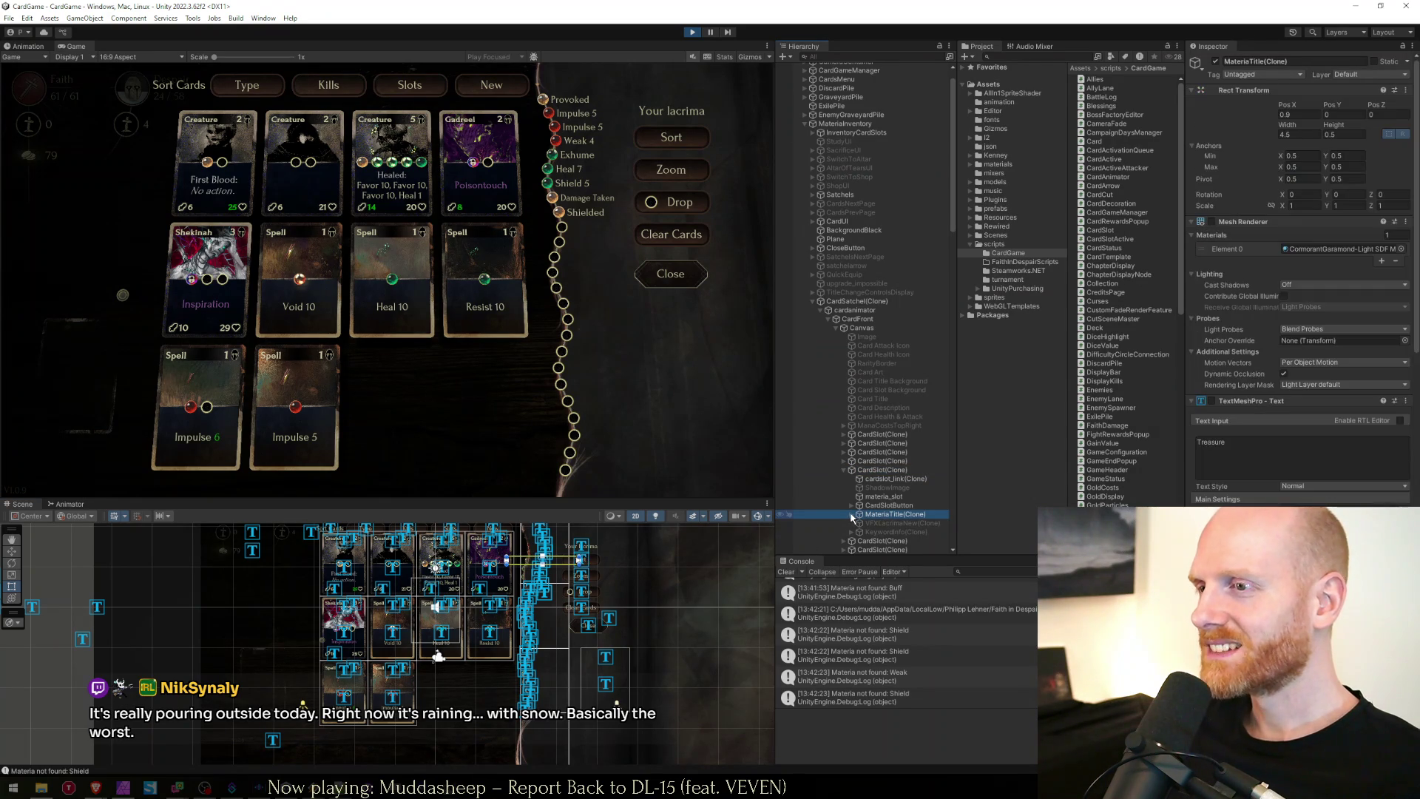
pyautogui.click(851, 514)
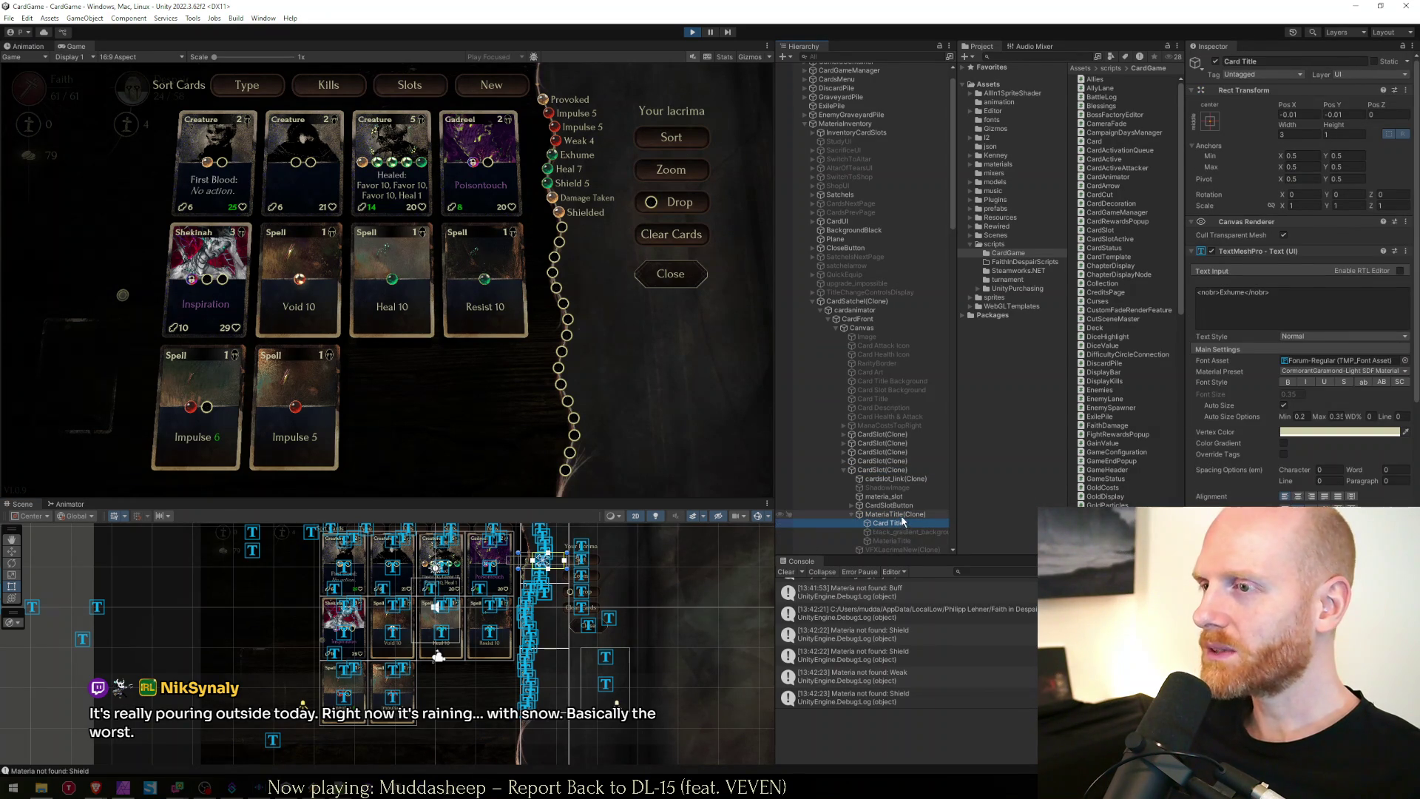
pyautogui.click(902, 524)
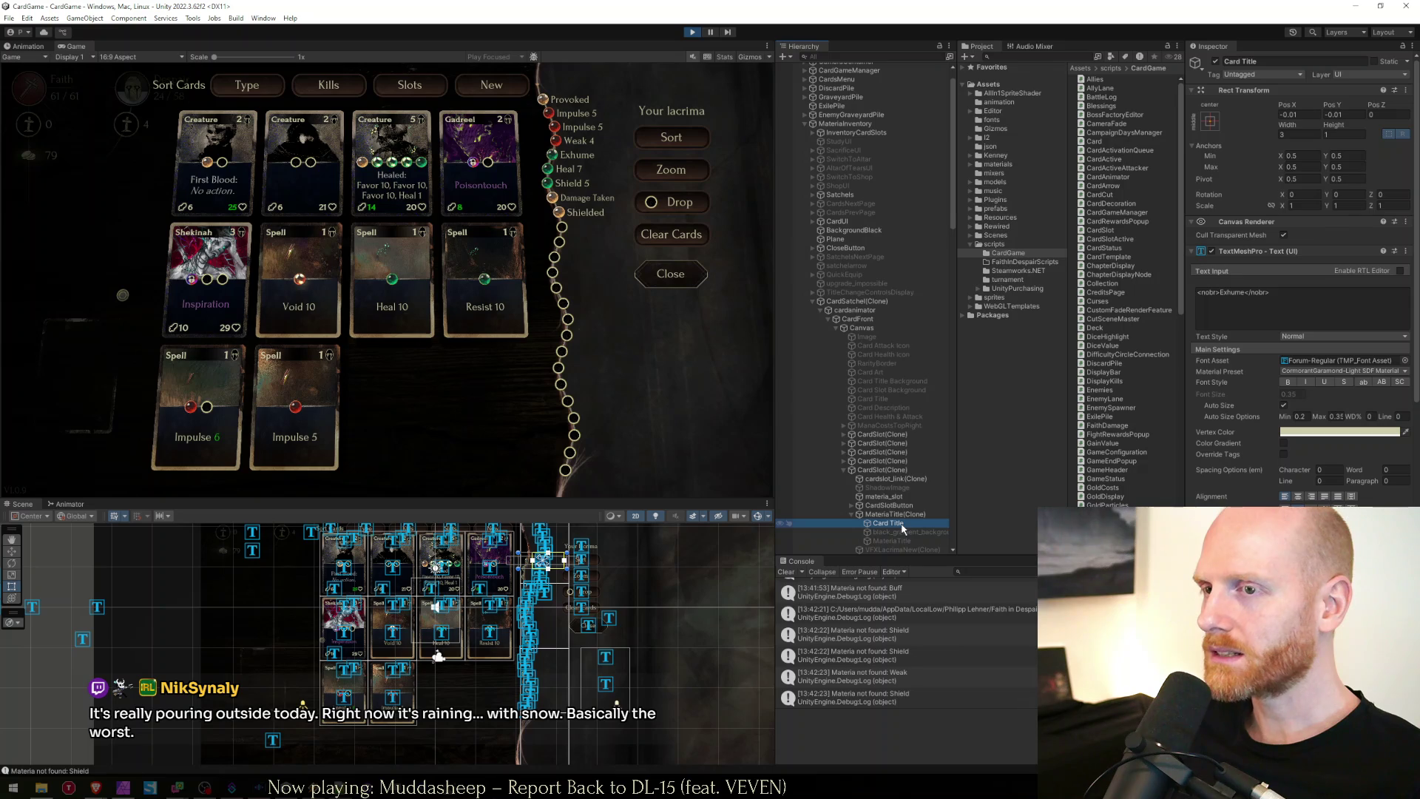
pyautogui.scroll(-5, 1251, 500)
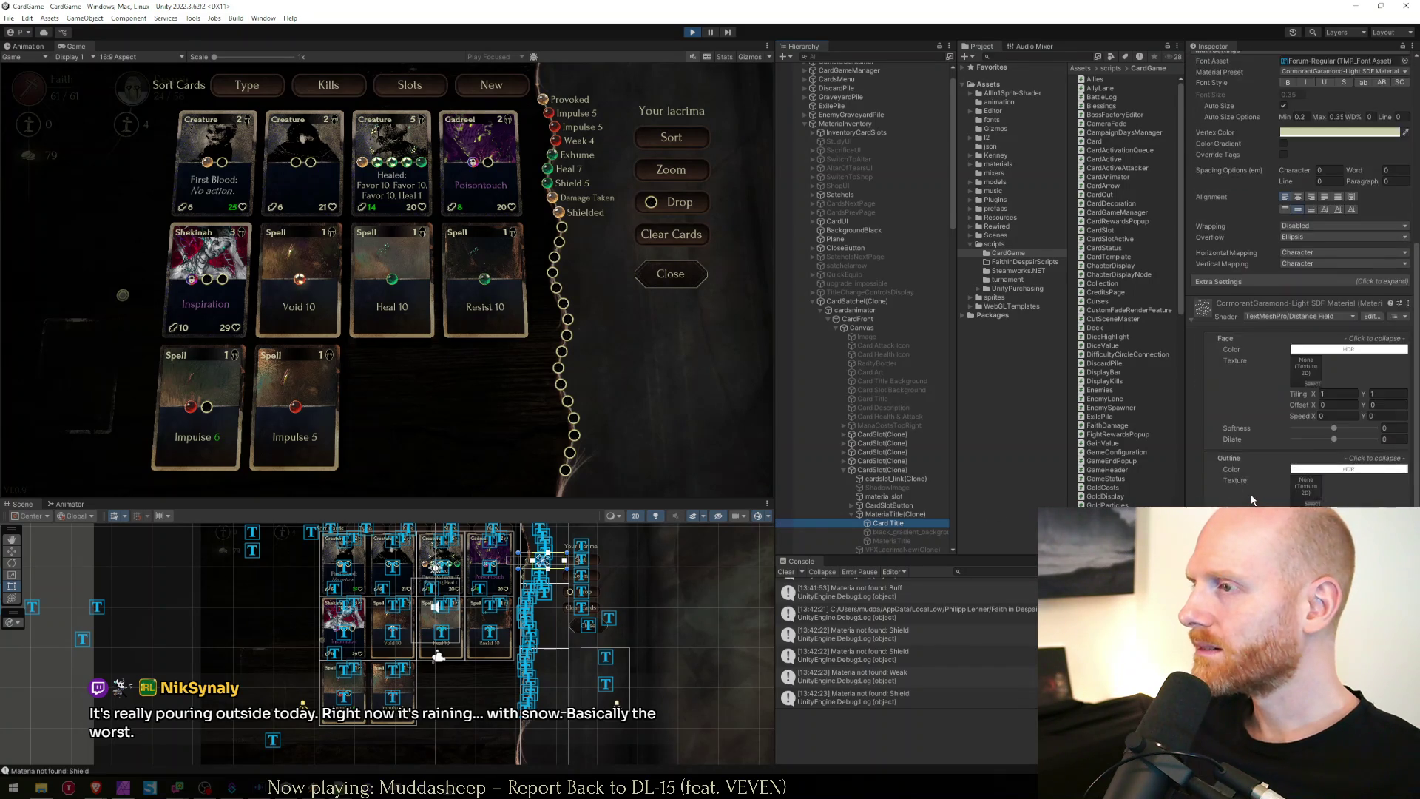
pyautogui.scroll(4, 1251, 500)
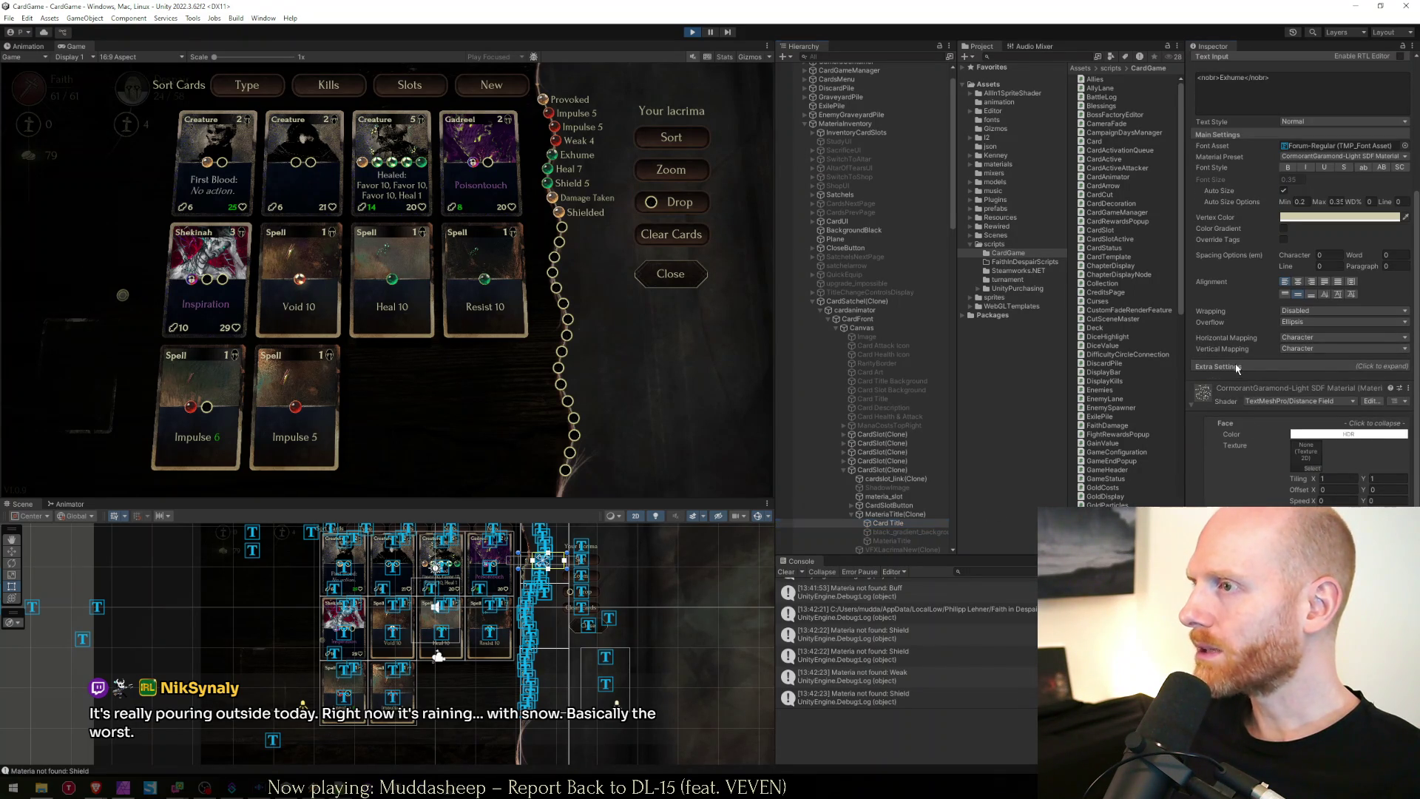
pyautogui.click(1236, 368)
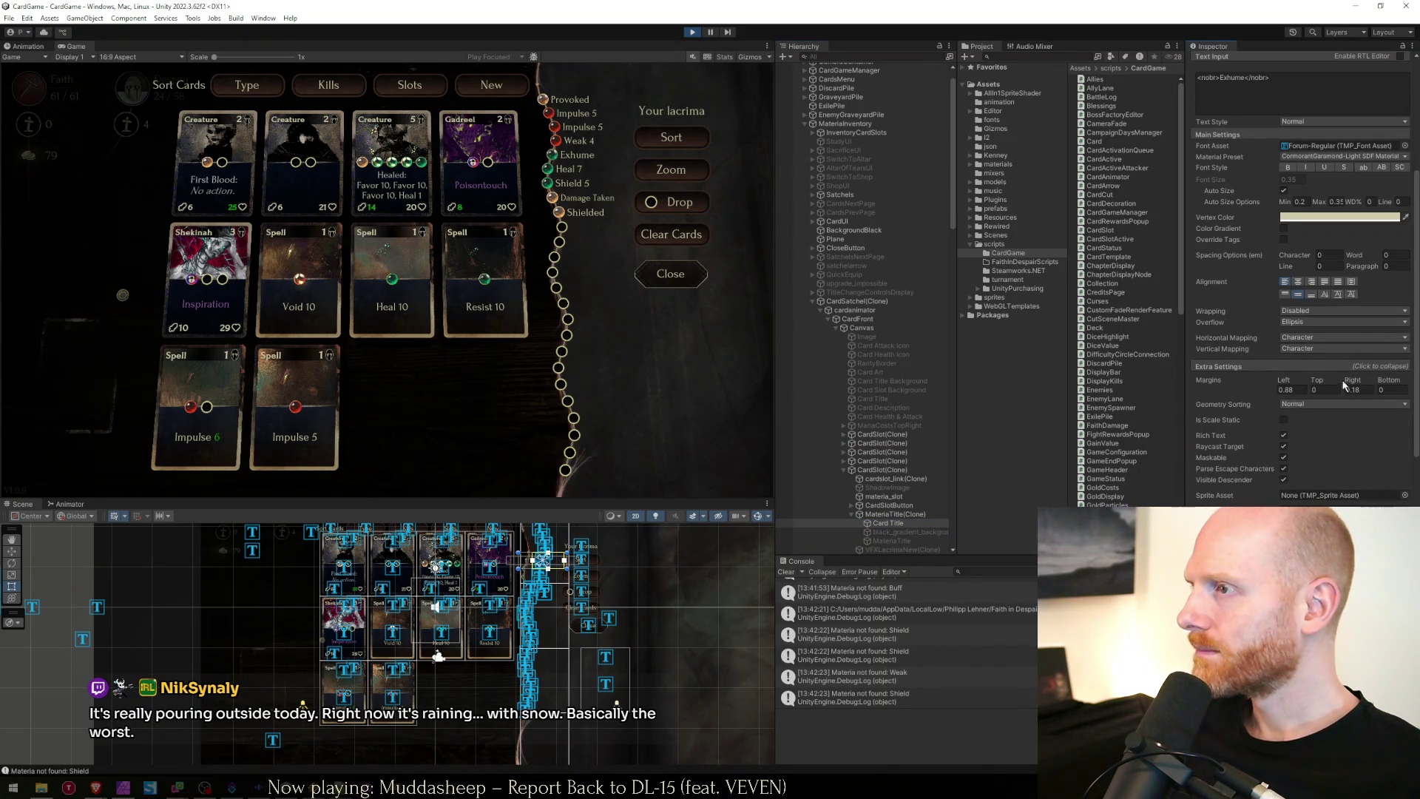
pyautogui.moveTo(1354, 382)
pyautogui.mouseDown()
pyautogui.moveTo(1384, 385)
pyautogui.moveTo(1359, 385)
pyautogui.mouseUp()
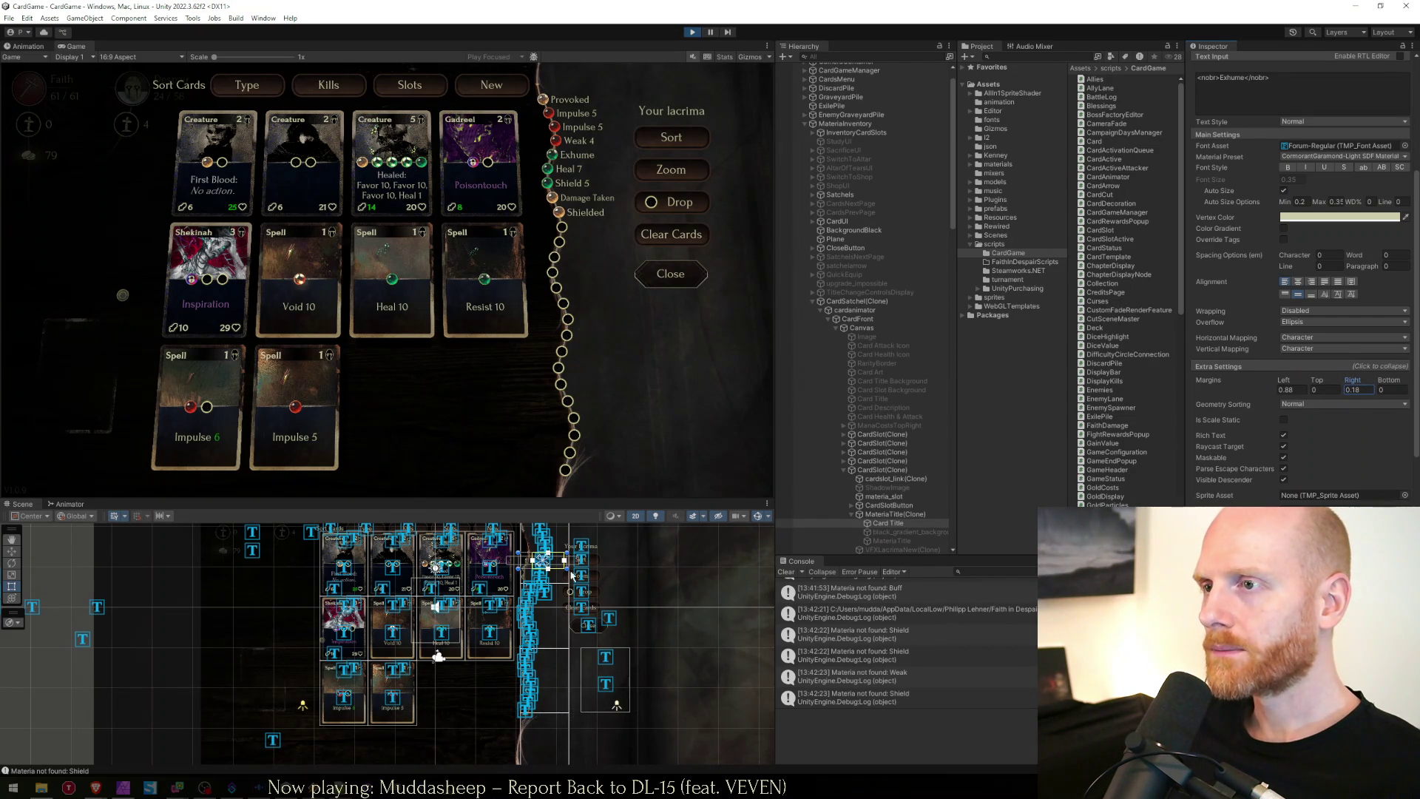
pyautogui.scroll(5, 573, 564)
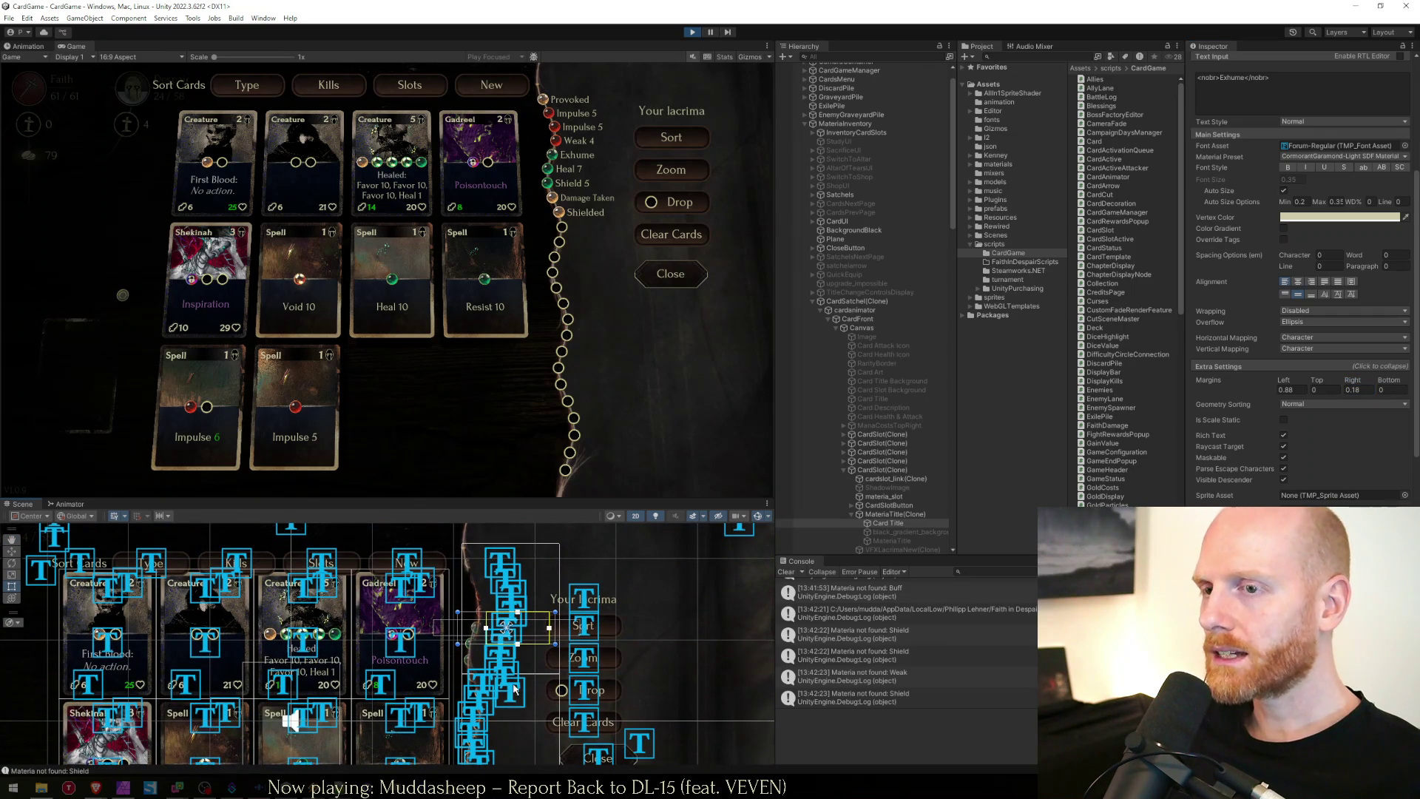
# Select the Shielded Card Title and try a new right margin, leaving it at 0.18.
pyautogui.click(516, 688)
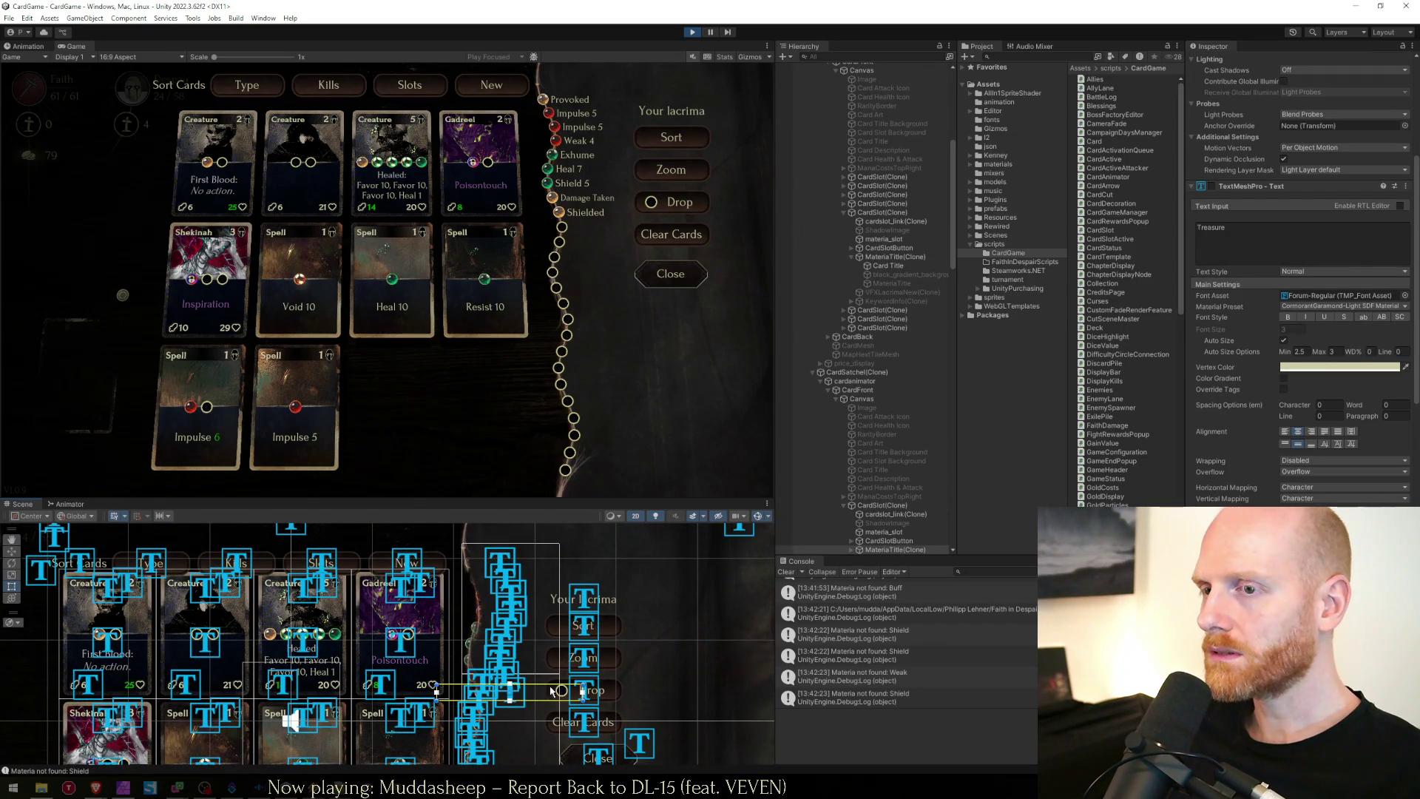
pyautogui.click(856, 552)
pyautogui.scroll(-4, 858, 517)
pyautogui.click(852, 451)
pyautogui.click(887, 458)
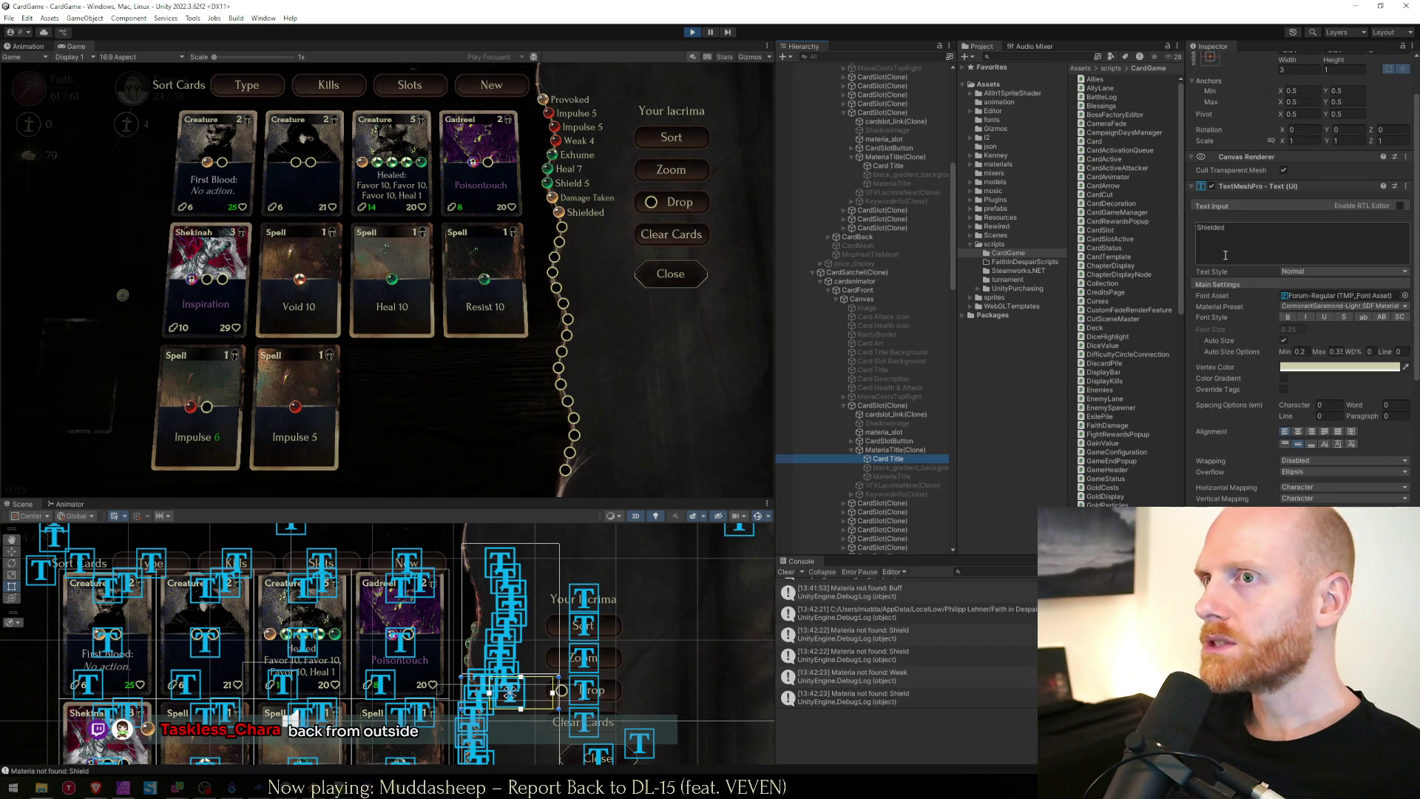
pyautogui.scroll(-2, 1225, 295)
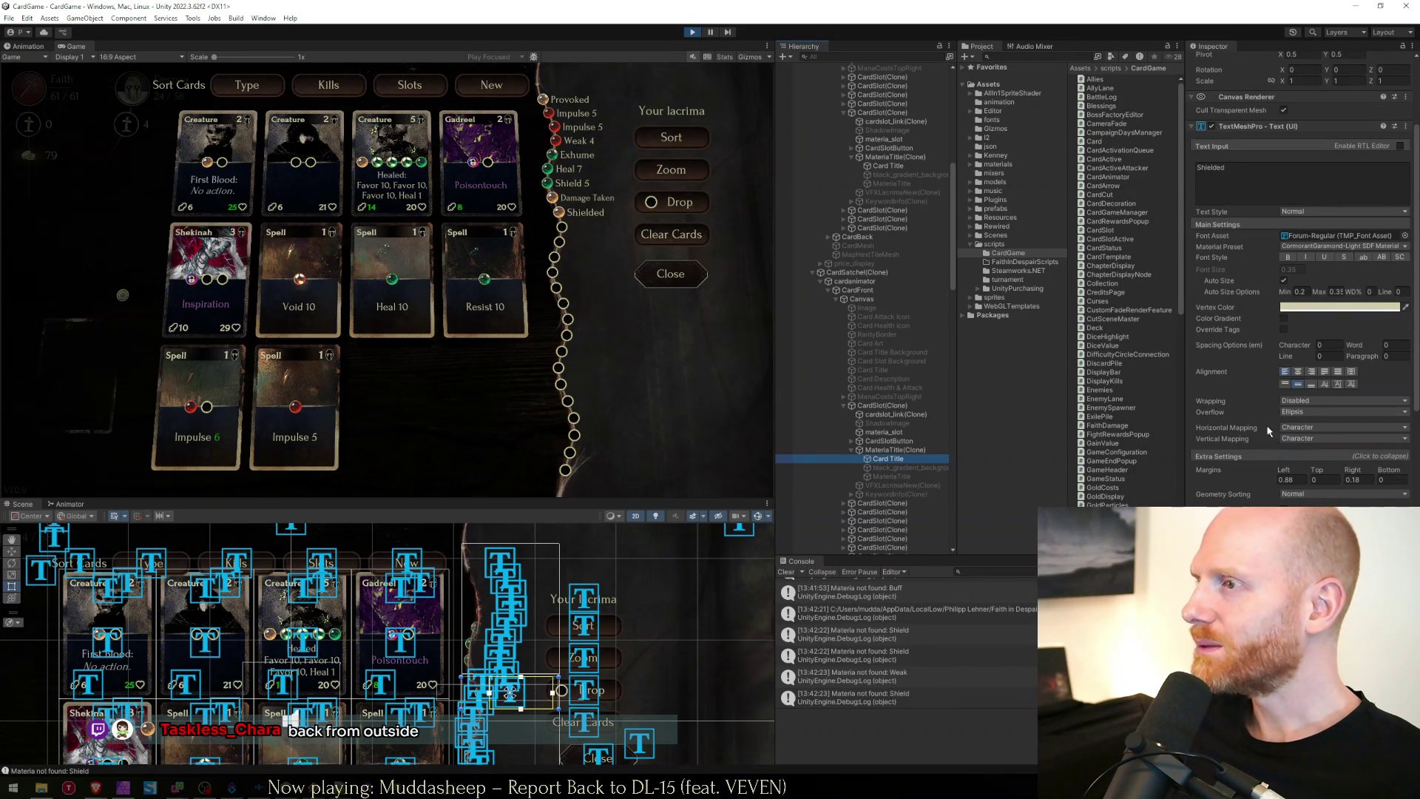
pyautogui.scroll(-1, 1249, 463)
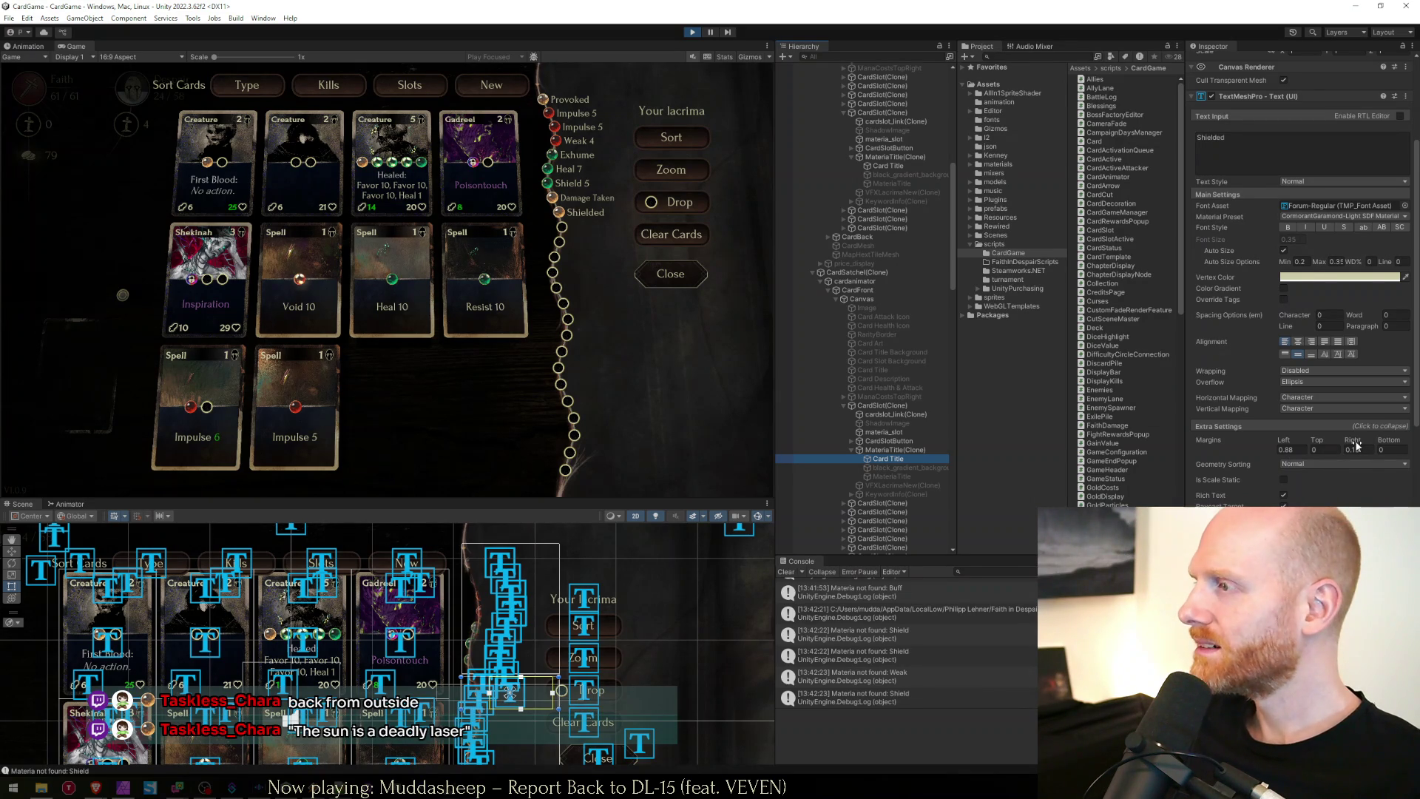
pyautogui.moveTo(1356, 445)
pyautogui.mouseDown()
pyautogui.moveTo(1324, 446)
pyautogui.moveTo(1367, 445)
pyautogui.moveTo(1356, 443)
pyautogui.mouseUp()
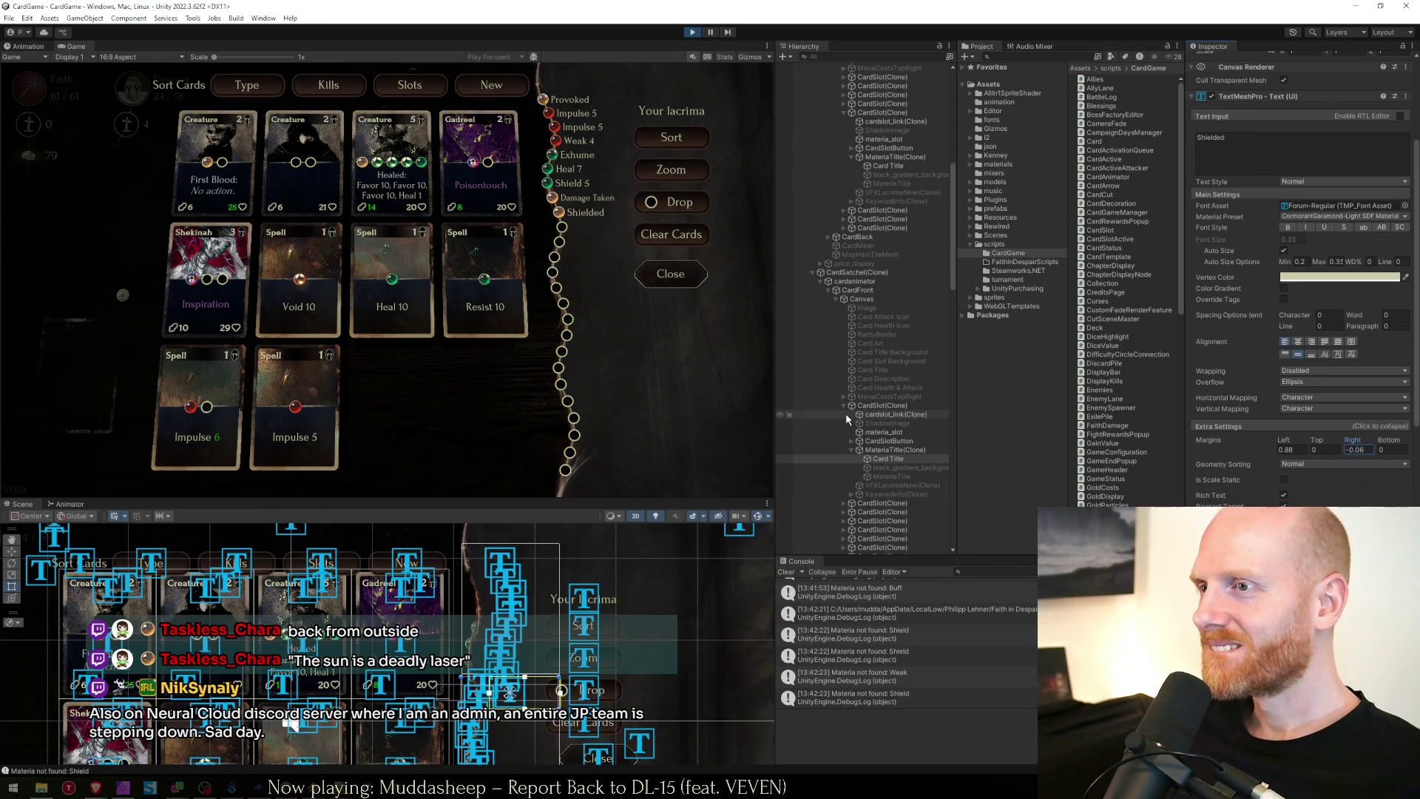
pyautogui.click(843, 506)
# Expand another card slot's MateriaTitle and select its Card Title text.
pyautogui.click(843, 504)
pyautogui.scroll(-2, 857, 517)
pyautogui.click(863, 515)
pyautogui.click(851, 514)
pyautogui.click(878, 523)
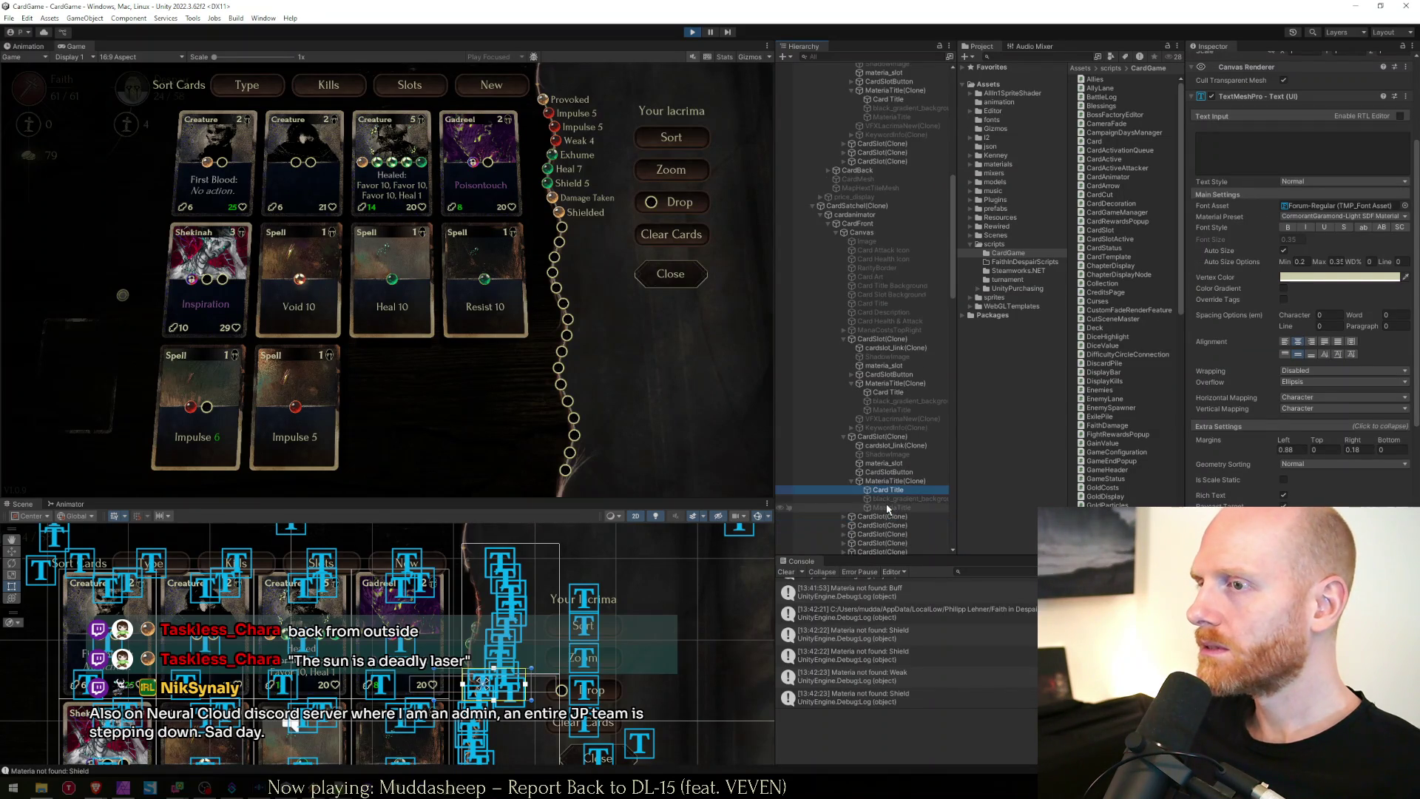
pyautogui.scroll(-2, 865, 518)
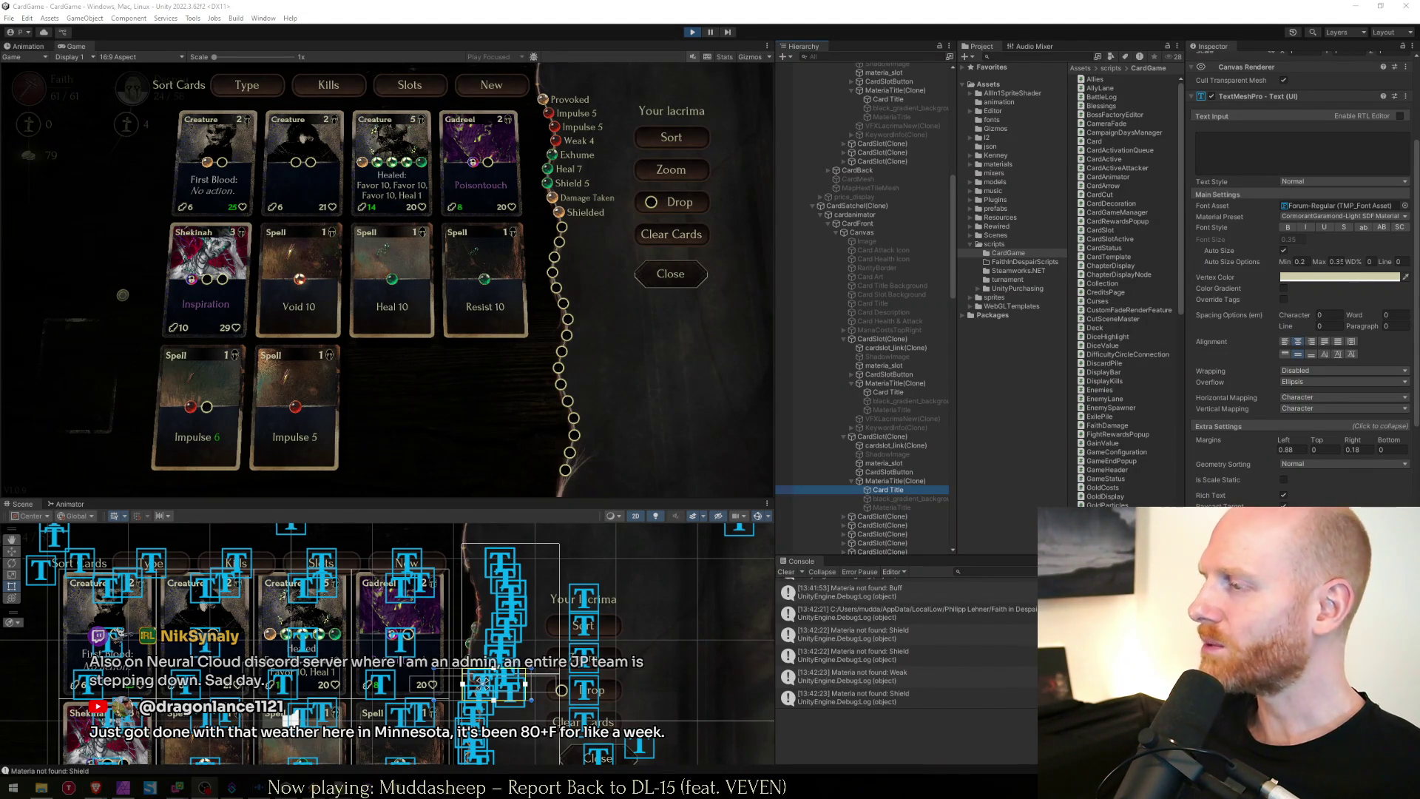
# Cycle through overlapping card objects in the Scene view to reach the Card Title text.
pyautogui.click(896, 481)
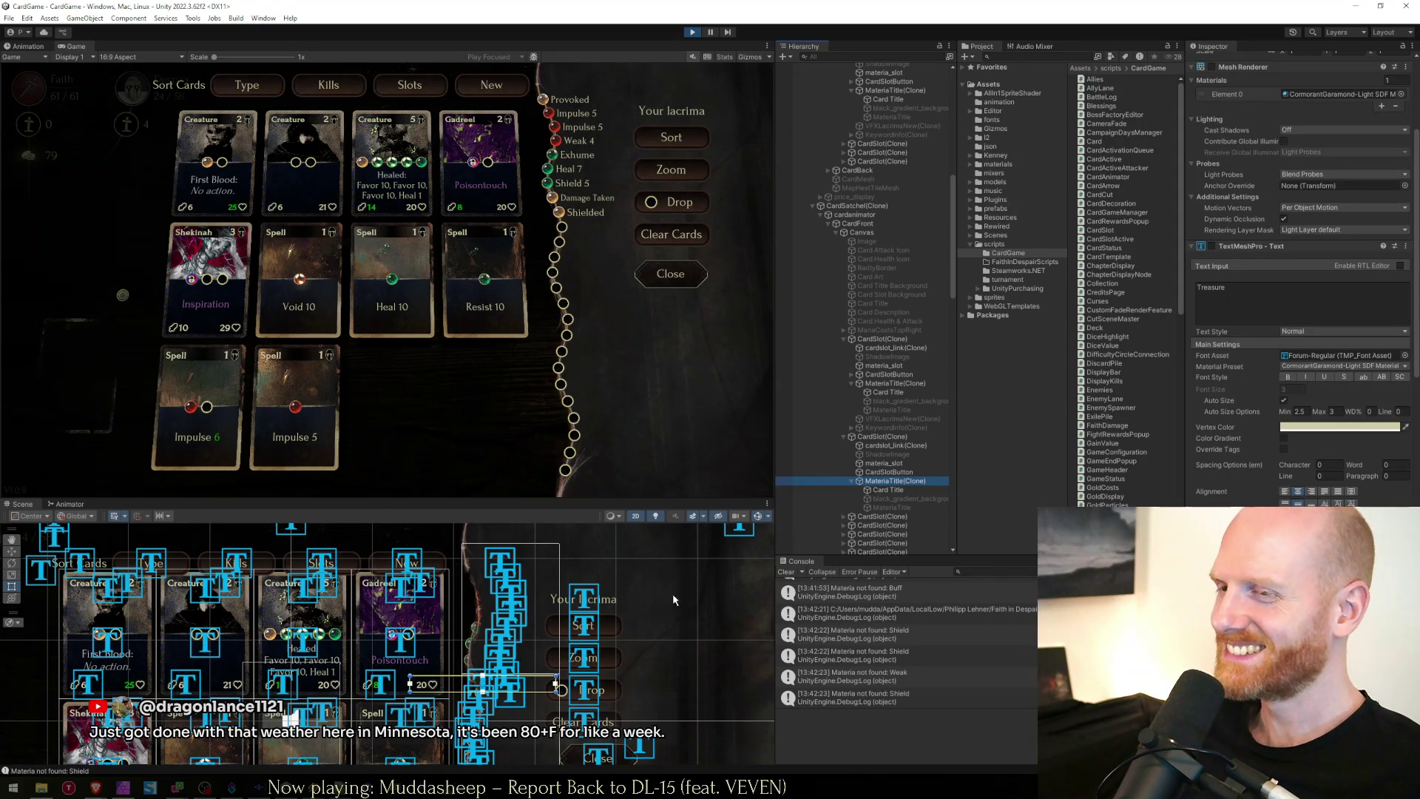
pyautogui.click(495, 704)
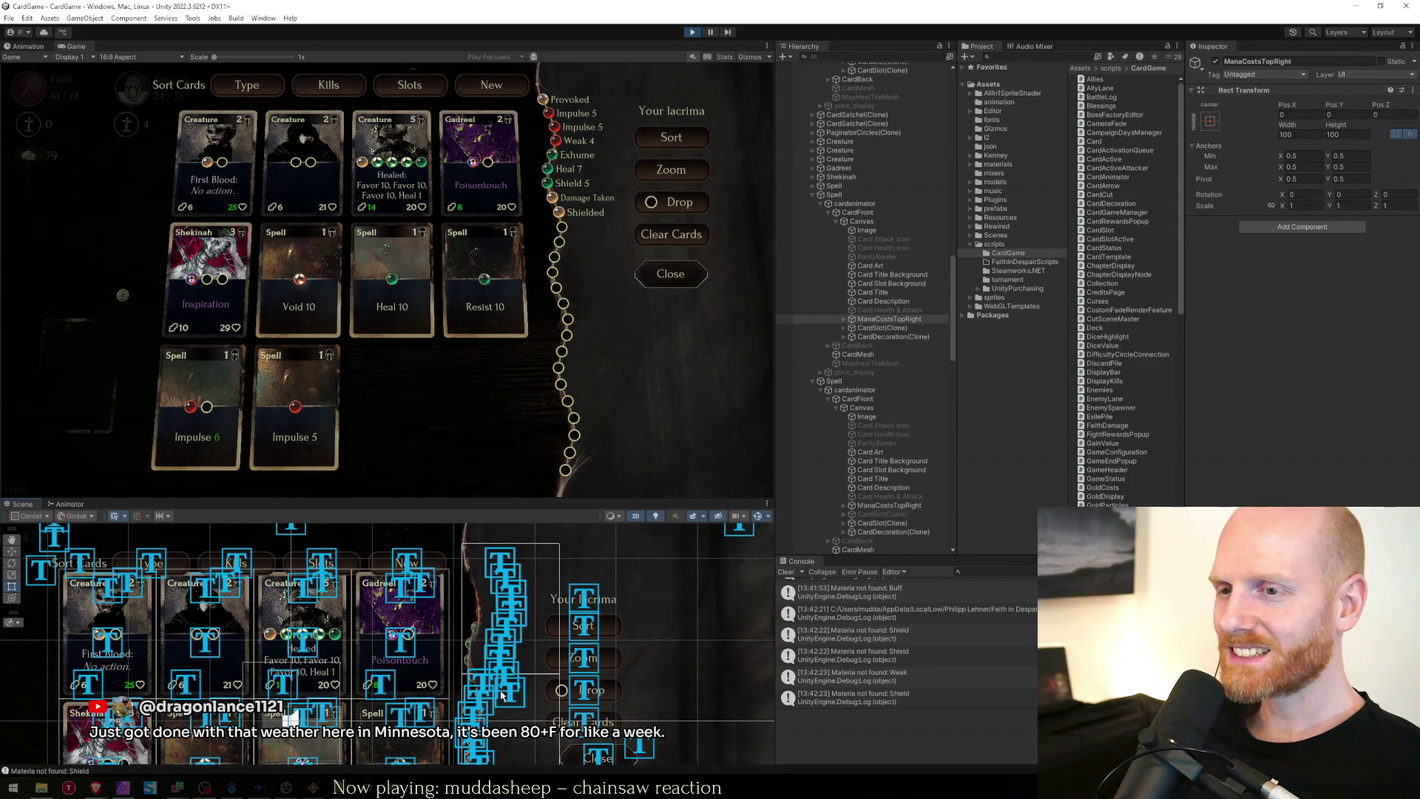
pyautogui.click(506, 695)
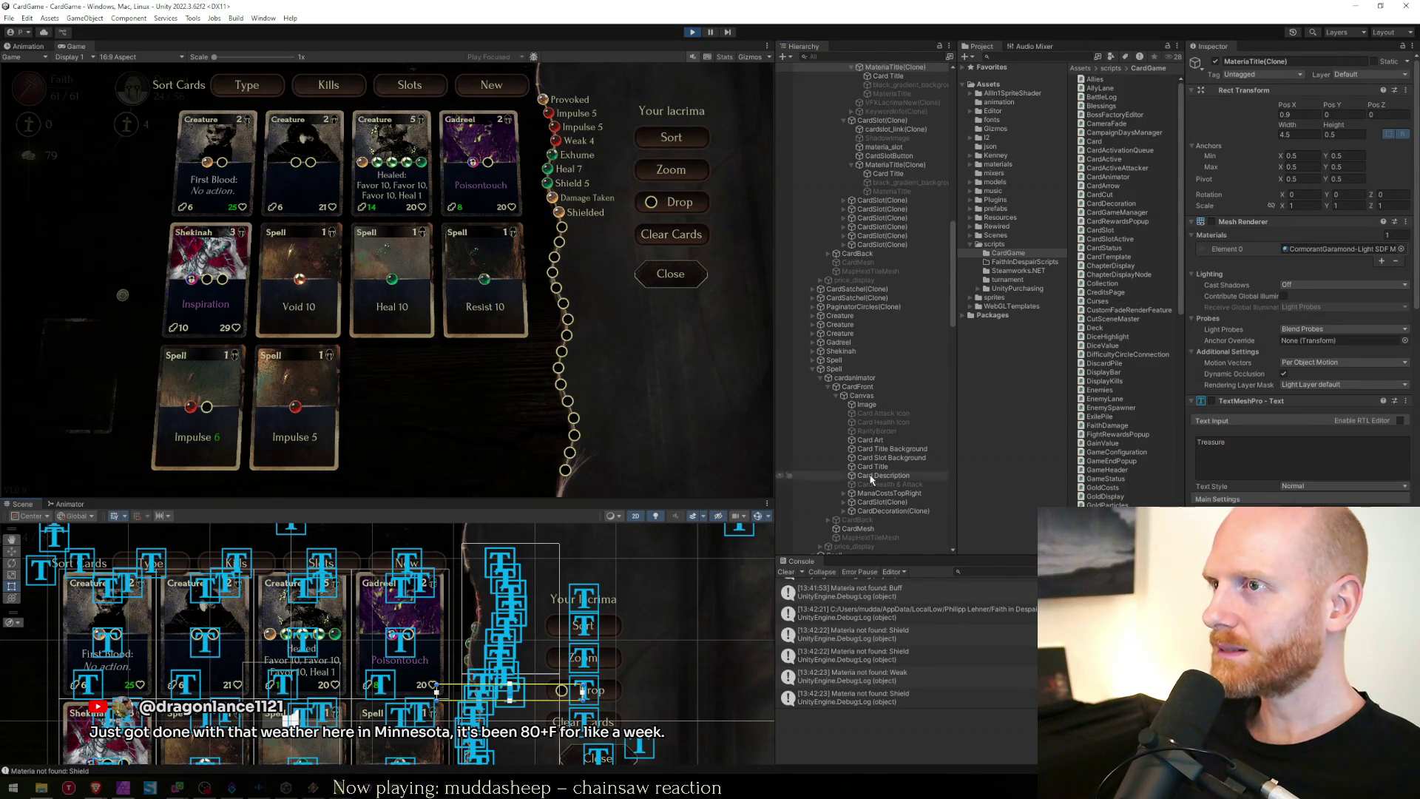
pyautogui.scroll(-8, 893, 260)
pyautogui.click(891, 243)
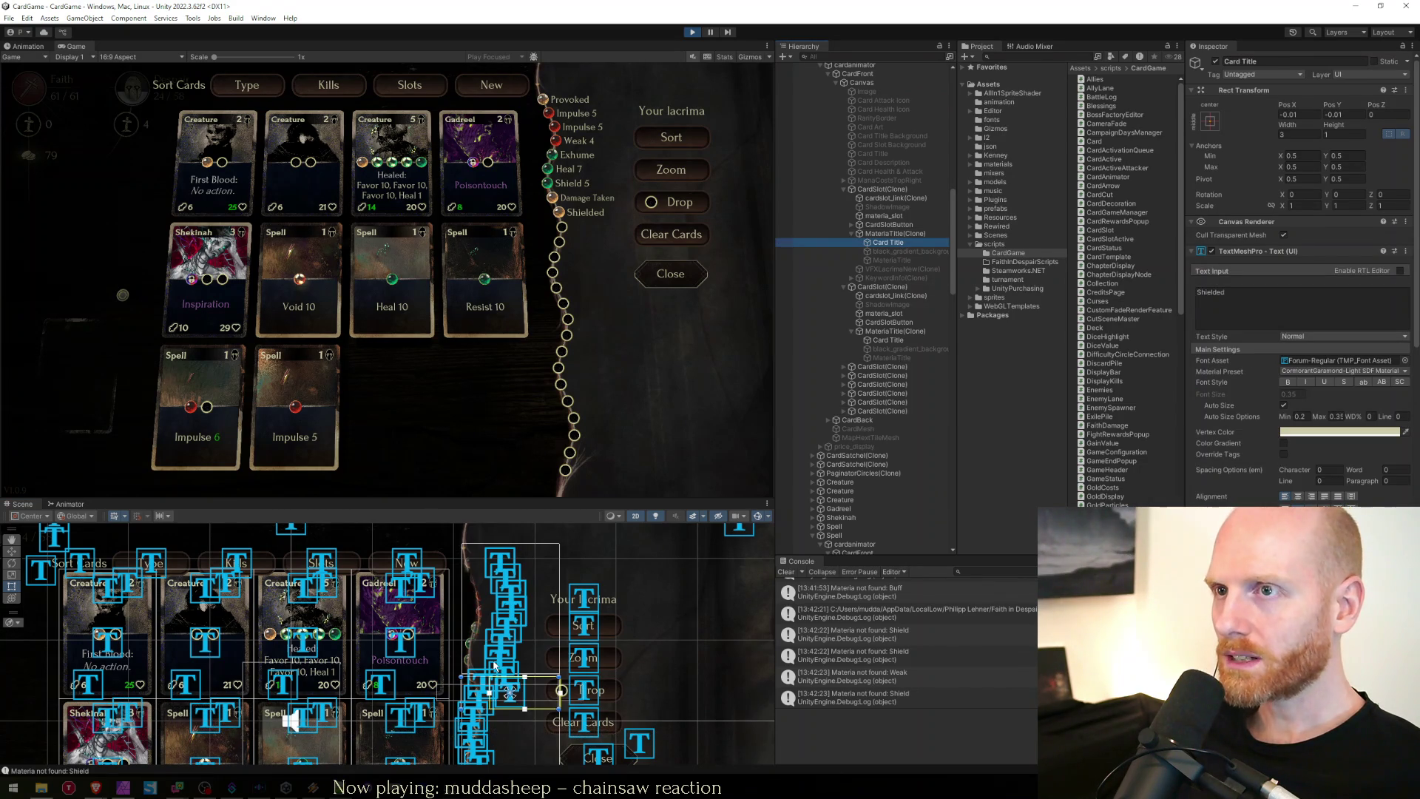
pyautogui.click(516, 662)
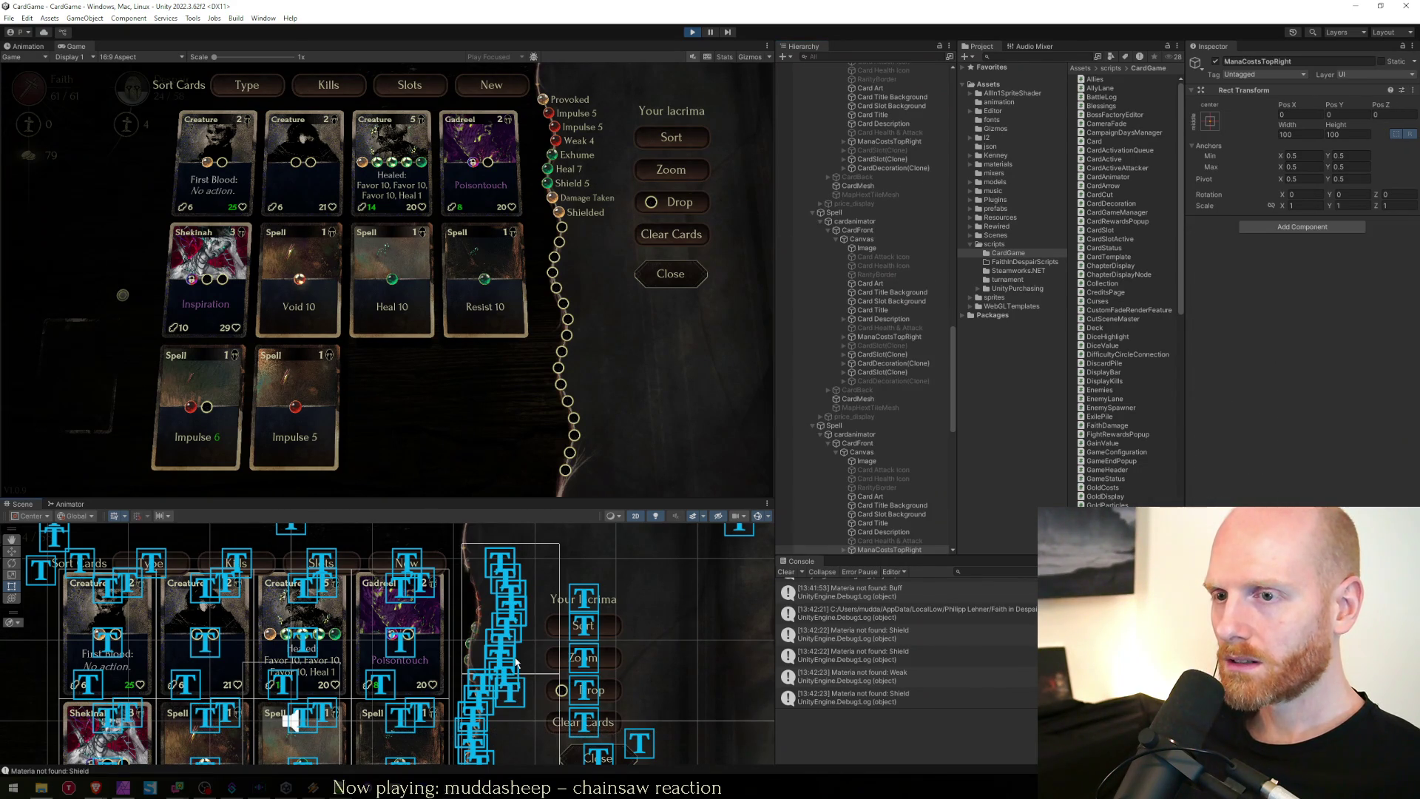
pyautogui.click(513, 674)
pyautogui.click(513, 669)
pyautogui.click(513, 675)
pyautogui.click(512, 679)
pyautogui.click(513, 679)
pyautogui.click(512, 676)
pyautogui.click(512, 676)
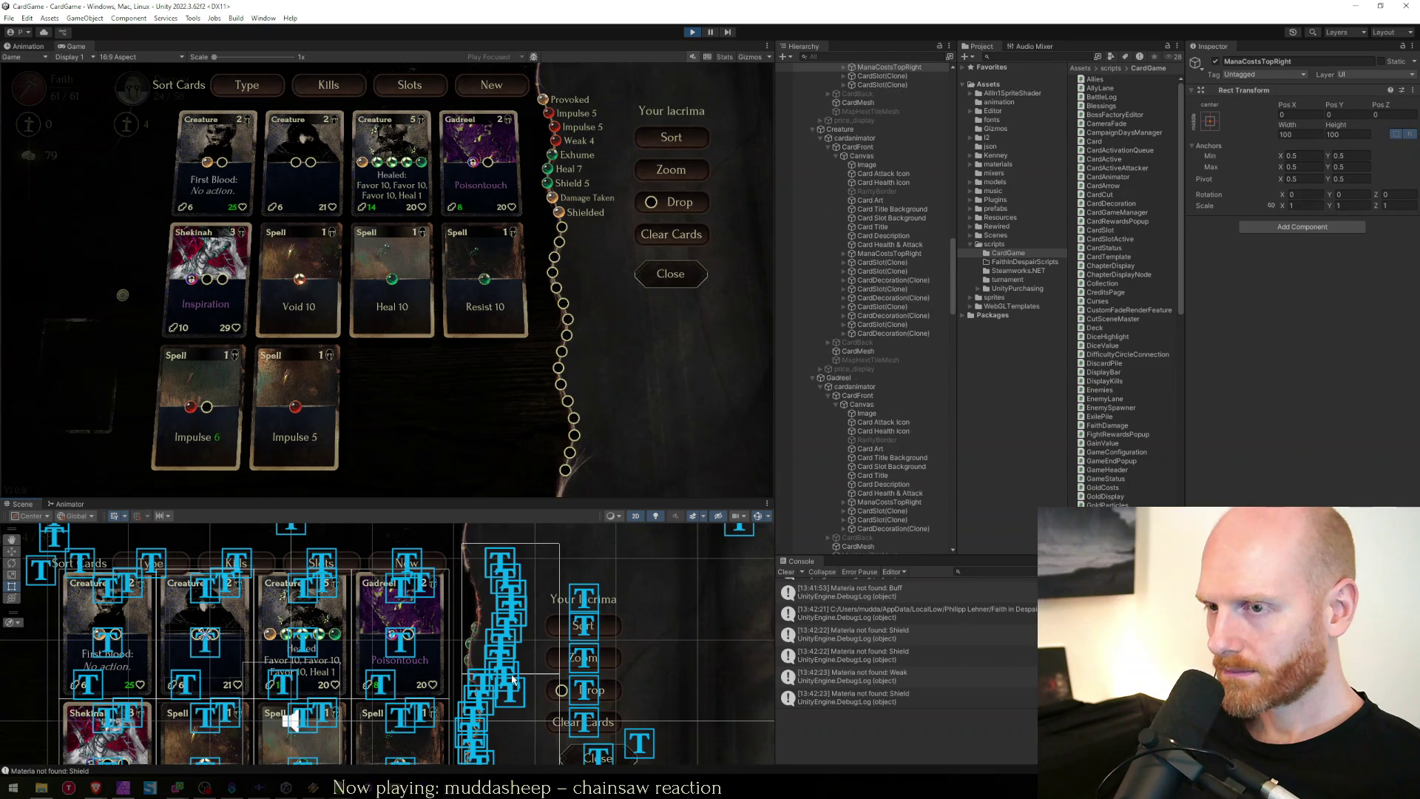
pyautogui.click(511, 674)
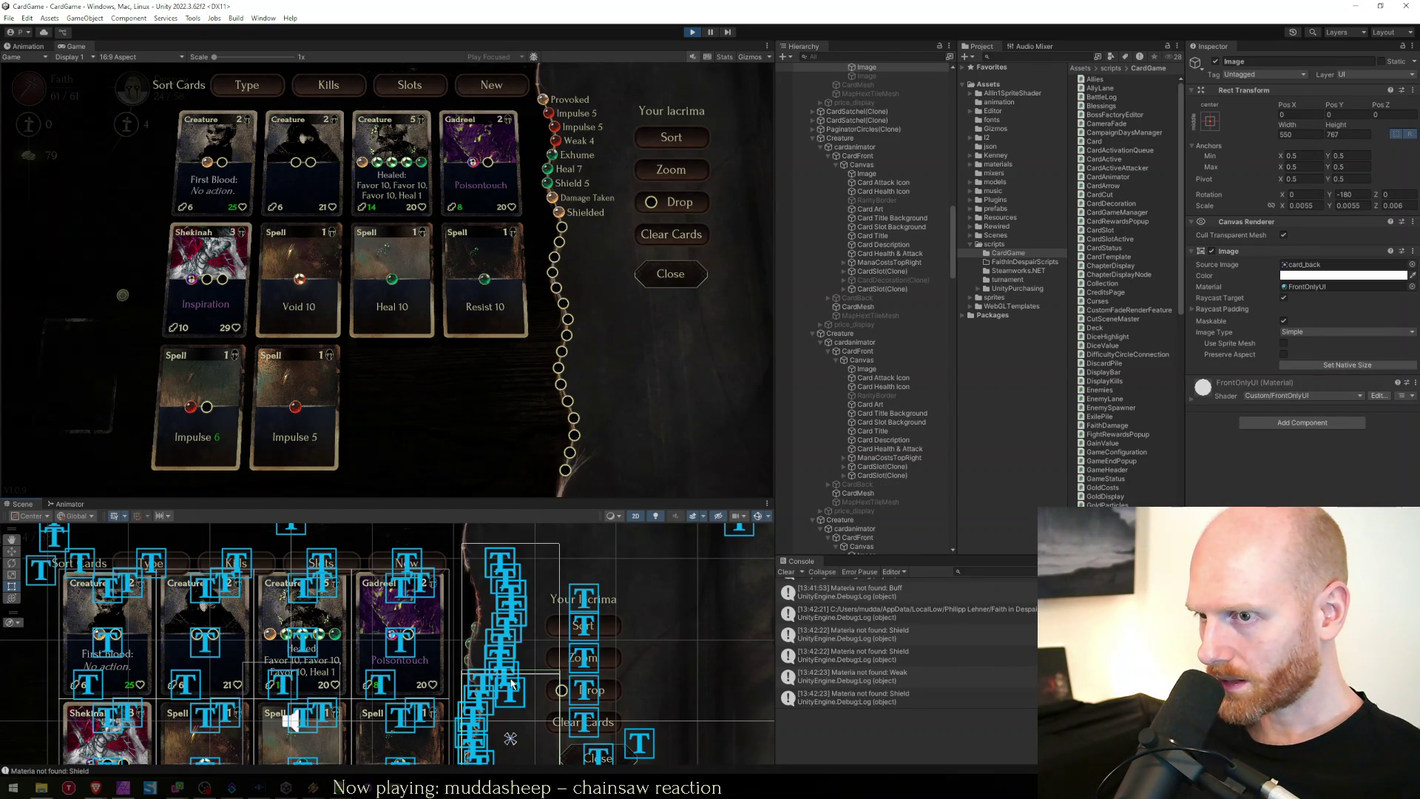
pyautogui.click(511, 682)
pyautogui.click(511, 682)
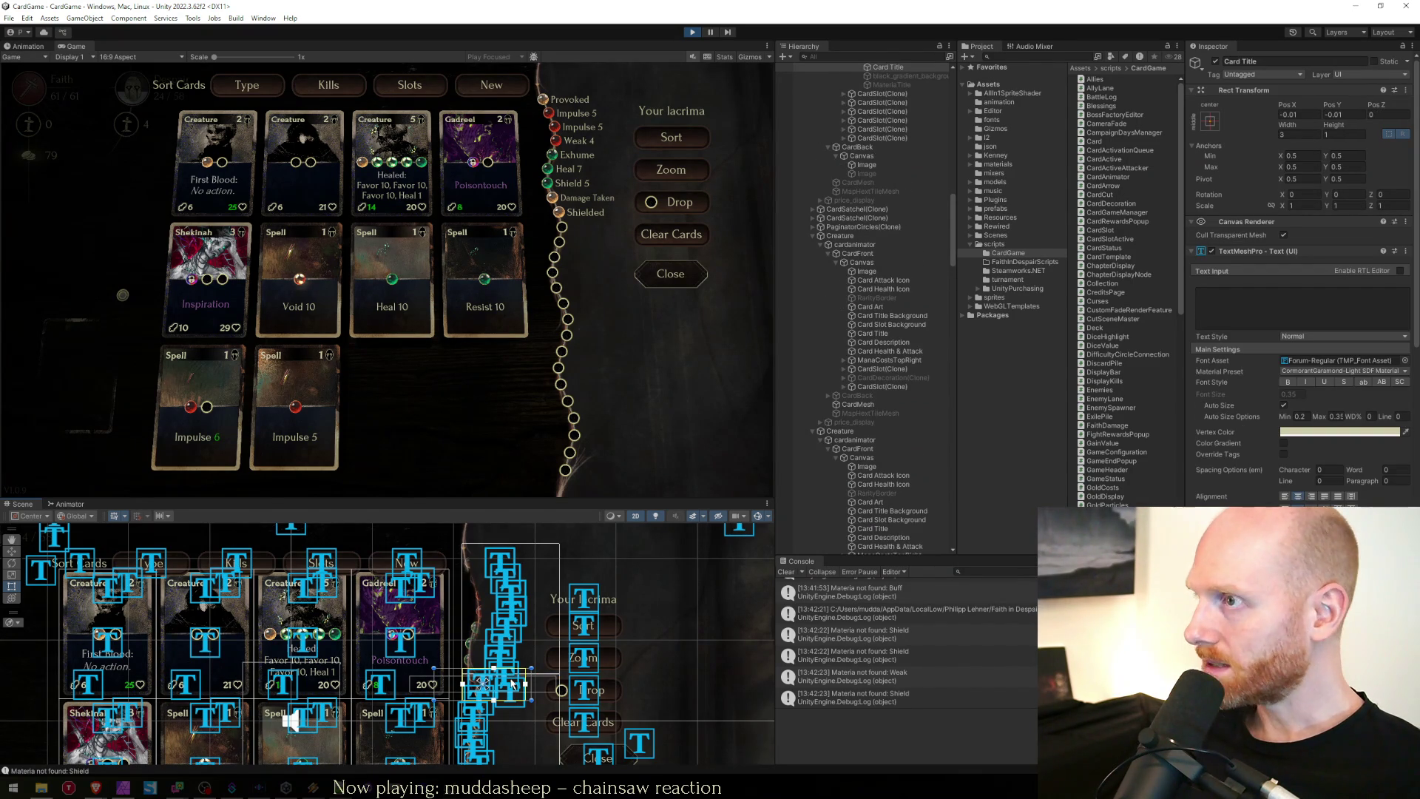
# Collapse the satchel's object tree and select the Damage Taken materia title text.
pyautogui.scroll(3, 887, 242)
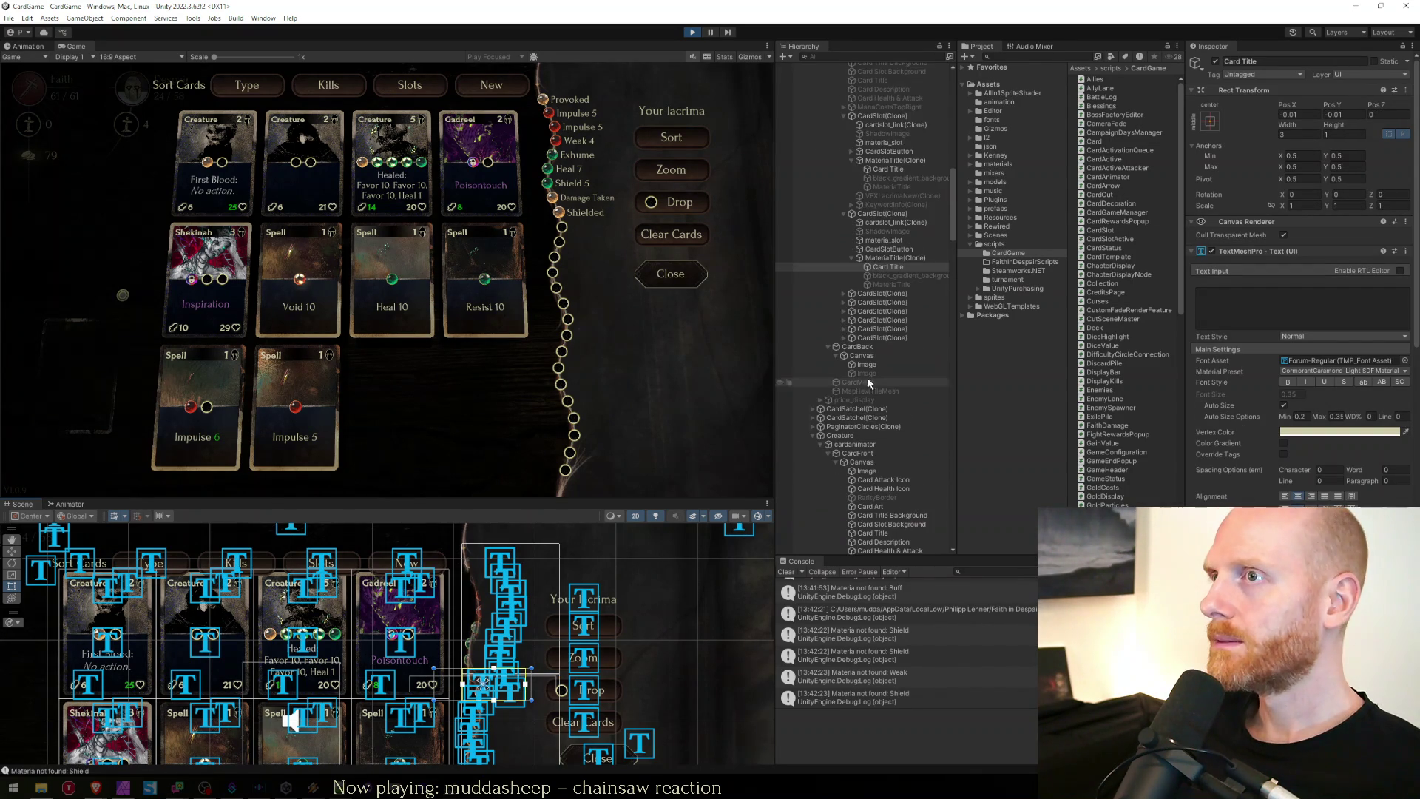
pyautogui.scroll(2, 888, 242)
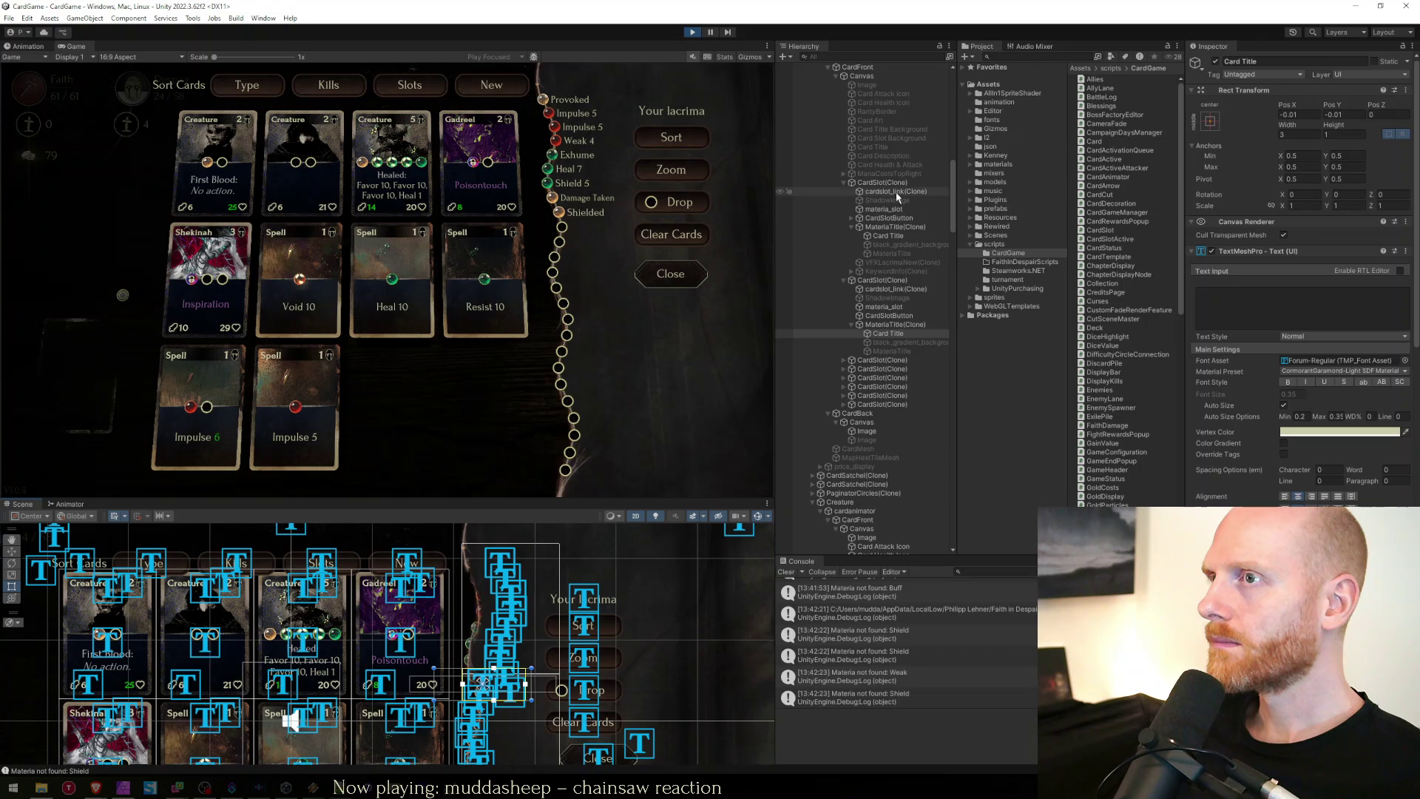
pyautogui.click(886, 236)
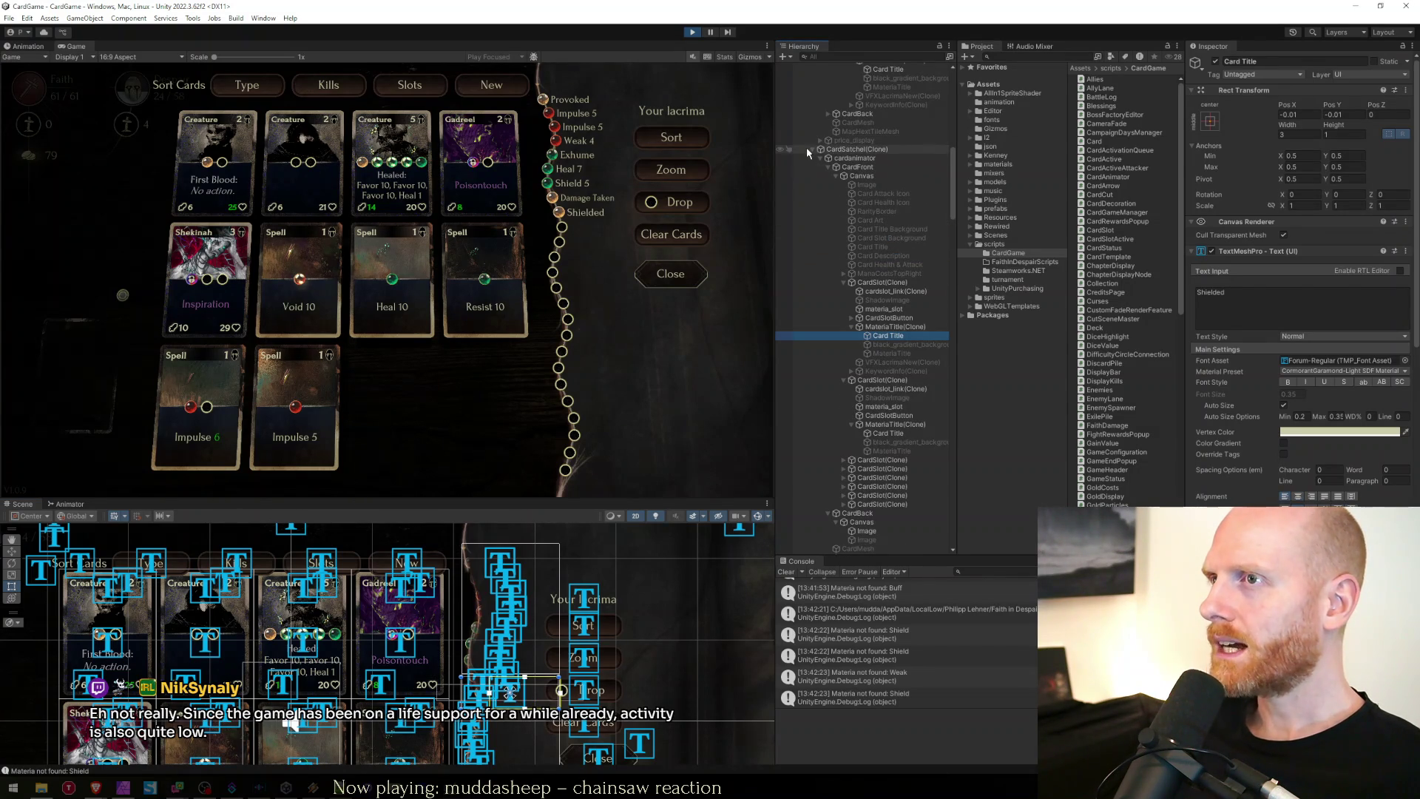
pyautogui.click(813, 150)
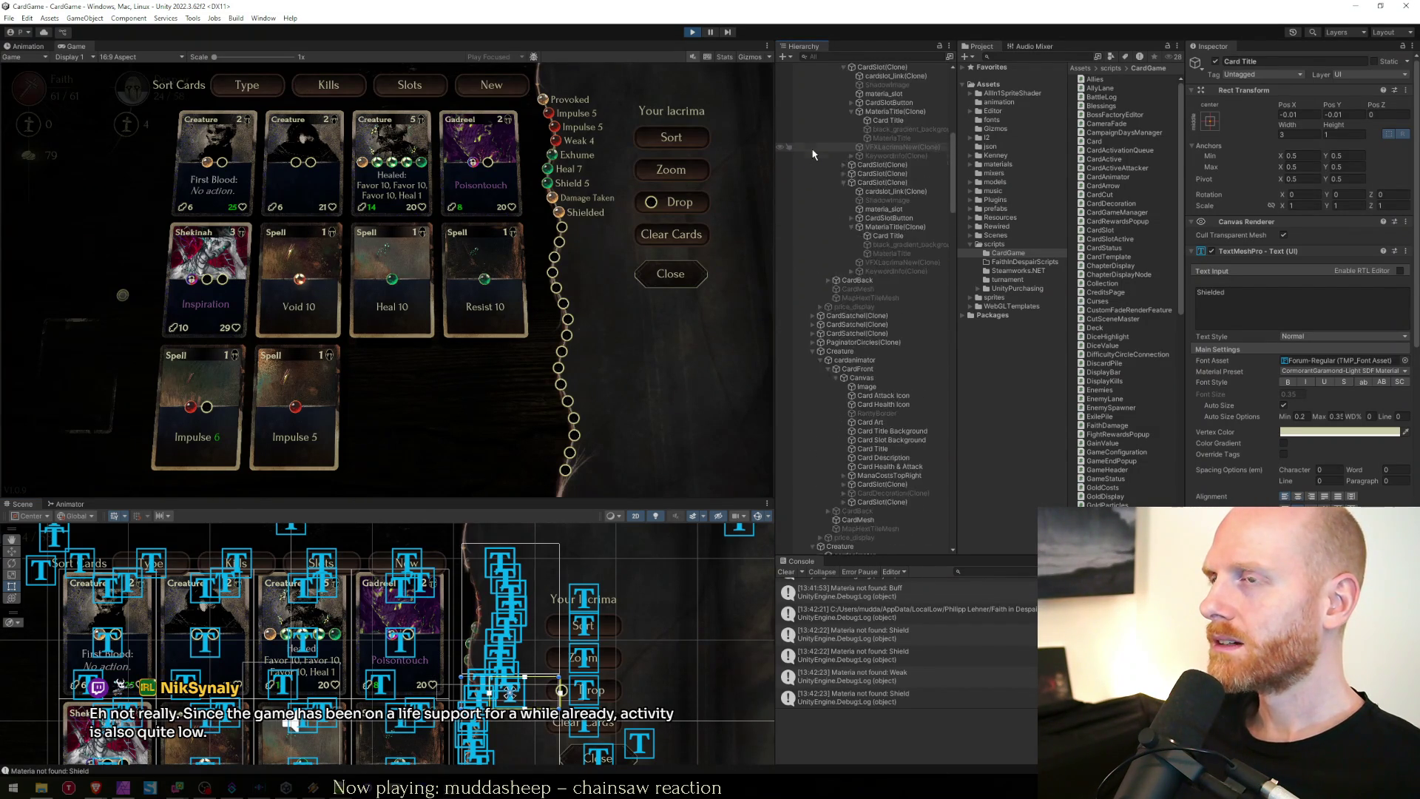
pyautogui.click(897, 270)
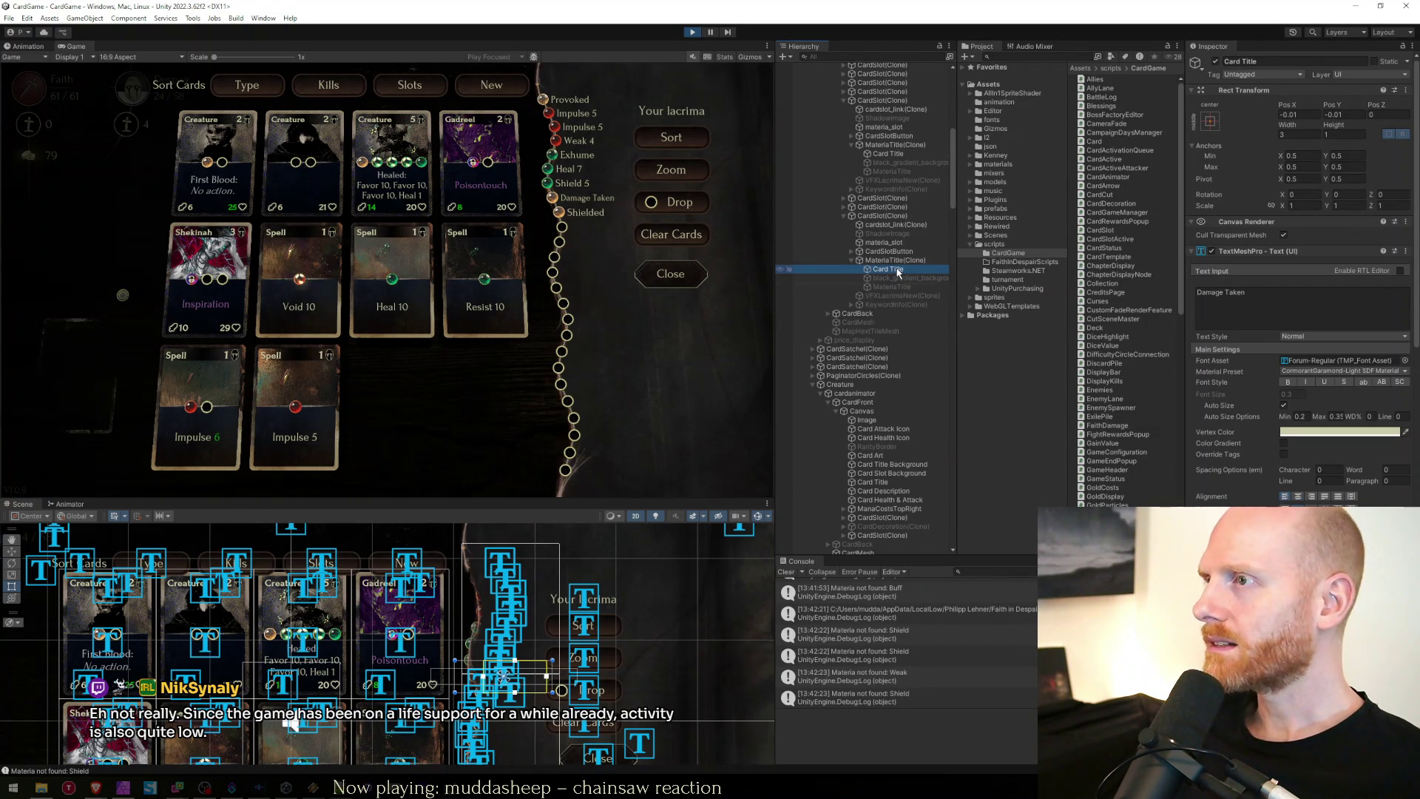
# Try a larger right margin on the Damage Taken title and review its Wrapping/Overflow settings.
pyautogui.scroll(-5, 1311, 496)
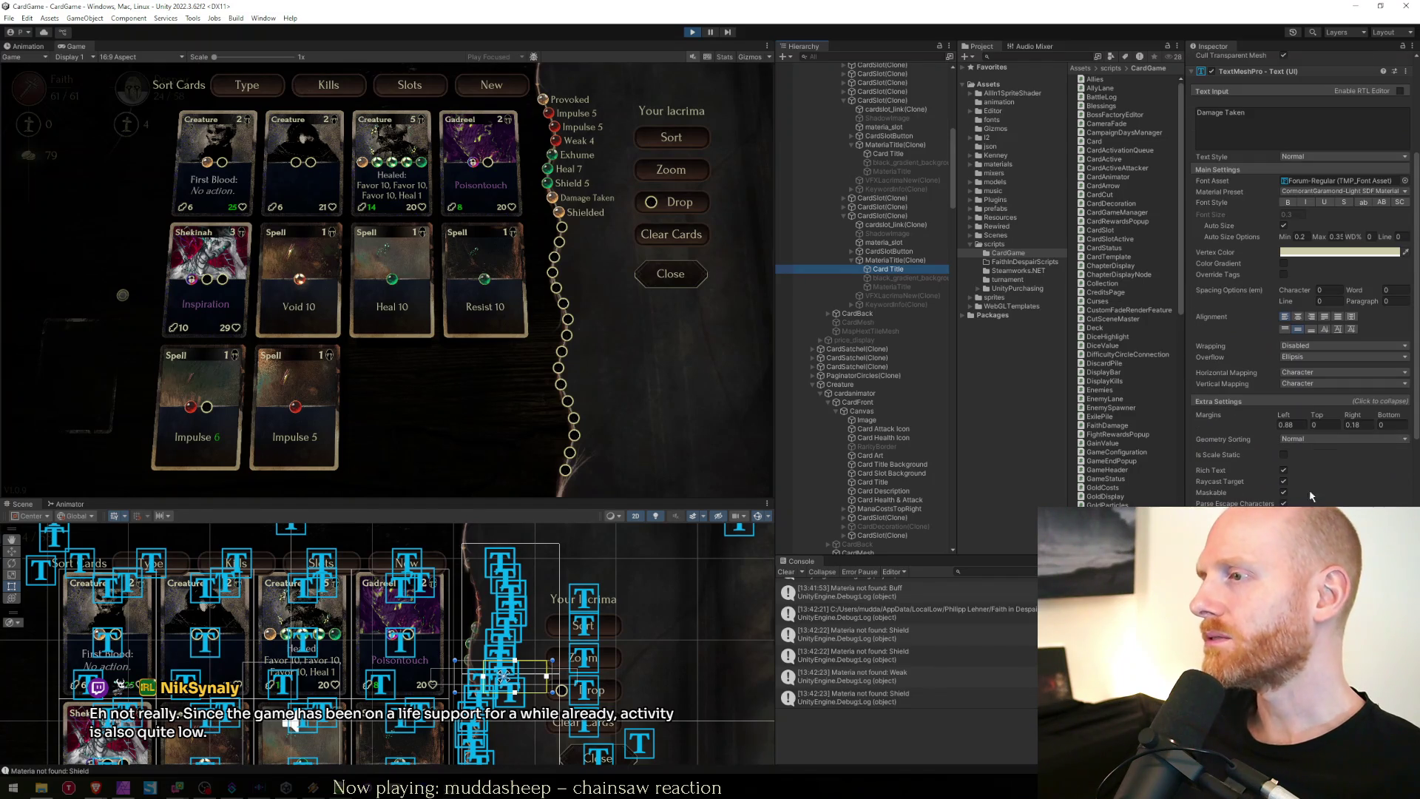
pyautogui.click(1357, 422)
pyautogui.moveTo(1359, 418)
pyautogui.mouseDown()
pyautogui.moveTo(1371, 418)
pyautogui.moveTo(1345, 422)
pyautogui.moveTo(1357, 425)
pyautogui.mouseUp()
pyautogui.write('-0.29')
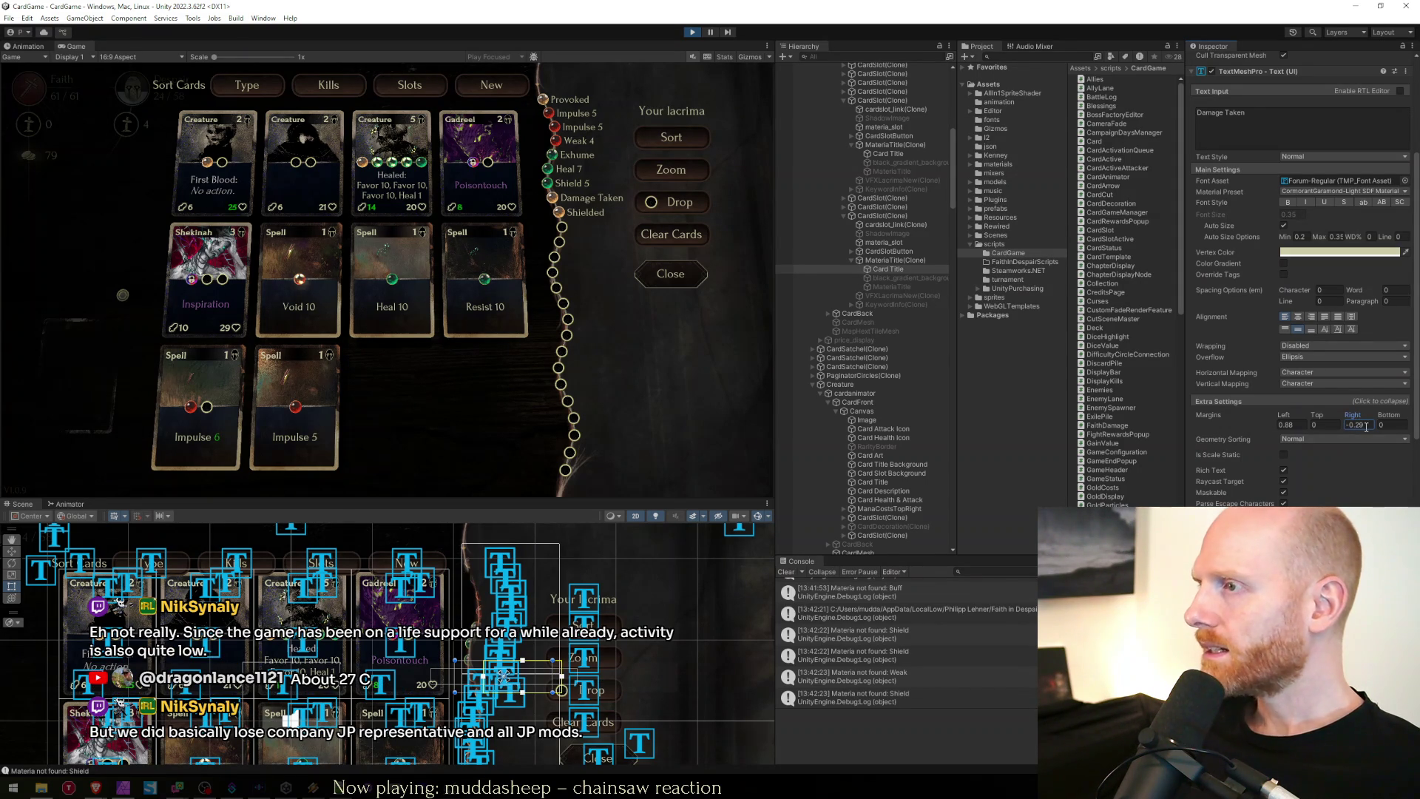
pyautogui.click(1364, 425)
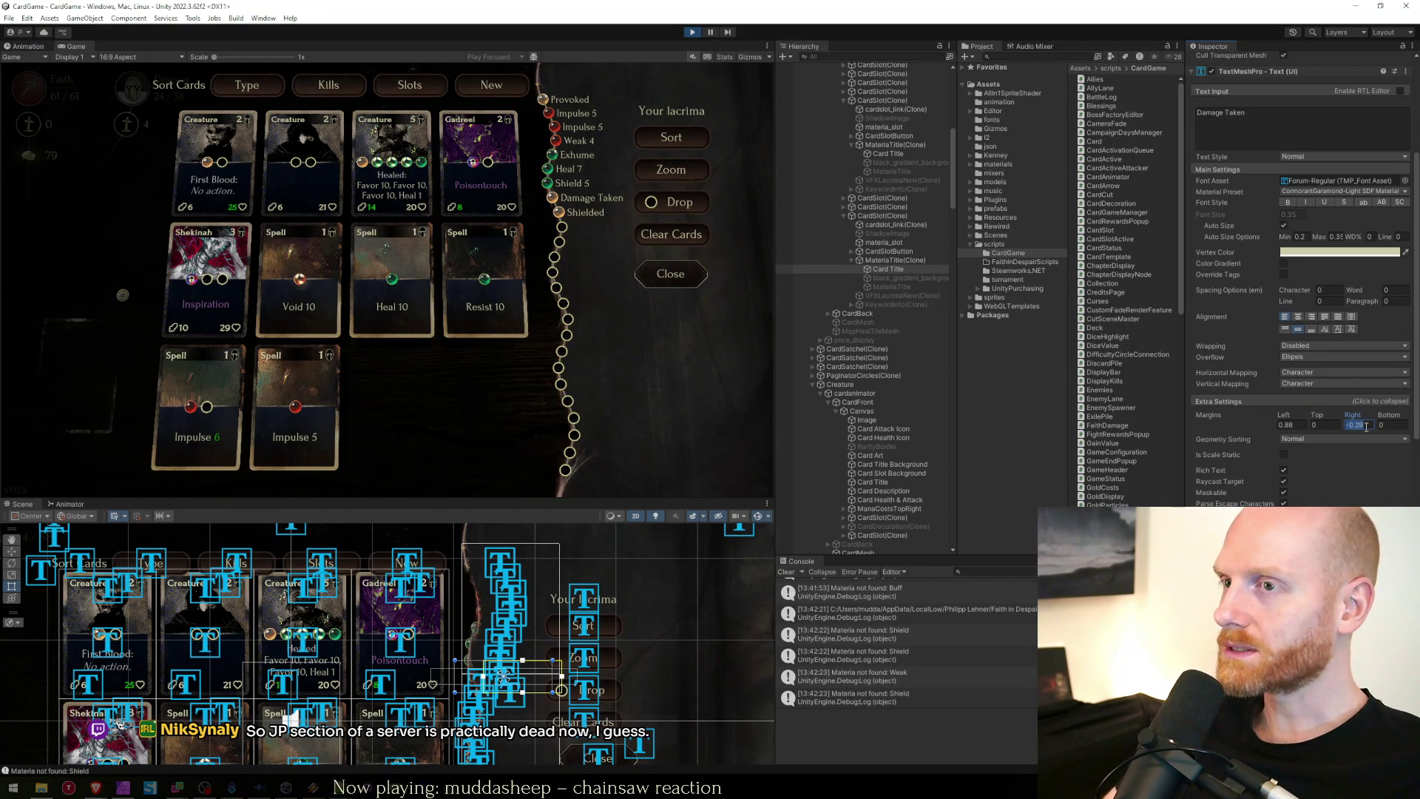
pyautogui.click(892, 226)
pyautogui.click(890, 269)
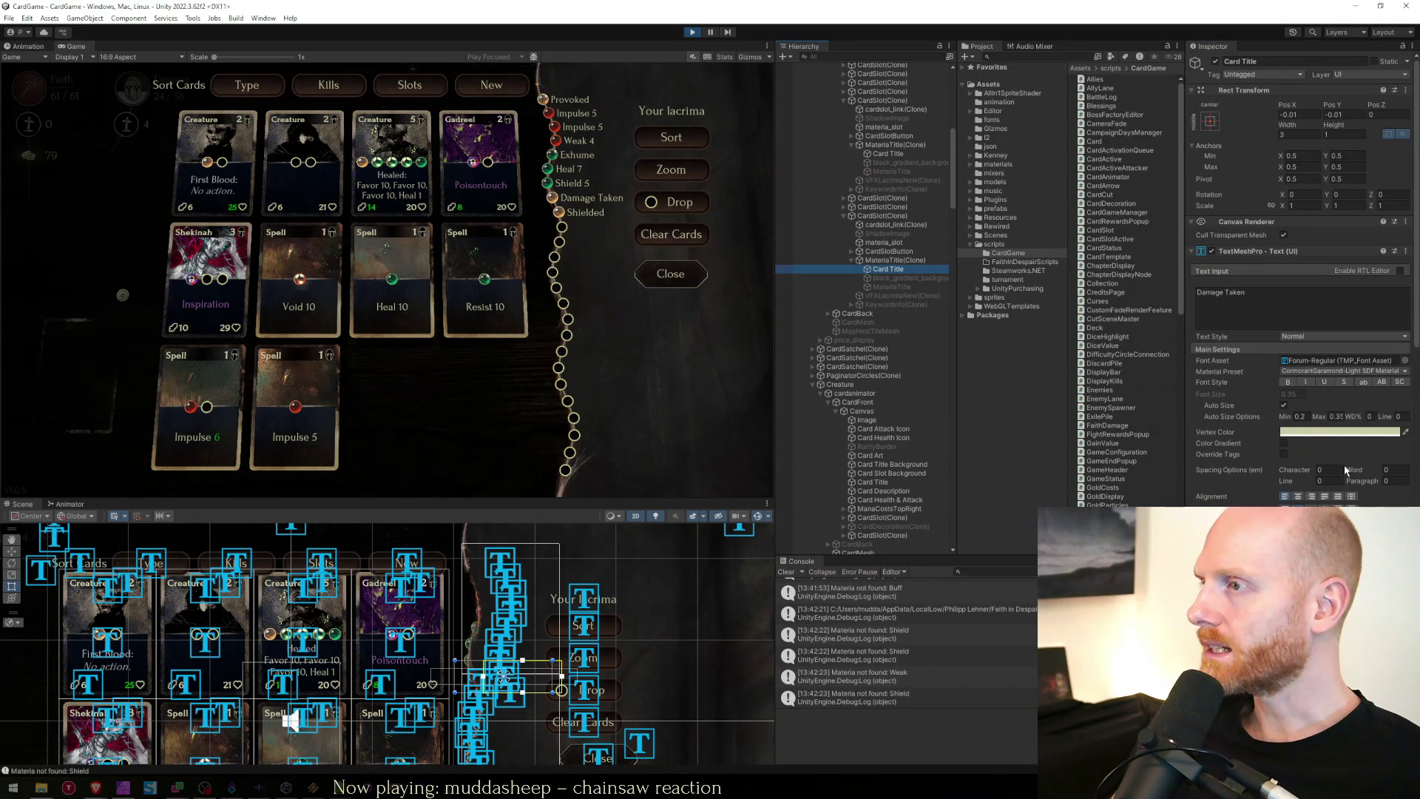
pyautogui.scroll(-3, 1275, 456)
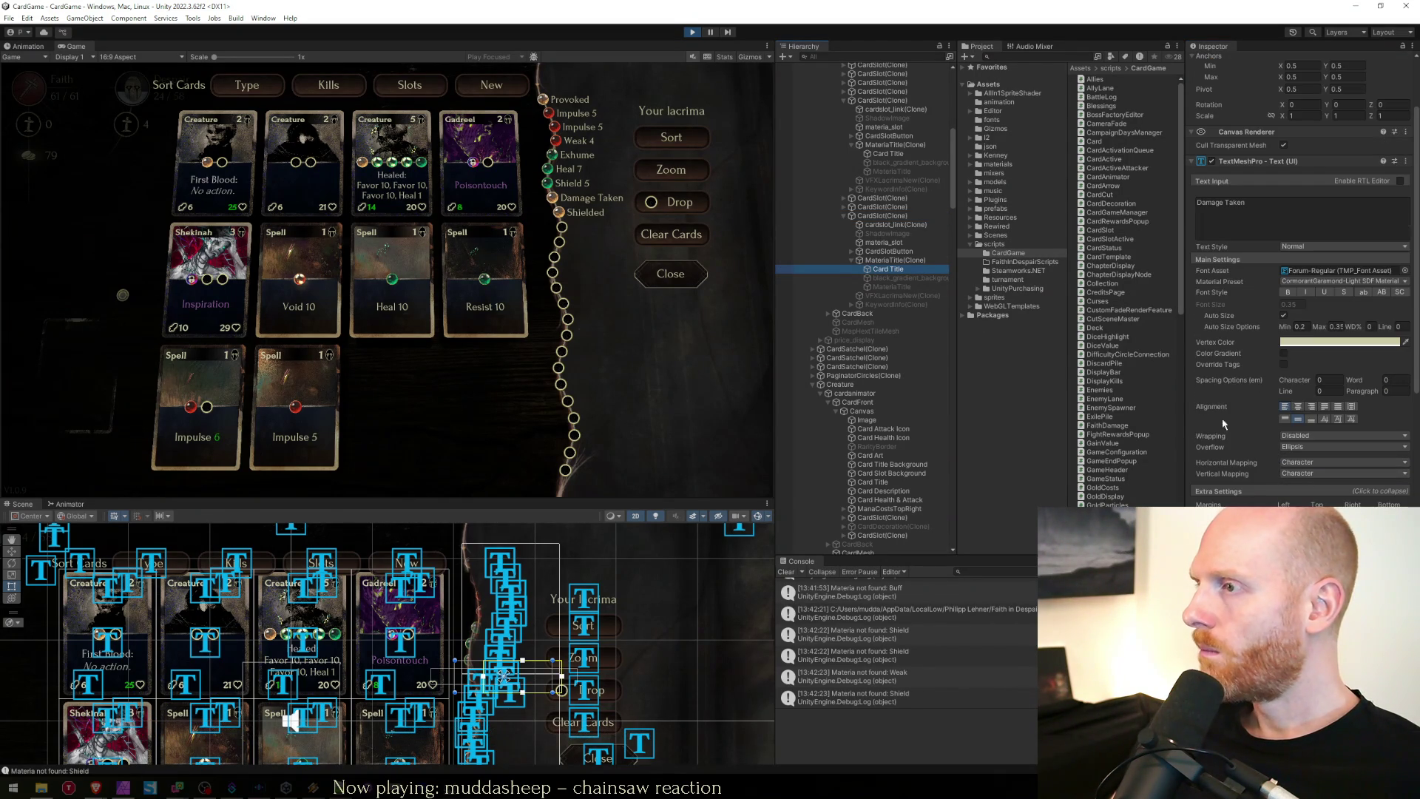
pyautogui.click(1200, 504)
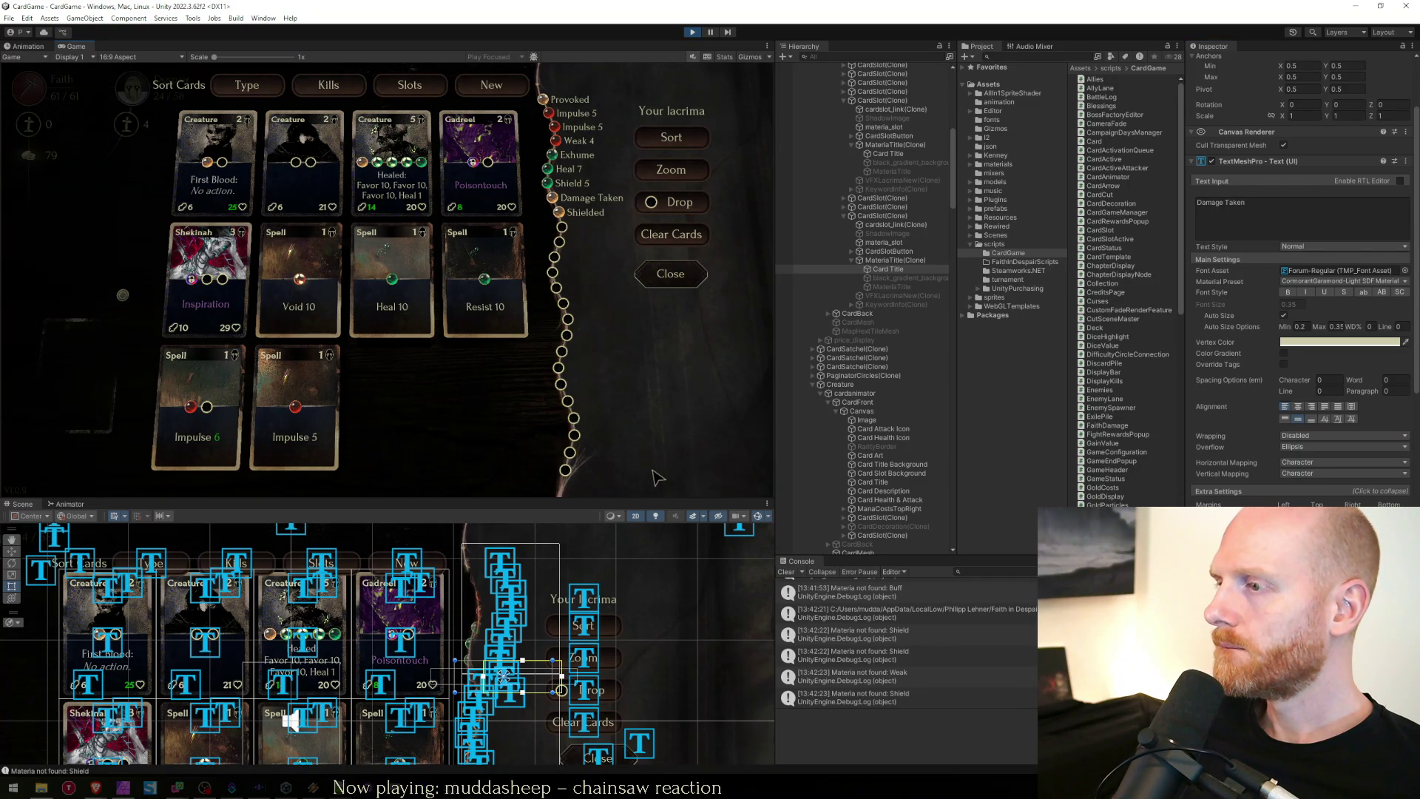
# Stop Play mode and open the MateriaTitle prefab from the card prefabs folder.
pyautogui.click(693, 33)
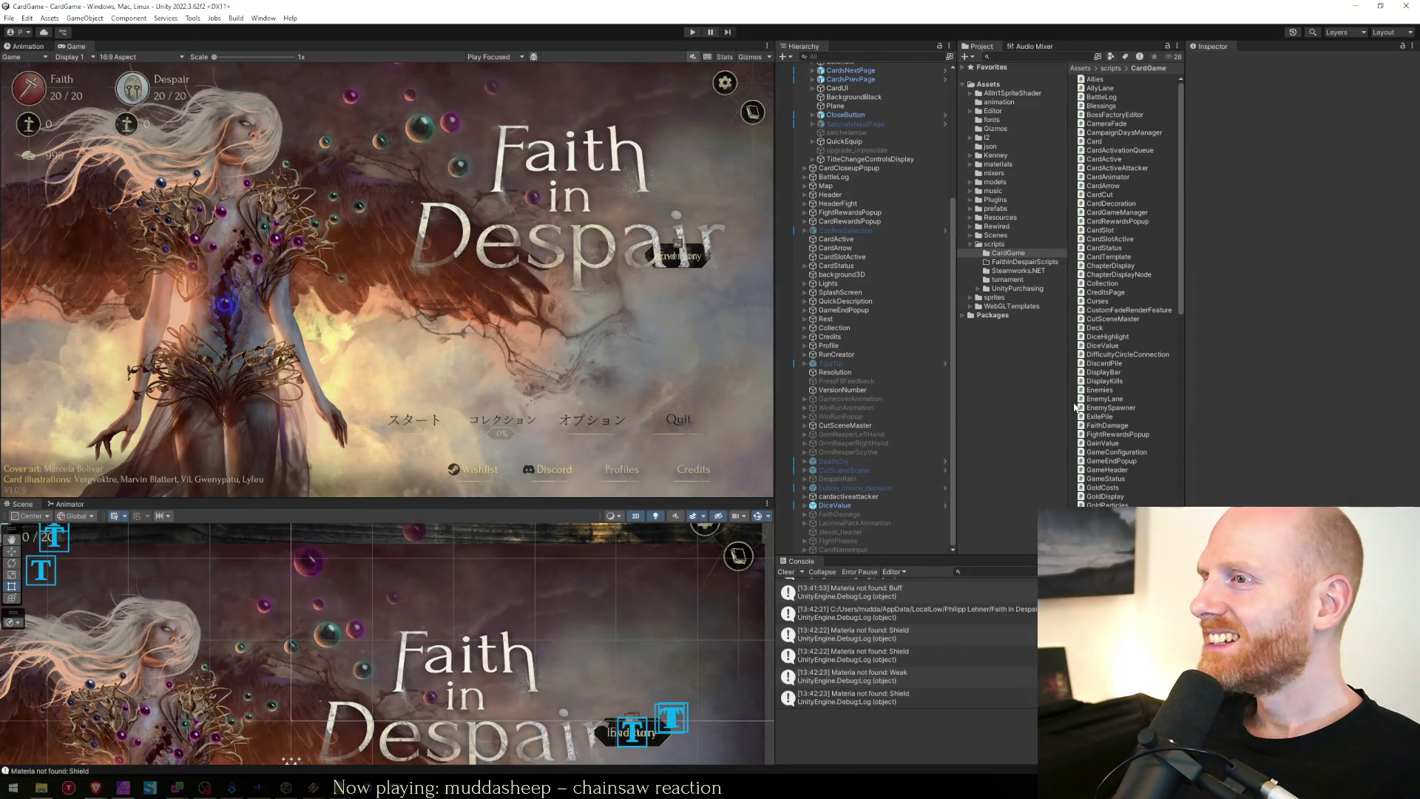
pyautogui.click(994, 244)
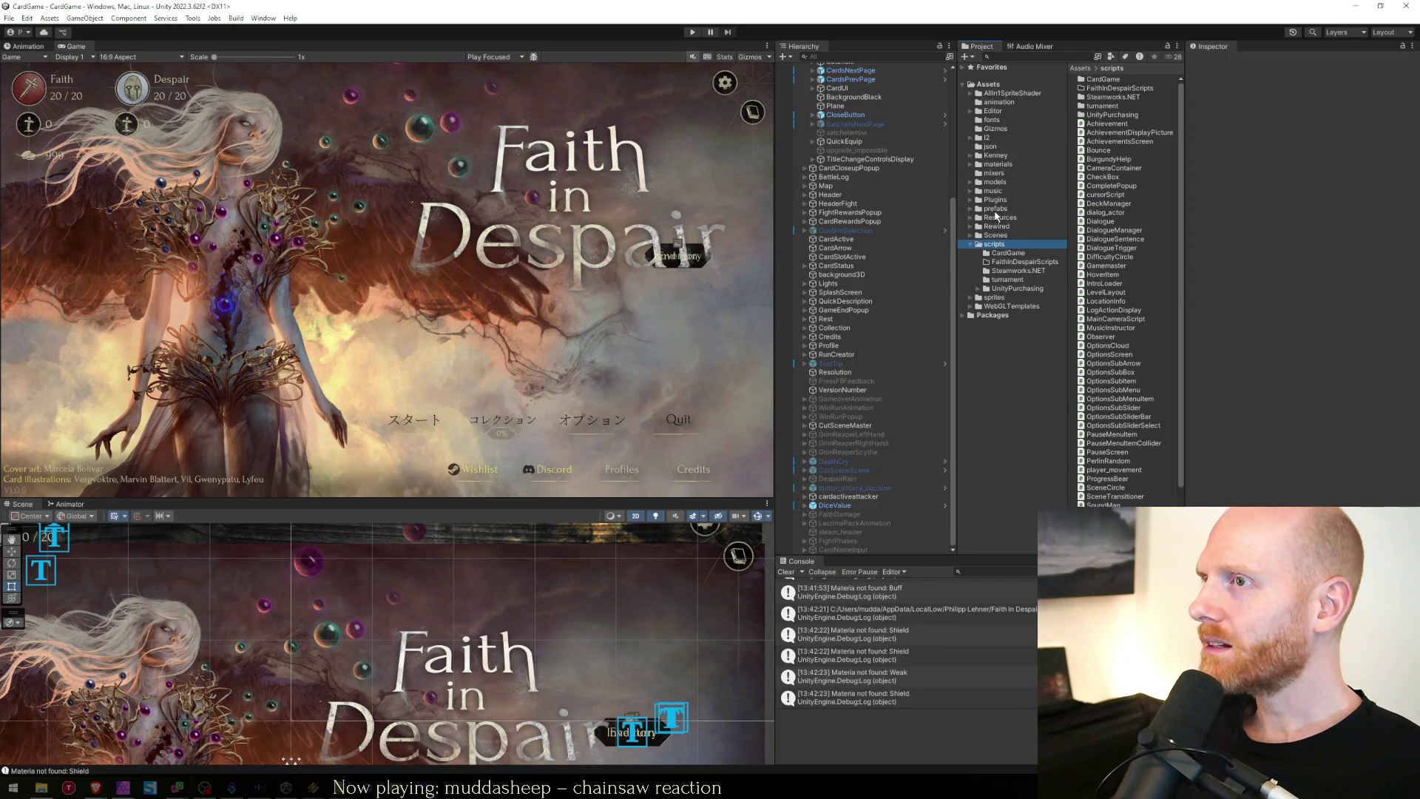
pyautogui.click(970, 208)
pyautogui.click(998, 218)
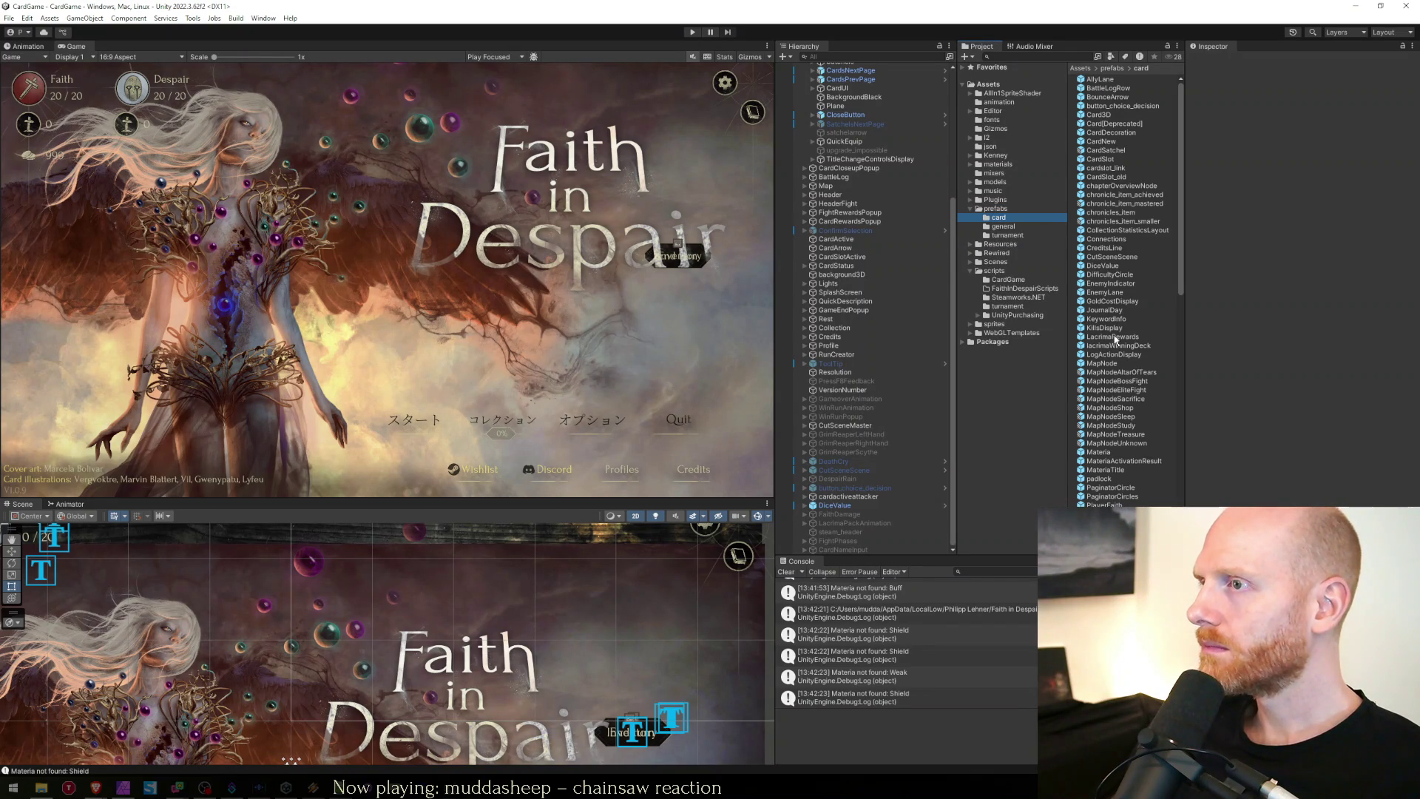
pyautogui.click(1114, 472)
pyautogui.doubleClick(1114, 472)
# Select the prefab's text child, checking black_gradient_background, and view its text settings.
pyautogui.click(849, 117)
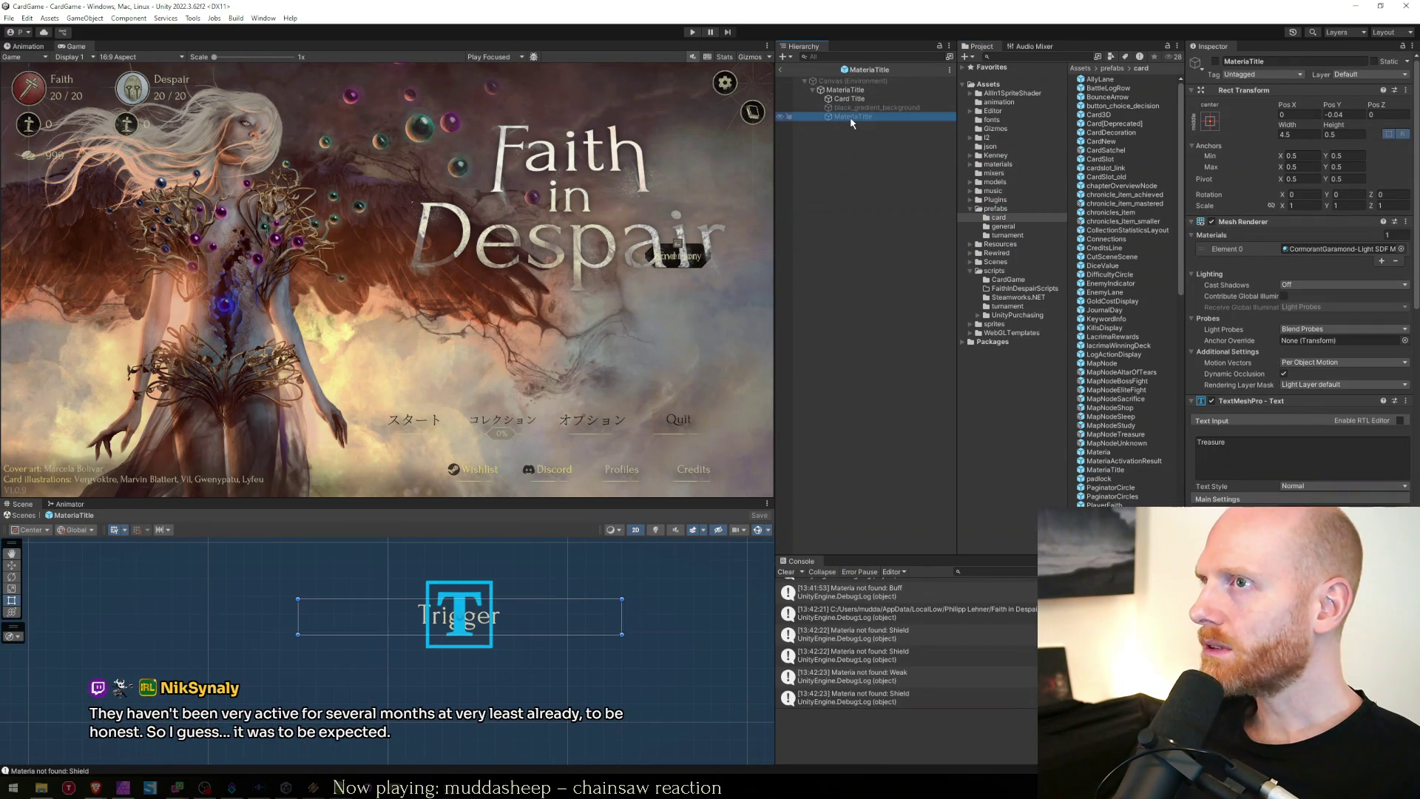
pyautogui.click(849, 108)
pyautogui.click(848, 119)
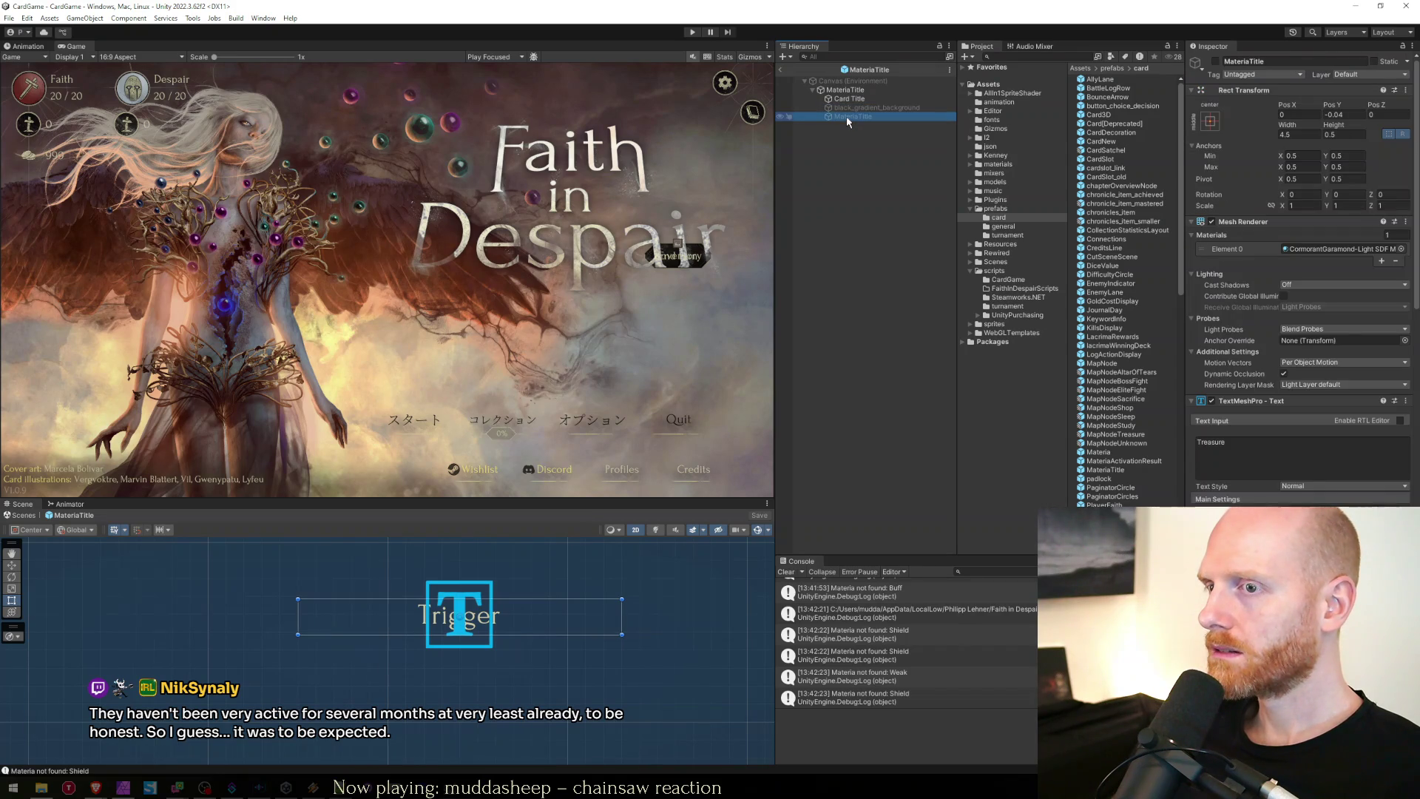
pyautogui.click(849, 108)
pyautogui.click(850, 118)
pyautogui.scroll(-3, 1124, 296)
pyautogui.scroll(-5, 1231, 419)
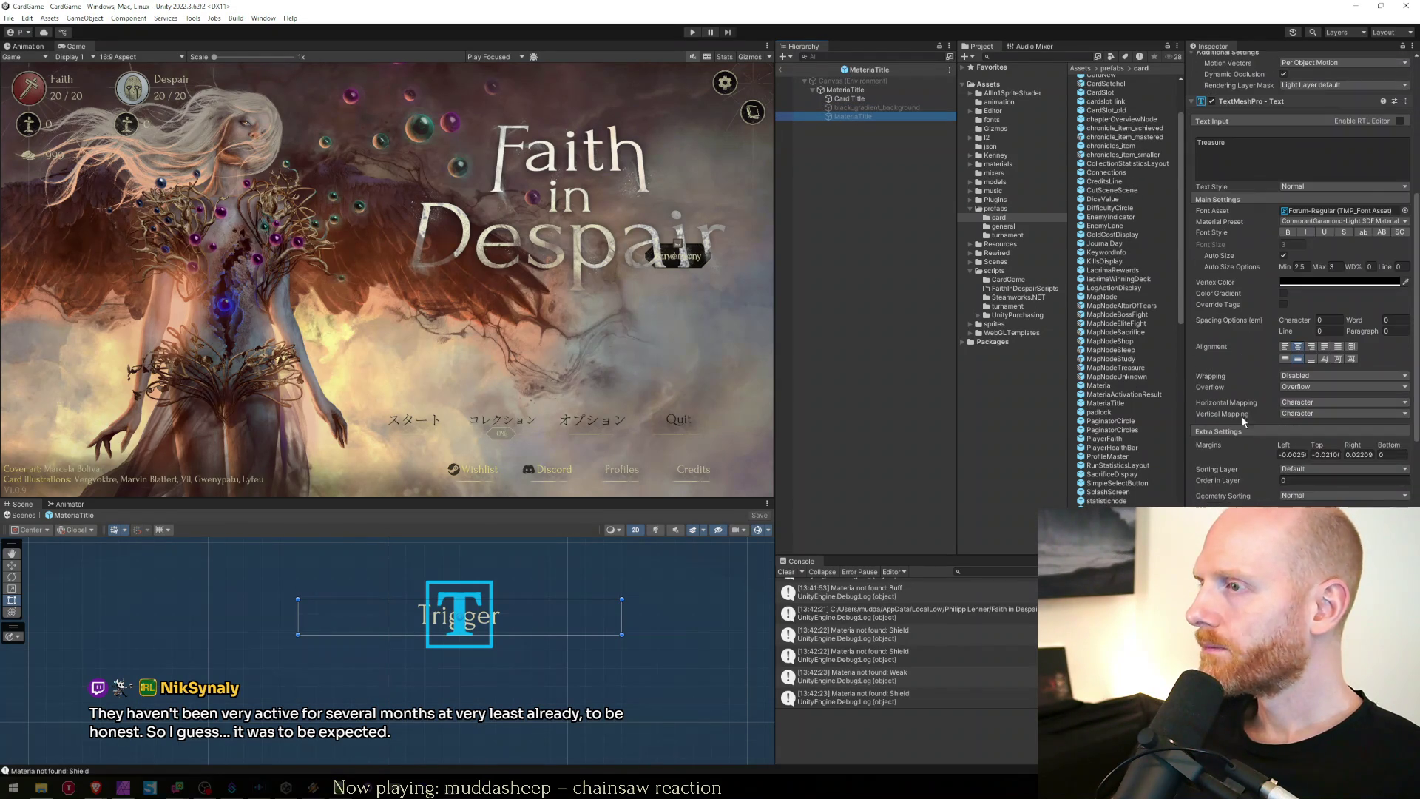
pyautogui.hotkey('alt', 'Tab')
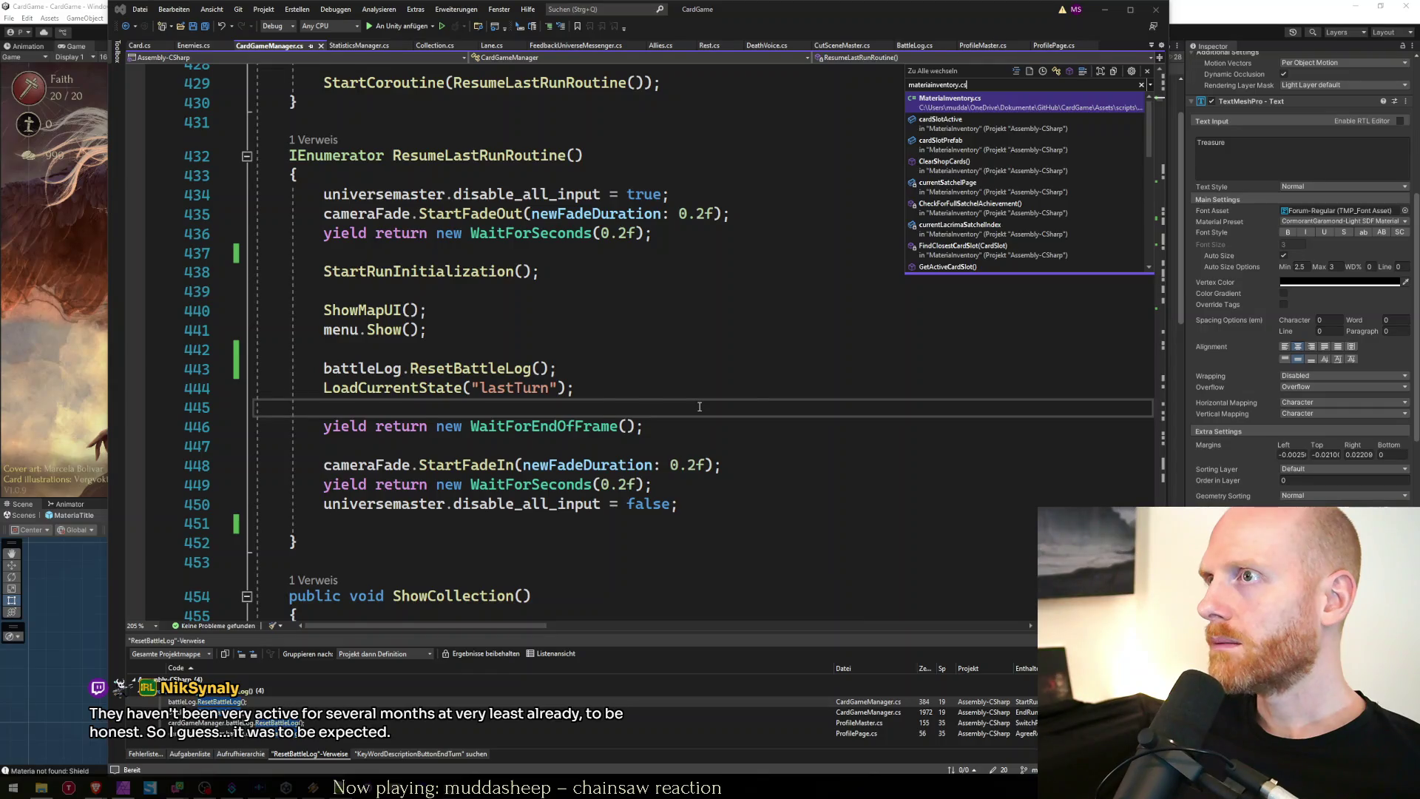
# Search for 'marginMateriaTitl' and go to the ShowMateriaTitleToTheRight definition in CardSlot.cs.
pyautogui.hotkey('ctrl', 'Home')
pyautogui.hotkey('ctrl', 'f')
pyautogui.write('m')
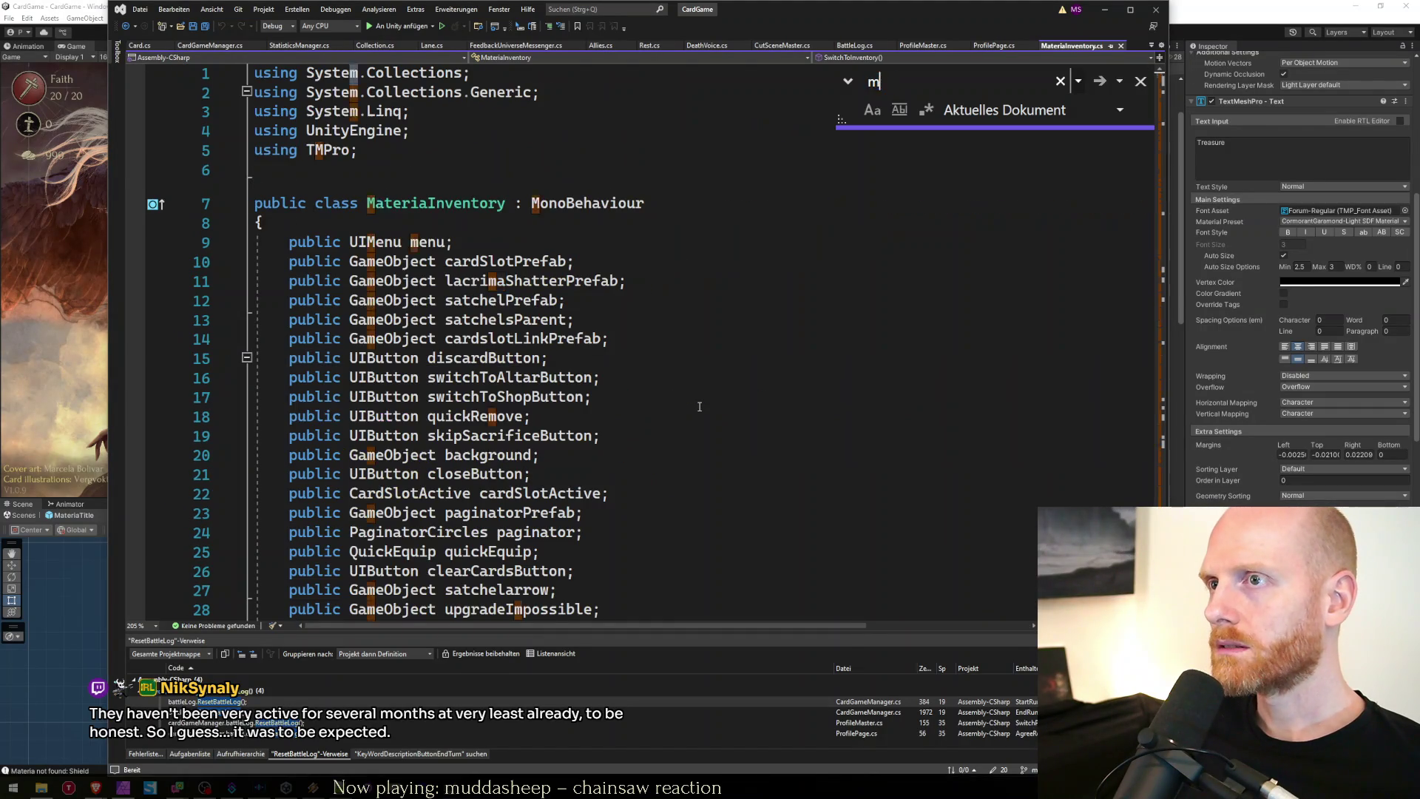
pyautogui.write('arginMa')
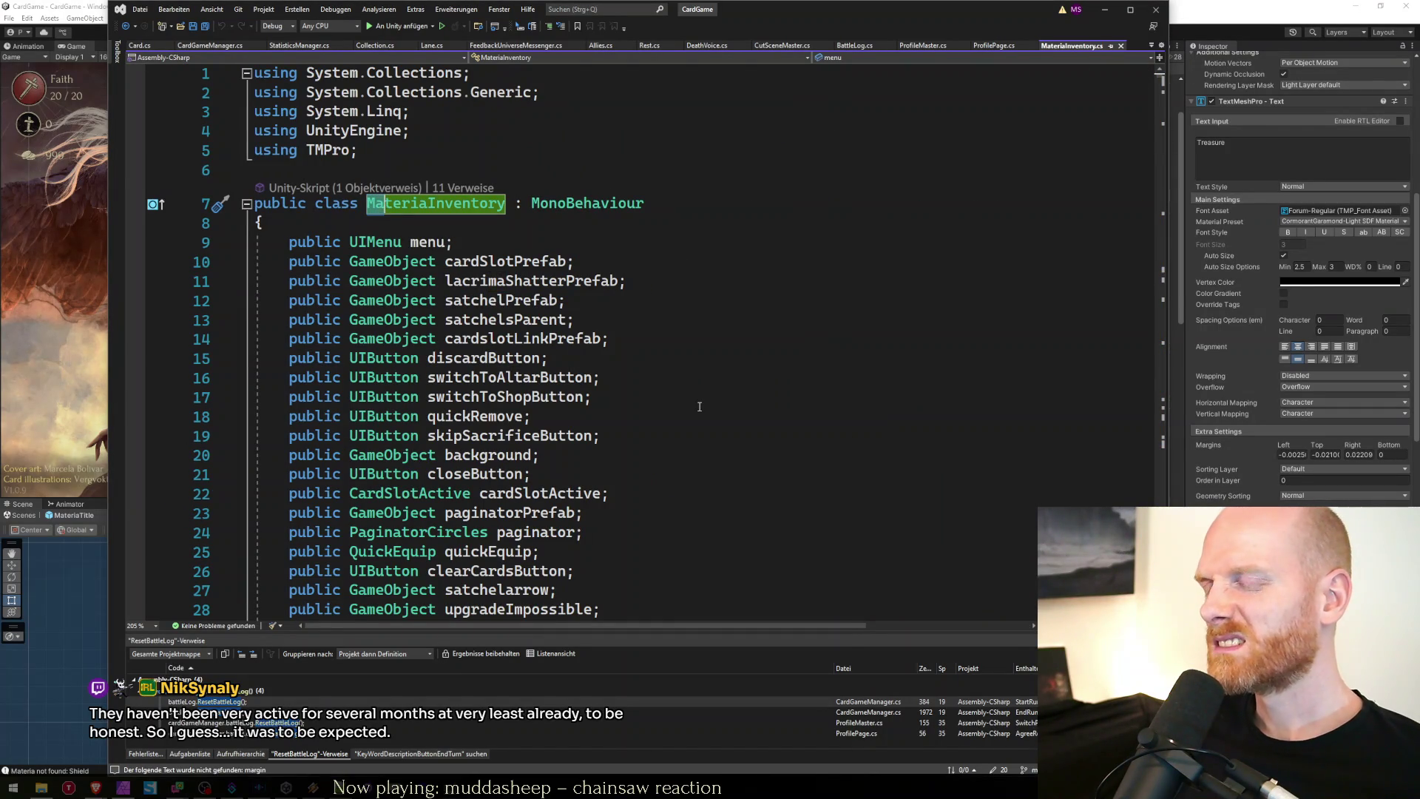
pyautogui.write('teriaTitl')
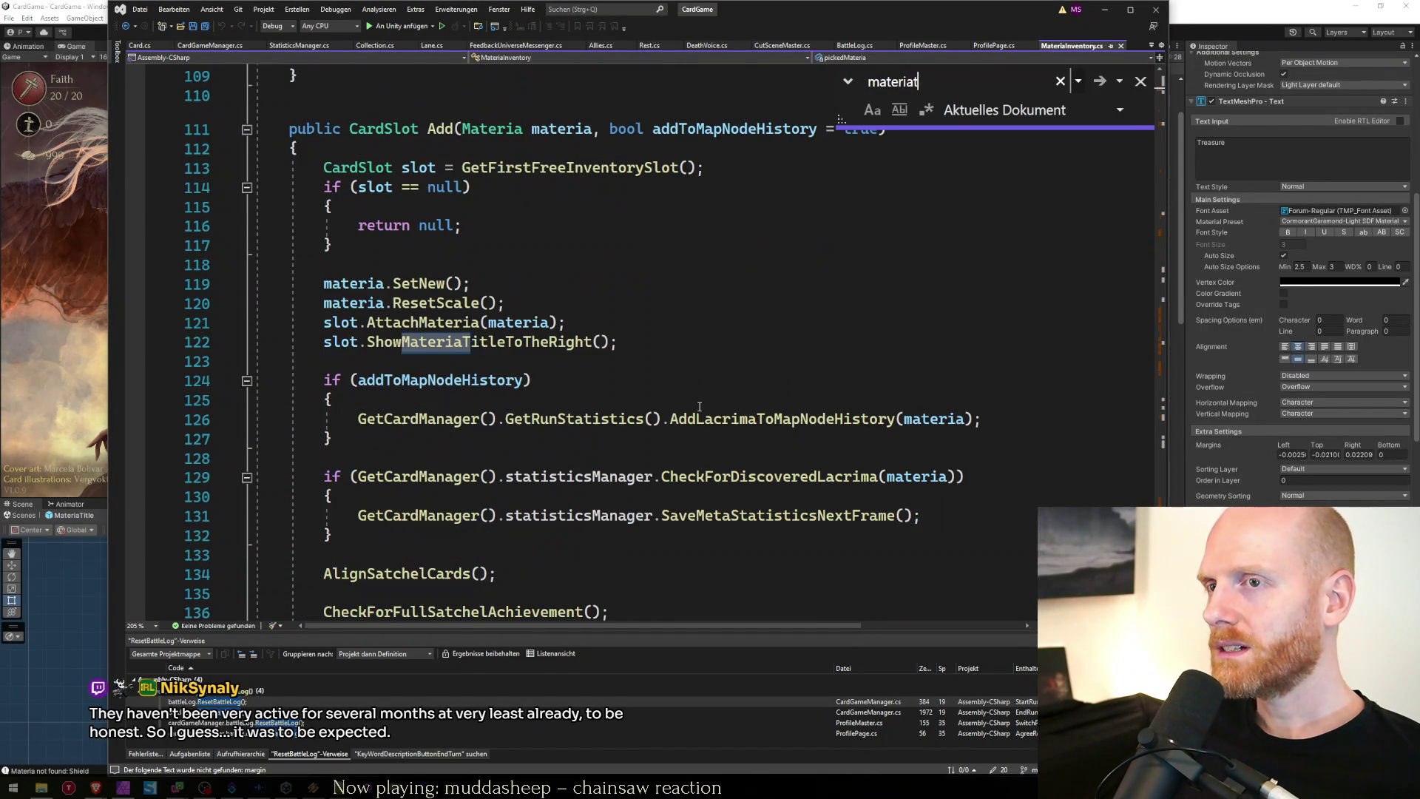
pyautogui.press('Escape')
pyautogui.doubleClick(563, 349)
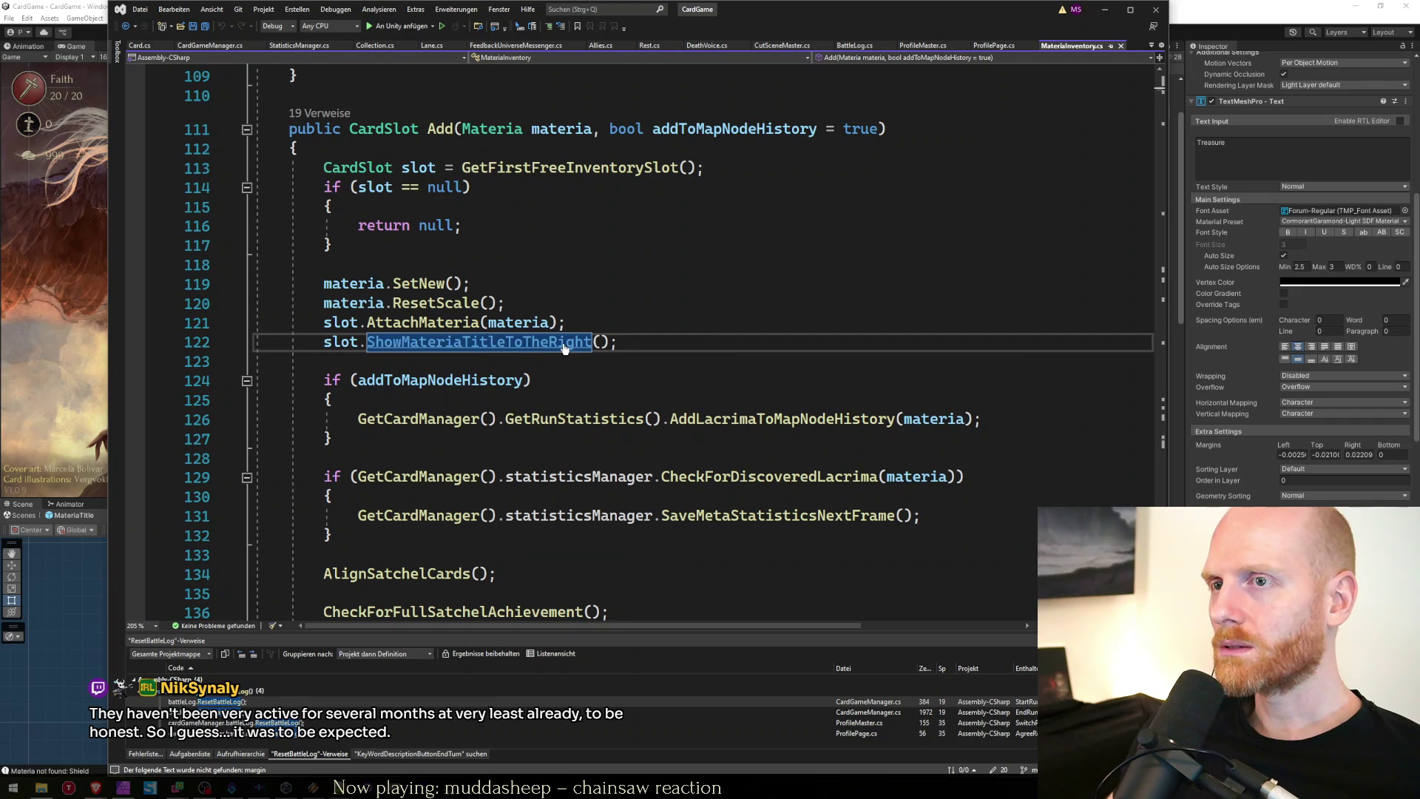
pyautogui.press('F12')
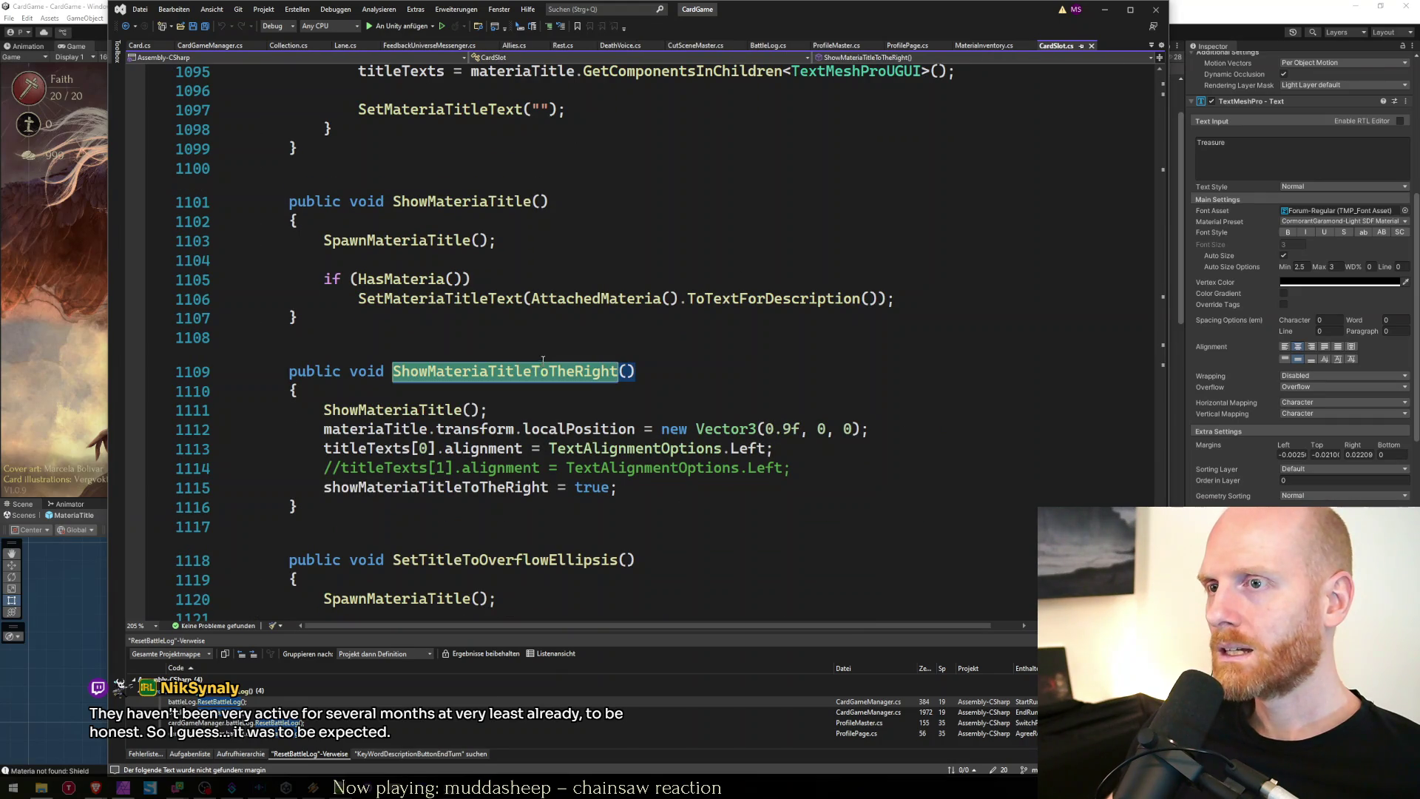
pyautogui.click(634, 488)
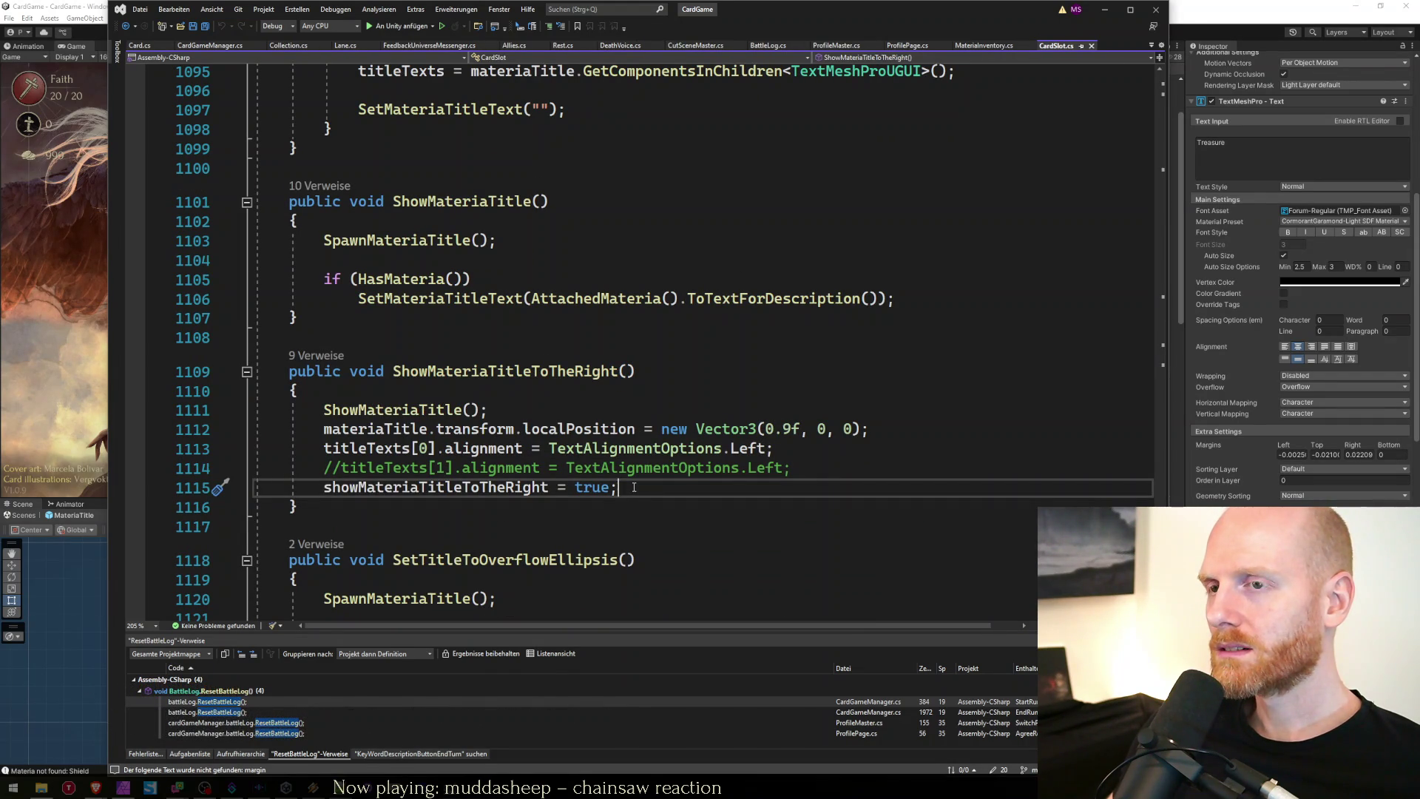
# Search CardSlot.cs for 'margin' and list all references to SetTitleToOverflowEllipsis.
pyautogui.hotkey('ctrl', 'f')
pyautogui.write('margin')
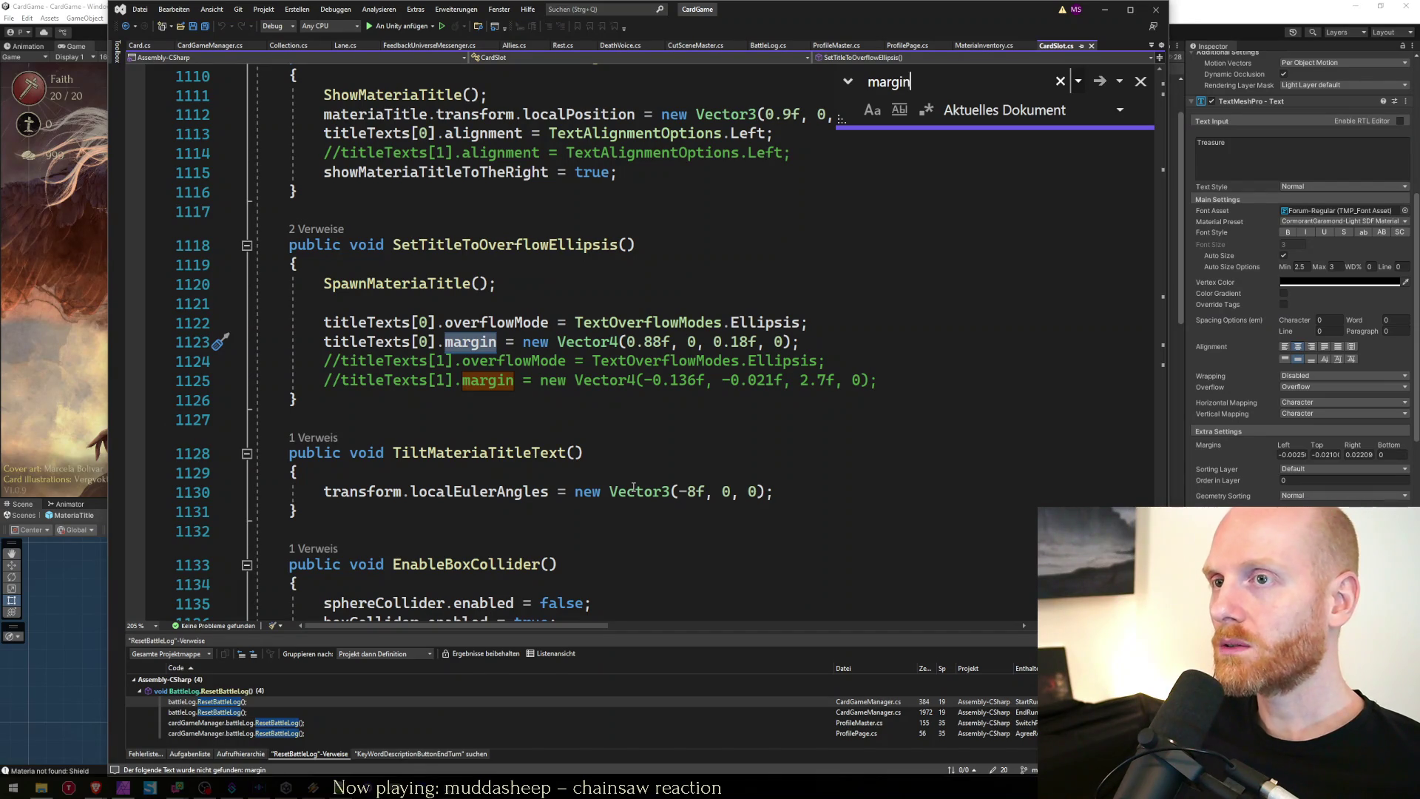
pyautogui.press('Return')
pyautogui.press('Return')
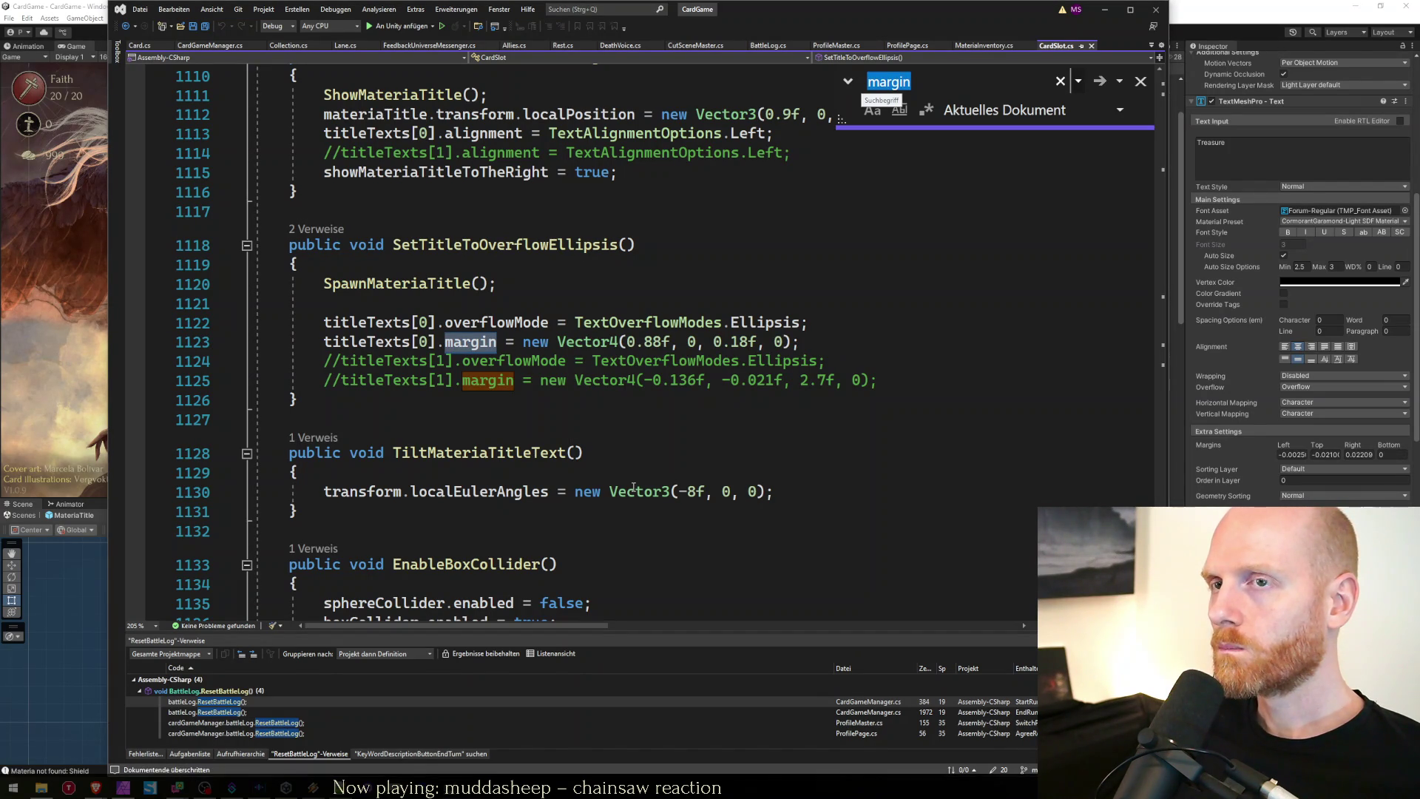
pyautogui.press('Escape')
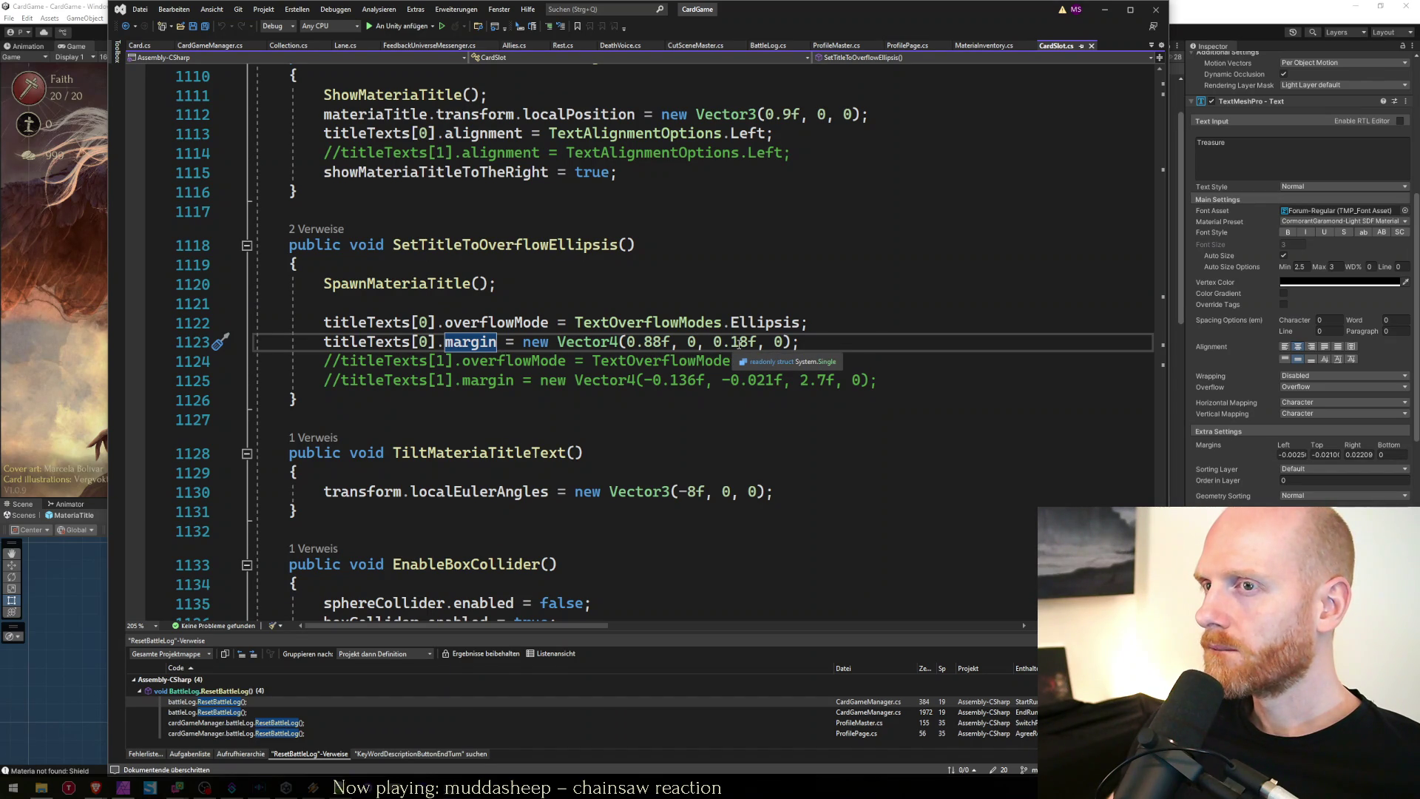
pyautogui.rightClick(515, 244)
pyautogui.press('Escape')
pyautogui.hotkey('shift', 'F12')
# Review its calls in MateriaInventory.cs and QuickEquip.cs, then return to the definition's line 1123.
pyautogui.press('F8')
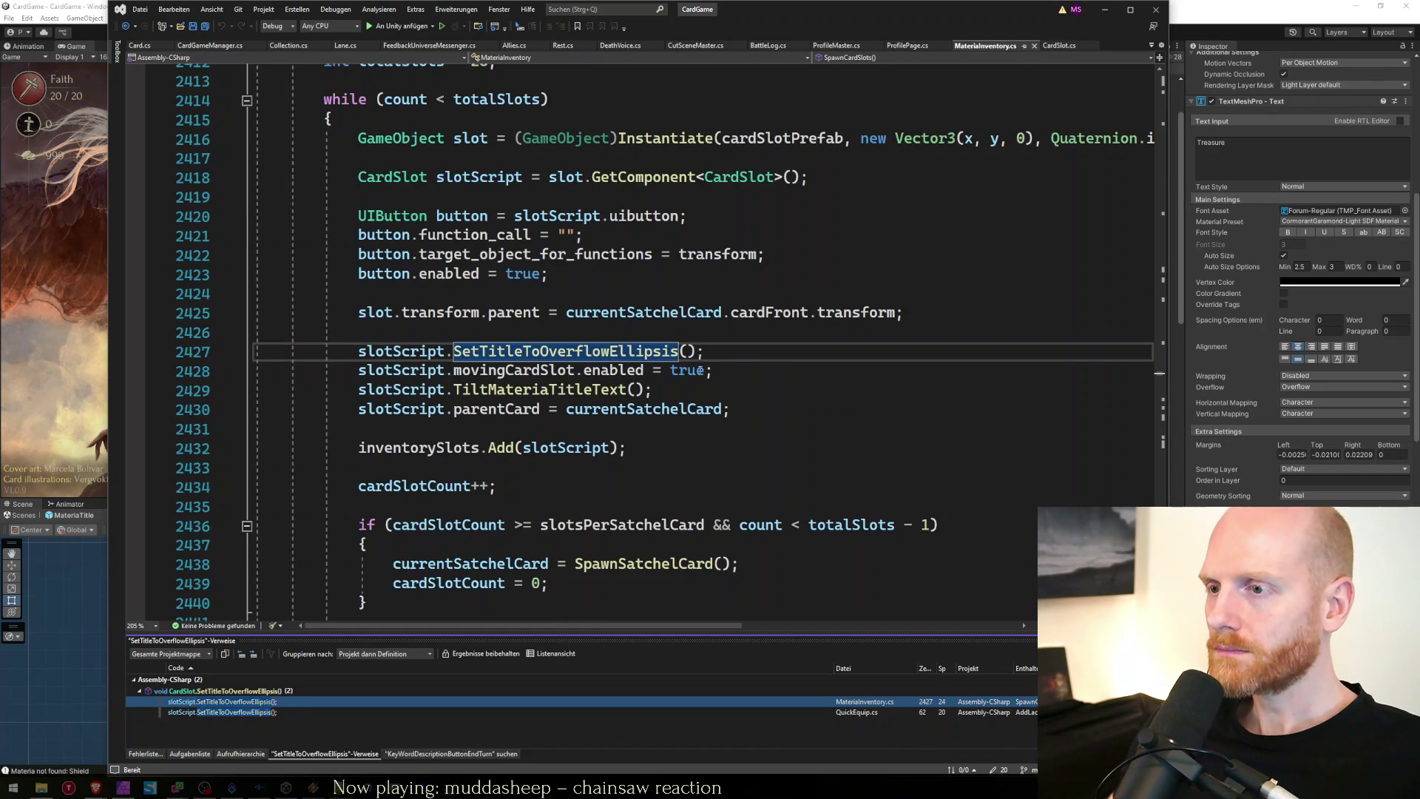
pyautogui.scroll(10, 520, 399)
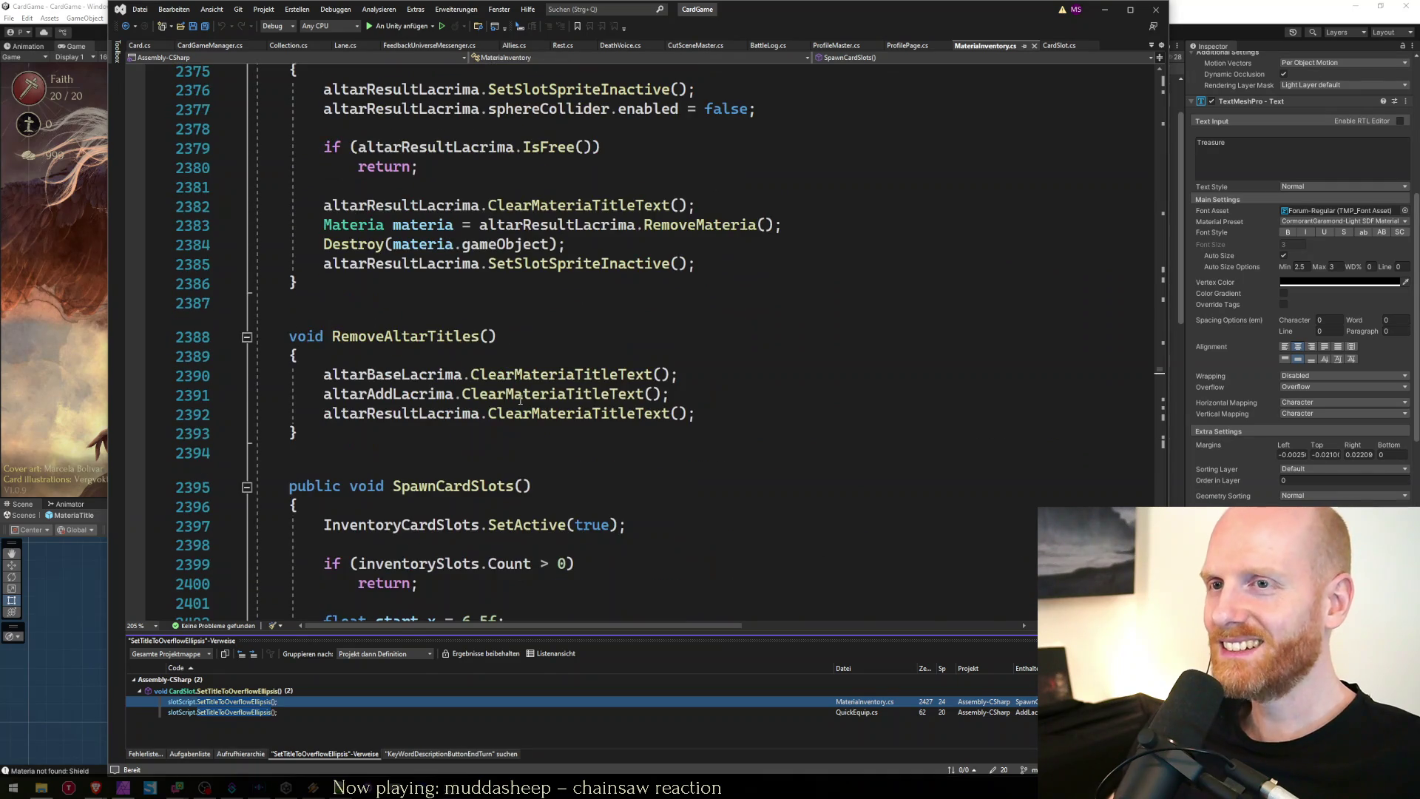
pyautogui.scroll(-9, 520, 399)
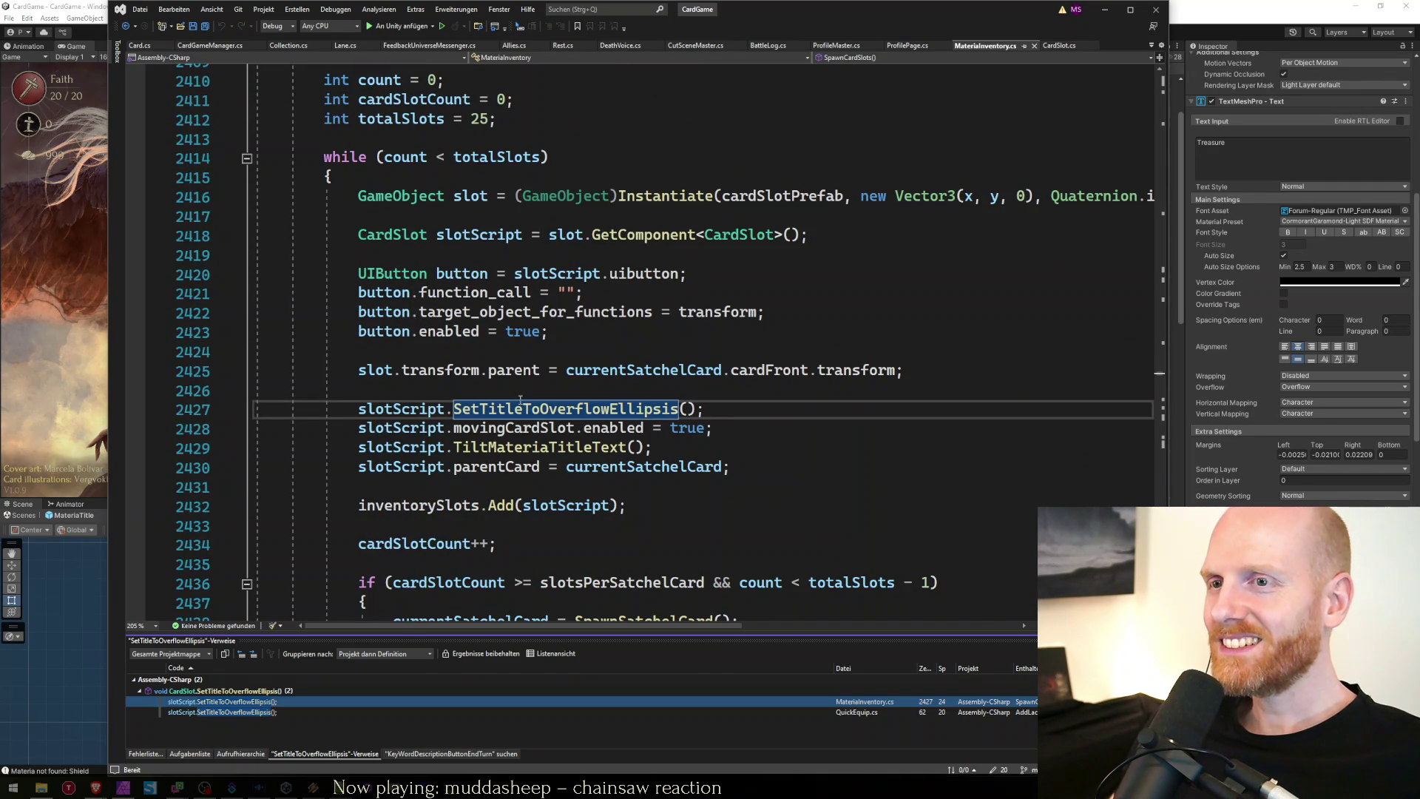
pyautogui.press('F8')
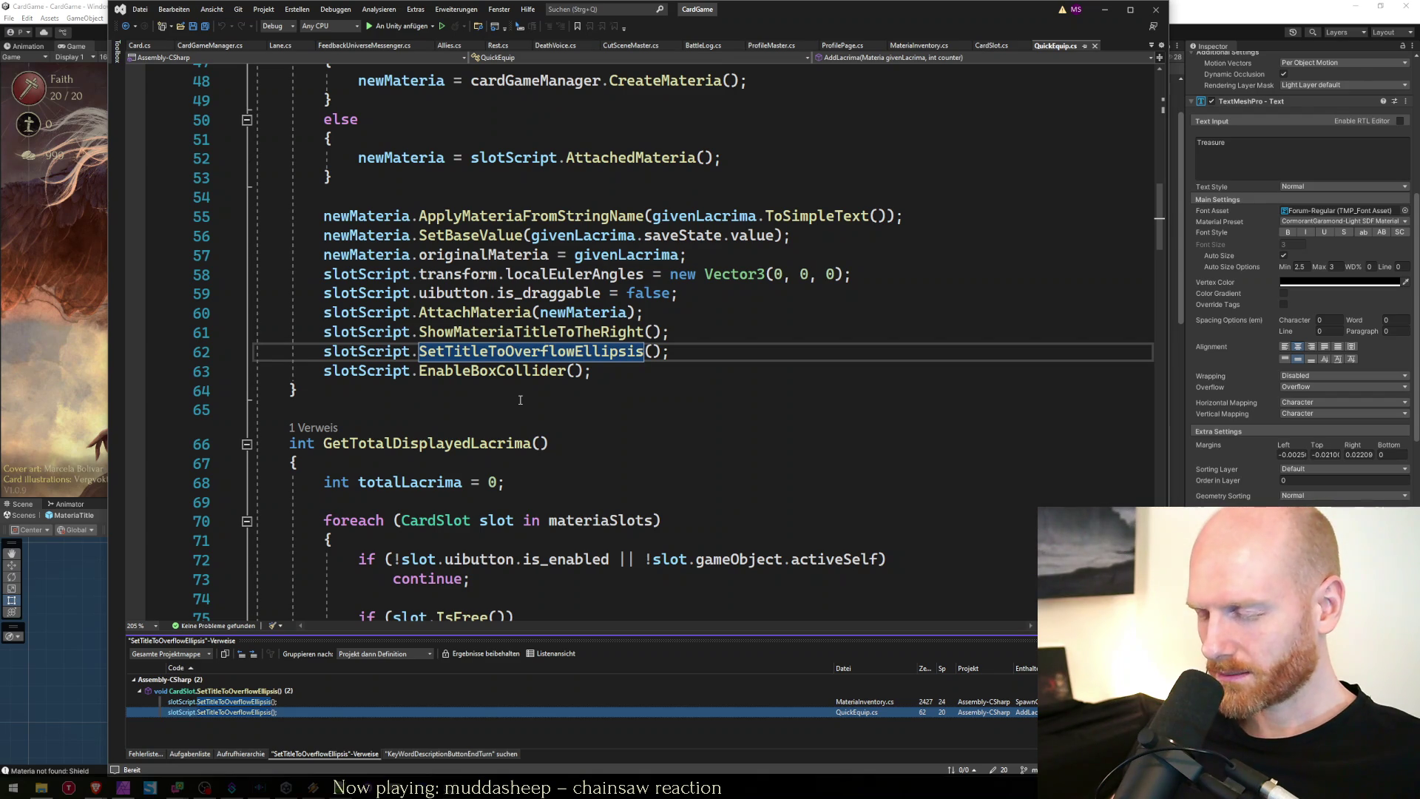
pyautogui.hotkey('shift', 'F8')
pyautogui.click(513, 378)
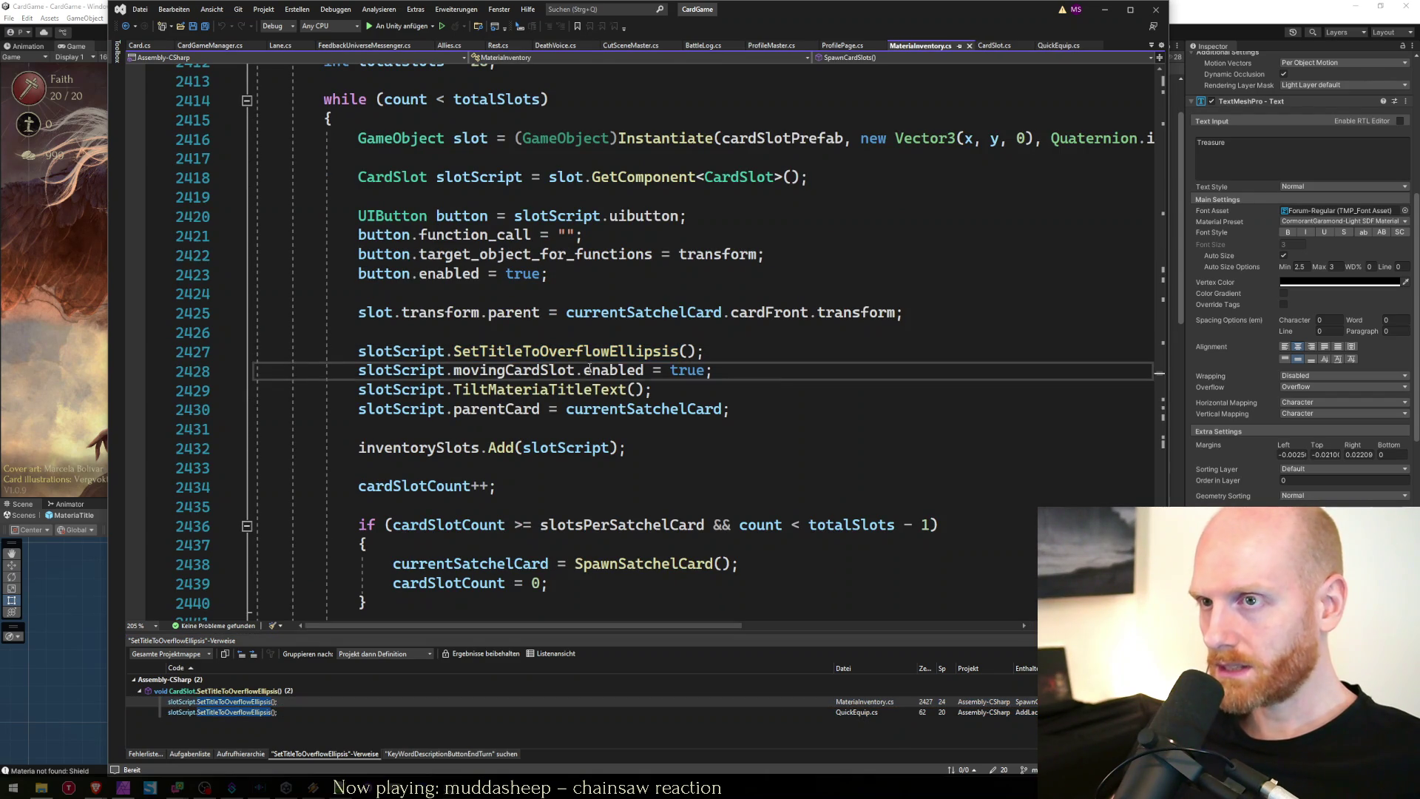
pyautogui.doubleClick(566, 352)
pyautogui.press('F12')
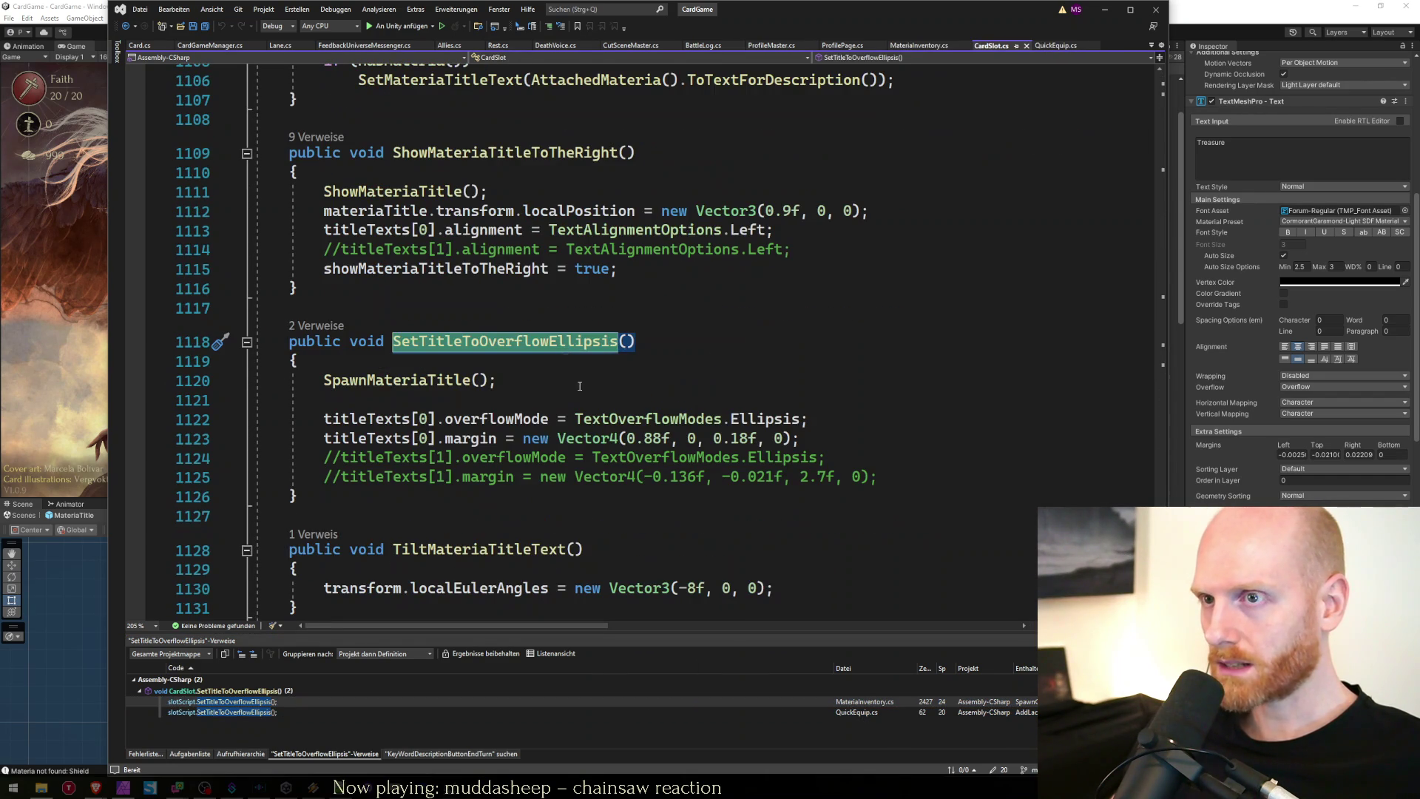
pyautogui.click(579, 389)
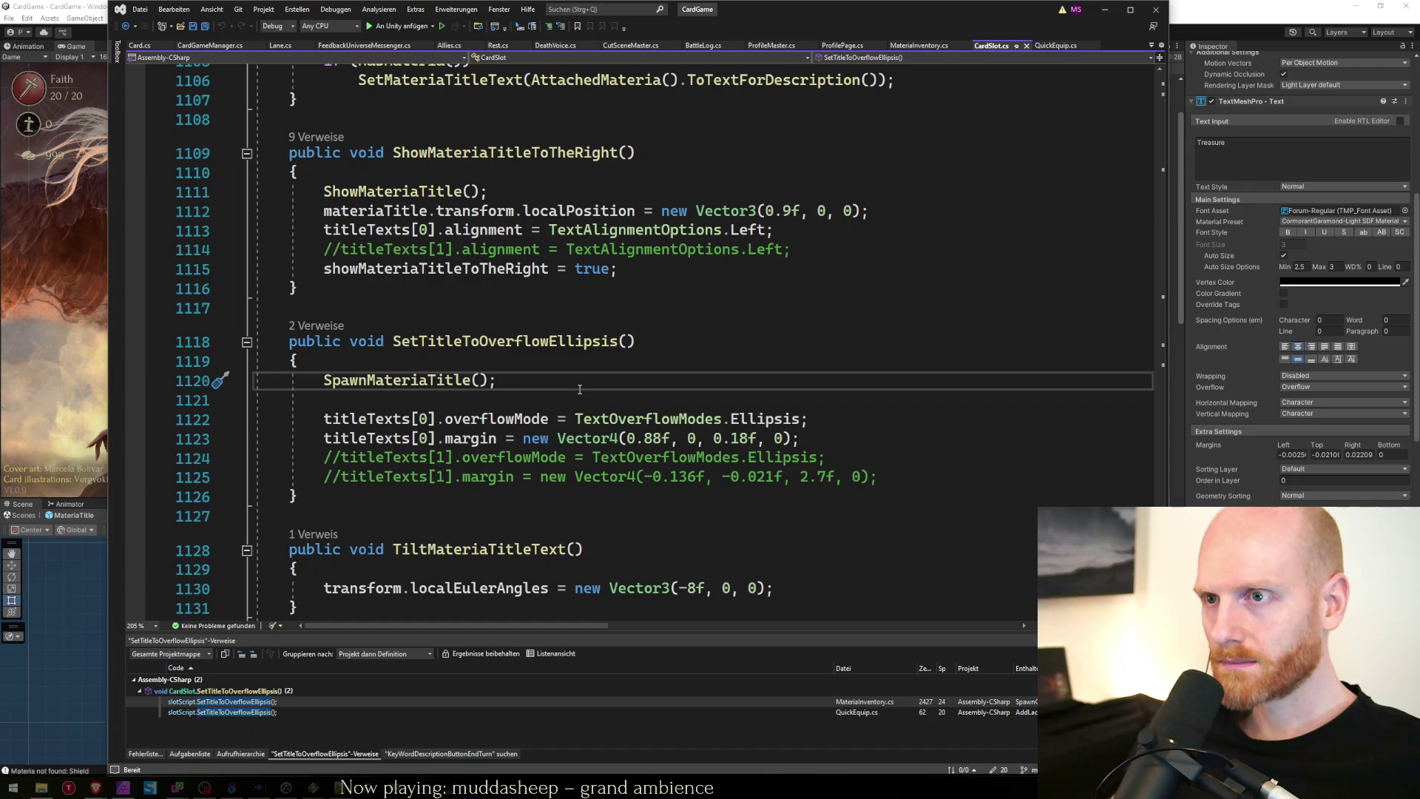
pyautogui.click(812, 442)
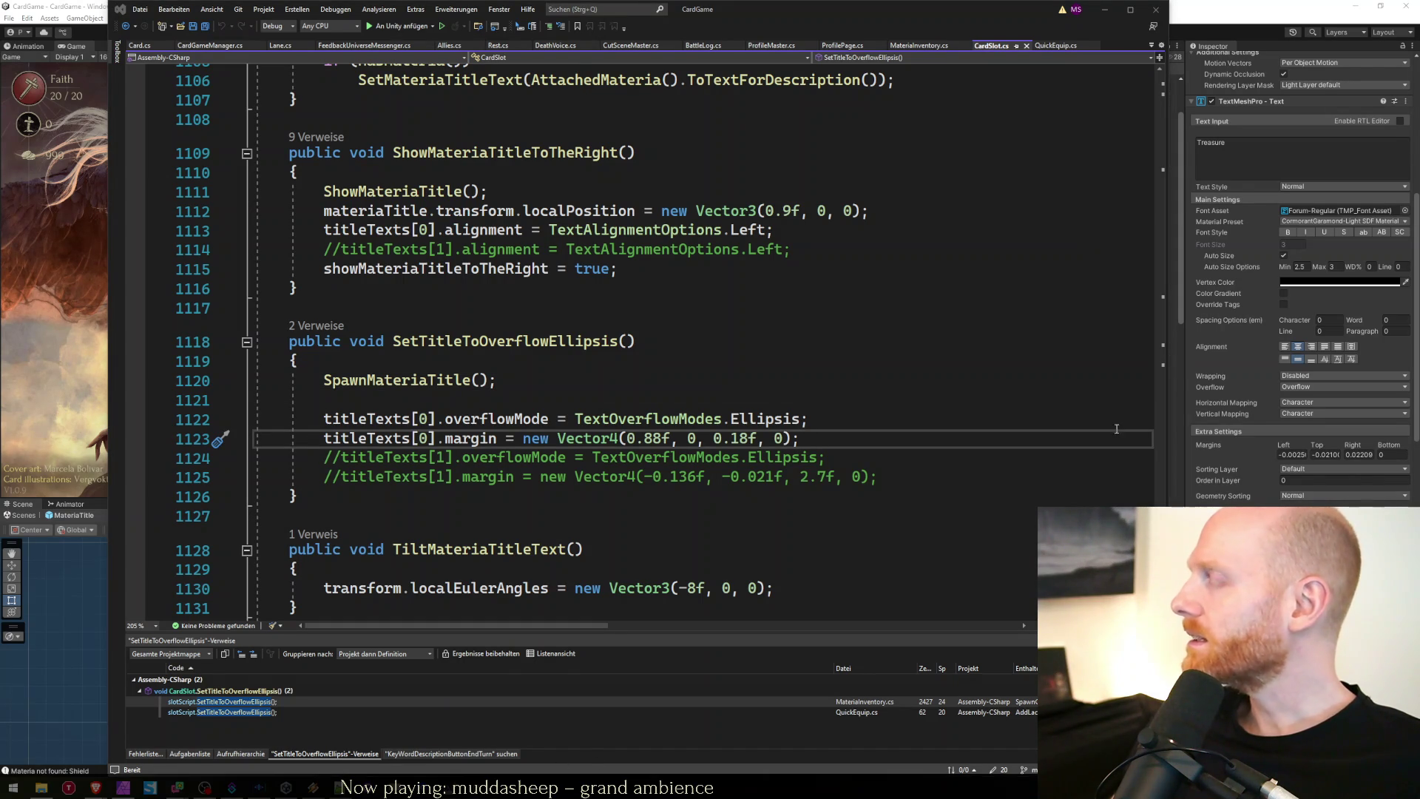
# Change the 0.18f margin value to -0.29f on line 1123 and save CardSlot.cs.
pyautogui.press('Left')
pyautogui.press('Left')
pyautogui.press('Left')
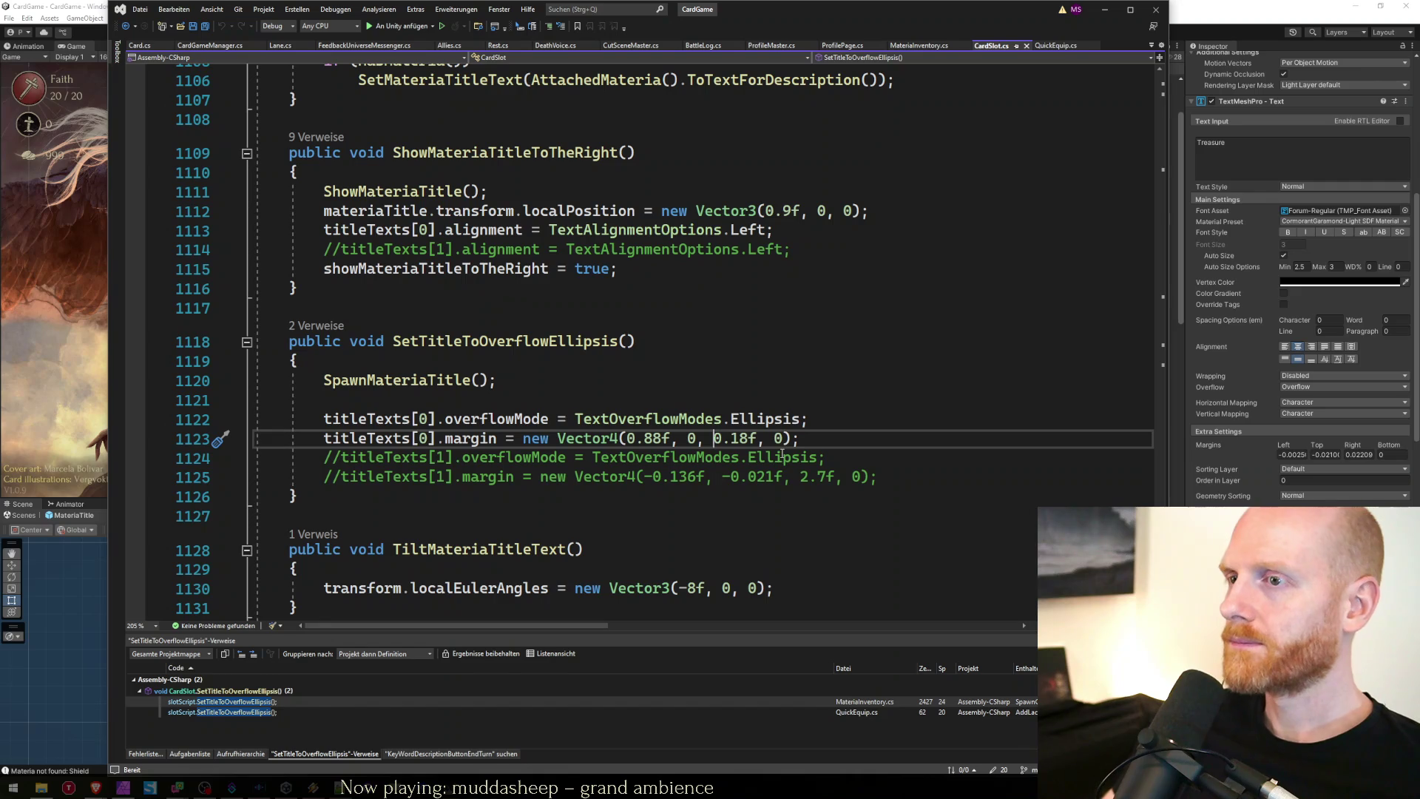
pyautogui.write('-')
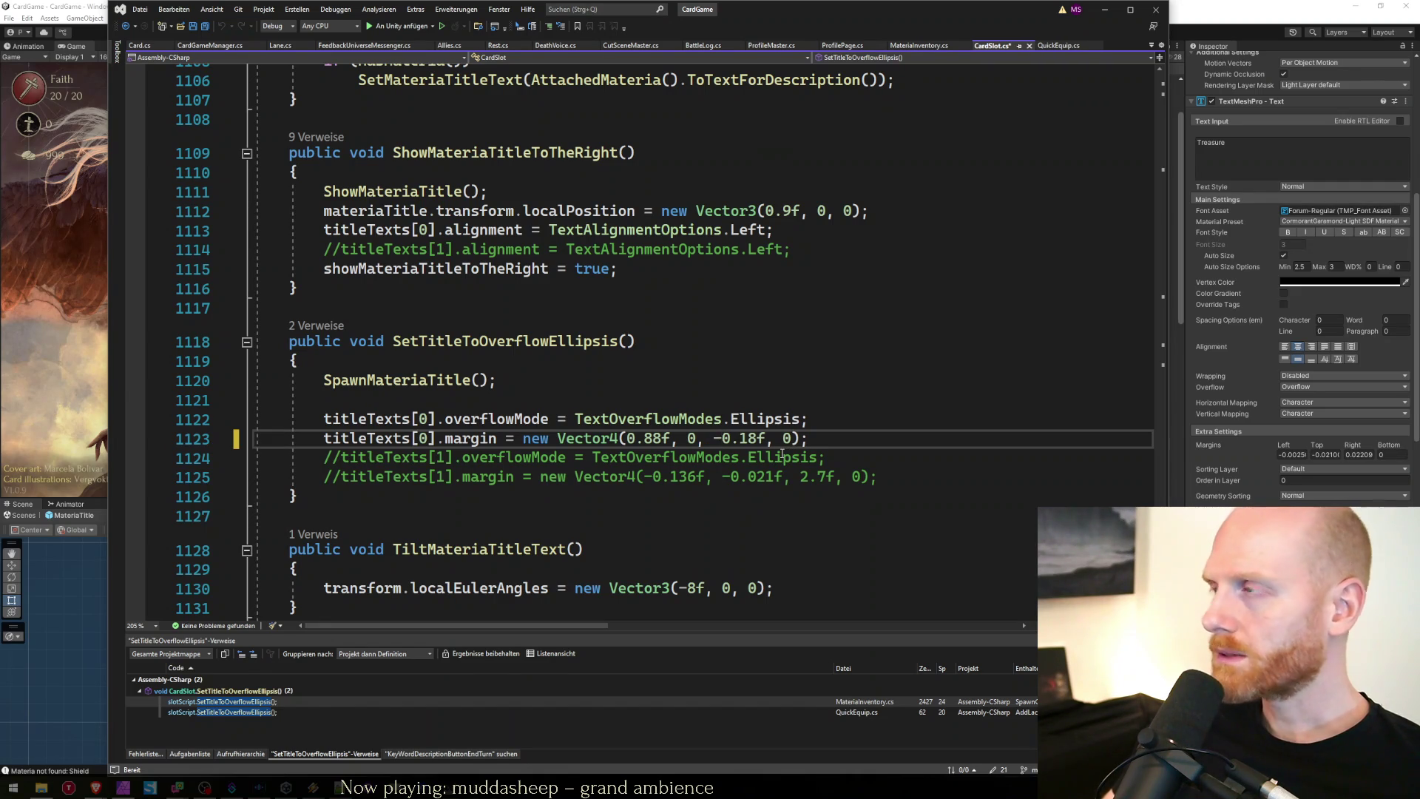
pyautogui.hotkey('shift', 'Right')
pyautogui.hotkey('shift', 'Right')
pyautogui.write('29')
pyautogui.hotkey('ctrl', 's')
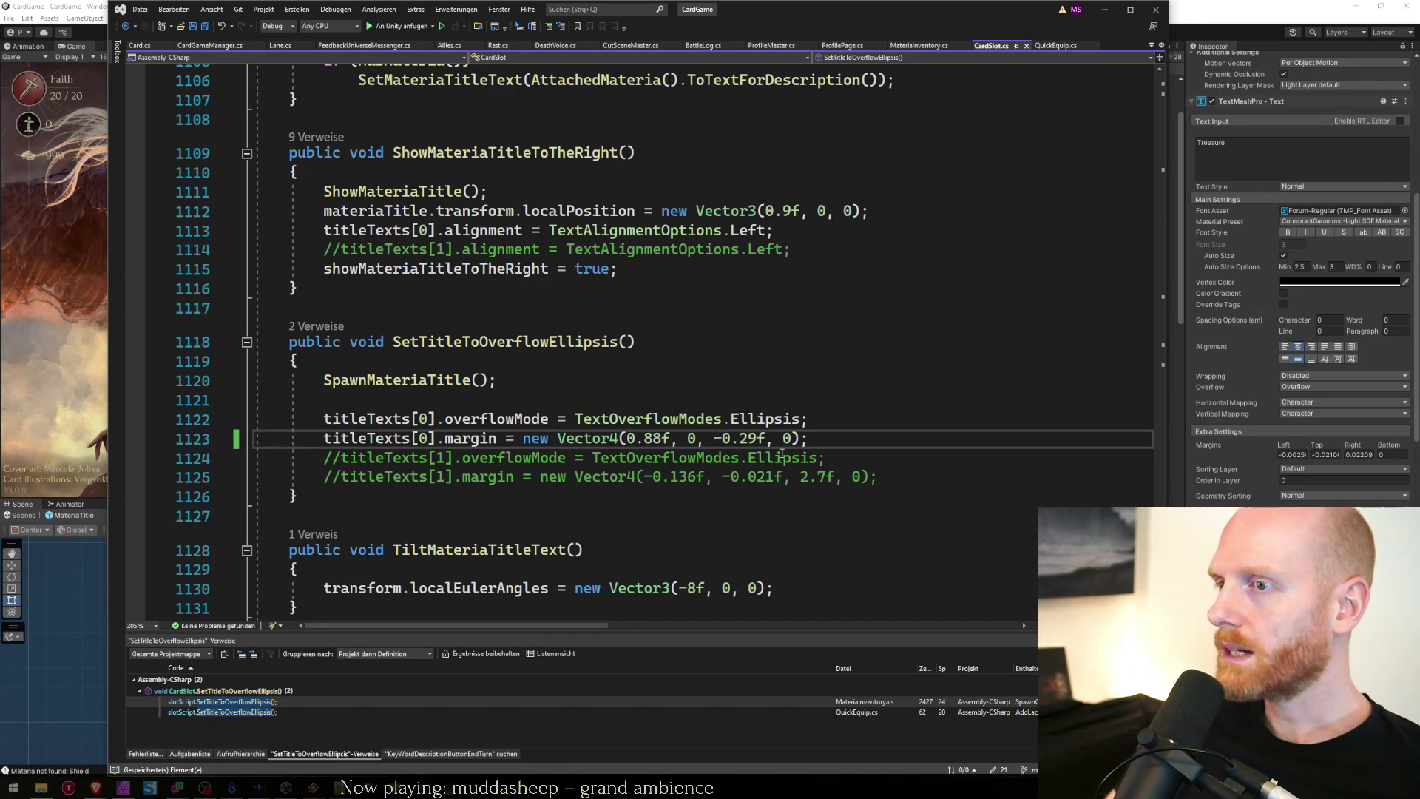
# Return to Unity to recompile, then bring up the Faith in Despair spreadsheet.
pyautogui.click(1220, 5)
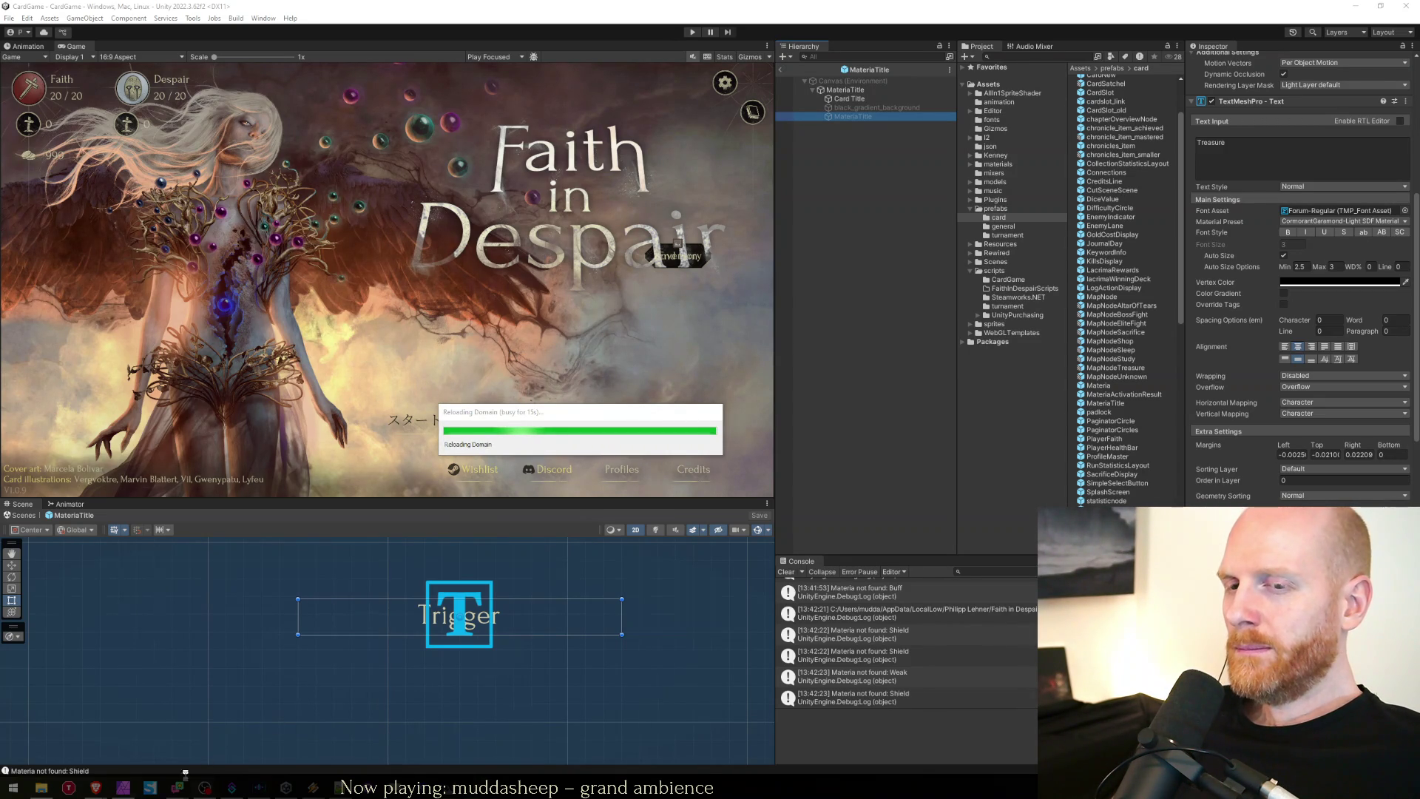
pyautogui.moveTo(99, 790)
pyautogui.click(176, 754)
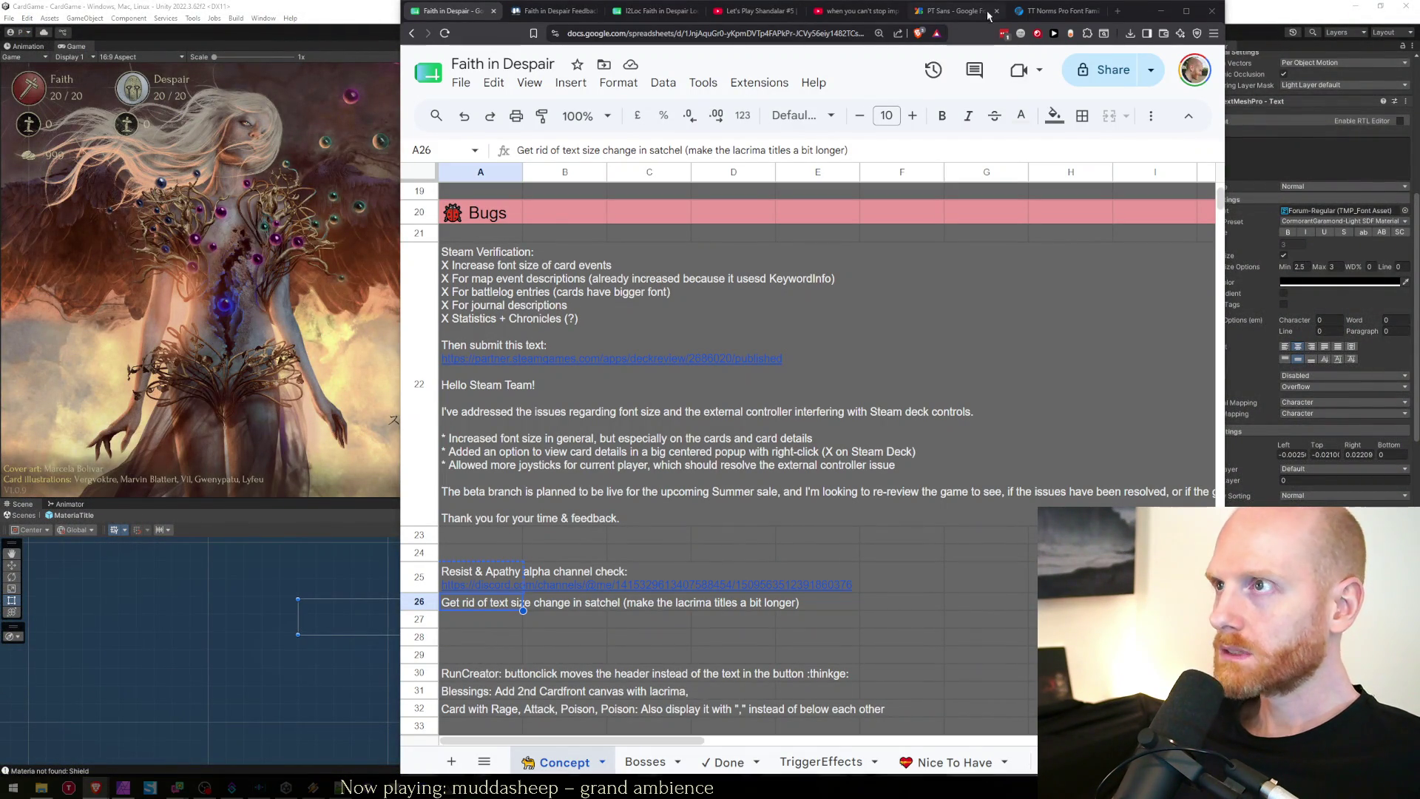
# Minimize the spreadsheet back to Unity during recompilation, then bring up the browser window.
pyautogui.click(1160, 11)
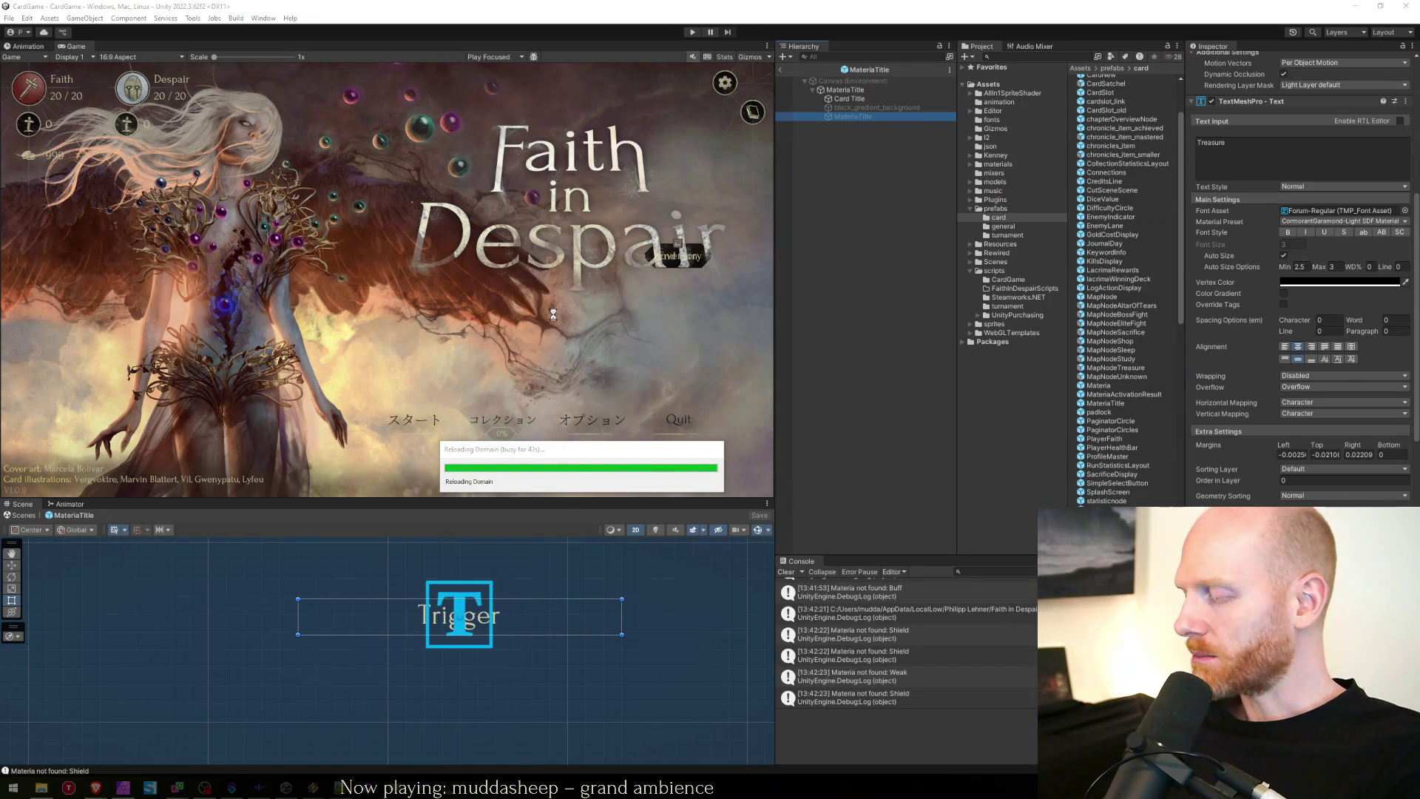
pyautogui.moveTo(96, 787)
pyautogui.click(163, 747)
# Open the Slay the Spire 2 Steam store page in a new tab.
pyautogui.hotkey('ctrl', 't')
pyautogui.write('slay the')
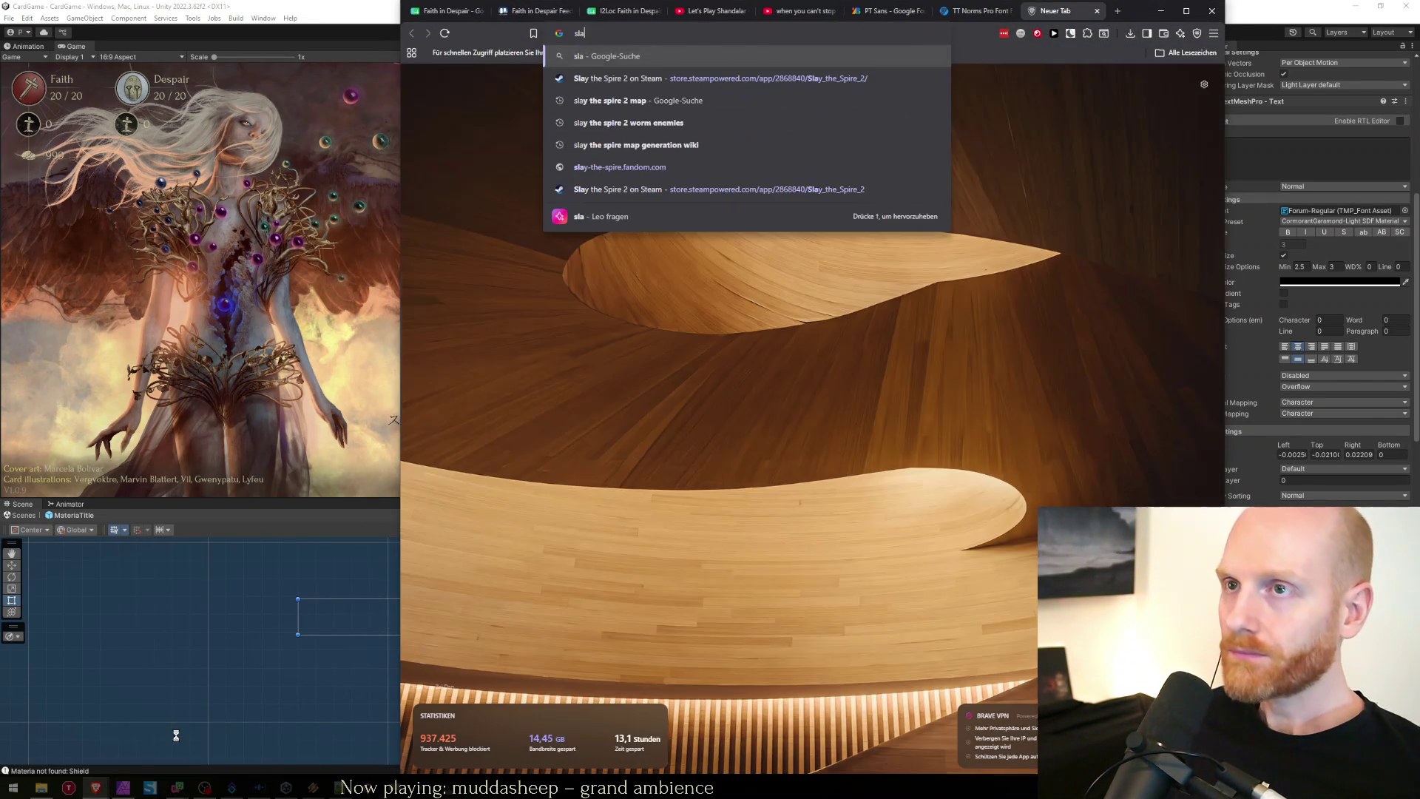
pyautogui.press('Down')
pyautogui.press('Down')
pyautogui.press('Down')
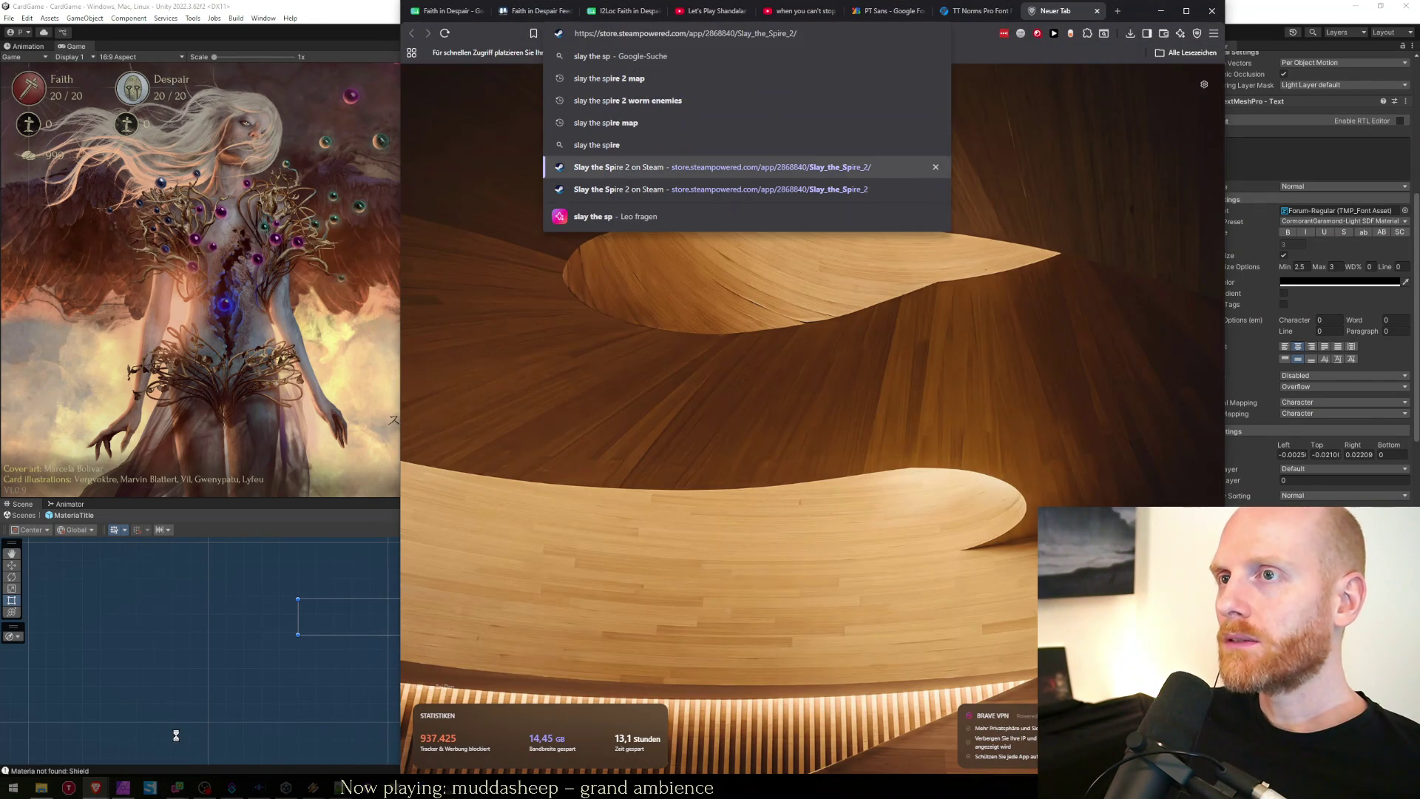
pyautogui.press('Return')
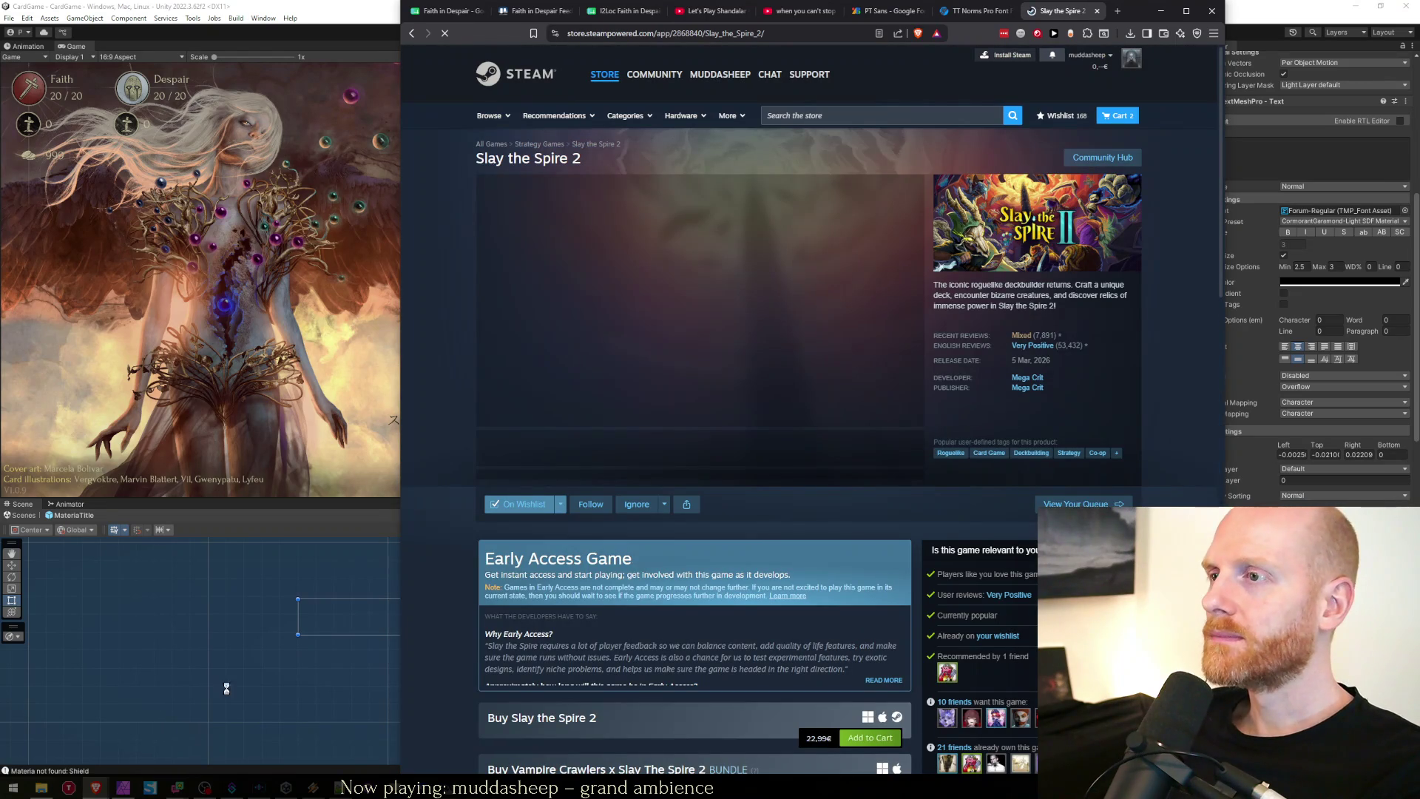
# Browse the Slay the Spire 2 screenshots full-size, then return to the Faith in Despair sheet.
pyautogui.click(609, 457)
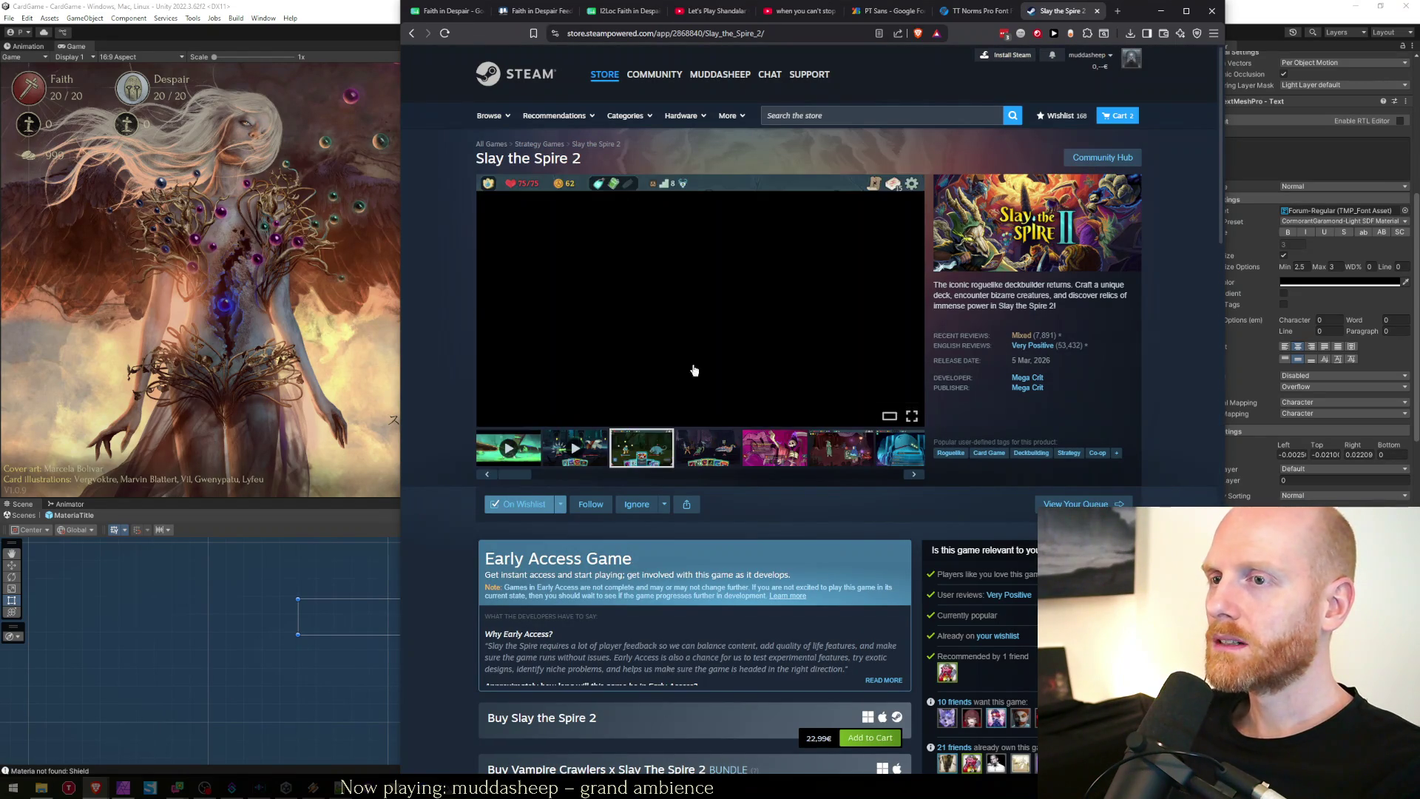
pyautogui.click(811, 400)
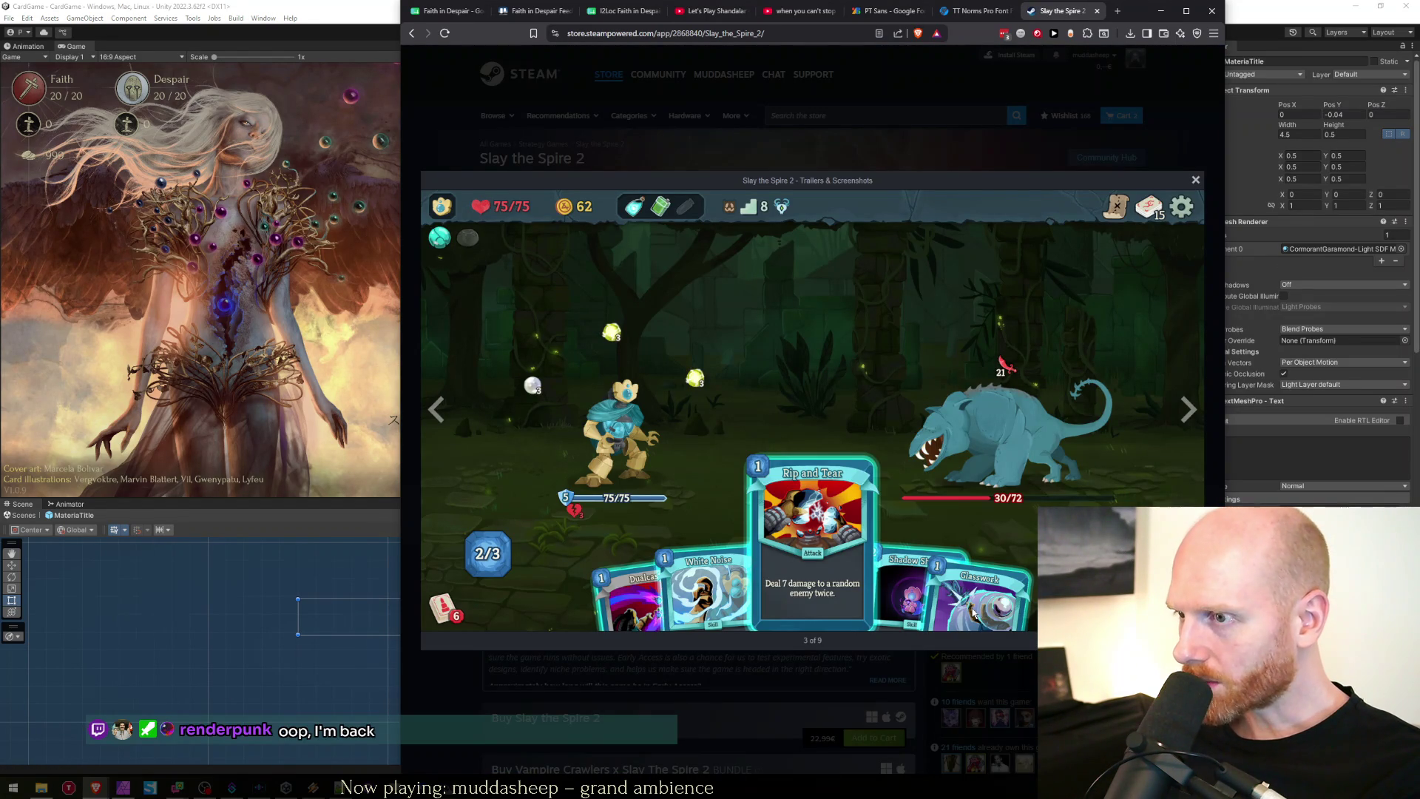
pyautogui.click(1188, 412)
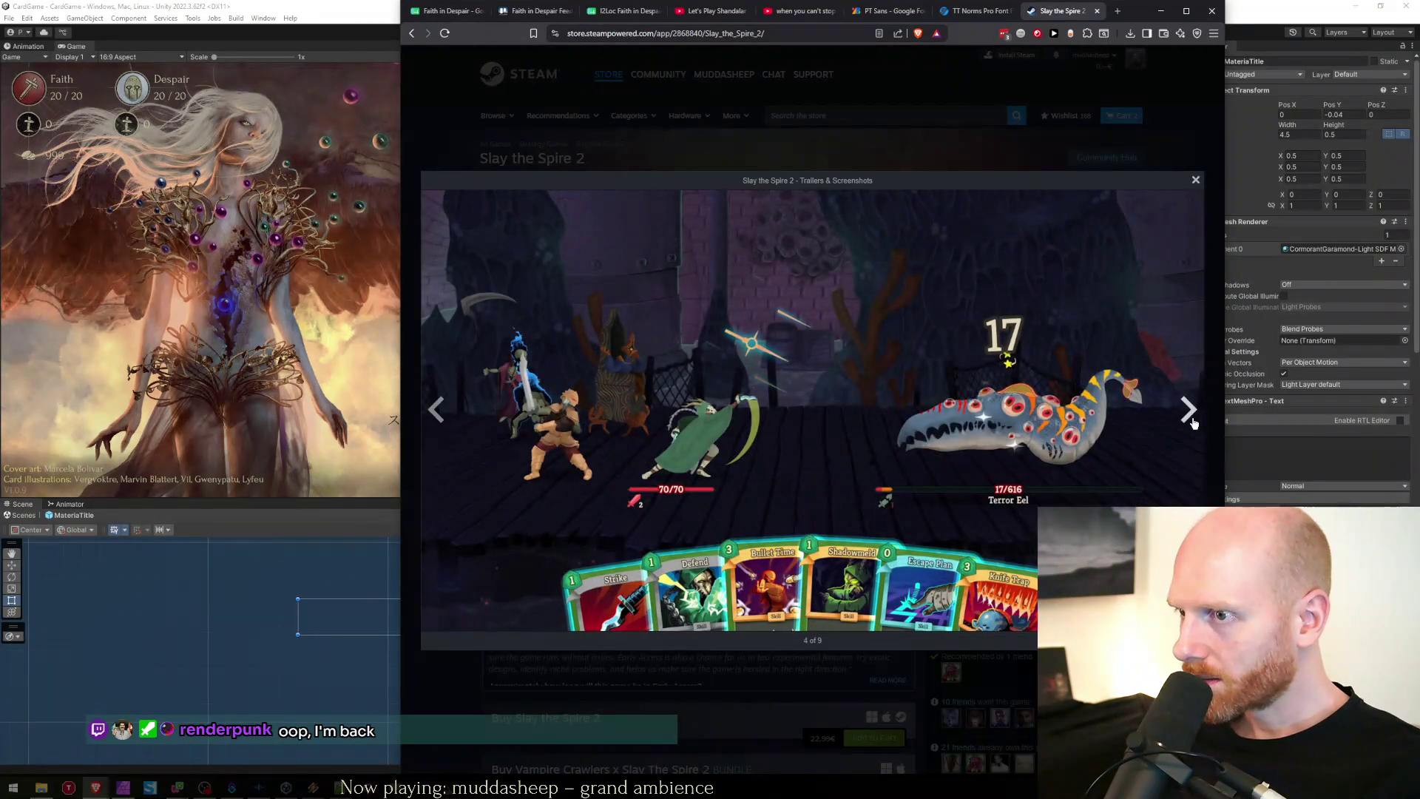
pyautogui.click(1190, 417)
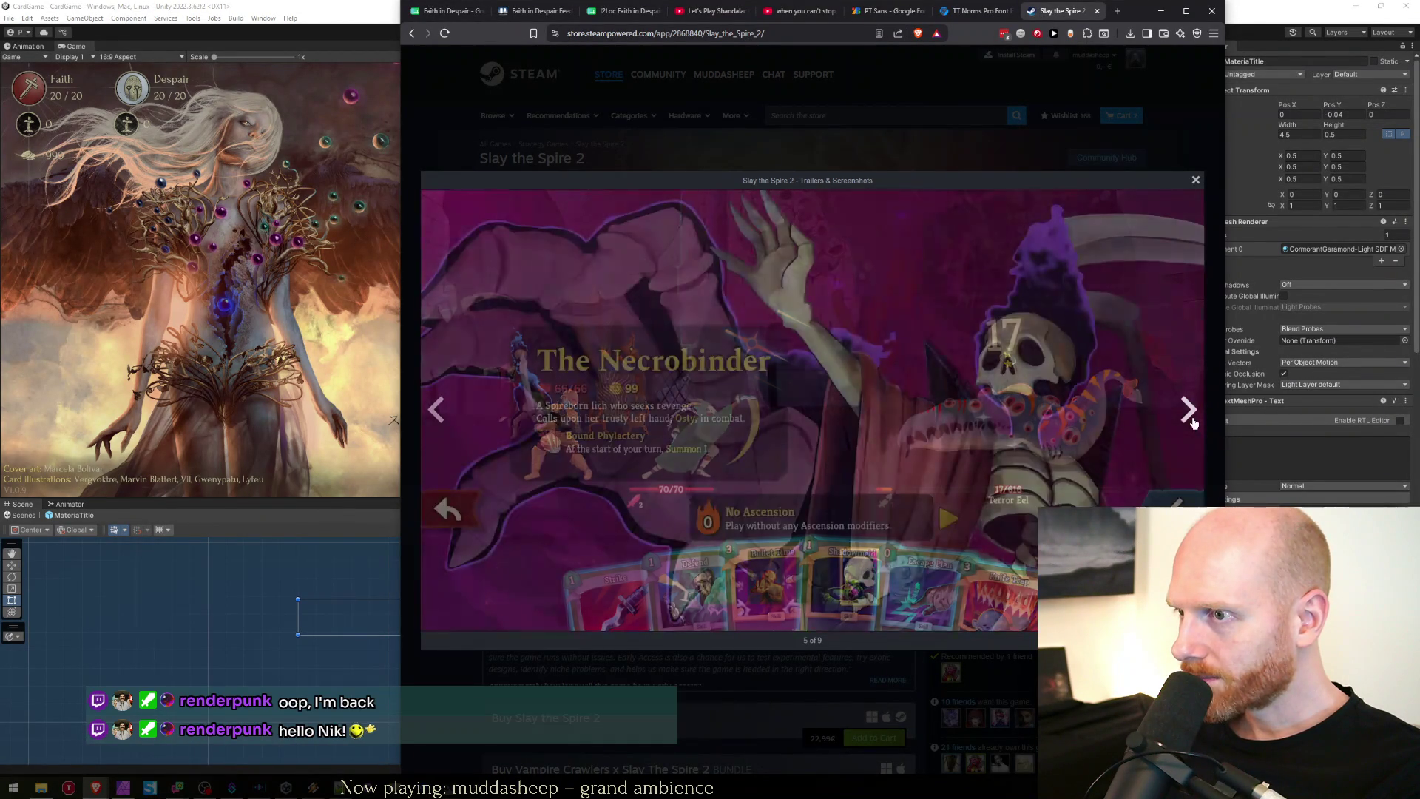
pyautogui.click(1192, 422)
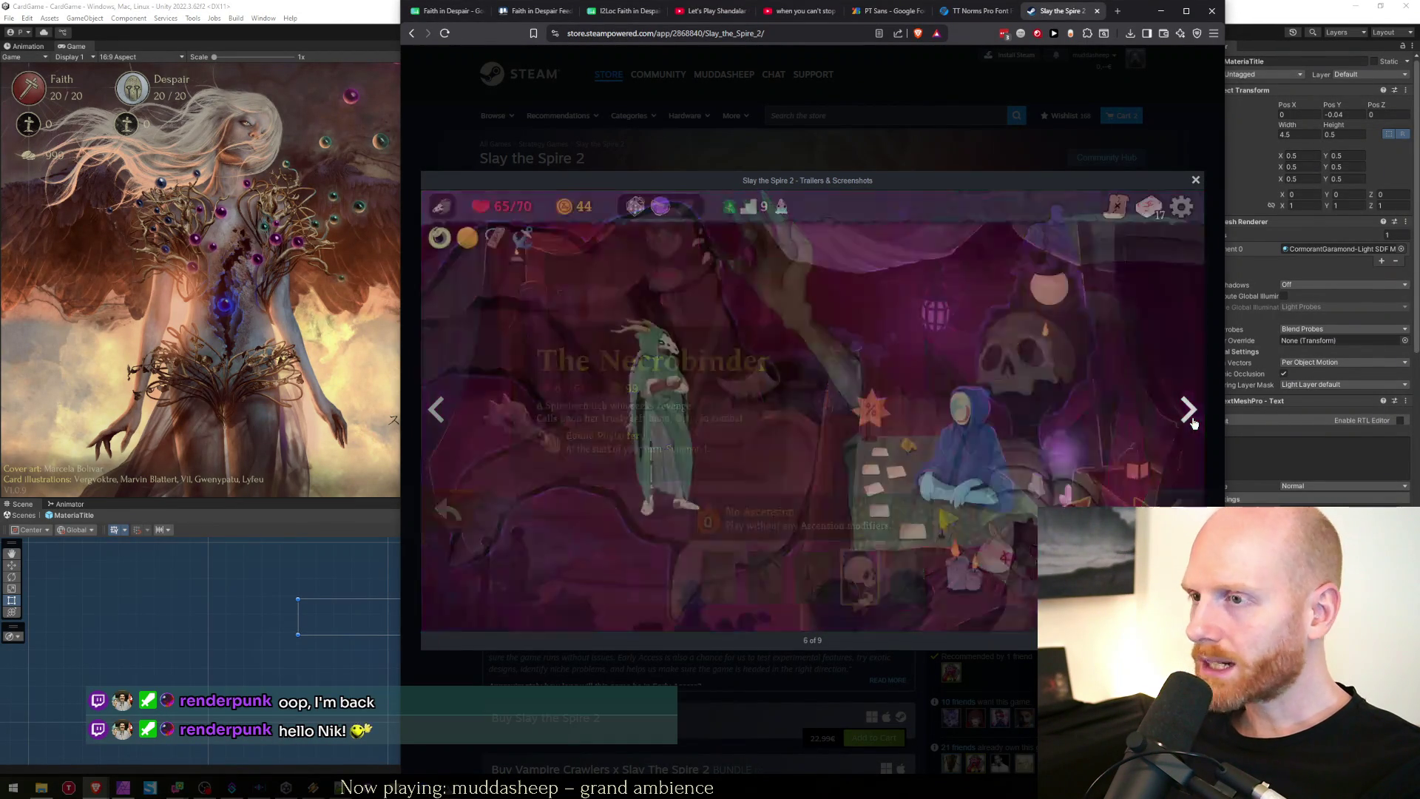
pyautogui.click(712, 90)
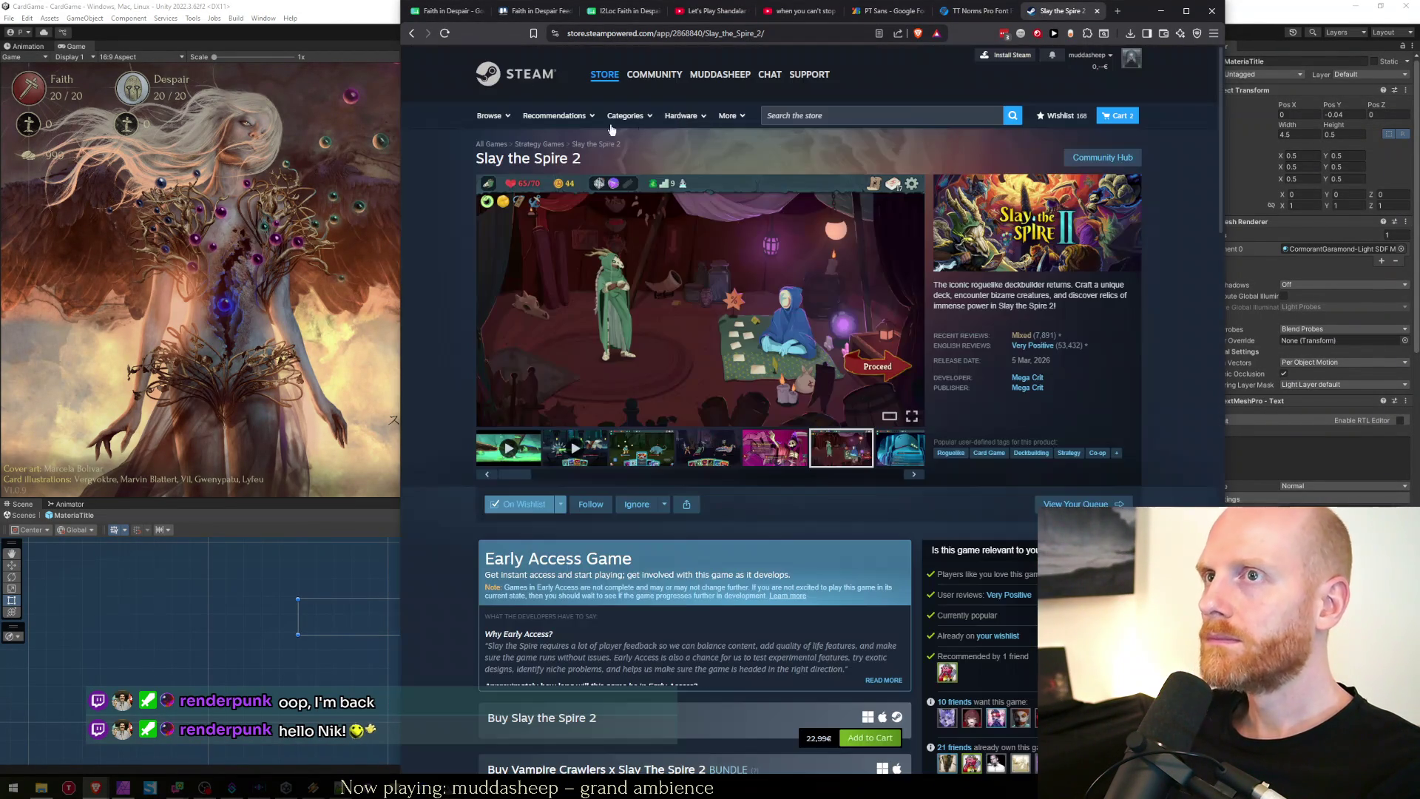
pyautogui.hotkey('ctrl', '1')
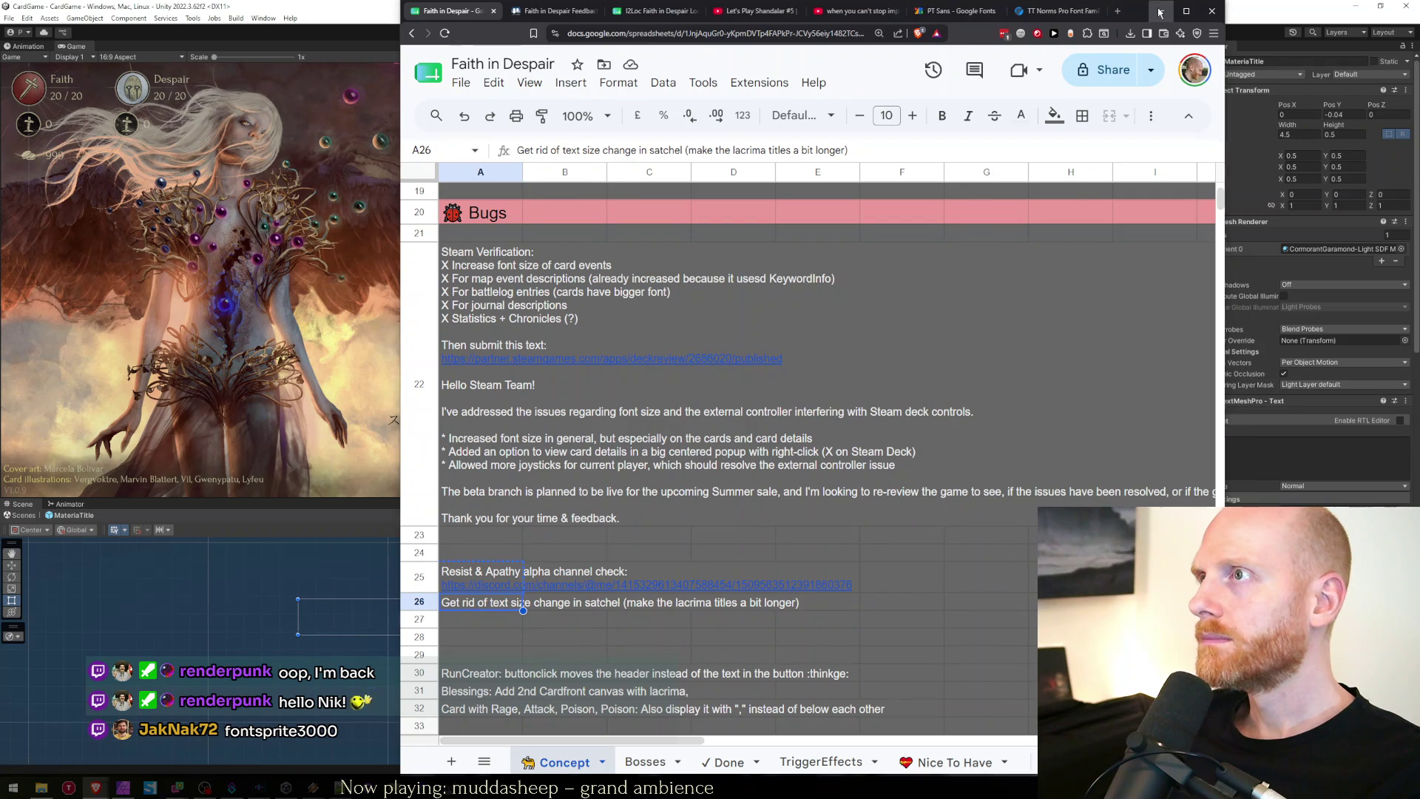
# Exit the MateriaTitle prefab back to the scene and start Play mode.
pyautogui.click(1161, 10)
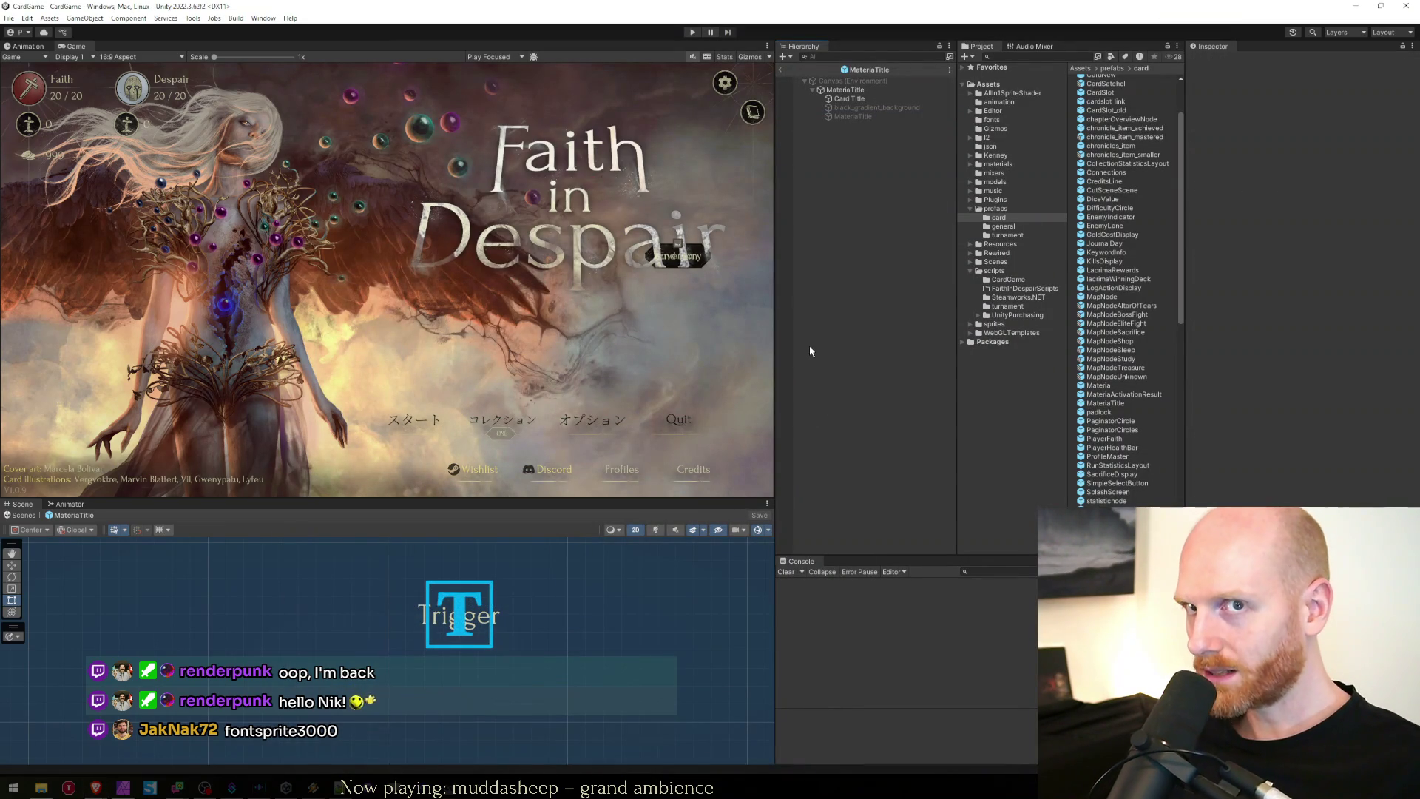
pyautogui.click(779, 70)
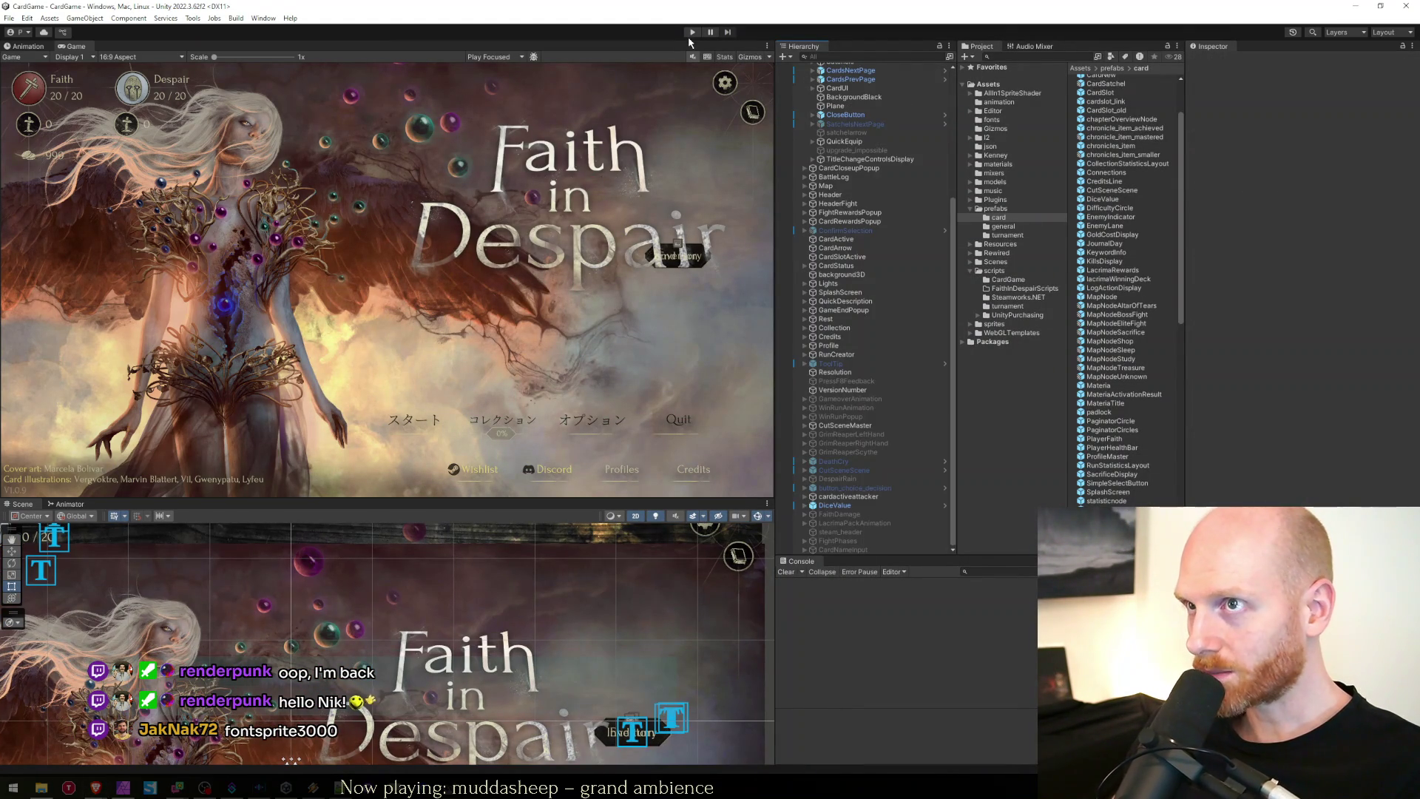
pyautogui.hotkey('ctrl', 'p')
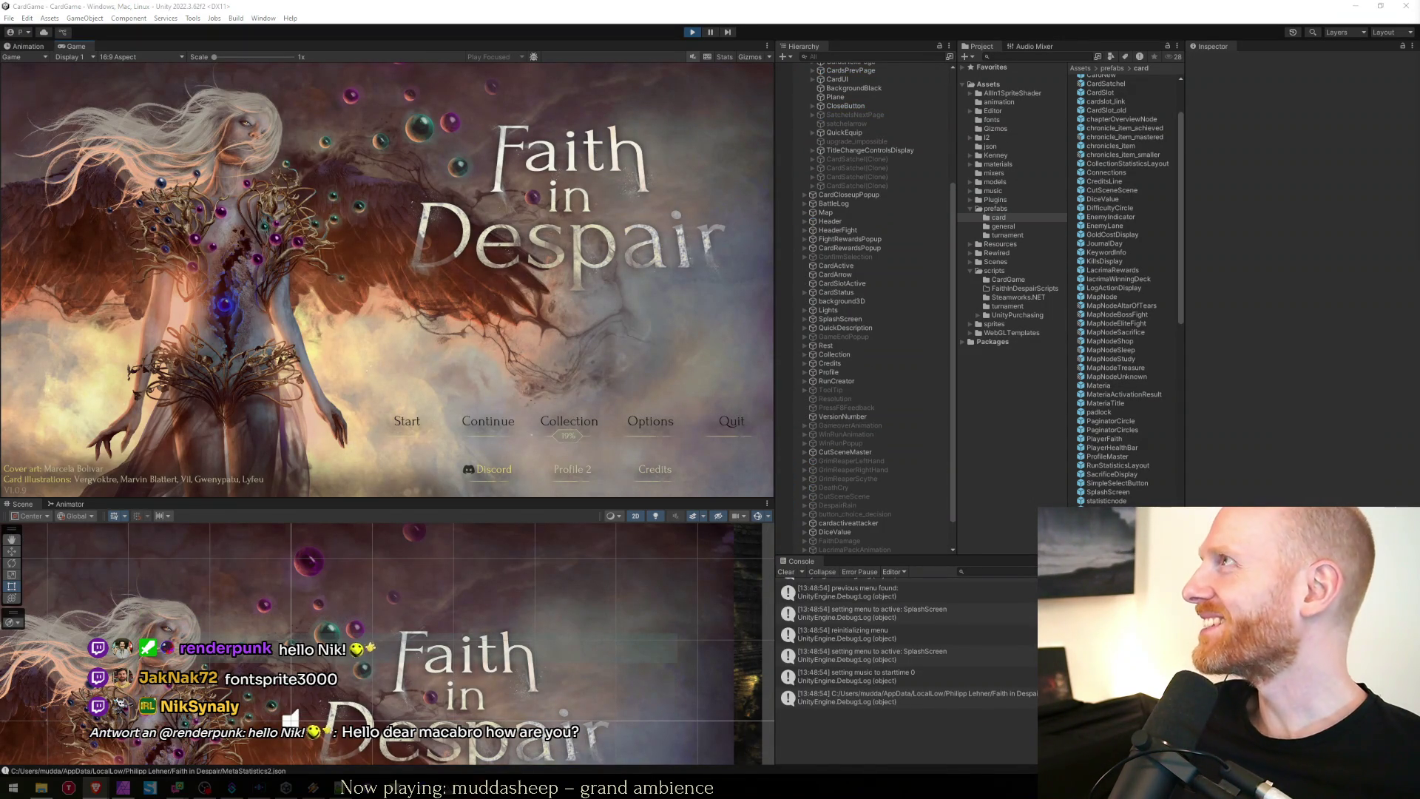
# Bring the 3000 font page over the editor and scroll through it.
pyautogui.hotkey('alt', 'Tab')
pyautogui.moveTo(788, 157)
pyautogui.mouseDown()
pyautogui.moveTo(620, 46)
pyautogui.moveTo(731, 98)
pyautogui.mouseUp()
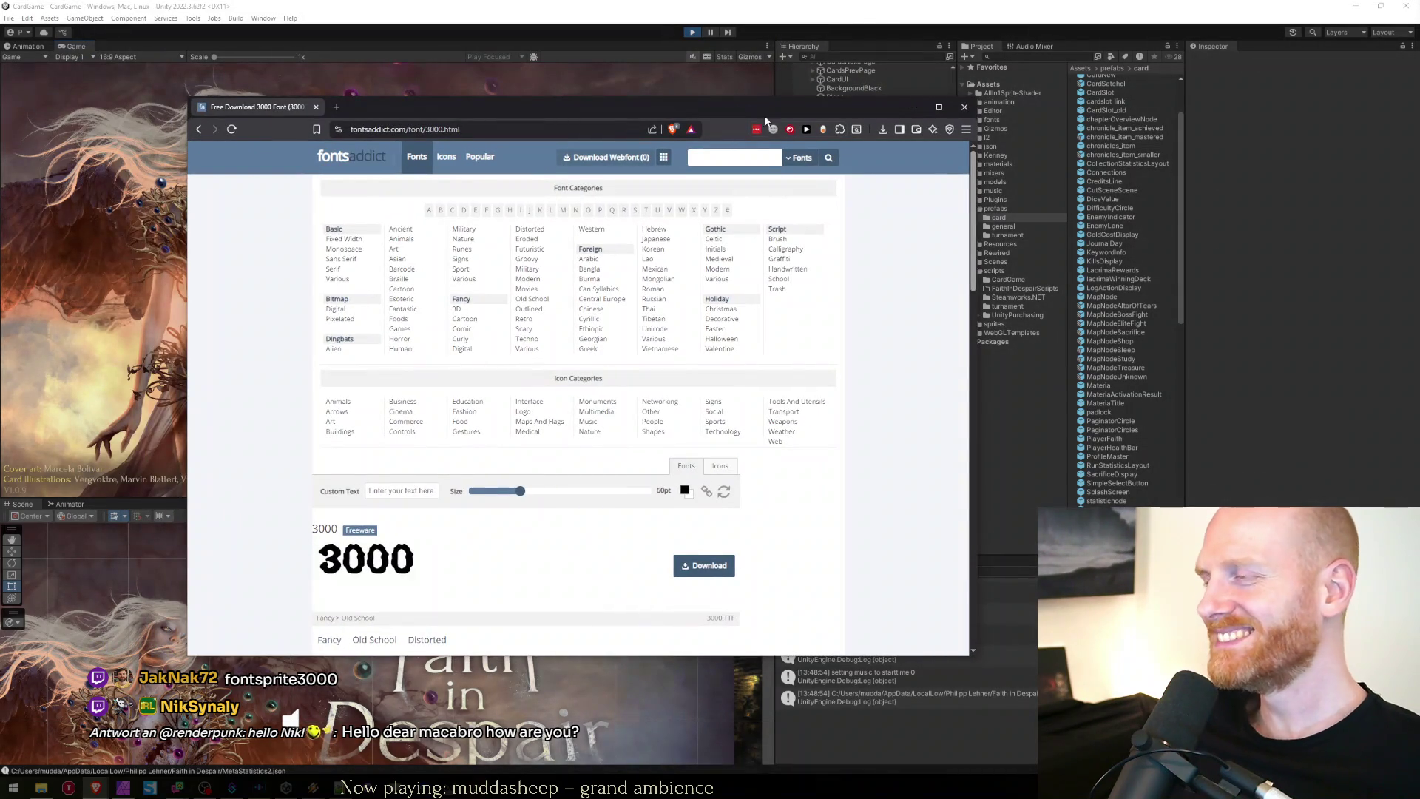
pyautogui.scroll(-5, 713, 497)
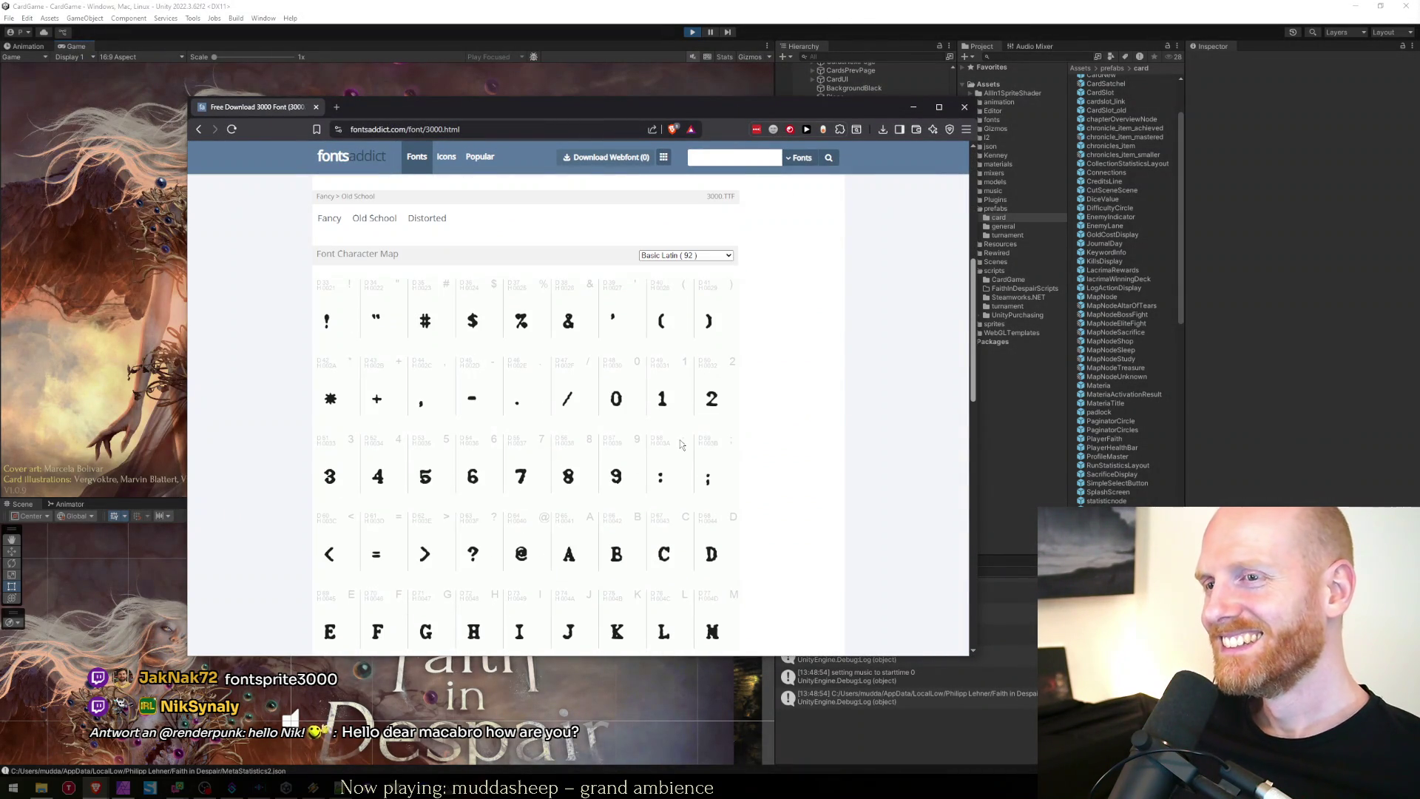
pyautogui.scroll(3, 681, 444)
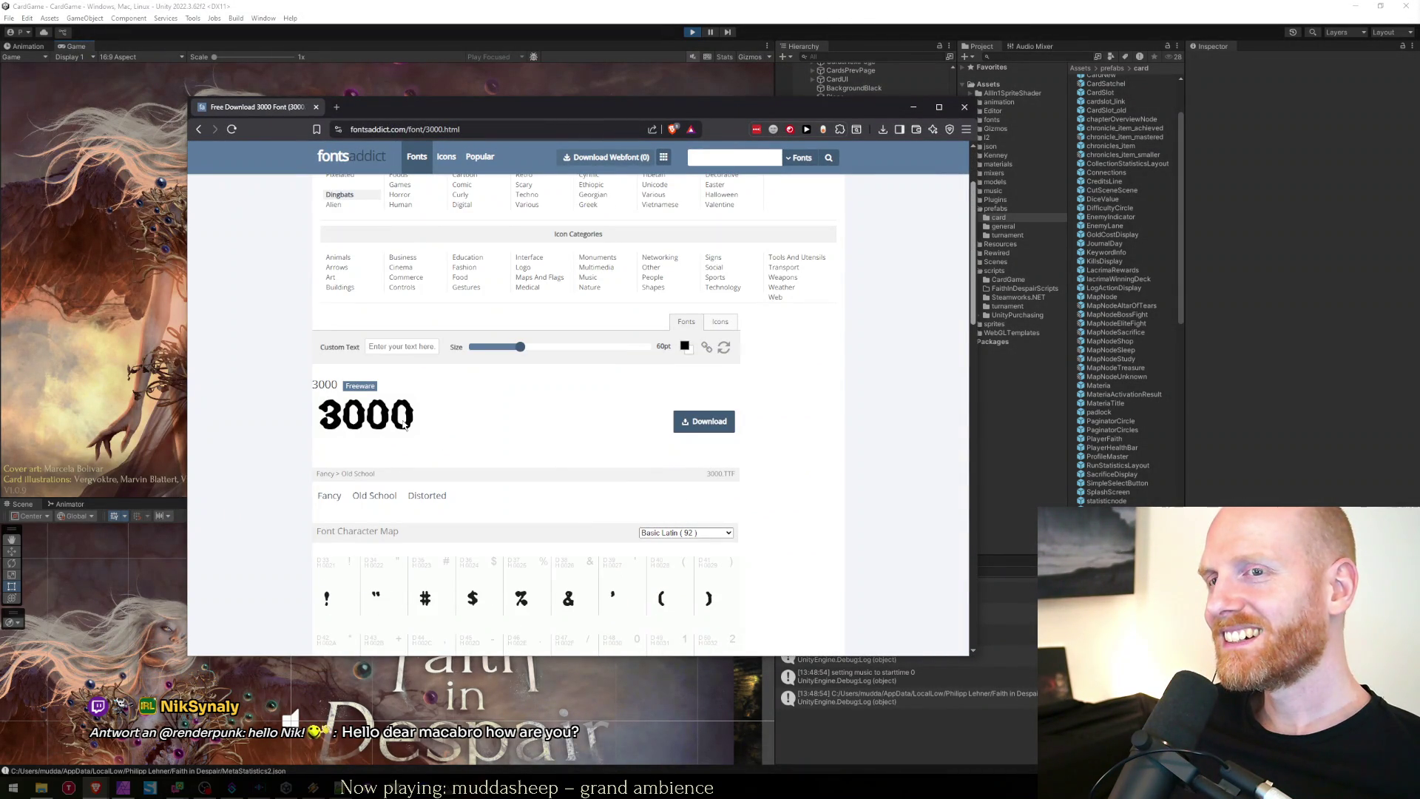
pyautogui.scroll(-6, 476, 427)
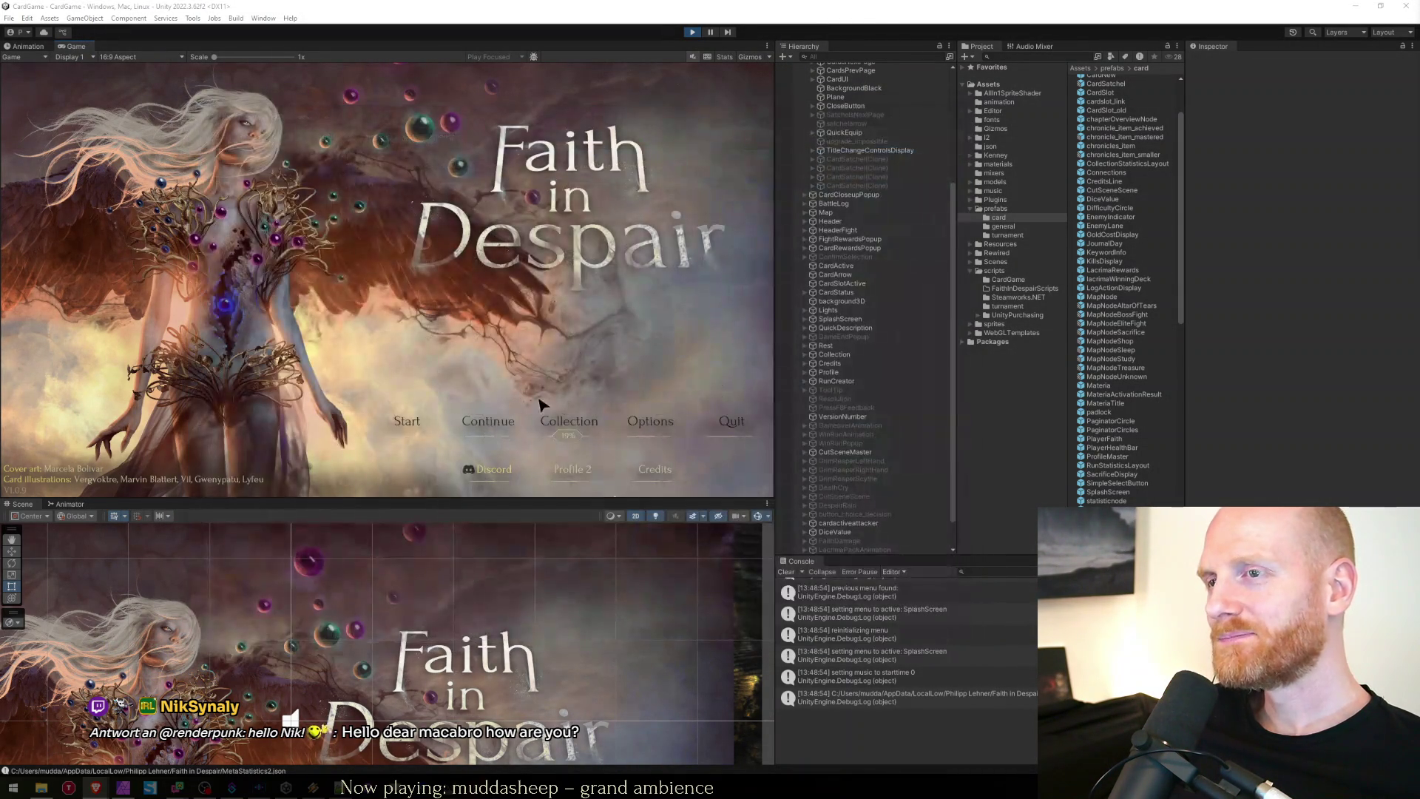
# Continue the saved run in the game and open the lacrima inventory.
pyautogui.hotkey('alt', 'Tab')
pyautogui.click(494, 425)
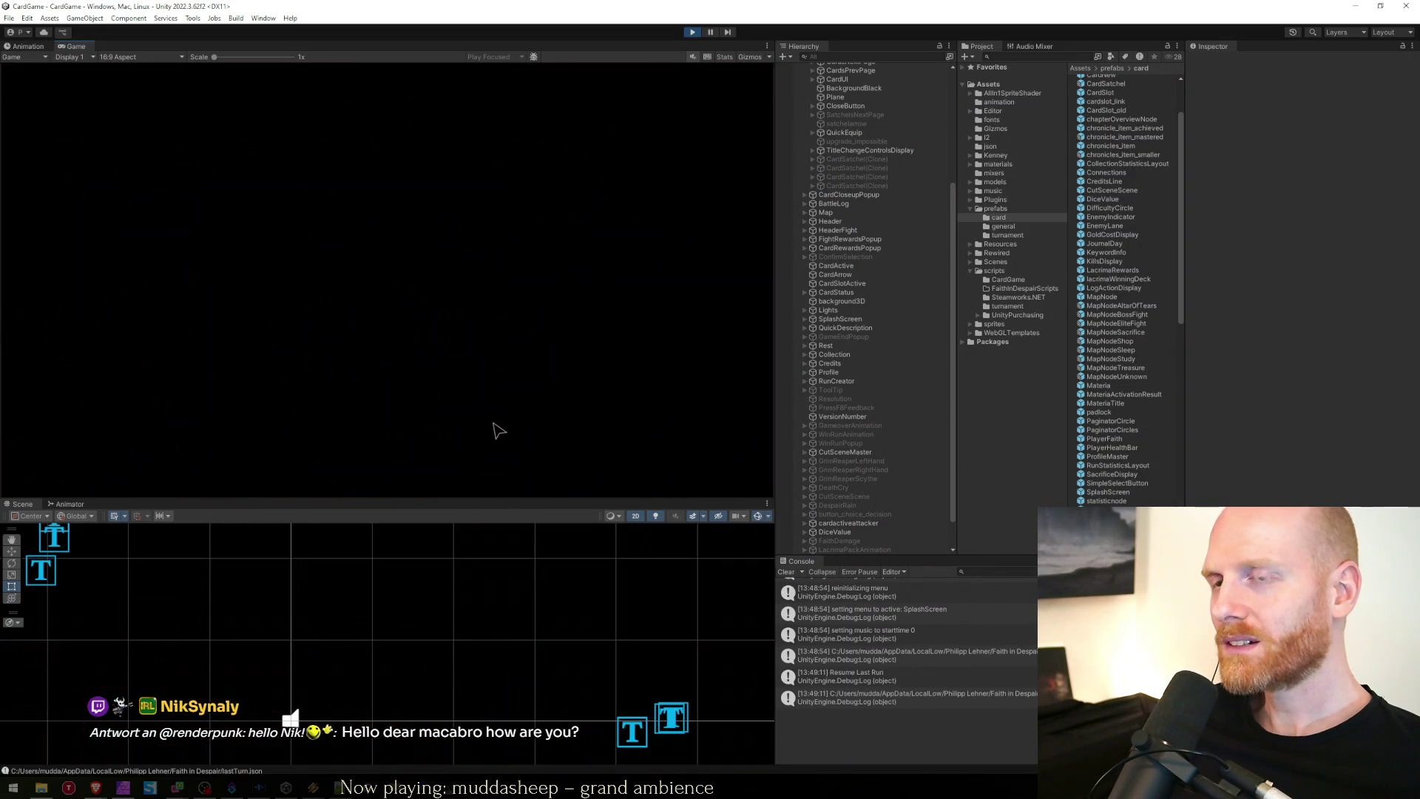
pyautogui.click(678, 256)
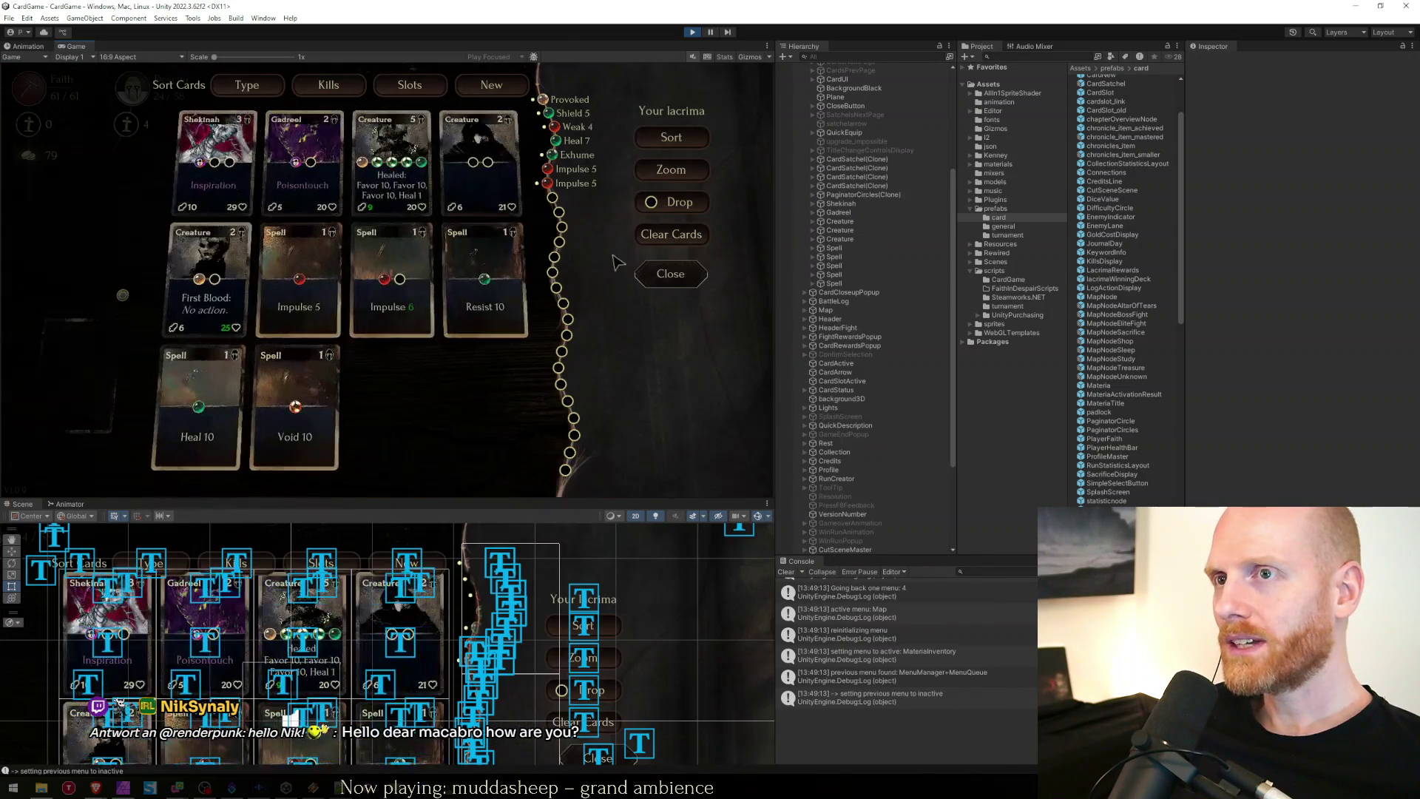
# Move the Provoked bead and both Impulse 5 beads lower, then show the card prefabs folder.
pyautogui.moveTo(546, 103)
pyautogui.moveTo(546, 103); pyautogui.dragTo(560, 242)
pyautogui.moveTo(547, 184); pyautogui.dragTo(562, 227)
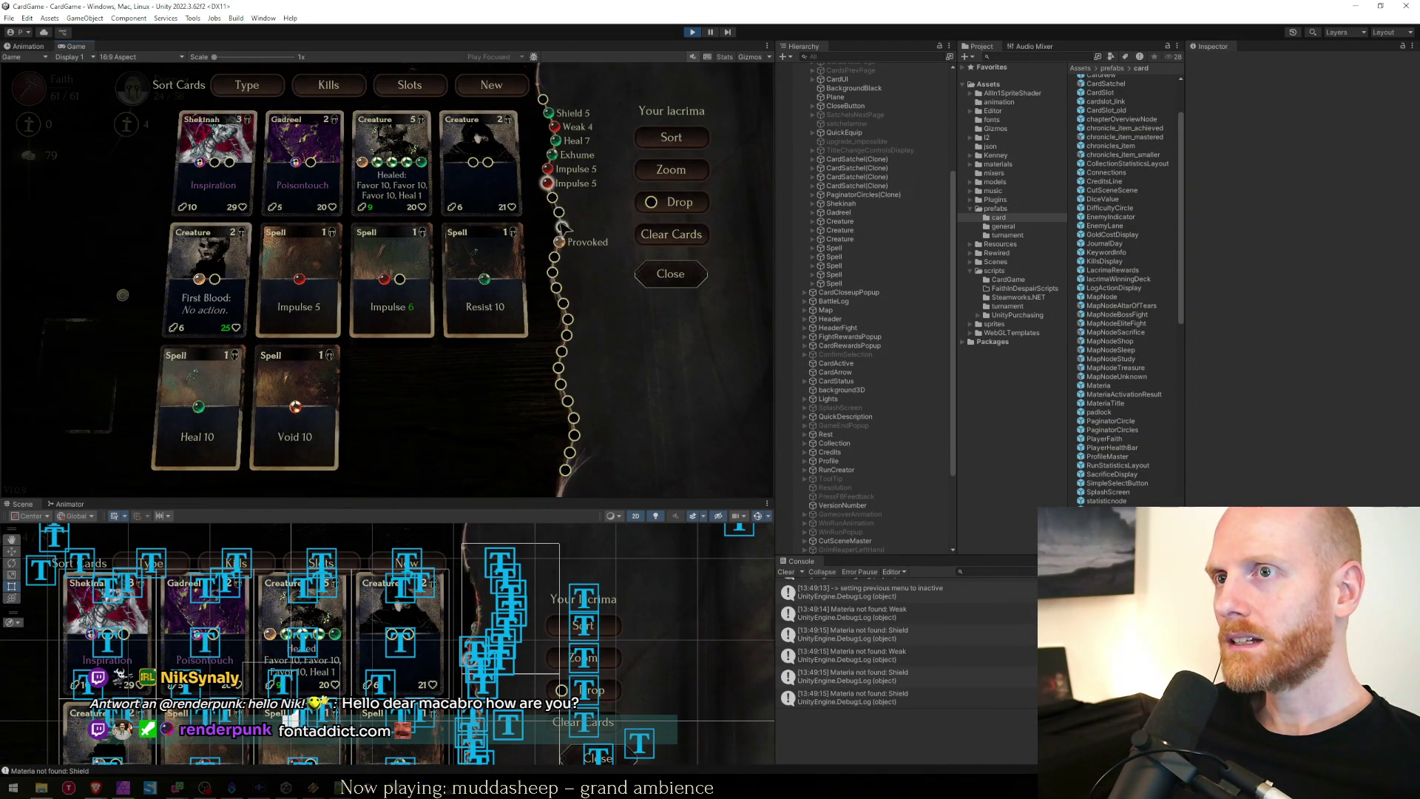
pyautogui.moveTo(547, 168); pyautogui.dragTo(559, 212)
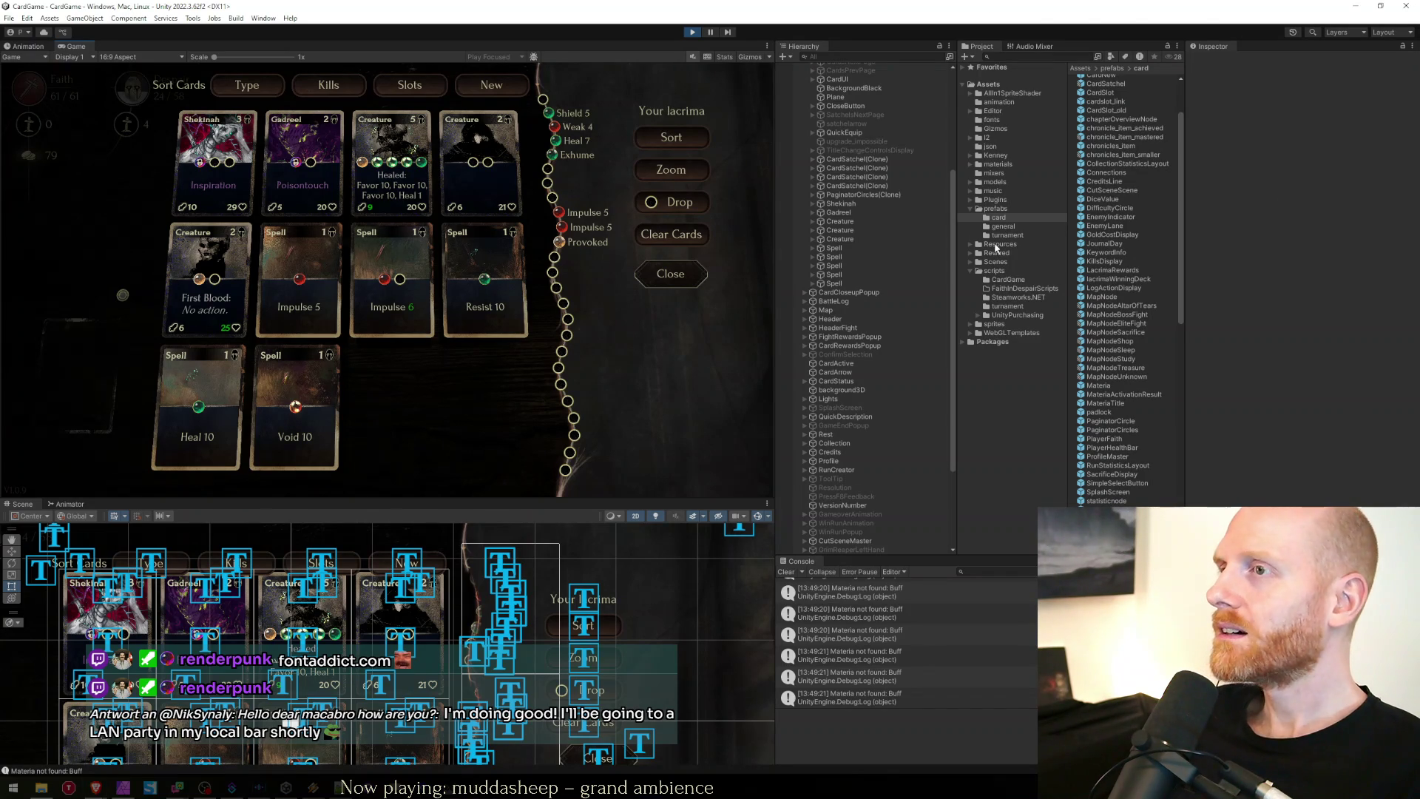
pyautogui.click(1002, 219)
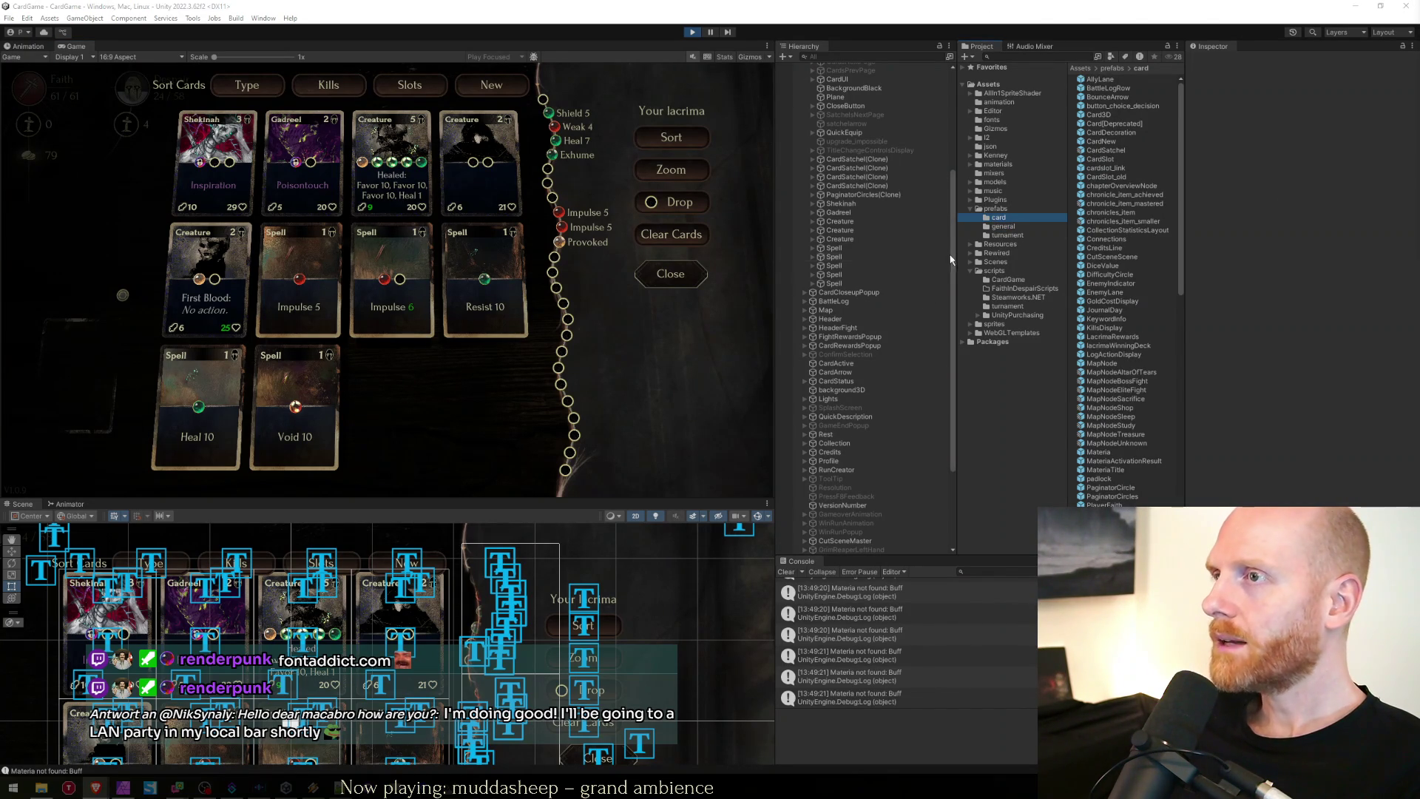
pyautogui.scroll(5, 871, 193)
# Change MateriaInventory's Materia Factory Current Type from Action Defence to Trigger.
pyautogui.click(846, 146)
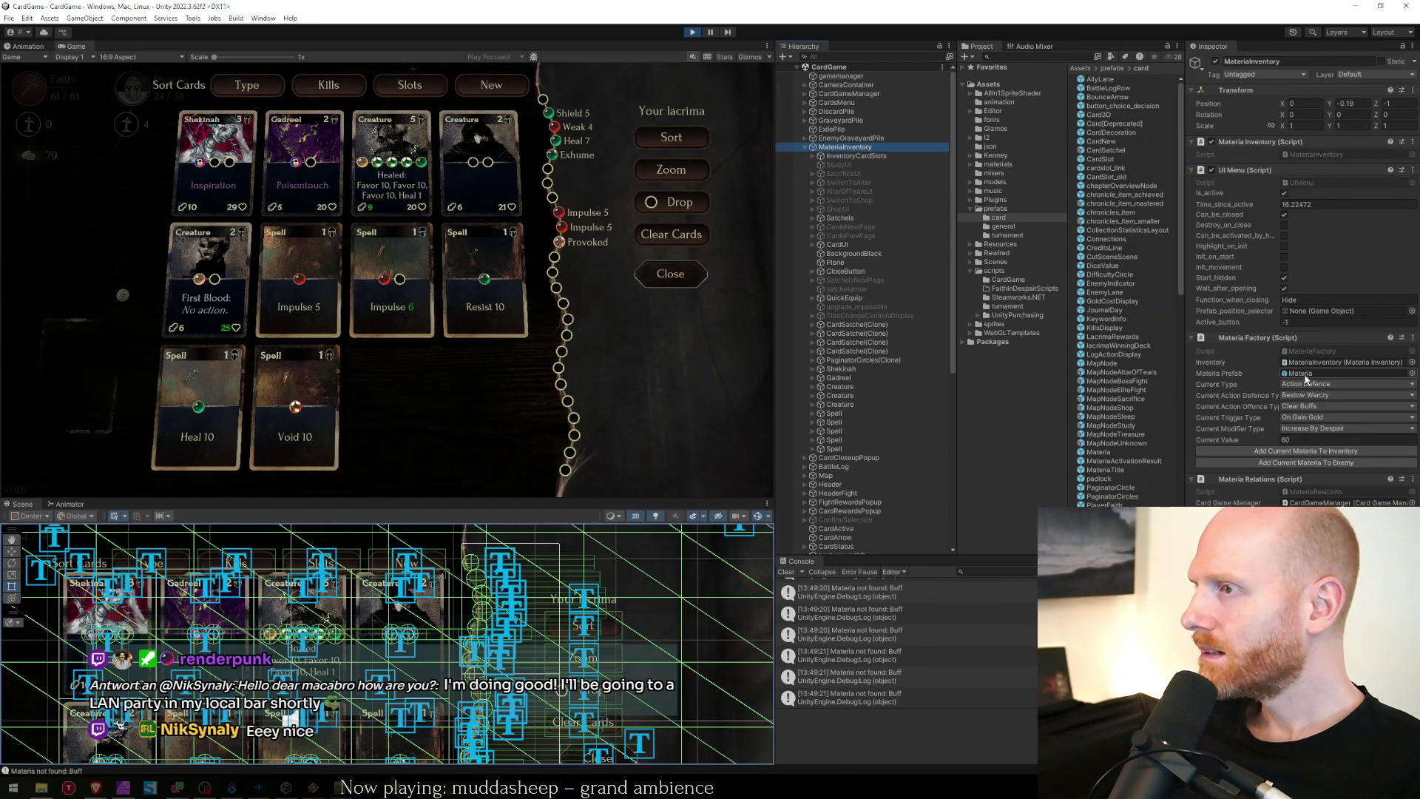
pyautogui.click(1307, 385)
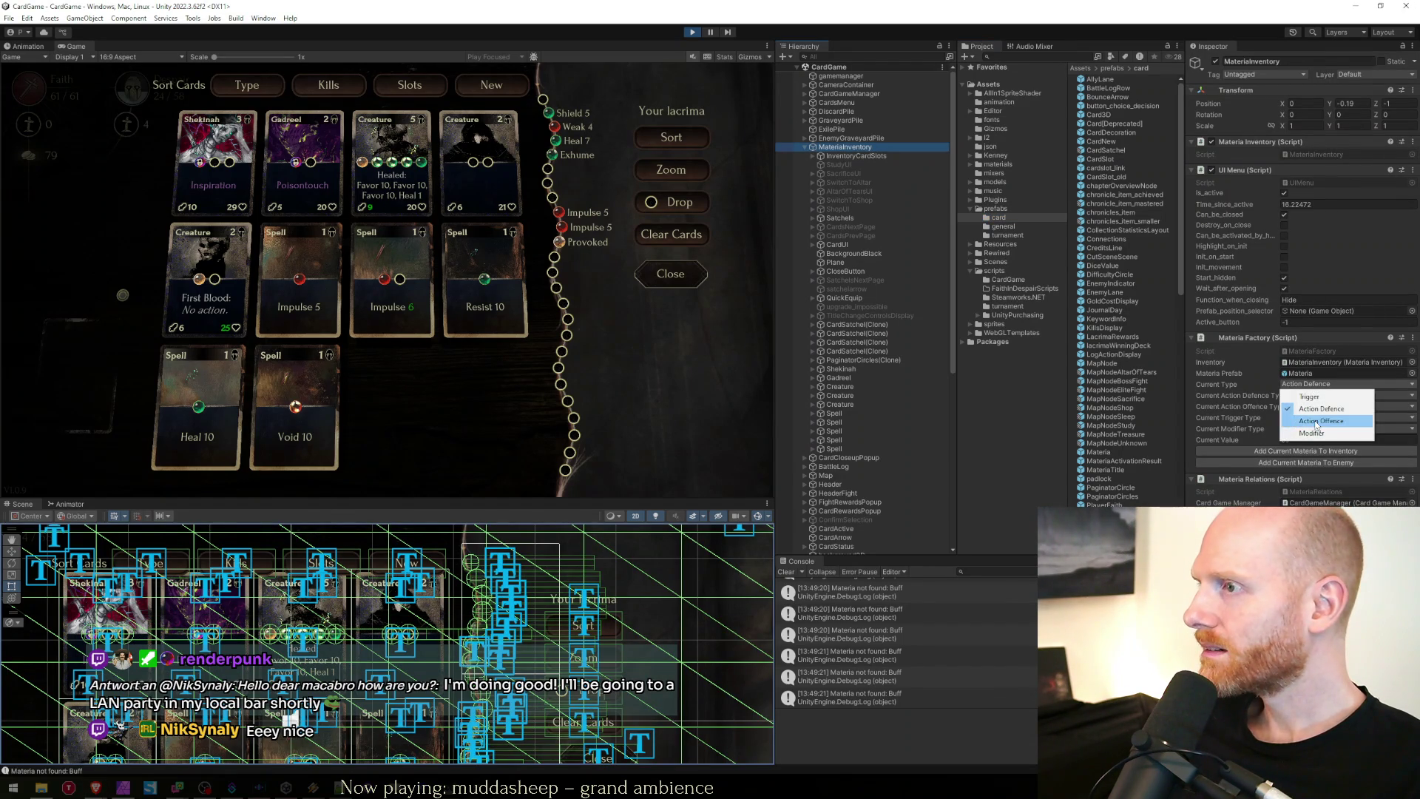
pyautogui.click(1320, 405)
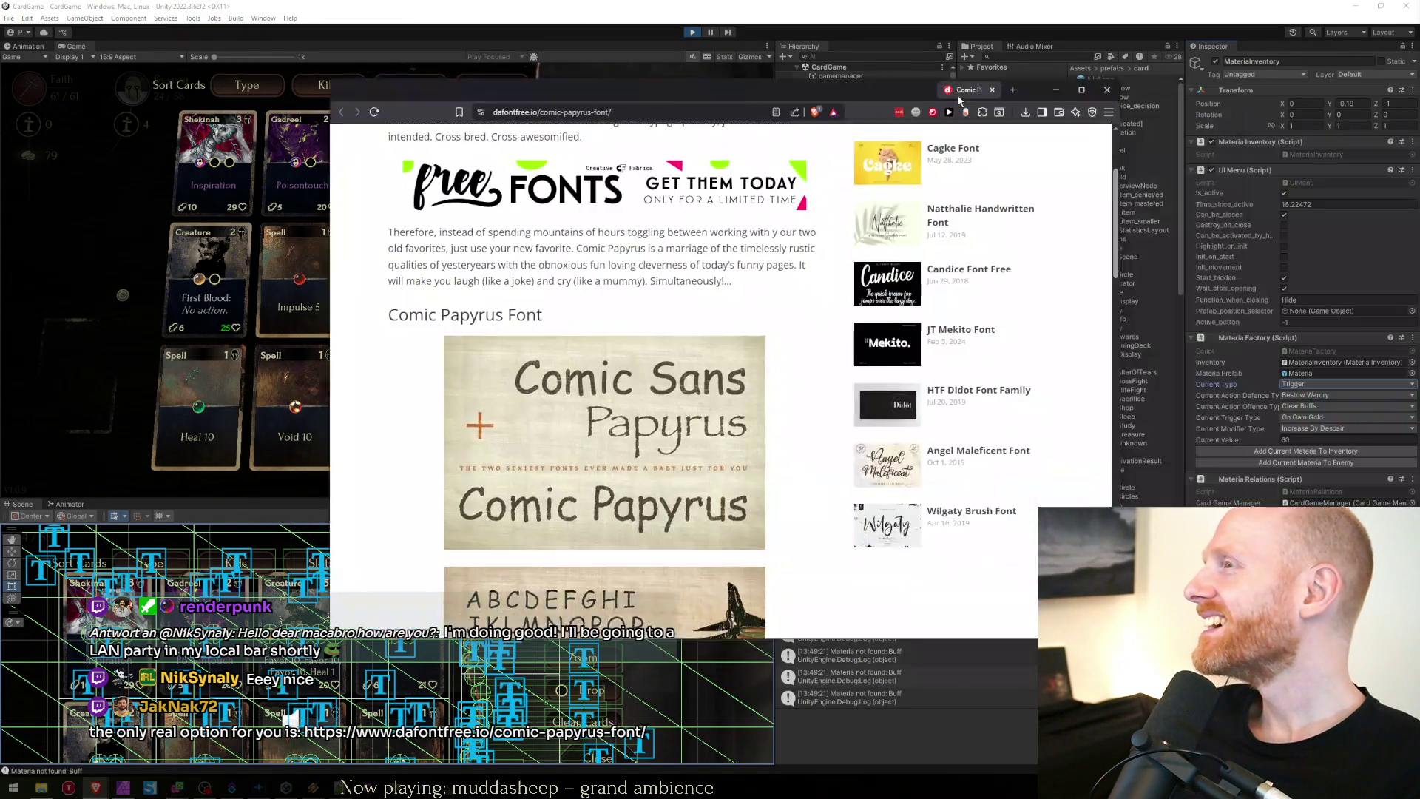
# Maximise the Comic Papyrus page, scroll its sample alphabet and details, then return to Unity.
pyautogui.moveTo(888, 83); pyautogui.dragTo(799, 79)
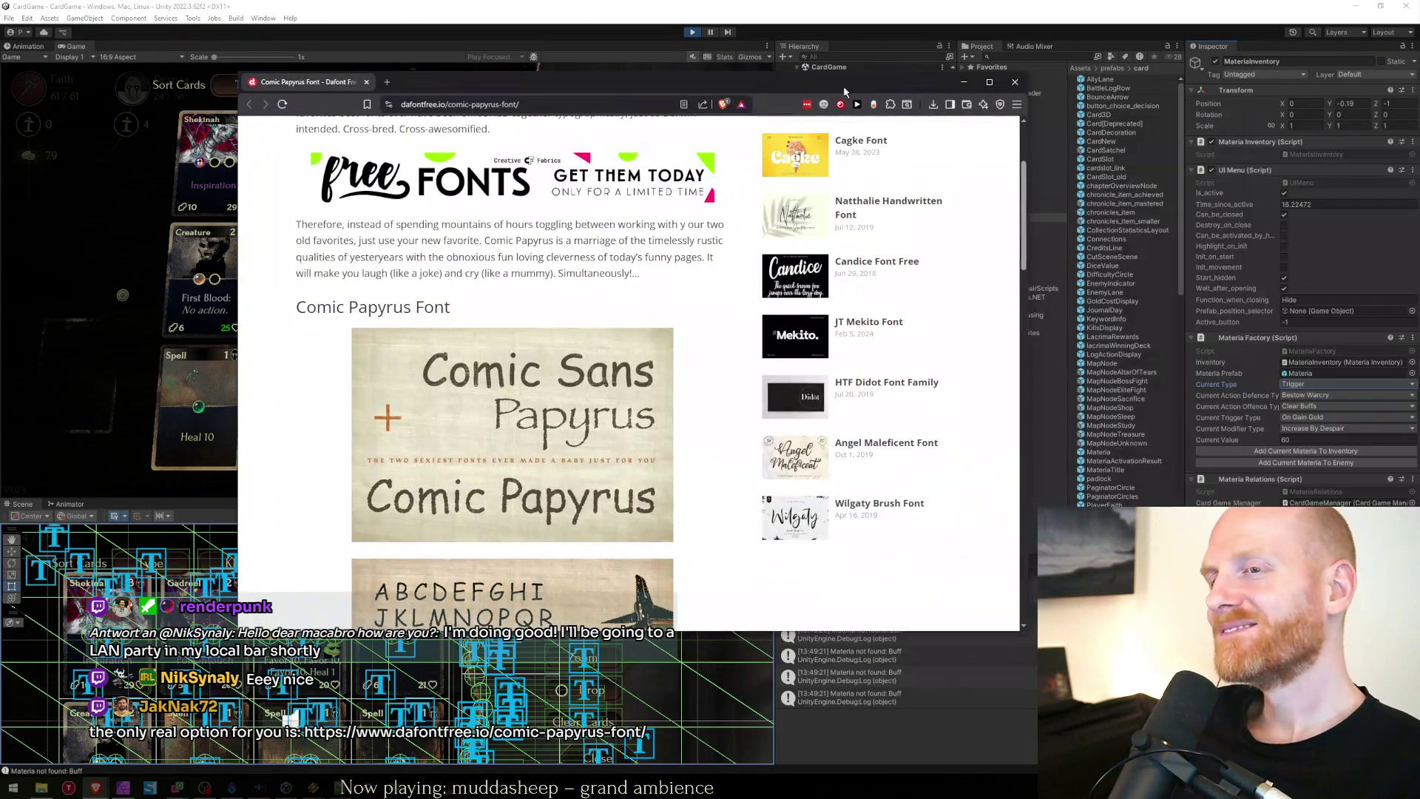
pyautogui.doubleClick(799, 76)
pyautogui.scroll(-4, 779, 518)
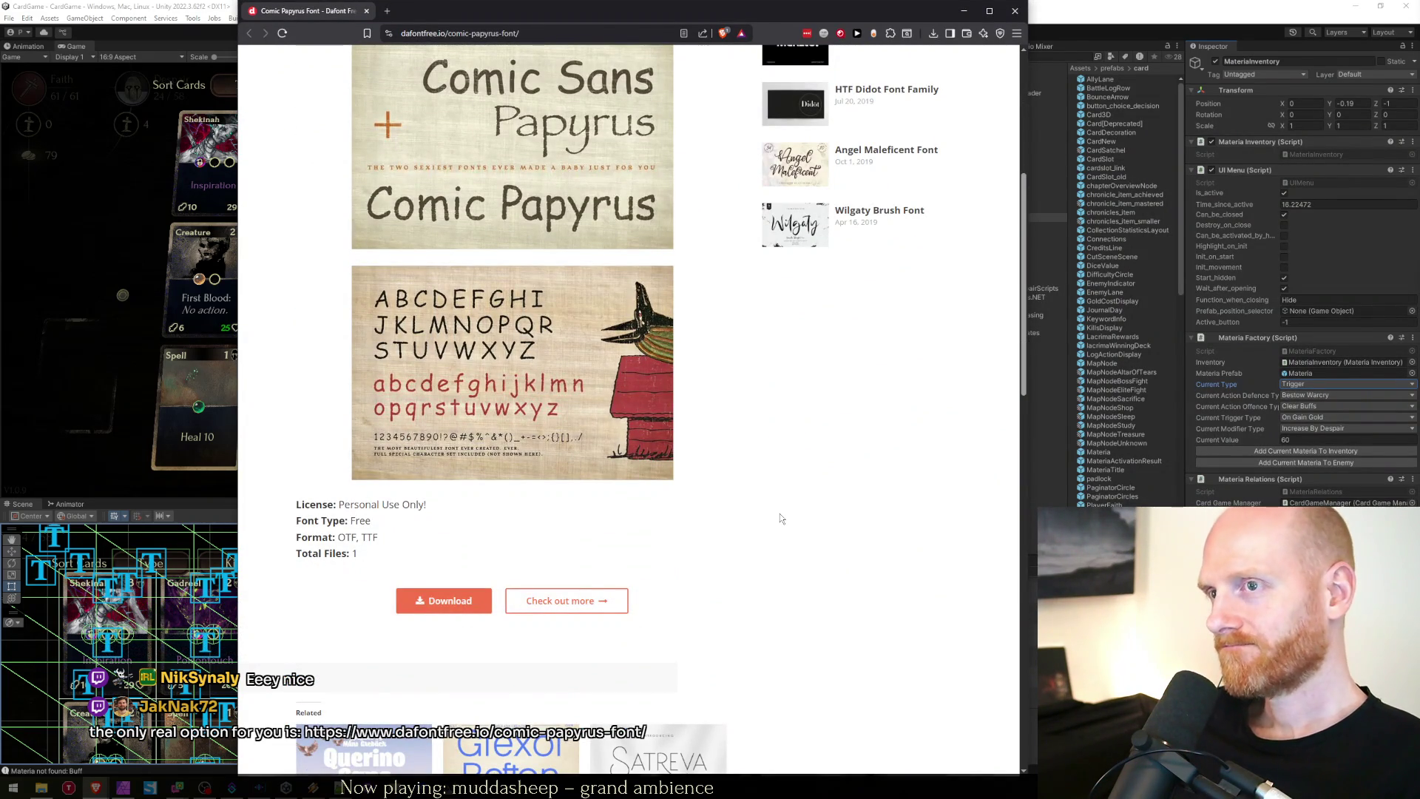
pyautogui.scroll(-2, 780, 517)
pyautogui.scroll(5, 780, 517)
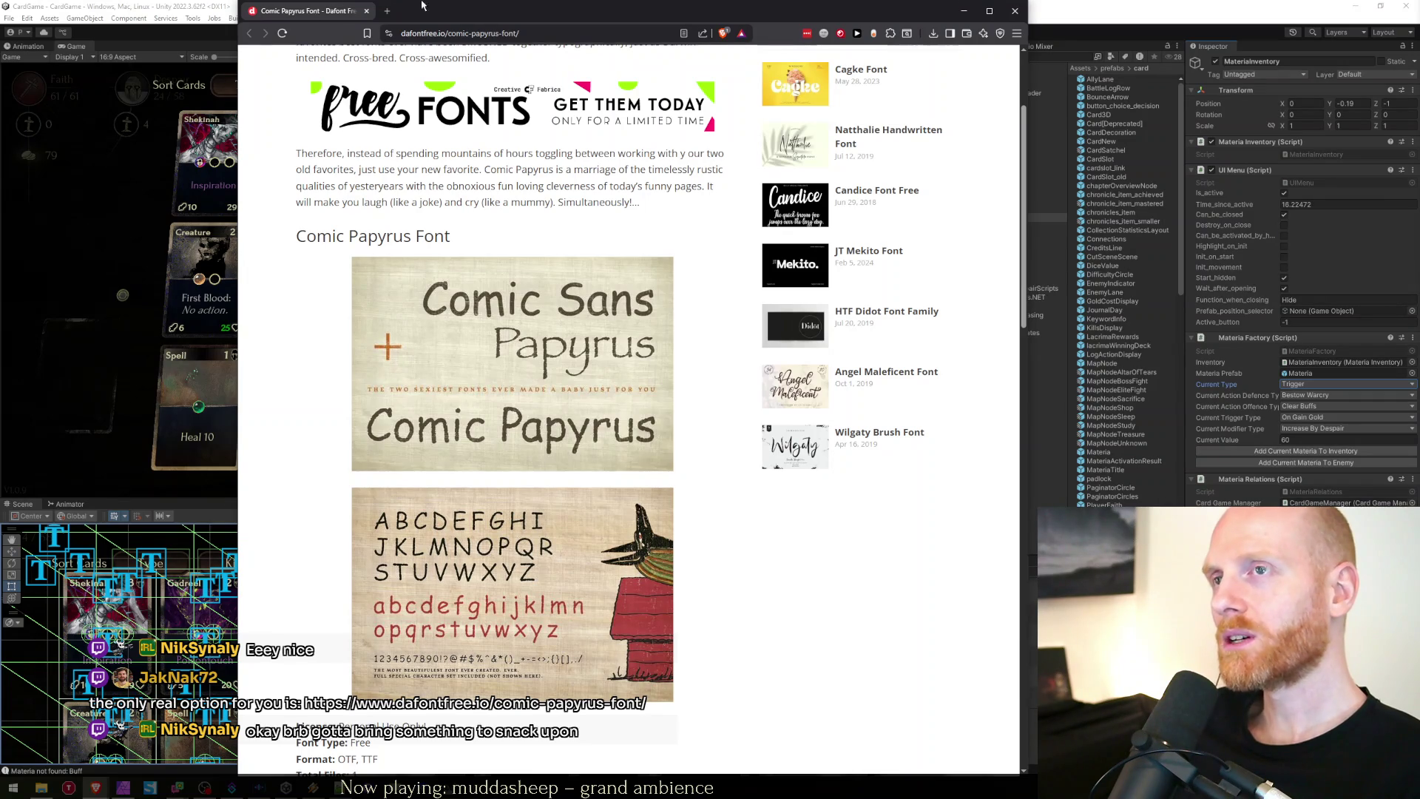
pyautogui.hotkey('alt', 'Tab')
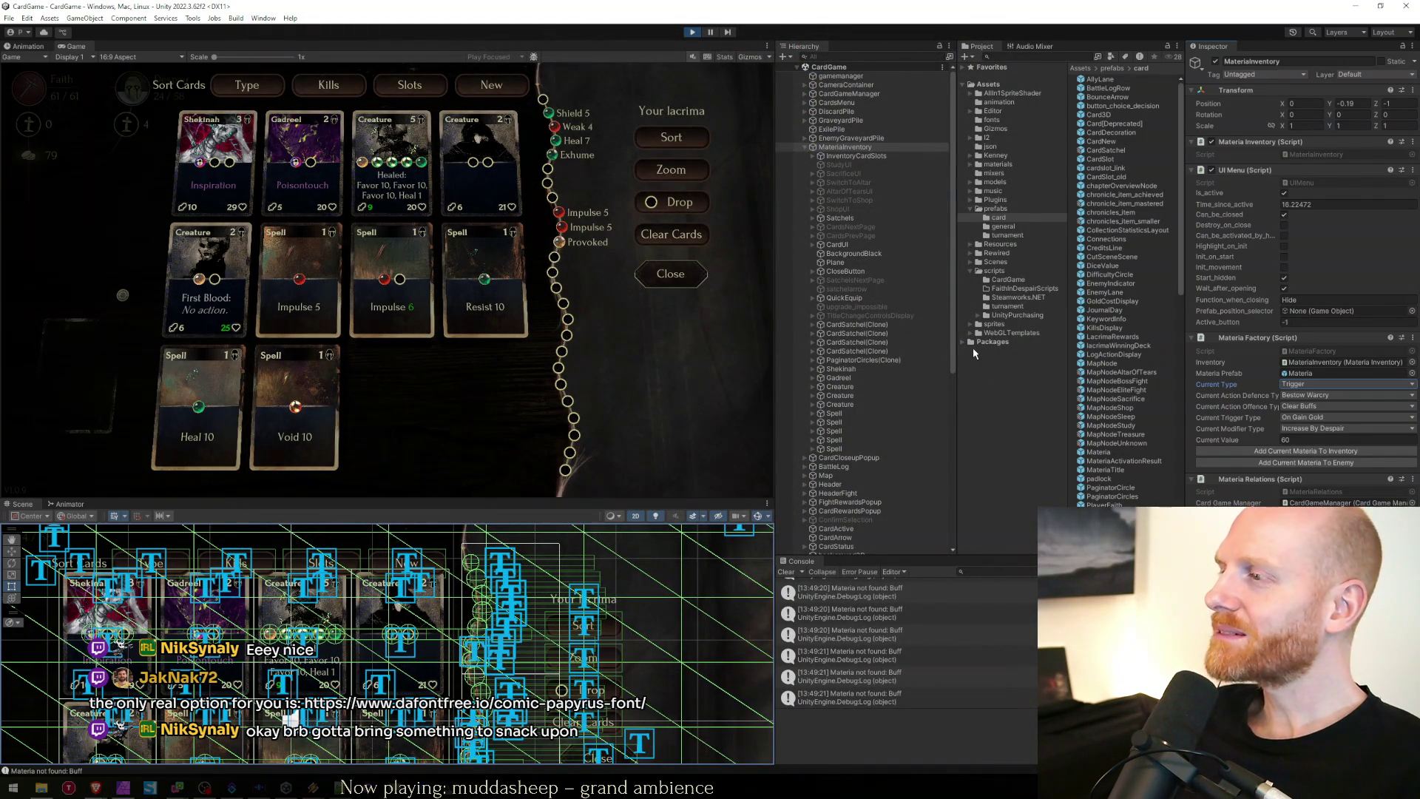
# Glance at EnemyIndicator and LacrimaRewards, then set MateriaInventory's Current Type to On Regeneration.
pyautogui.click(1113, 283)
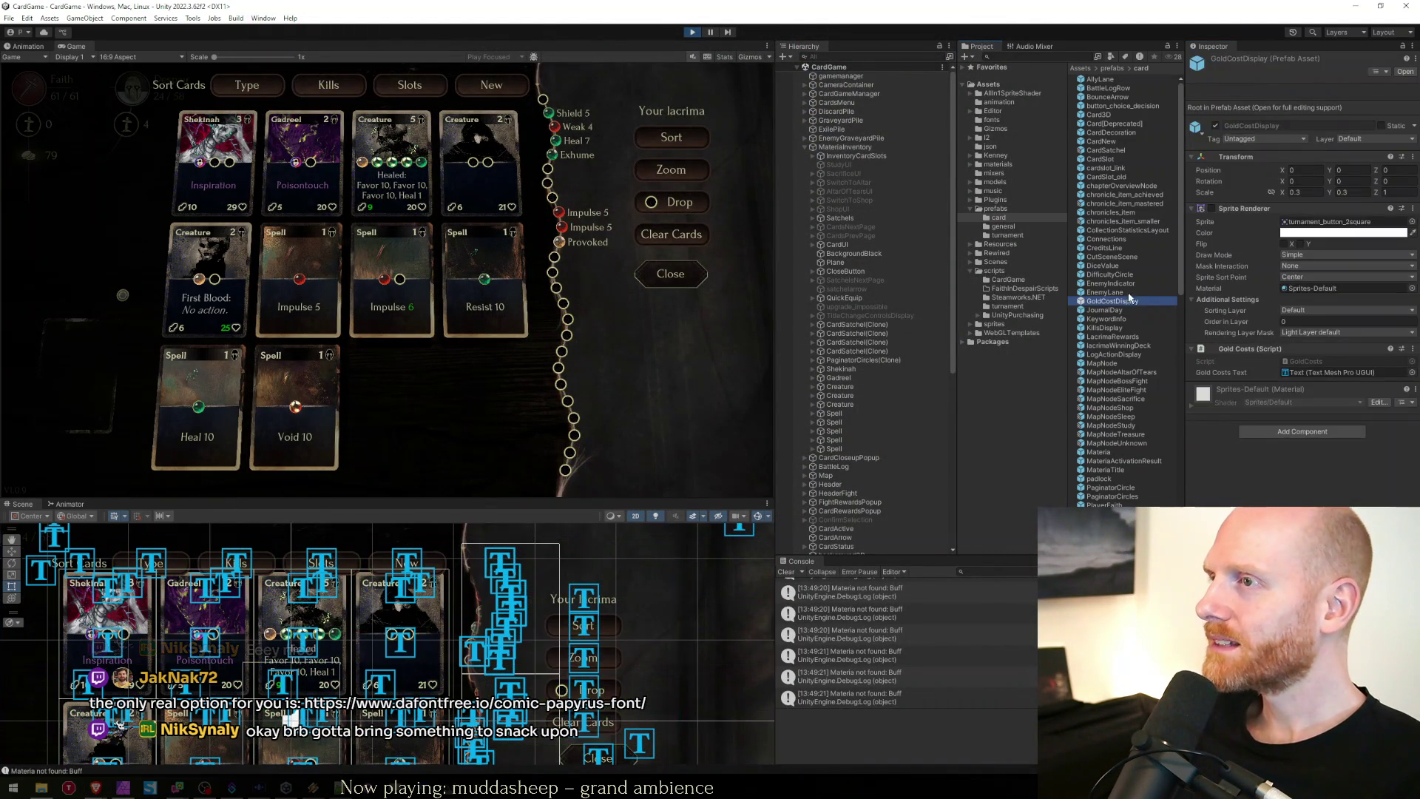
pyautogui.click(1109, 337)
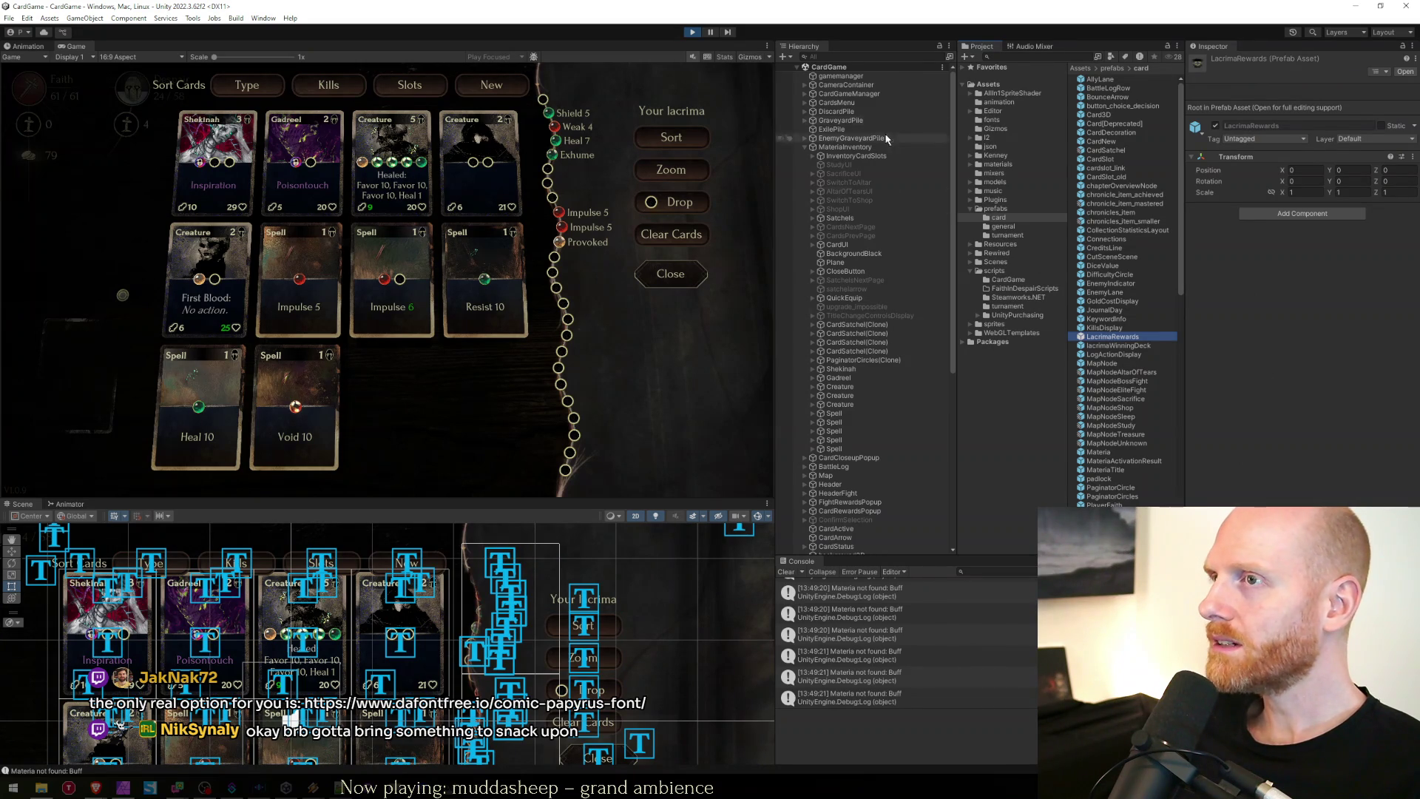
pyautogui.click(843, 147)
pyautogui.scroll(-10, 1276, 444)
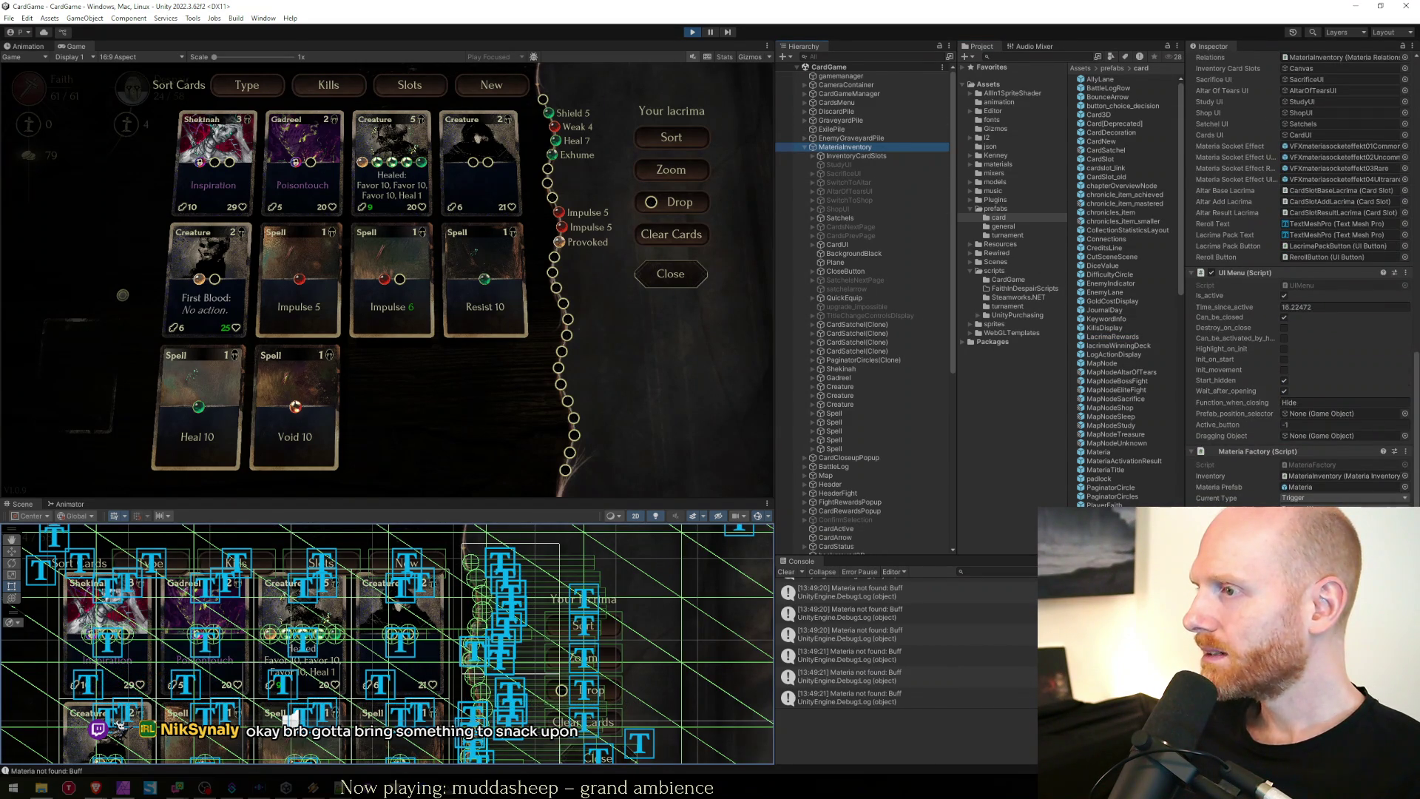
pyautogui.click(1342, 498)
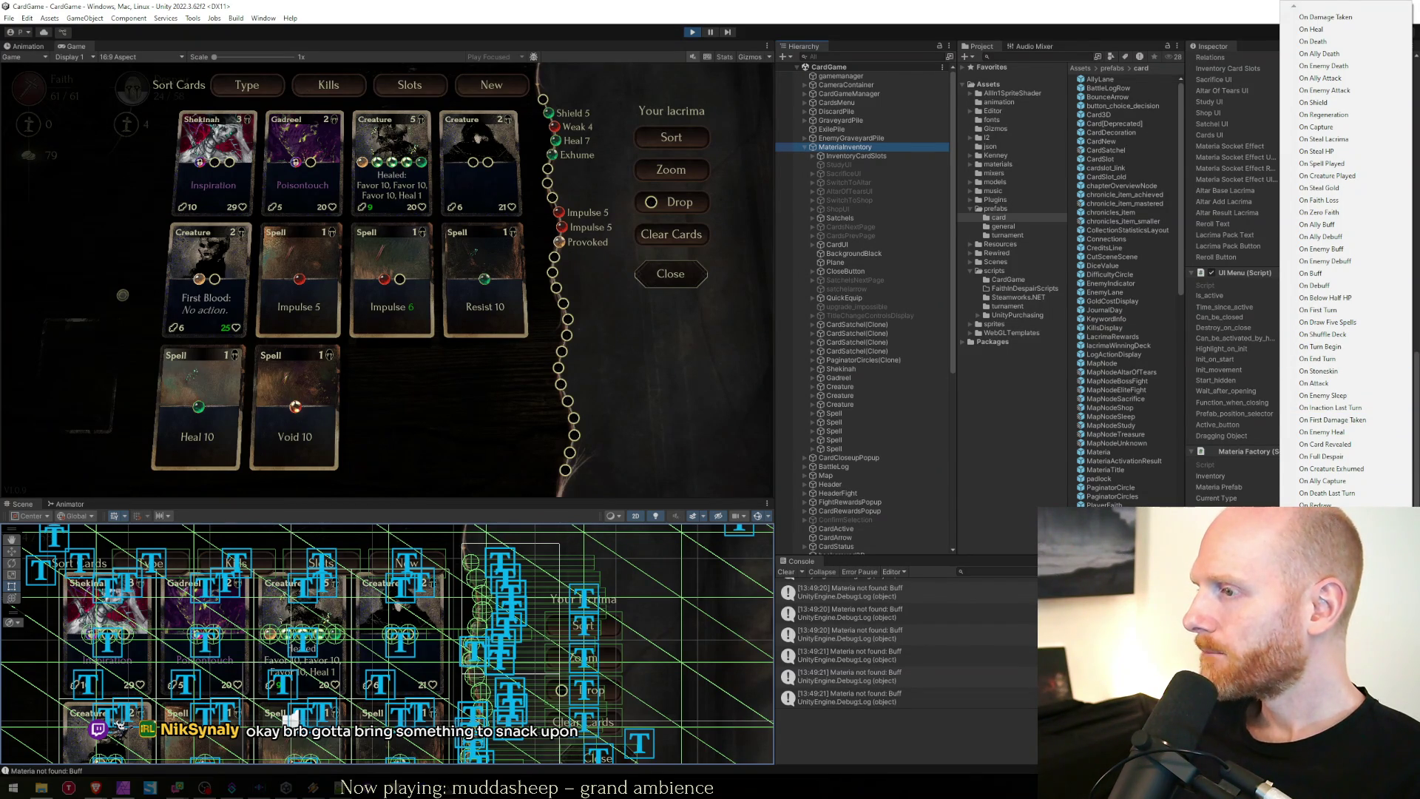
pyautogui.click(1335, 117)
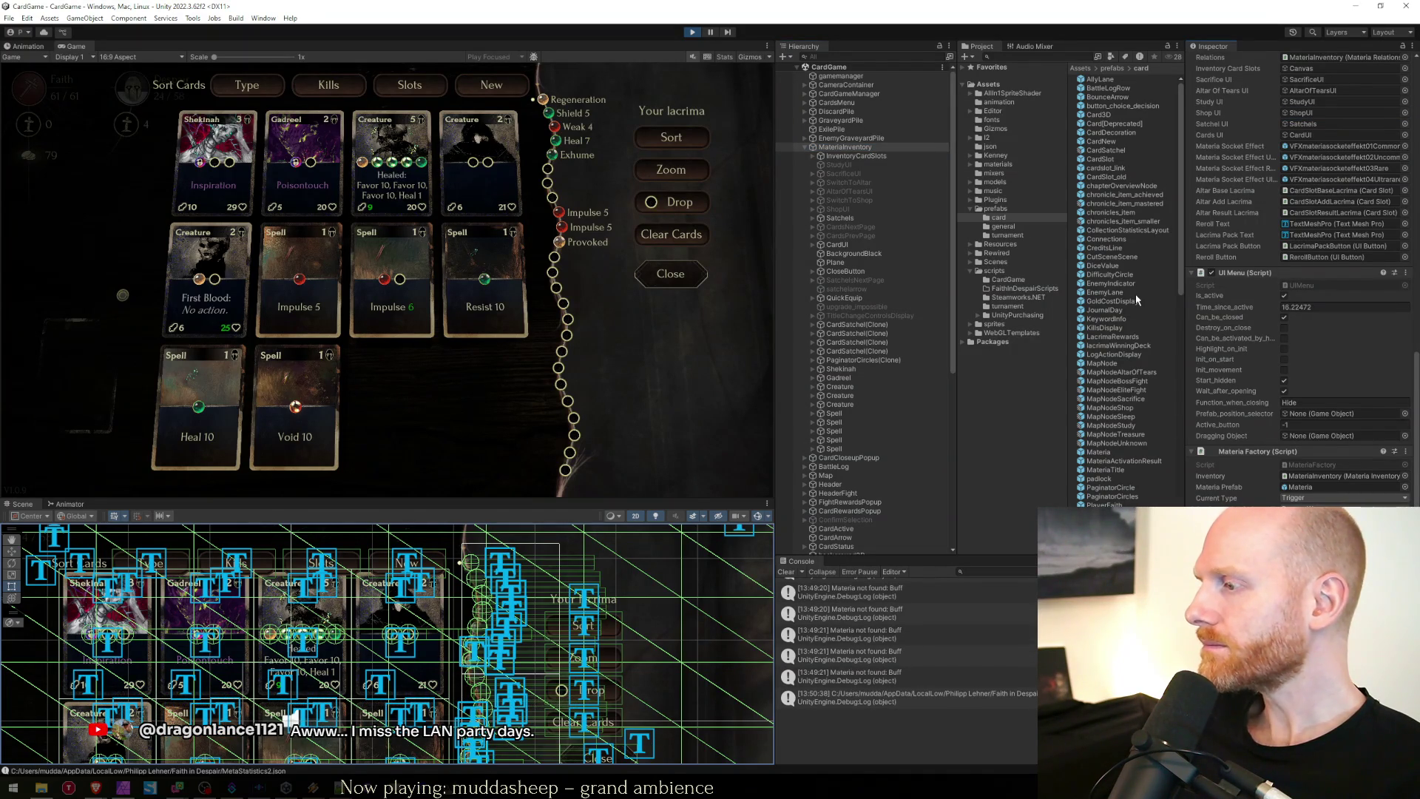
# Drag the new Regeneration lacrima below the Impulse 5 beads and select its title.
pyautogui.moveTo(548, 107)
pyautogui.moveTo(548, 106); pyautogui.dragTo(563, 232)
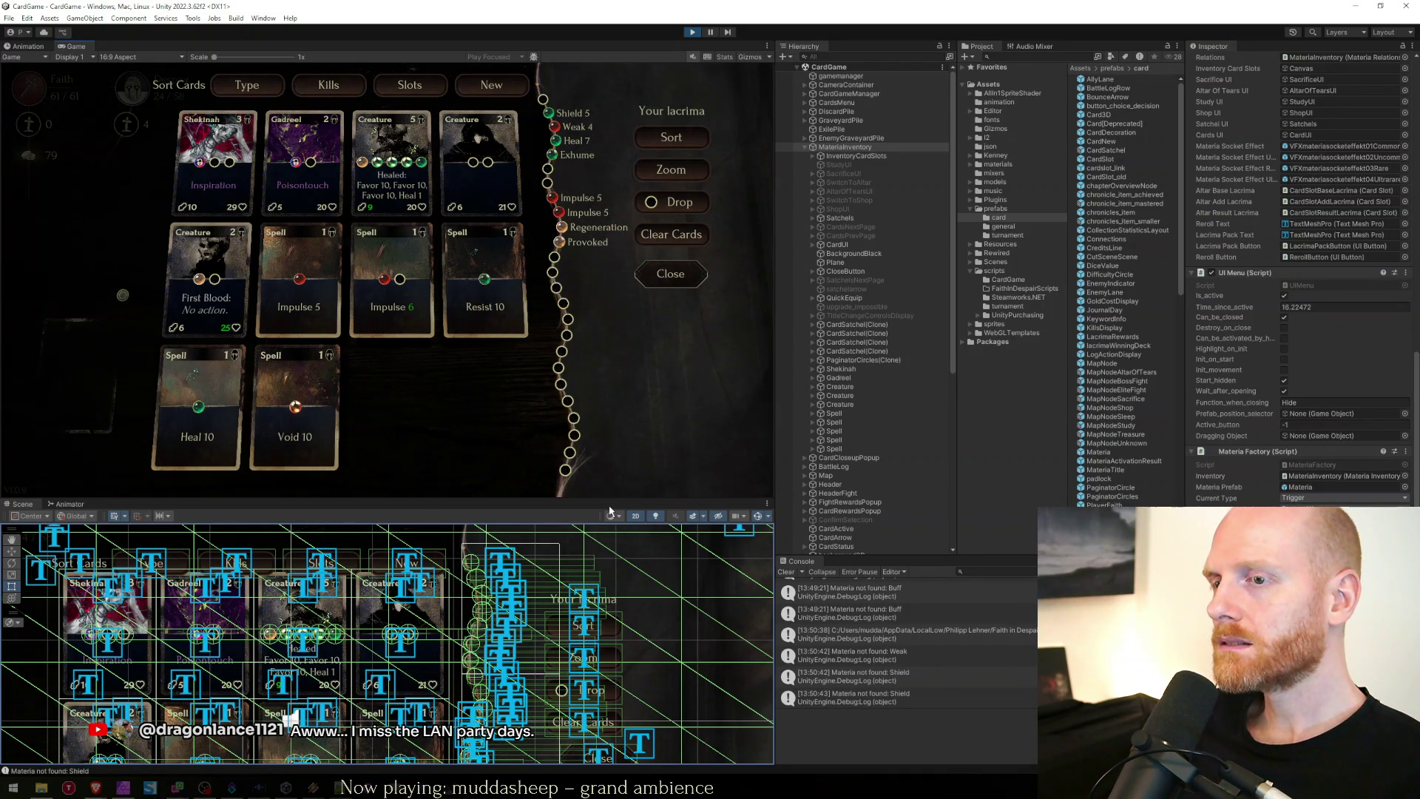
pyautogui.moveTo(579, 624); pyautogui.dragTo(510, 600)
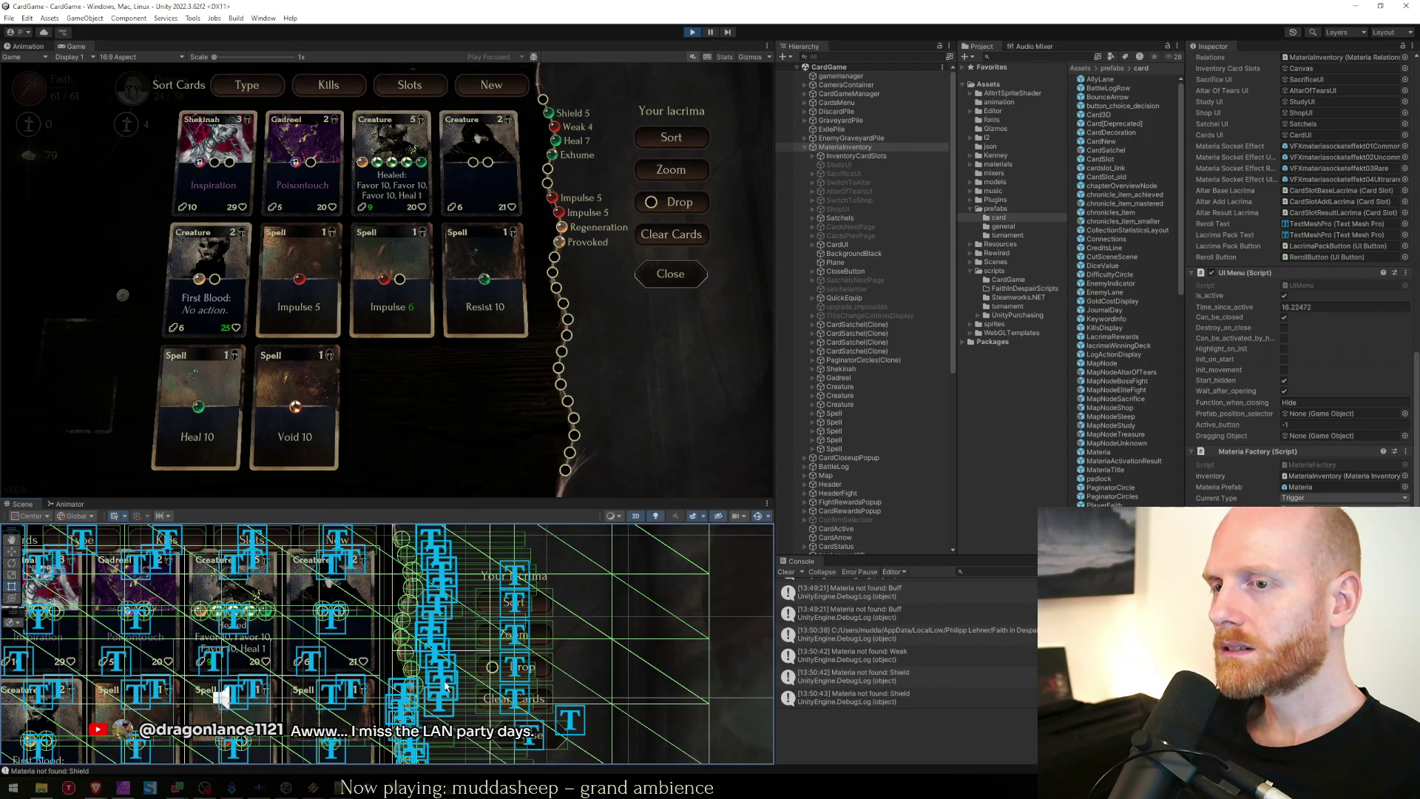
pyautogui.click(447, 686)
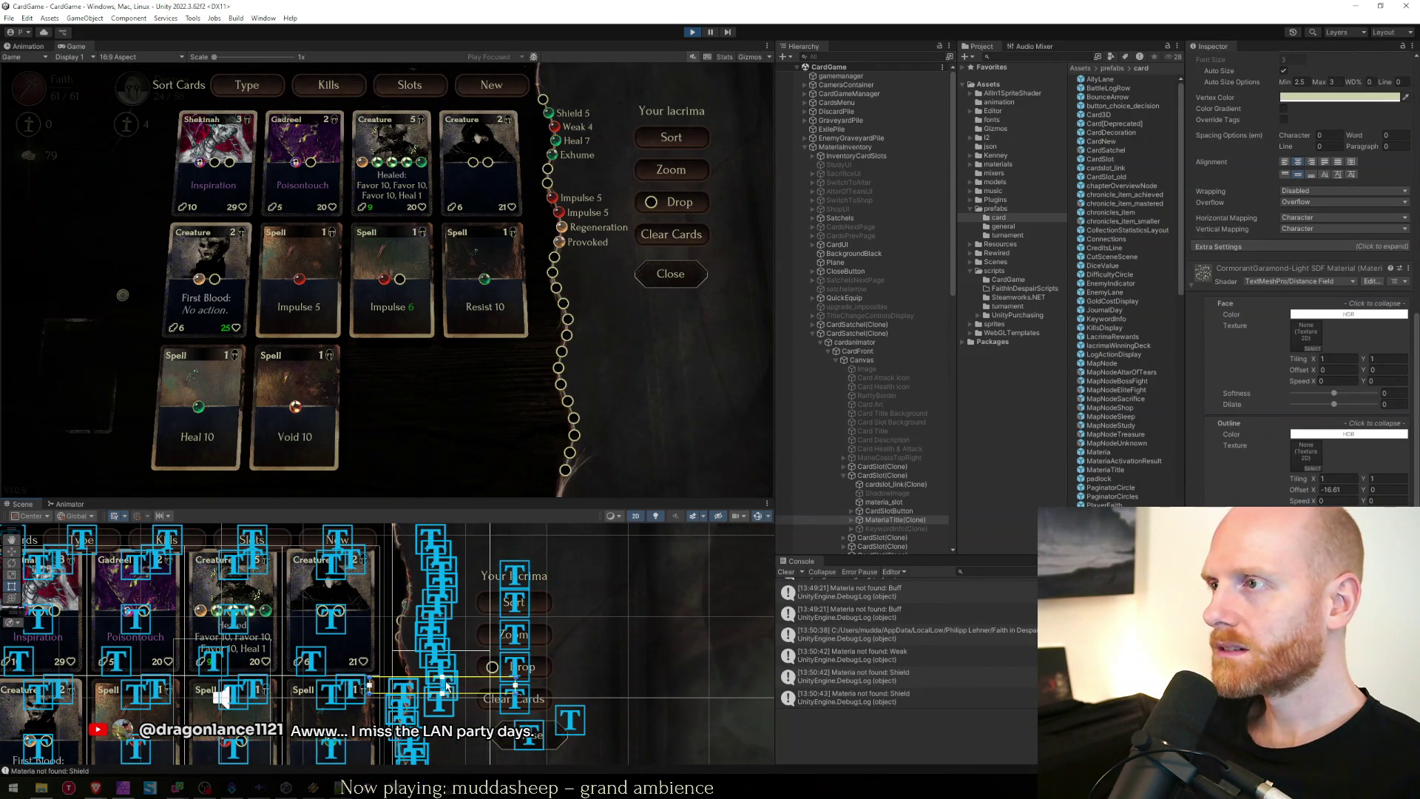
# Select the lacrima's CardTitle text and widen its Right margin under Extra Settings.
pyautogui.scroll(10, 1272, 333)
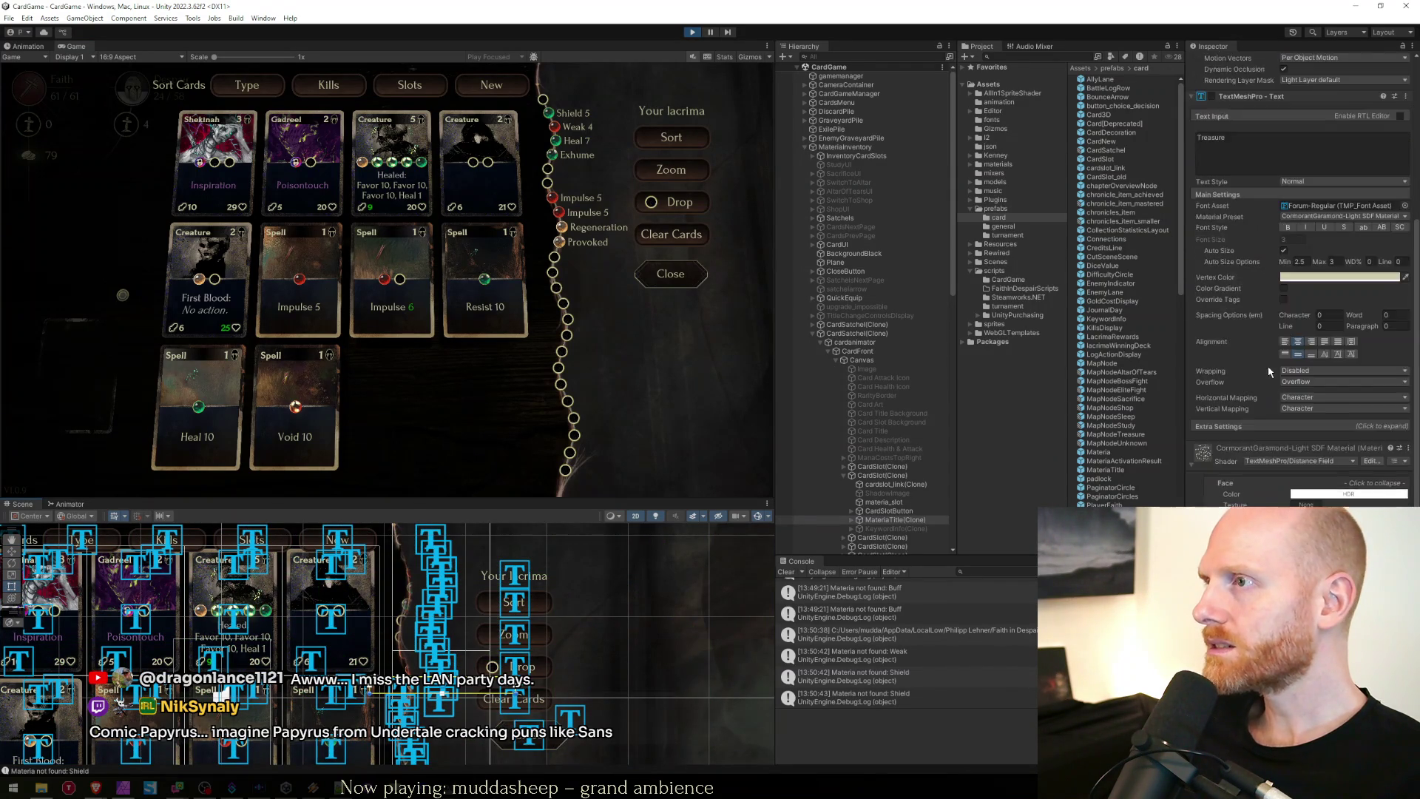
pyautogui.click(852, 519)
pyautogui.click(887, 529)
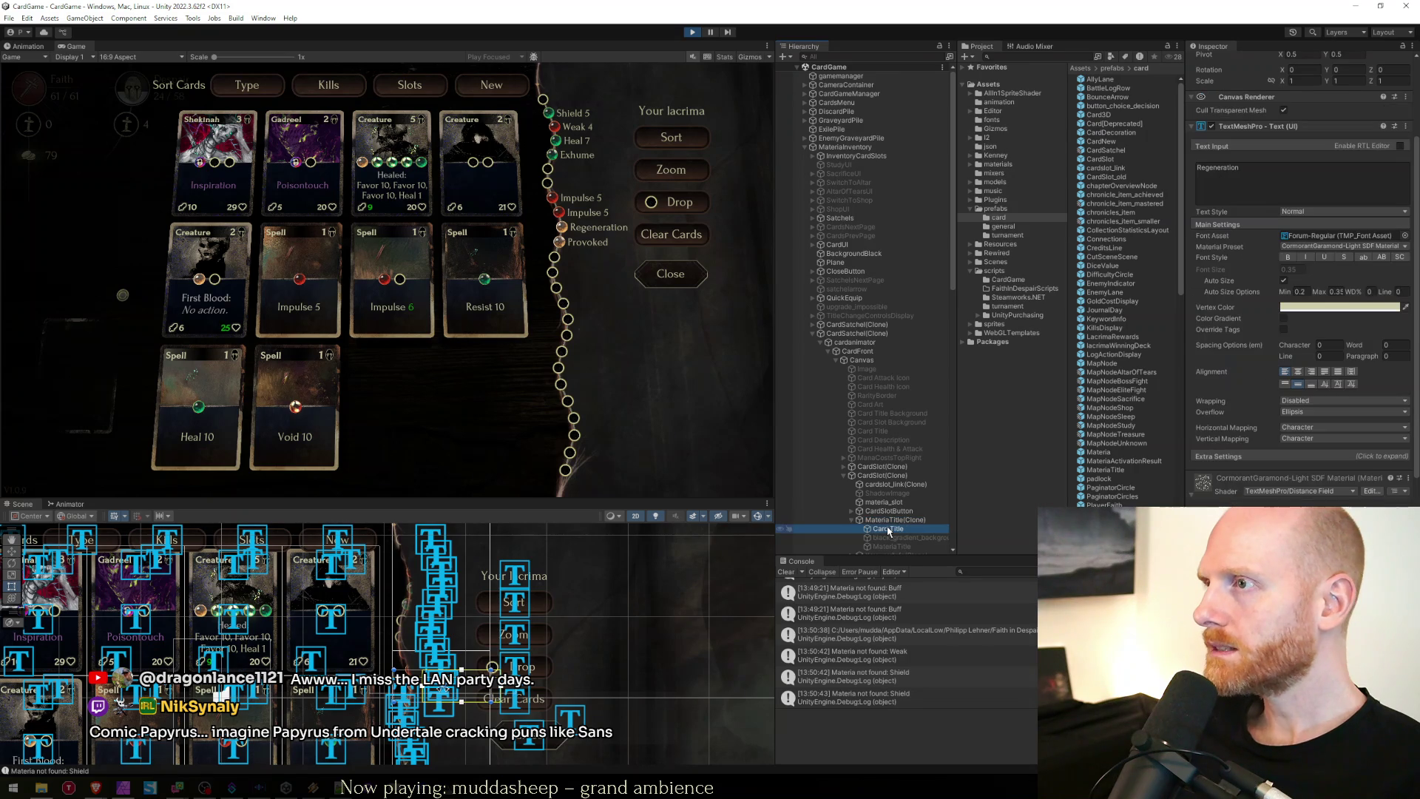
pyautogui.scroll(-3, 1242, 383)
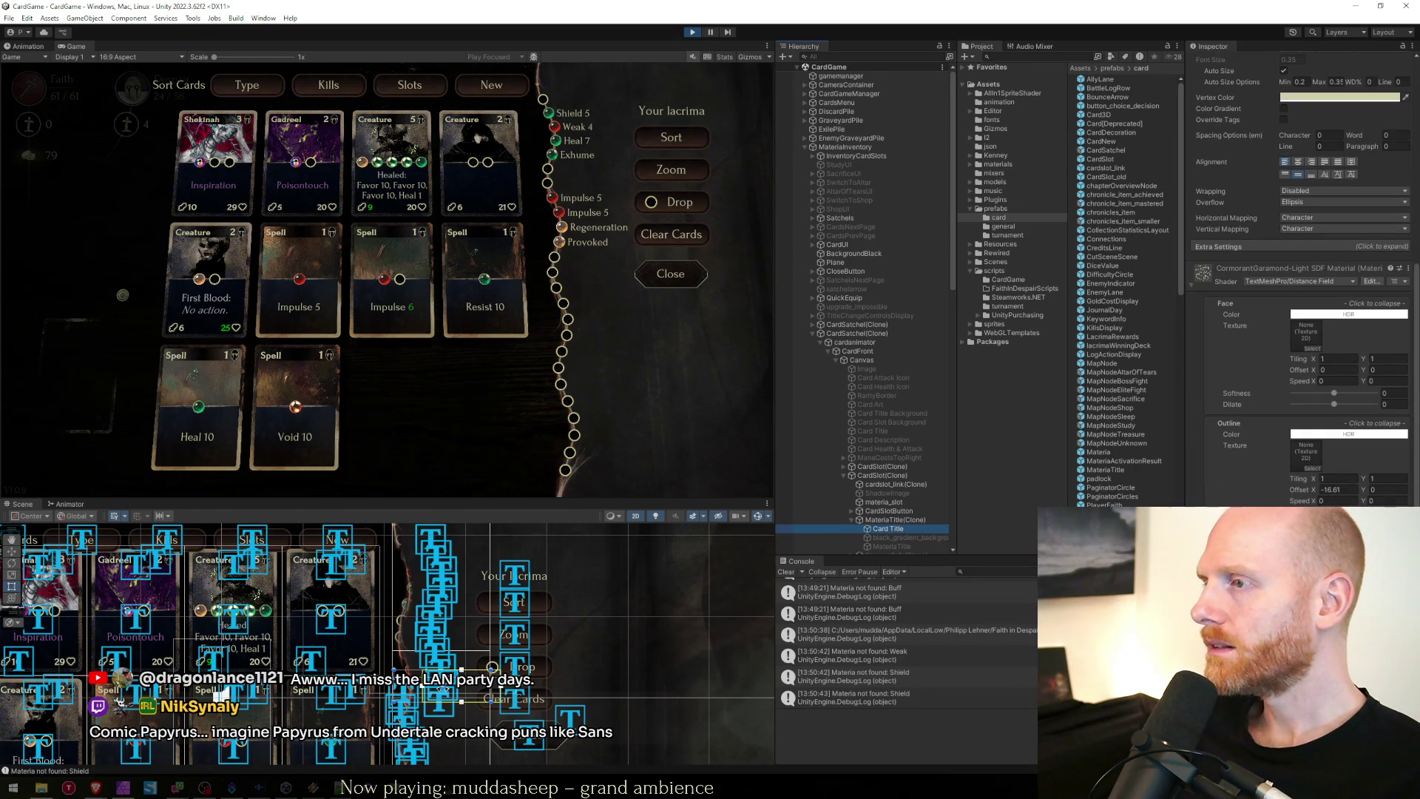
pyautogui.click(1242, 370)
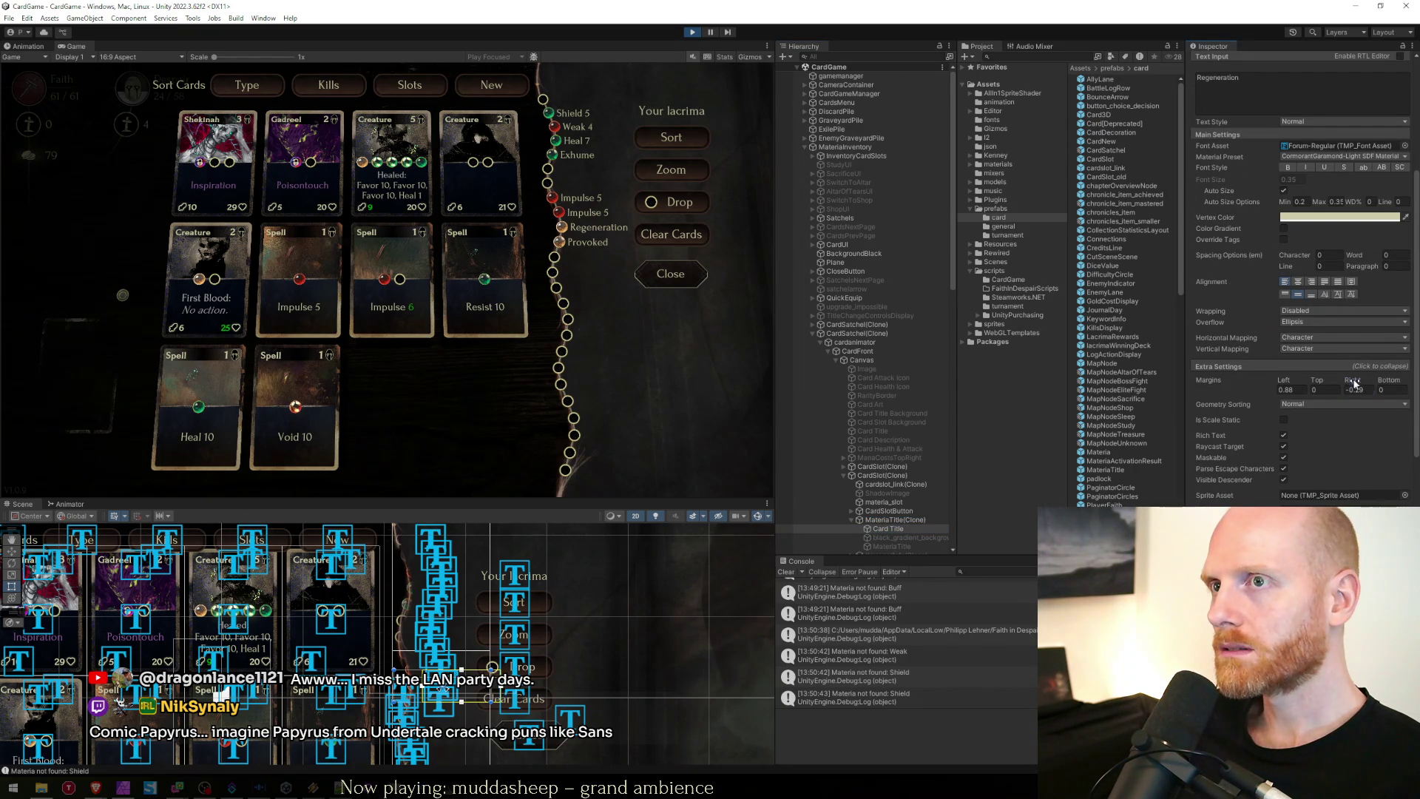
pyautogui.moveTo(1353, 382)
pyautogui.mouseDown()
pyautogui.moveTo(1331, 393)
pyautogui.moveTo(1377, 384)
pyautogui.moveTo(1351, 384)
pyautogui.mouseUp()
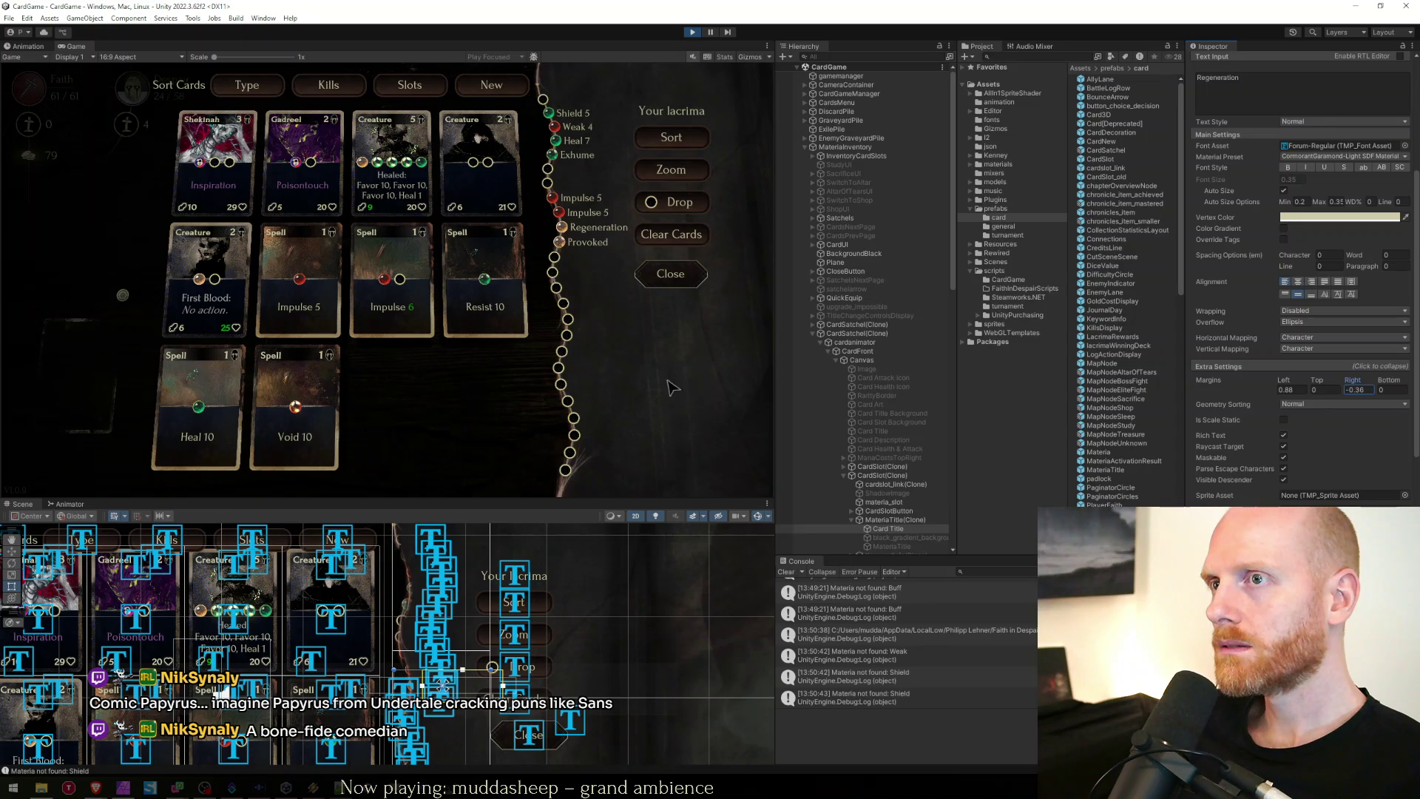
pyautogui.click(672, 375)
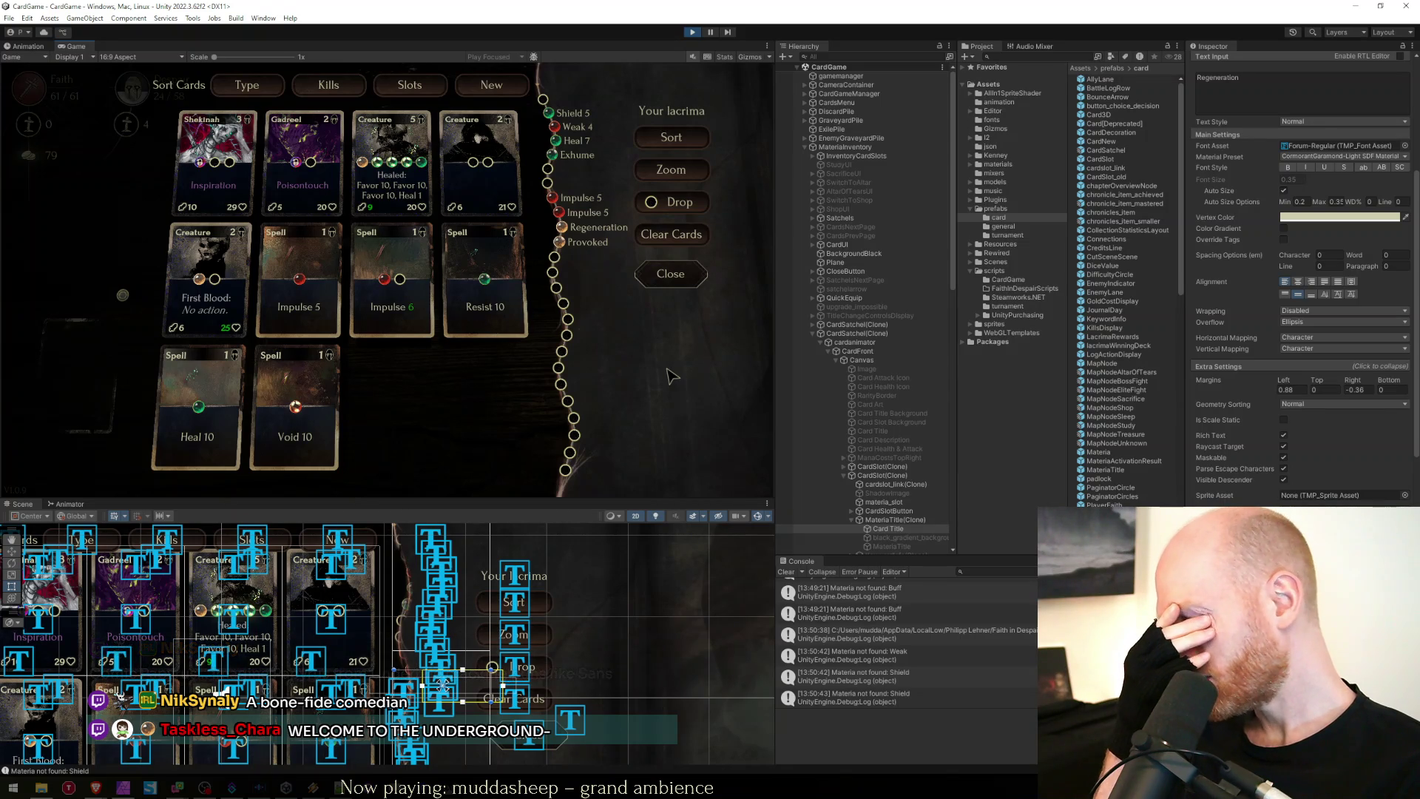
# Change the title text to 'Regeneration Ty' and select the Your lacrima heading.
pyautogui.click(1315, 98)
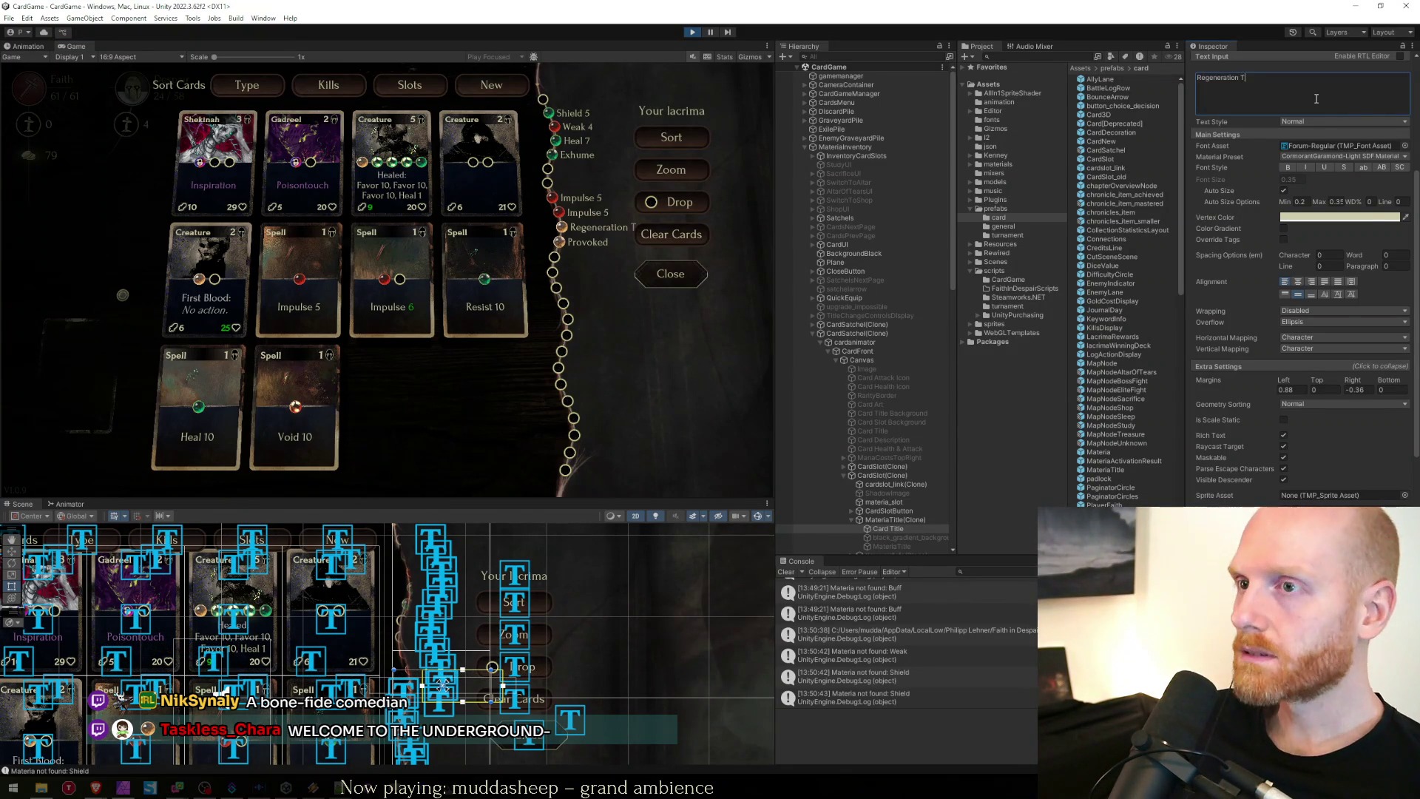
pyautogui.write('ype')
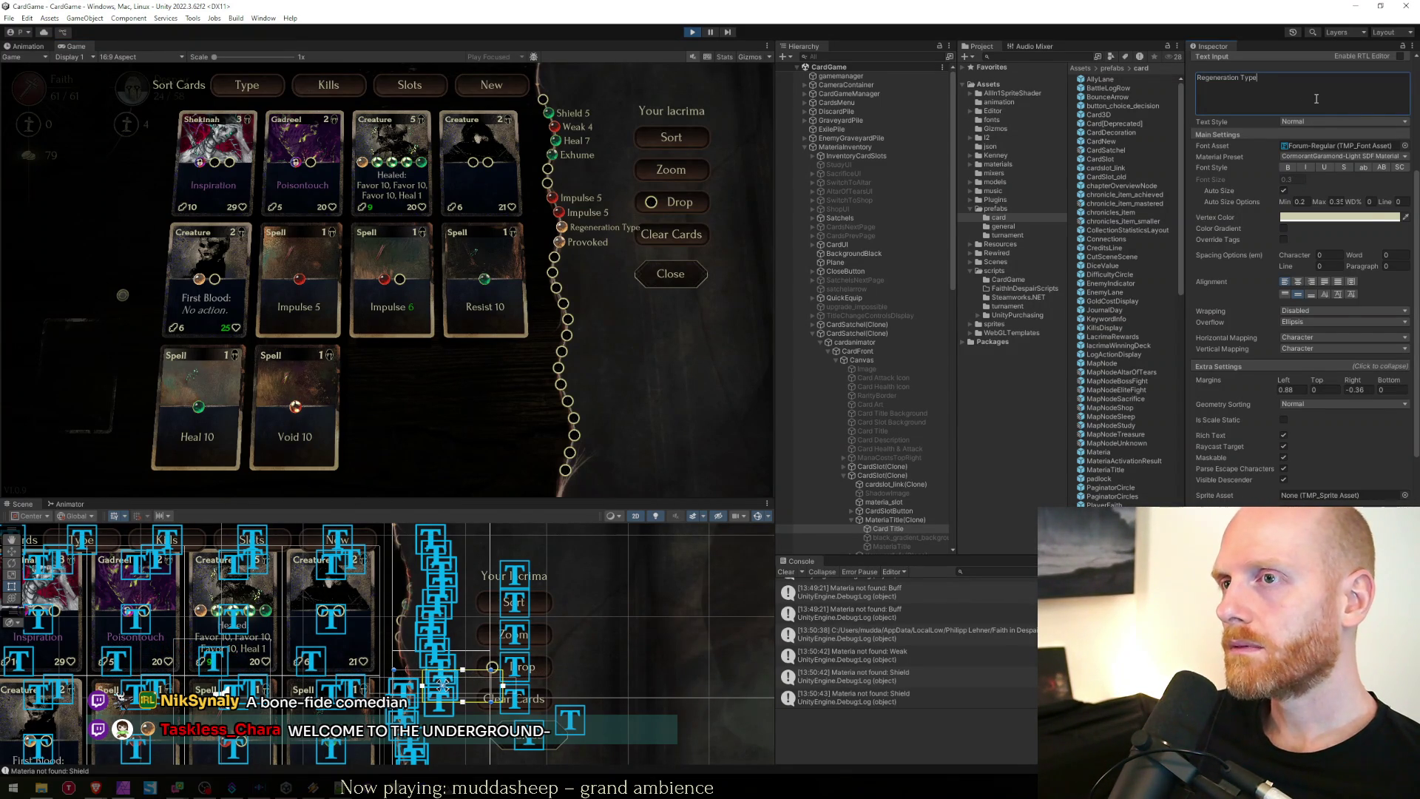
pyautogui.press('BackSpace')
pyautogui.write('e')
pyautogui.press('BackSpace')
pyautogui.click(651, 443)
pyautogui.moveTo(576, 620); pyautogui.dragTo(528, 633)
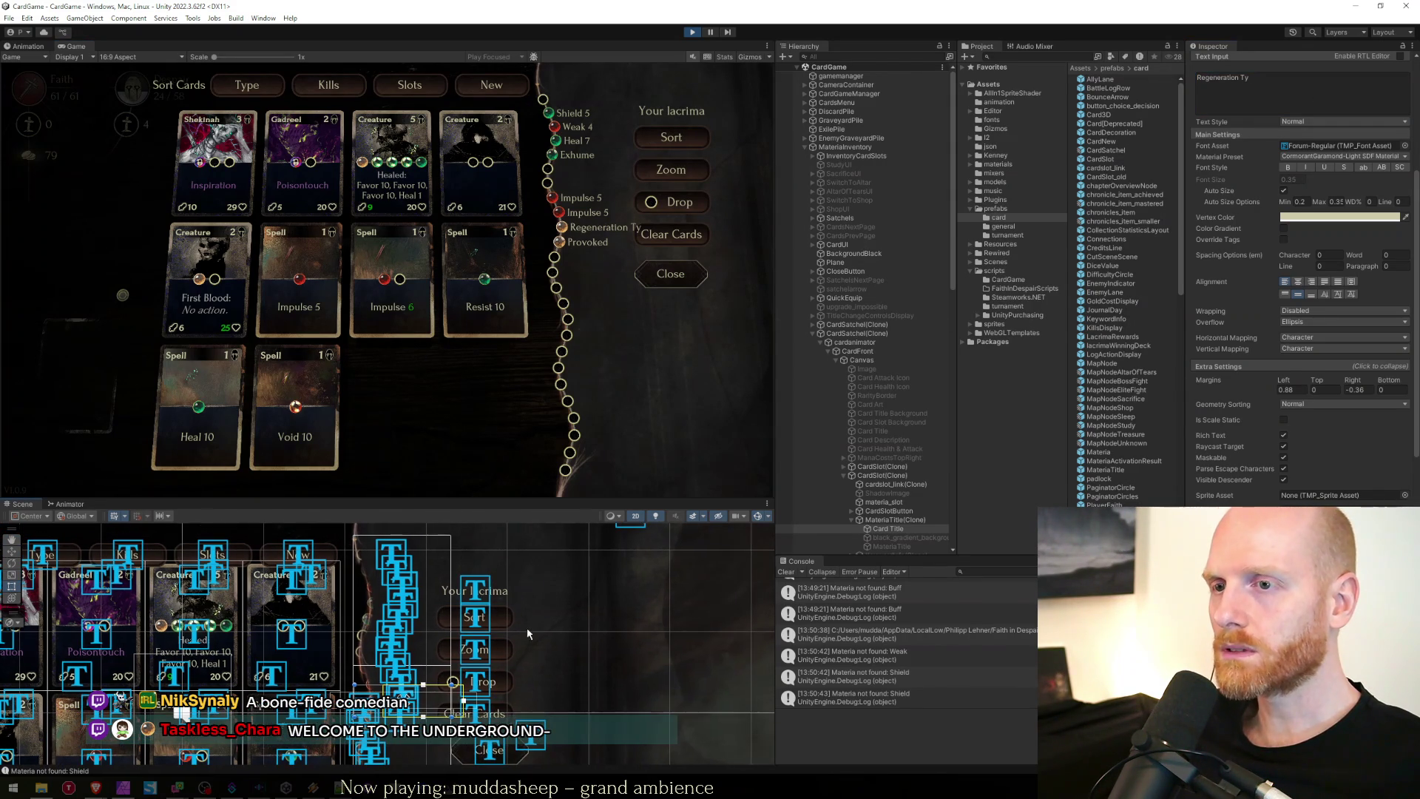
pyautogui.click(476, 590)
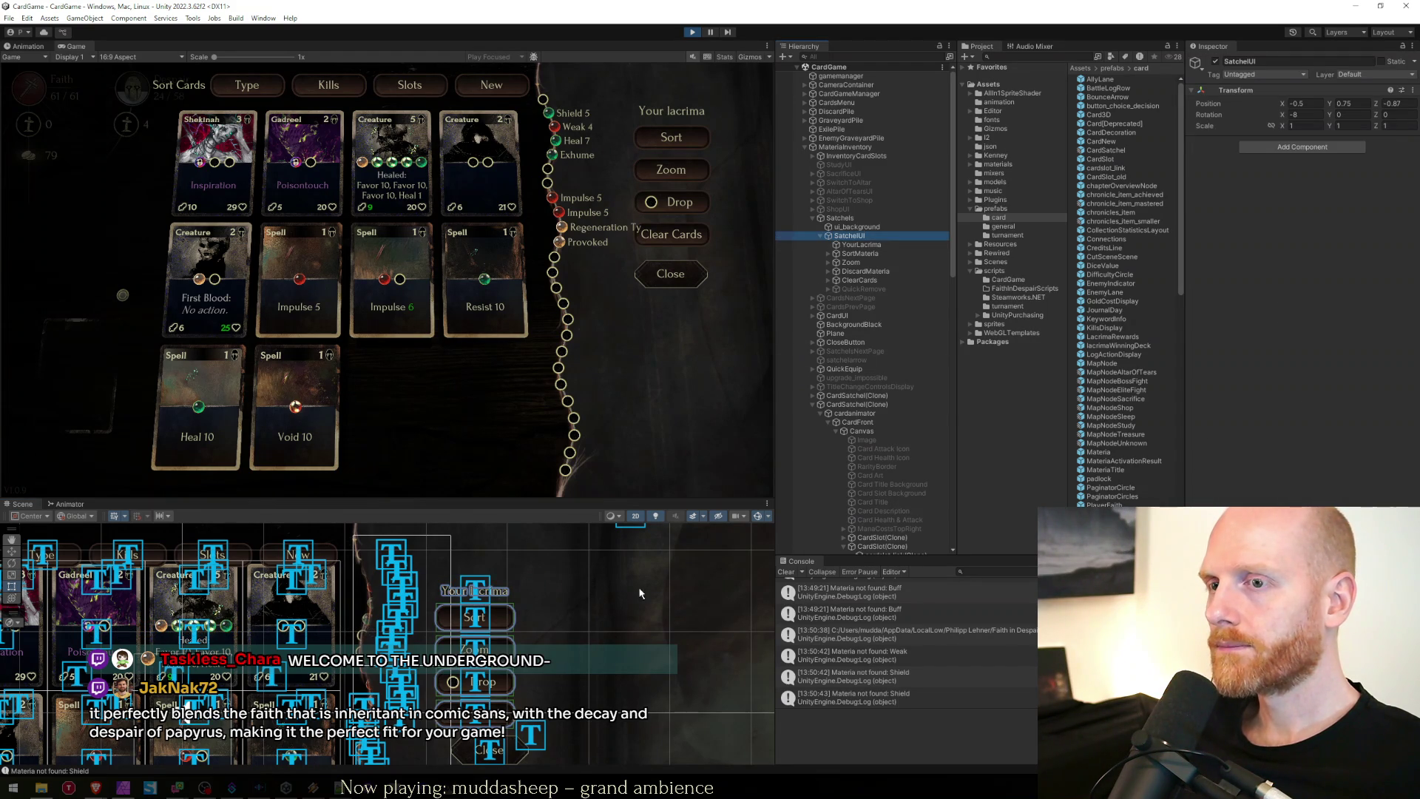
# Shift SatchelUI right to Position X -0.3, then select the Close button label.
pyautogui.press('w')
pyautogui.moveTo(477, 617); pyautogui.dragTo(485, 617)
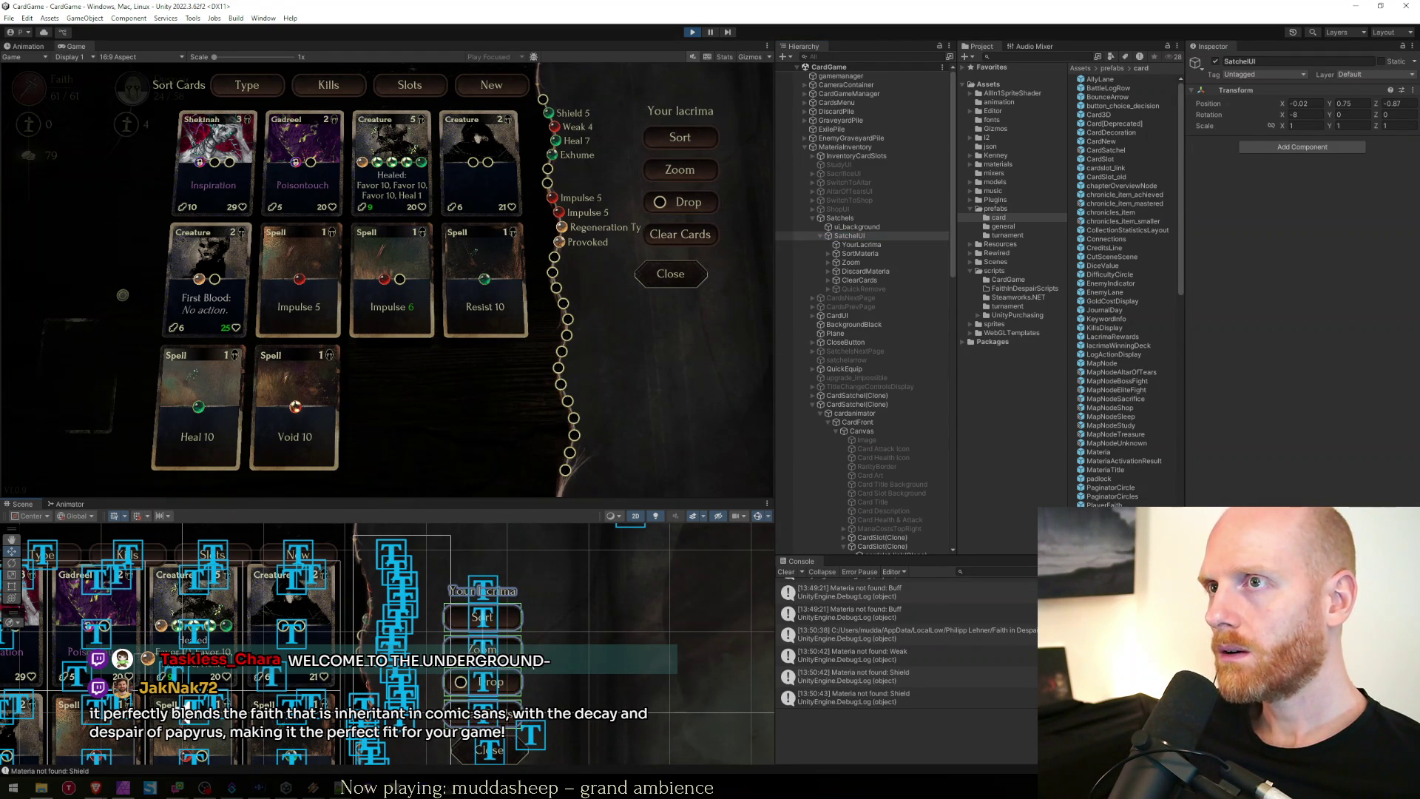
pyautogui.moveTo(530, 663); pyautogui.dragTo(528, 663)
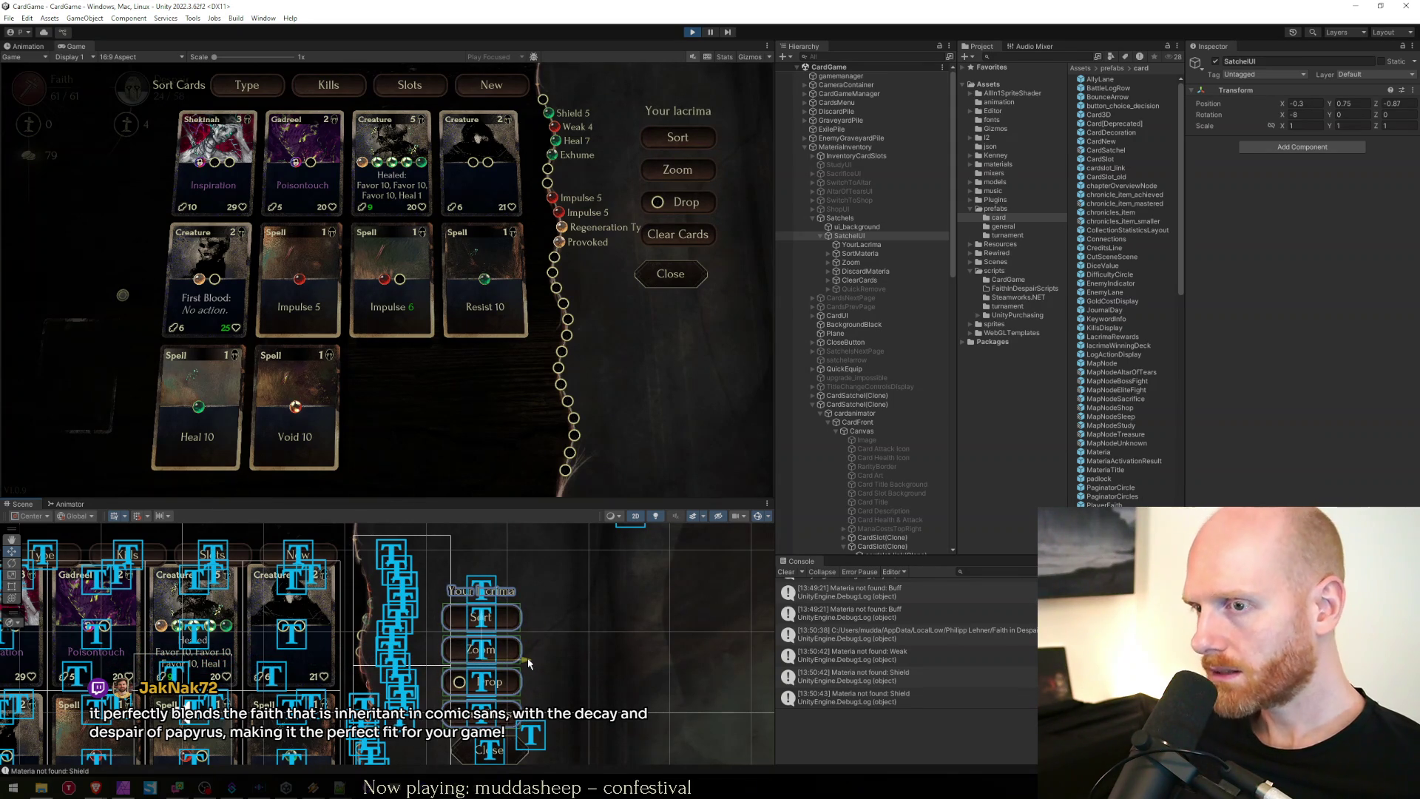
pyautogui.click(1305, 103)
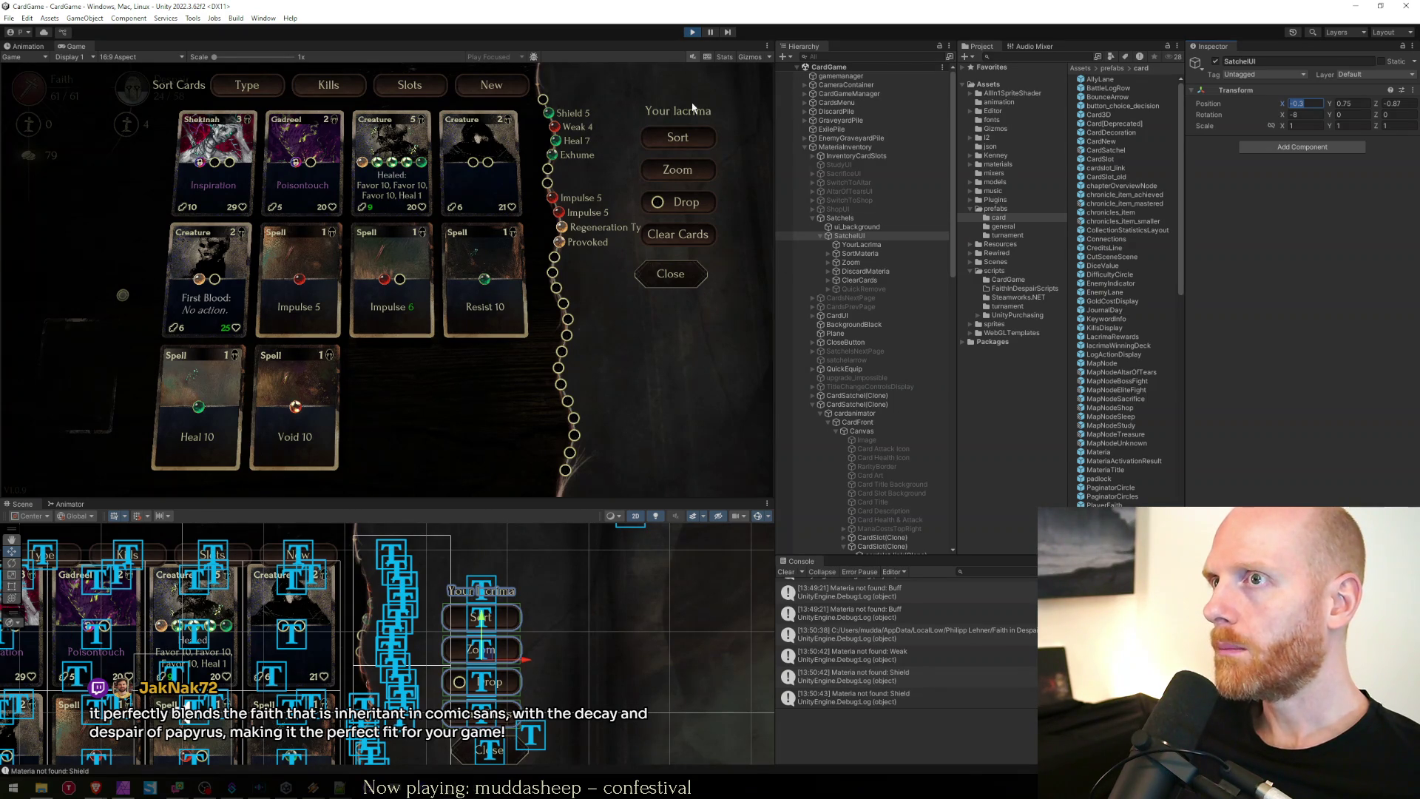
pyautogui.moveTo(511, 711); pyautogui.dragTo(512, 637)
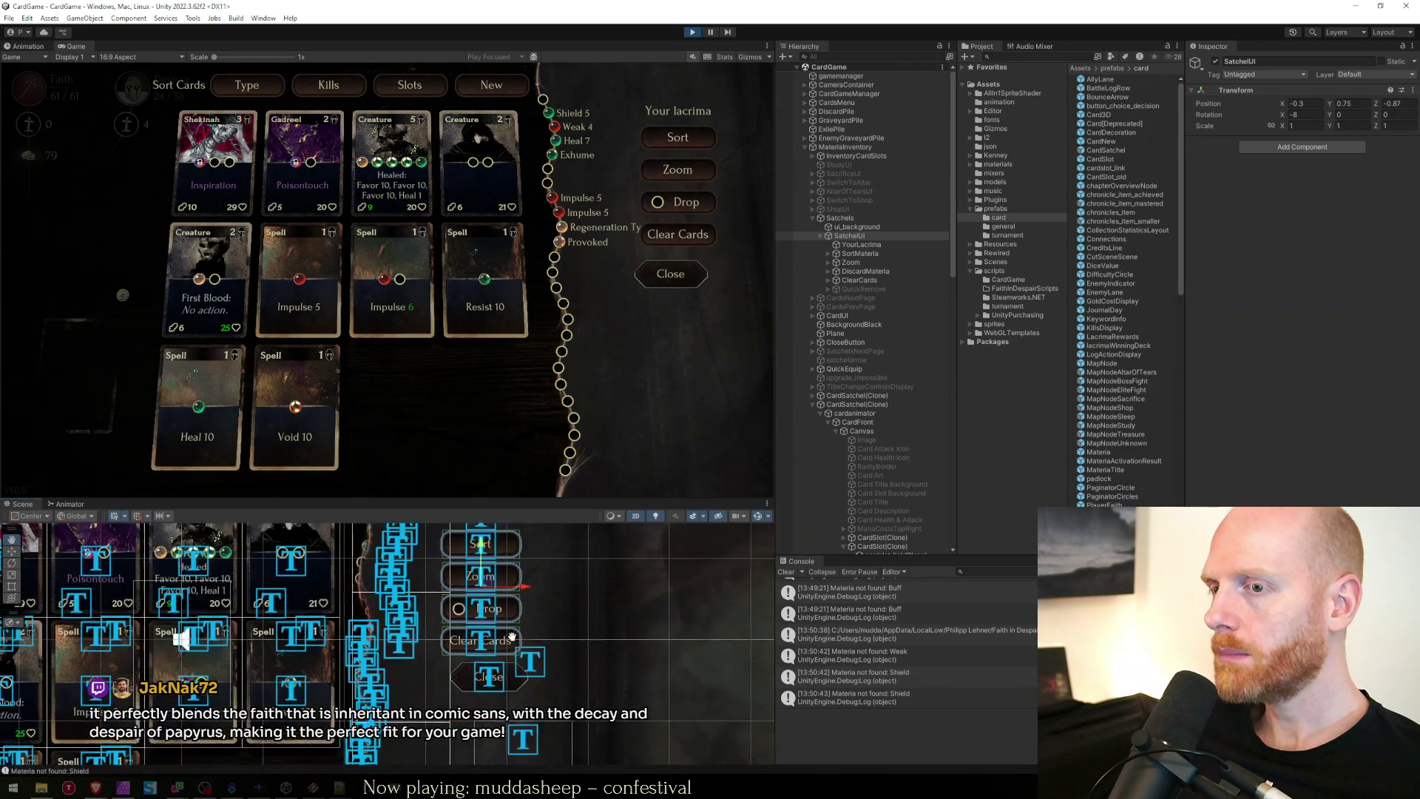
pyautogui.click(505, 677)
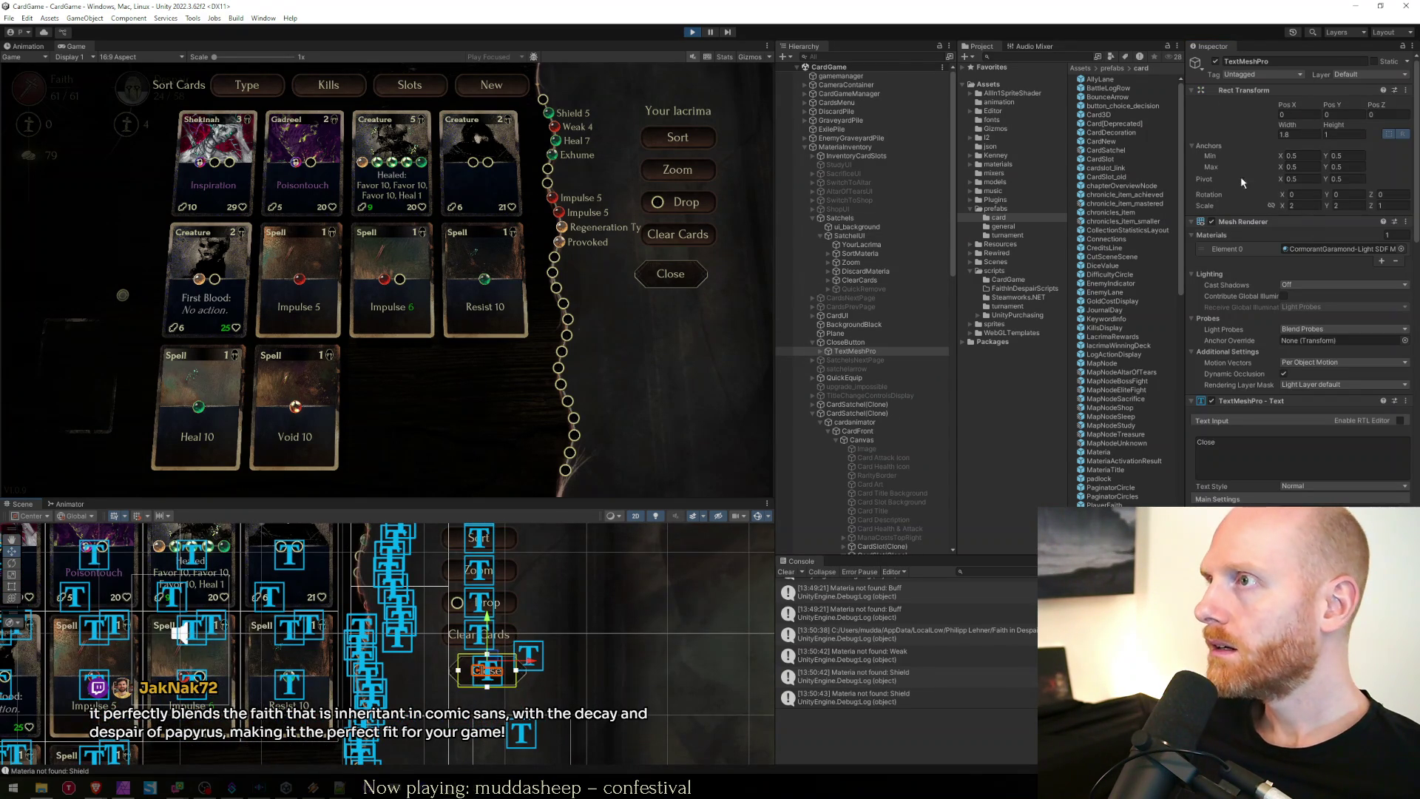
# Nudge the Close label right and move CloseButton's Position X from 0.45 to 0.78.
pyautogui.moveTo(1283, 107); pyautogui.dragTo(1284, 108)
pyautogui.click(845, 342)
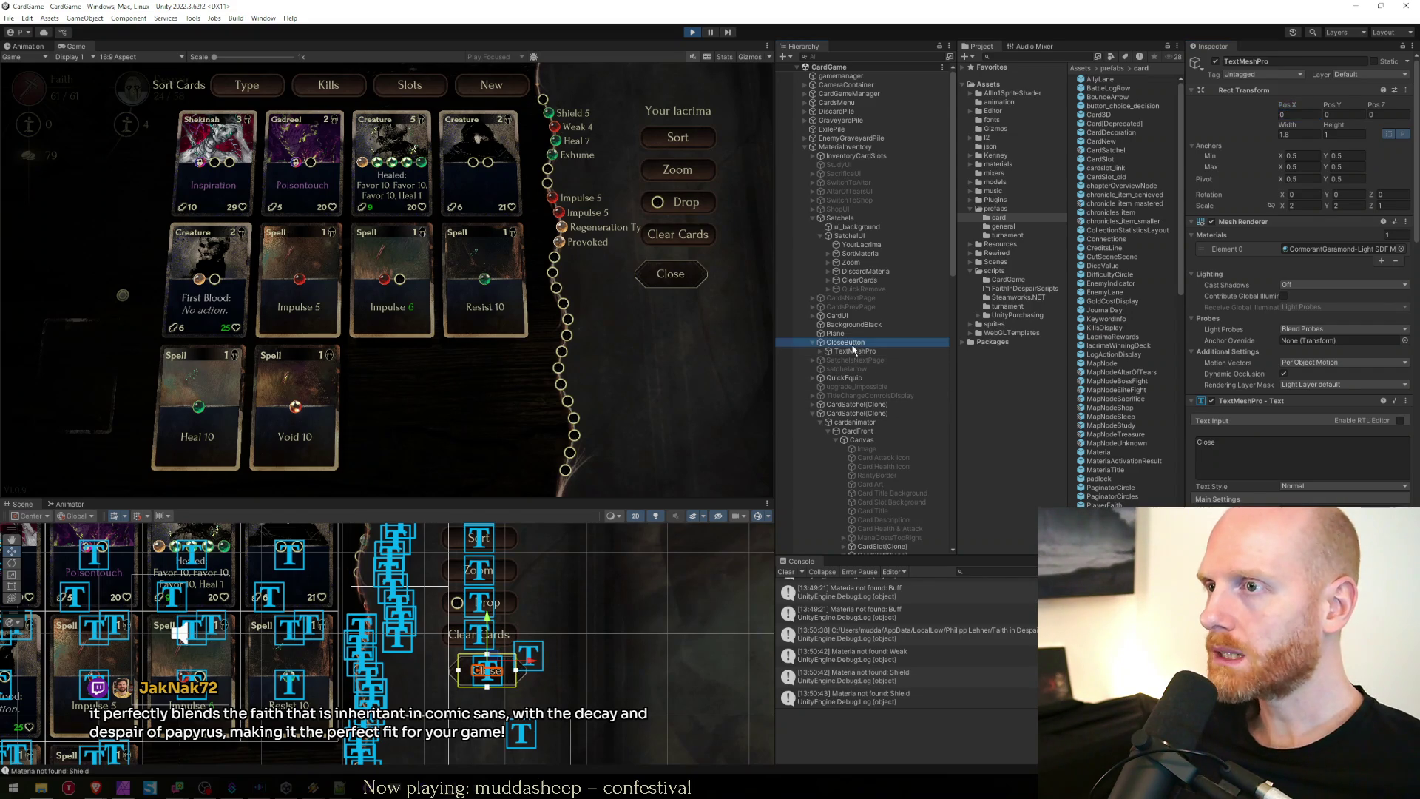
pyautogui.moveTo(1283, 104); pyautogui.dragTo(1290, 104)
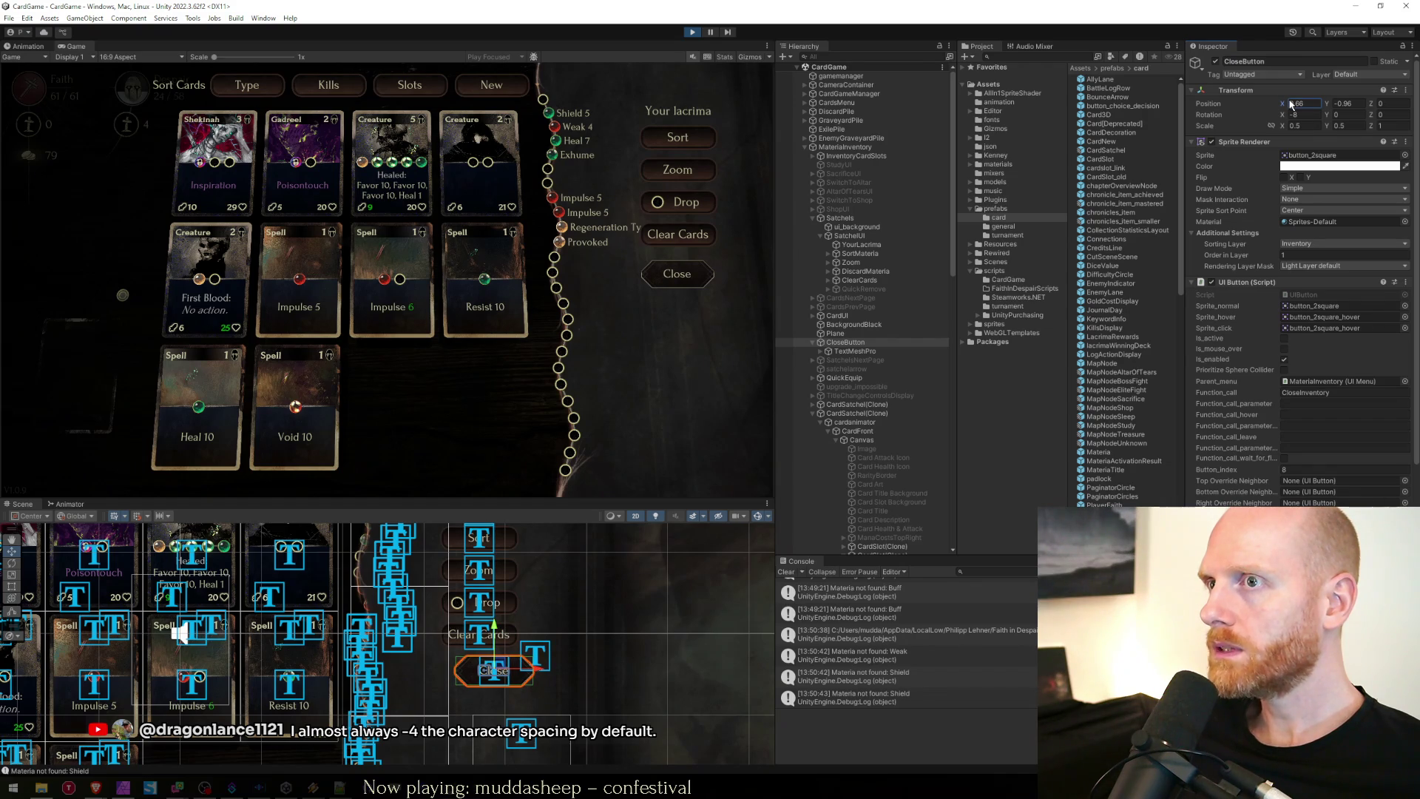
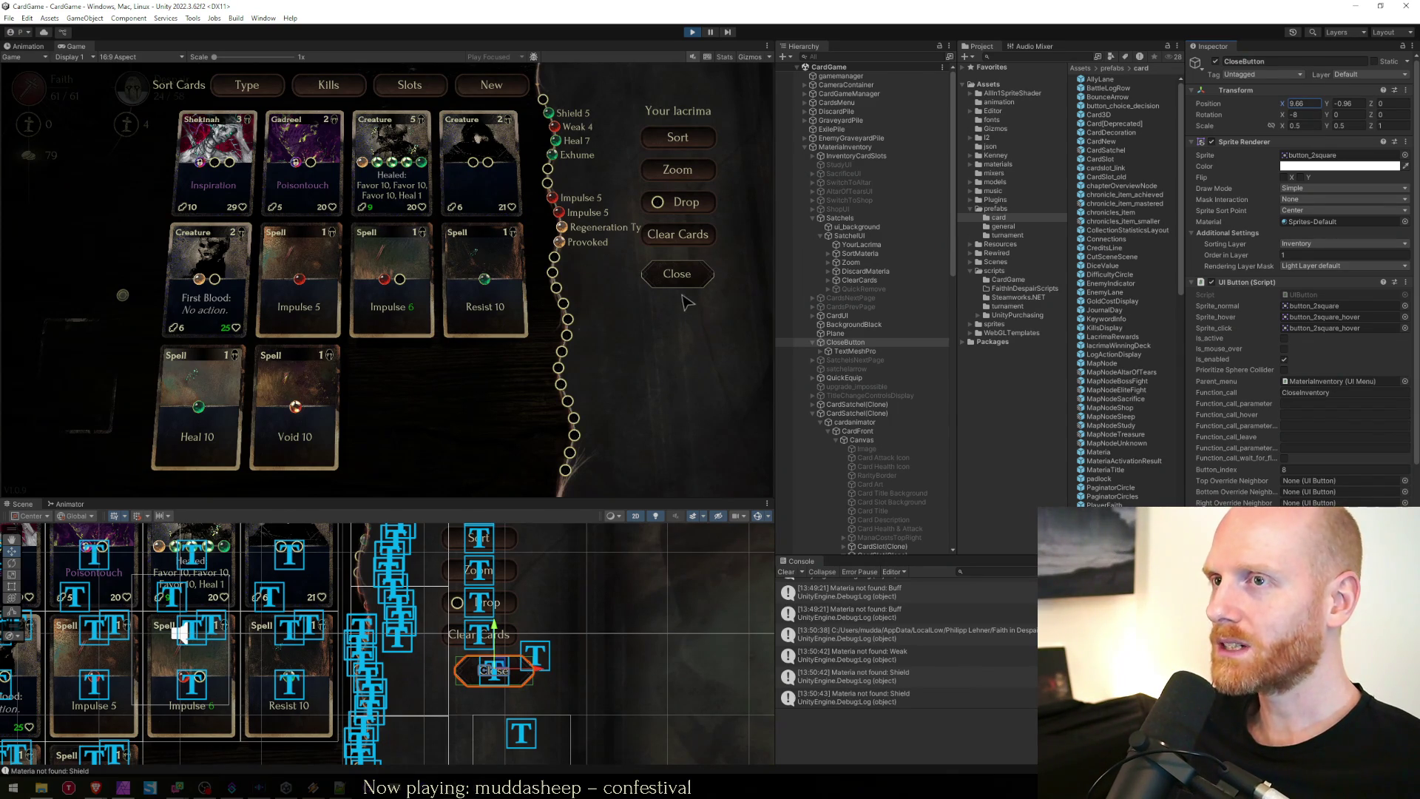
# Inspect the CloseButton and its text child, confirming CloseButton's Position X is 9.66.
pyautogui.click(861, 352)
pyautogui.click(862, 343)
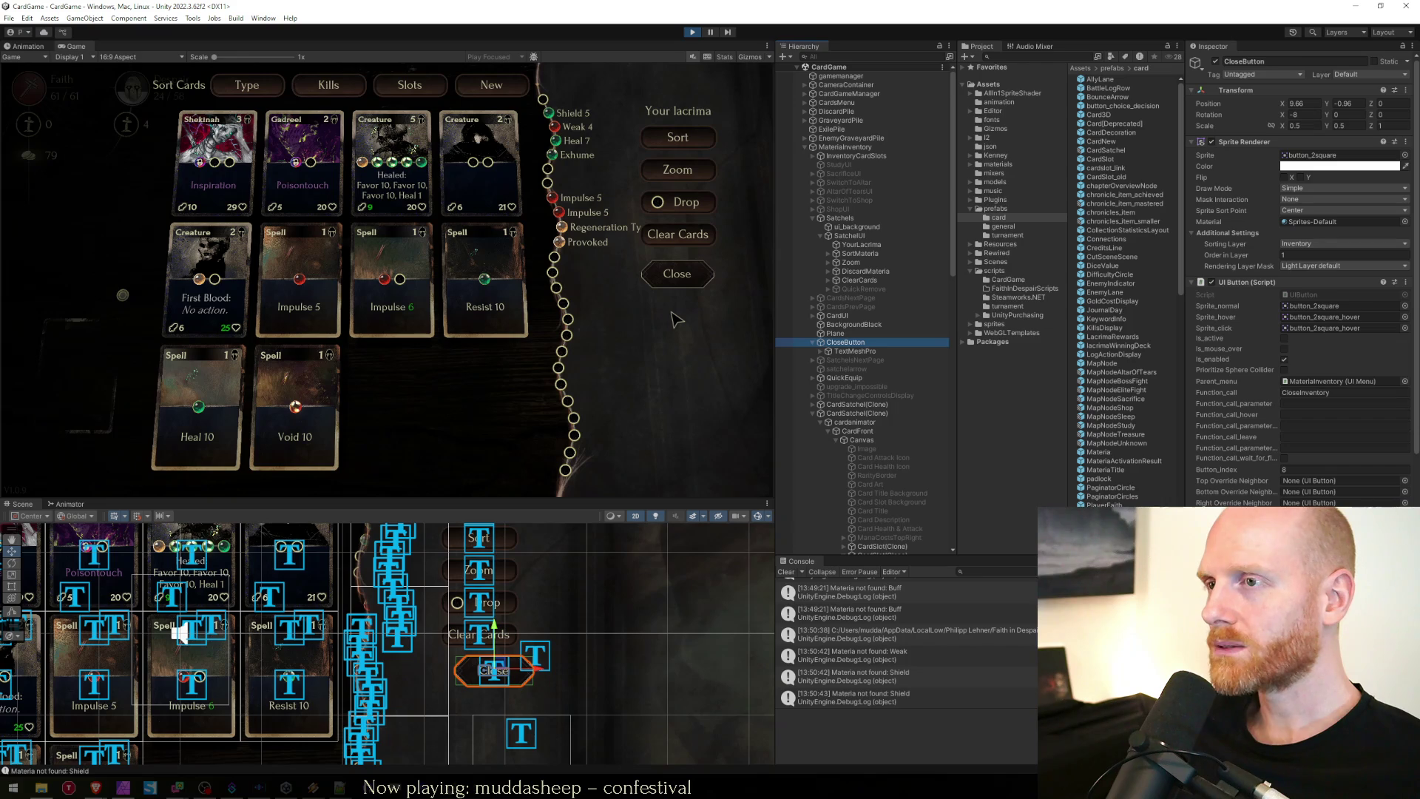
pyautogui.click(851, 351)
pyautogui.click(838, 344)
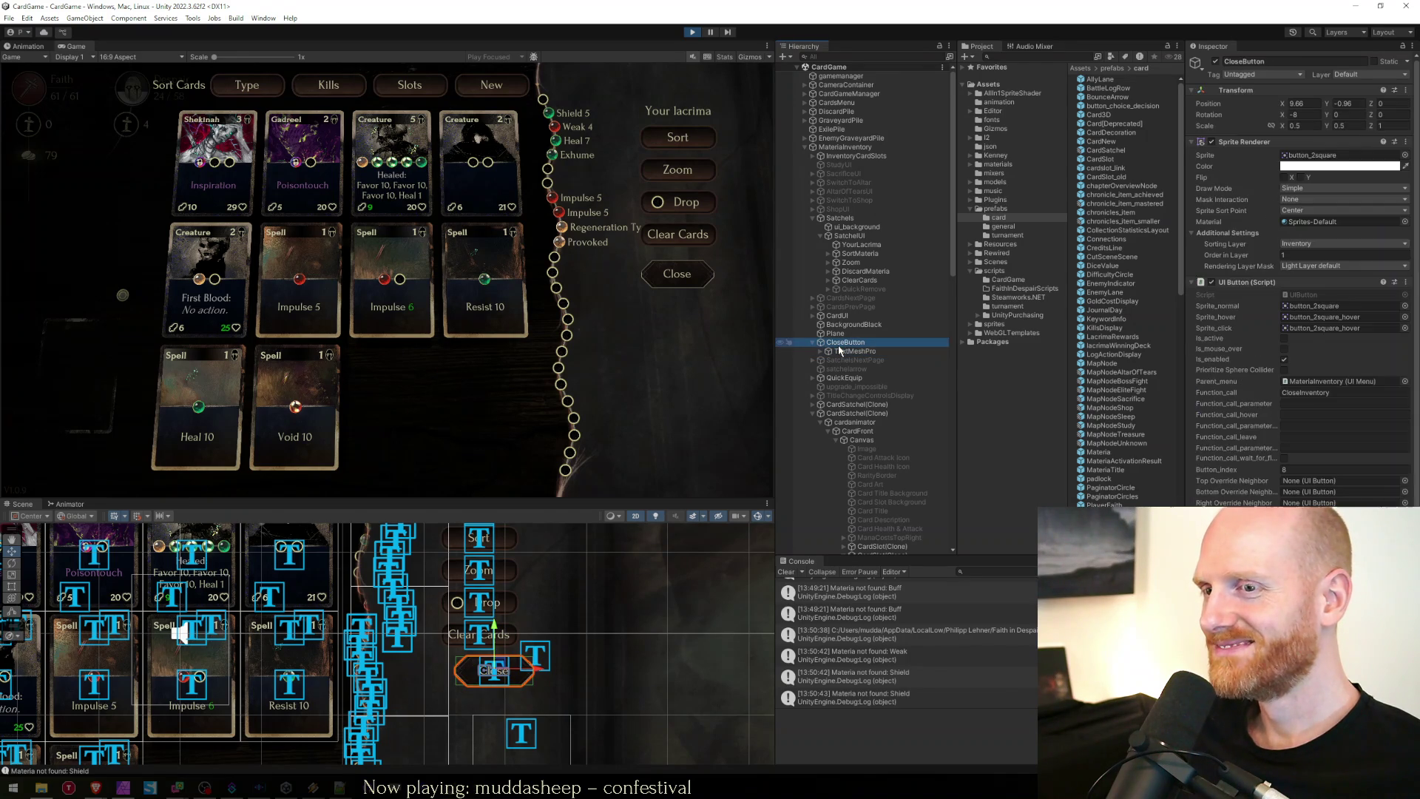
pyautogui.click(1301, 103)
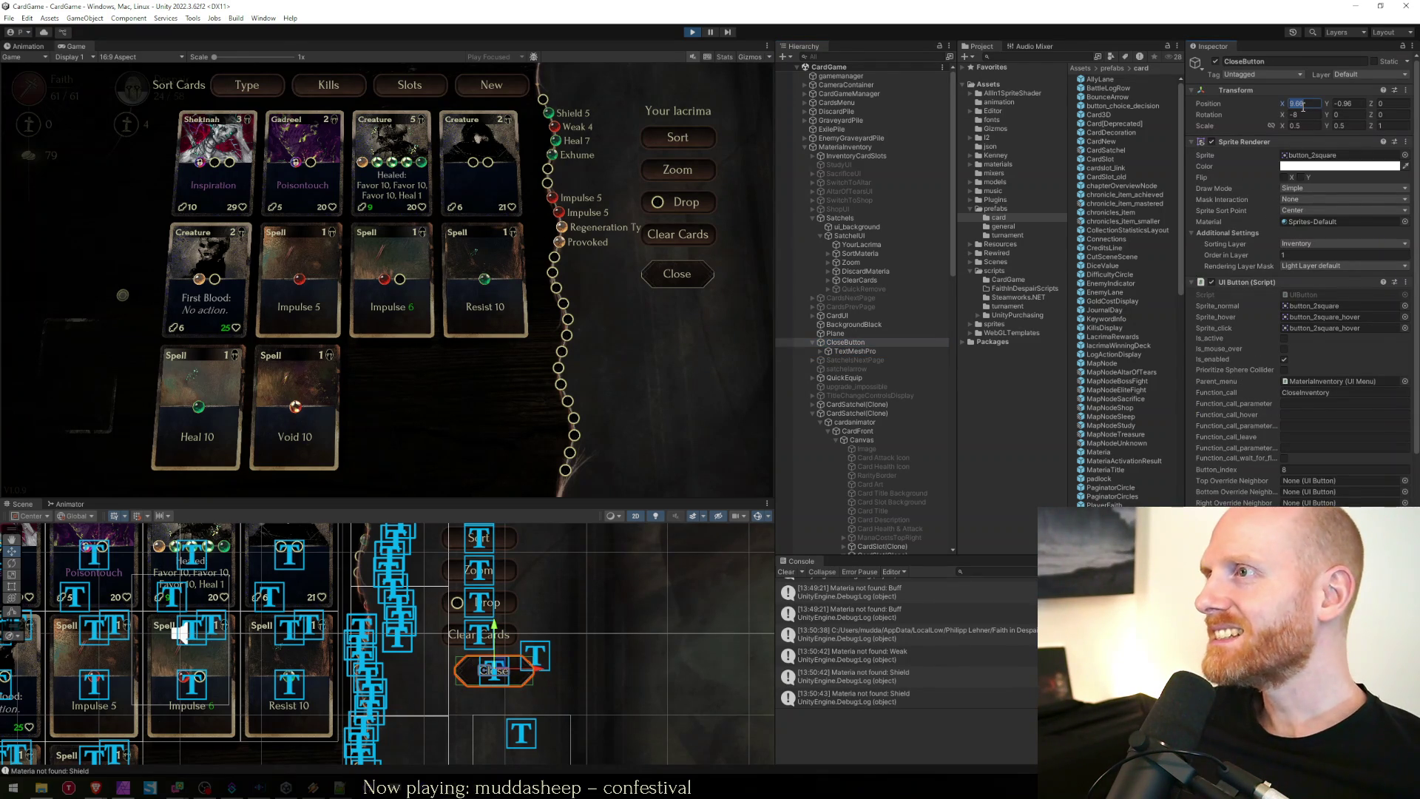
# Compare the Satchels and SatchelUI objects, then recheck CloseButton's position values.
pyautogui.click(848, 220)
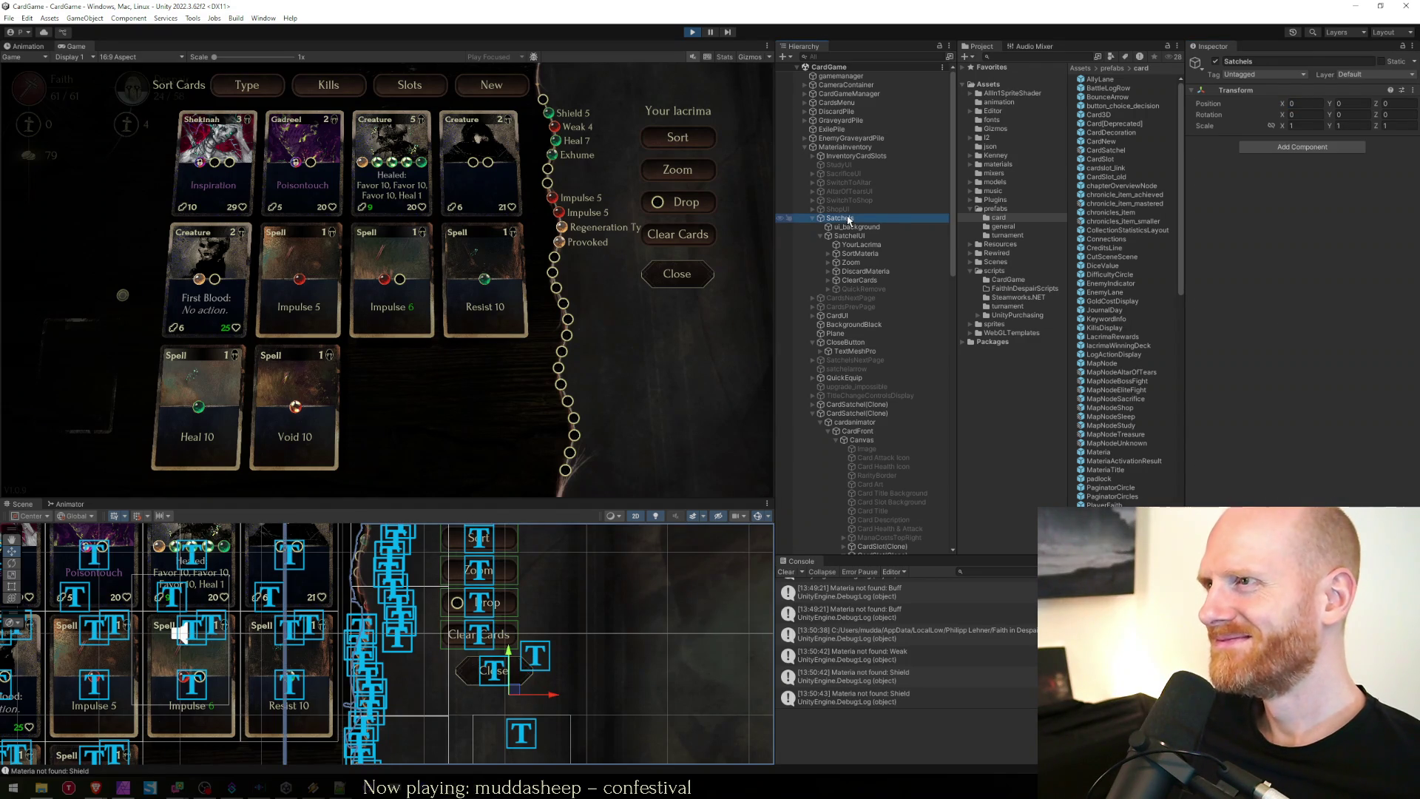
pyautogui.click(843, 237)
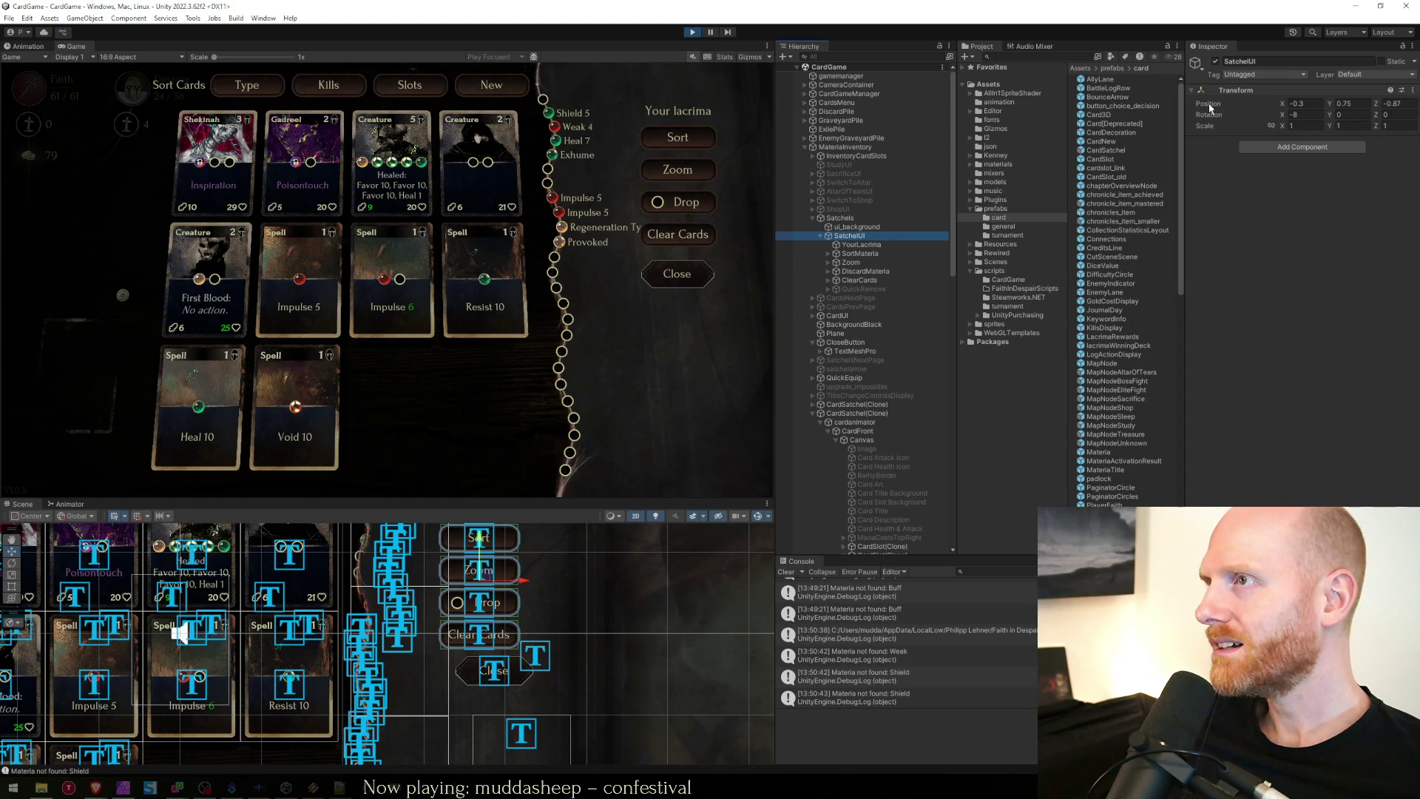
pyautogui.click(875, 340)
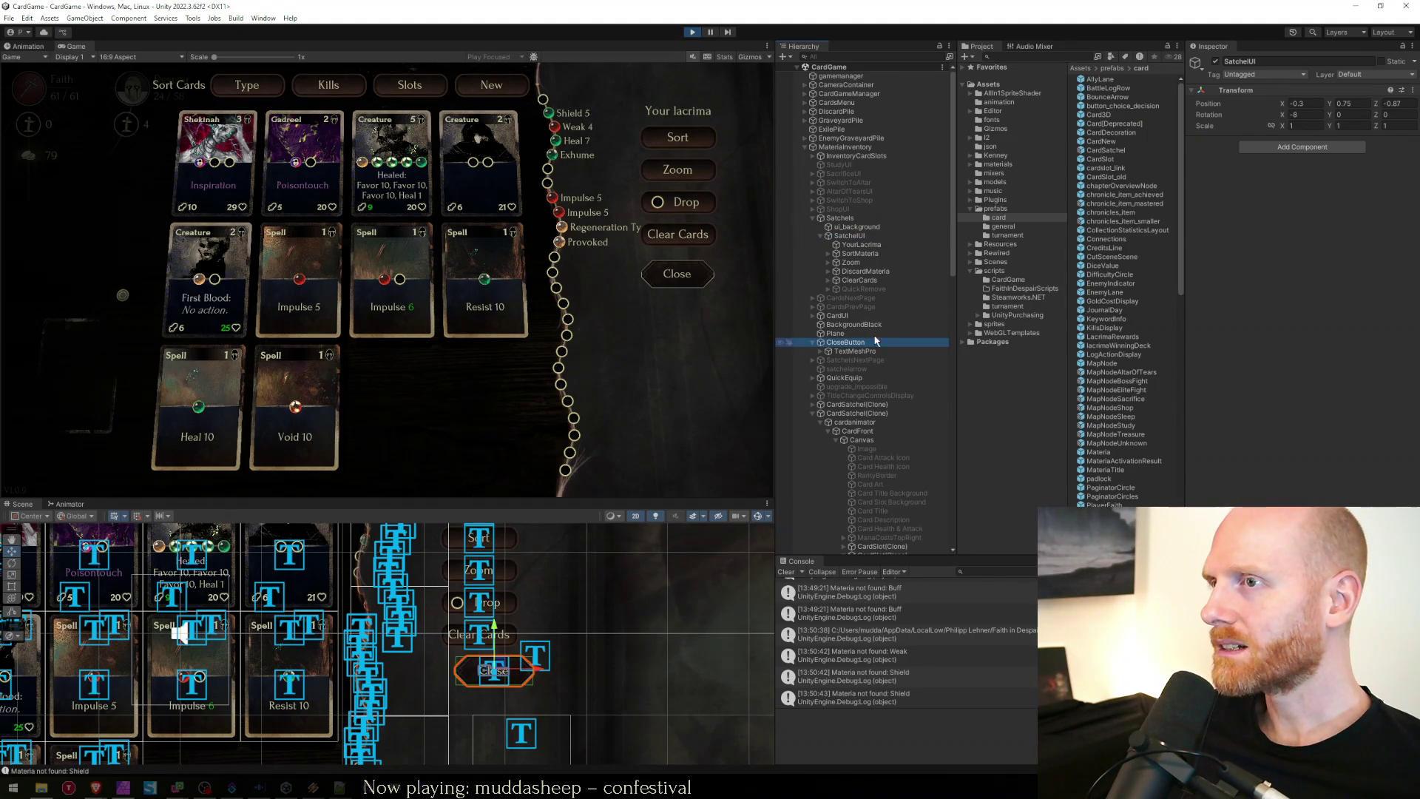
pyautogui.rightClick(1210, 108)
pyautogui.click(1232, 118)
pyautogui.hotkey('alt', 'Tab')
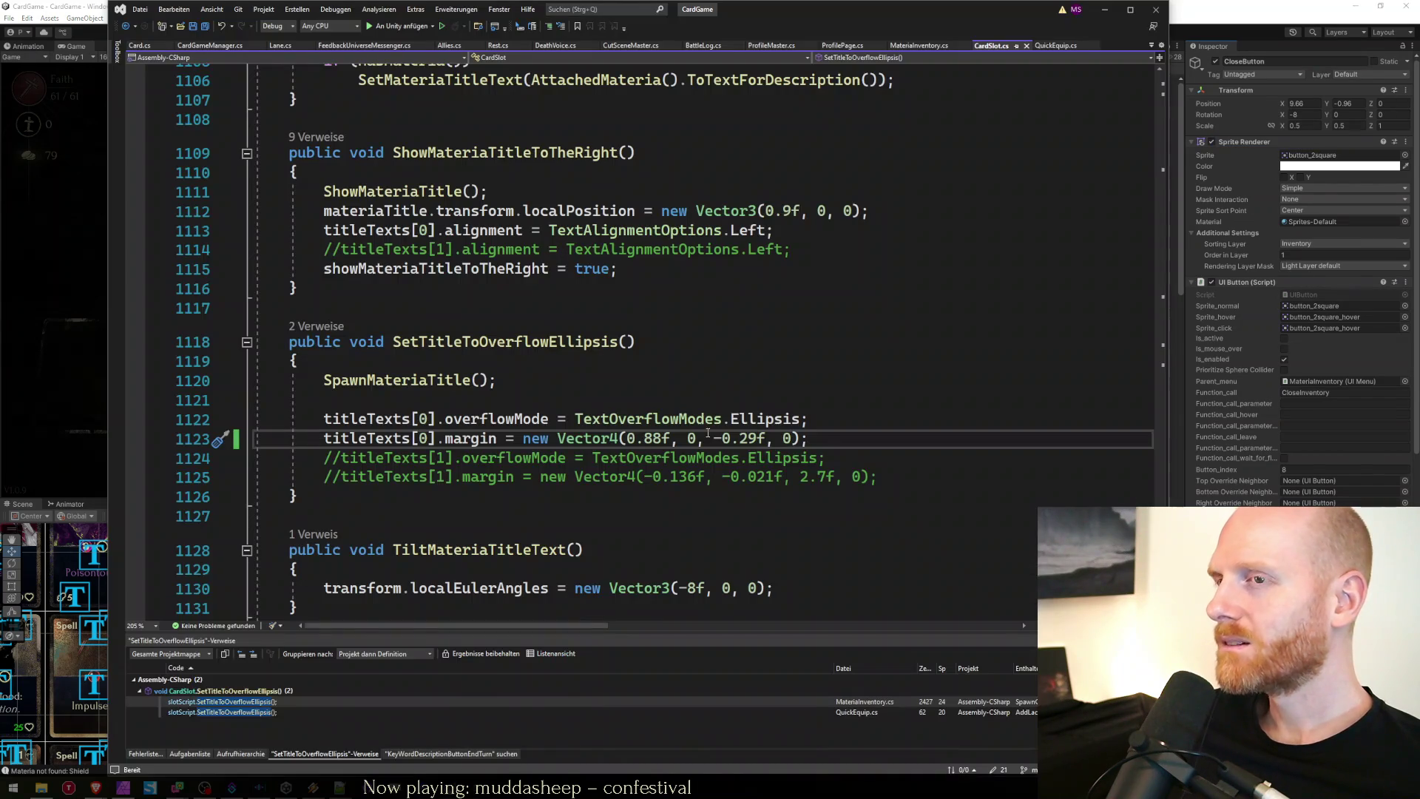
# Search MaterialInventory.cs for the closeButton position line.
pyautogui.hotkey('ctrl', 'Tab')
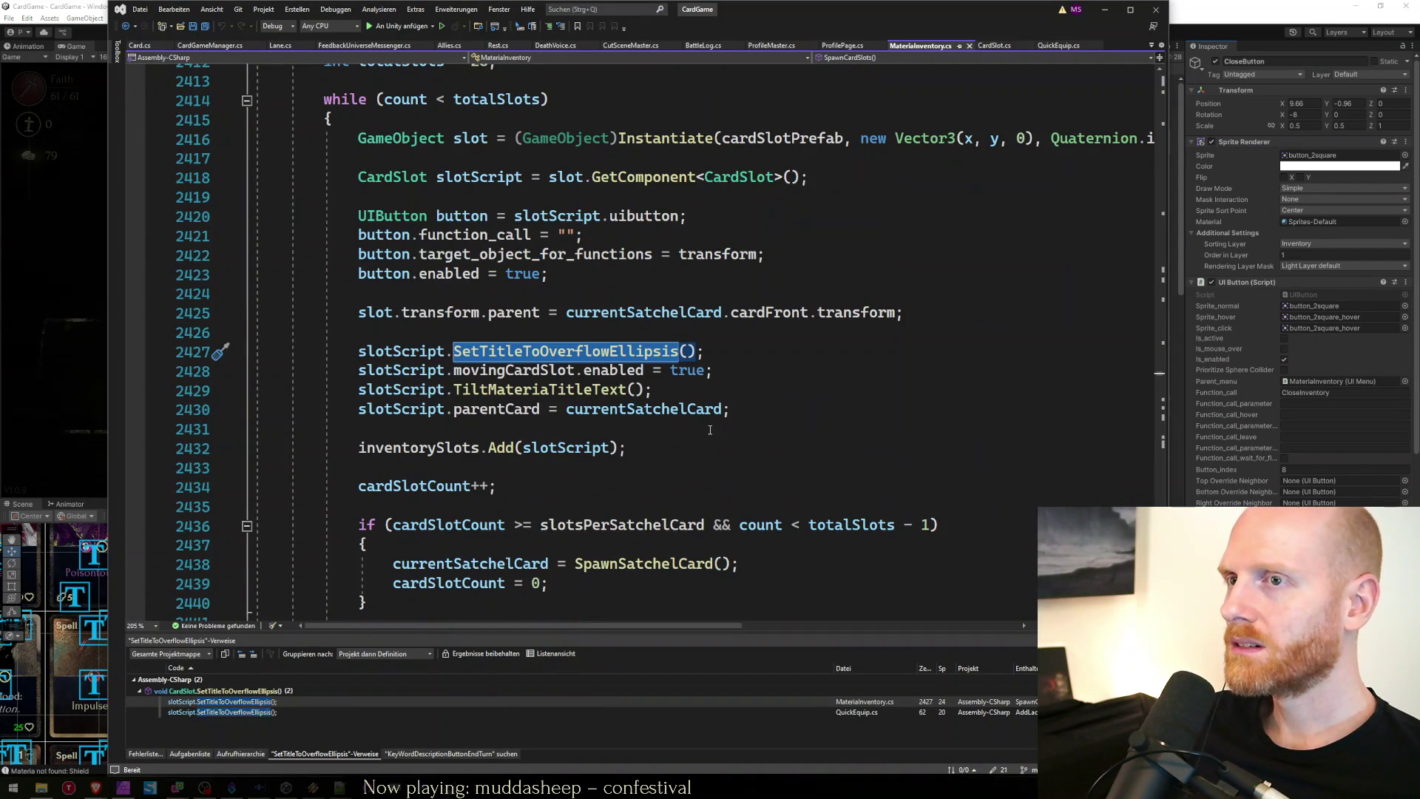
pyautogui.hotkey('ctrl', 'f')
pyautogui.write('closebutton.t')
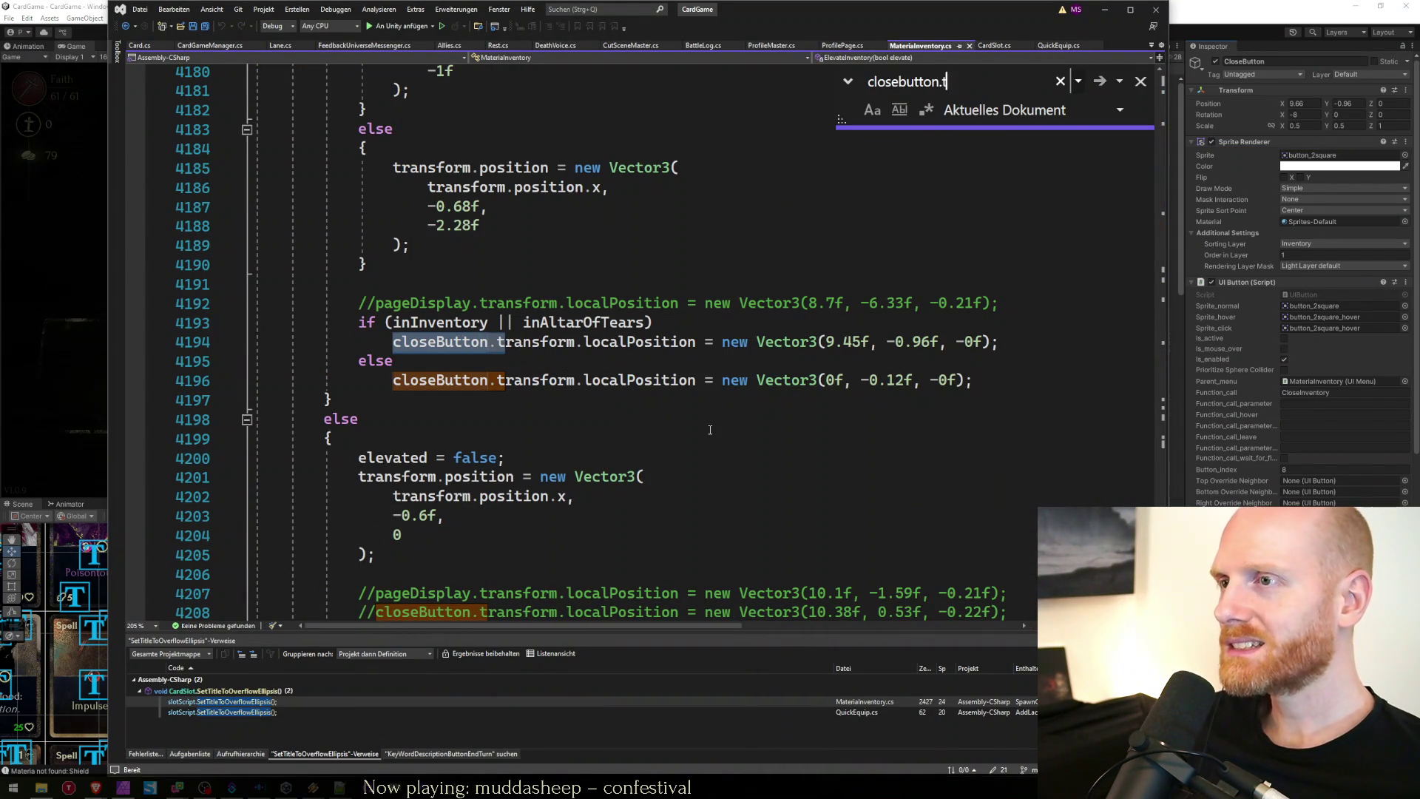
pyautogui.press('Return')
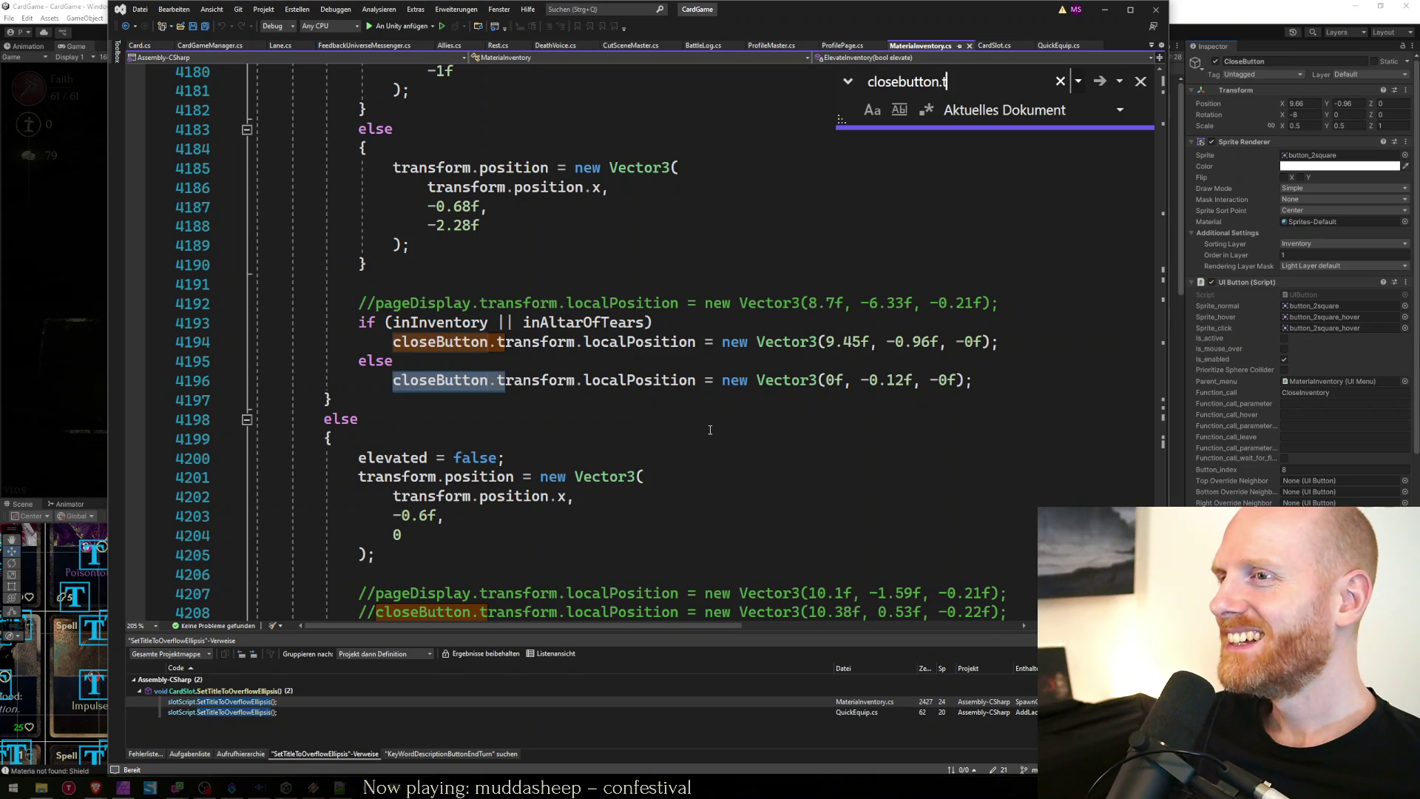
pyautogui.press('Escape')
# Step through every closeButton.transform.localPosition assignment in the script.
pyautogui.press('Up')
pyautogui.press('Up')
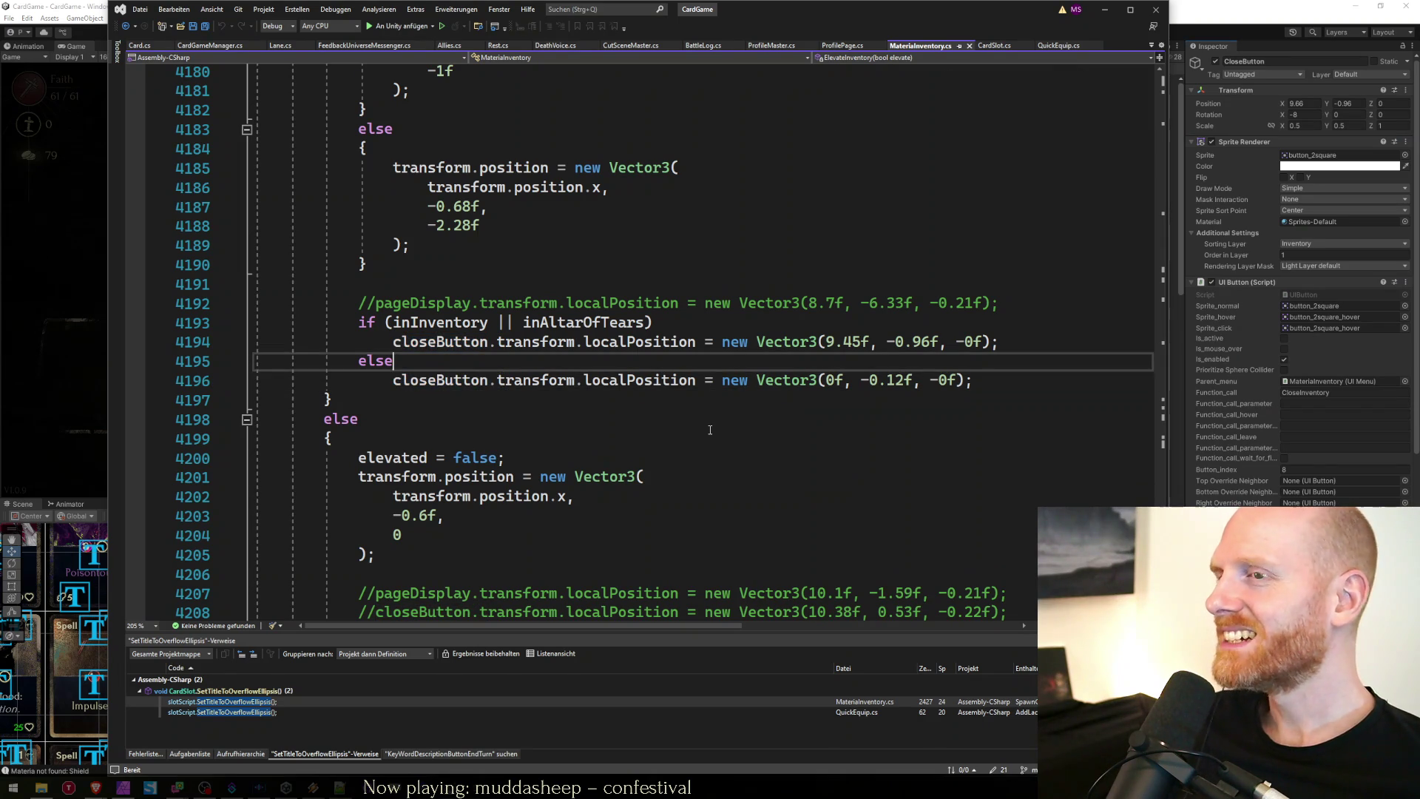
pyautogui.hotkey('ctrl', 'shift', 'Right')
pyautogui.hotkey('ctrl', 'shift', 'Right')
pyautogui.hotkey('ctrl', 'shift', 'Right')
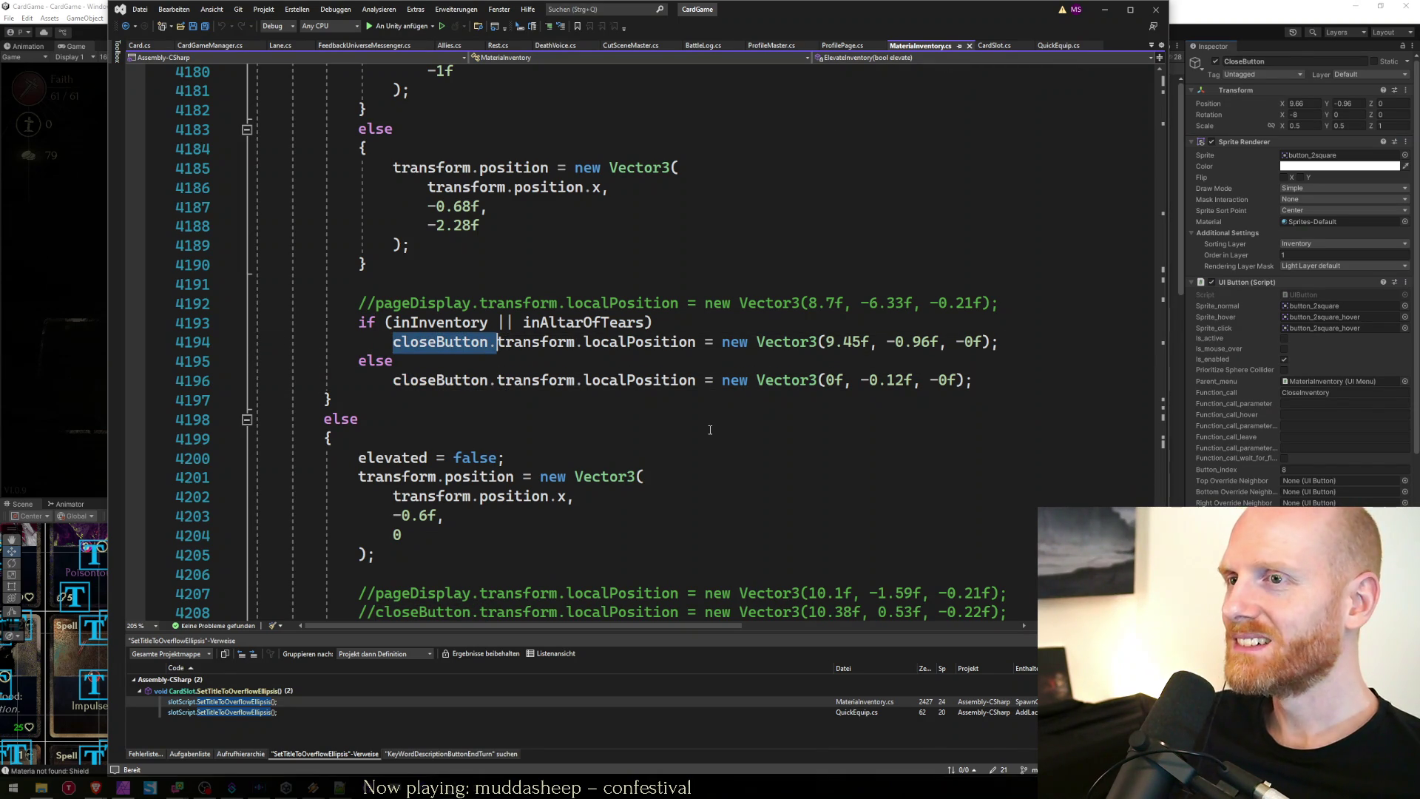
pyautogui.hotkey('ctrl', 'f')
pyautogui.press('Return')
pyautogui.press('Return')
pyautogui.press('Return')
pyautogui.press('Return')
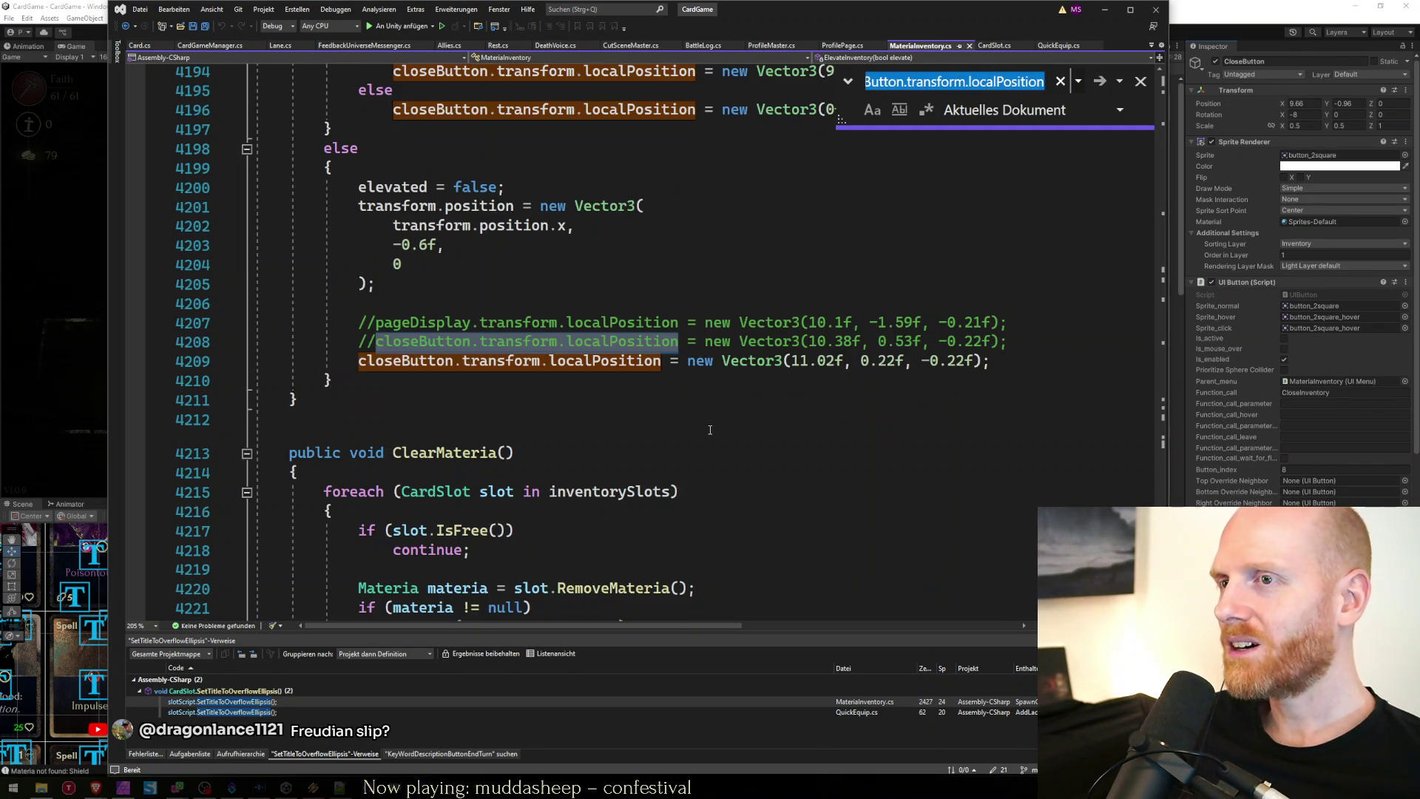
pyautogui.press('Return')
pyautogui.press('Return')
pyautogui.press('Return')
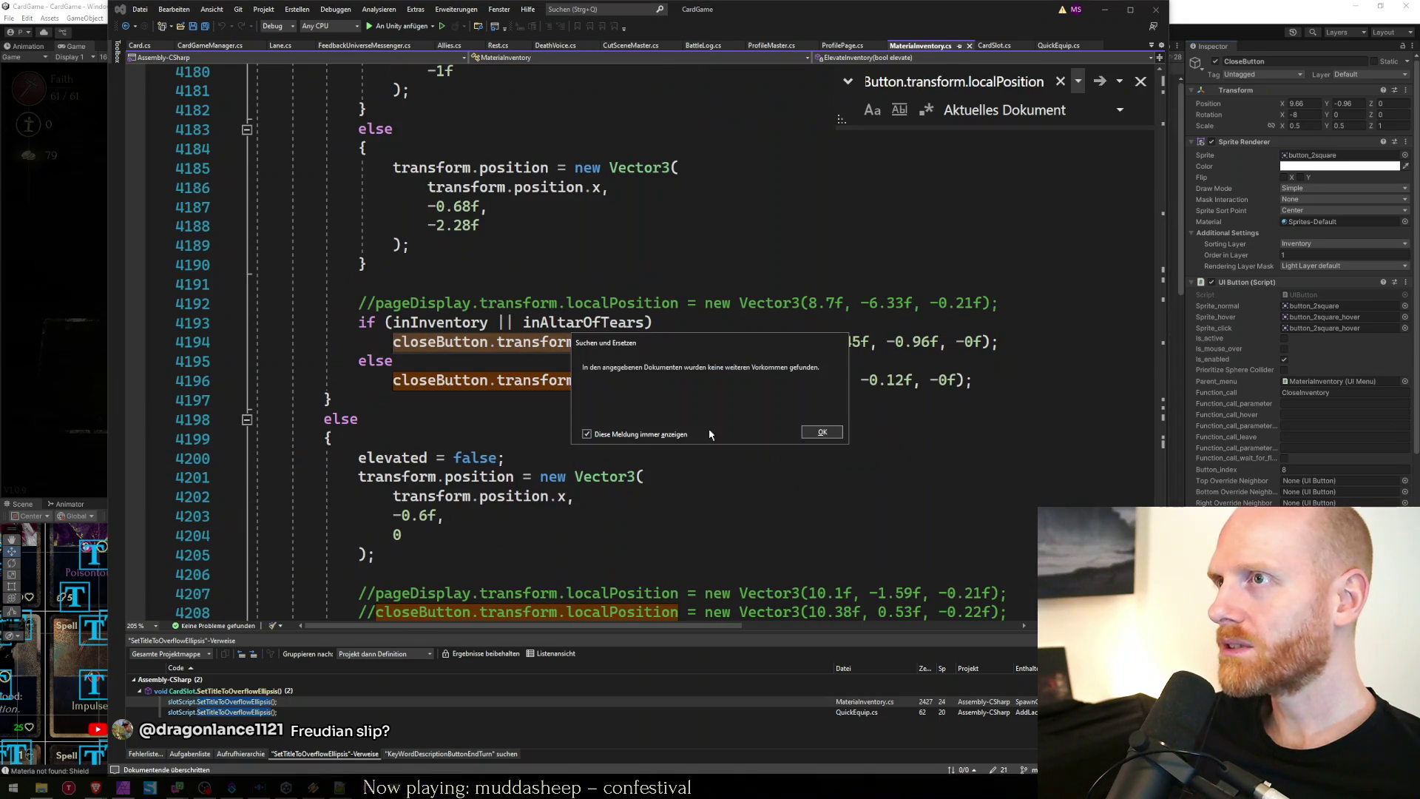
pyautogui.press('Return')
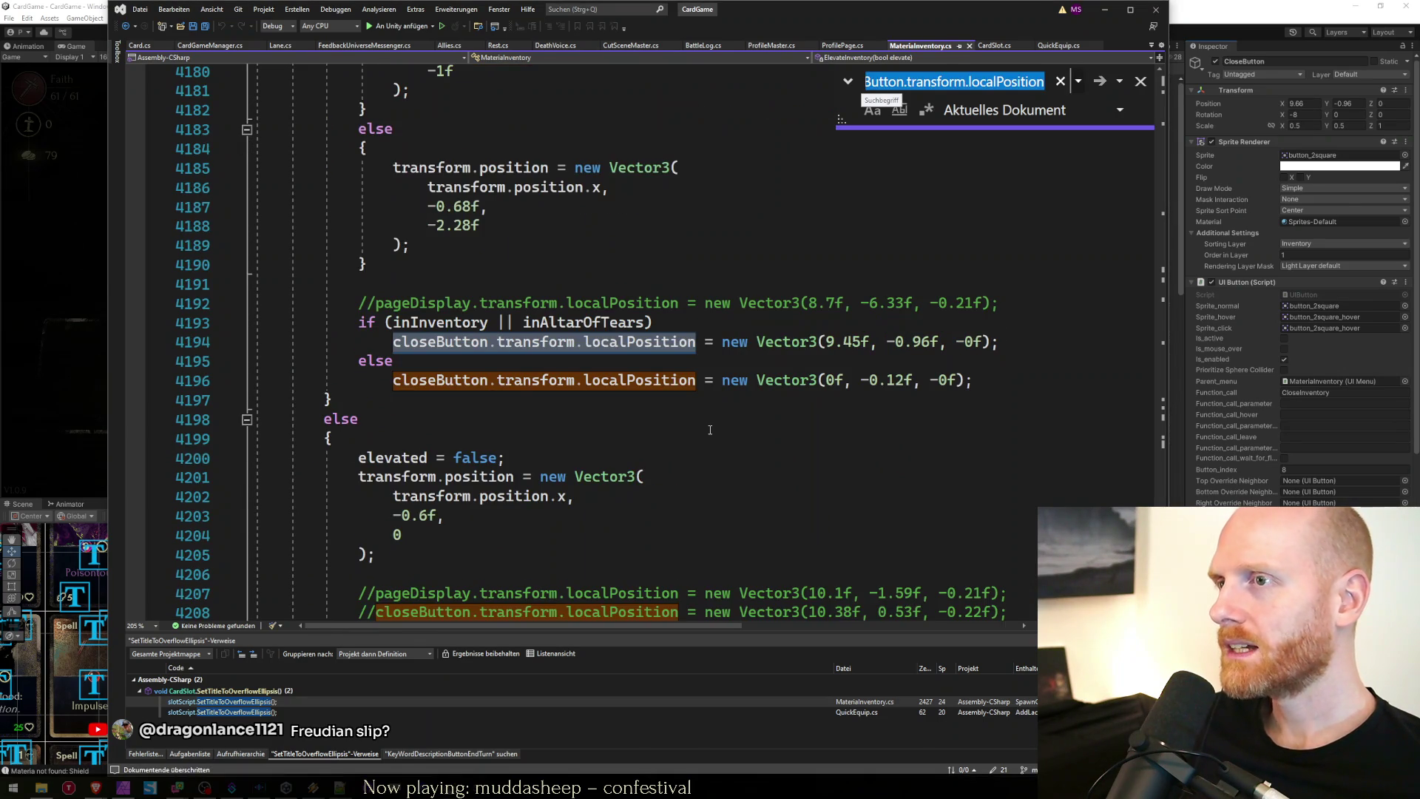
pyautogui.press('Escape')
# Change line 4194's close button X from 9.45f to 9.66f and refocus CloseButton in Unity.
pyautogui.press('End')
pyautogui.press('End')
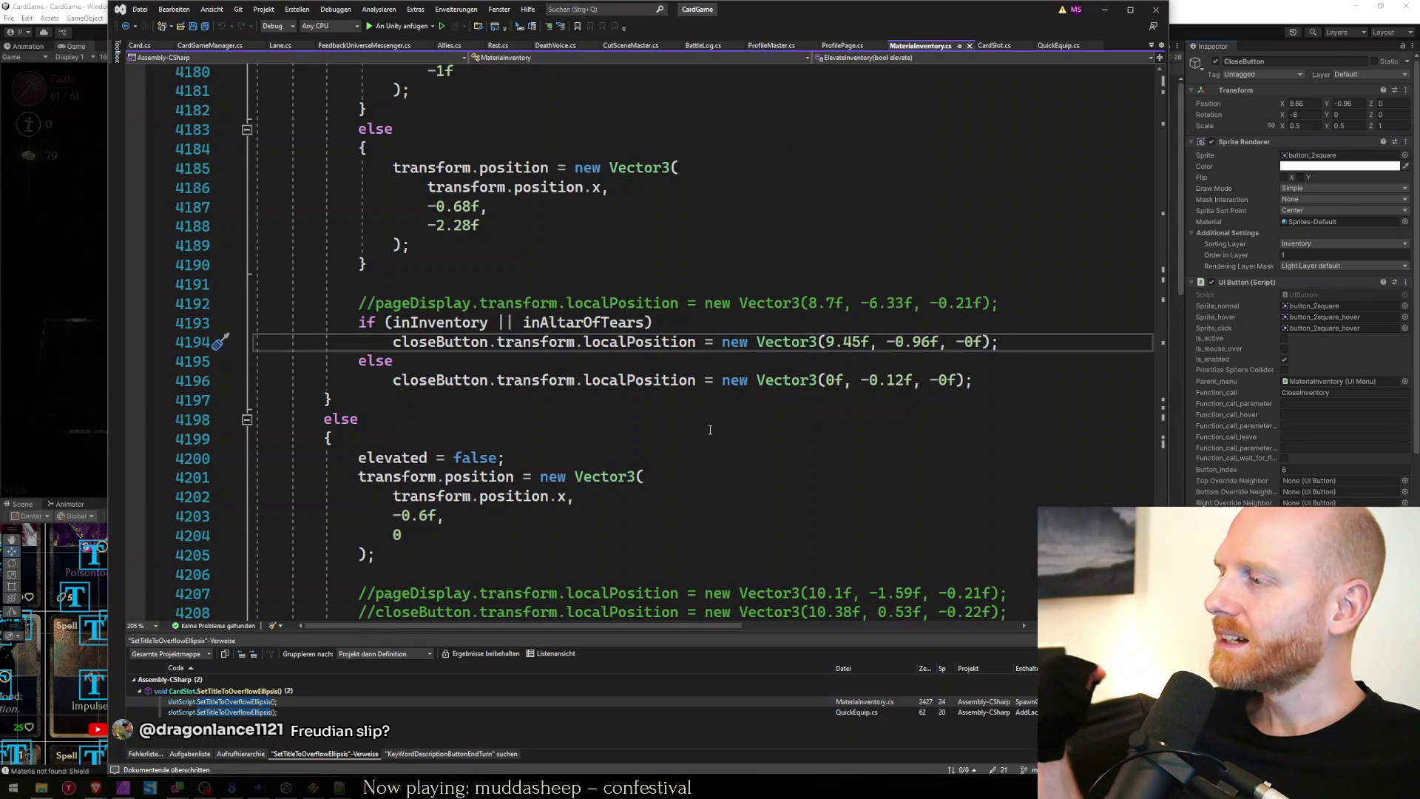
pyautogui.press('Left')
pyautogui.press('Left')
pyautogui.press('Left')
pyautogui.press('Left')
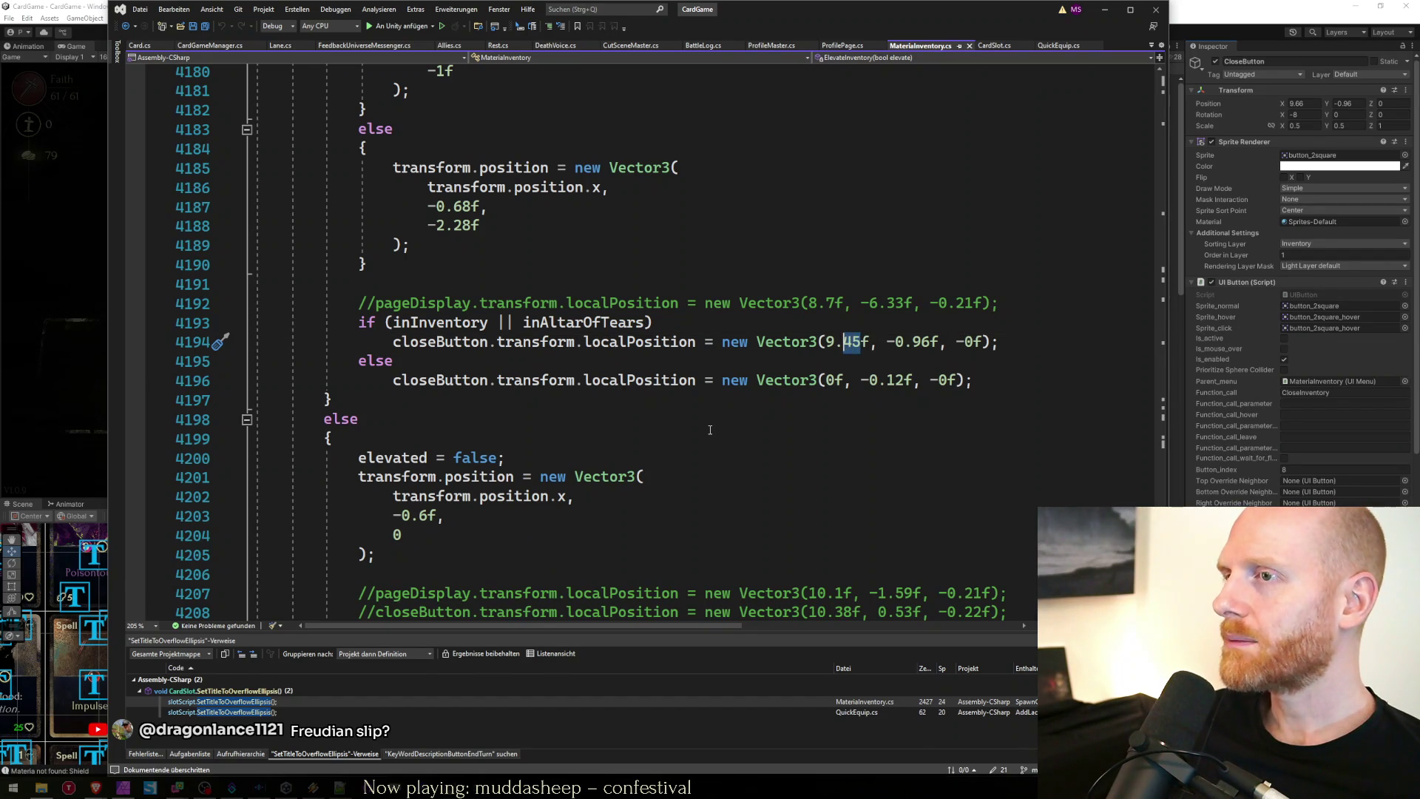
pyautogui.hotkey('alt', 'Tab')
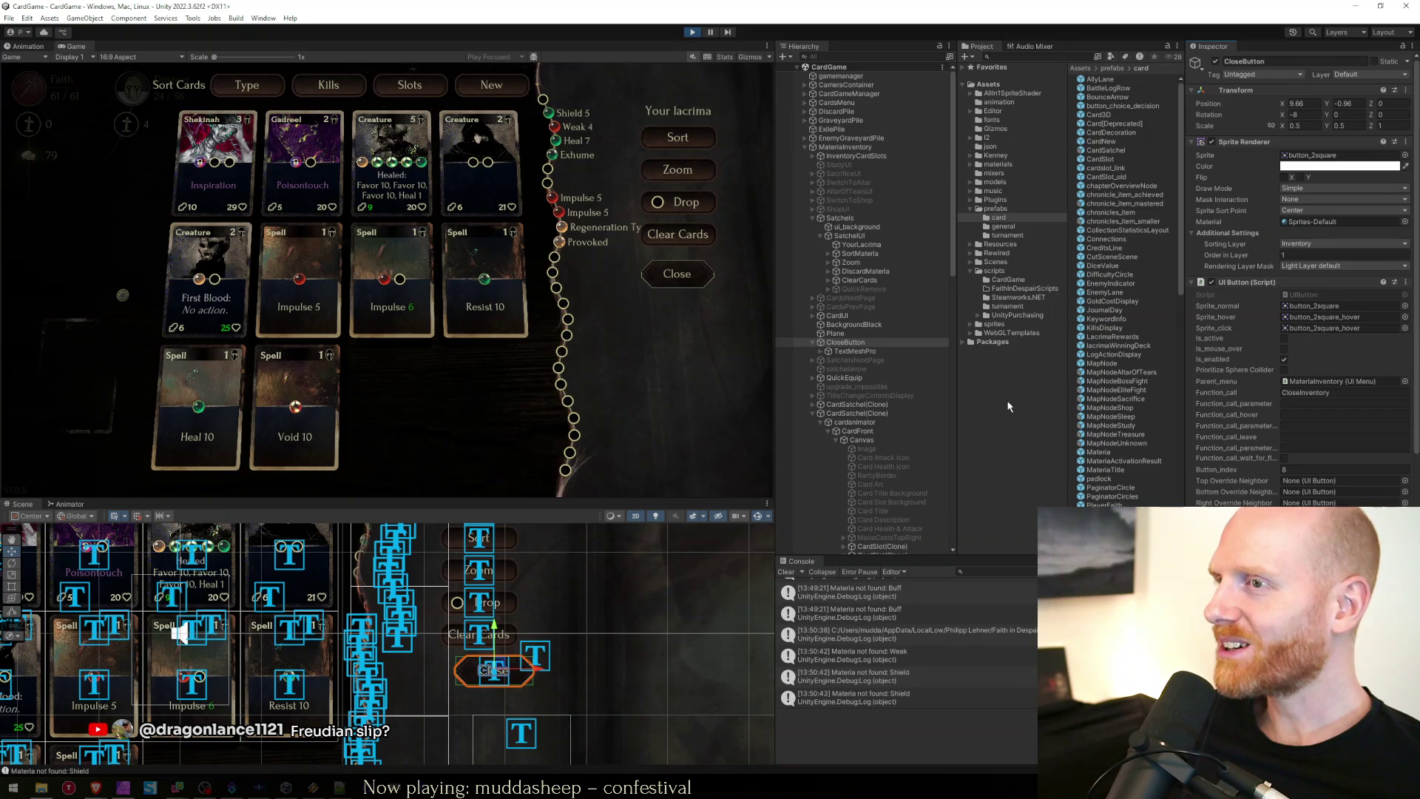
pyautogui.click(845, 342)
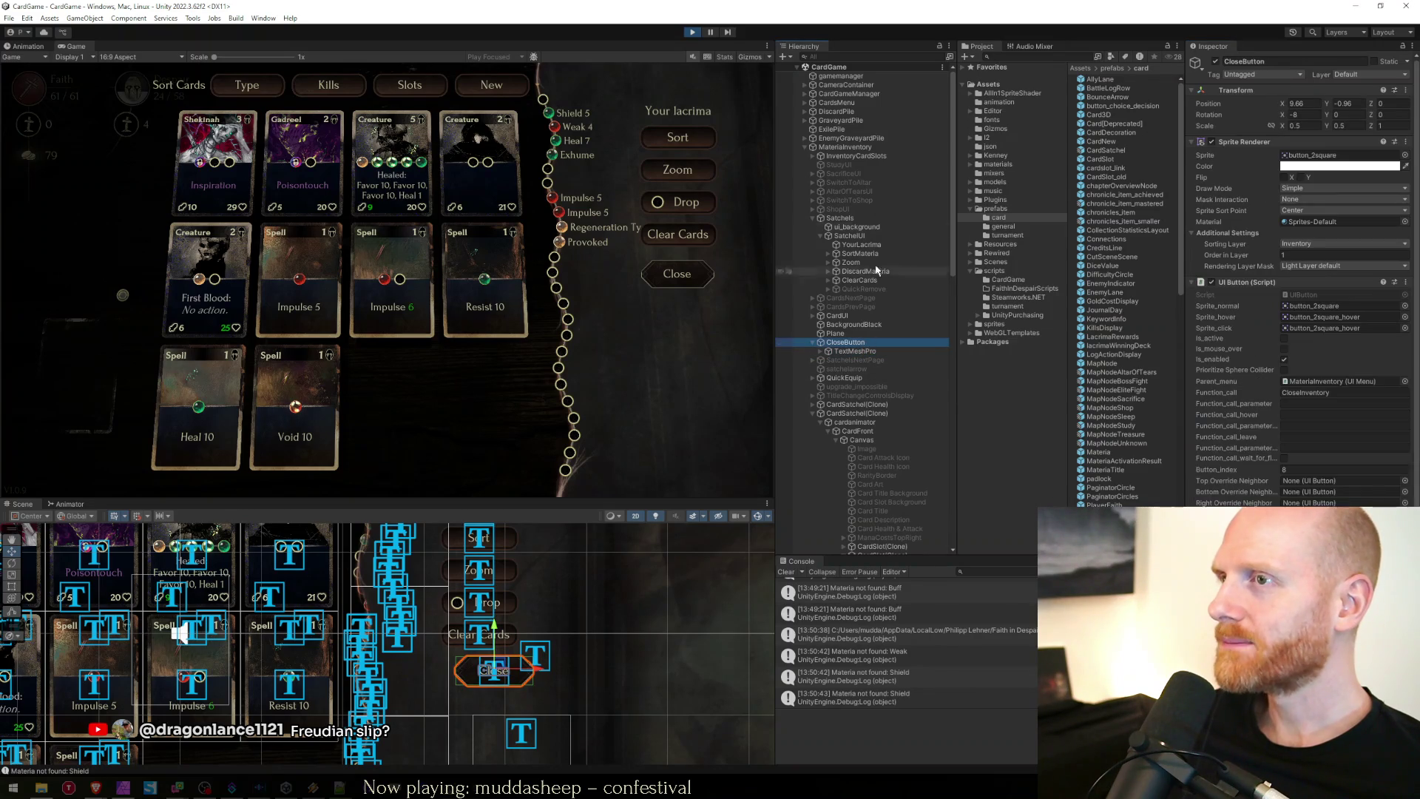
# Check SatchelUI's X position, save the scene and let the scripts recompile.
pyautogui.click(856, 236)
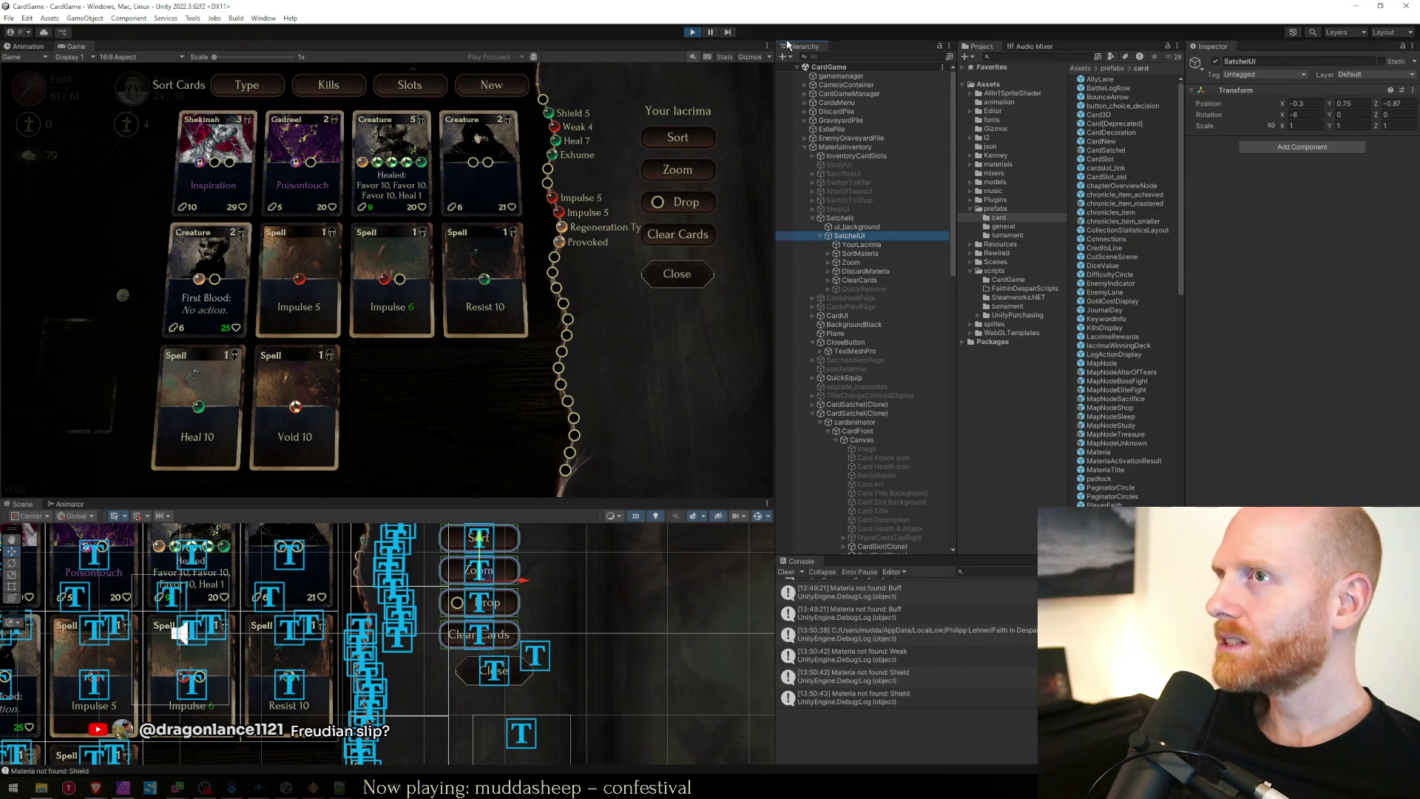
pyautogui.click(1303, 103)
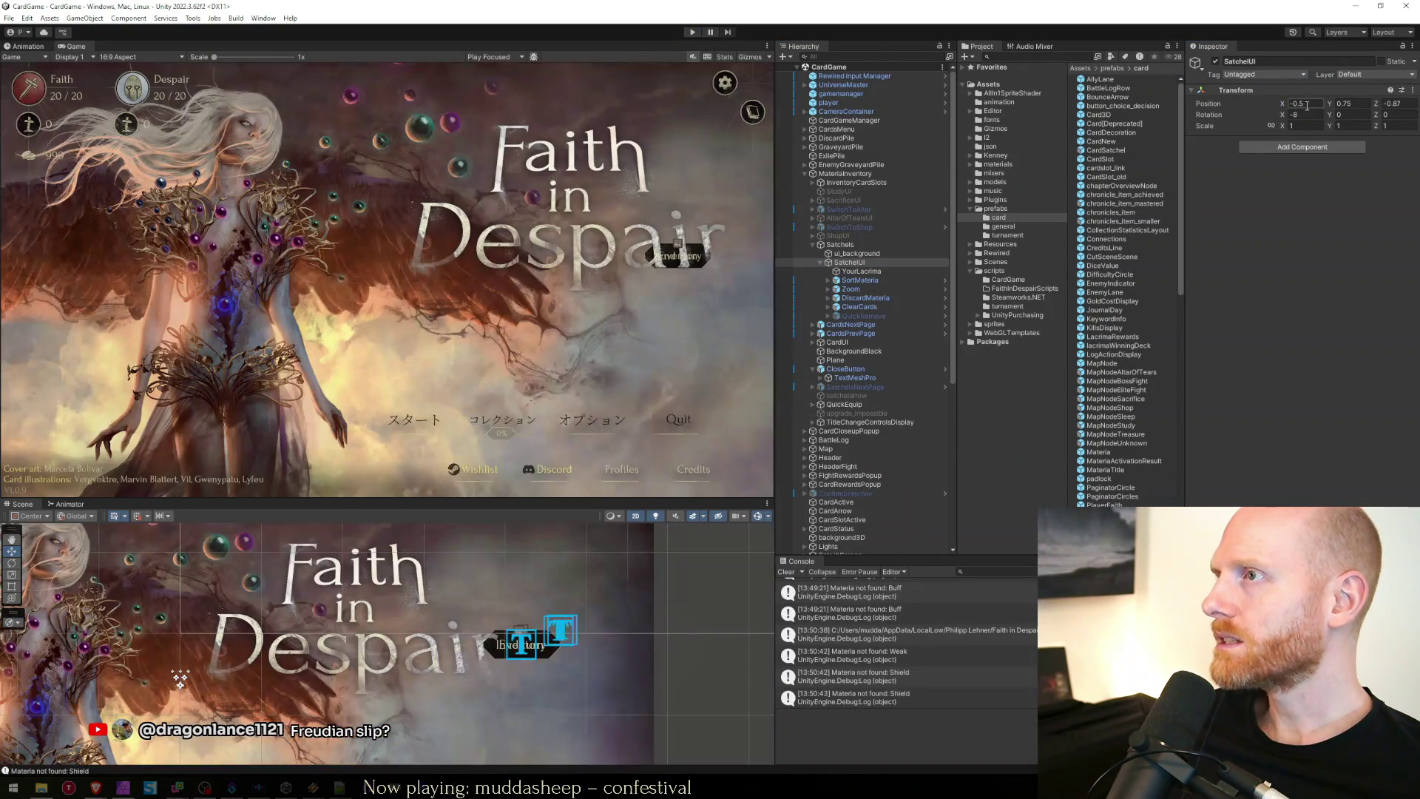
pyautogui.hotkey('ctrl', 's')
pyautogui.hotkey('alt', 'Tab')
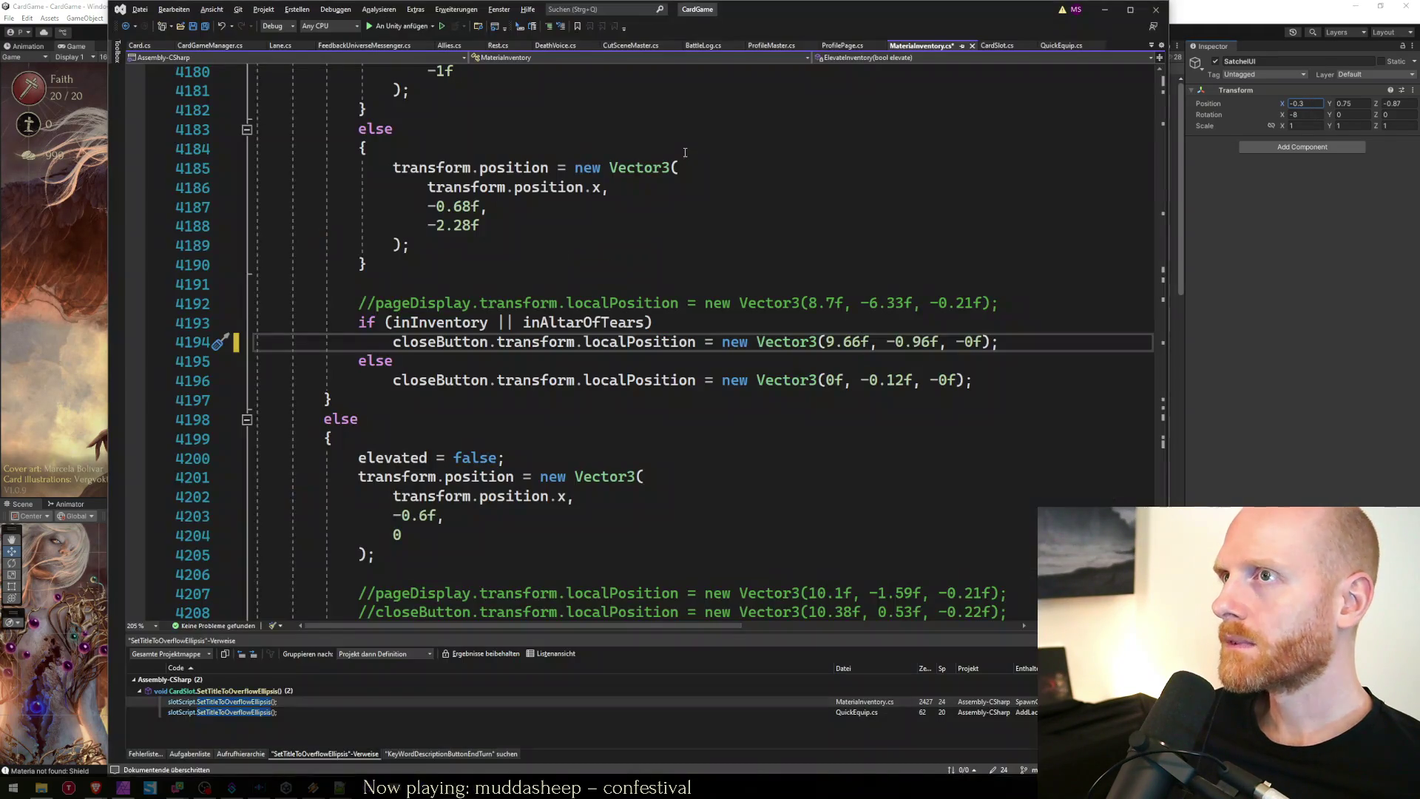
pyautogui.click(55, 304)
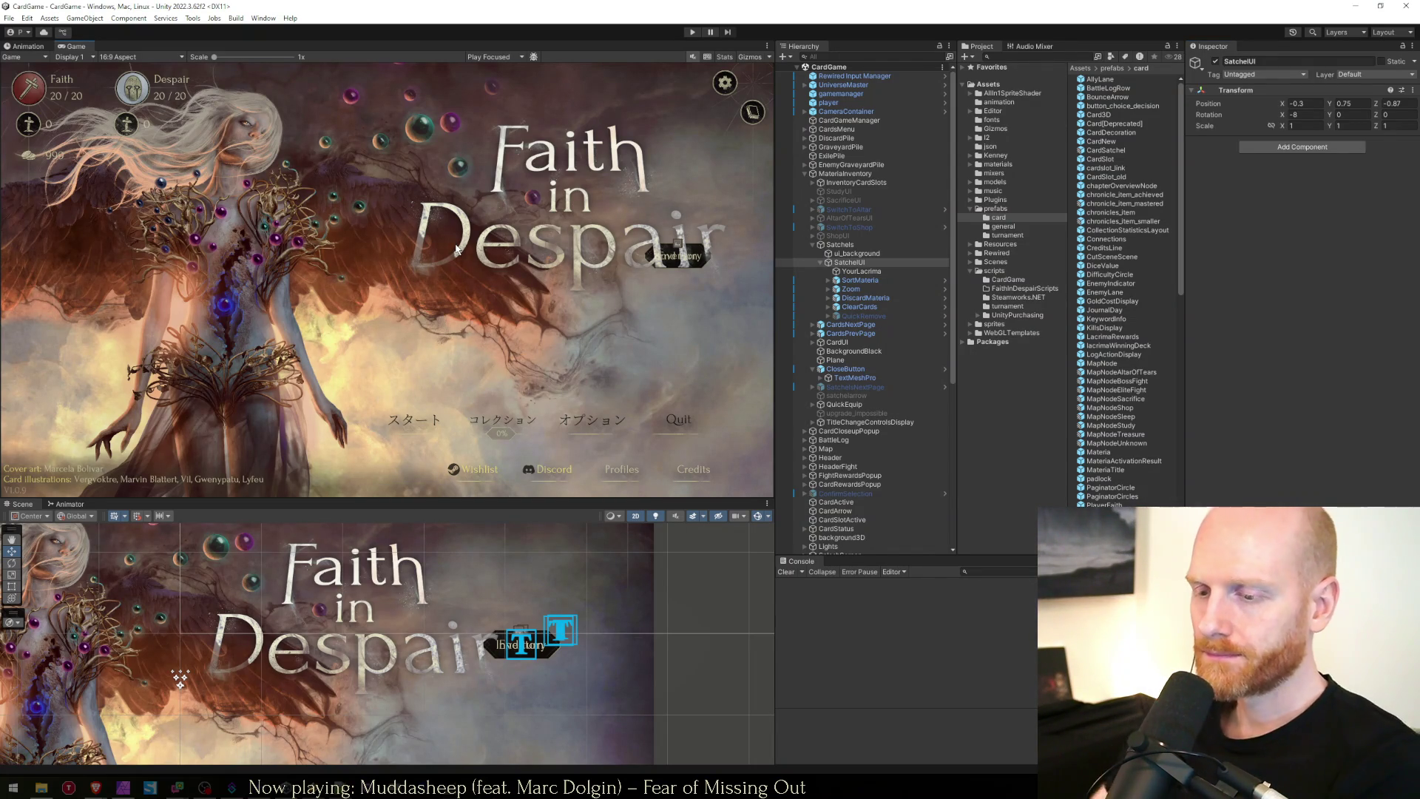
# Relaunch the game, then bring up the Faith in Despair sheet in Brave.
pyautogui.click(689, 33)
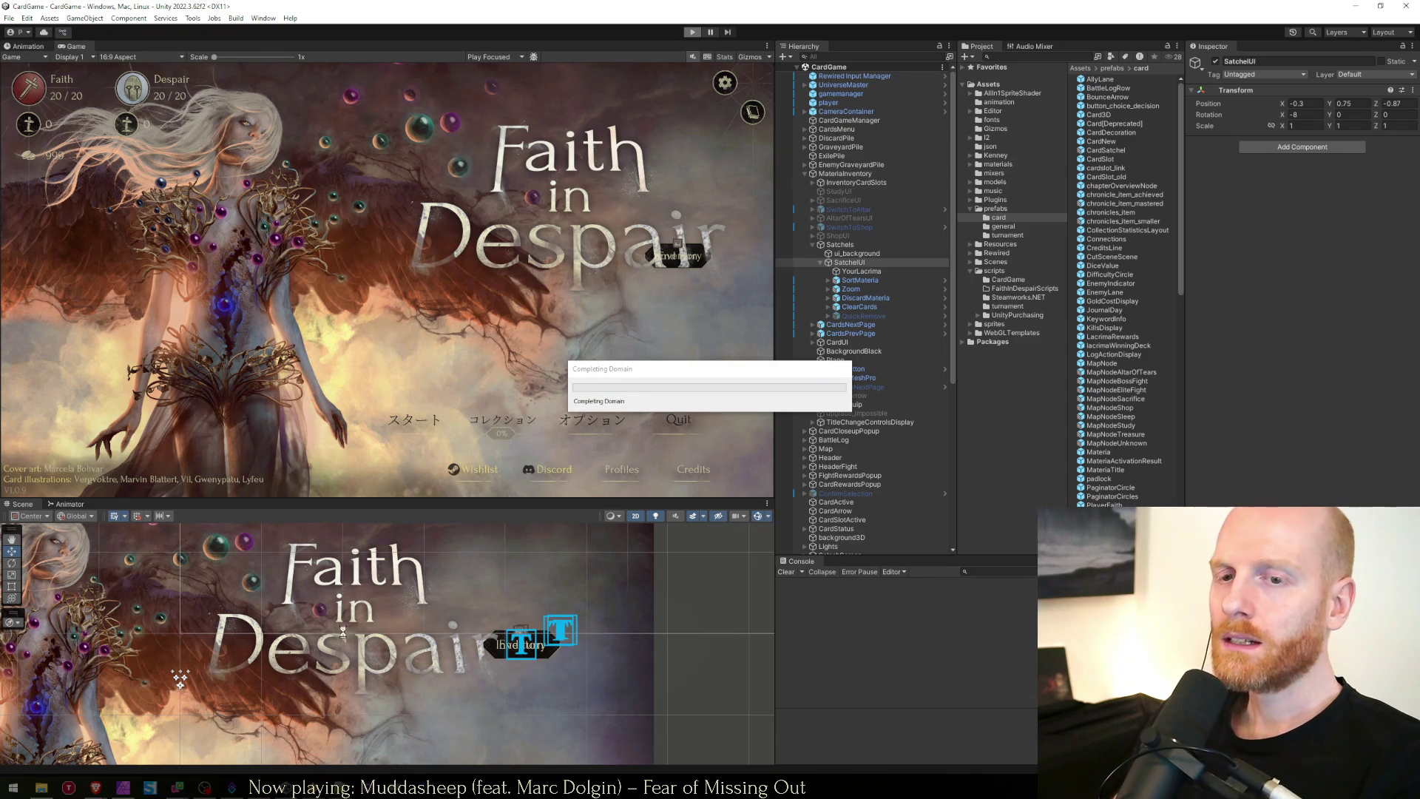
pyautogui.moveTo(95, 787)
pyautogui.click(174, 746)
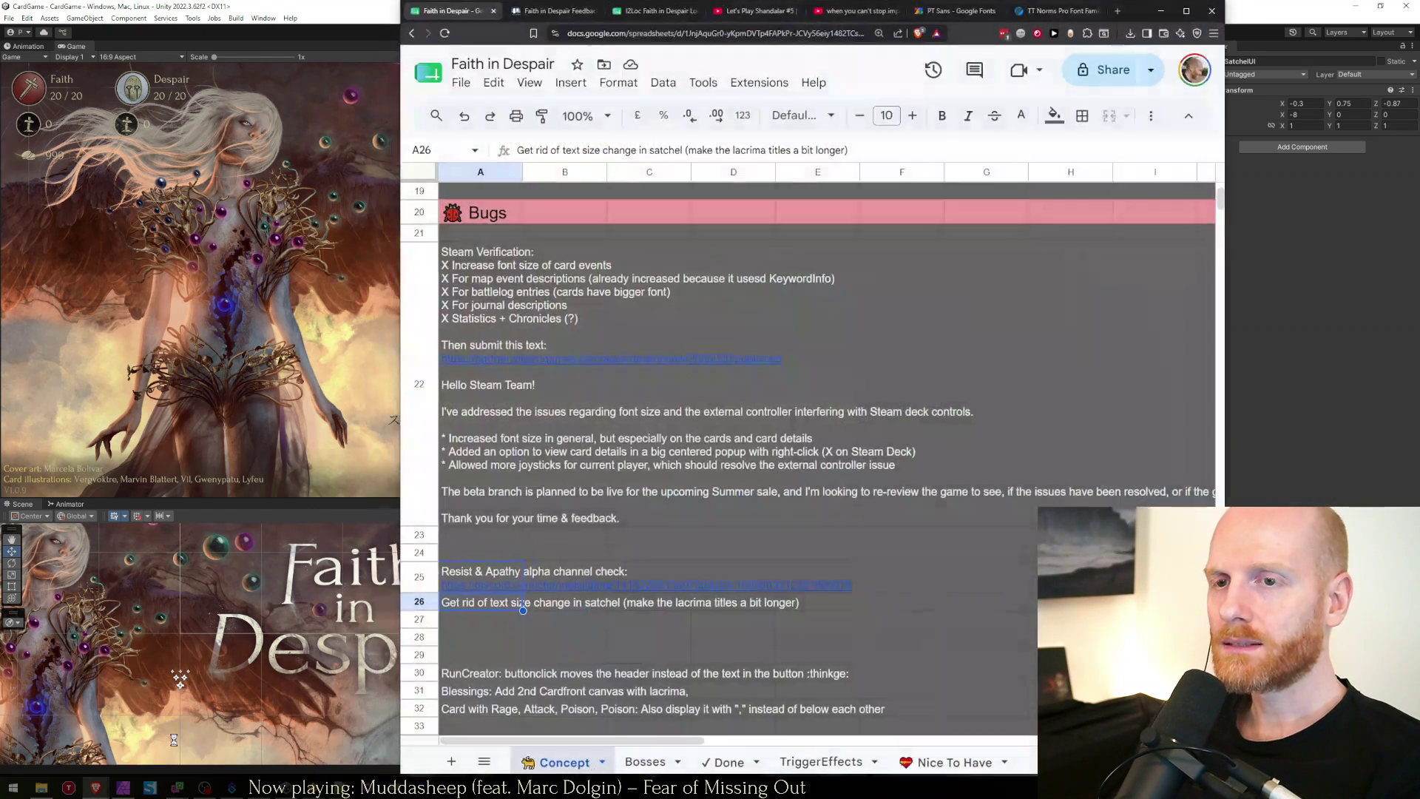
# Select notes on the Concept sheet, ending on the note in A26.
pyautogui.click(486, 572)
pyautogui.click(489, 554)
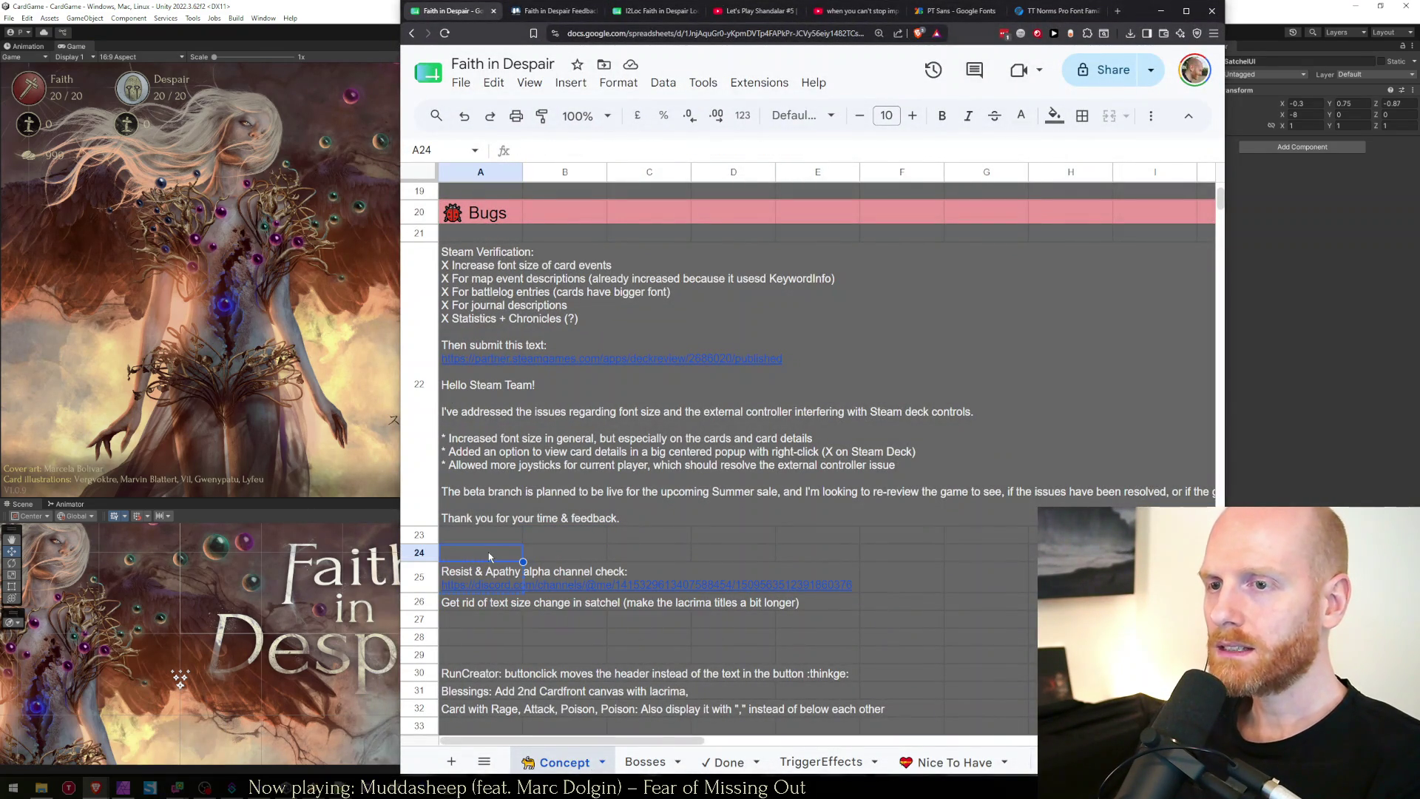
pyautogui.click(489, 570)
pyautogui.click(488, 555)
pyautogui.click(491, 571)
pyautogui.click(492, 554)
pyautogui.click(495, 572)
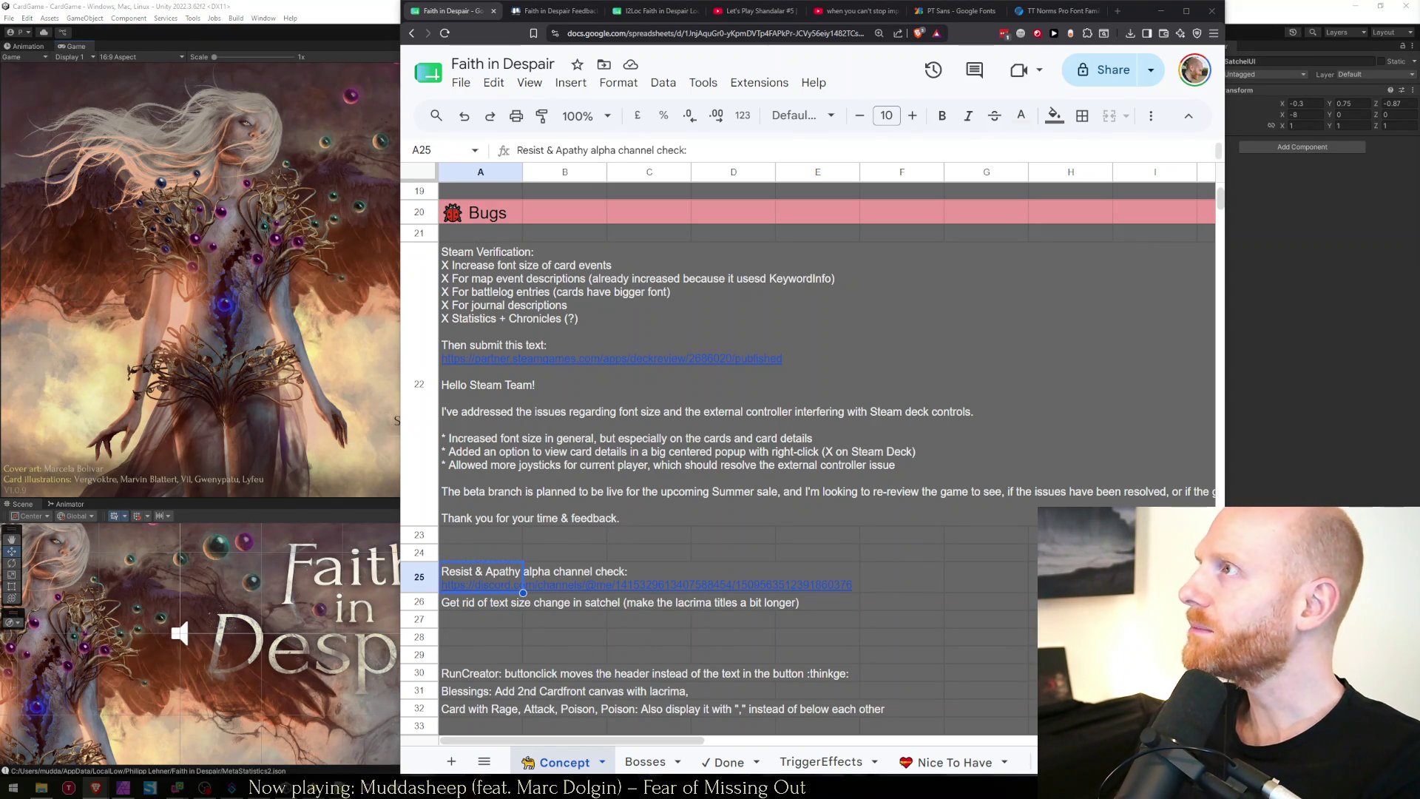
pyautogui.click(494, 620)
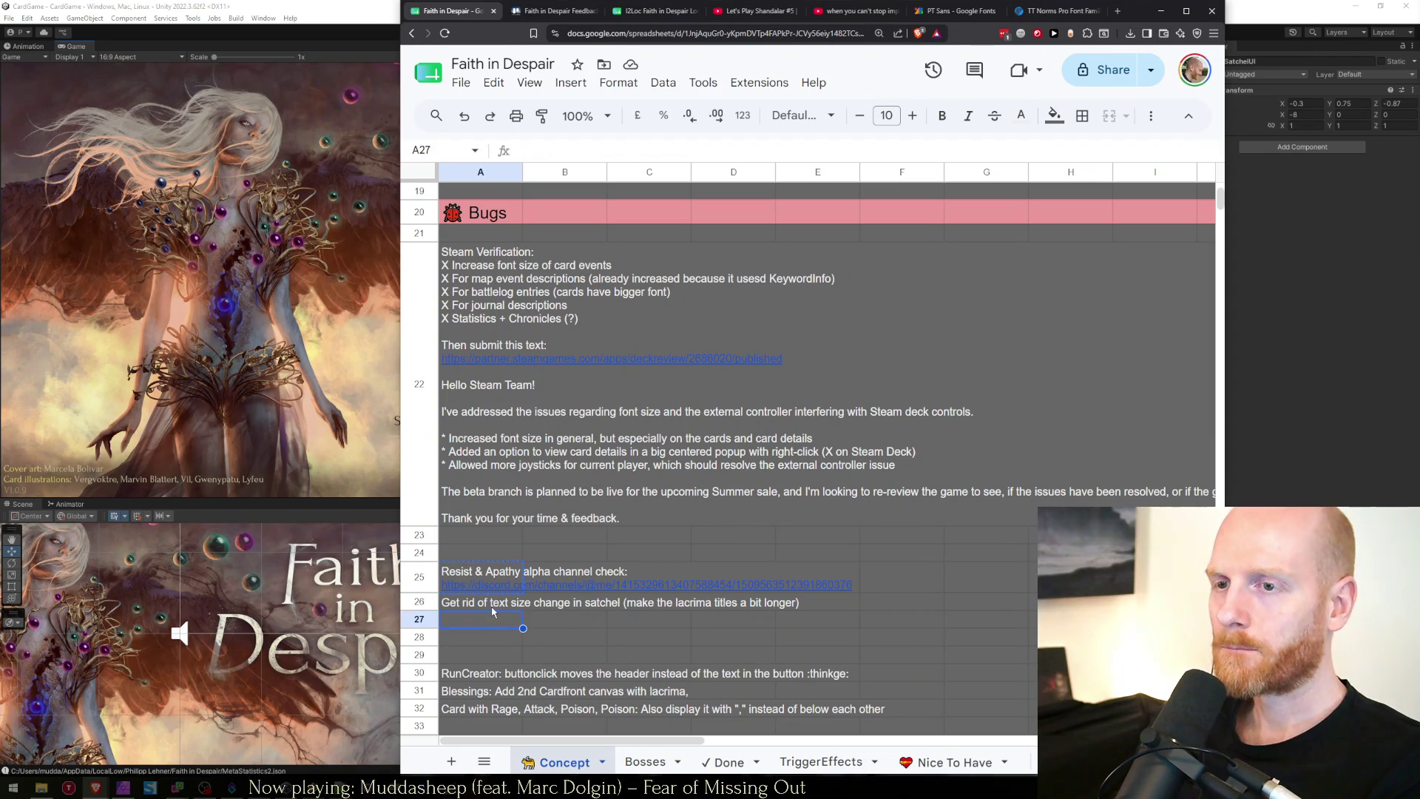
pyautogui.click(493, 609)
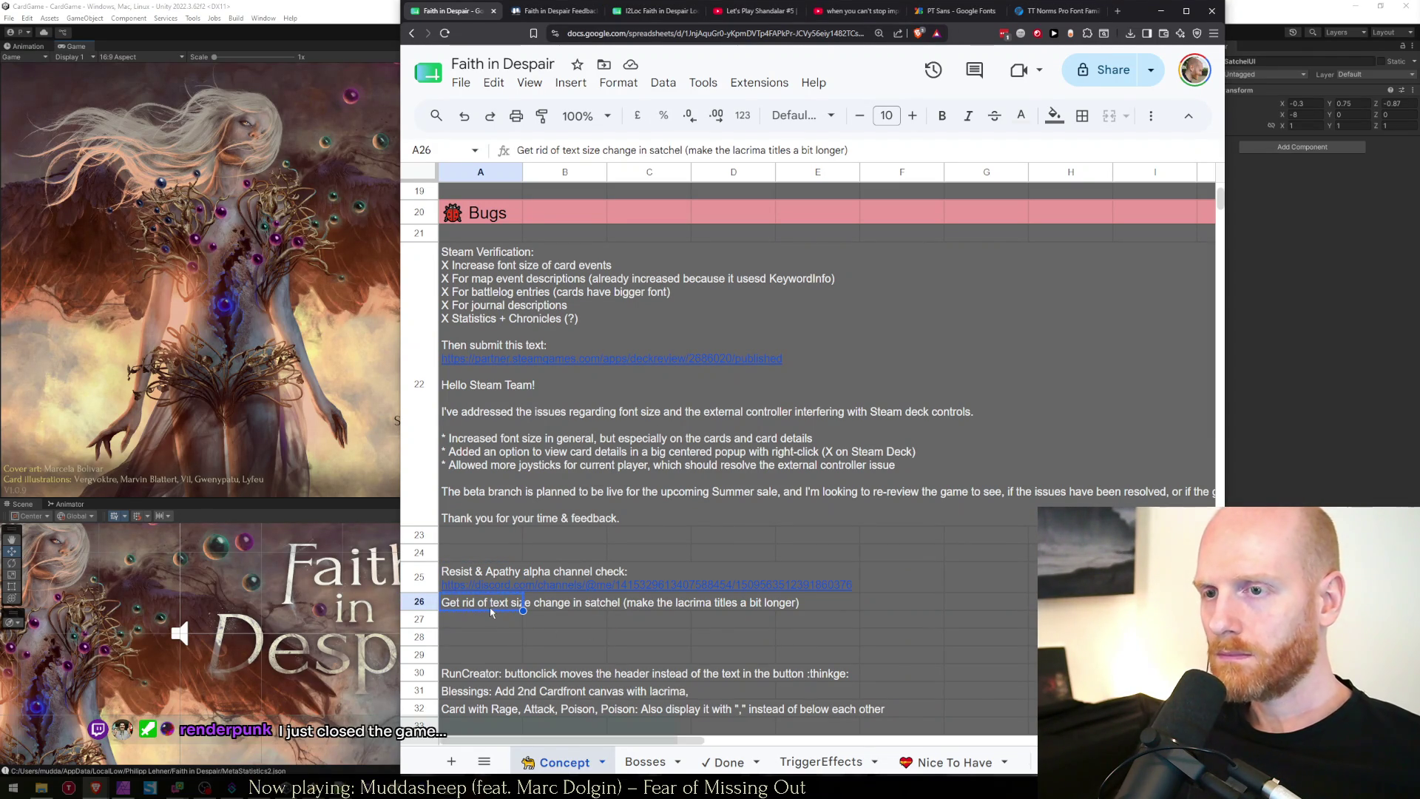
# Paste the battle log note below the last entry on the Done sheet, then return to Unity.
pyautogui.click(708, 765)
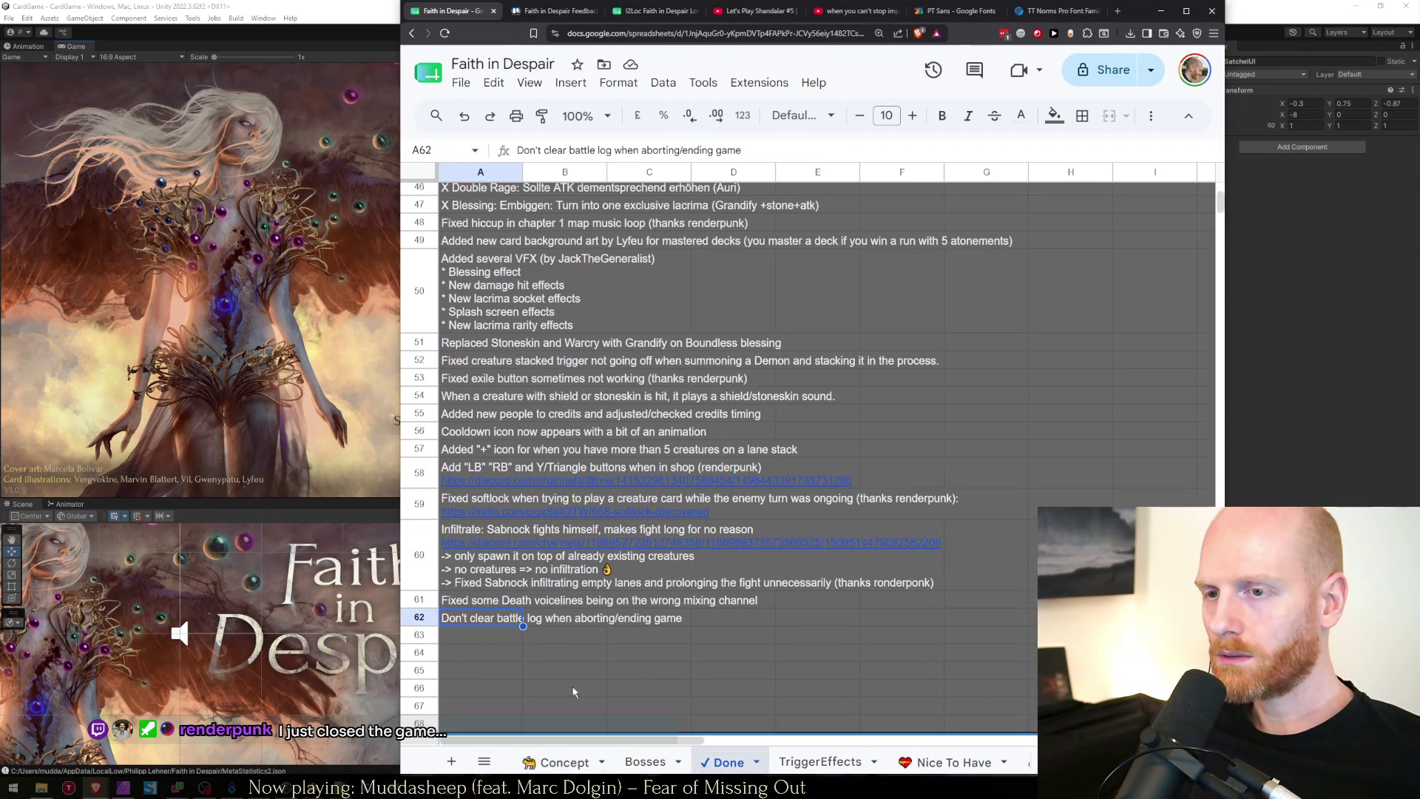
pyautogui.click(497, 635)
pyautogui.write('Get rid of text size change in satchel (make the lacrima titles a bit longer)')
pyautogui.click(564, 762)
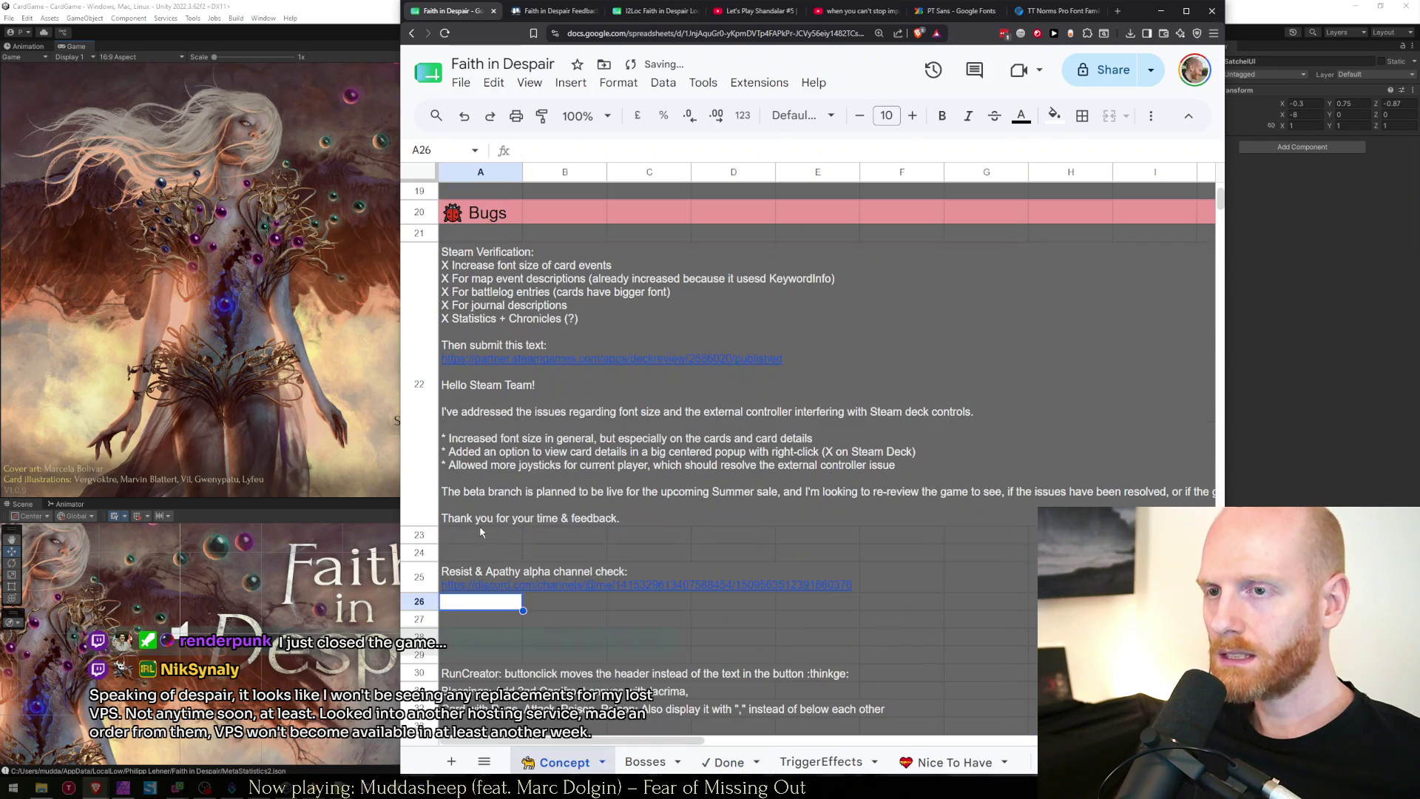
pyautogui.click(718, 762)
pyautogui.click(272, 351)
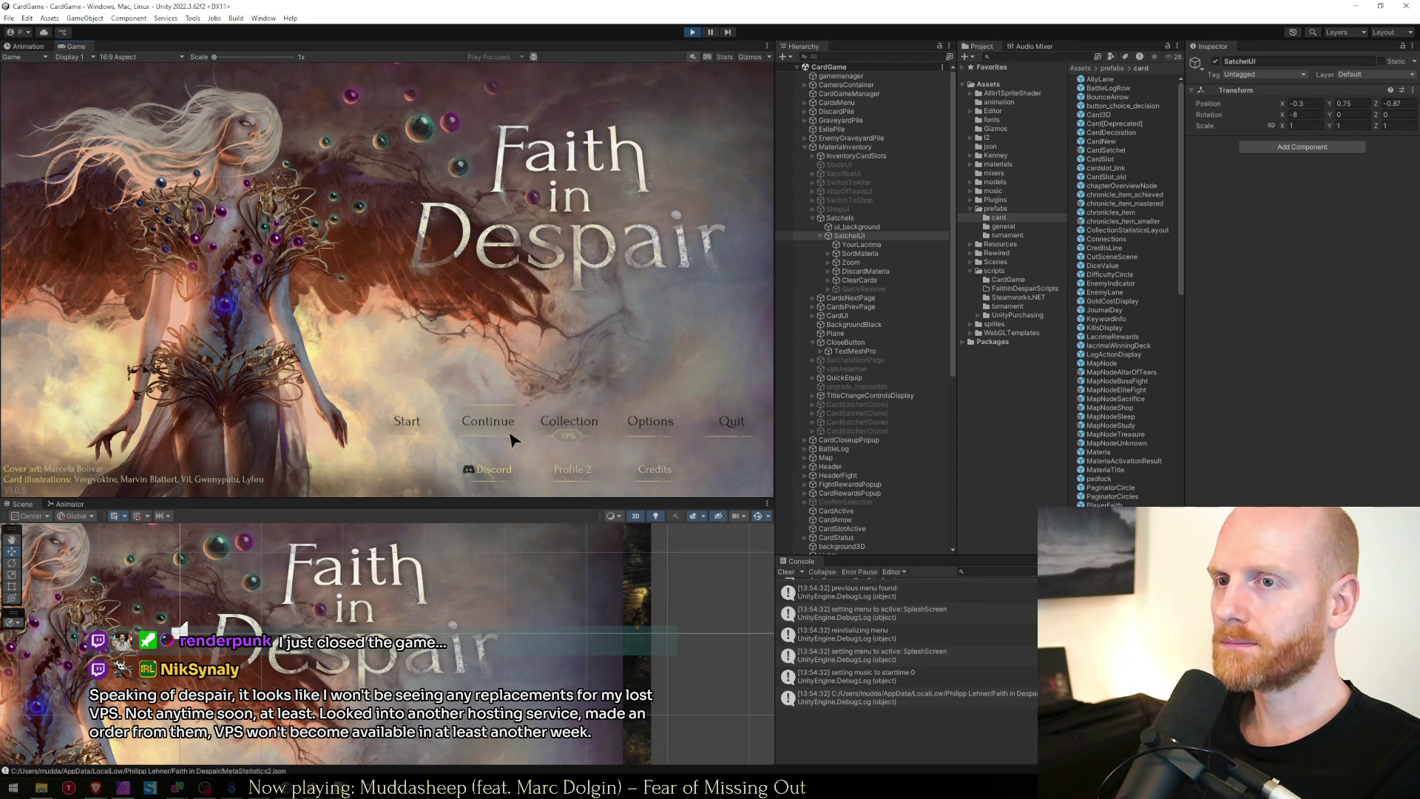
# Resume the last game run and open then close the lacrima satchel.
pyautogui.click(488, 420)
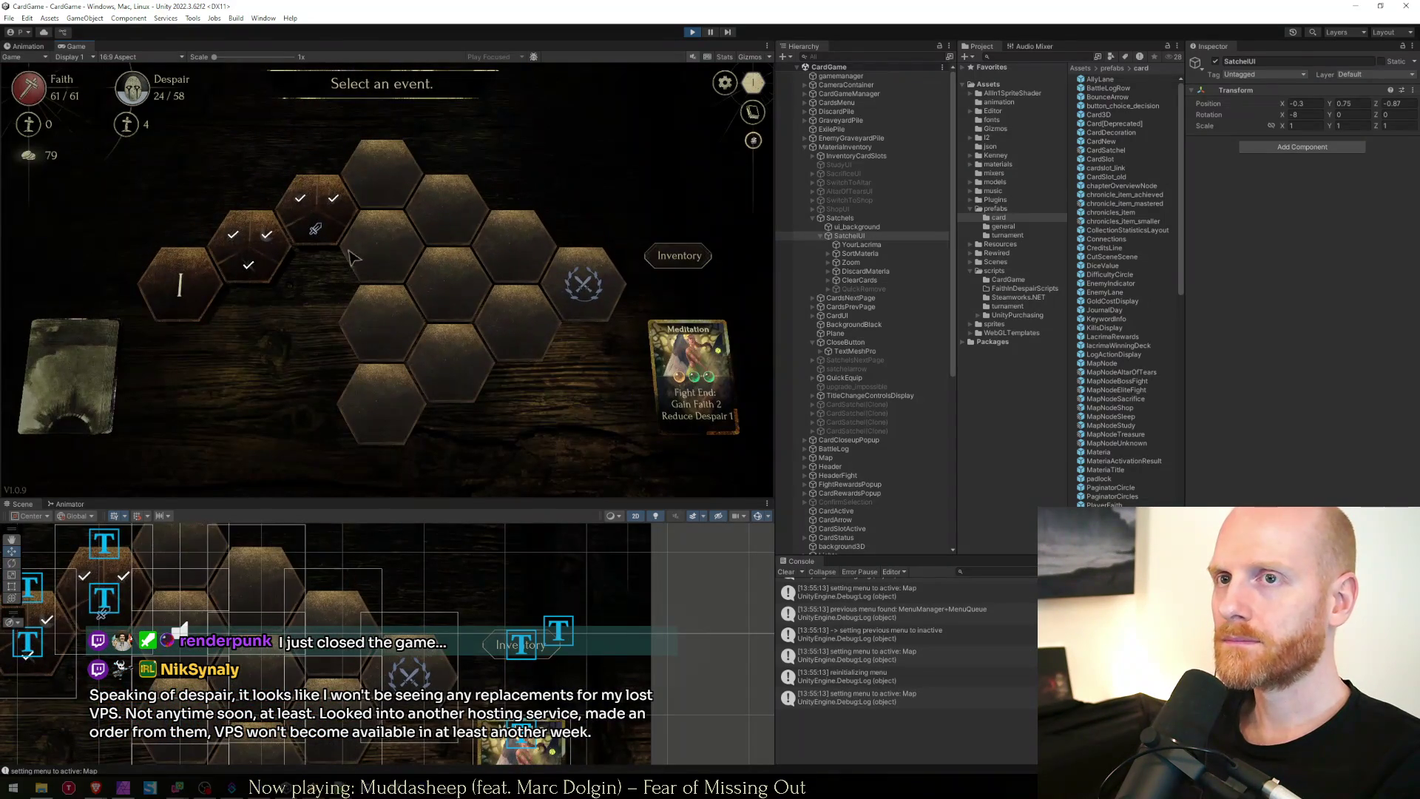
pyautogui.click(664, 271)
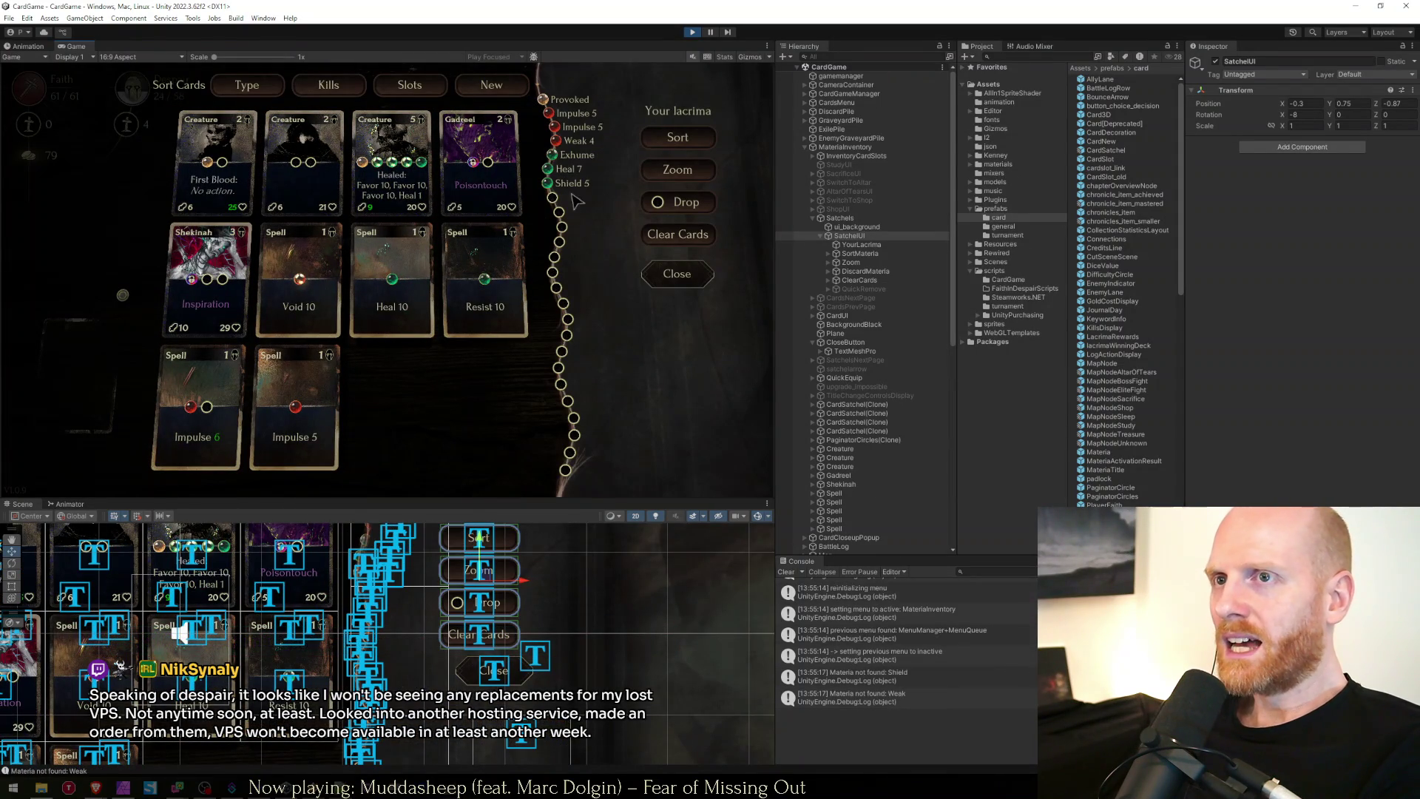
pyautogui.press('Escape')
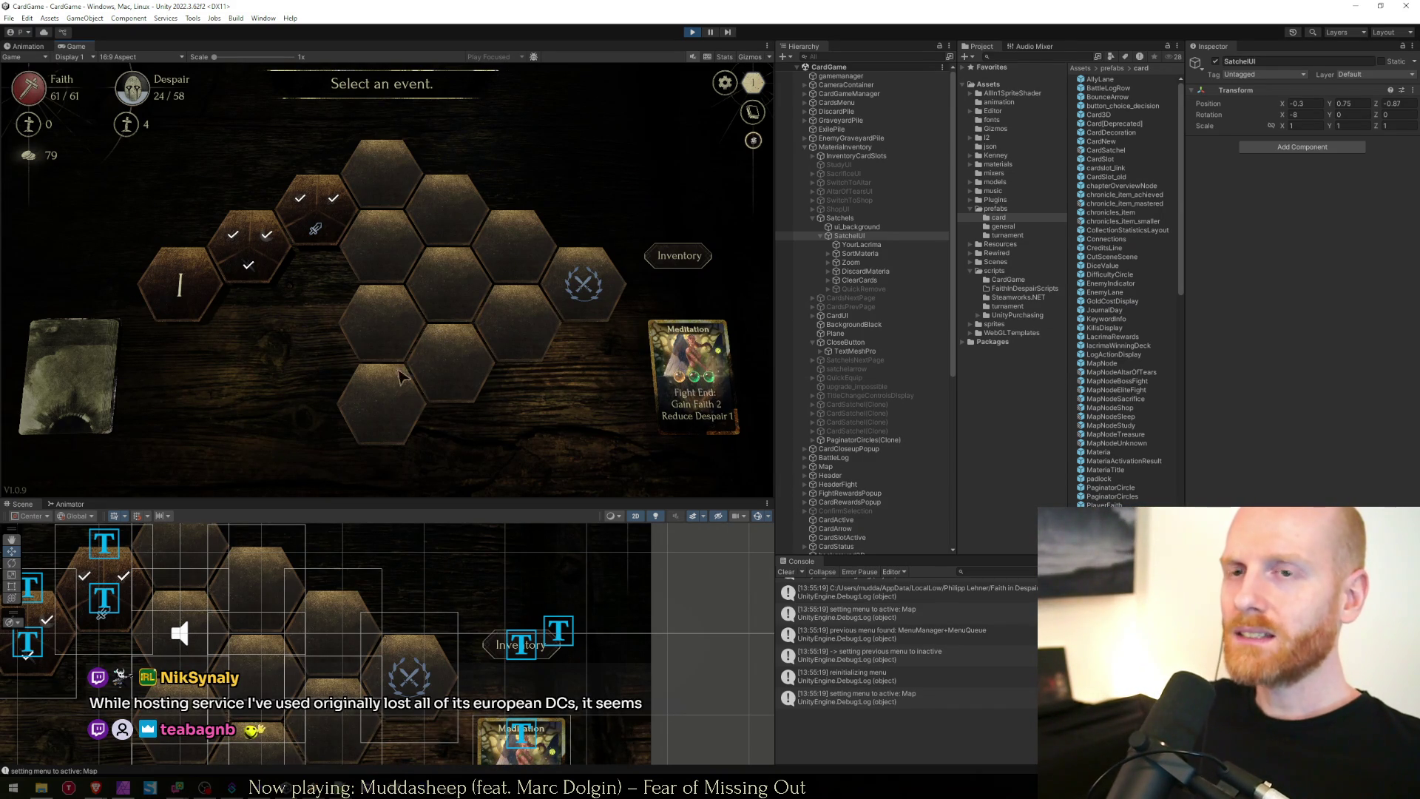
# Delete blank line 4206 in MaterialInventory.cs, then bring up TestSaveState.json in Notepad++.
pyautogui.hotkey('alt', 'Tab')
pyautogui.moveTo(525, 574); pyautogui.dragTo(525, 561)
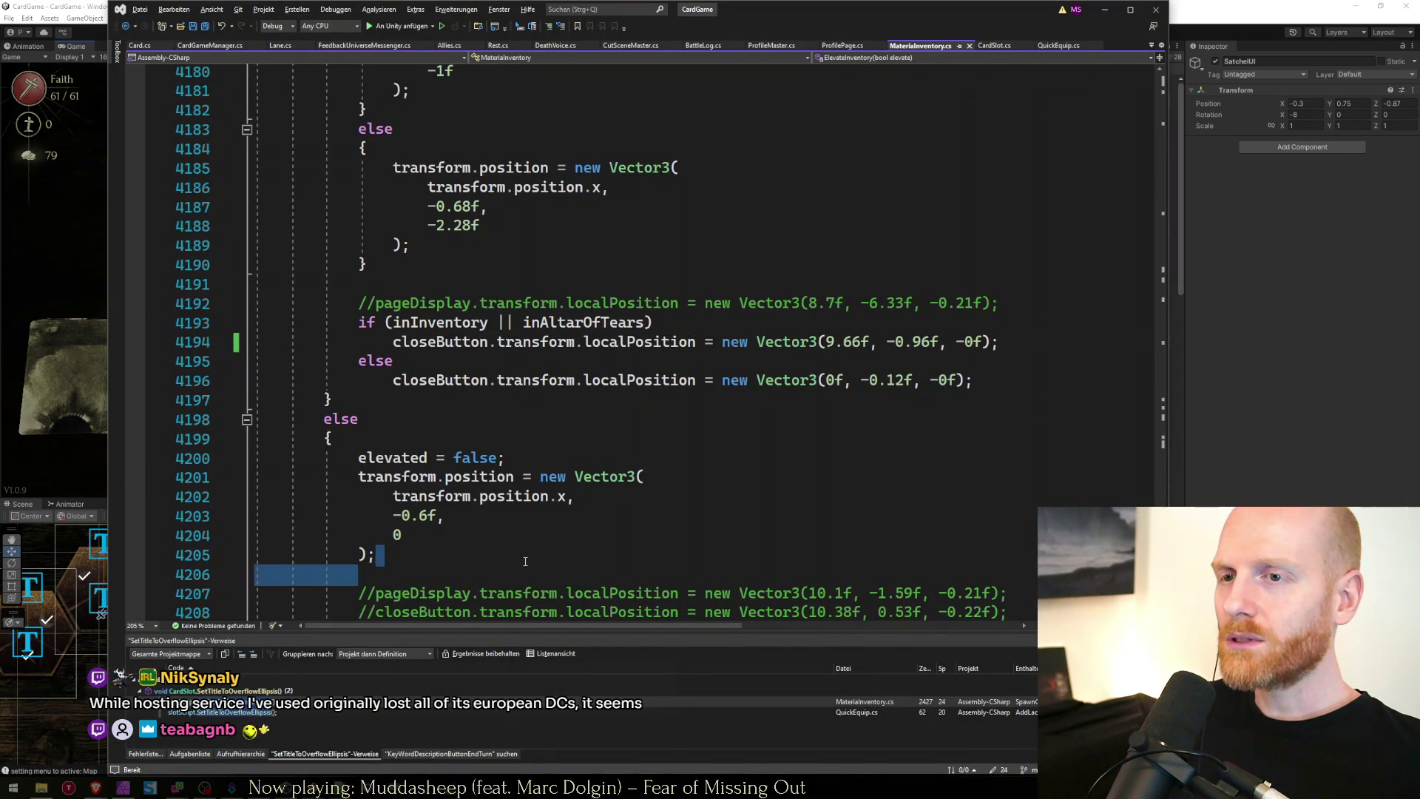
pyautogui.press('BackSpace')
pyautogui.hotkey('alt', 'Tab')
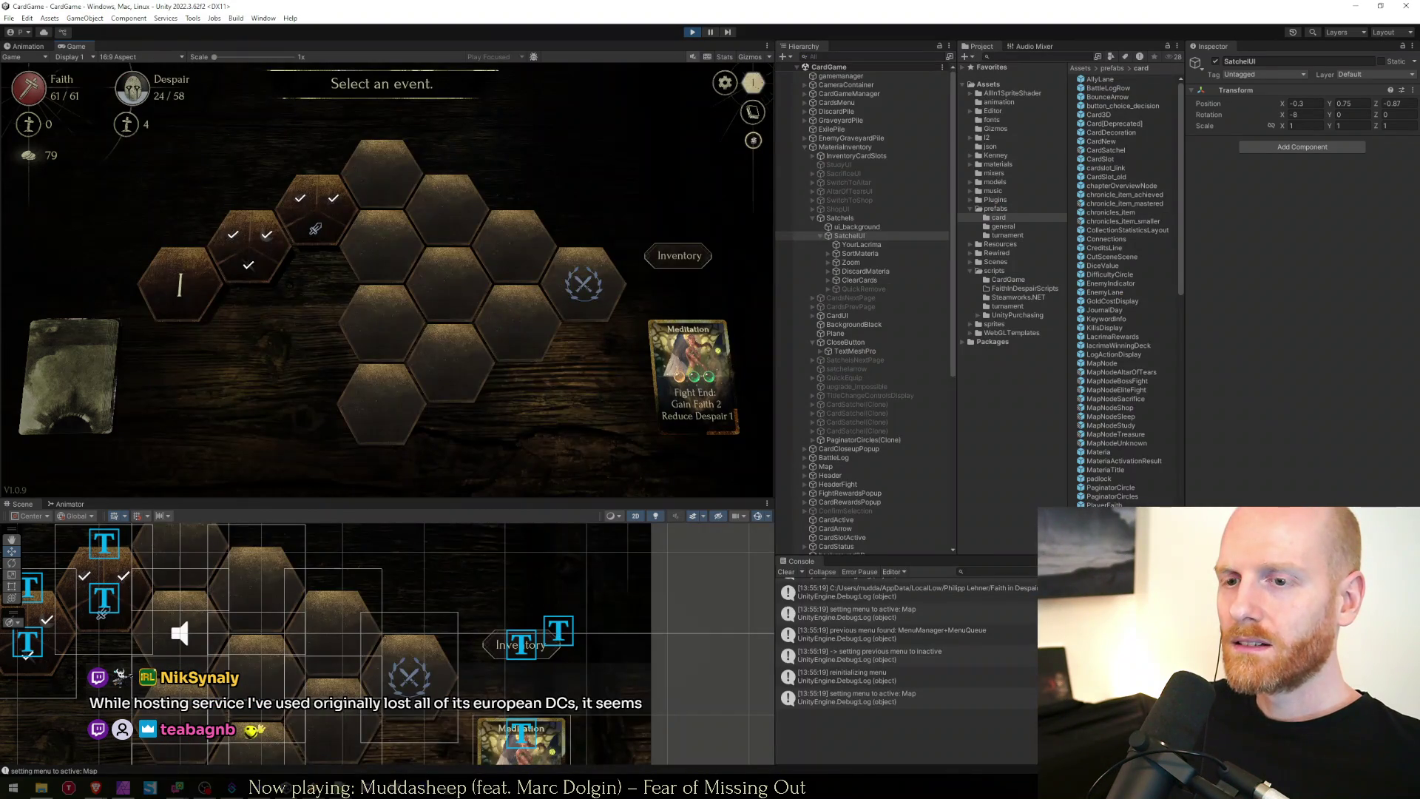
pyautogui.hotkey('alt', 'Tab')
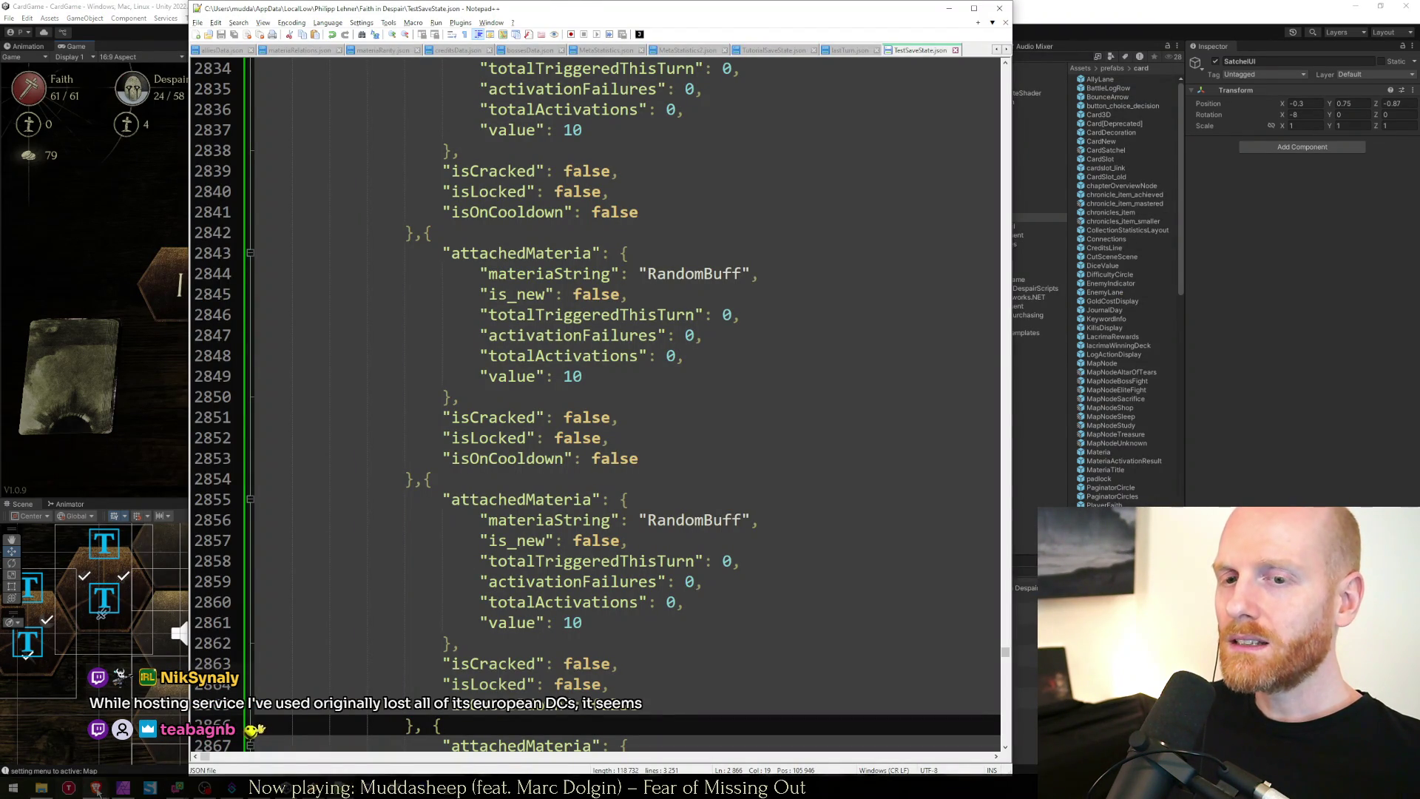
# Open viennacomix.at in a new Brave tab.
pyautogui.hotkey('alt', 'Tab')
pyautogui.hotkey('ctrl', 't')
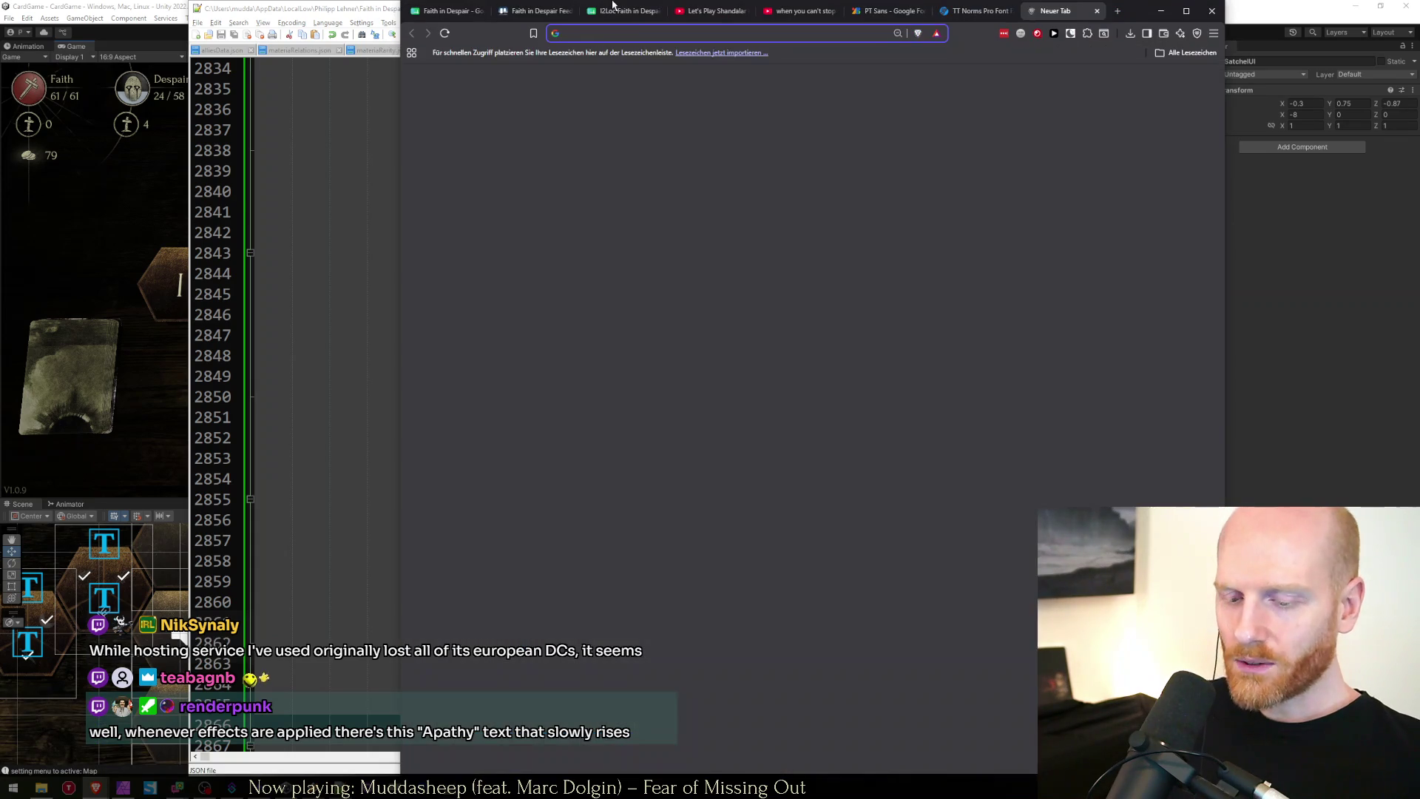
pyautogui.write('vie')
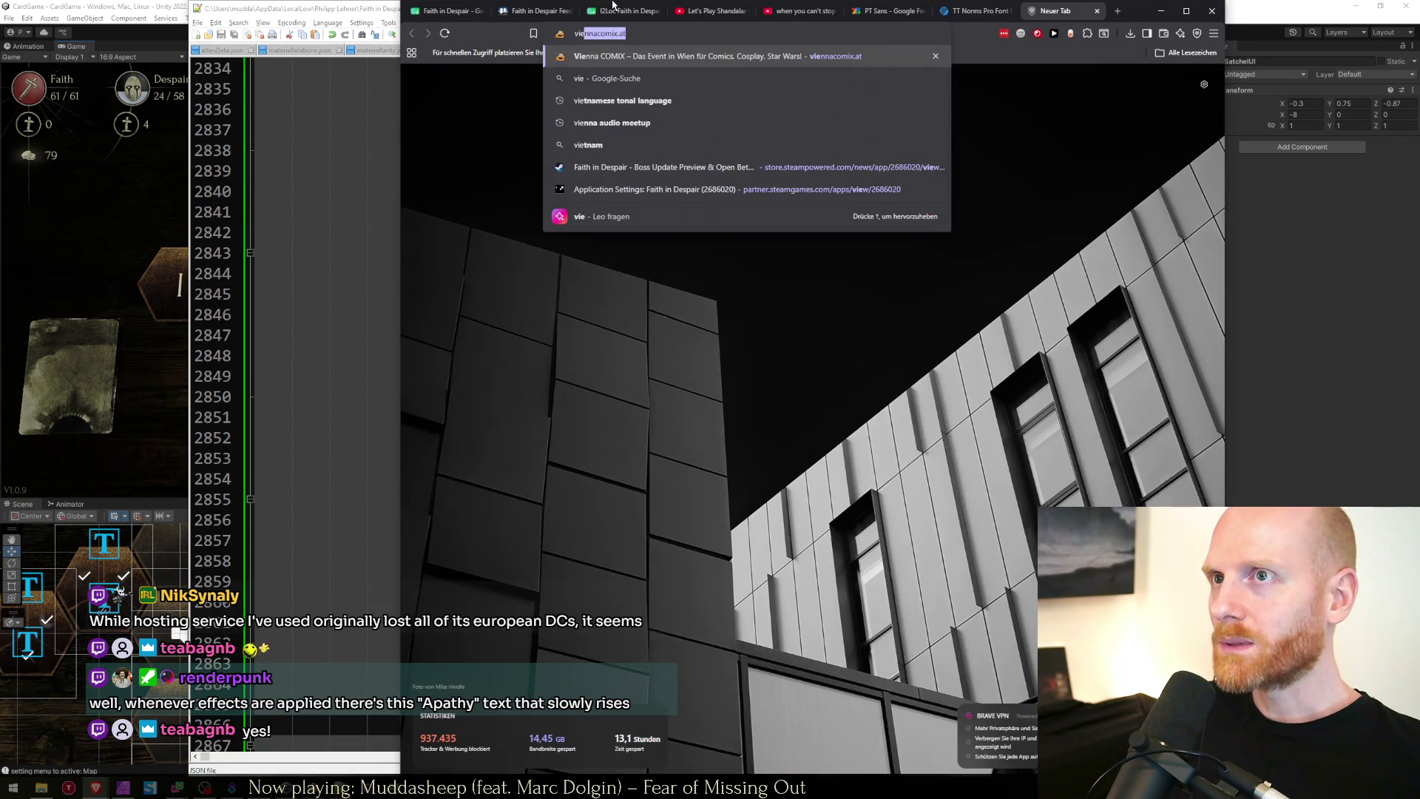
pyautogui.press('Return')
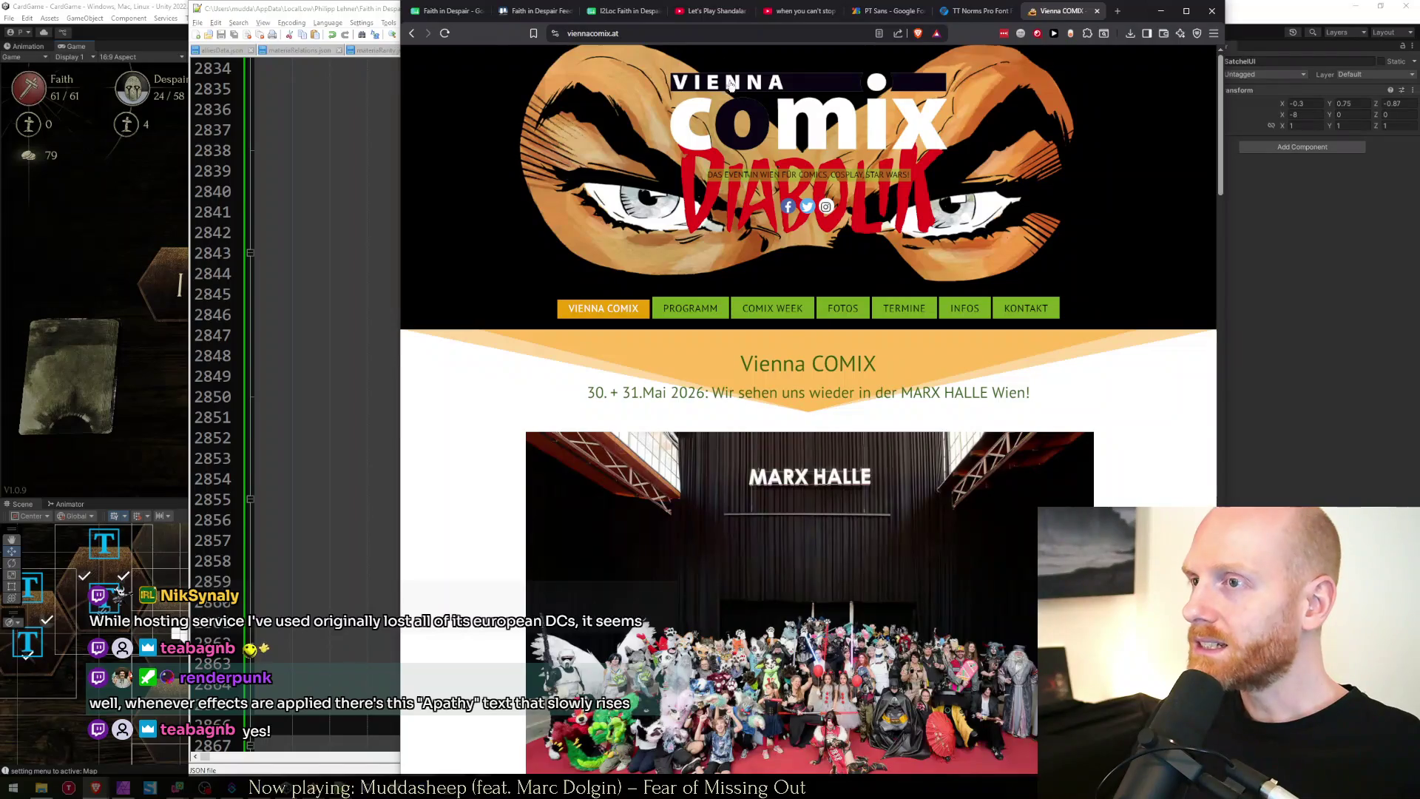
pyautogui.hotkey('ctrl', 'l')
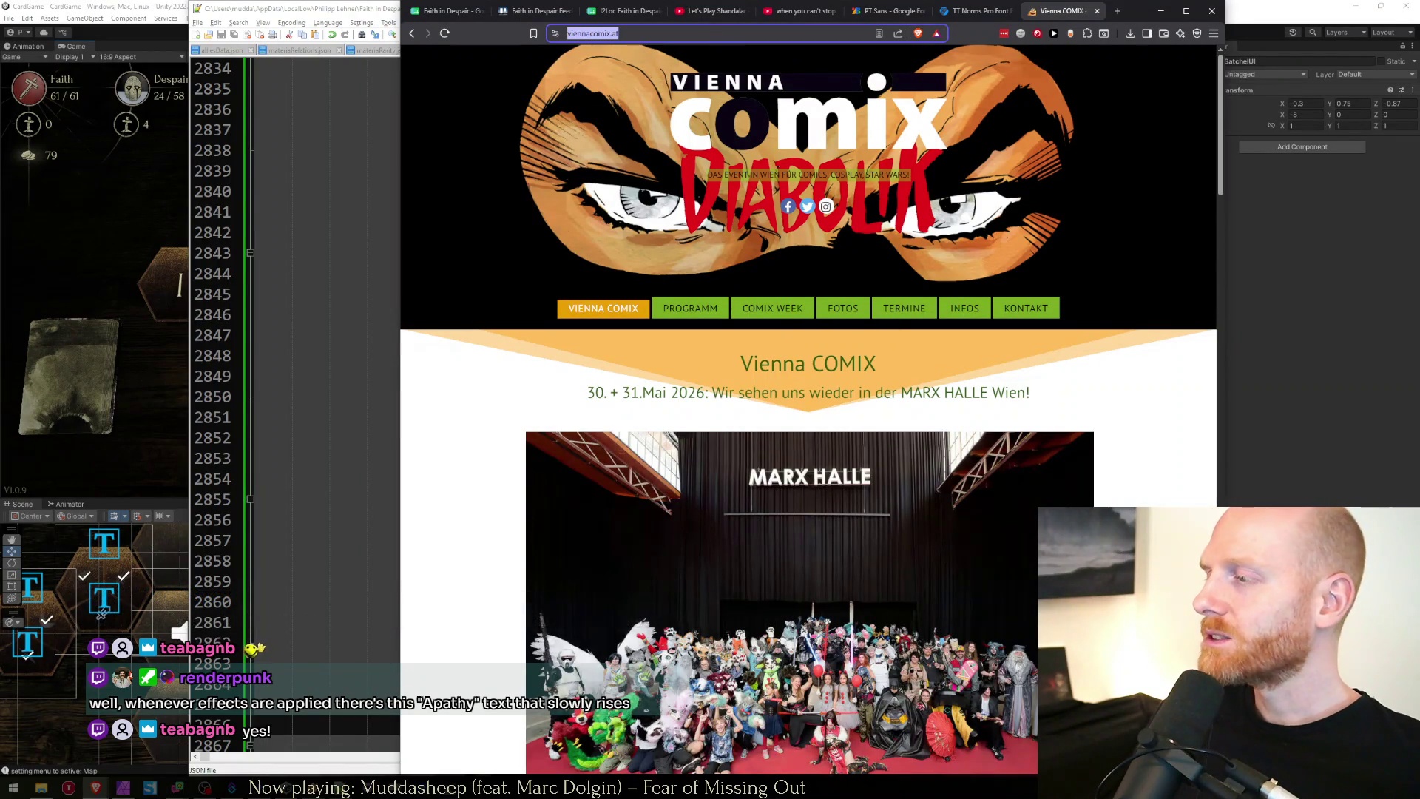
pyautogui.hotkey('alt', 'Tab')
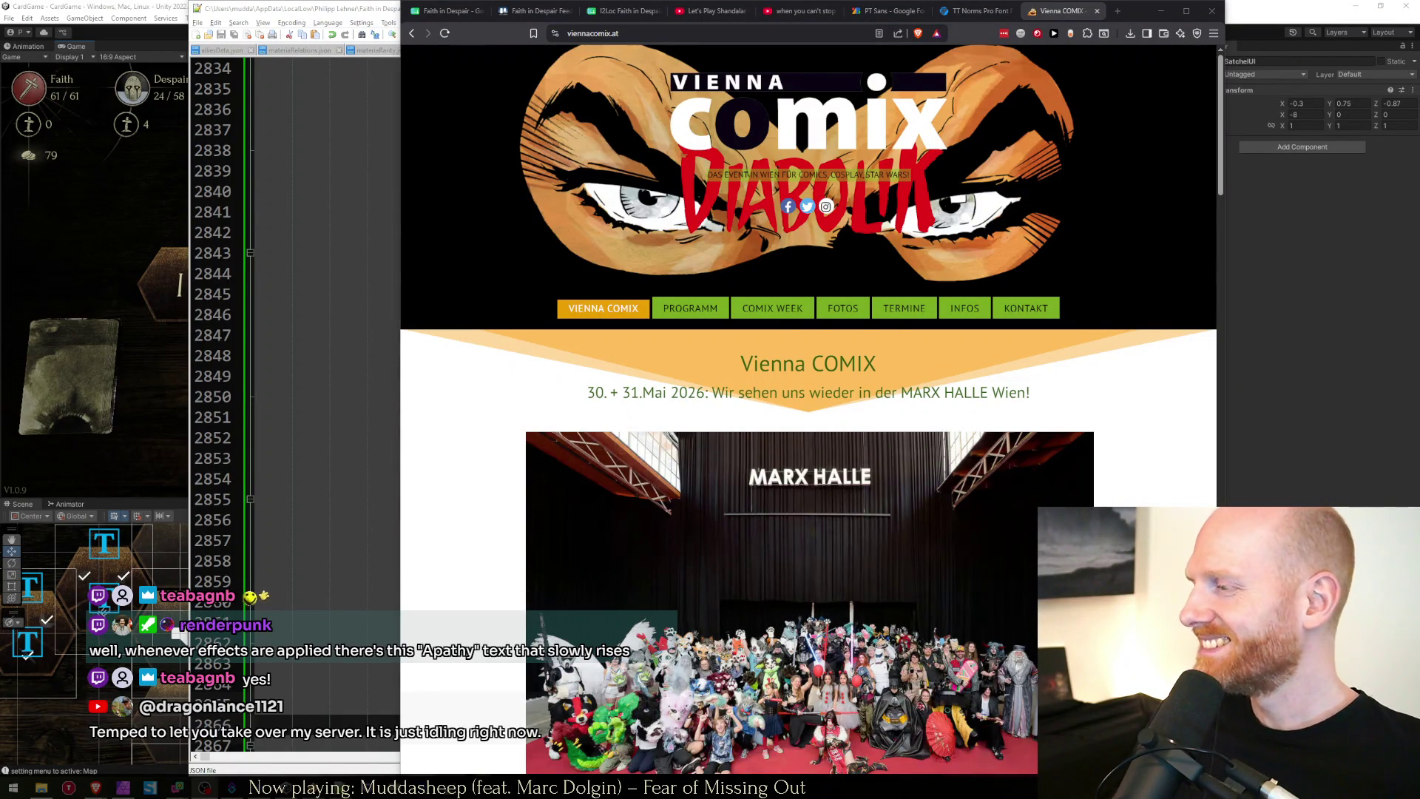
pyautogui.click(986, 393)
# Browse the Vienna COMIX homepage and the Programm page's Vorschau section.
pyautogui.scroll(-3, 987, 393)
pyautogui.scroll(-6, 986, 393)
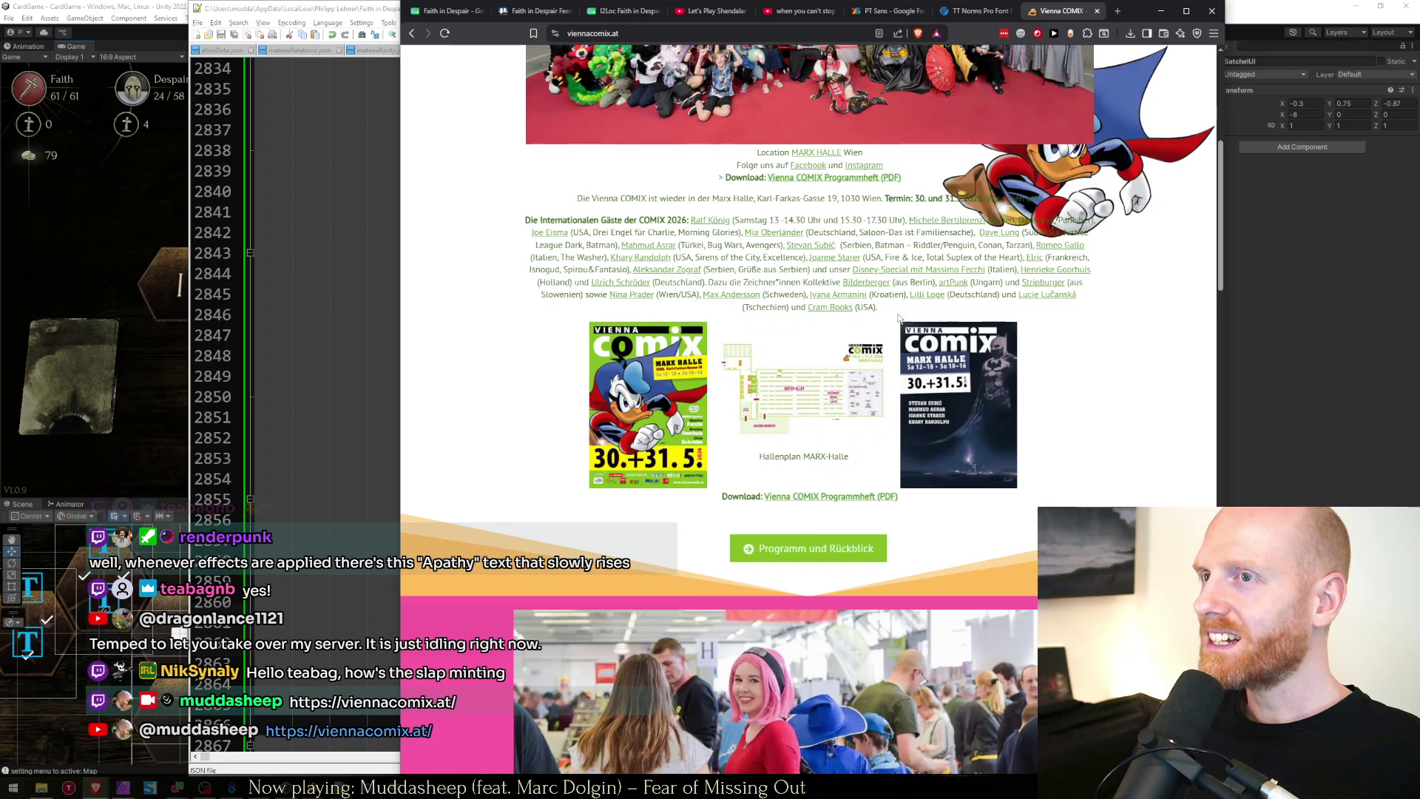
pyautogui.scroll(-14, 475, 300)
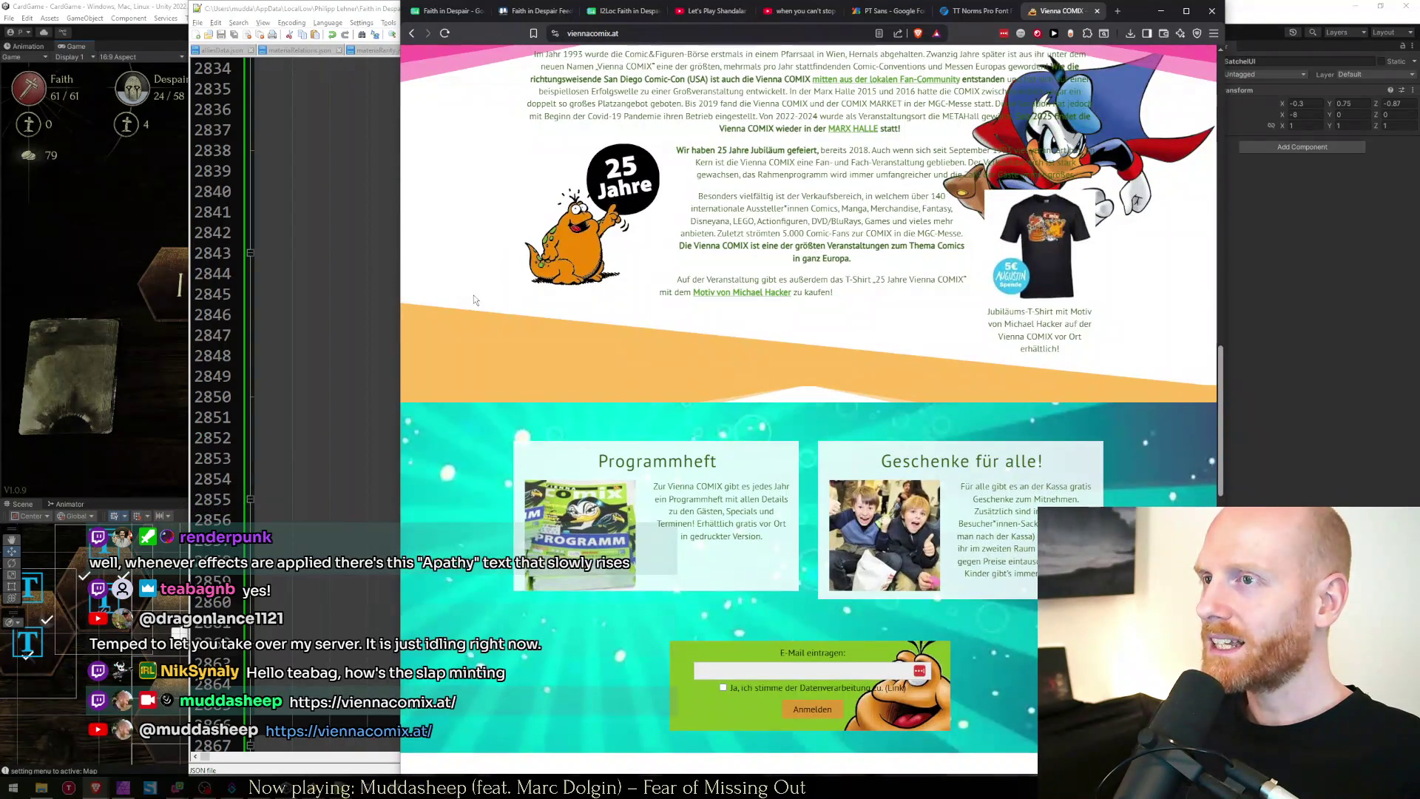
pyautogui.scroll(-8, 588, 396)
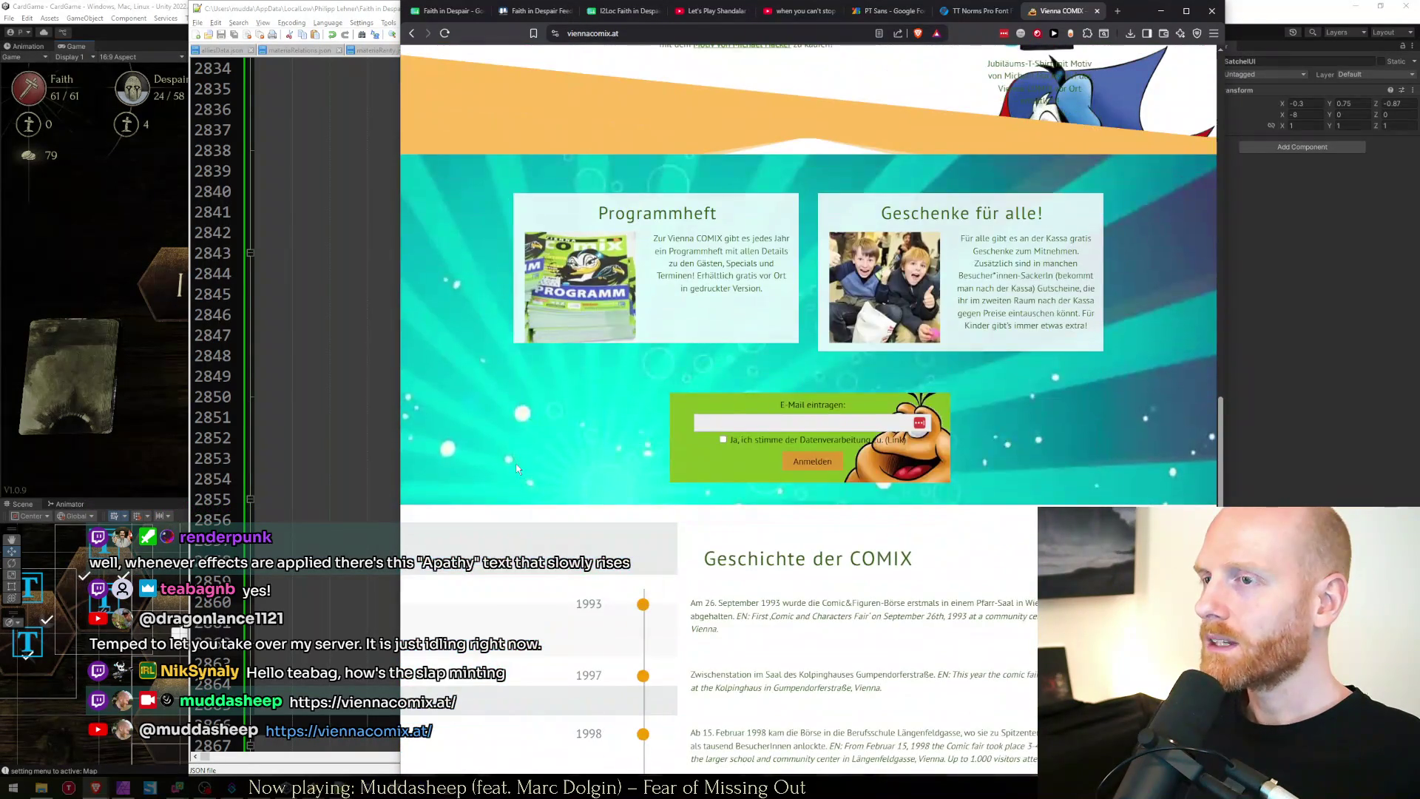
pyautogui.scroll(-4, 548, 494)
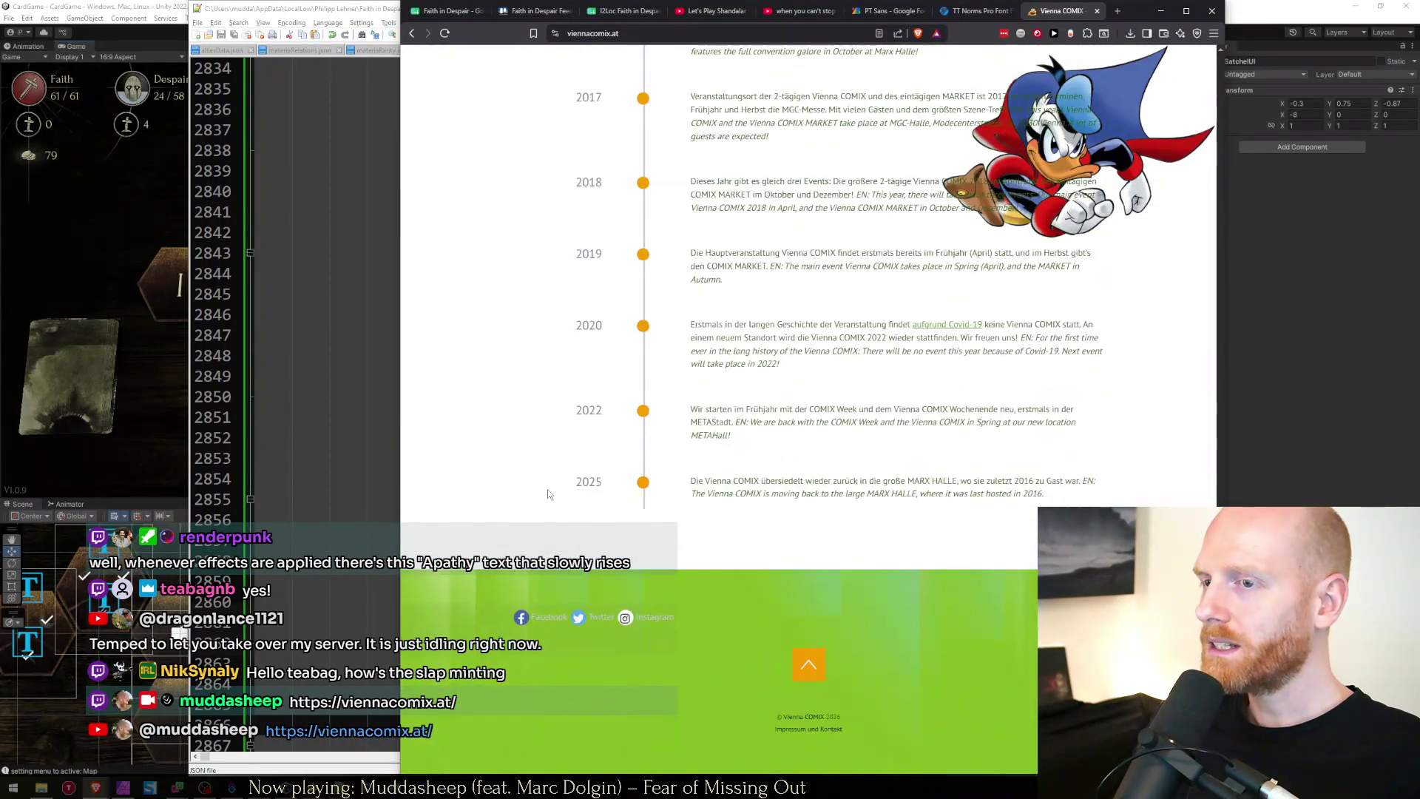
pyautogui.scroll(12, 547, 494)
pyautogui.scroll(10, 548, 494)
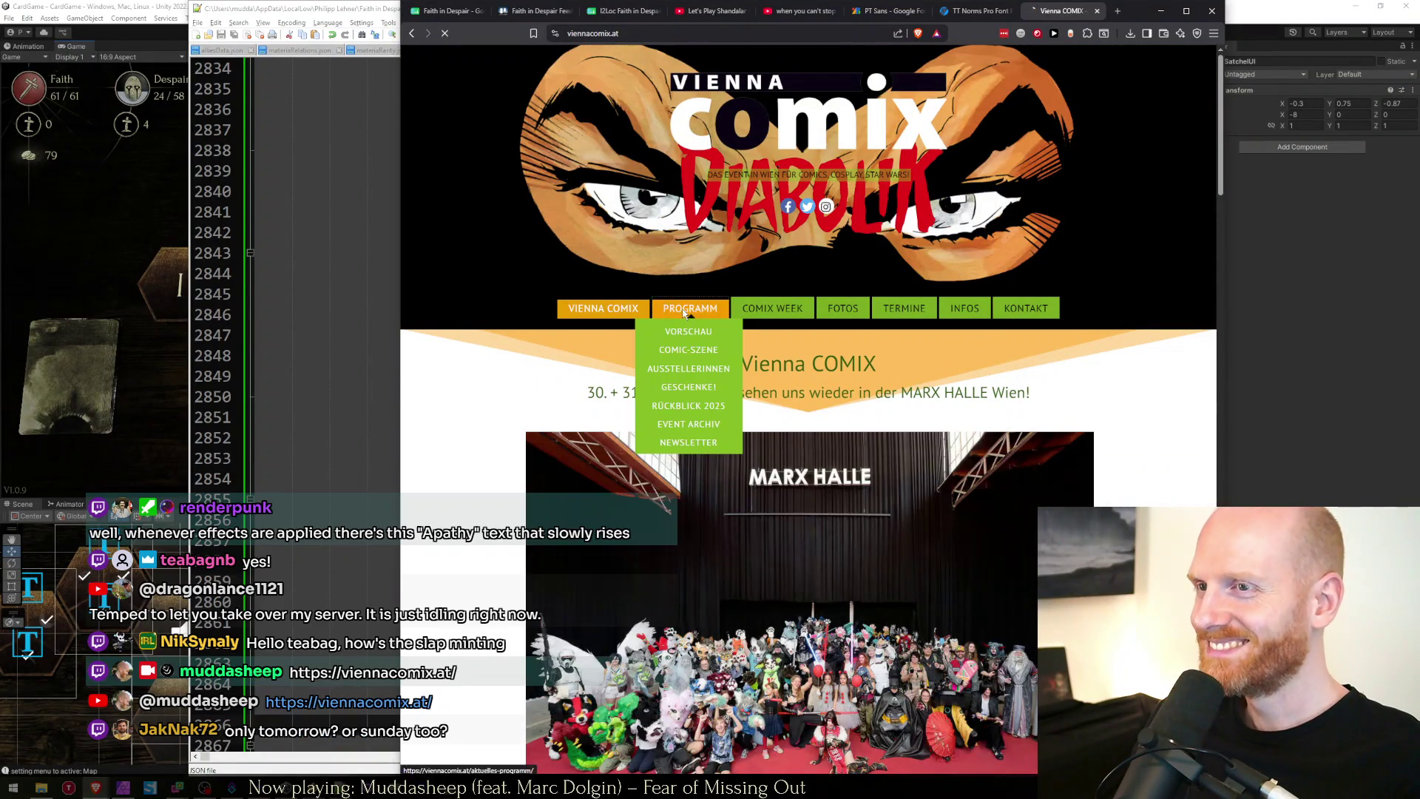
pyautogui.click(689, 309)
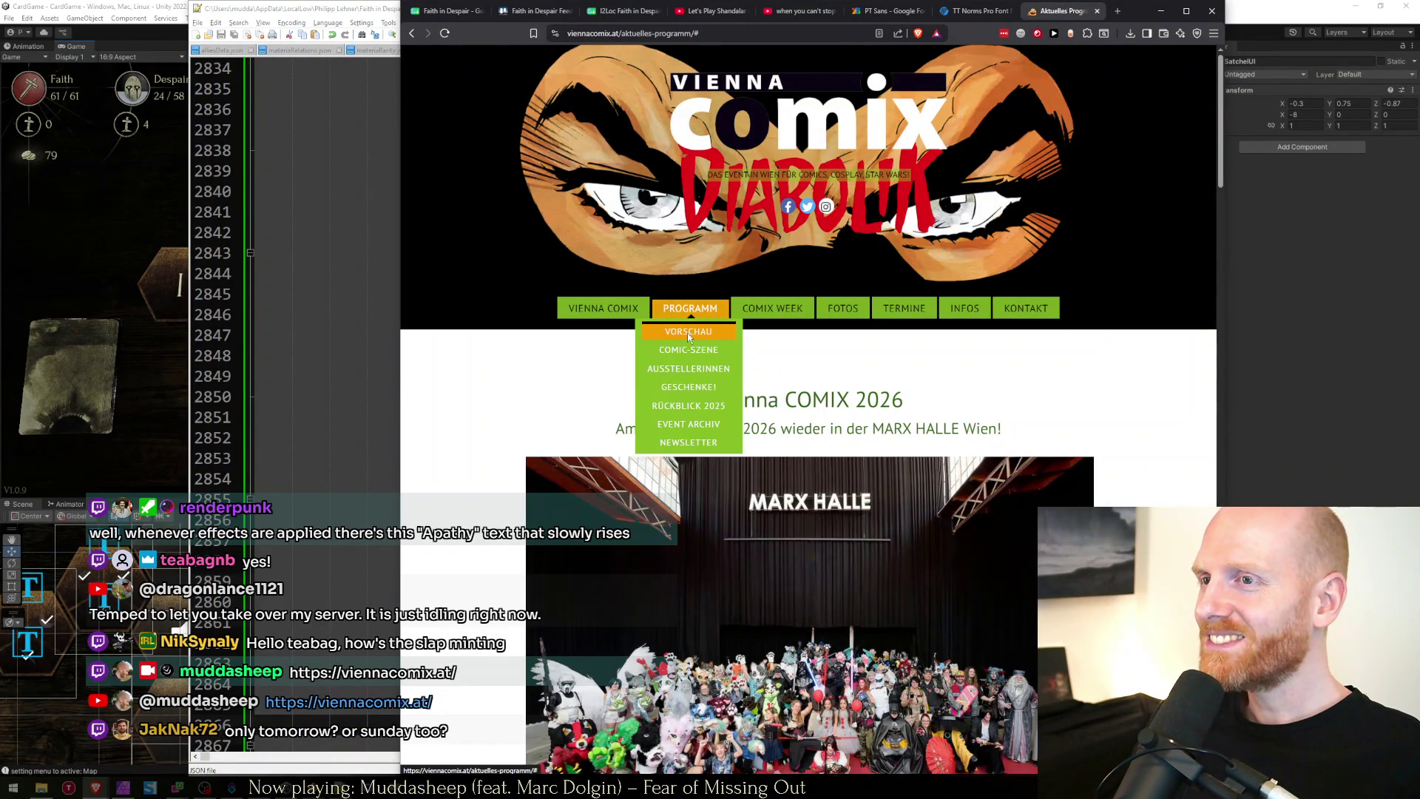
pyautogui.click(688, 333)
pyautogui.scroll(-15, 475, 414)
pyautogui.scroll(-9, 475, 421)
pyautogui.scroll(-5, 473, 434)
pyautogui.scroll(12, 470, 437)
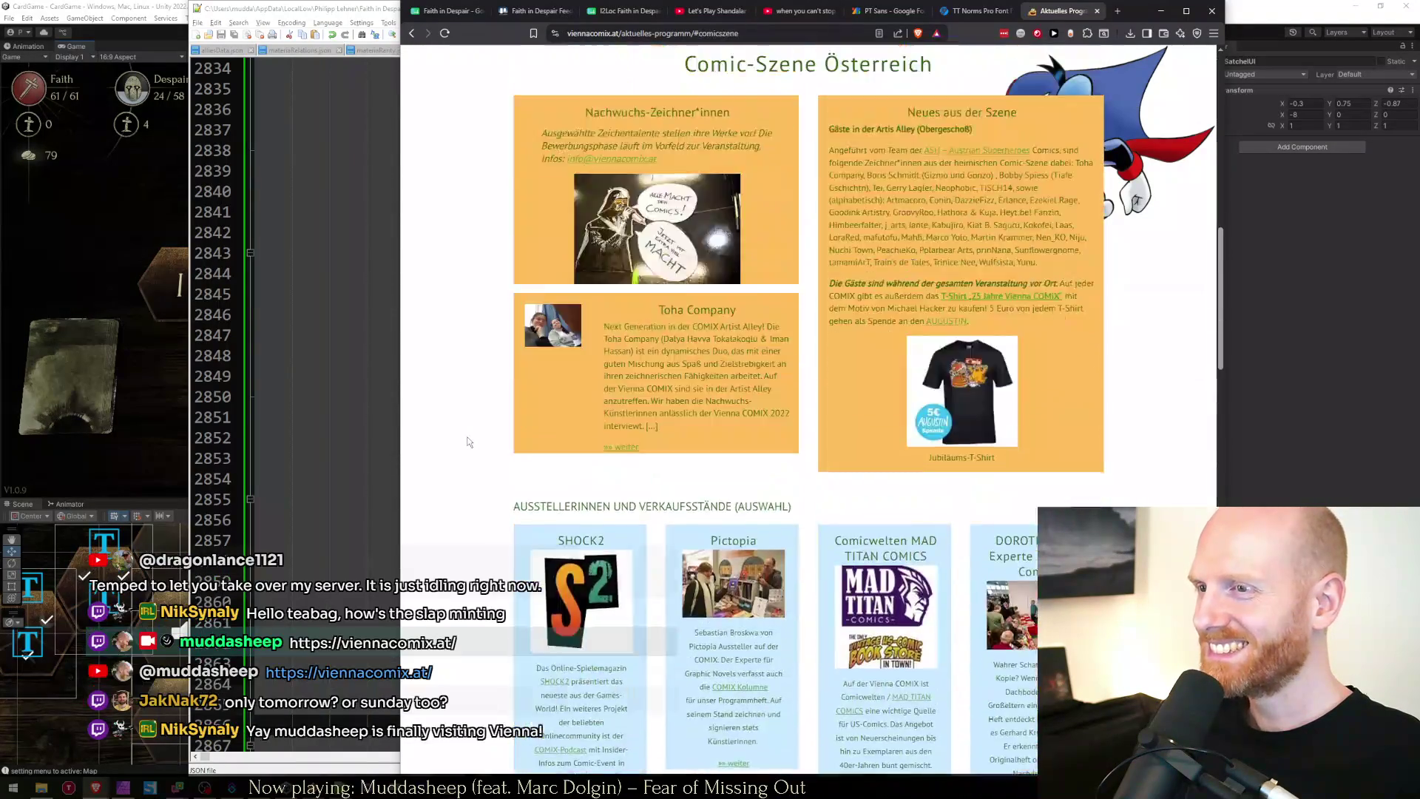
pyautogui.scroll(15, 468, 441)
pyautogui.scroll(-6, 468, 442)
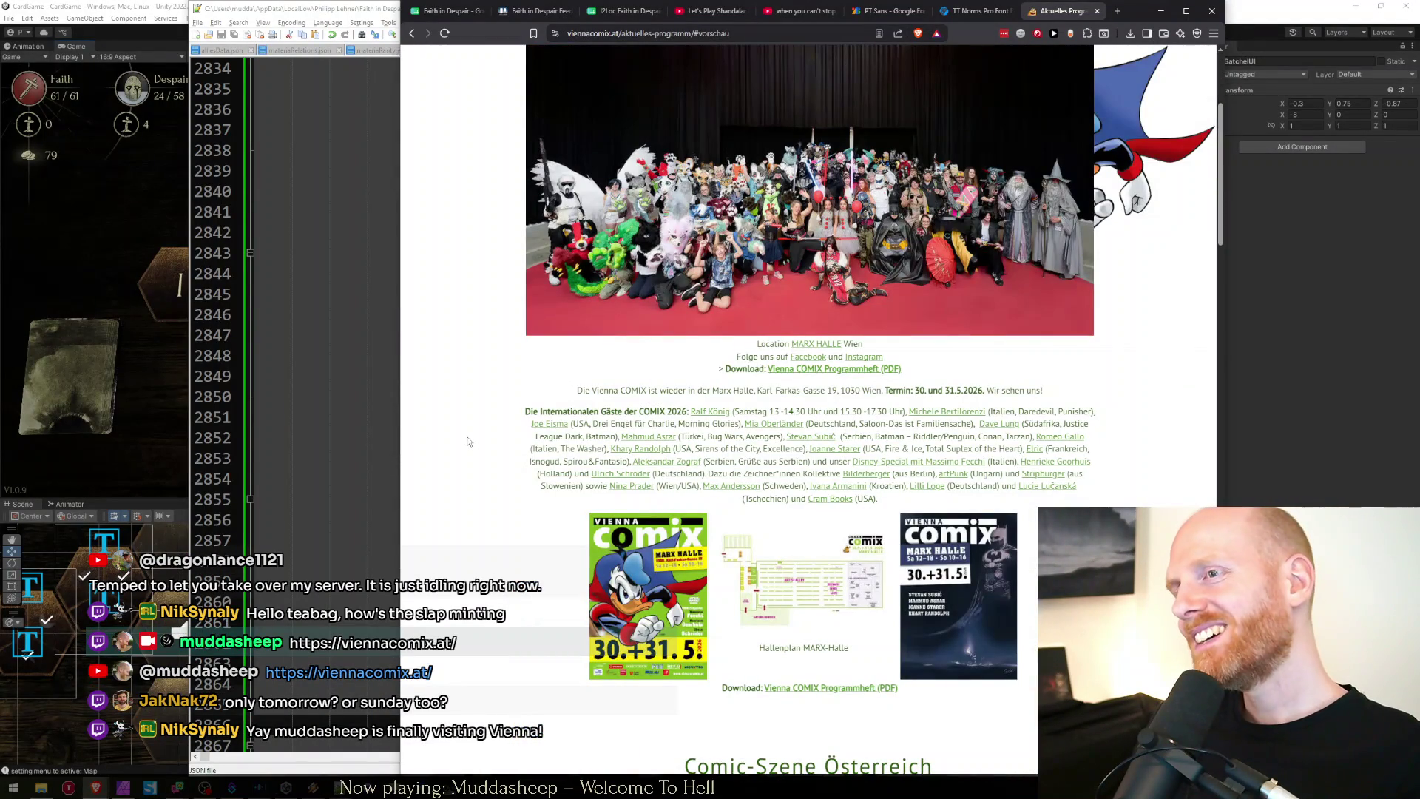
pyautogui.scroll(2, 467, 441)
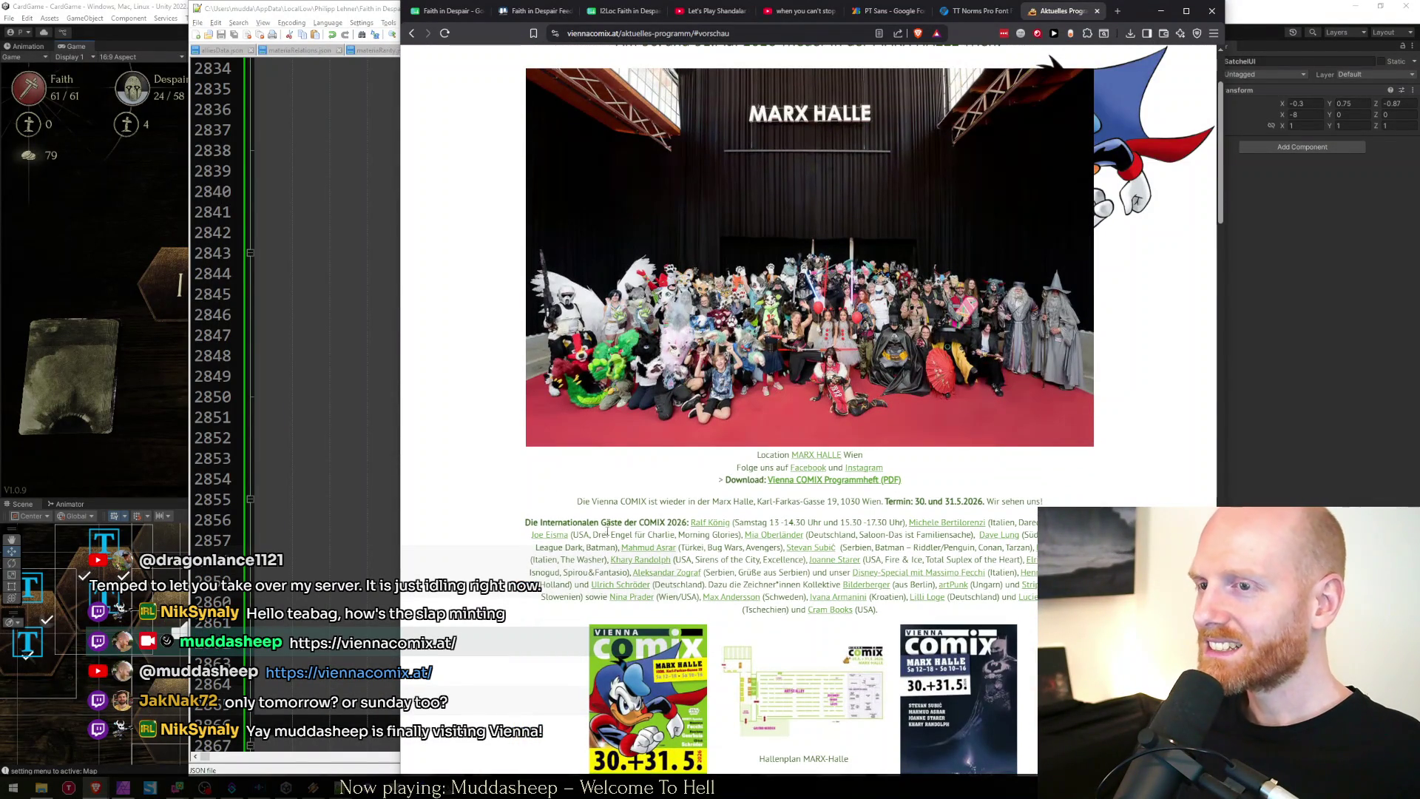
# Highlight the Saturday signing hours and guest list text, then clear the highlight.
pyautogui.moveTo(744, 522); pyautogui.dragTo(778, 522)
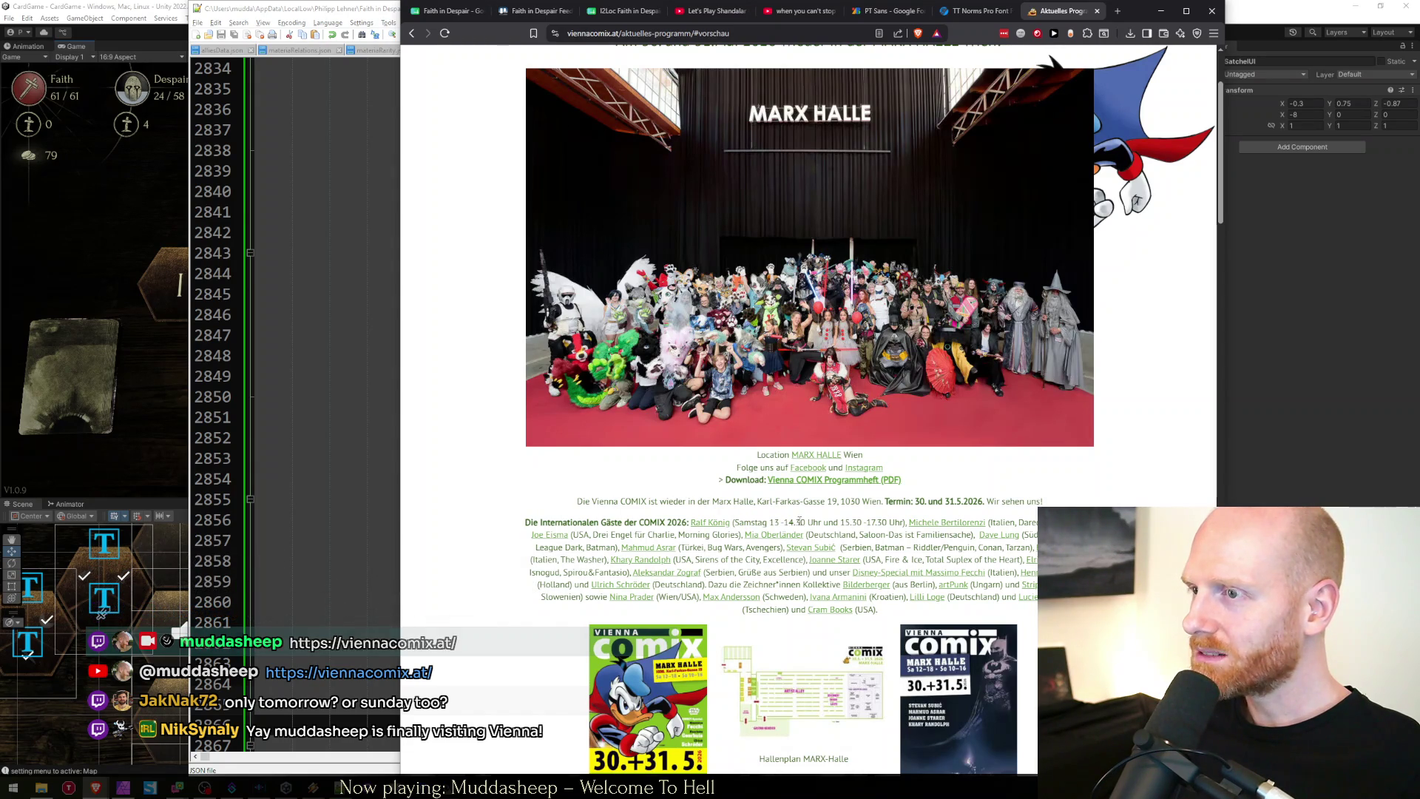
pyautogui.moveTo(877, 610); pyautogui.dragTo(698, 502)
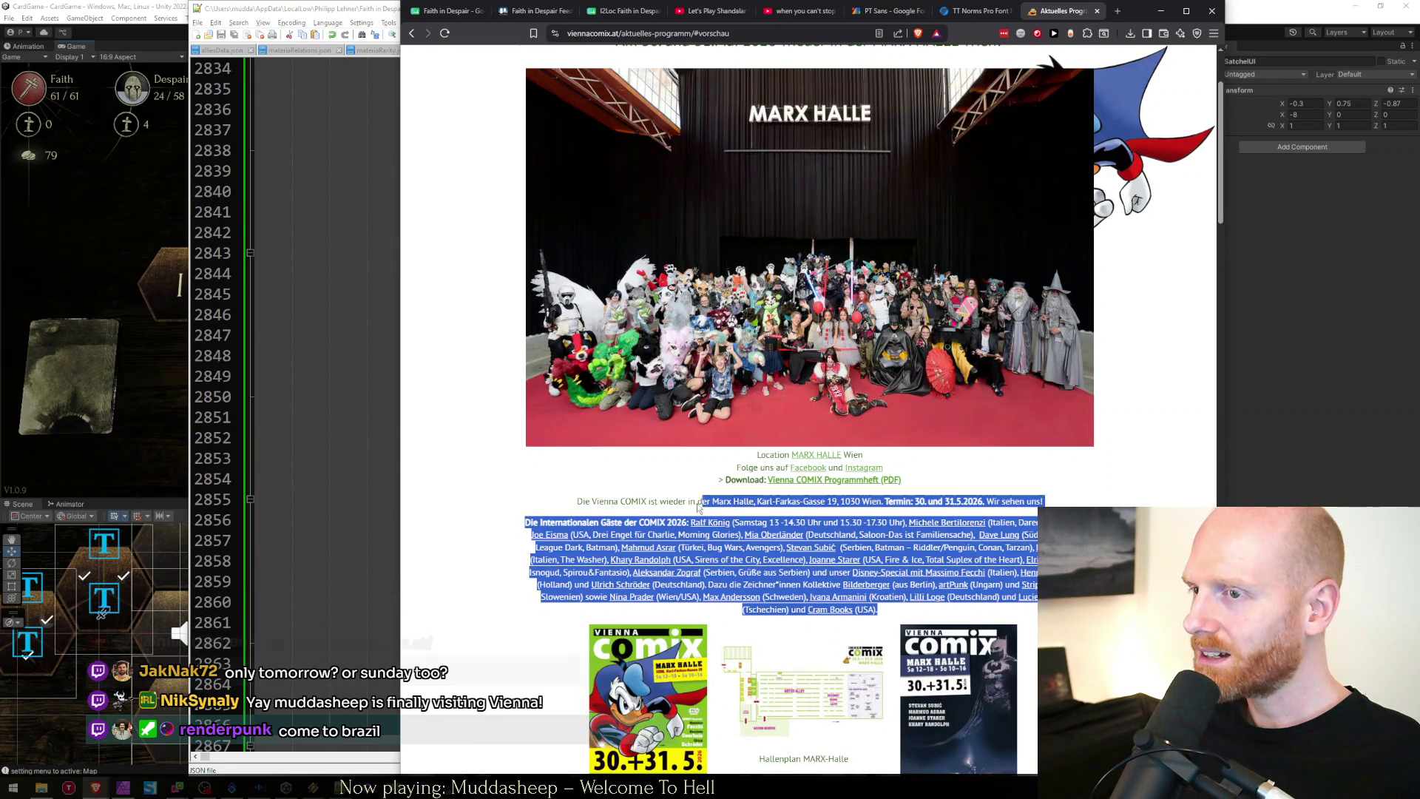
pyautogui.click(605, 500)
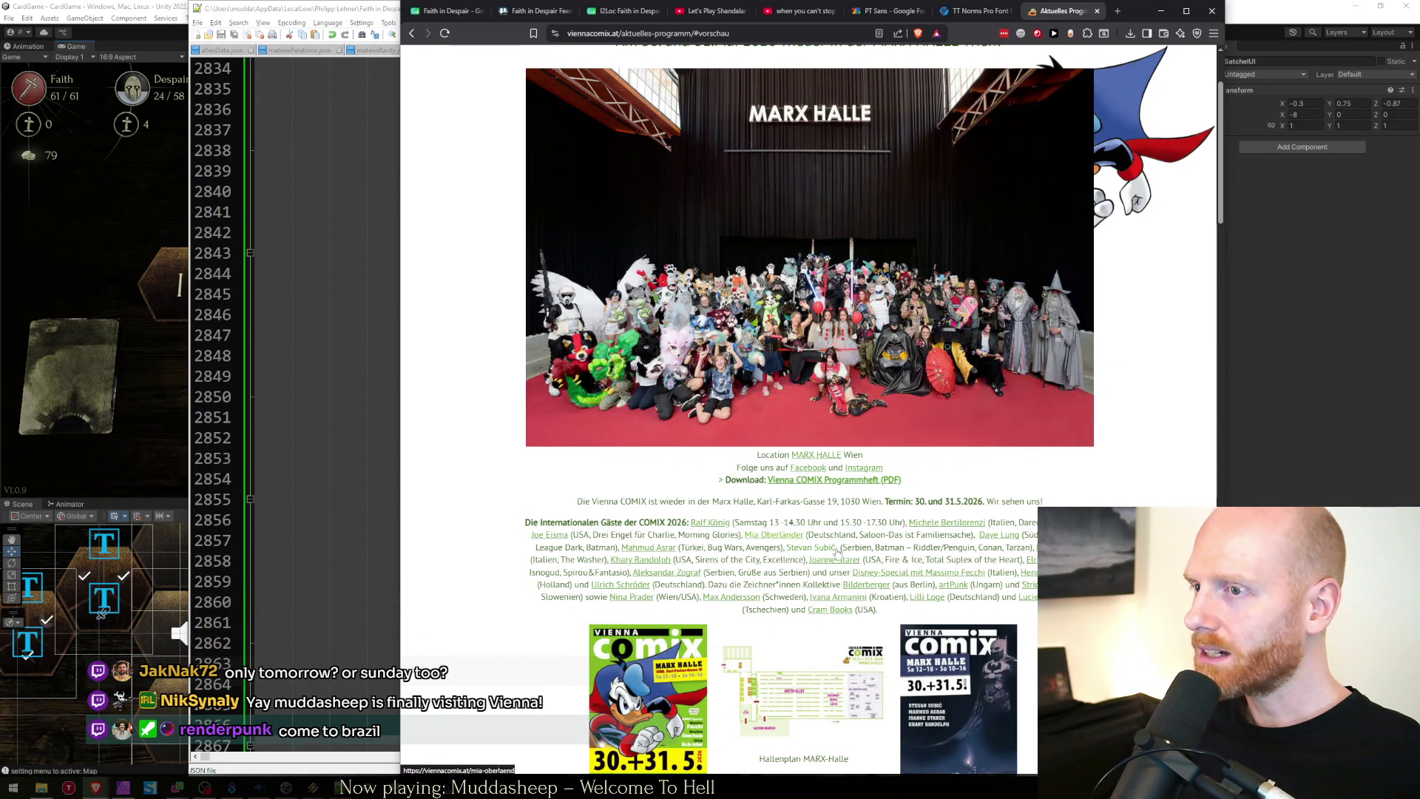
pyautogui.scroll(5, 784, 369)
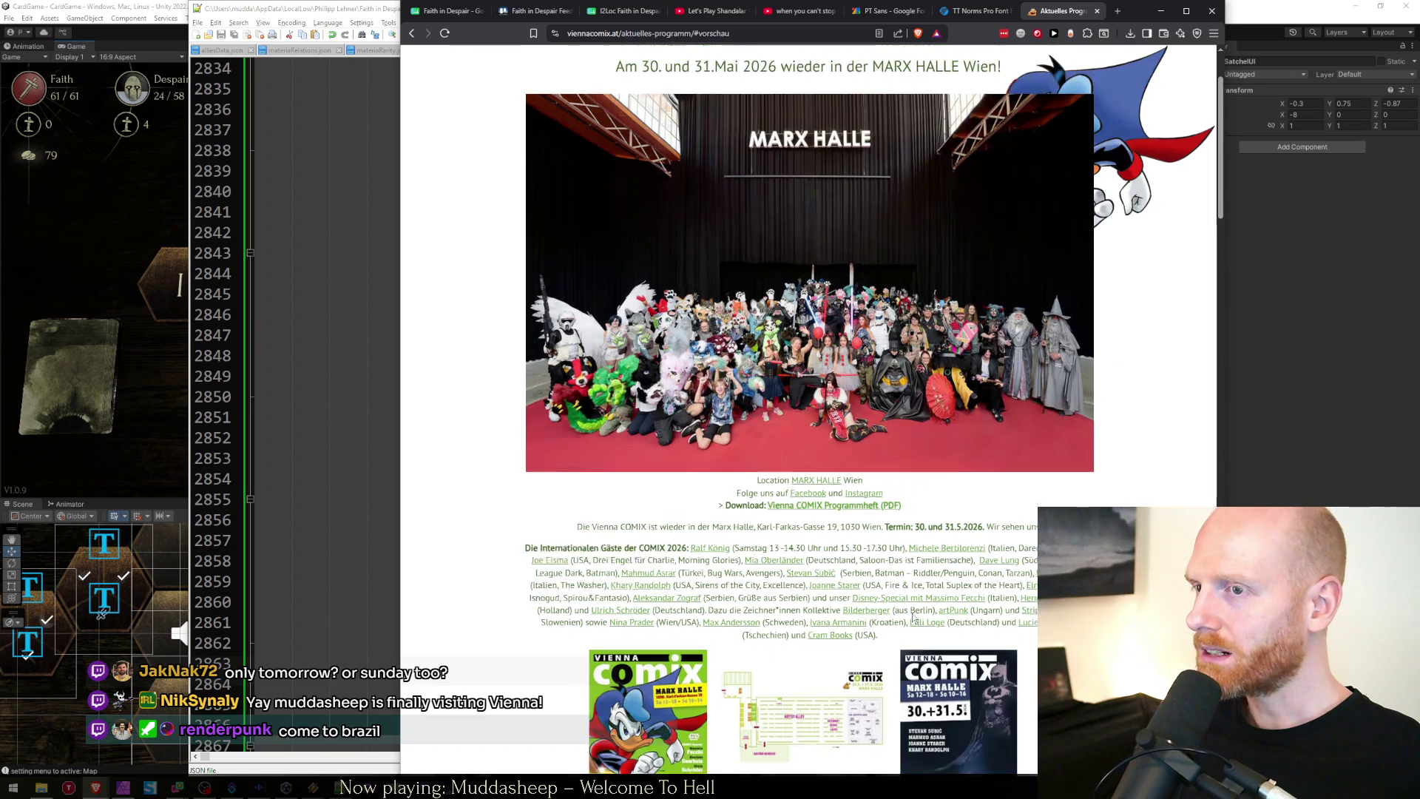
# Read the Termine event dates, then close that page and return to the Faith in Despair sheet.
pyautogui.moveTo(780, 310)
pyautogui.moveTo(691, 311)
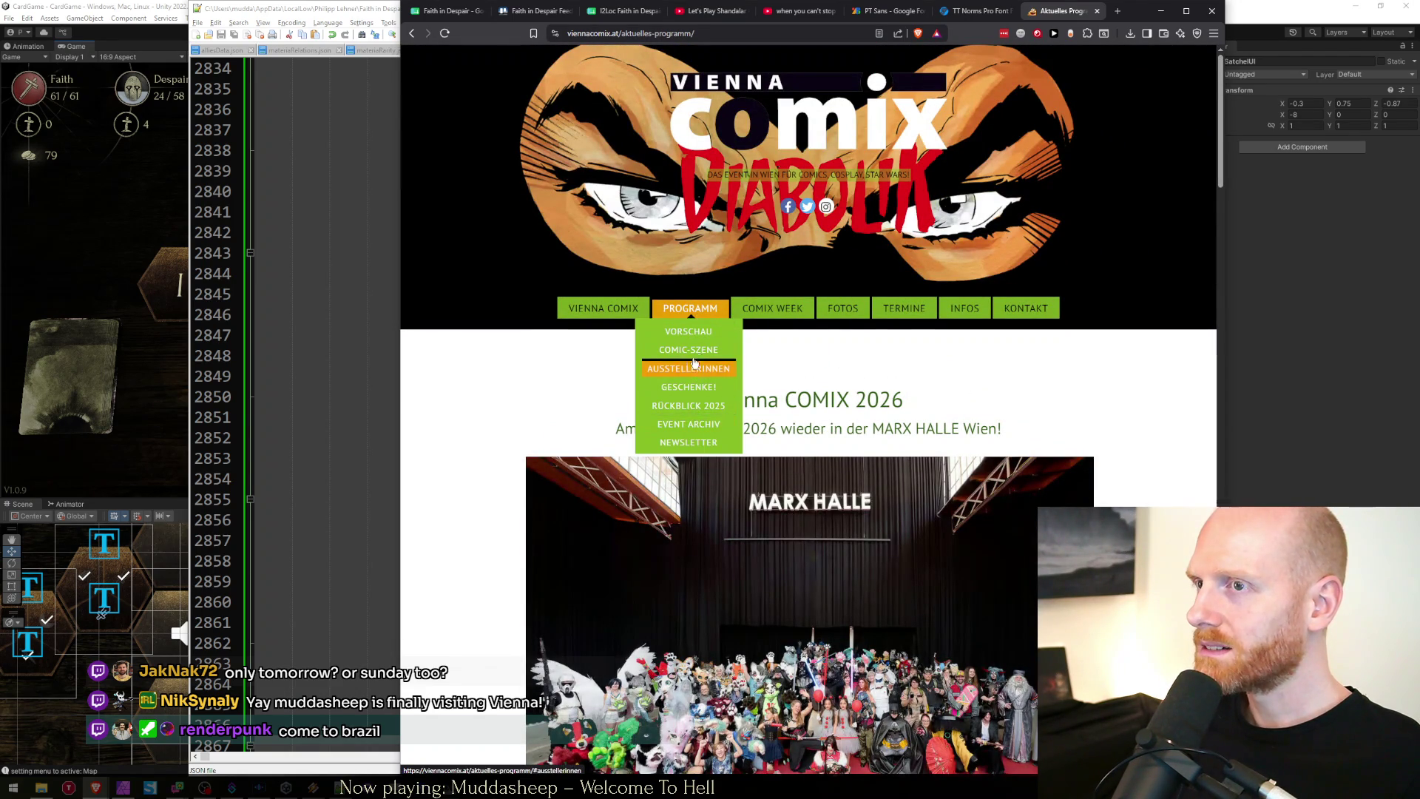
pyautogui.click(881, 311)
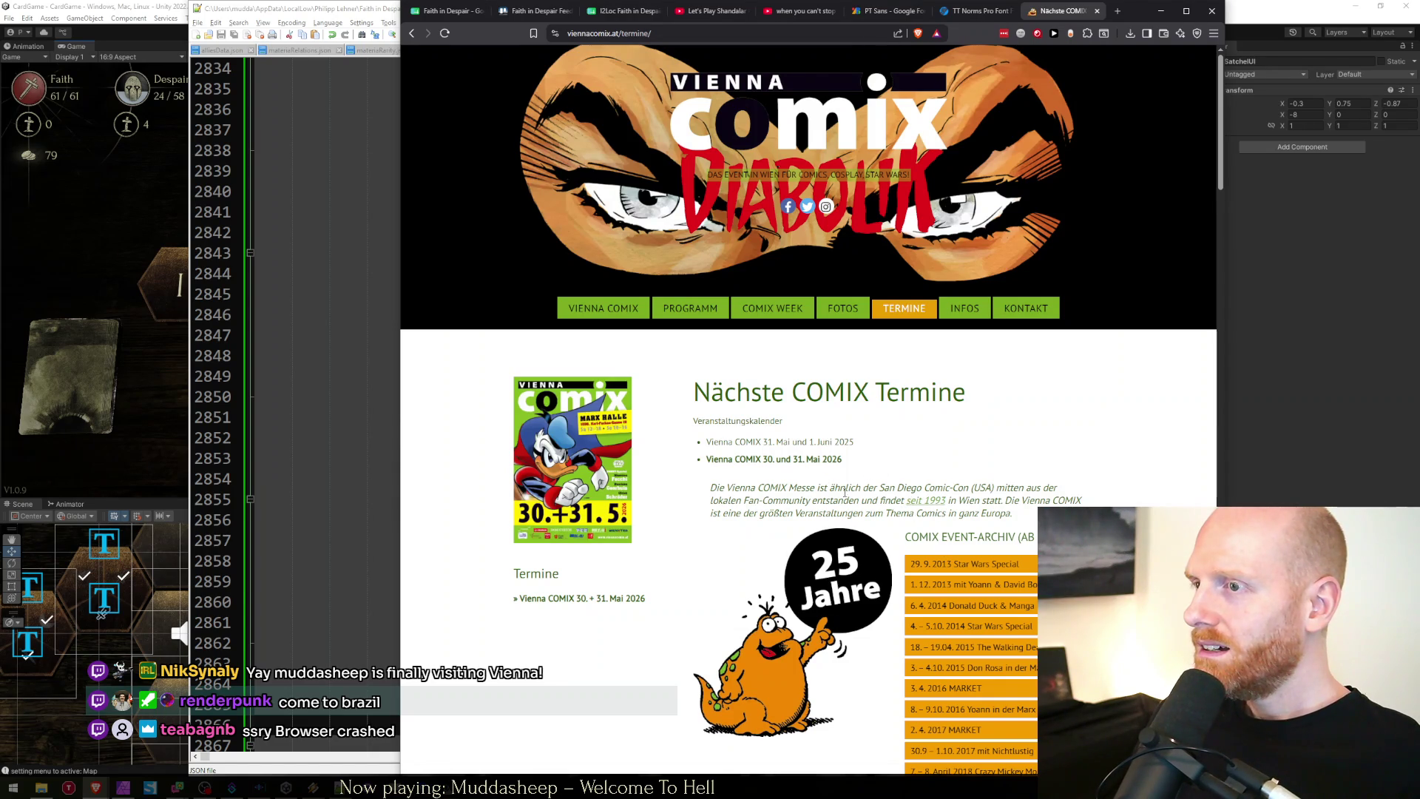
pyautogui.scroll(-5, 784, 480)
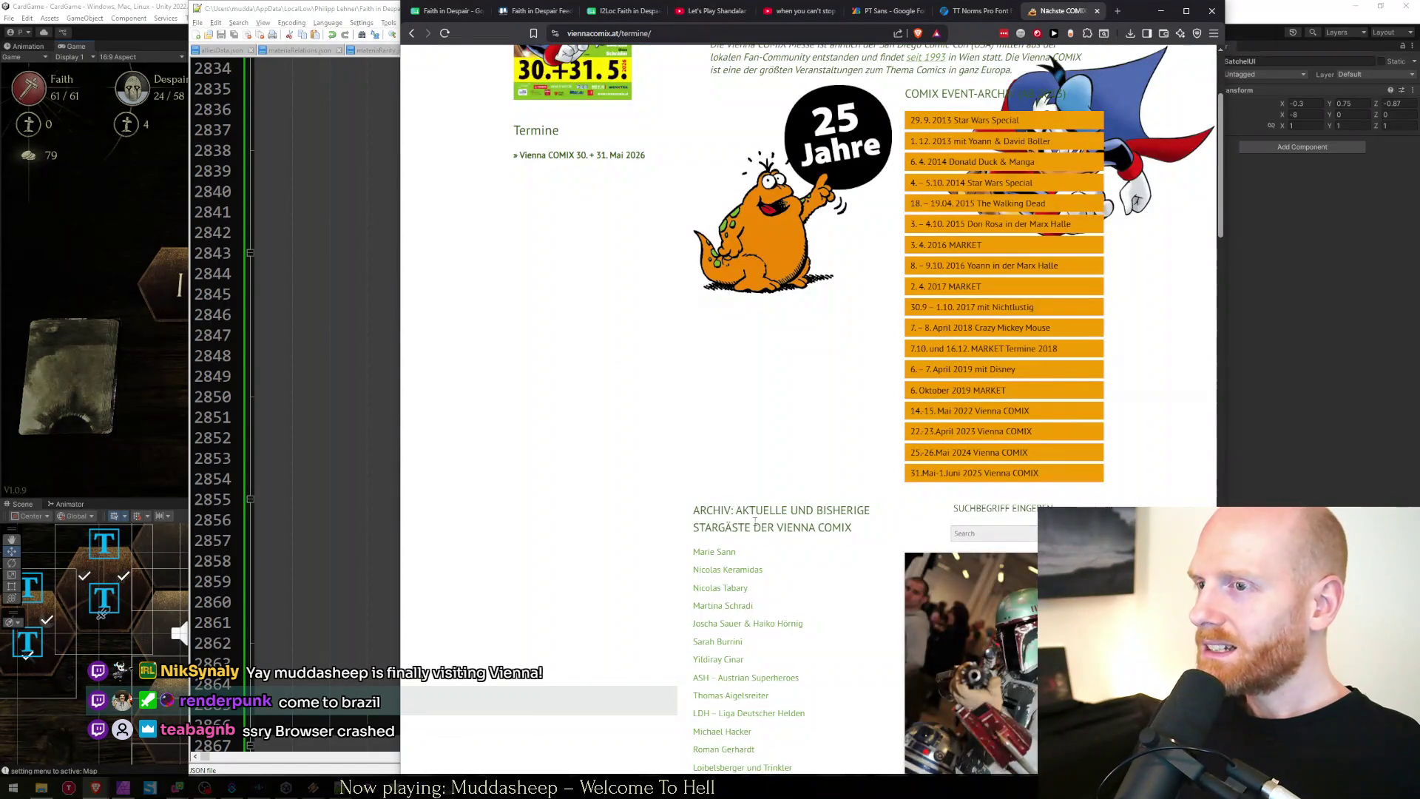
pyautogui.scroll(-15, 824, 507)
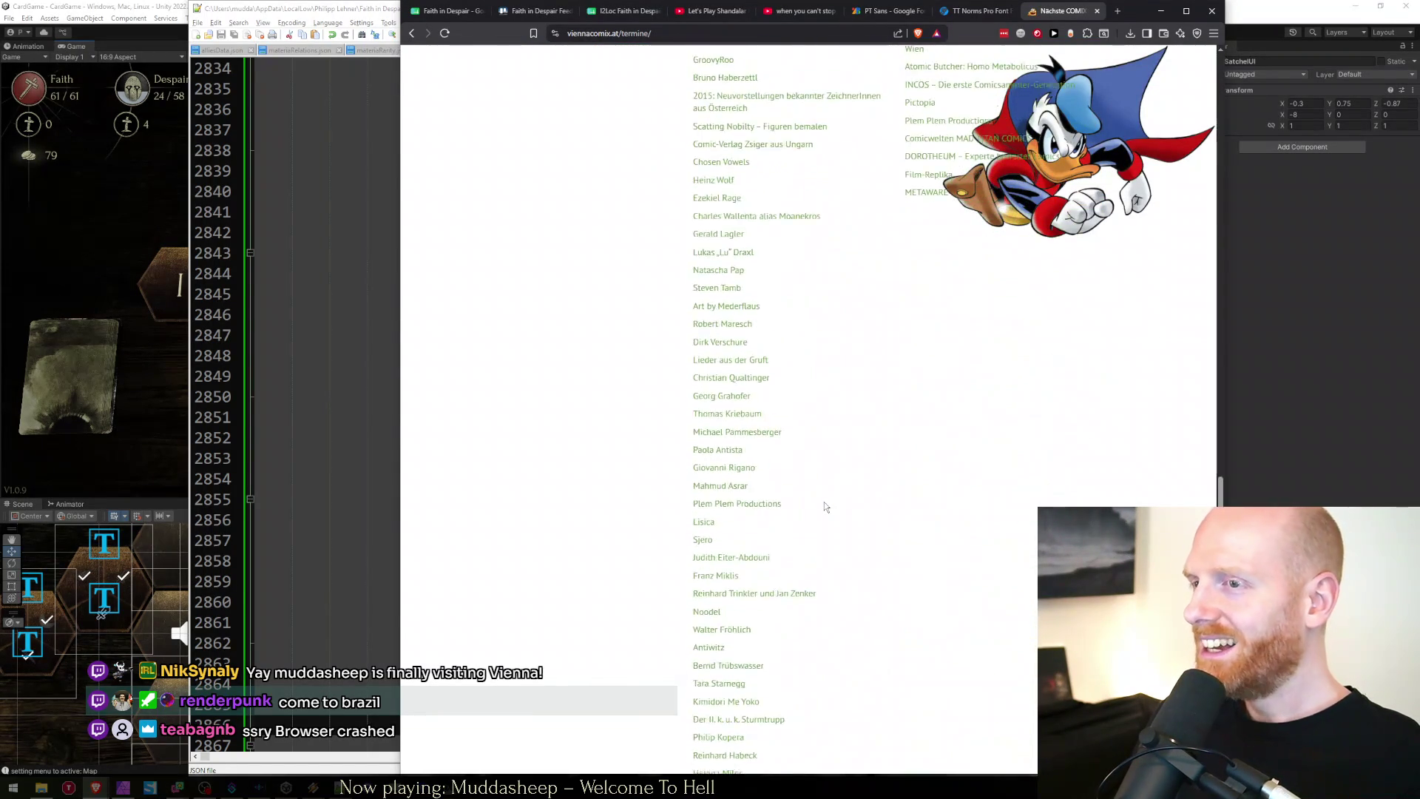
pyautogui.scroll(12, 747, 562)
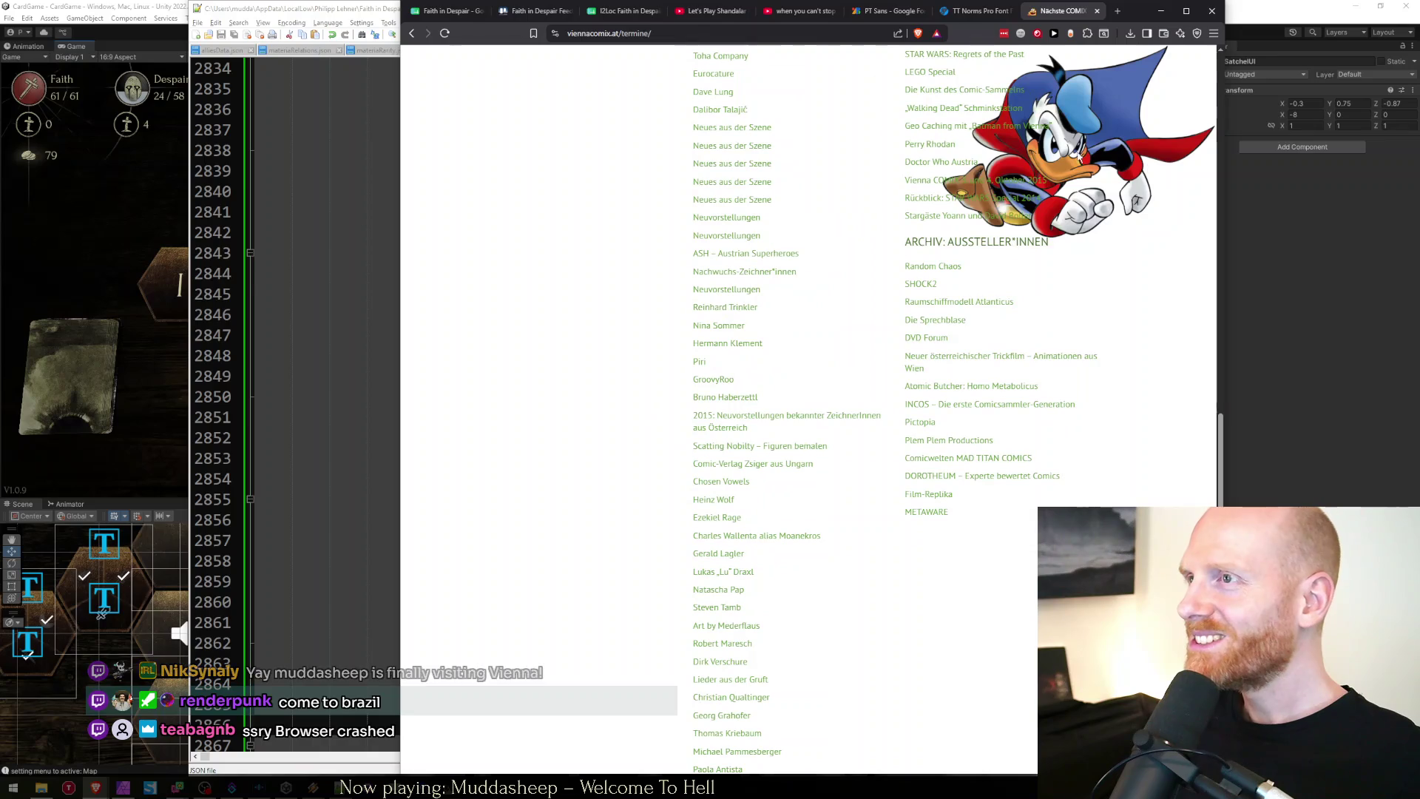
pyautogui.scroll(-5, 1010, 308)
pyautogui.scroll(20, 1014, 501)
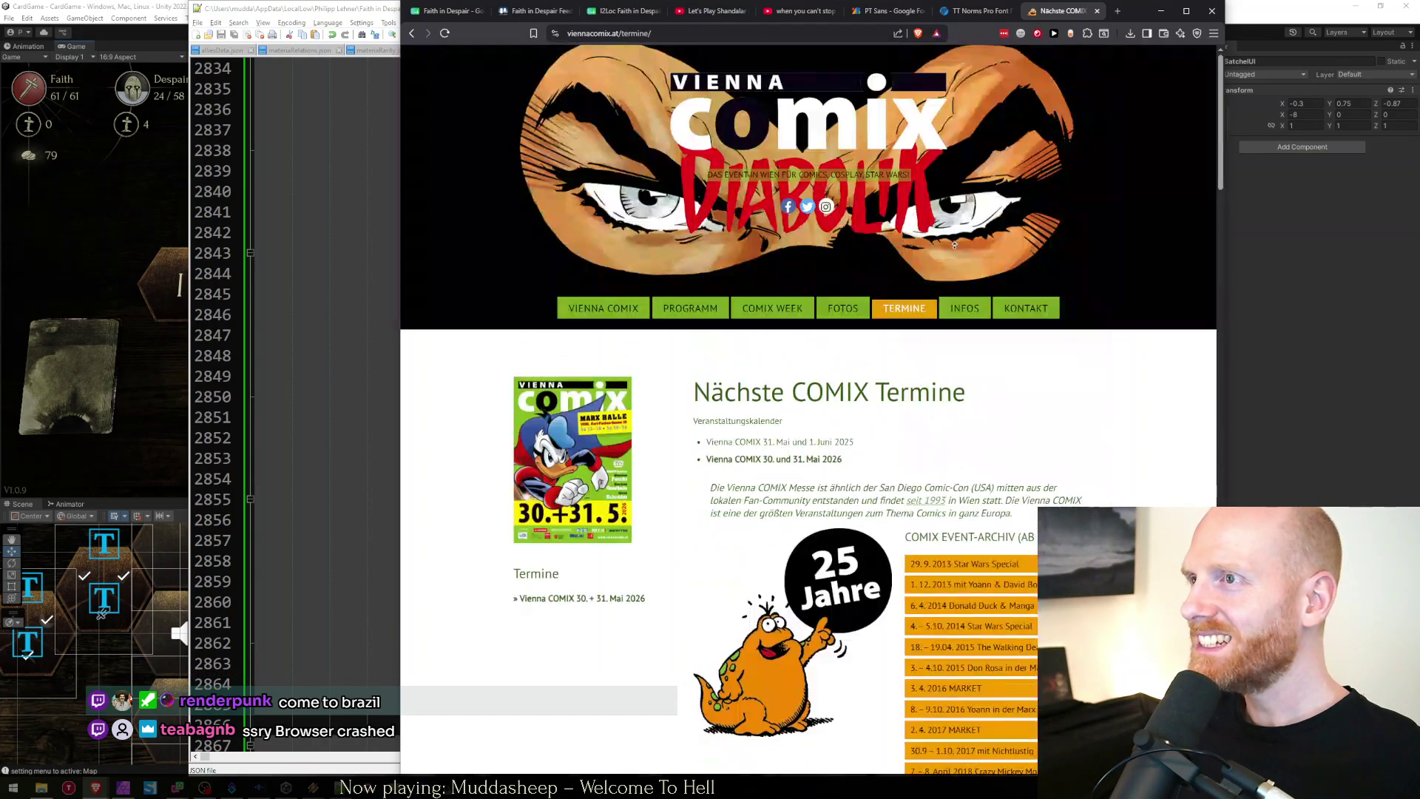
pyautogui.scroll(-15, 860, 361)
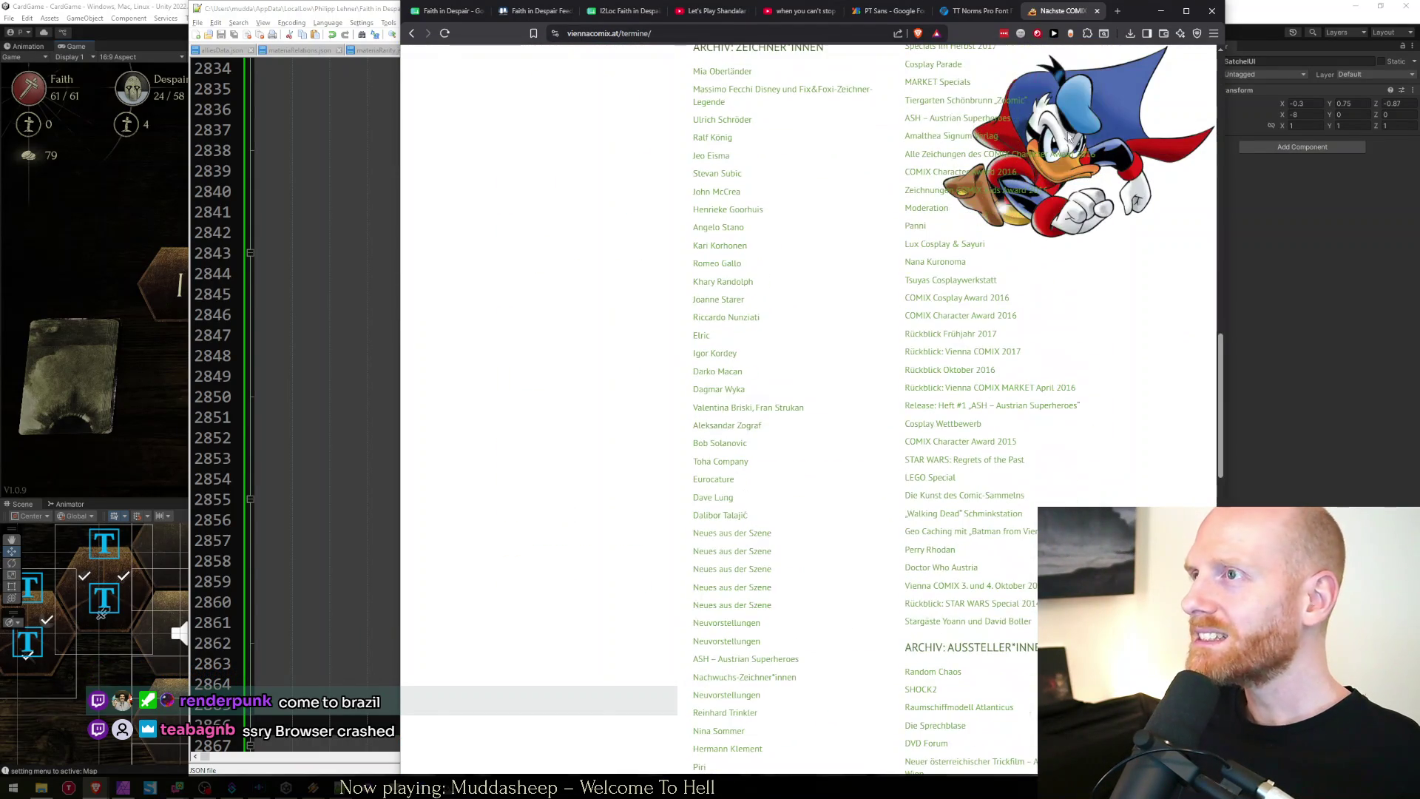
pyautogui.scroll(-10, 1136, 309)
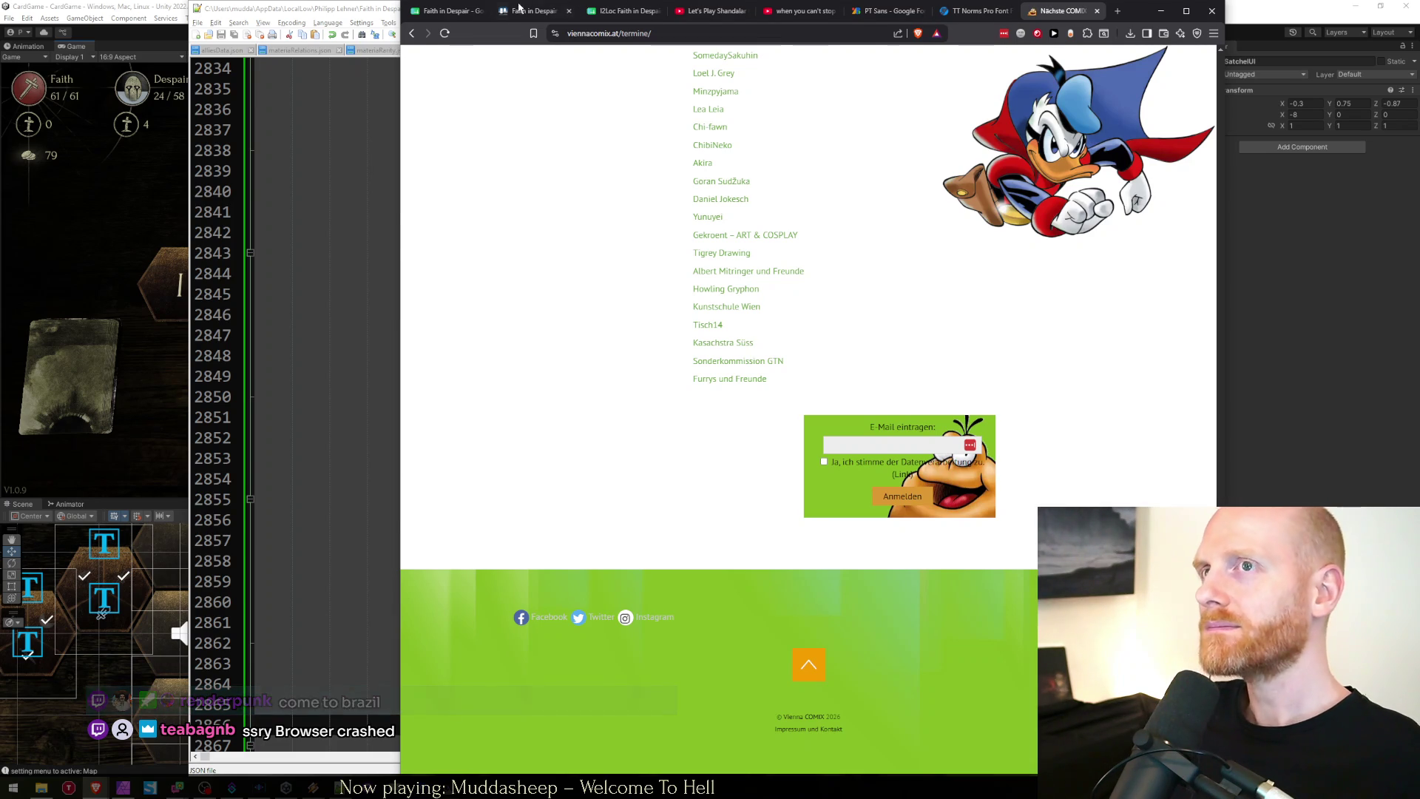
pyautogui.hotkey('ctrl', '1')
pyautogui.middleClick(1044, 13)
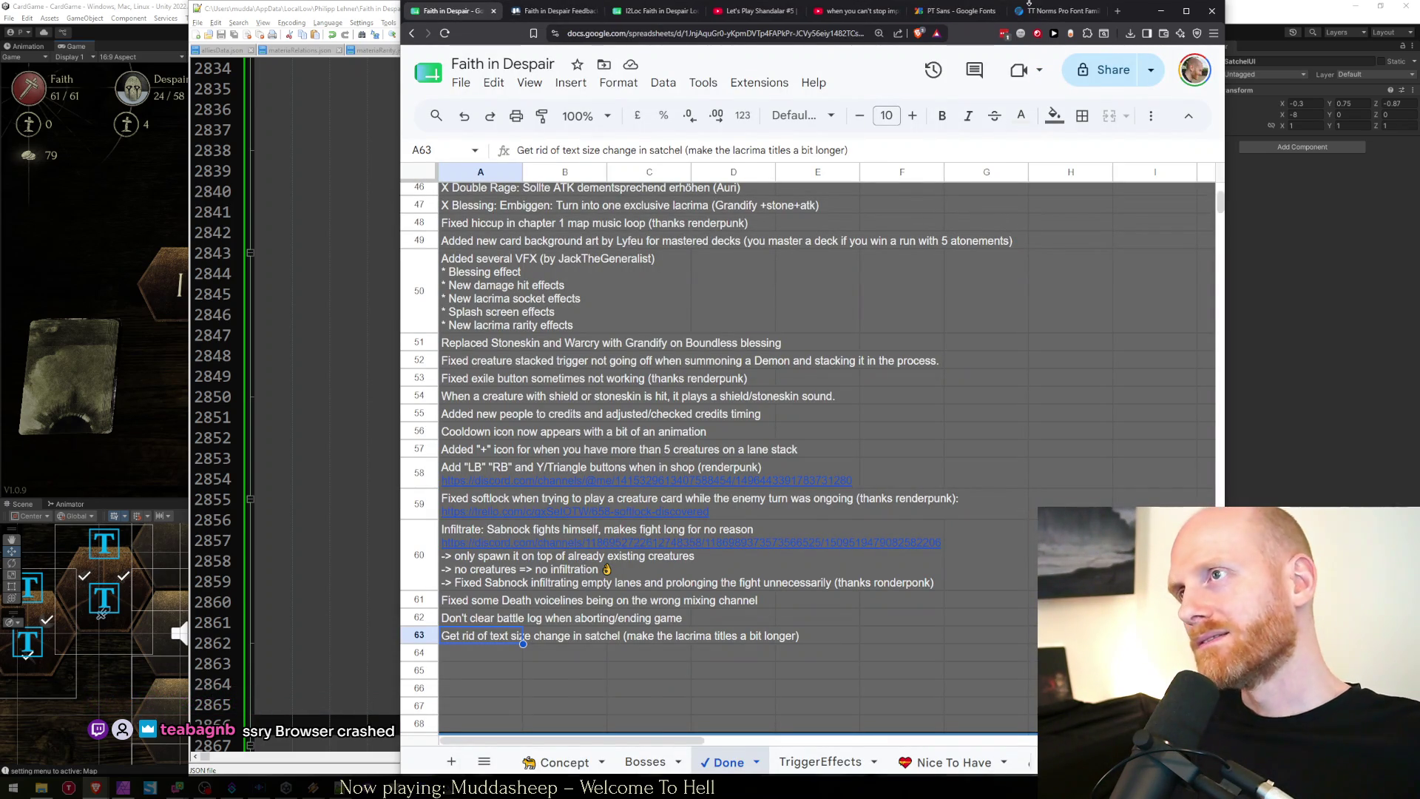
# Check line 2853's isOnCooldown entry in TestSaveState.json, then start a fight in Unity.
pyautogui.click(334, 5)
pyautogui.click(564, 457)
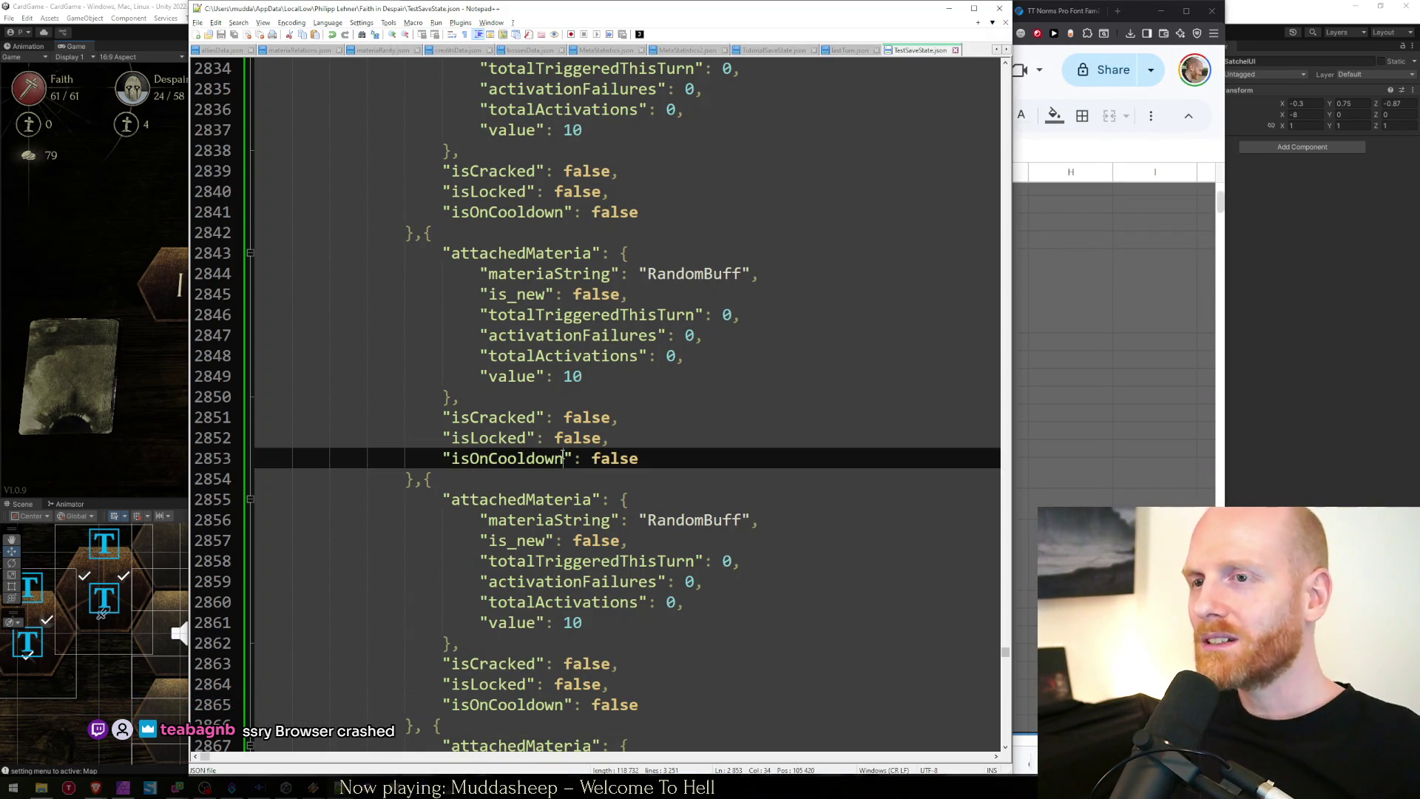
pyautogui.click(151, 392)
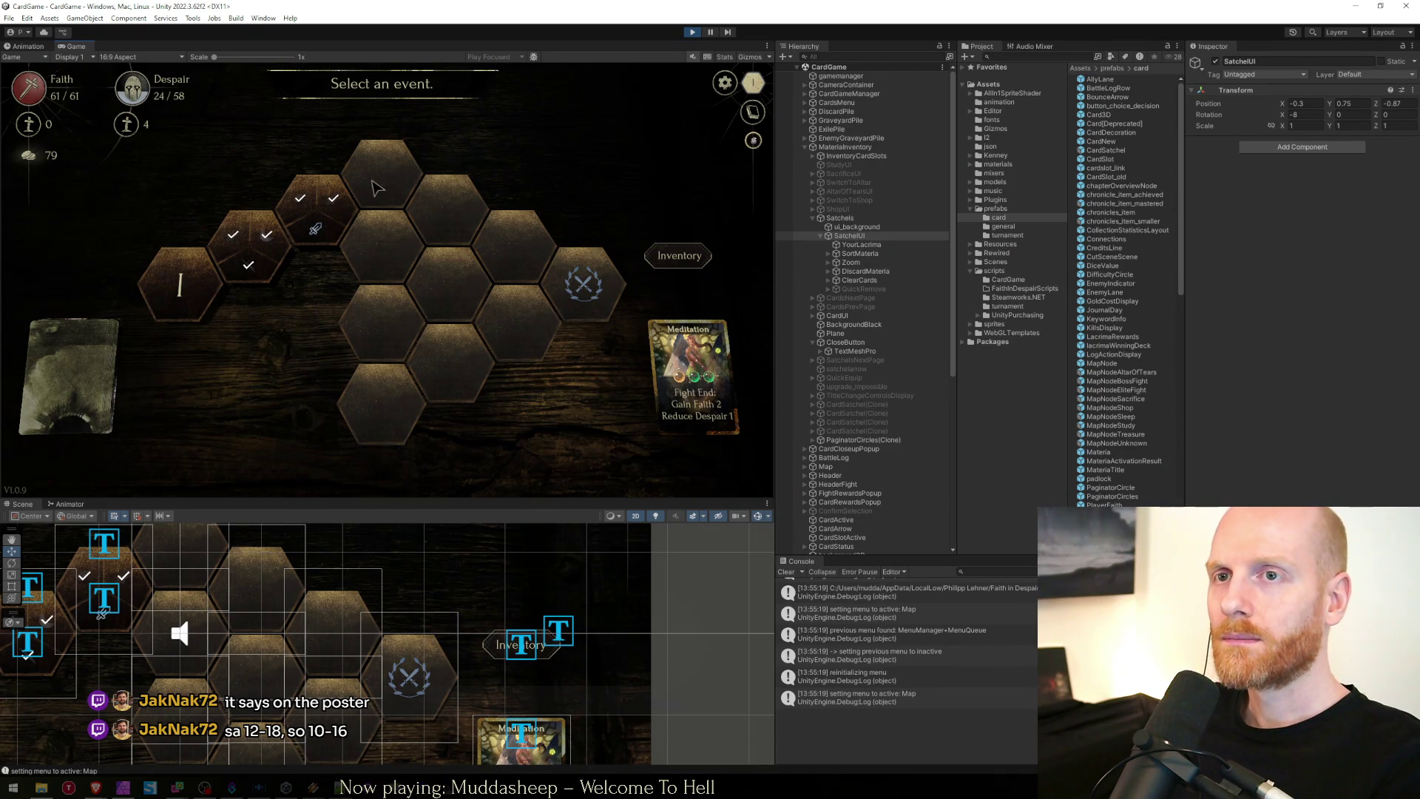
pyautogui.click(310, 235)
# Play the Creature and Gadreel cards, end the turn, and cast Void 10 on Ose.
pyautogui.click(279, 434)
pyautogui.click(563, 415)
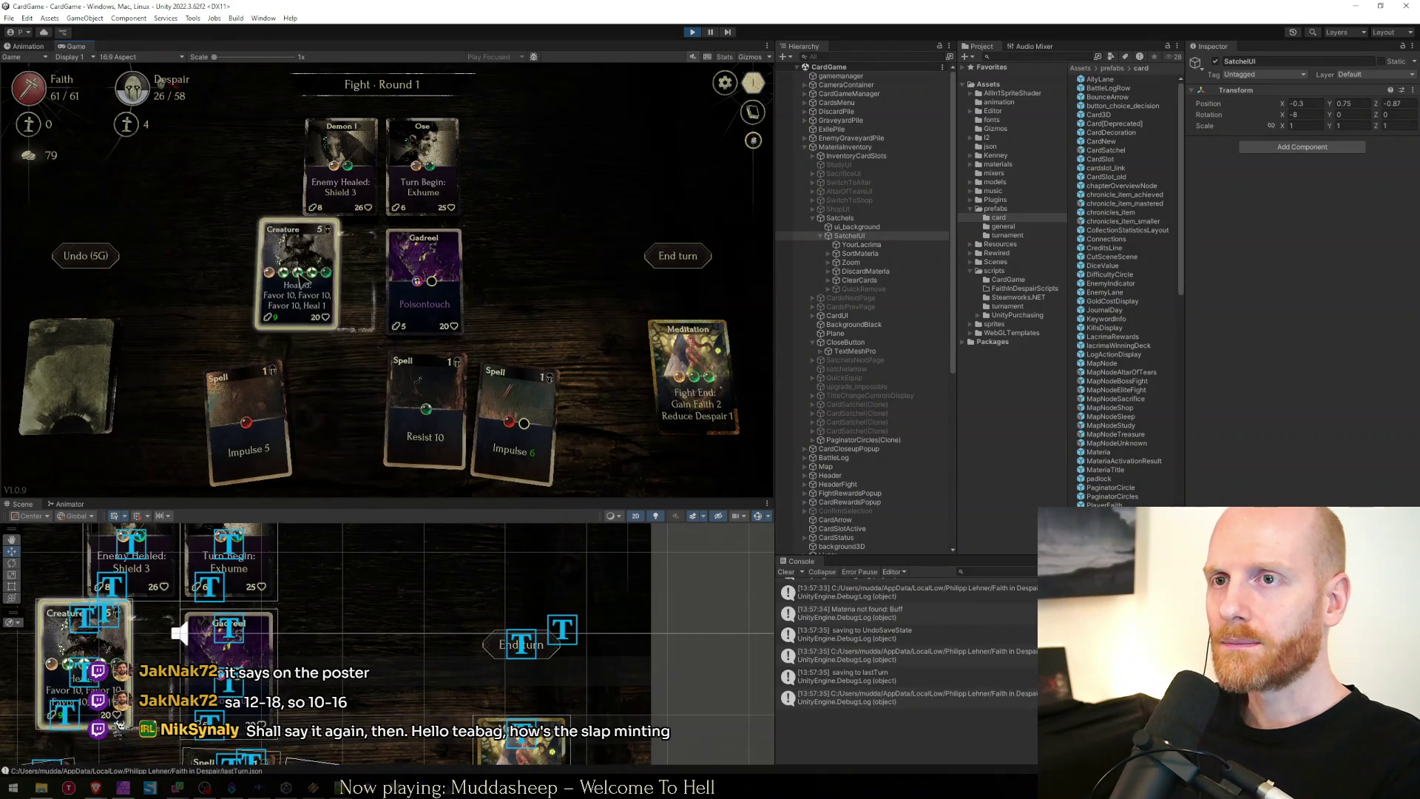
pyautogui.click(677, 255)
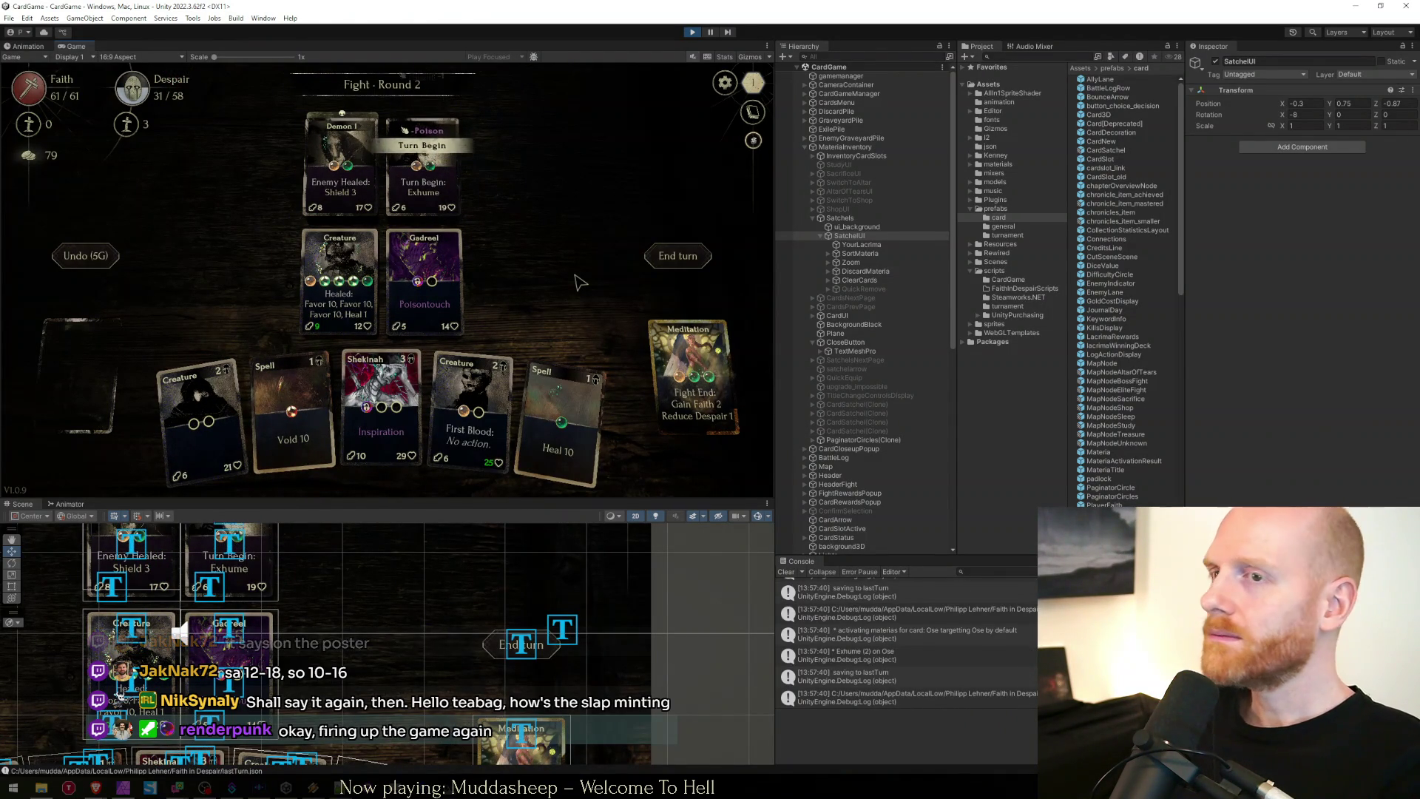
pyautogui.moveTo(293, 414)
pyautogui.mouseDown()
pyautogui.moveTo(343, 281)
pyautogui.moveTo(510, 201)
pyautogui.mouseUp()
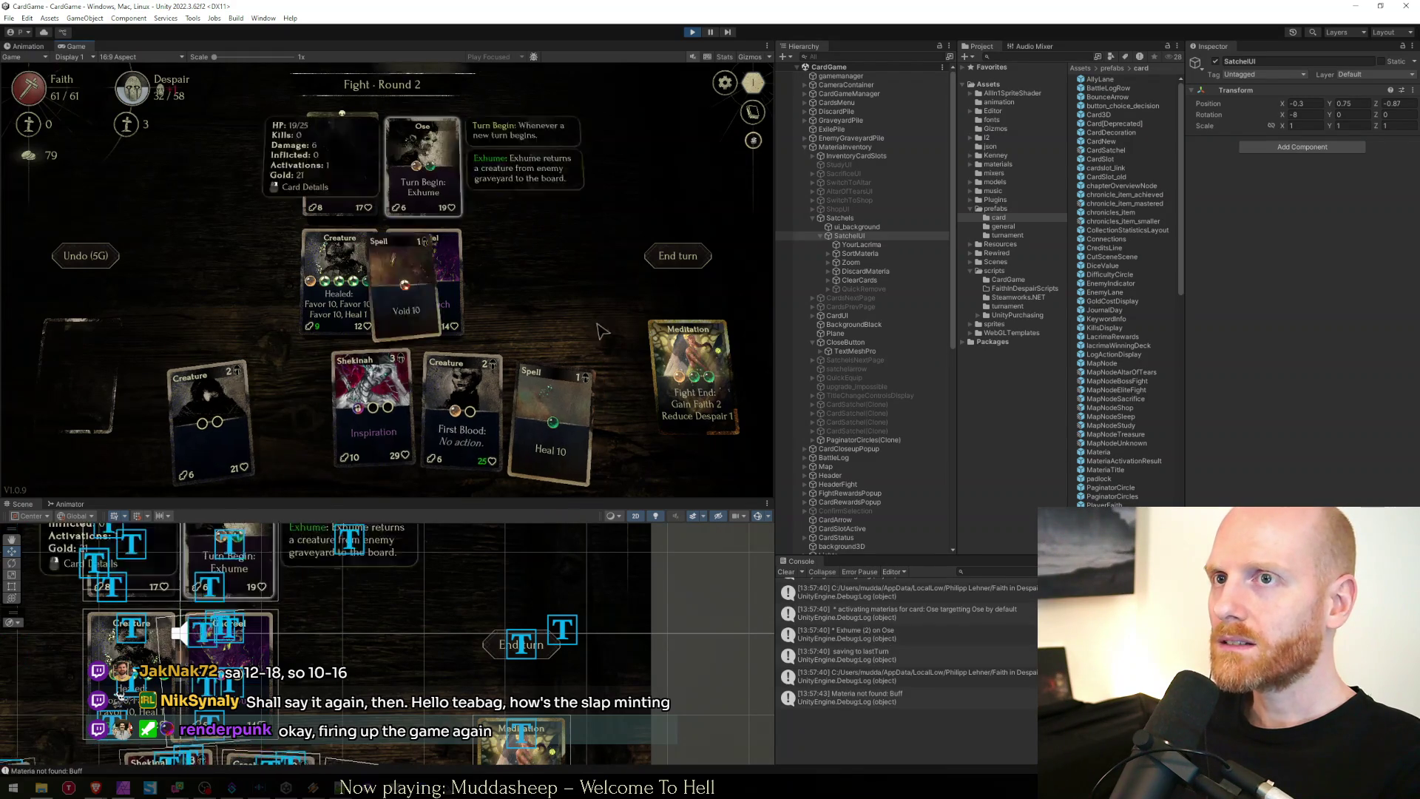
# Pause with a maximized Game view, step through frames, then resume and stop play mode.
pyautogui.click(711, 33)
pyautogui.hotkey('shift', 'space')
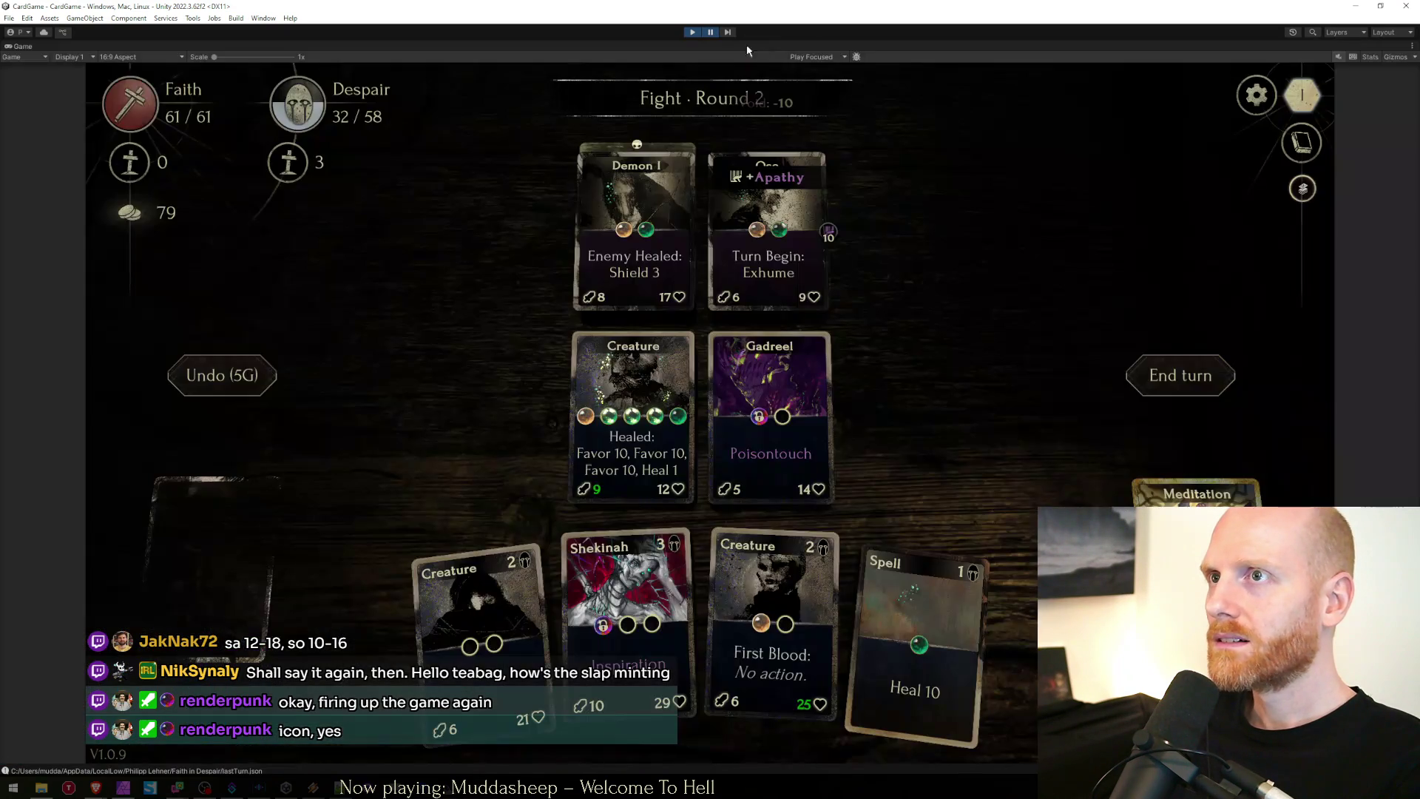
pyautogui.click(727, 32)
pyautogui.click(727, 33)
pyautogui.click(711, 33)
pyautogui.click(711, 32)
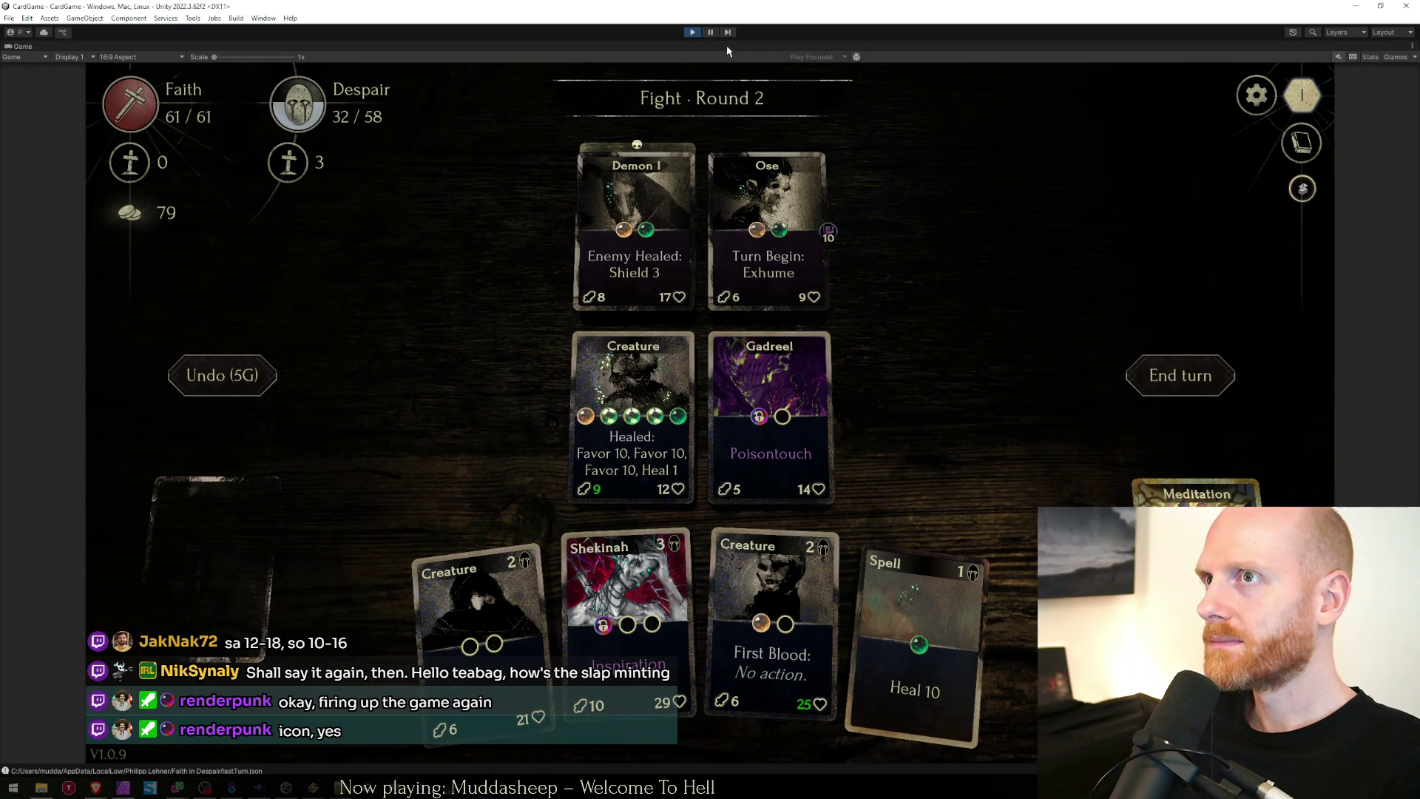
pyautogui.hotkey('shift', 'space')
pyautogui.click(692, 32)
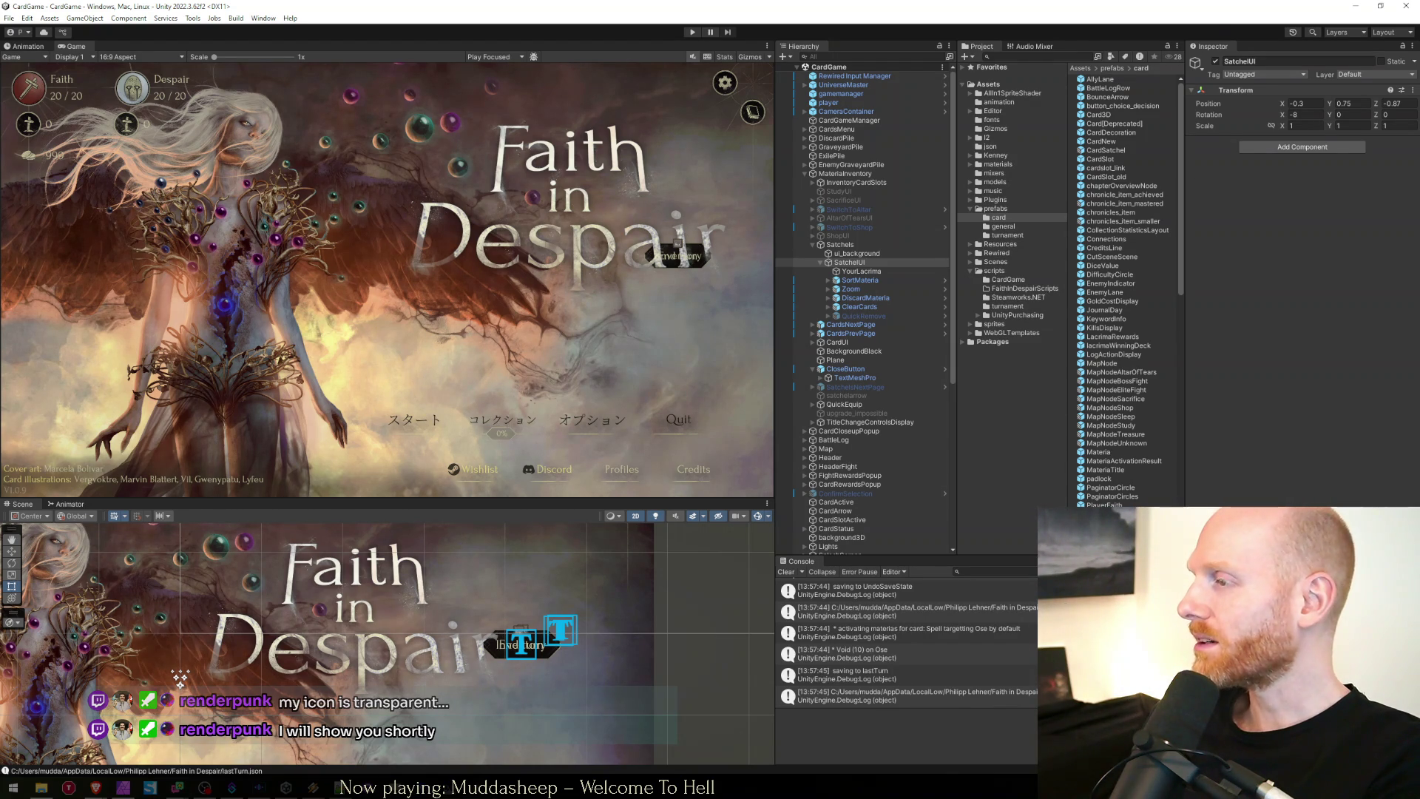
# Scroll the Vienna COMIX homepage and view the enlarged Batman event poster.
pyautogui.hotkey('alt', 'Tab')
pyautogui.hotkey('ctrl', 'shift', 'Tab')
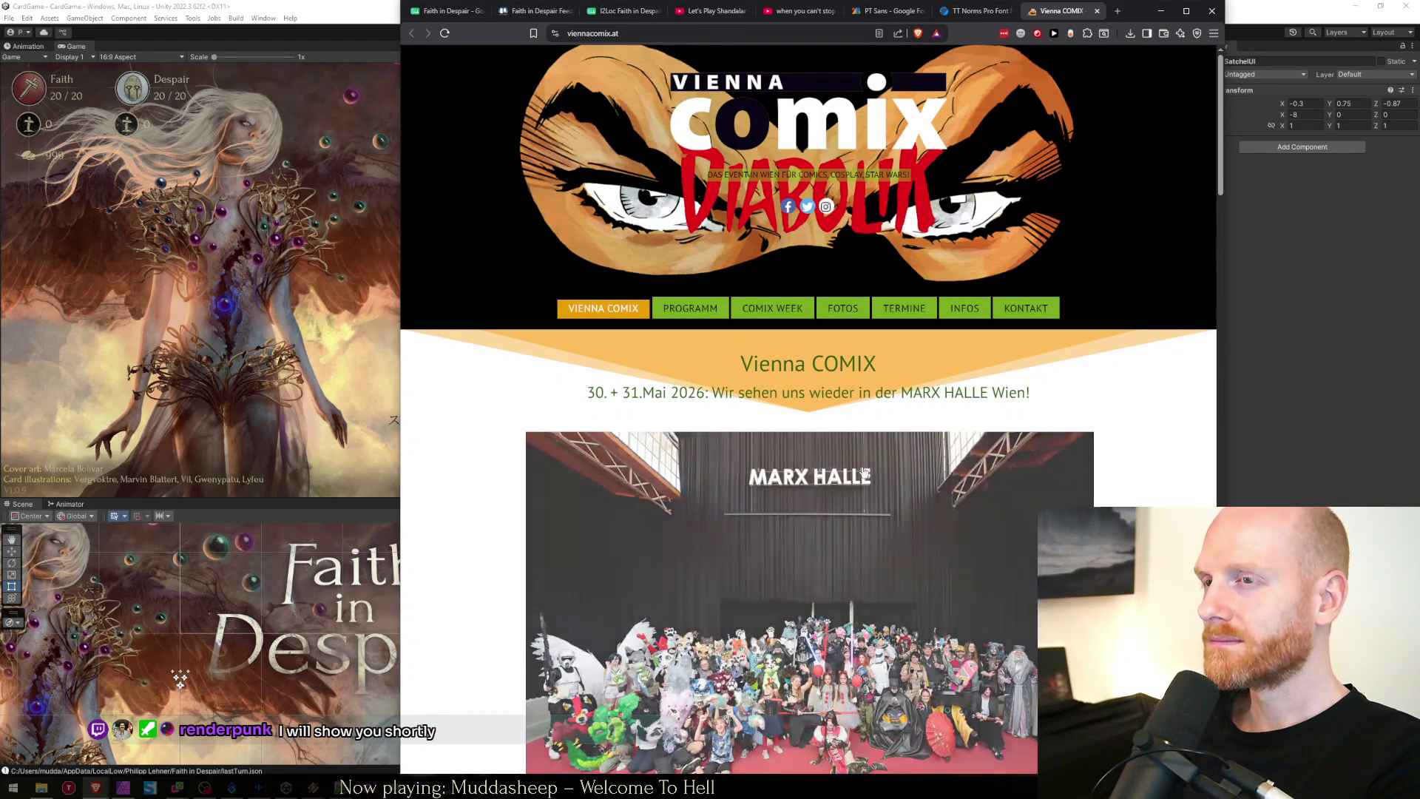
pyautogui.scroll(-2, 1067, 374)
pyautogui.scroll(-2, 1067, 374)
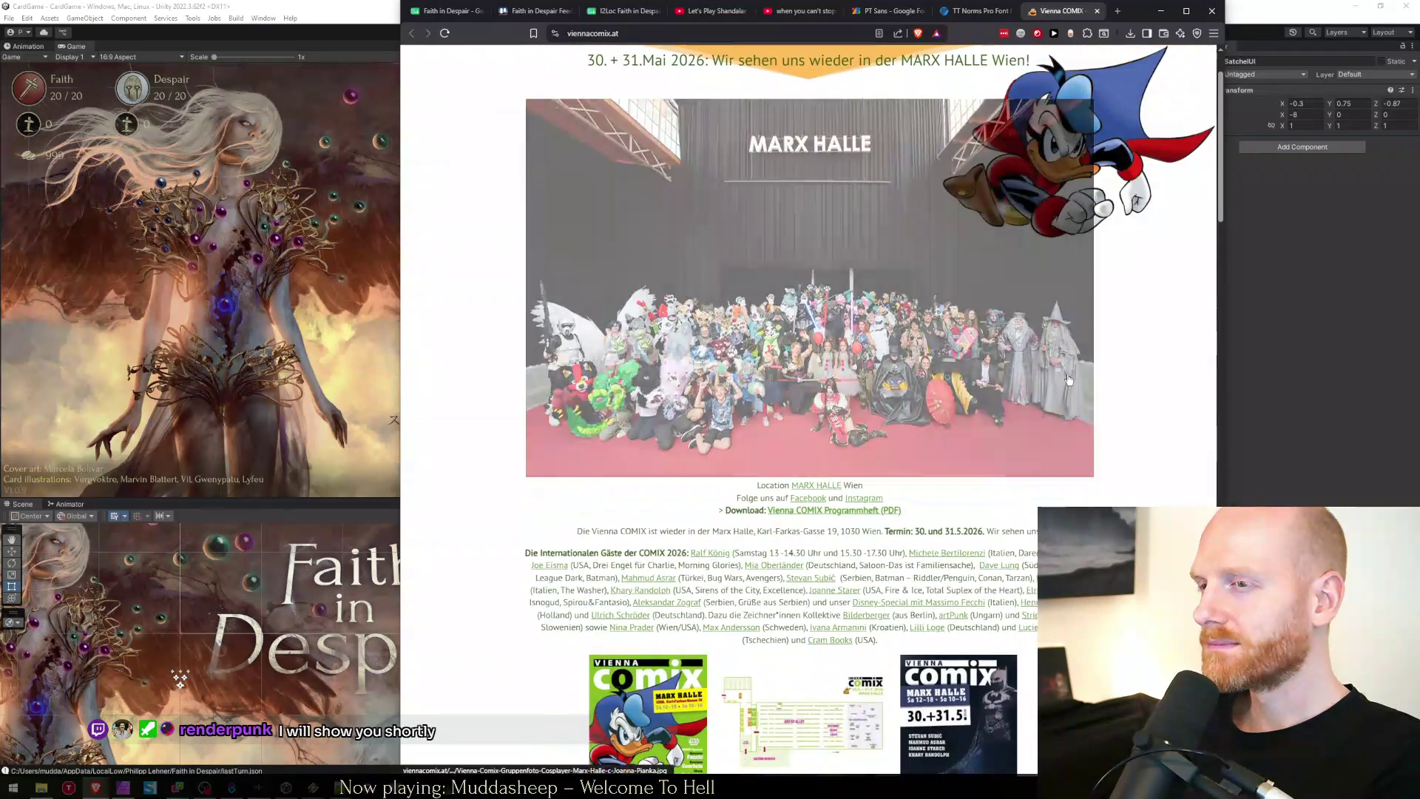
pyautogui.scroll(-3, 1067, 374)
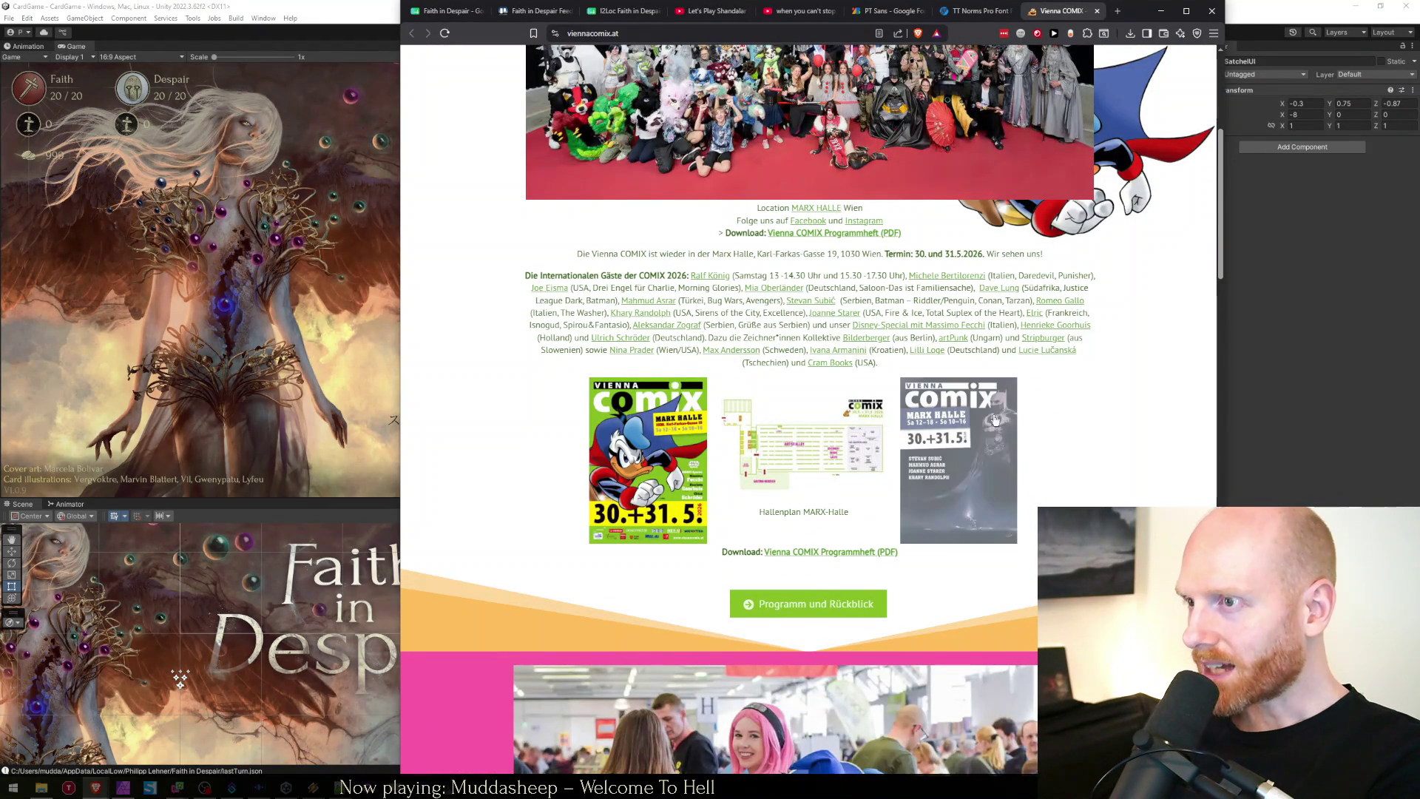
pyautogui.click(952, 433)
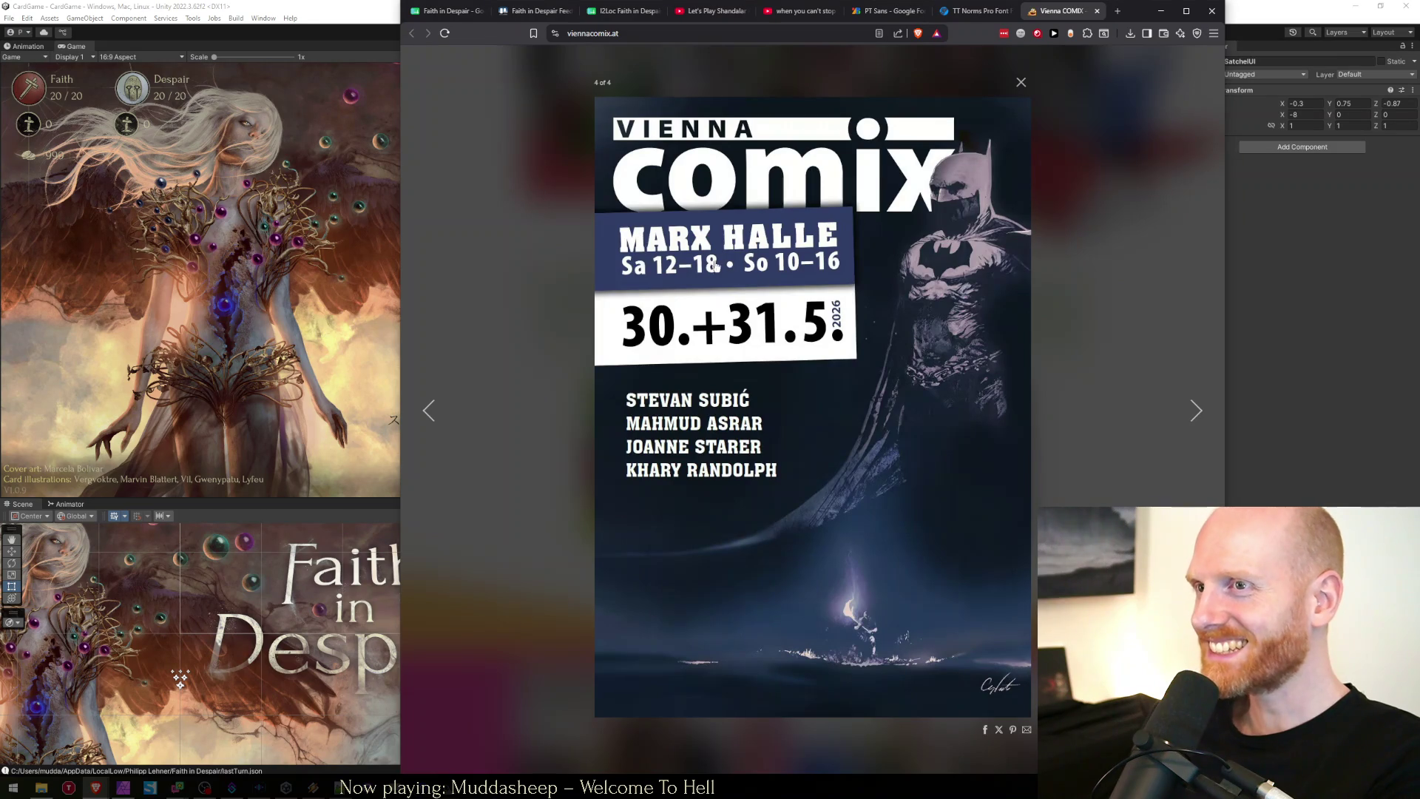
pyautogui.click(517, 250)
# View the enlarged green Vienna Comix flyer, then close the page.
pyautogui.scroll(10, 915, 401)
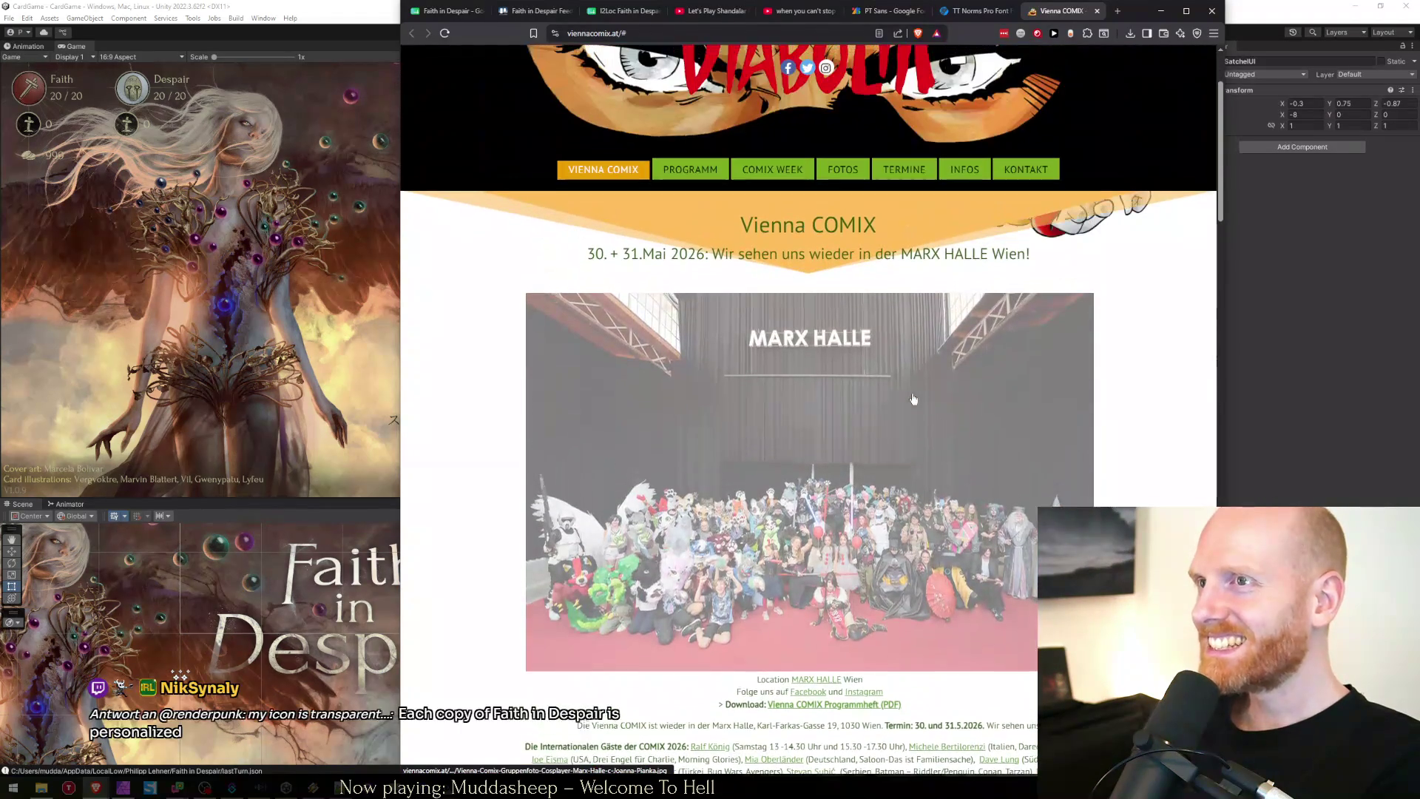
pyautogui.moveTo(741, 313)
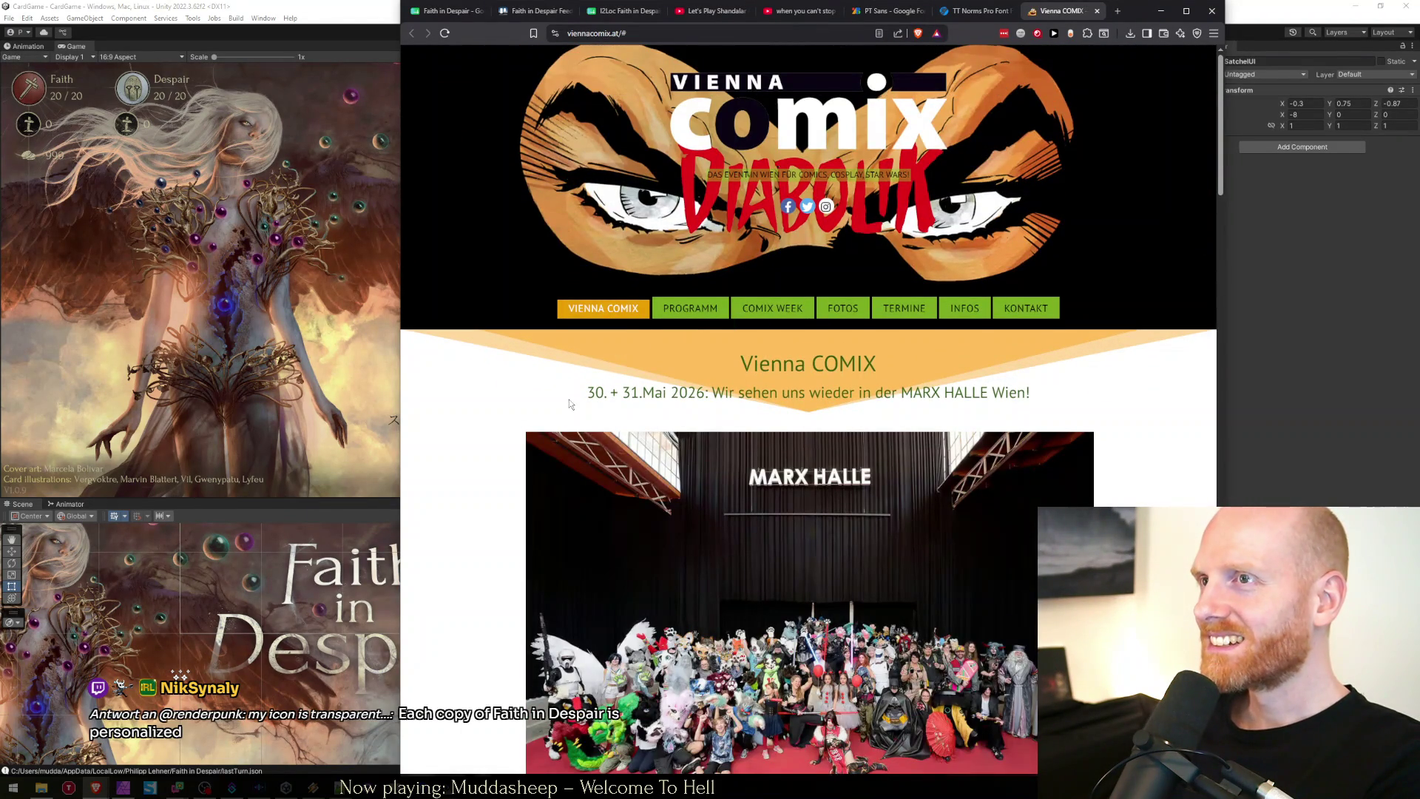
pyautogui.scroll(-8, 528, 396)
pyautogui.scroll(-4, 526, 389)
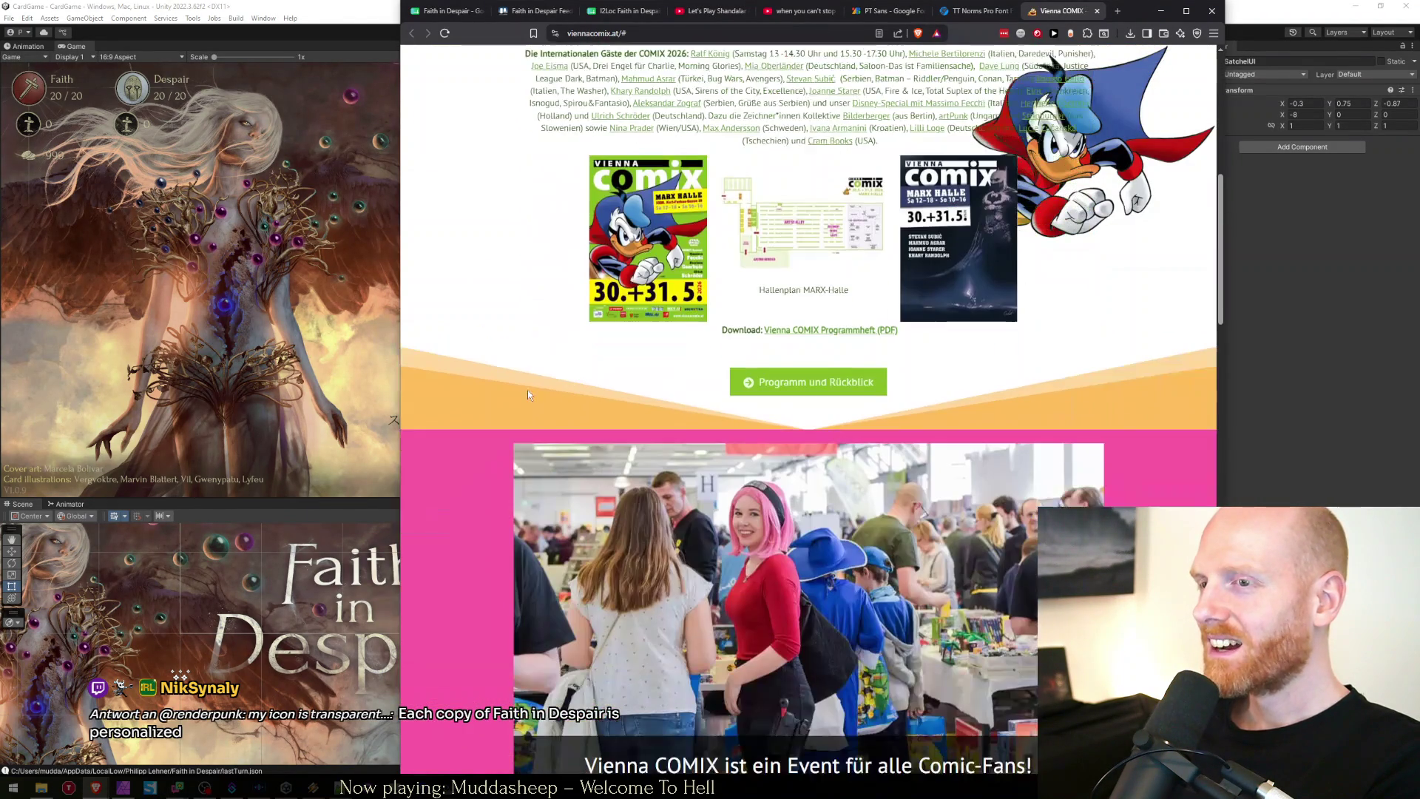
pyautogui.click(648, 237)
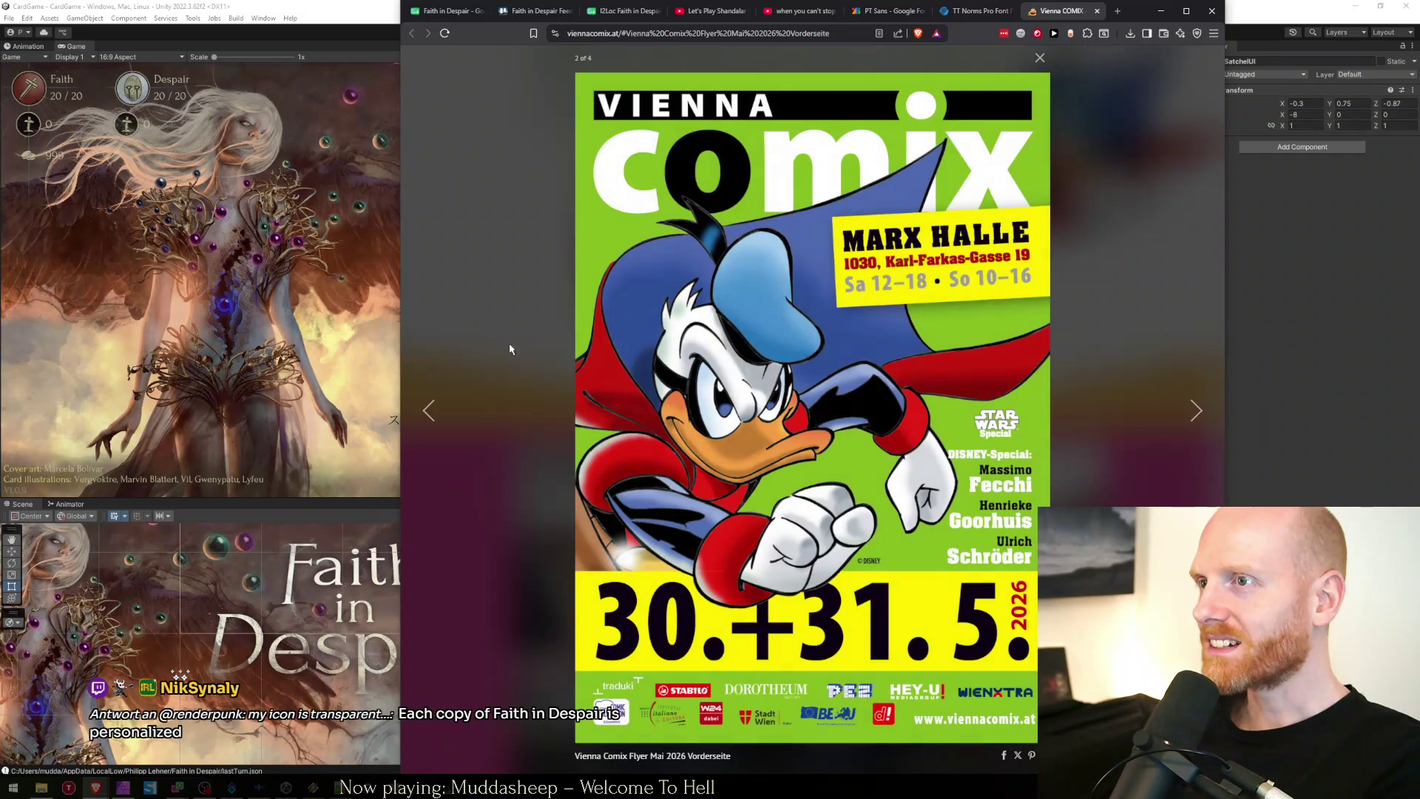
pyautogui.click(505, 257)
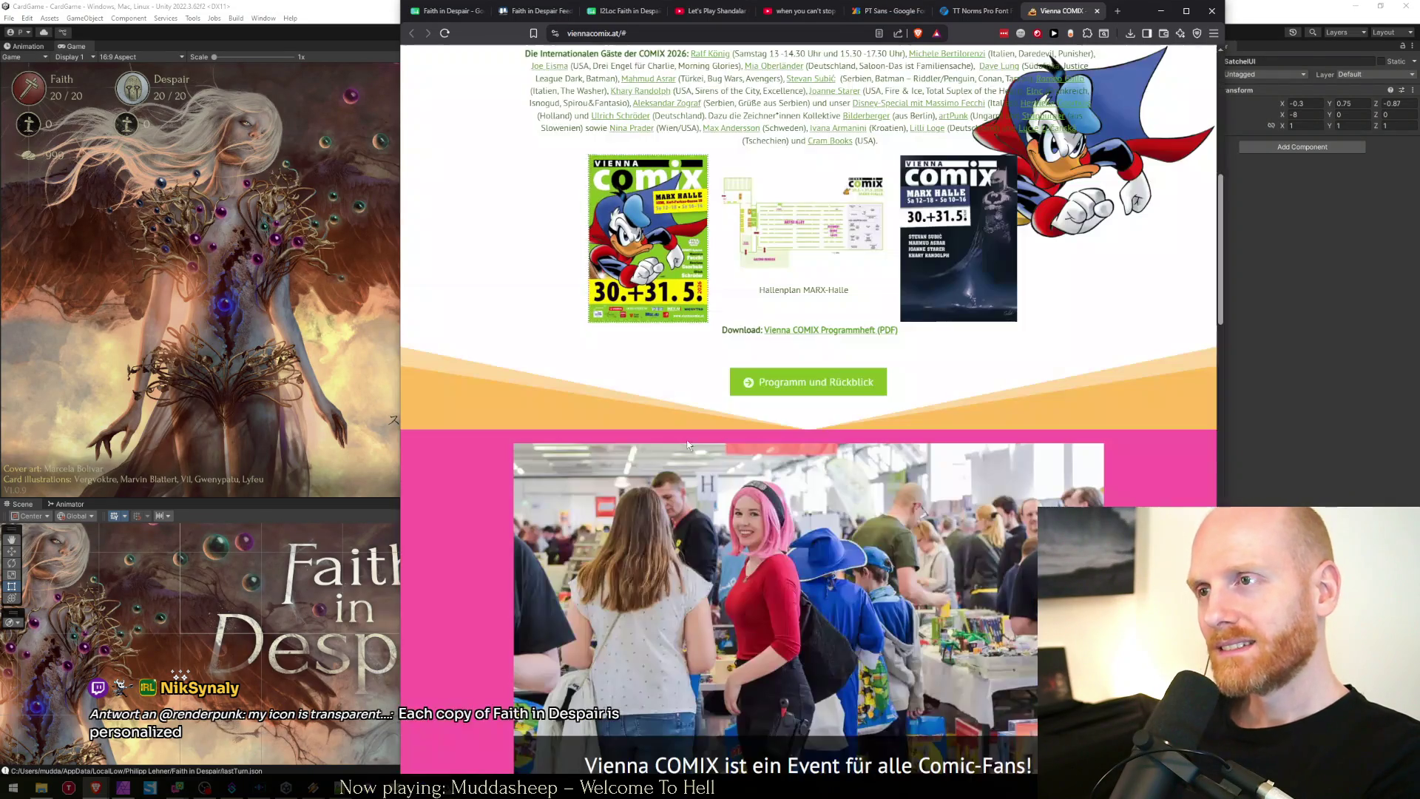
pyautogui.scroll(-15, 520, 444)
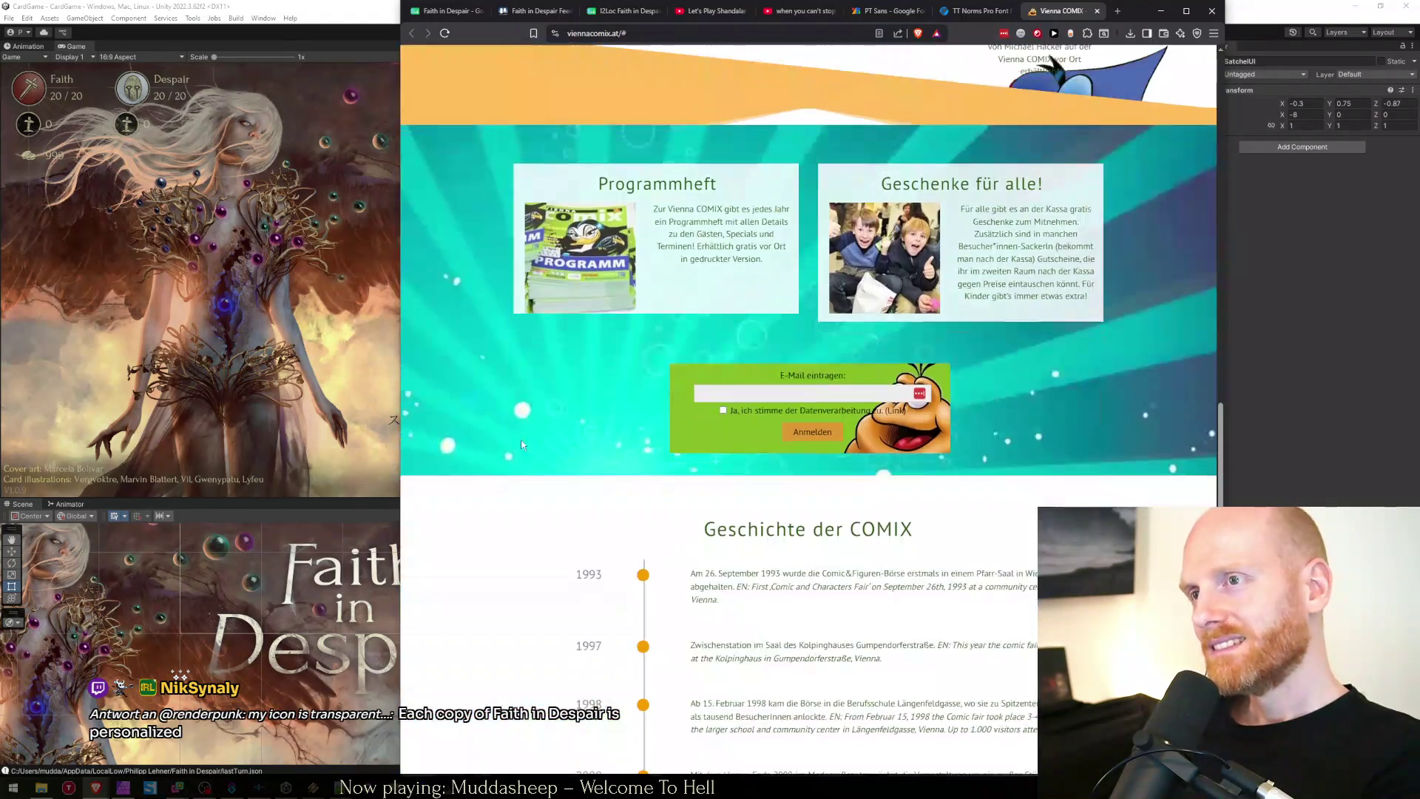
pyautogui.click(1097, 10)
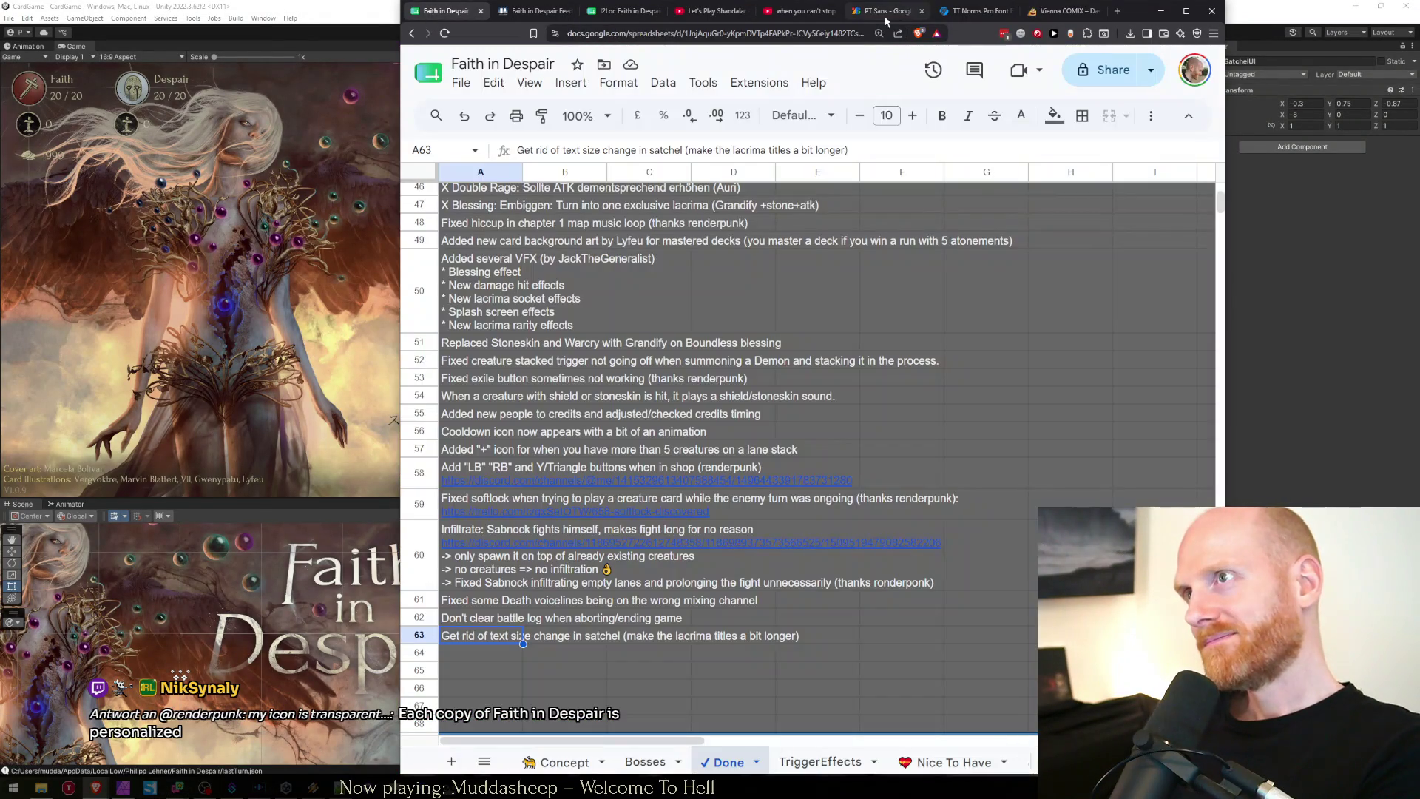
# Collapse the Satchels node in Unity's hierarchy, then return to the sheet's Done list.
pyautogui.click(1160, 10)
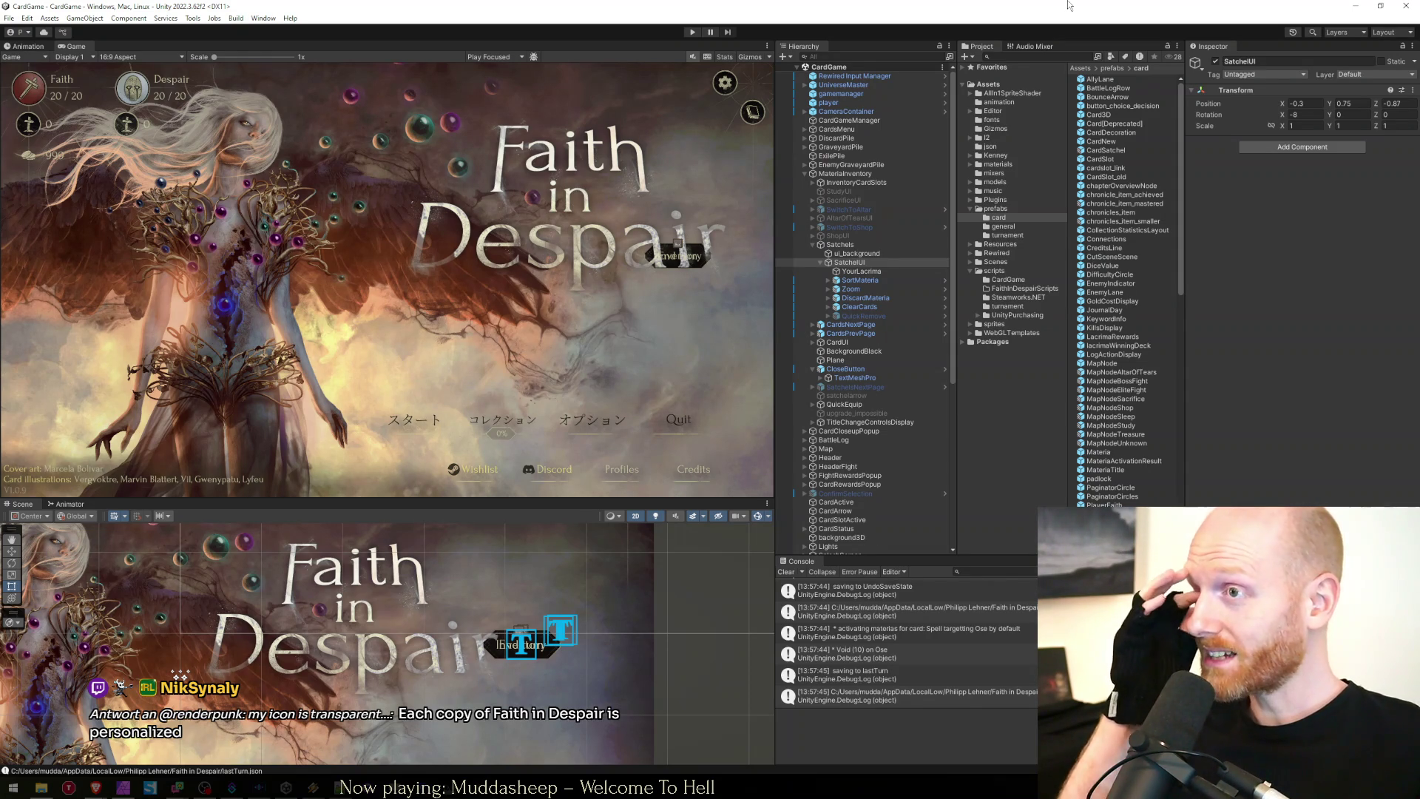
pyautogui.click(812, 245)
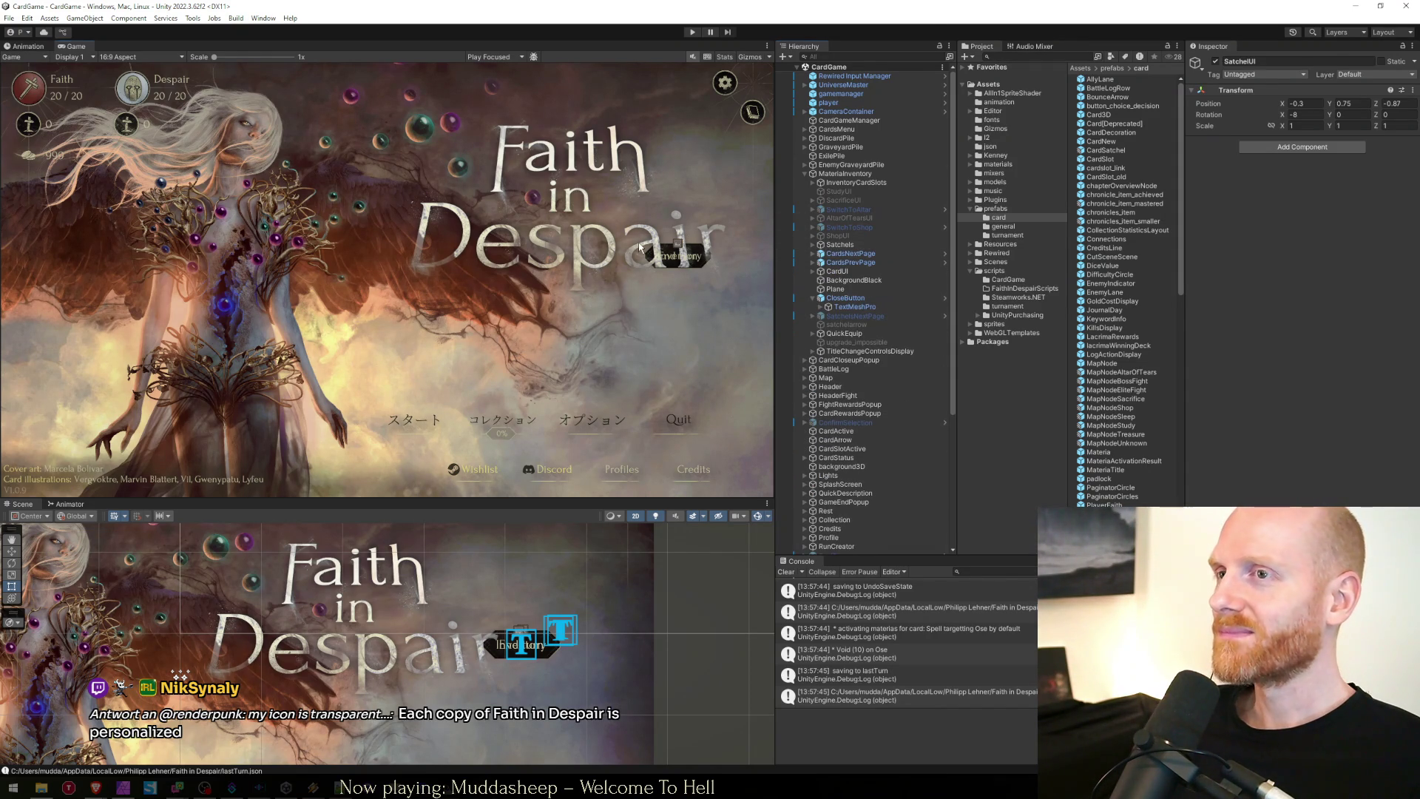
pyautogui.click(96, 787)
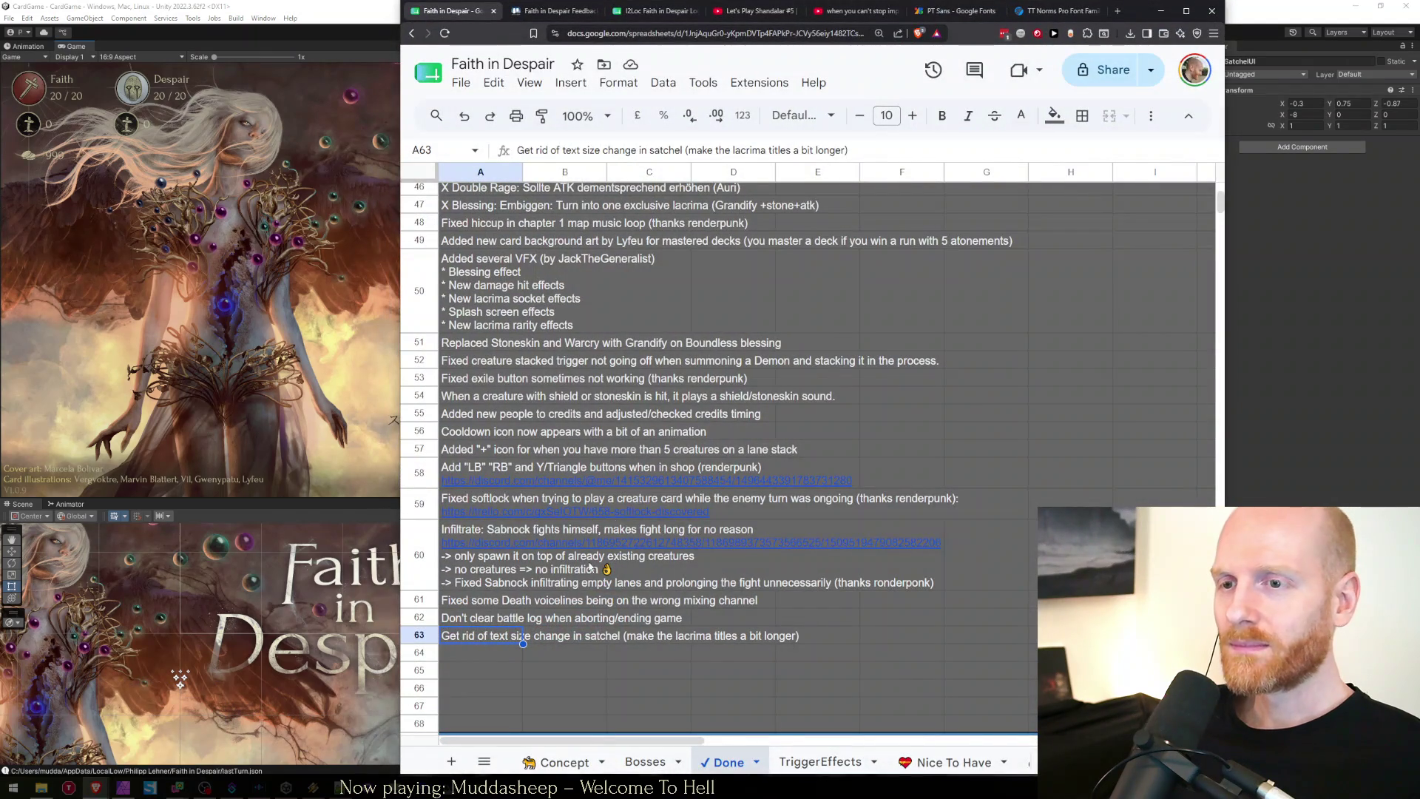
pyautogui.click(487, 653)
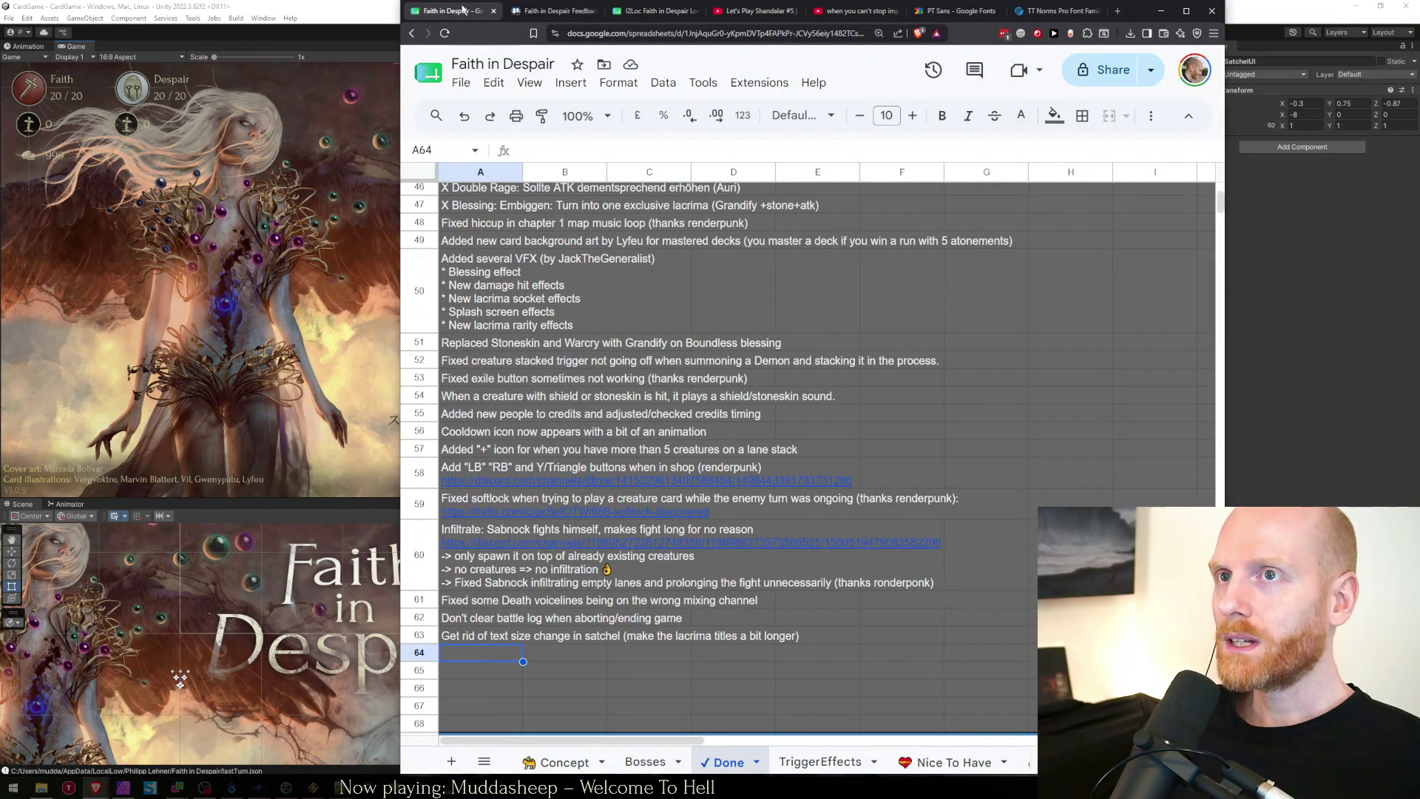
# On the Concept sheet, select the Update lacrima descriptions note to show its Discord links.
pyautogui.click(562, 761)
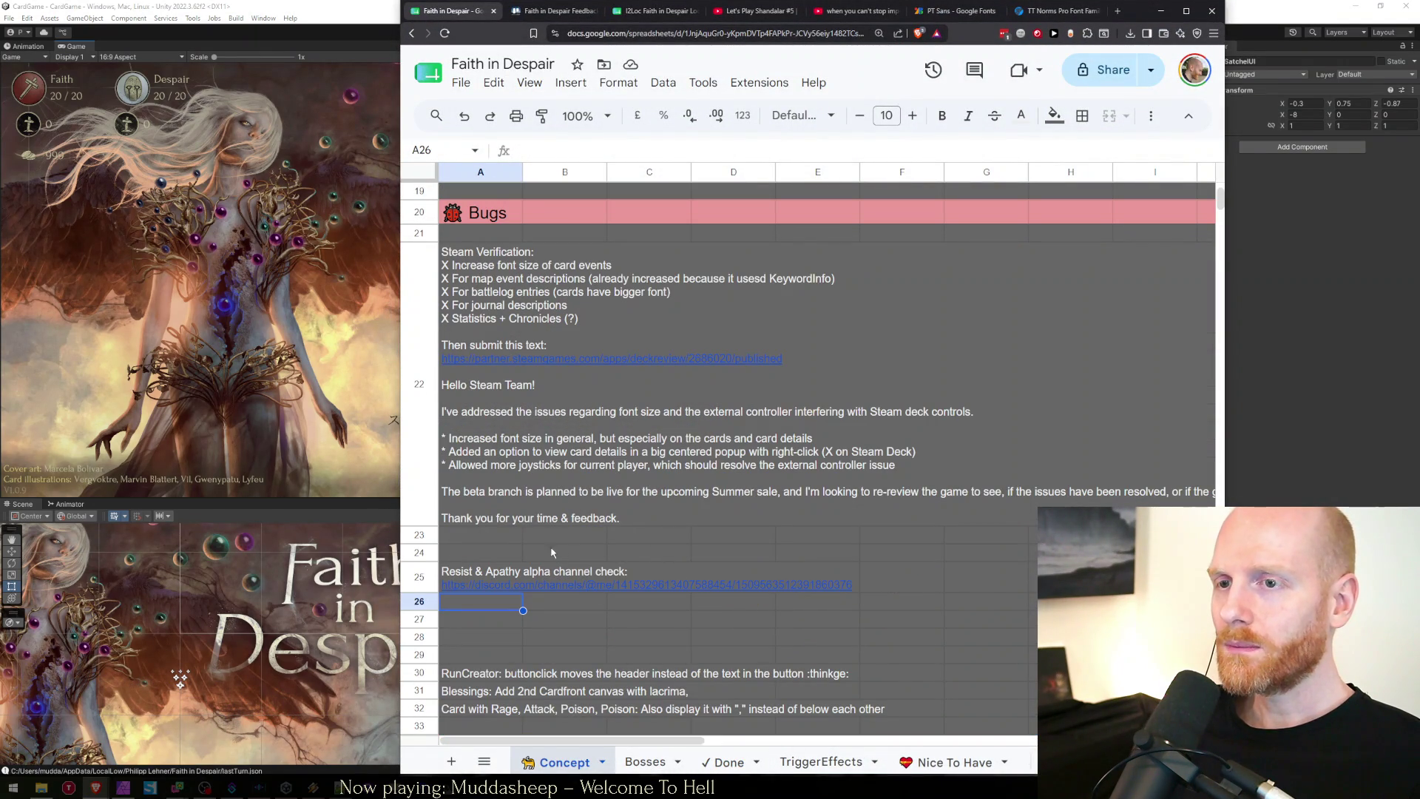
pyautogui.scroll(-1, 502, 523)
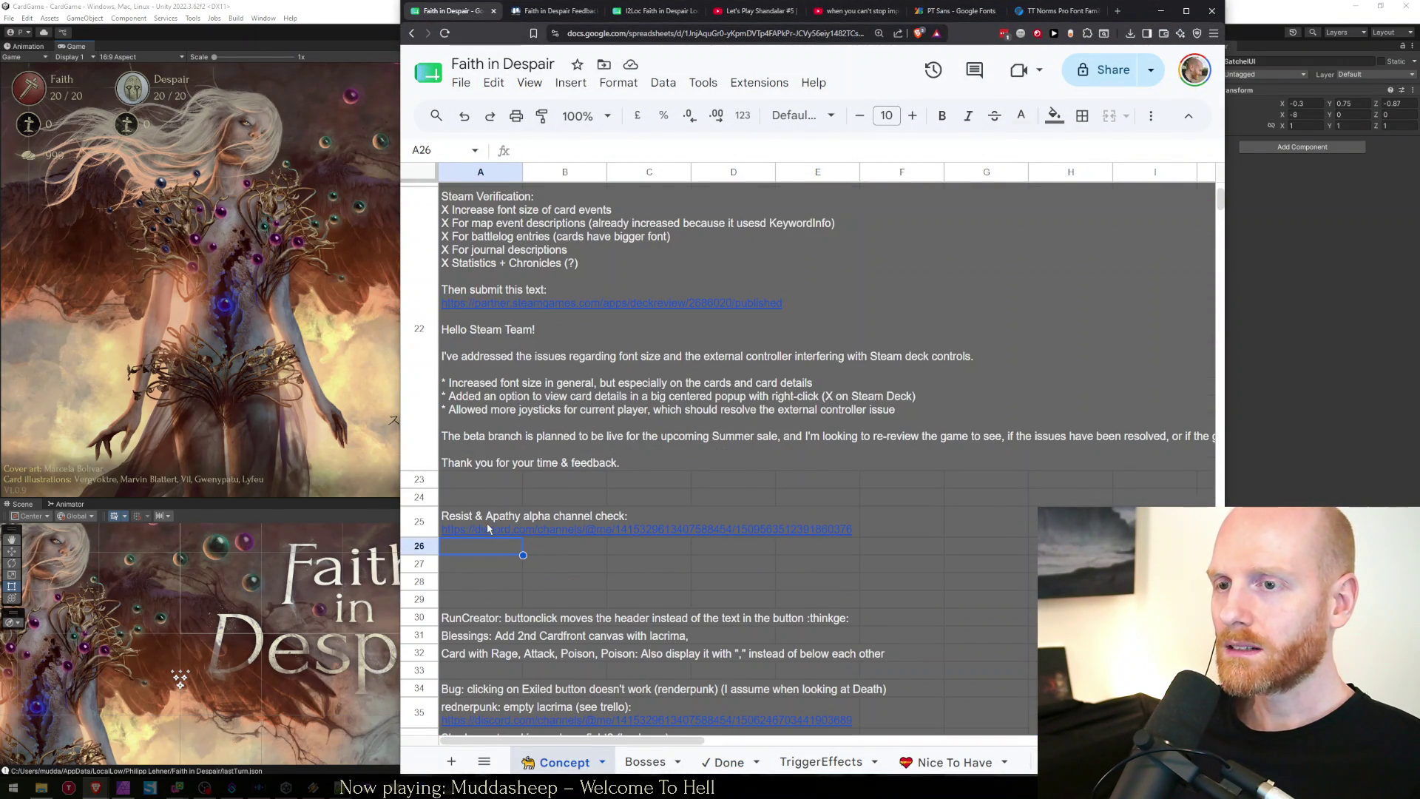
pyautogui.scroll(-1, 487, 527)
pyautogui.click(494, 570)
pyautogui.click(480, 531)
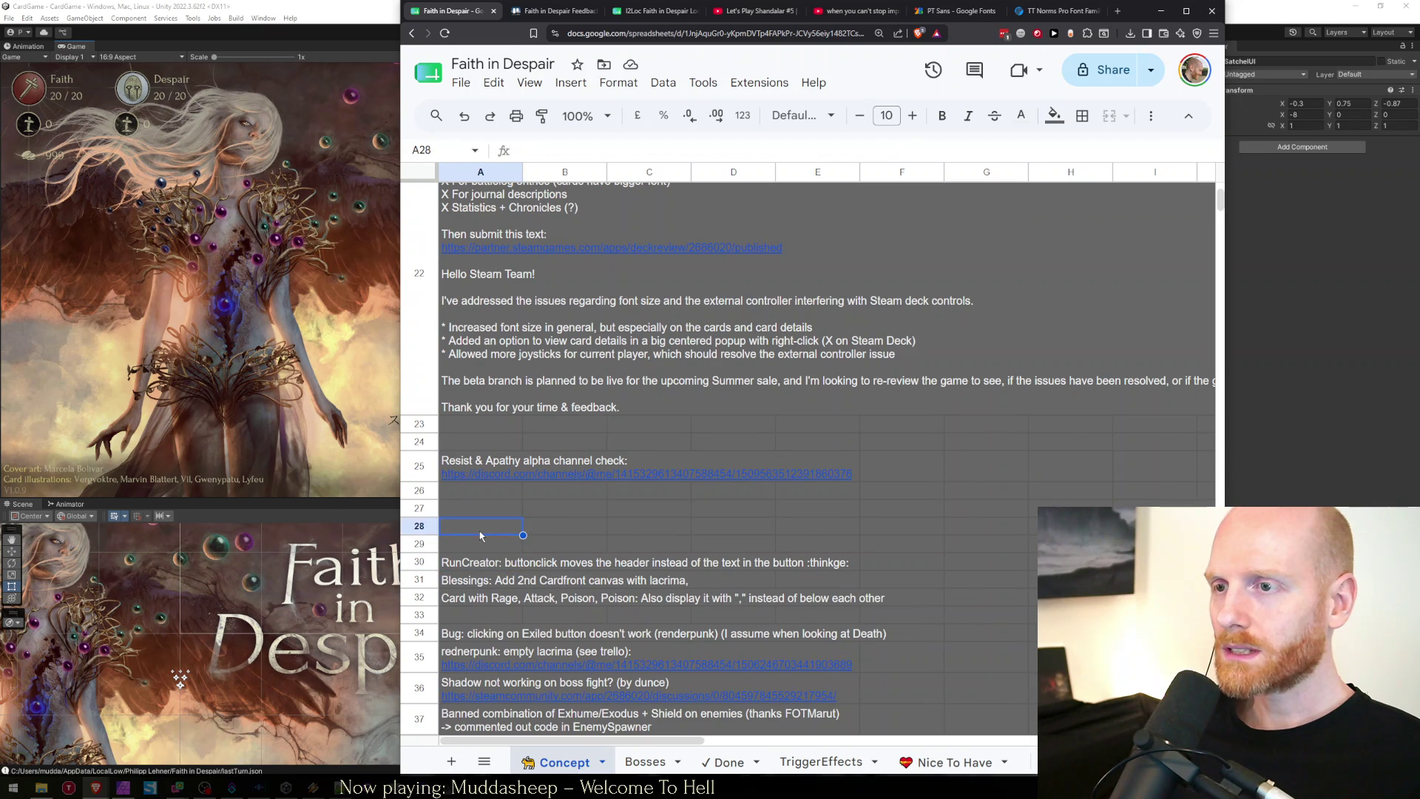
pyautogui.scroll(-4, 480, 534)
pyautogui.scroll(-3, 481, 534)
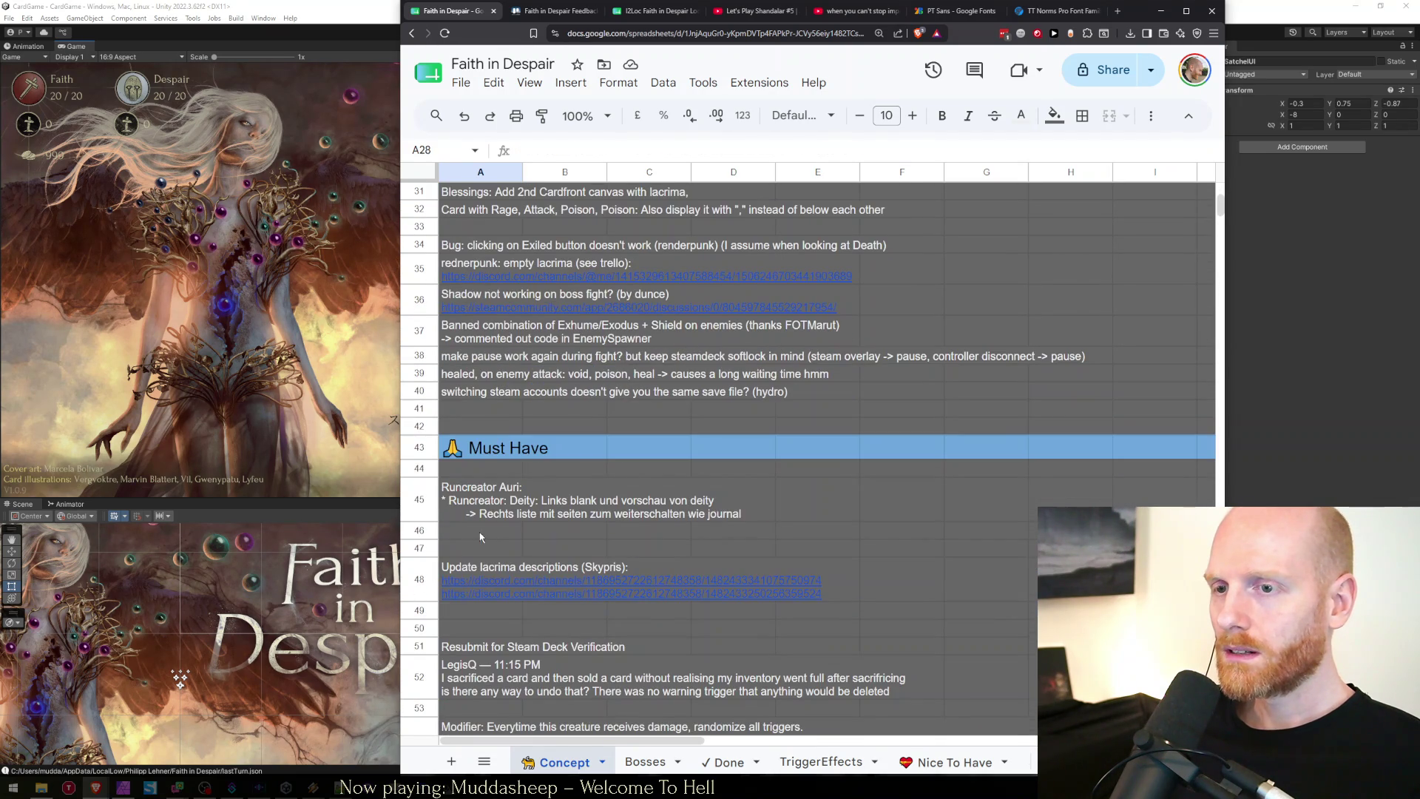
pyautogui.click(475, 589)
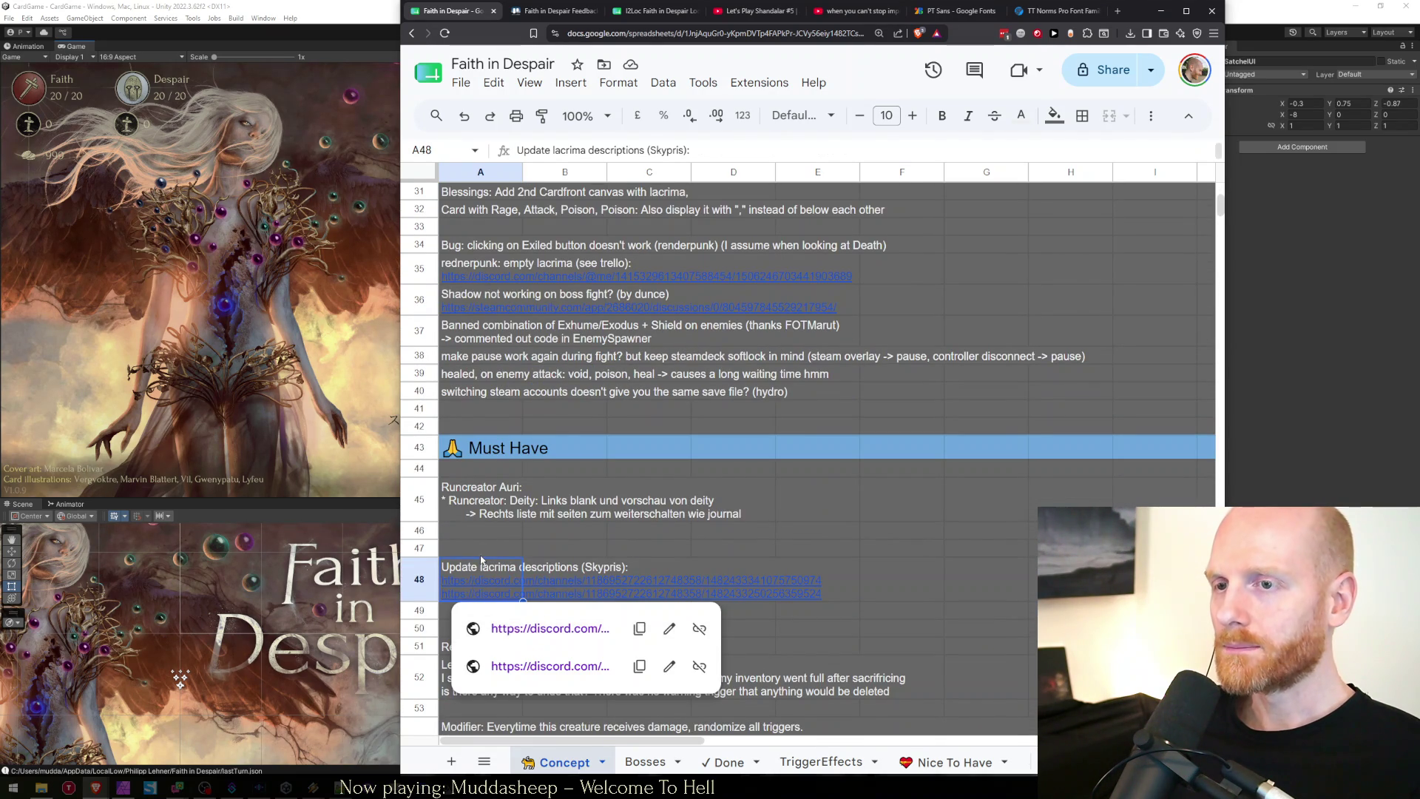
# Copy the suggestions from the first Discord link (Lacrima Wording Suggestions Pt.1), then reopen cell A48.
pyautogui.click(515, 630)
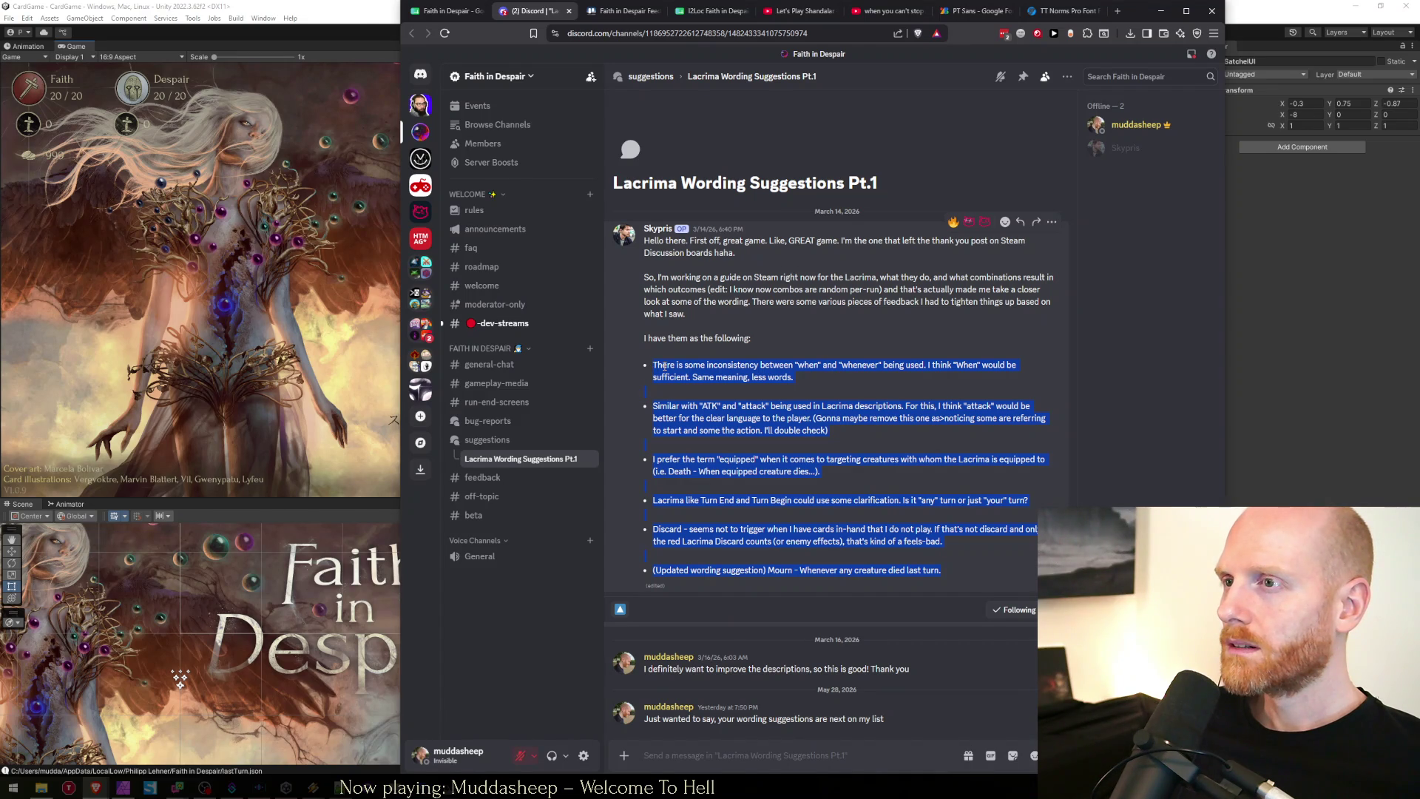
pyautogui.hotkey('ctrl', 'shift', 'Tab')
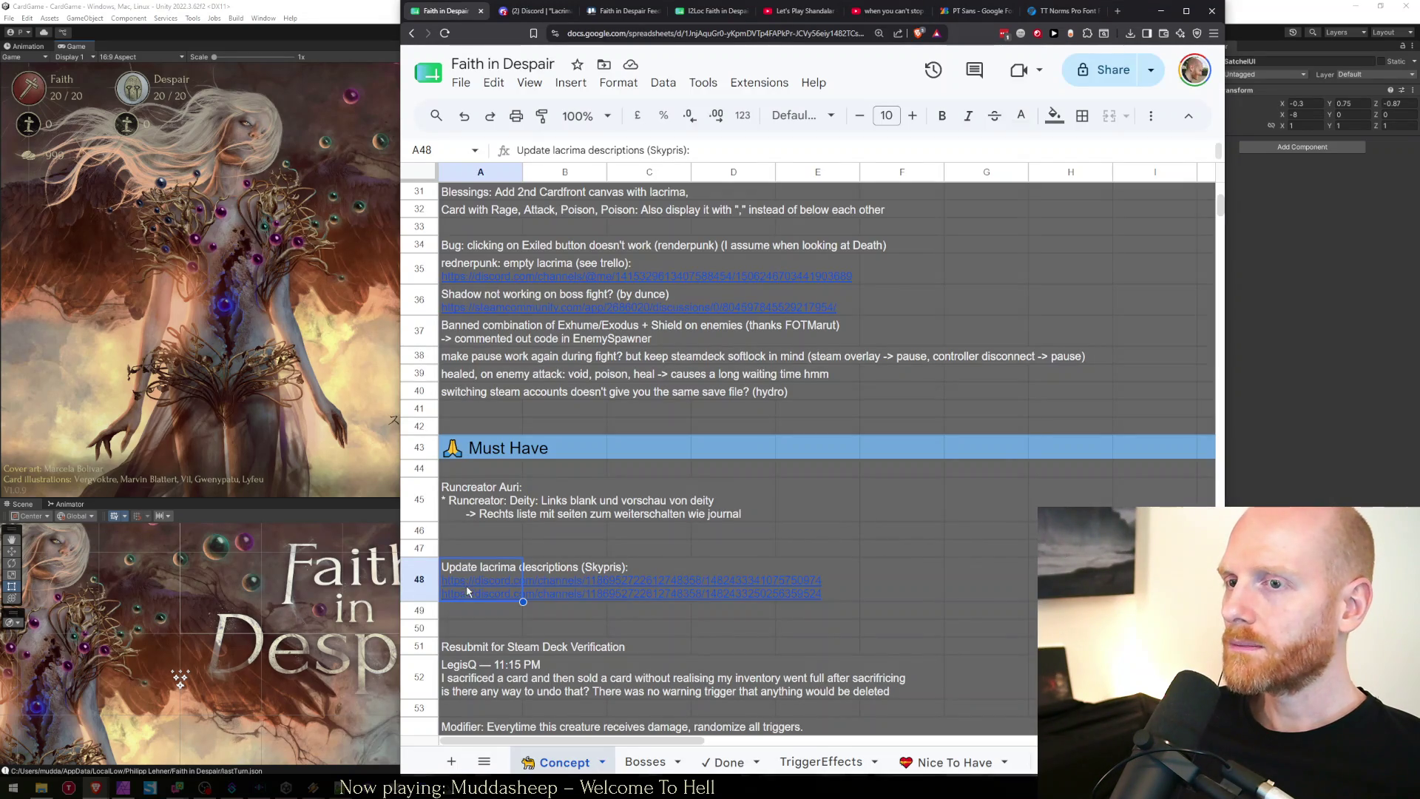
pyautogui.press('Return')
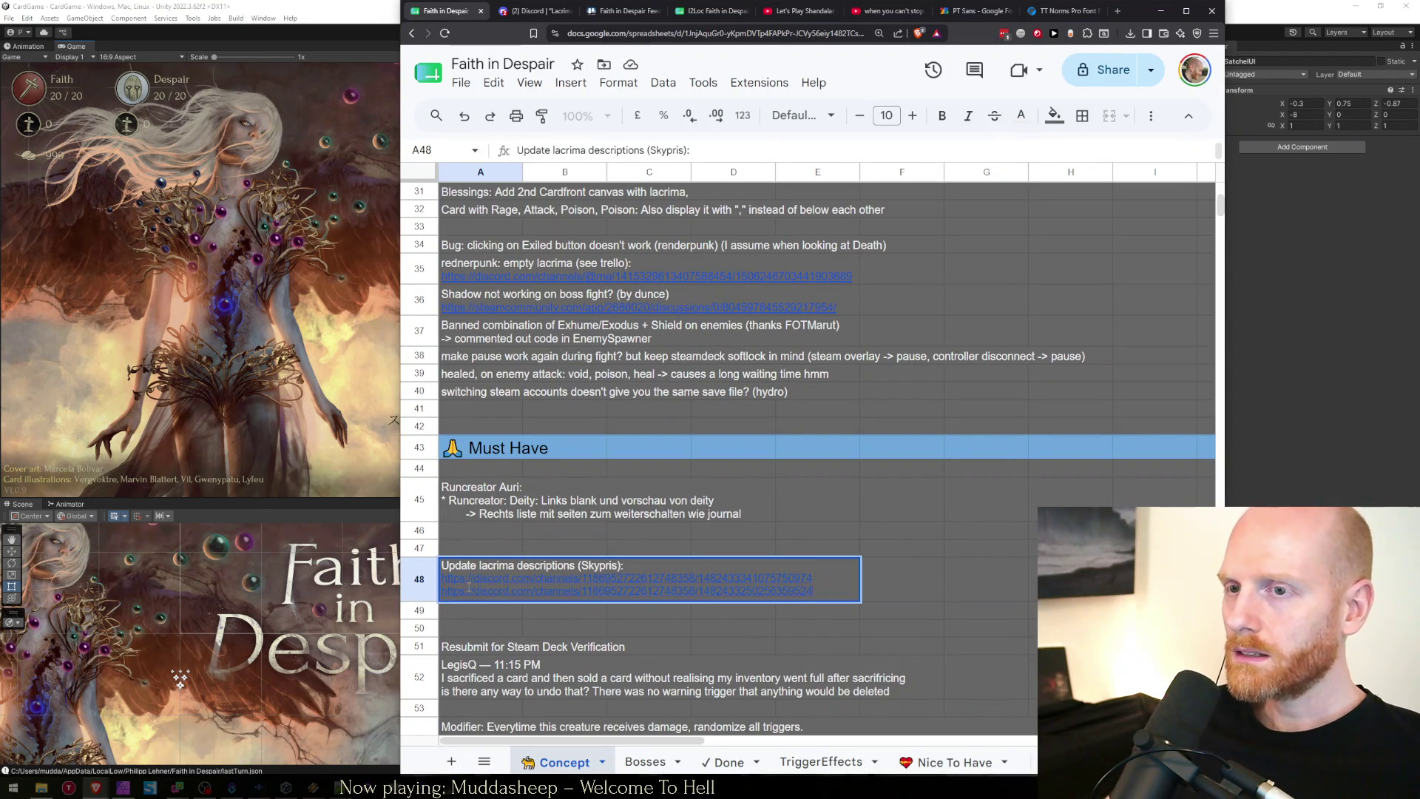
# Paste the copied suggestions into the A48 lacrima note and delete its two blank lines.
pyautogui.hotkey('ctrl', 'v')
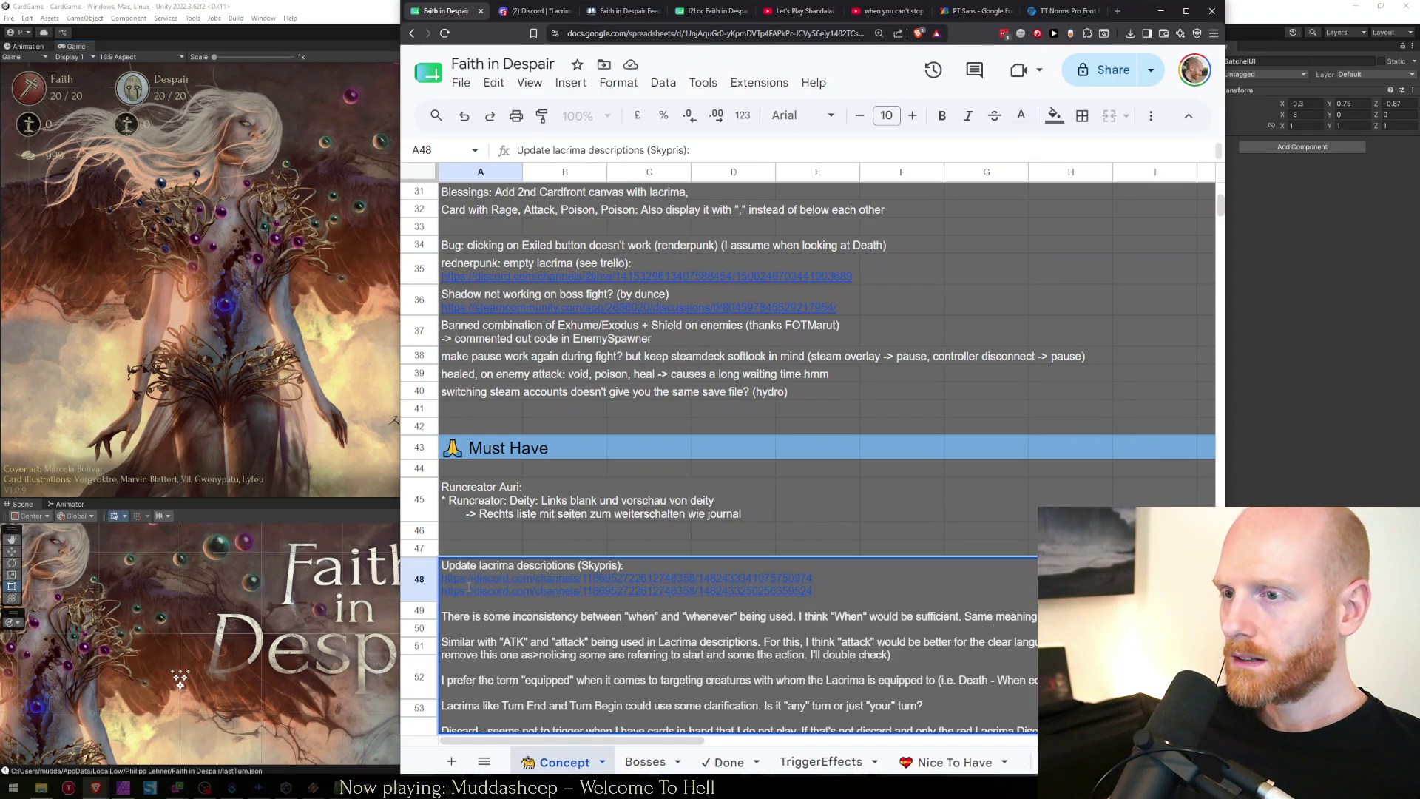
pyautogui.click(468, 589)
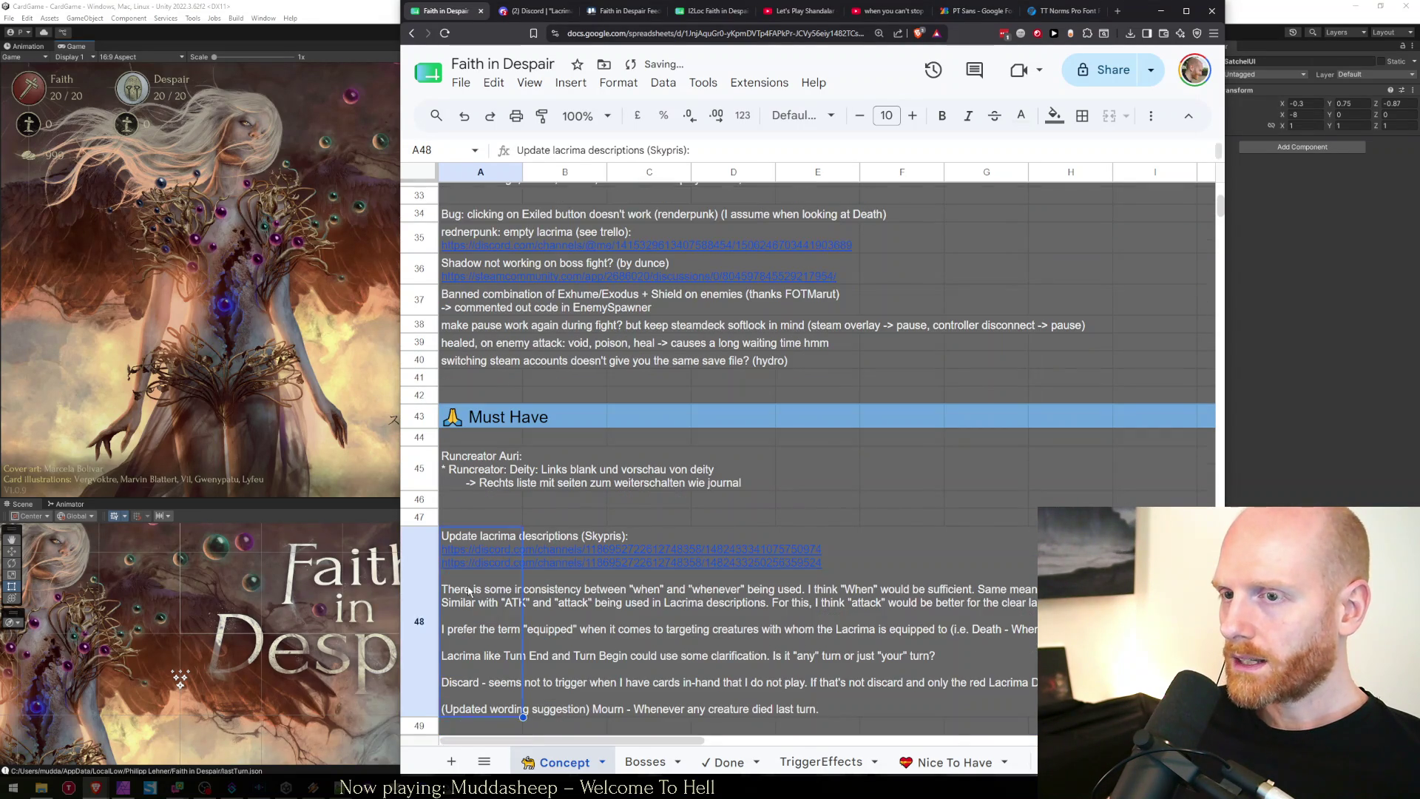
pyautogui.doubleClick(468, 589)
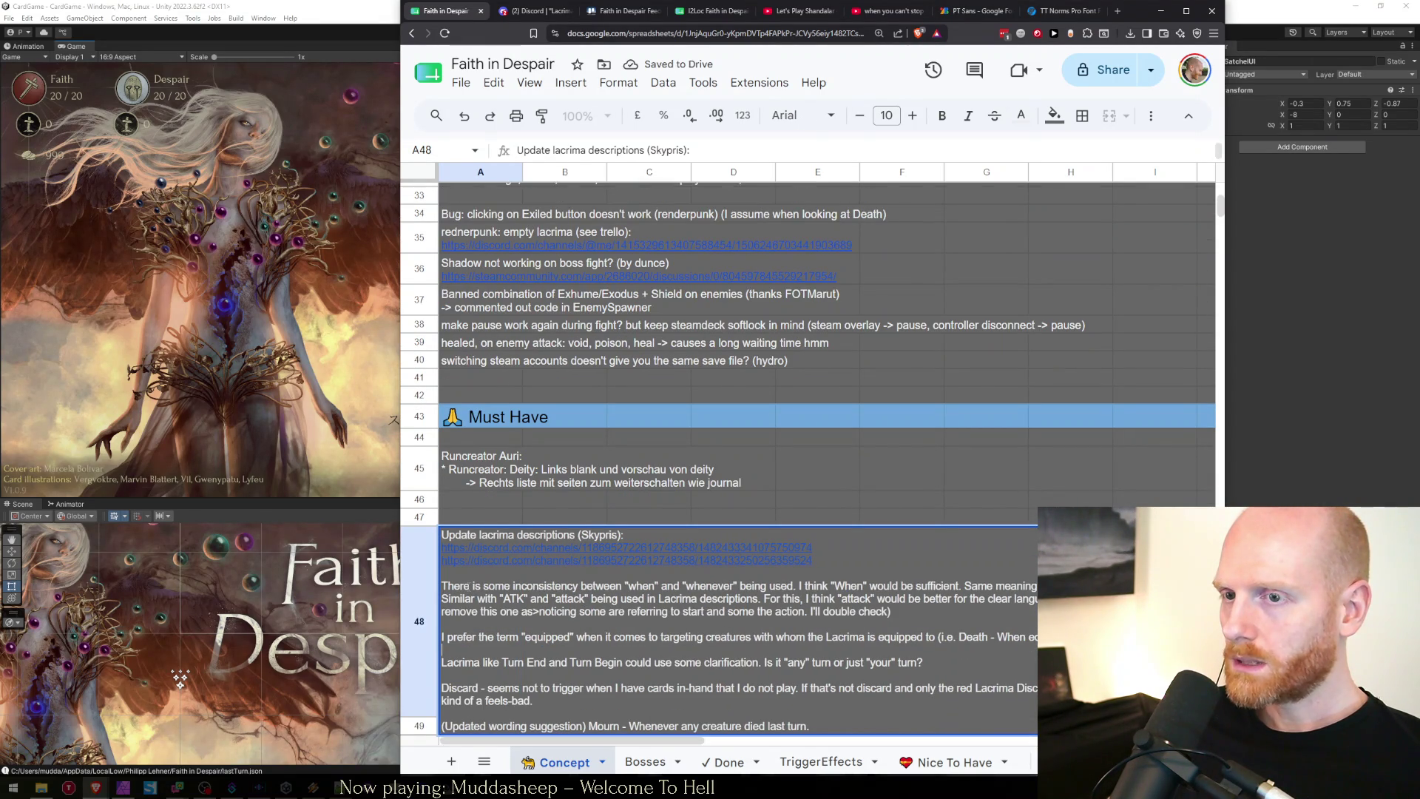
pyautogui.press('BackSpace')
pyautogui.press('BackSpace')
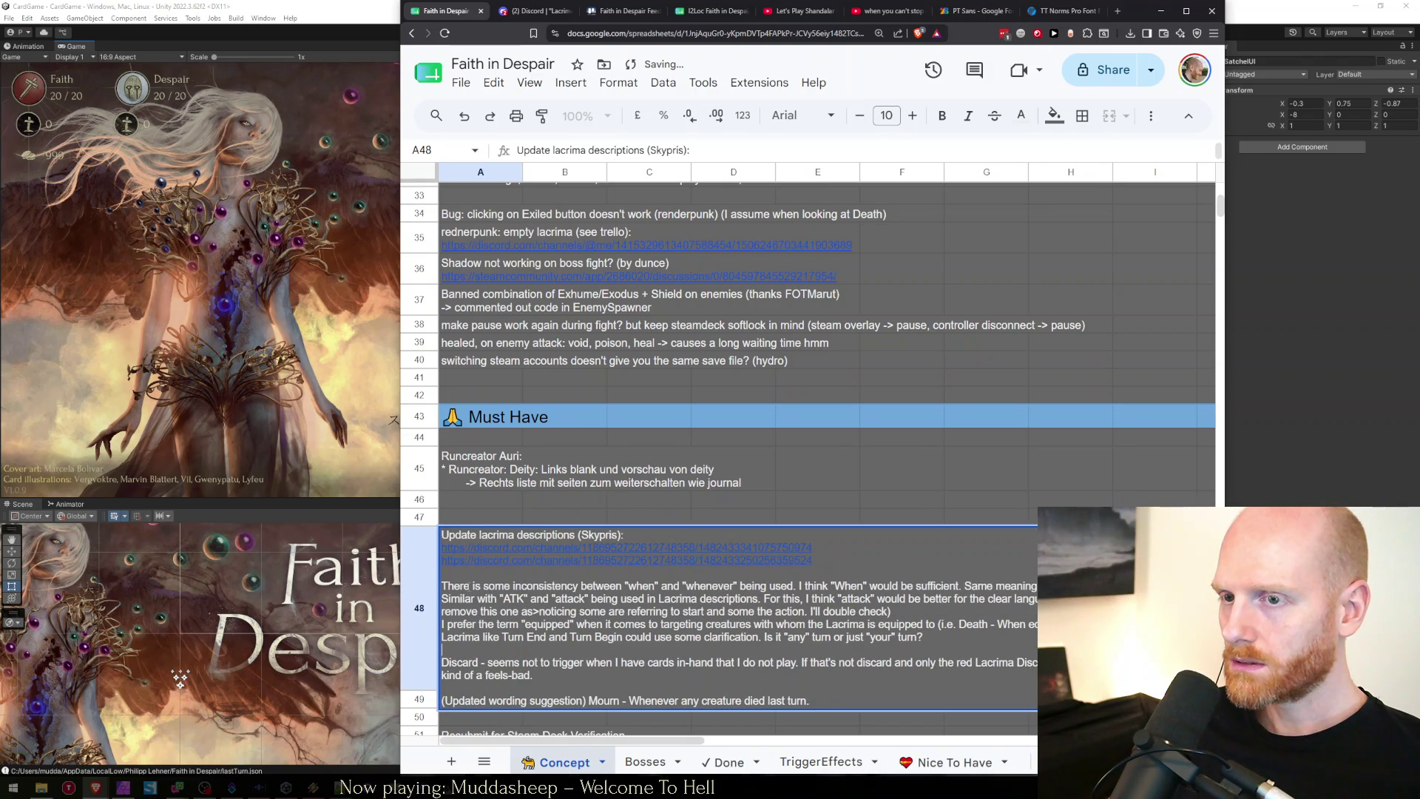
pyautogui.press('BackSpace')
pyautogui.press('BackSpace')
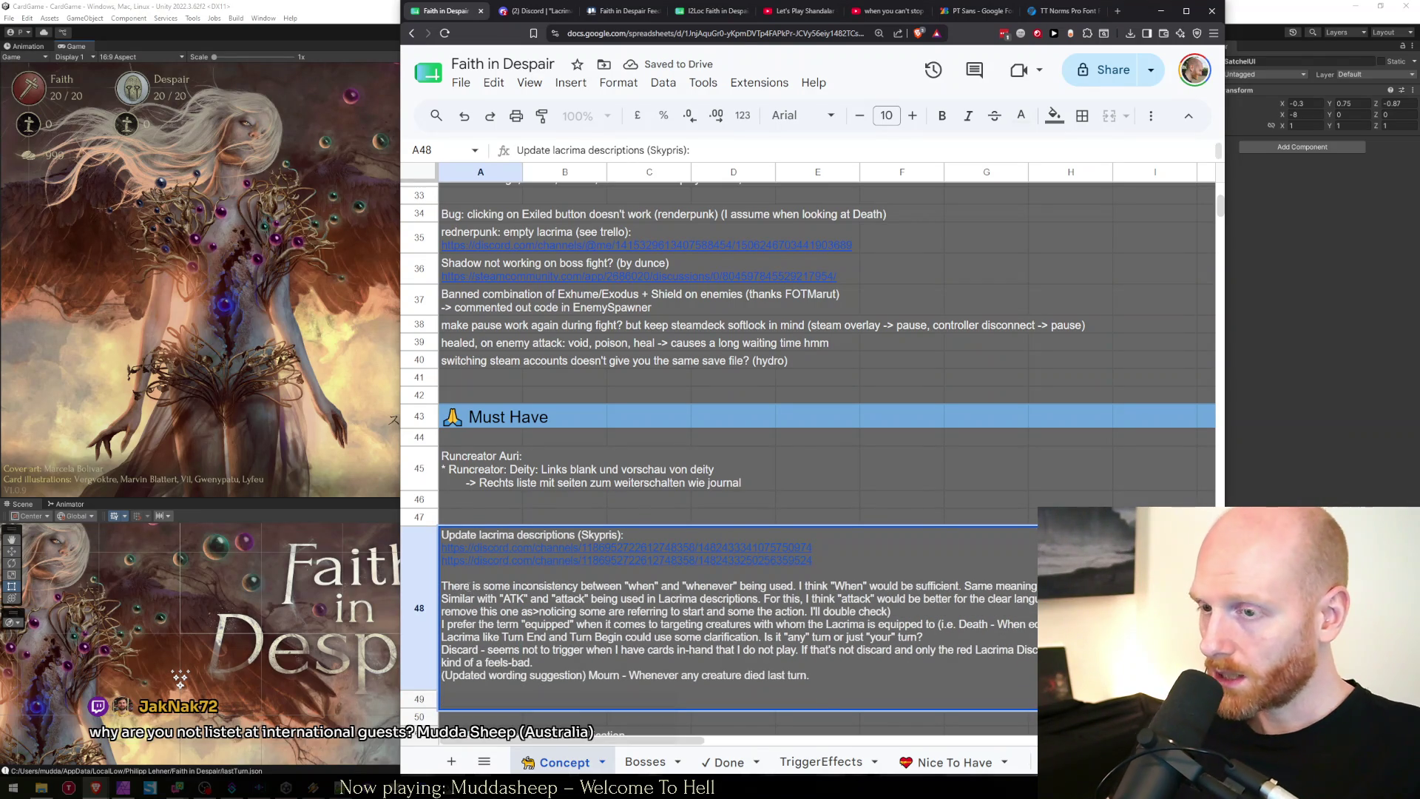
pyautogui.click(468, 590)
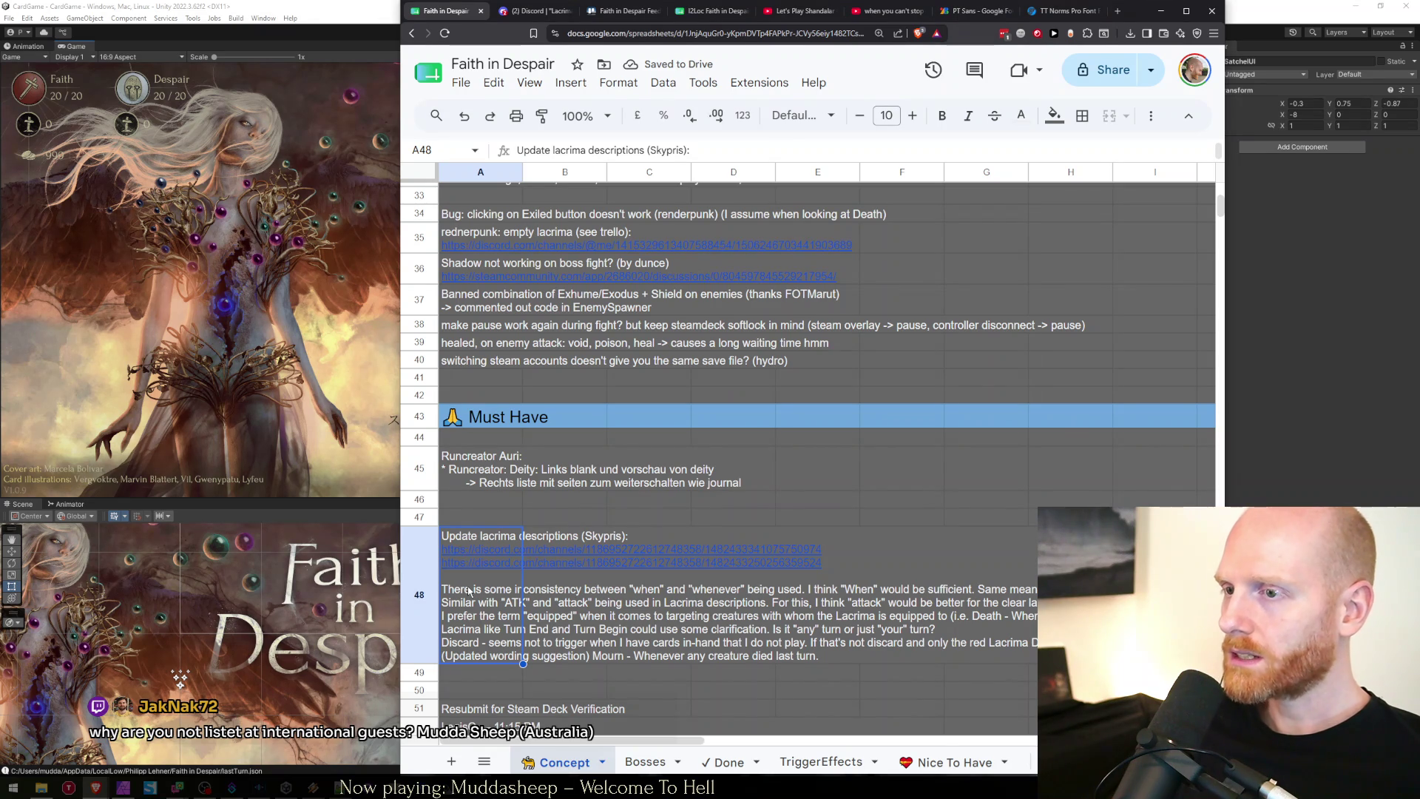
# Shorten 'Whenever' to 'When' in the Mourn suggestion of the A48 note.
pyautogui.doubleClick(468, 590)
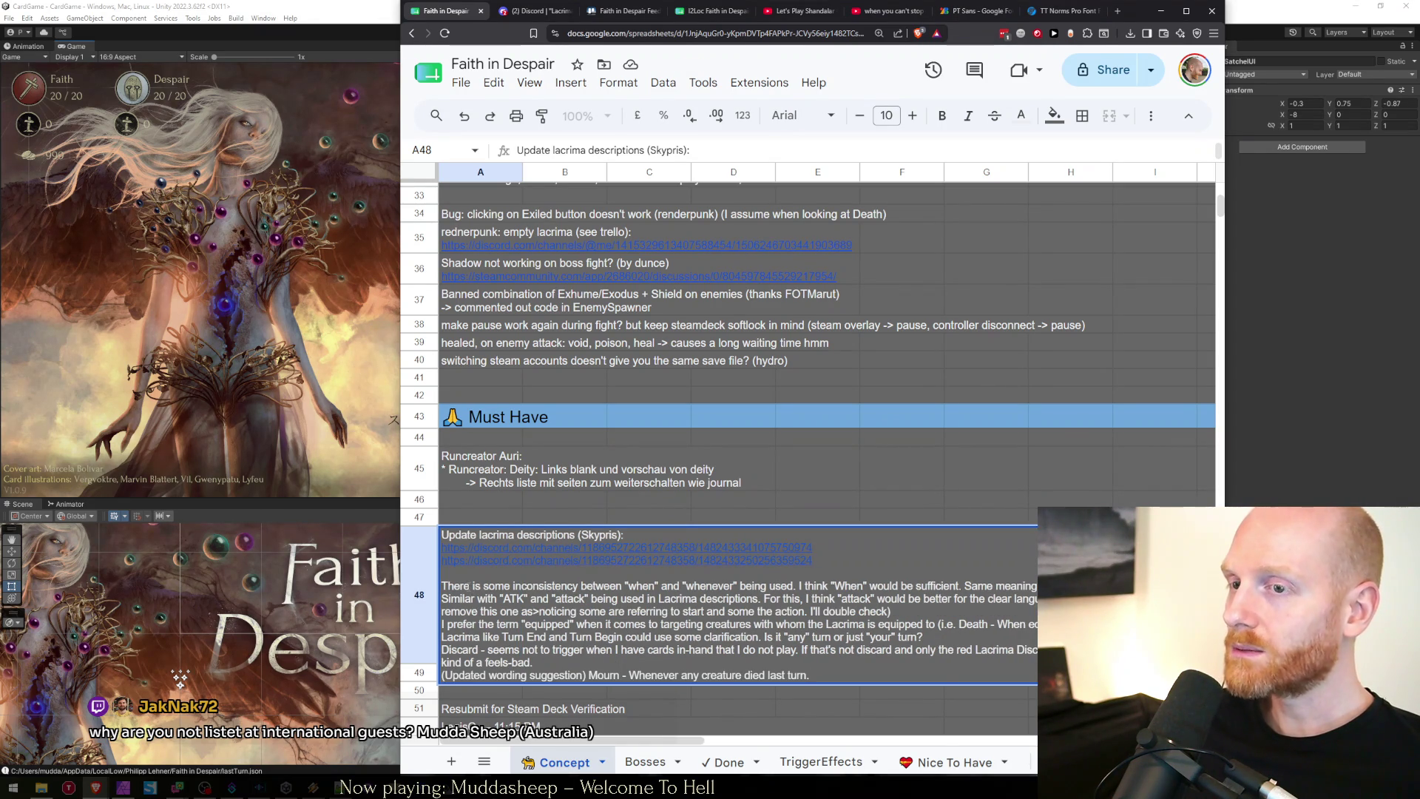
pyautogui.click(442, 598)
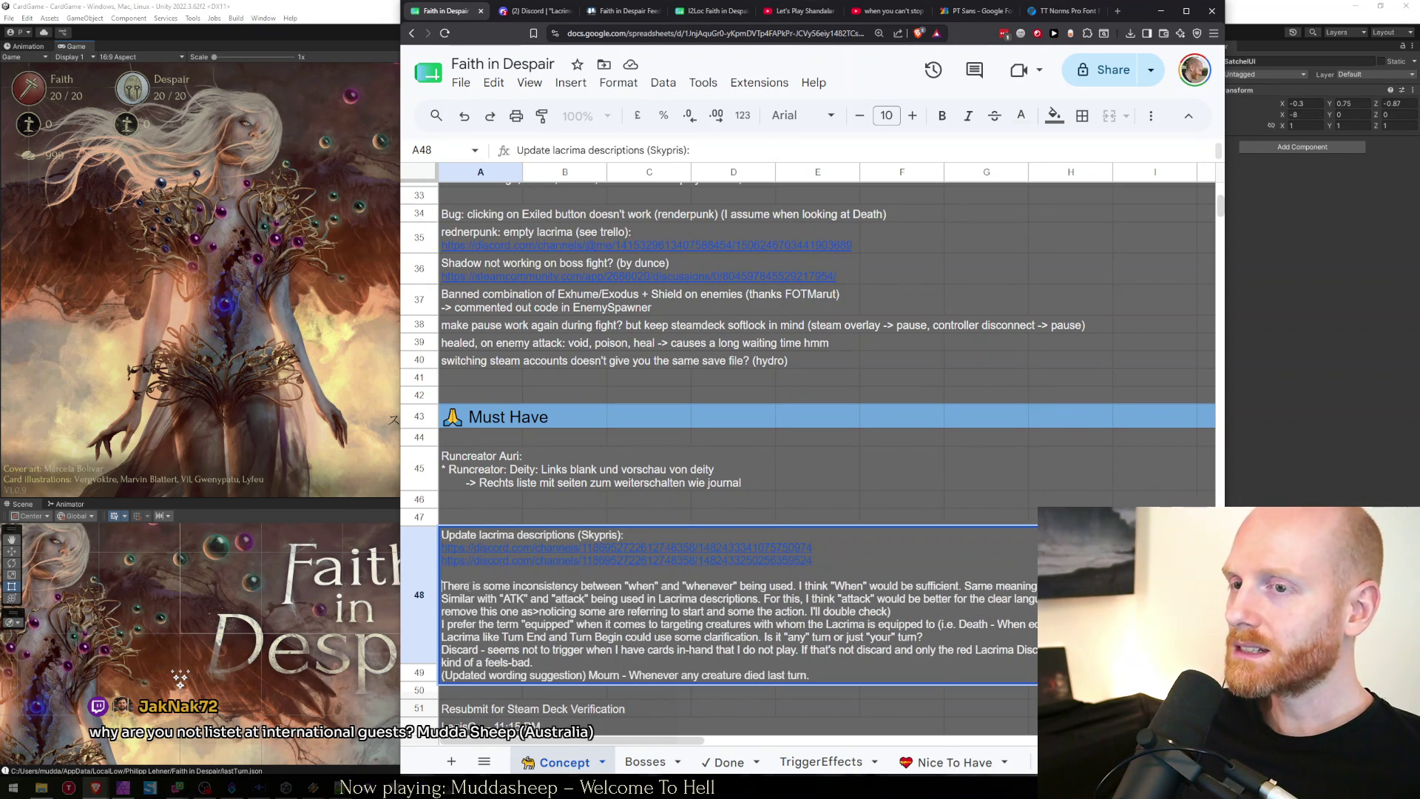
pyautogui.hotkey('ctrl', 'shift', 'Right')
pyautogui.hotkey('ctrl', 'shift', 'Right')
pyautogui.hotkey('ctrl', 'shift', 'Right')
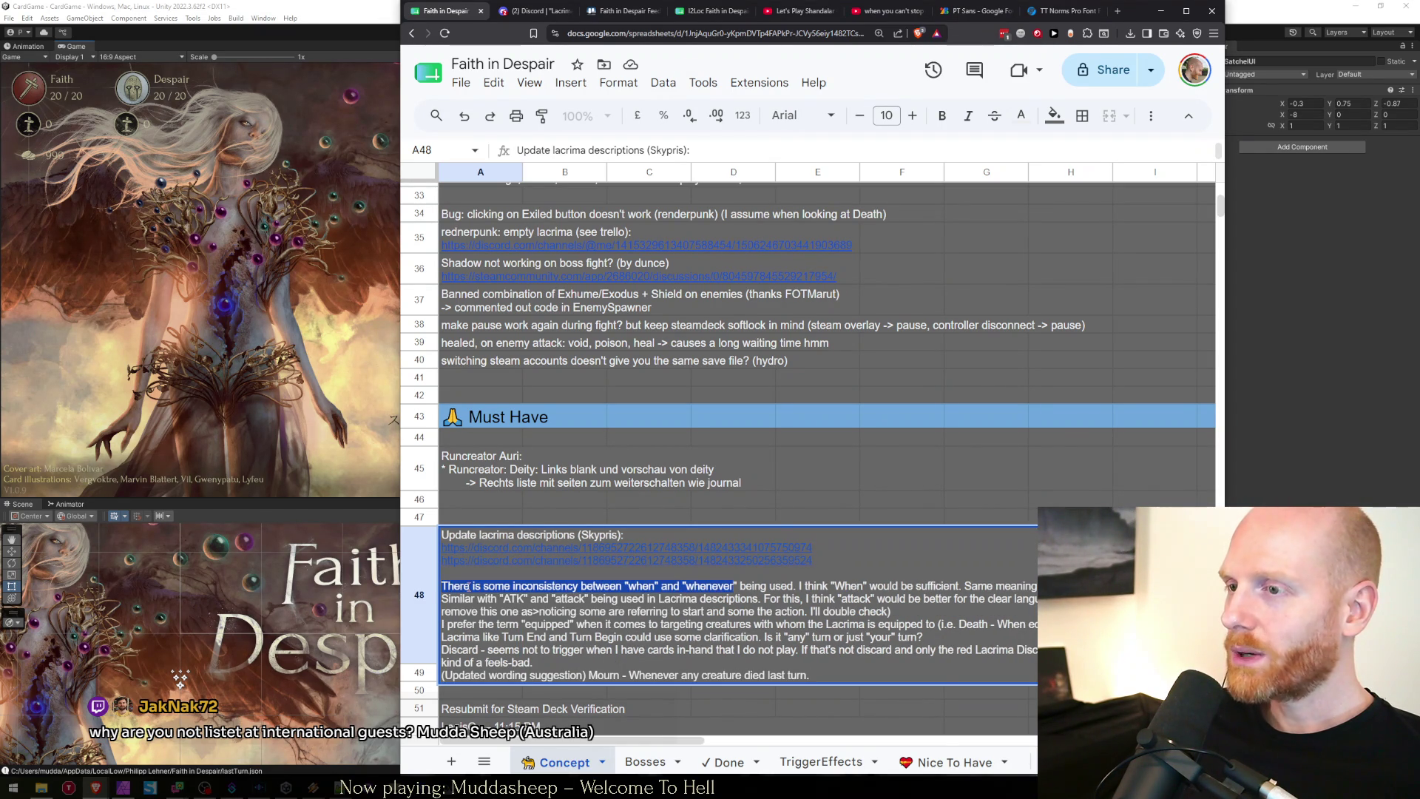
pyautogui.hotkey('shift', 'End')
pyautogui.hotkey('shift', 'Home')
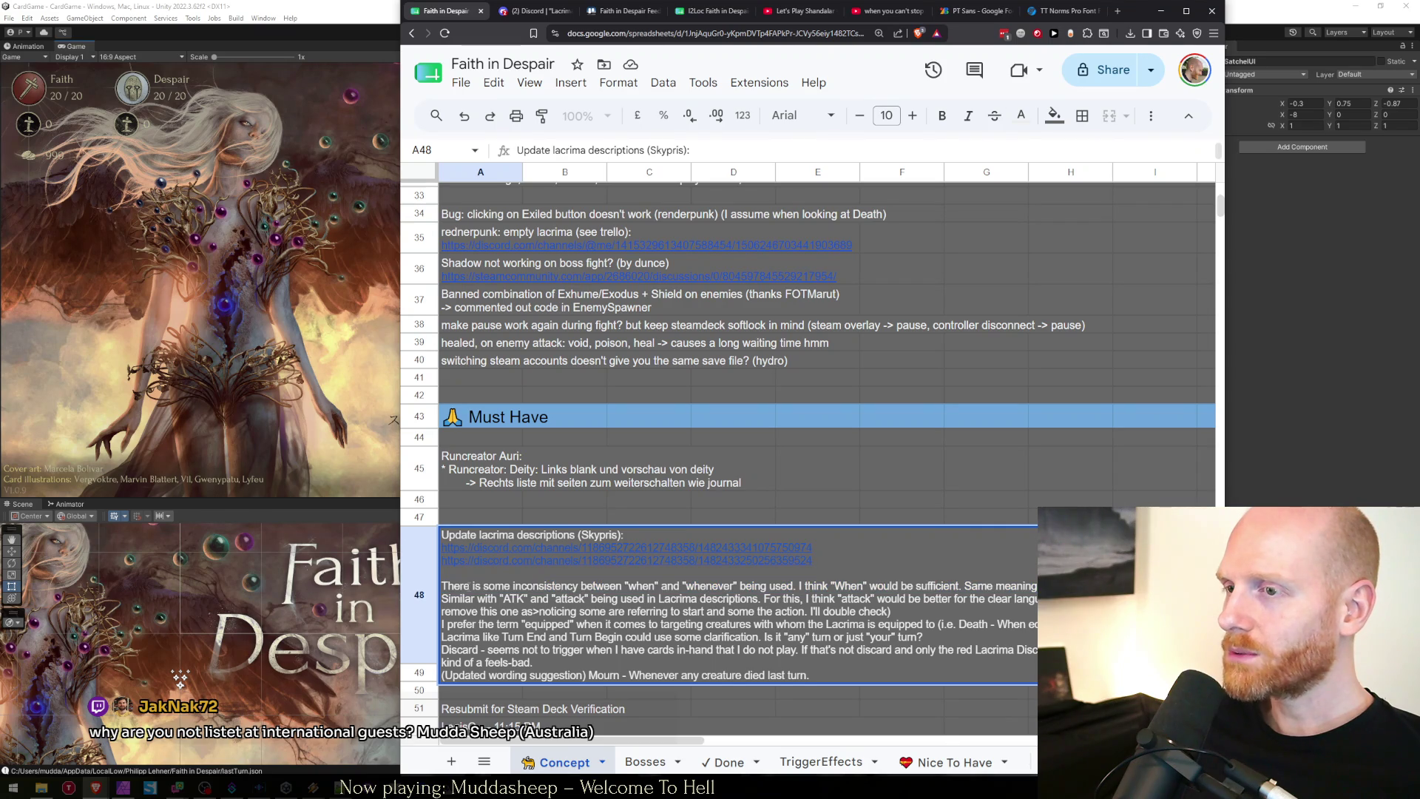
pyautogui.hotkey('ctrl', 'End')
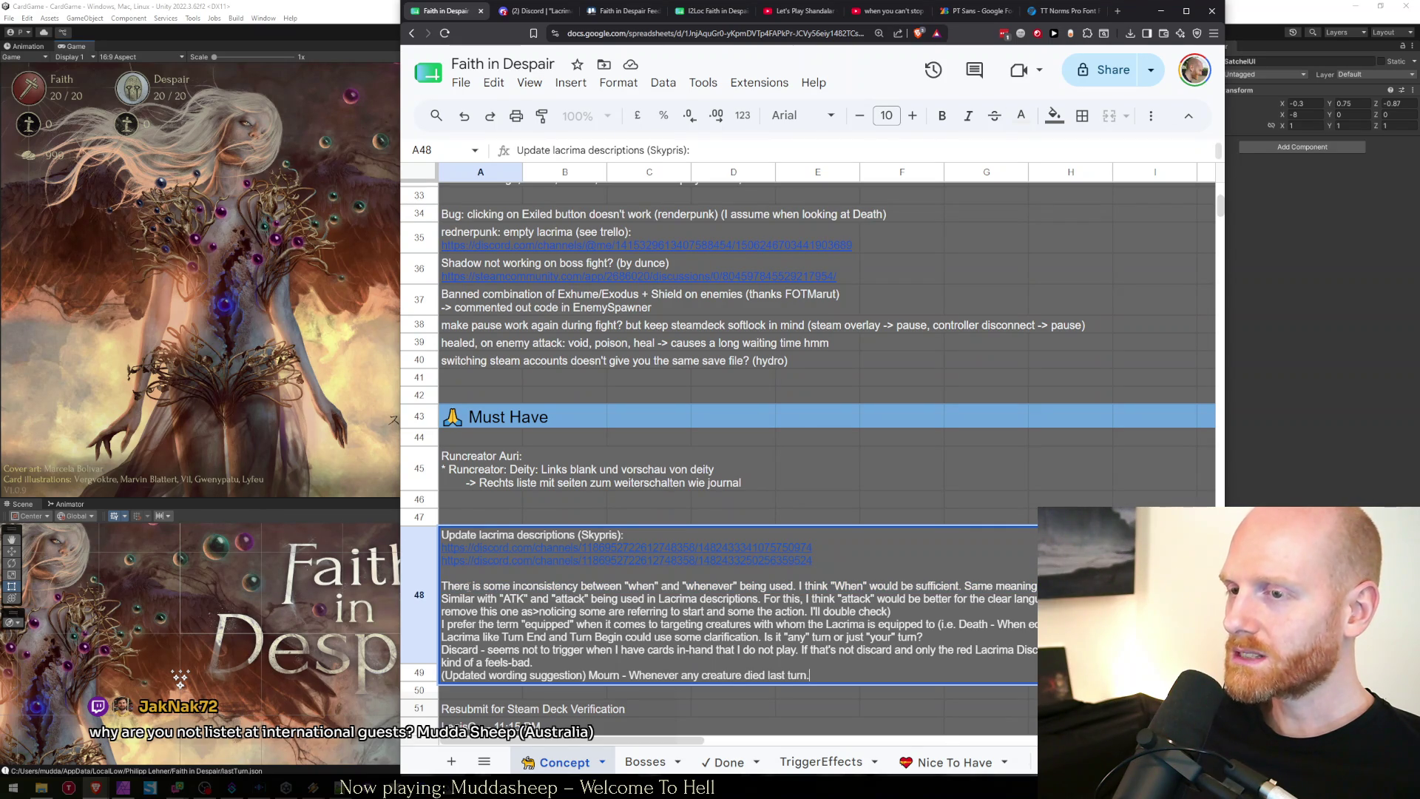
pyautogui.hotkey('ctrl', 'shift', 'Left')
pyautogui.hotkey('ctrl', 'shift', 'Left')
pyautogui.hotkey('ctrl', 'shift', 'Left')
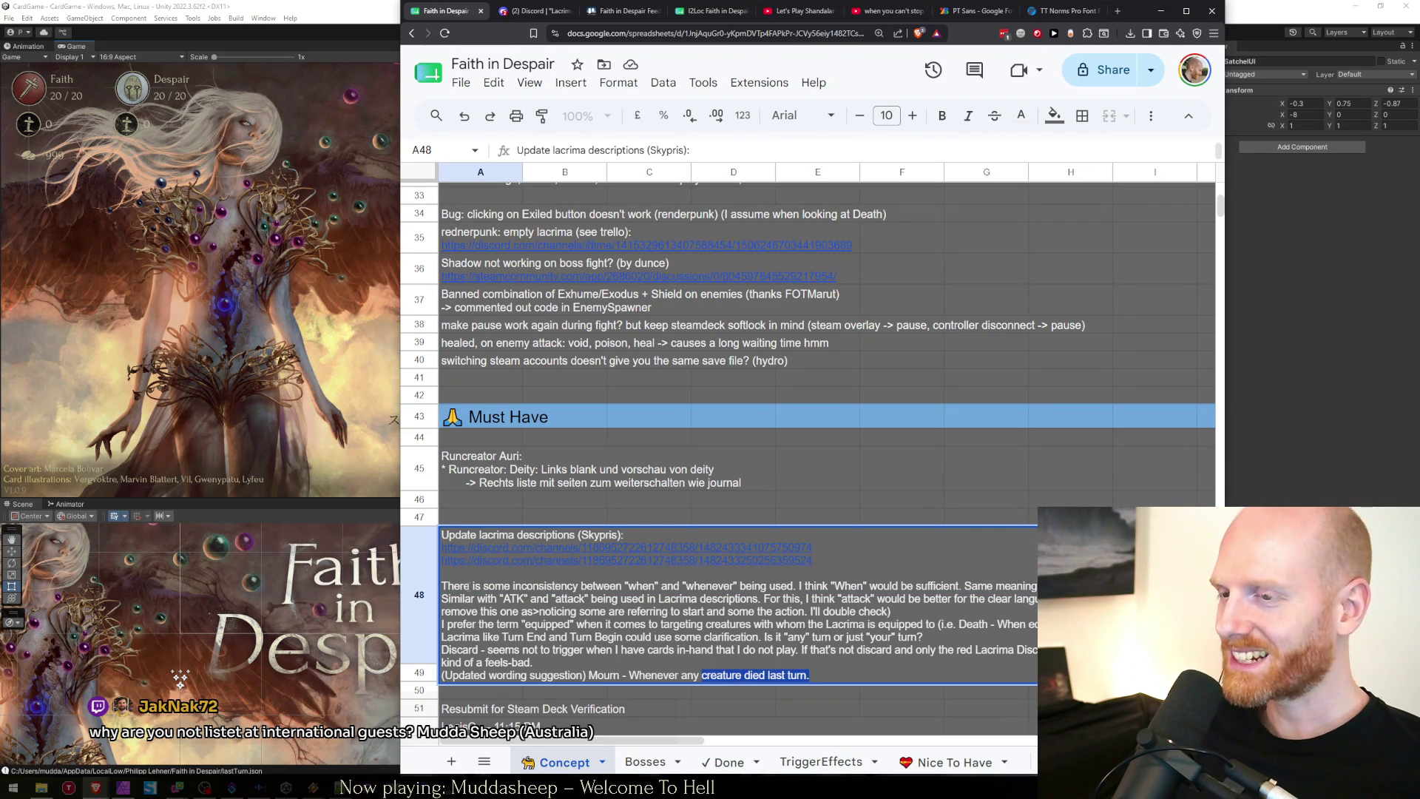
pyautogui.press('Left')
pyautogui.press('Delete')
pyautogui.press('Delete')
pyautogui.press('Delete')
pyautogui.press('Return')
pyautogui.click(468, 590)
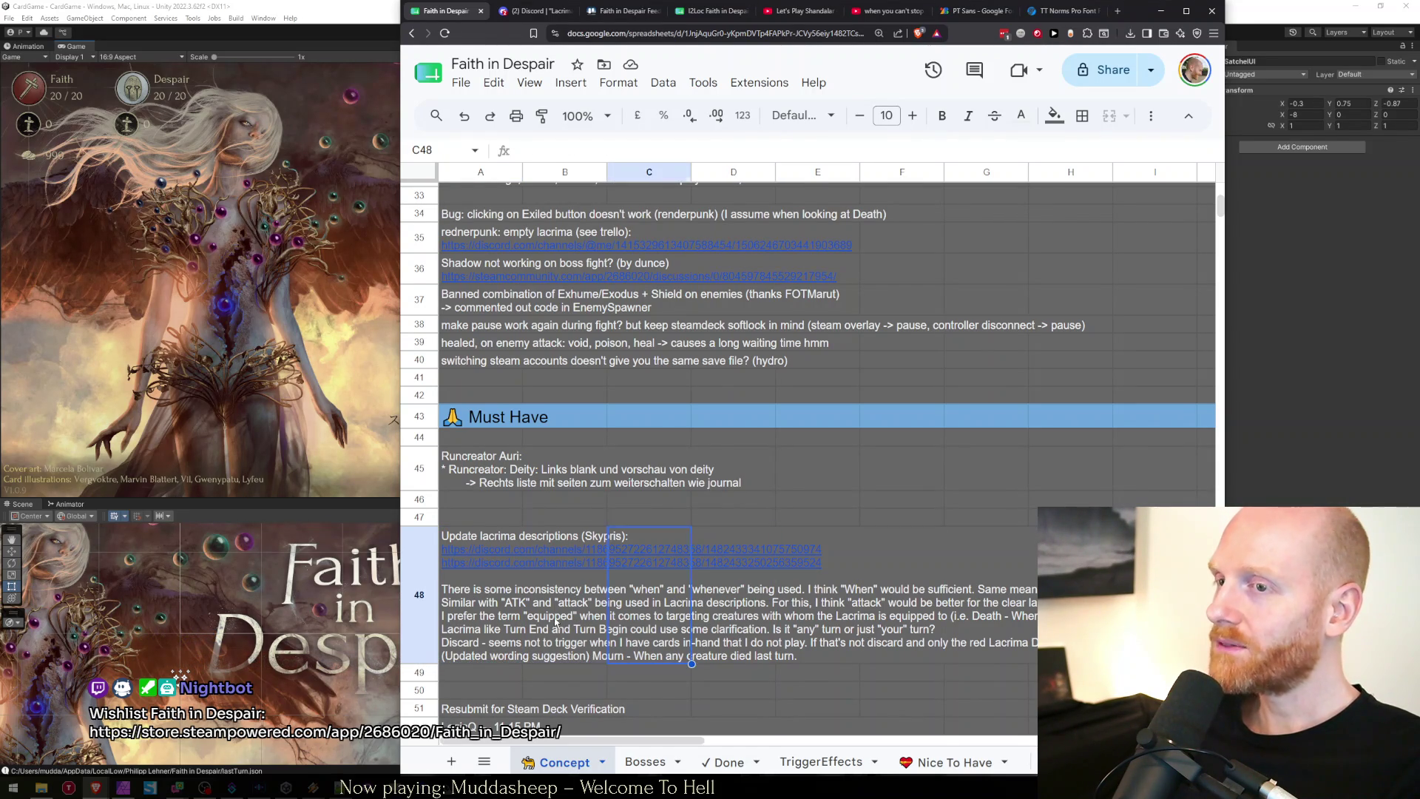
# Reselect the A48 note's Discord links and open the second one, Lacrima Wording Suggestions Pt 2.
pyautogui.click(481, 621)
pyautogui.click(478, 378)
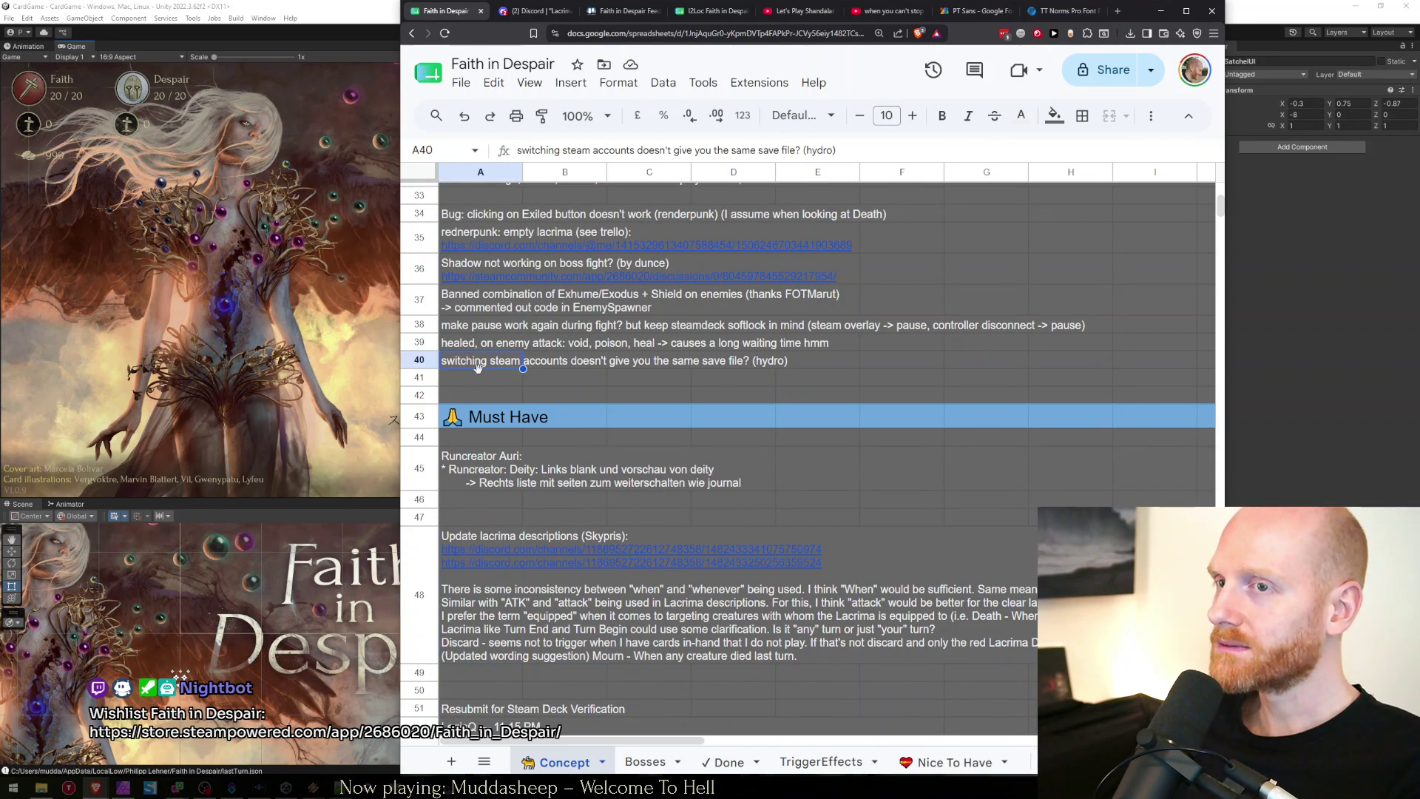
pyautogui.click(478, 517)
pyautogui.click(478, 625)
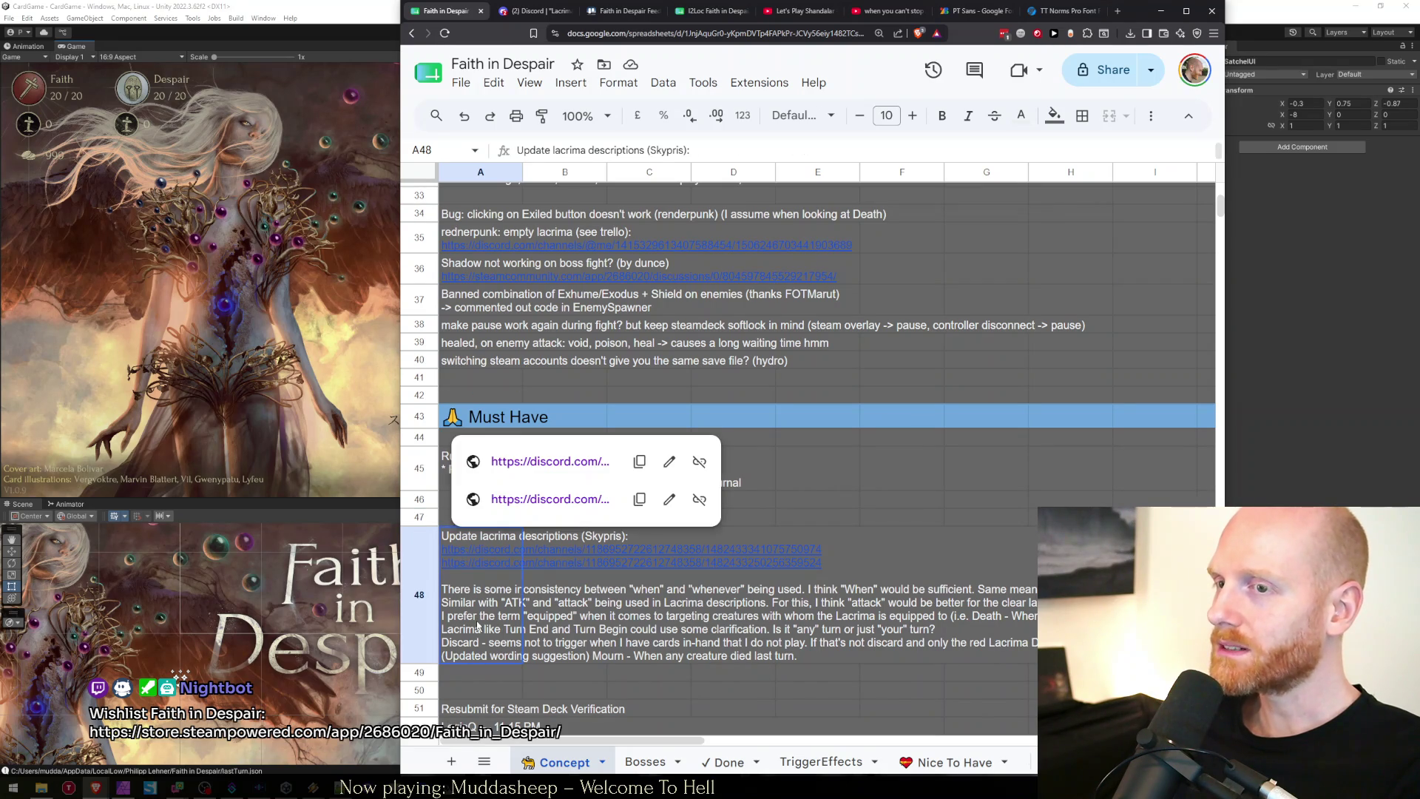
pyautogui.click(550, 643)
pyautogui.click(477, 633)
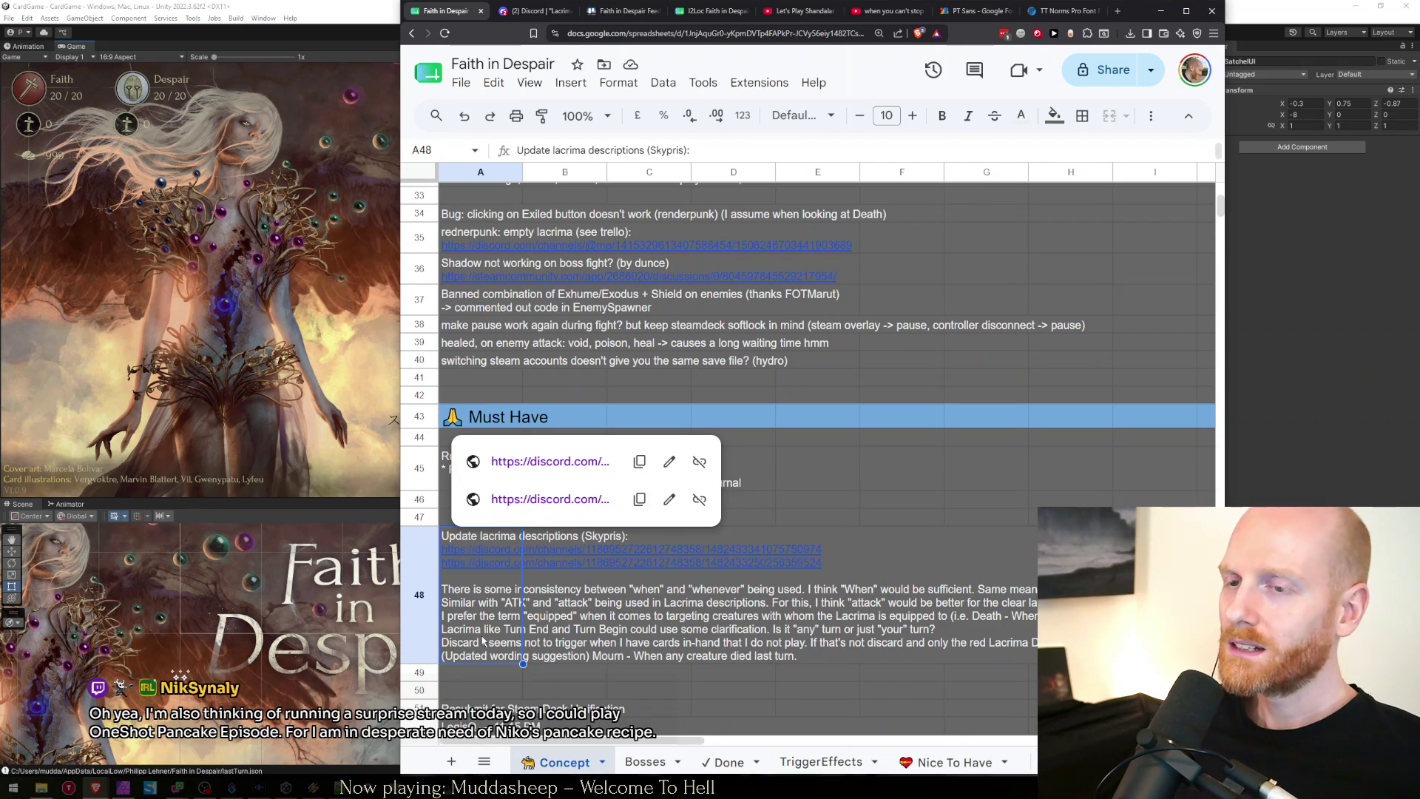
pyautogui.hotkey('ctrl', 'Tab')
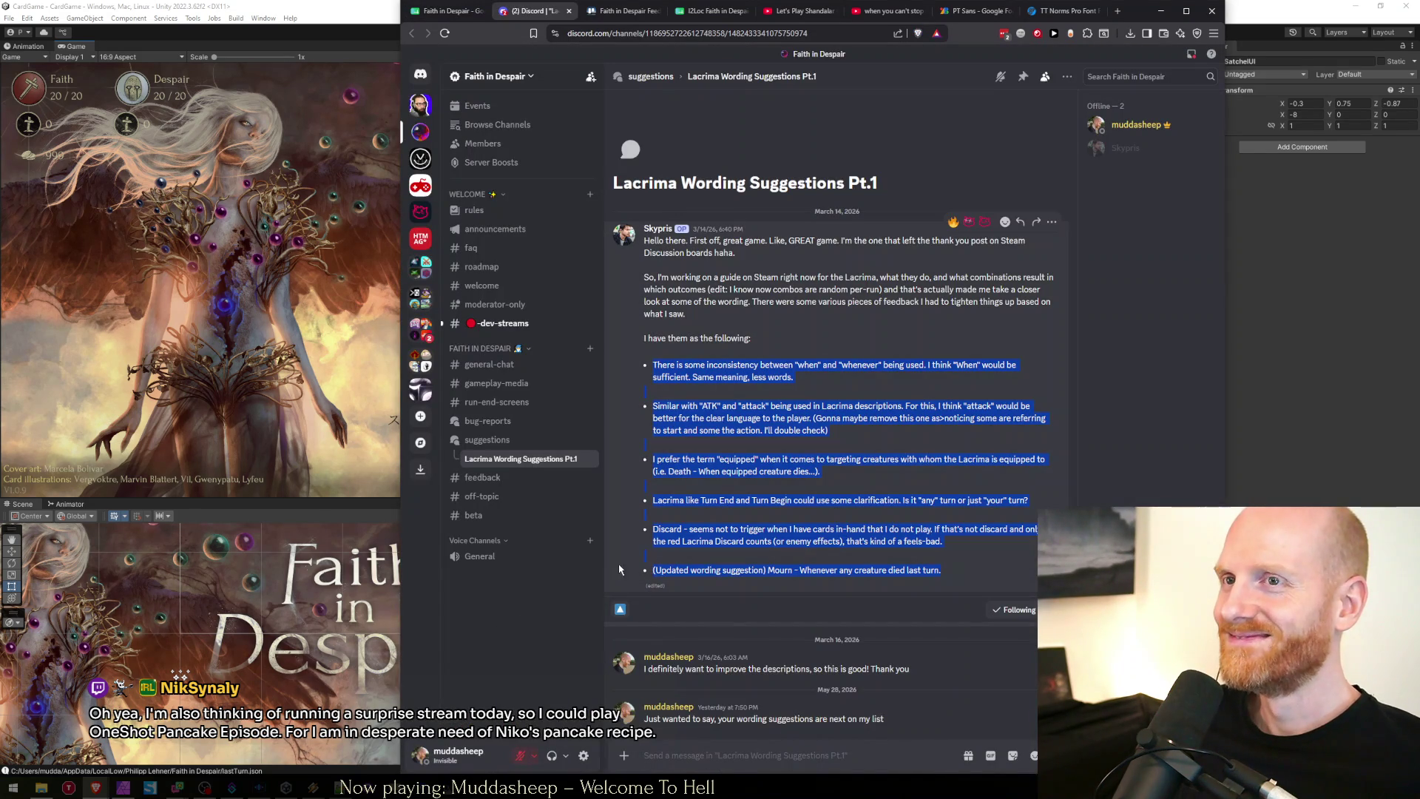
pyautogui.hotkey('ctrl', 'shift', 'Tab')
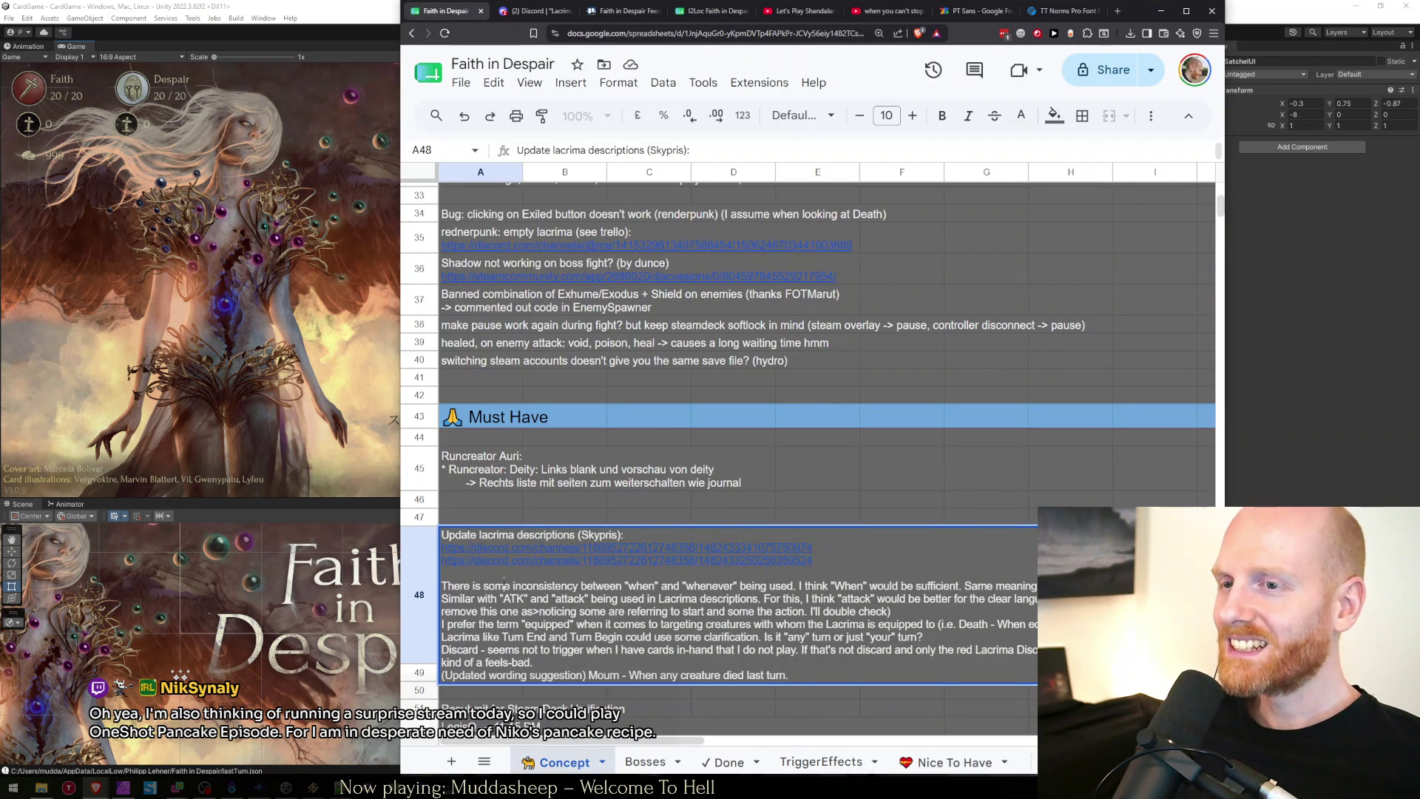
pyautogui.click(491, 561)
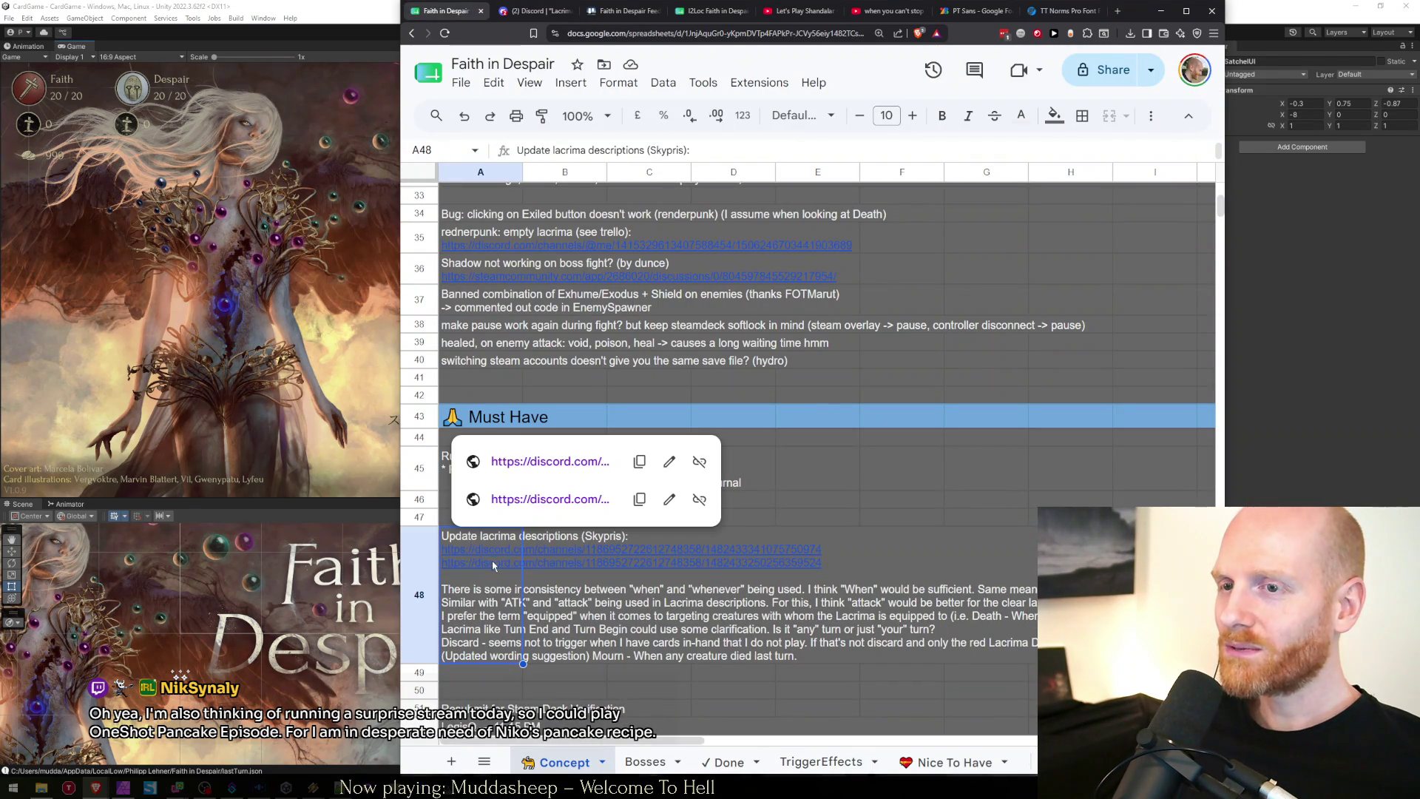
pyautogui.click(515, 499)
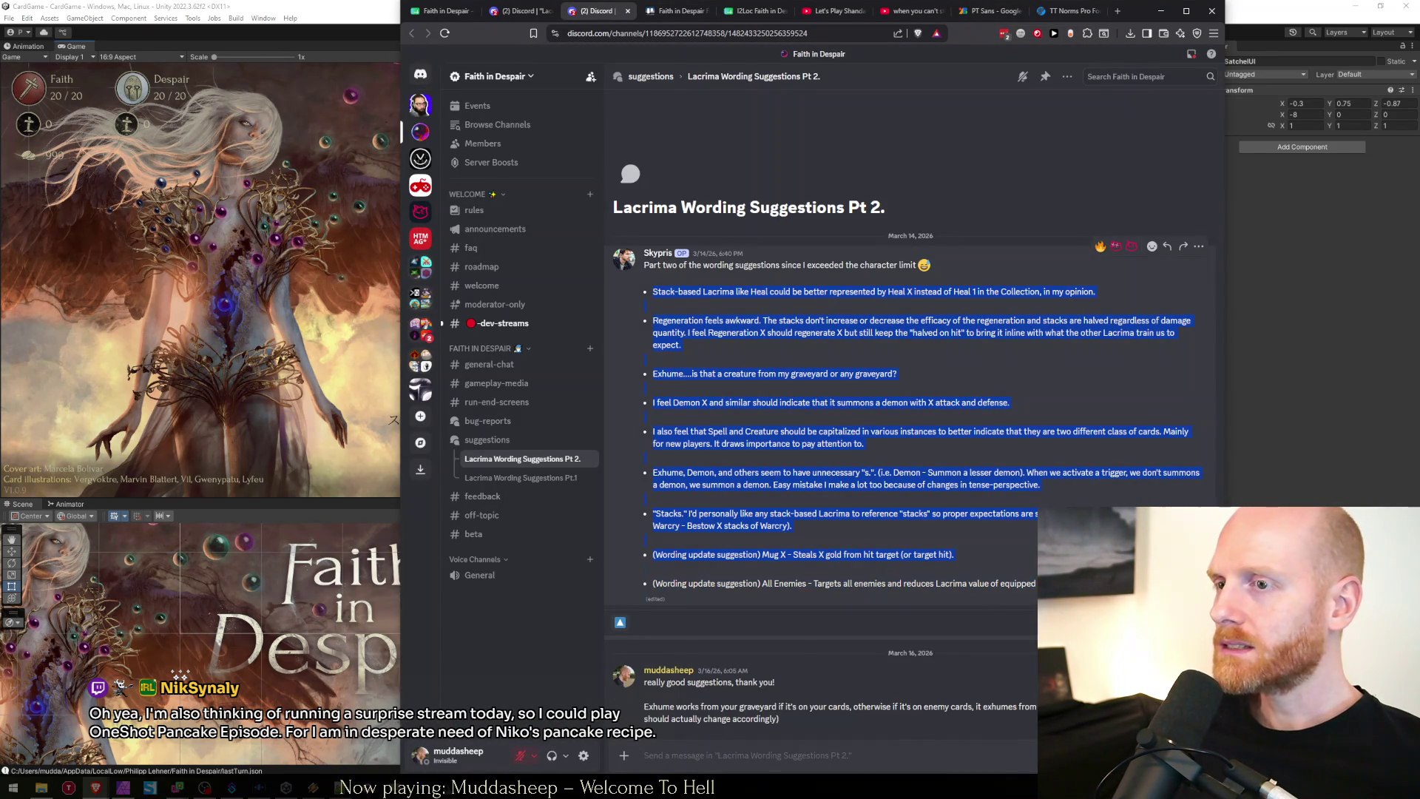
# Return to the Concept sheet with the Pt 2. suggestions copied.
pyautogui.hotkey('ctrl', 'shift', 'Tab')
pyautogui.hotkey('ctrl', 'shift', 'Tab')
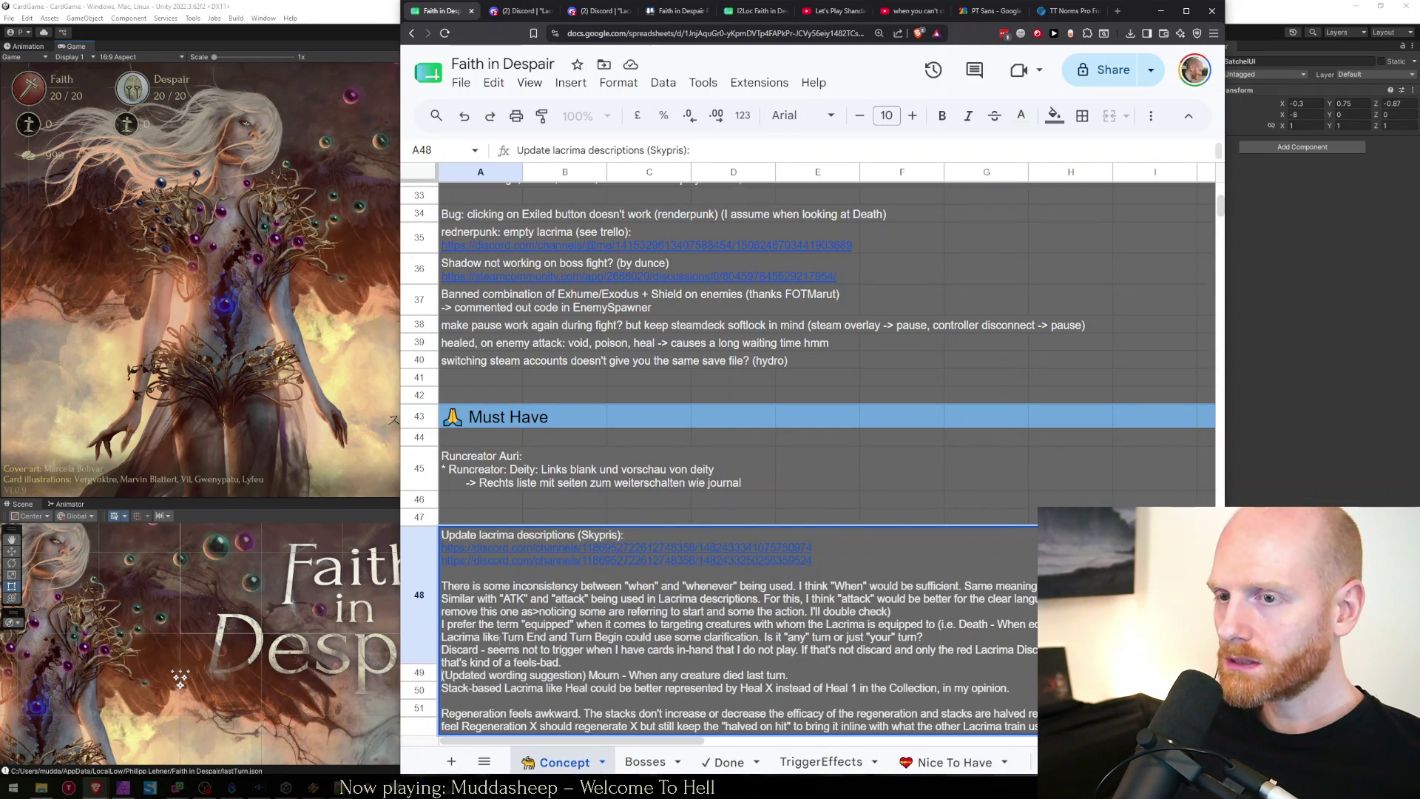
# Paste the Pt 2. suggestions into A48, deleting the Exhume graveyard question and surrounding blank lines.
pyautogui.hotkey('ctrl', 'v')
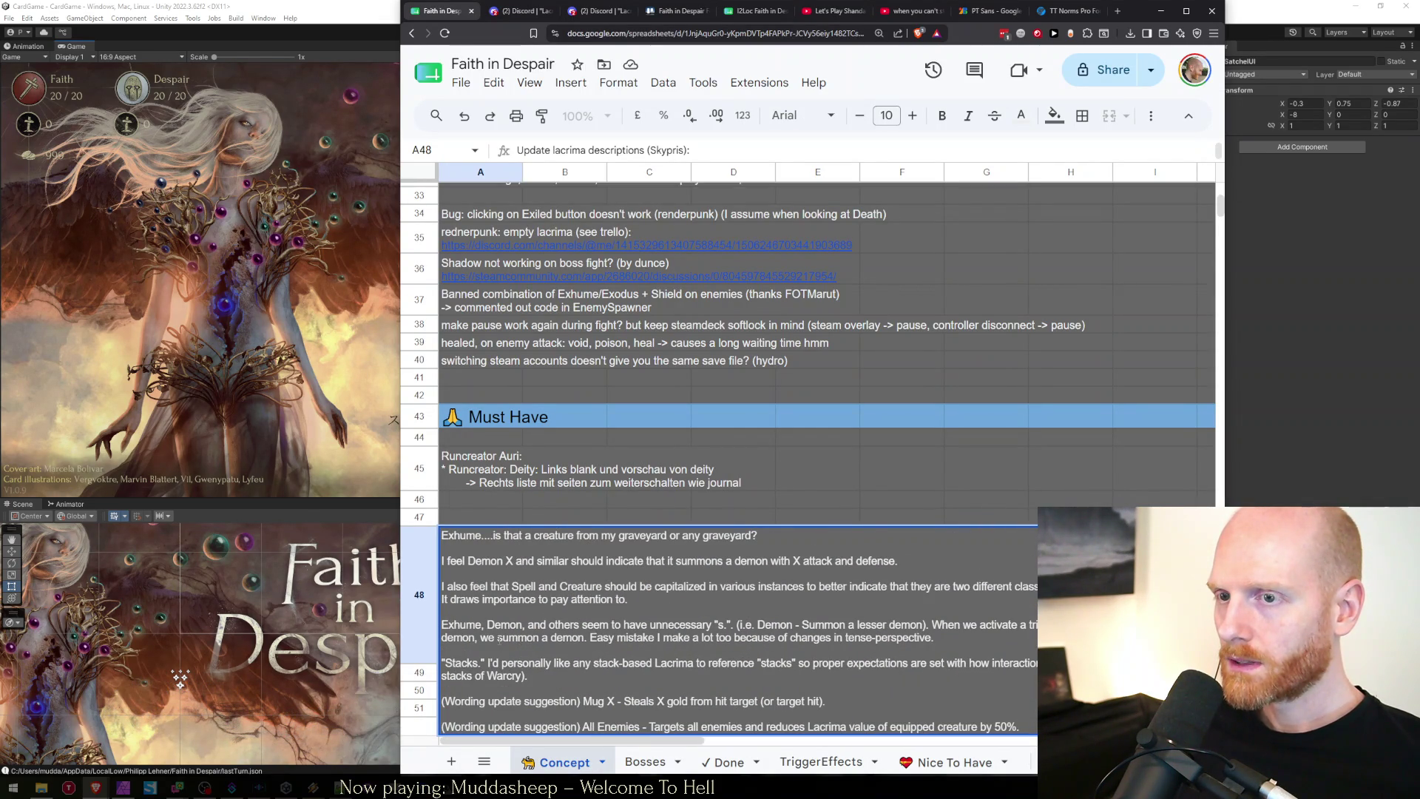
pyautogui.hotkey('ctrl', 'Home')
pyautogui.scroll(-2, 563, 639)
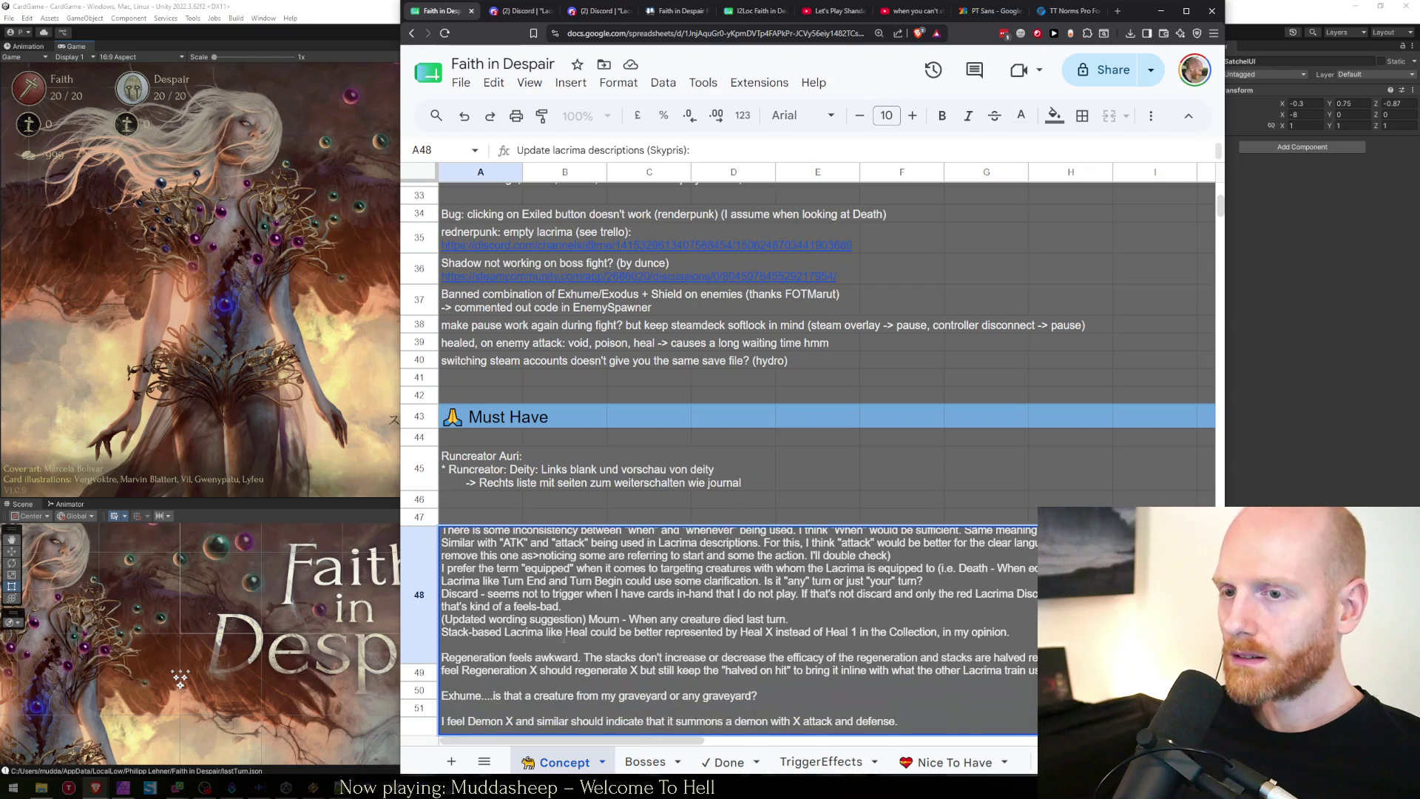
pyautogui.press('Delete')
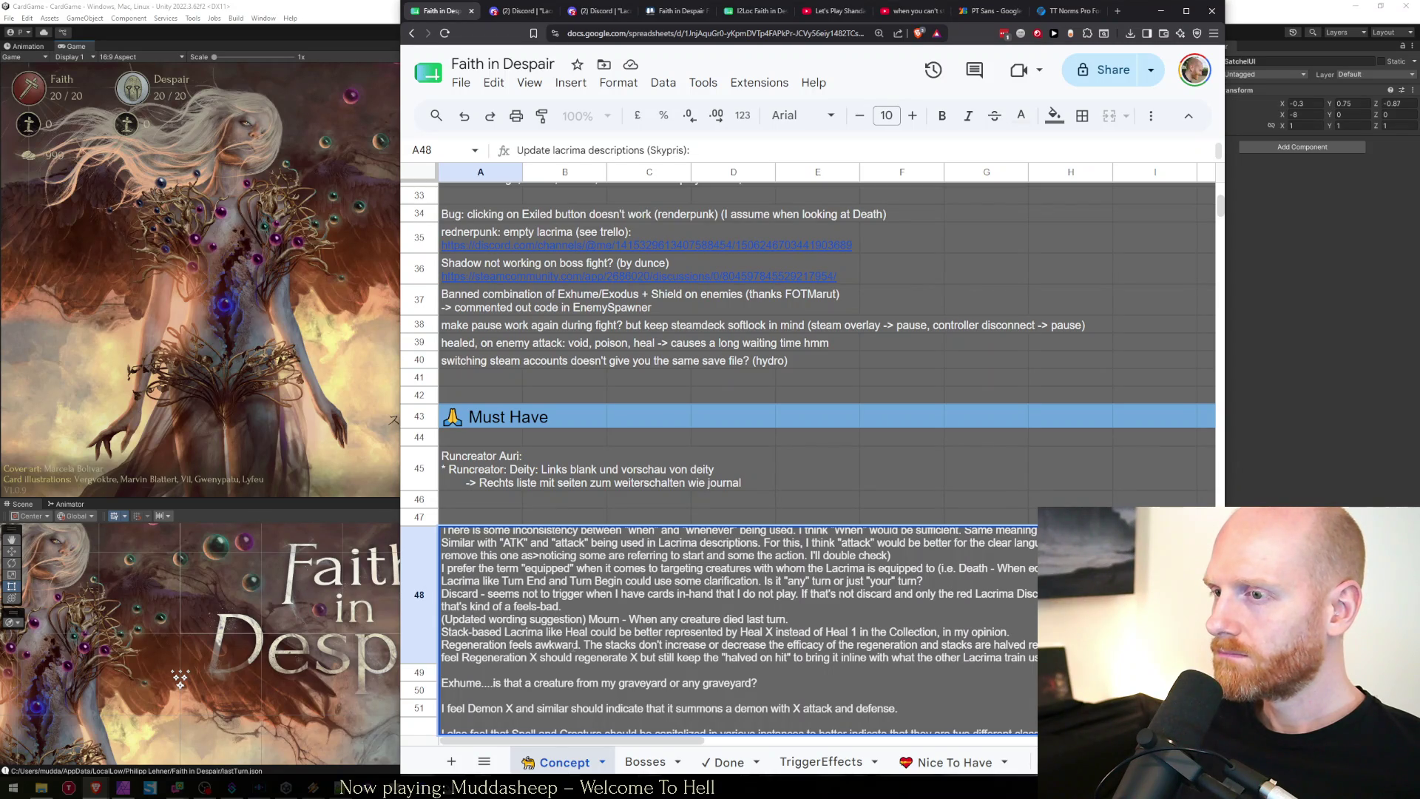
pyautogui.press('BackSpace')
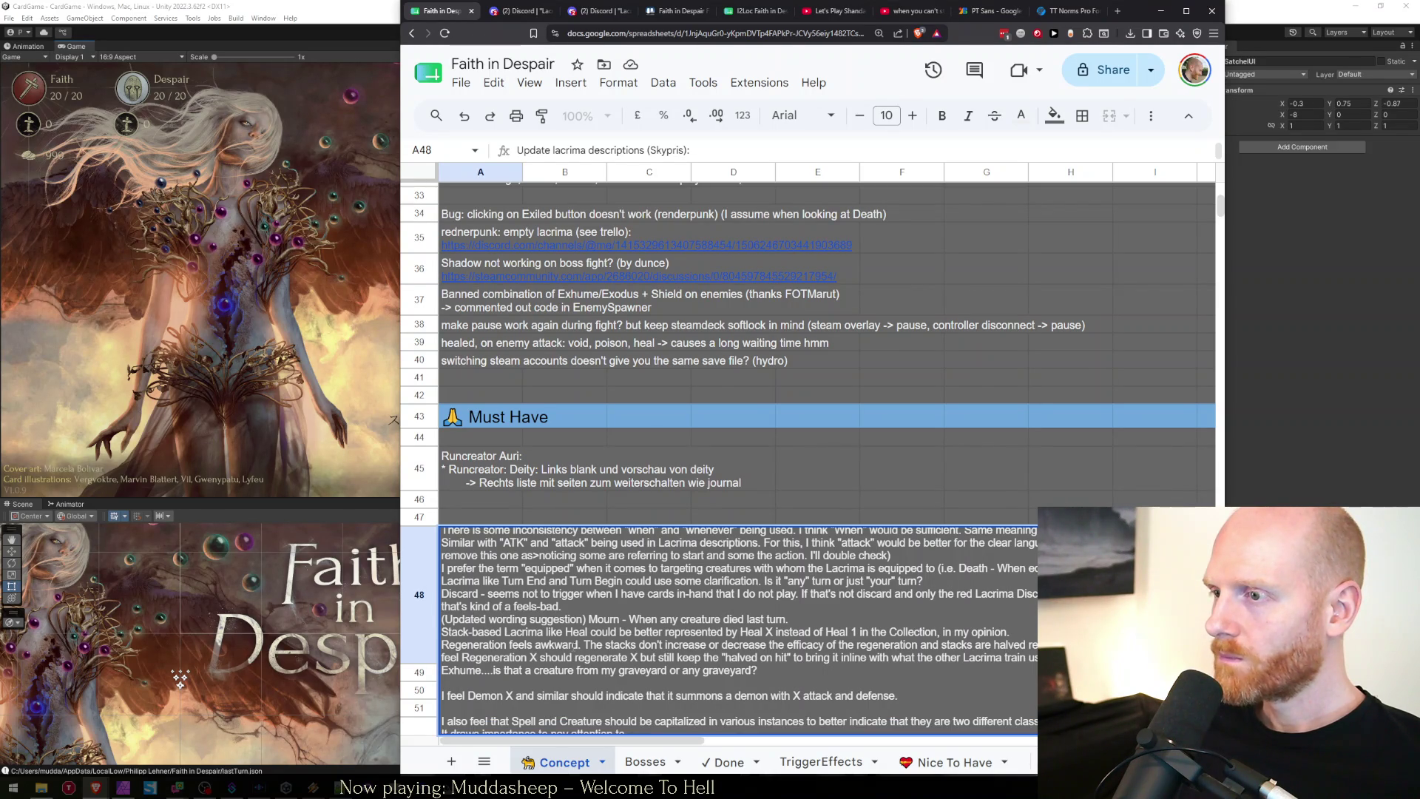
pyautogui.press('BackSpace')
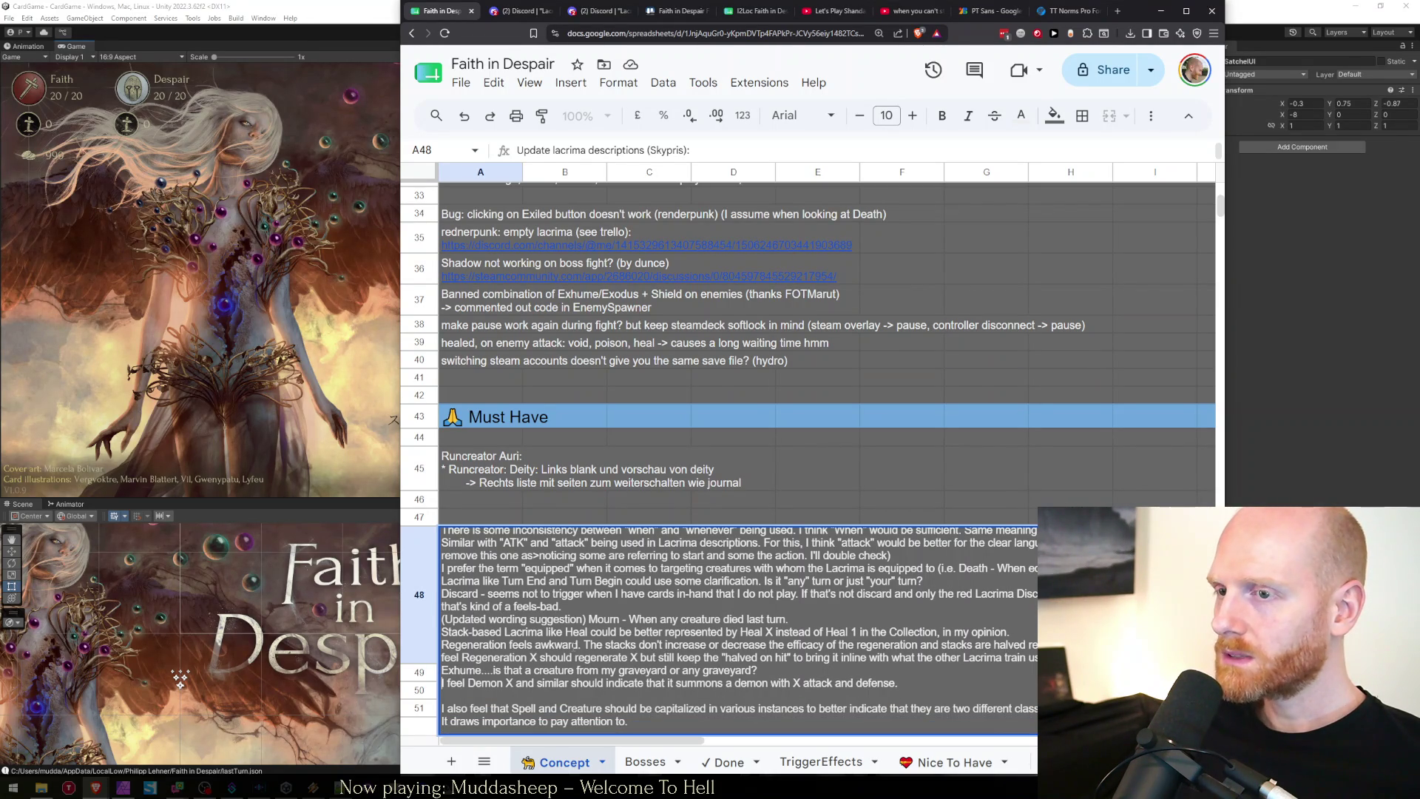
pyautogui.hotkey('shift', 'Up')
pyautogui.press('BackSpace')
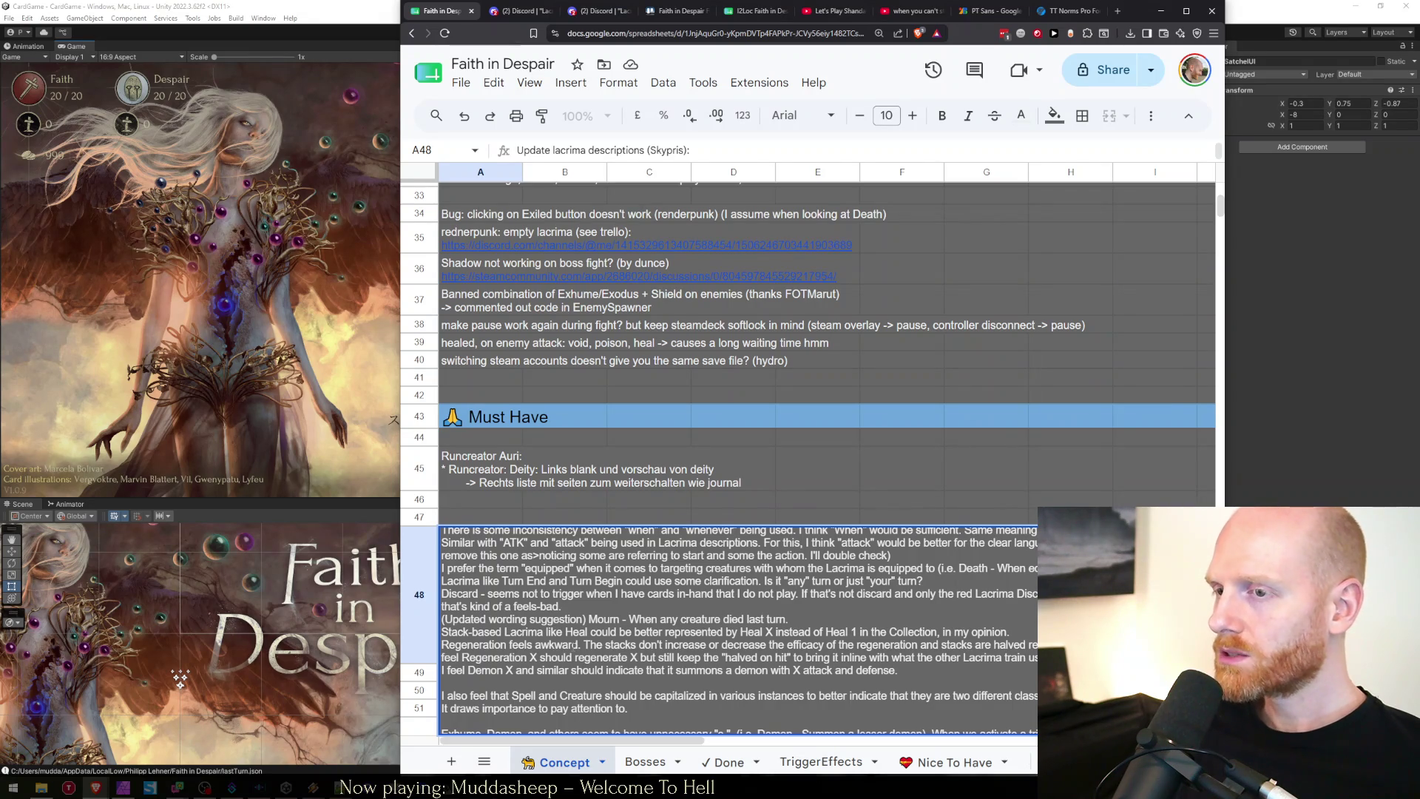
pyautogui.press('BackSpace')
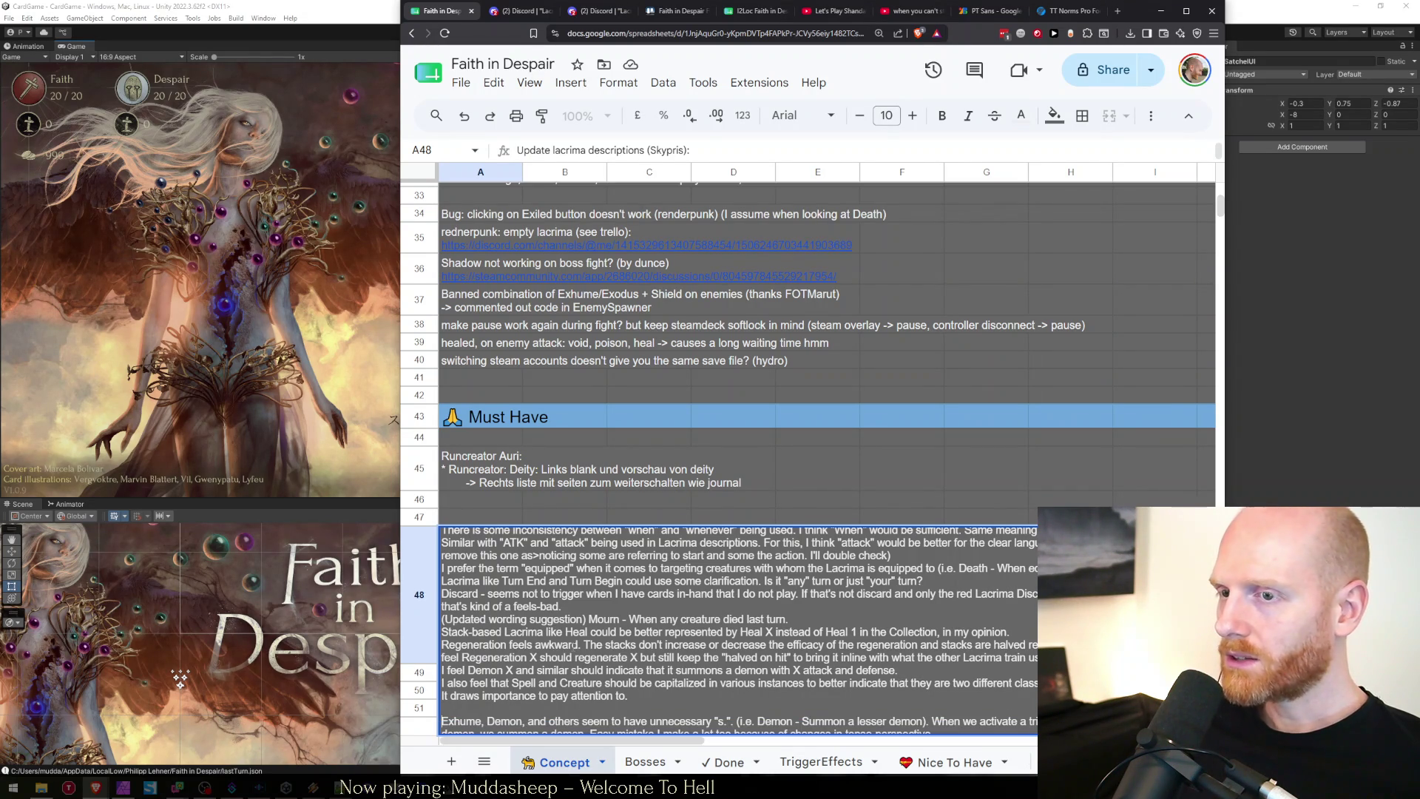
pyautogui.press('BackSpace')
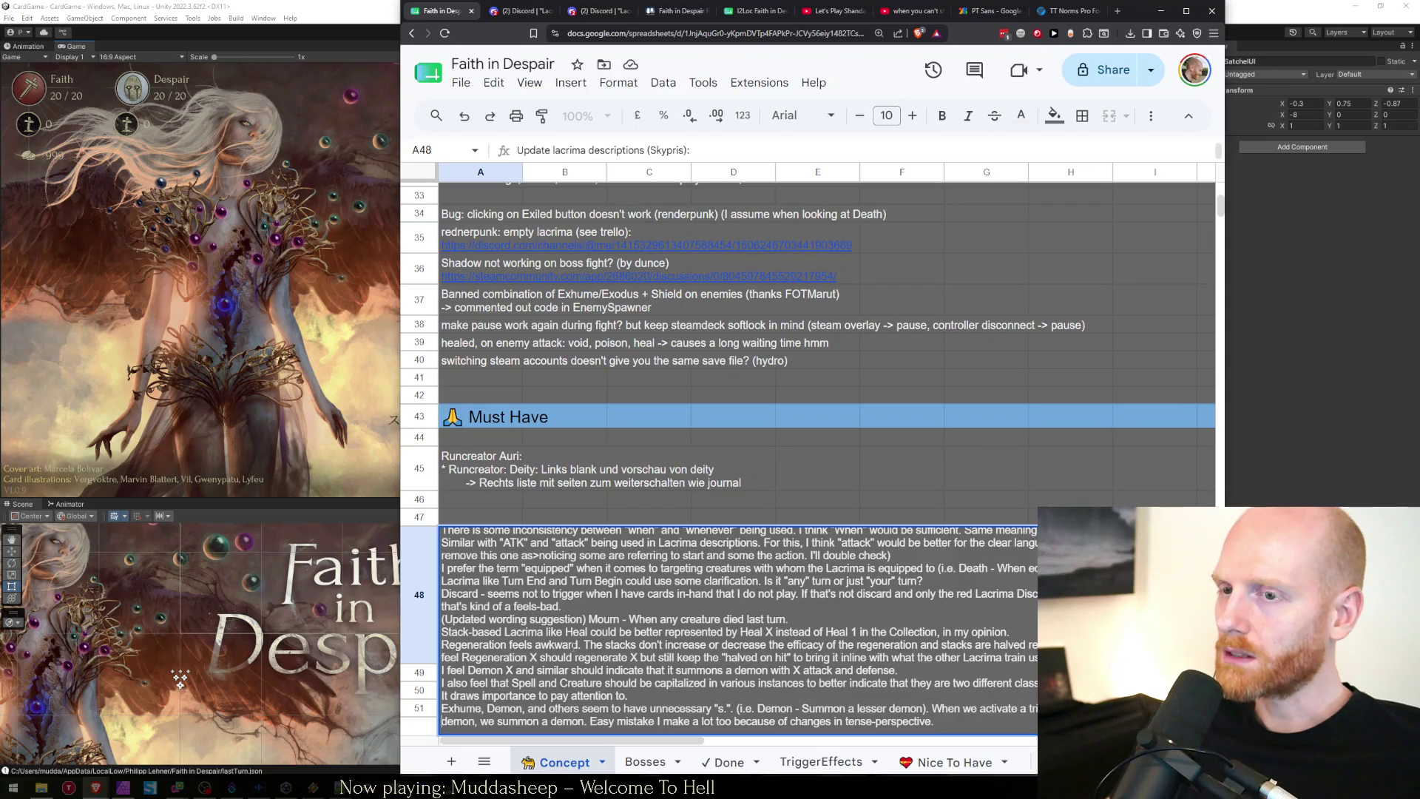
# Remove the blank lines around the Stacks, Warcry and All Enemies lines and commit the note.
pyautogui.scroll(-1, 574, 645)
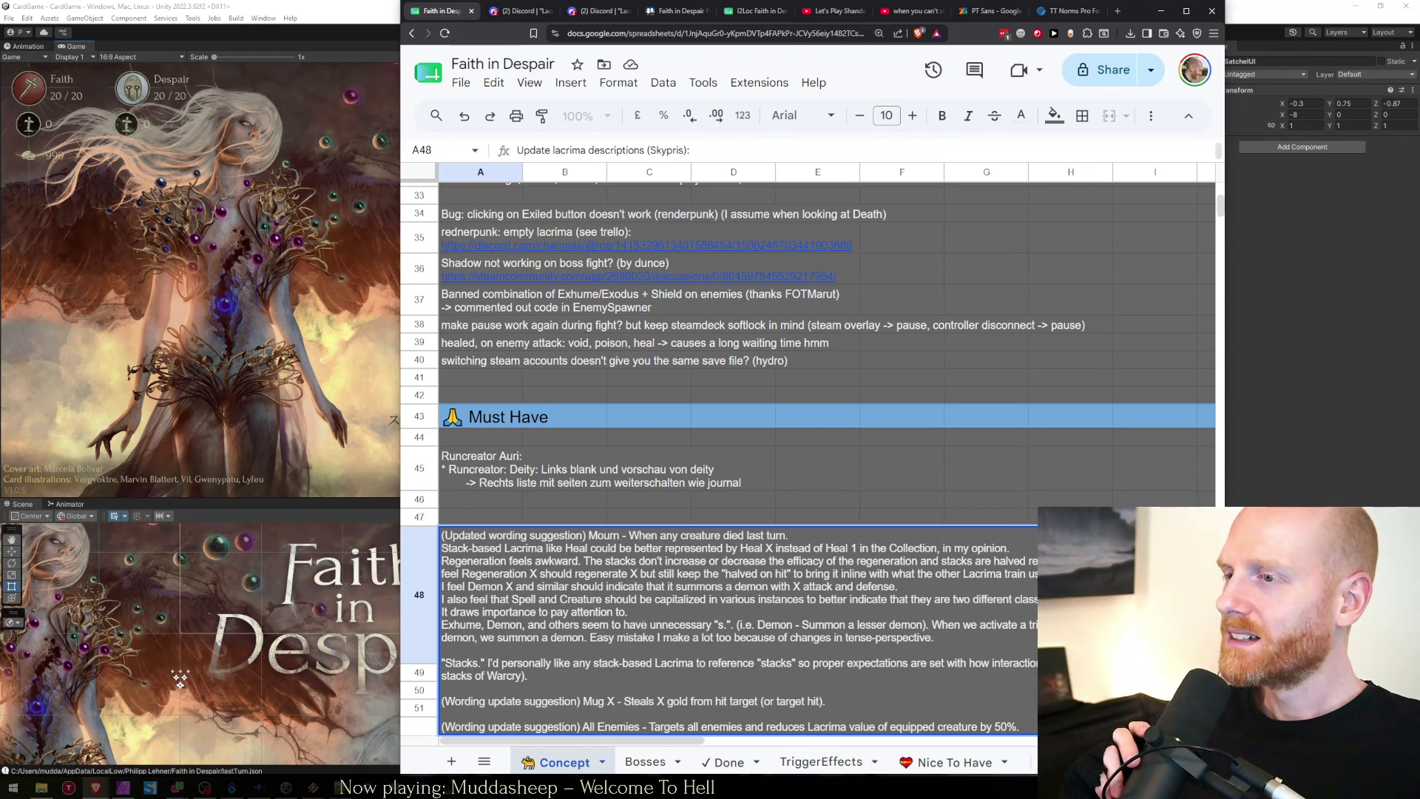
pyautogui.press('Down')
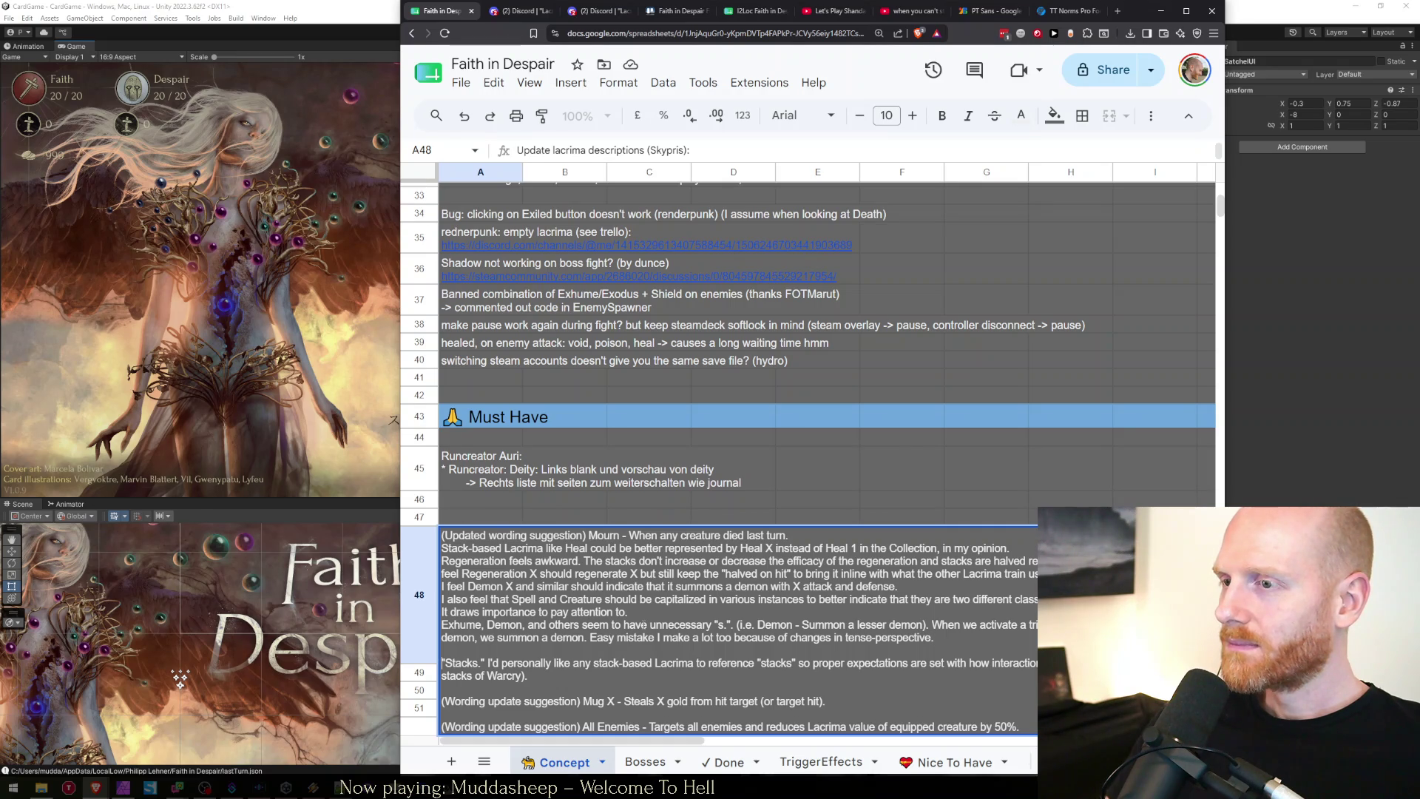
pyautogui.press('BackSpace')
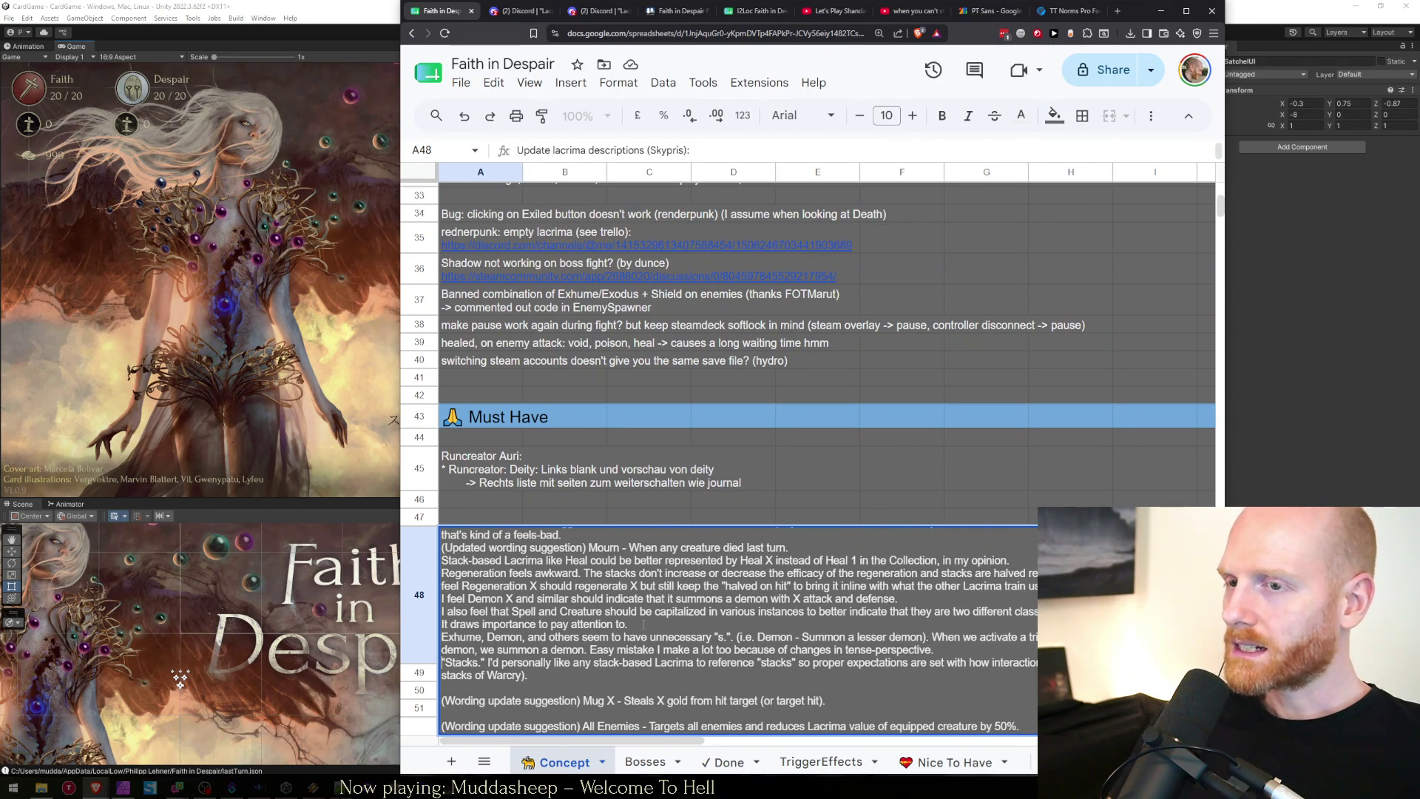
pyautogui.press('Down')
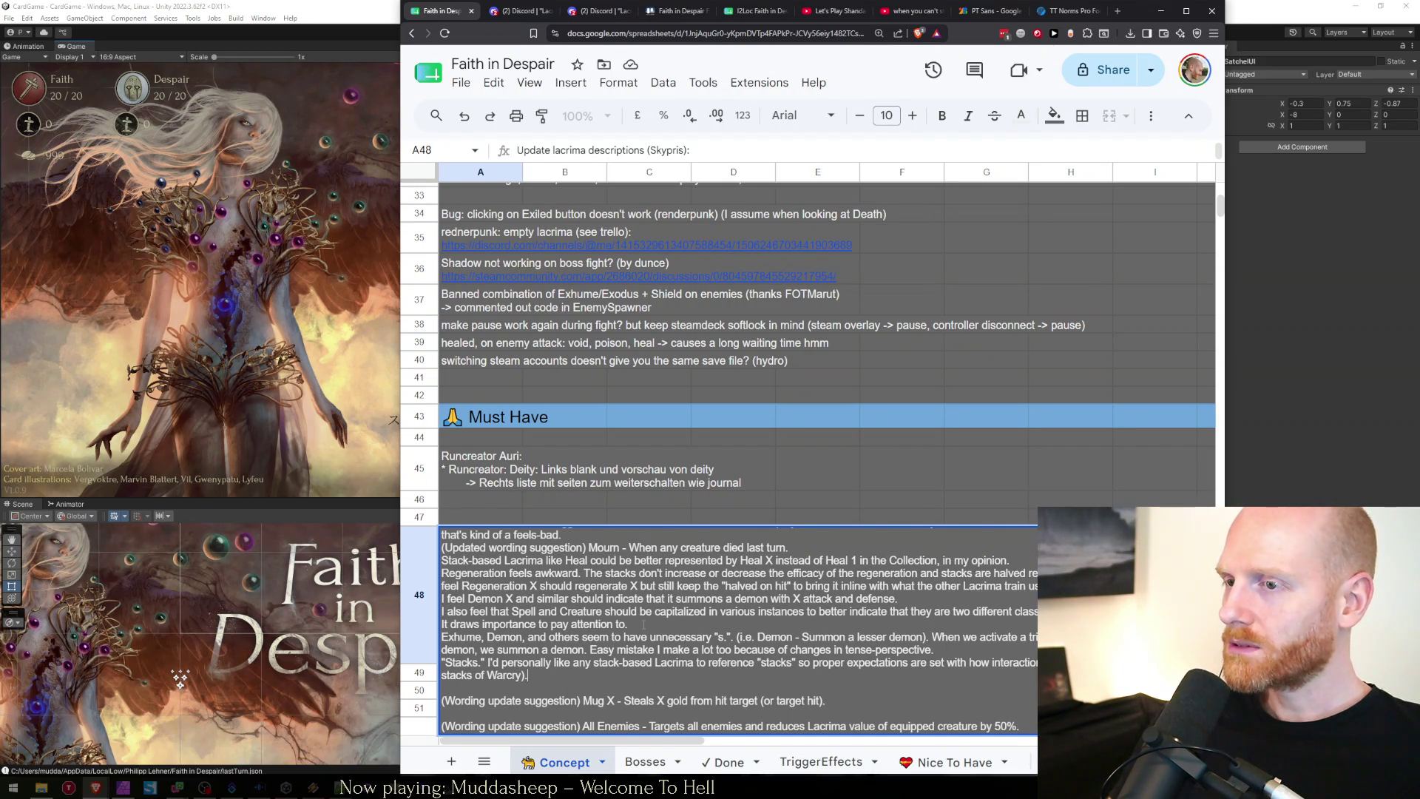
pyautogui.press('End')
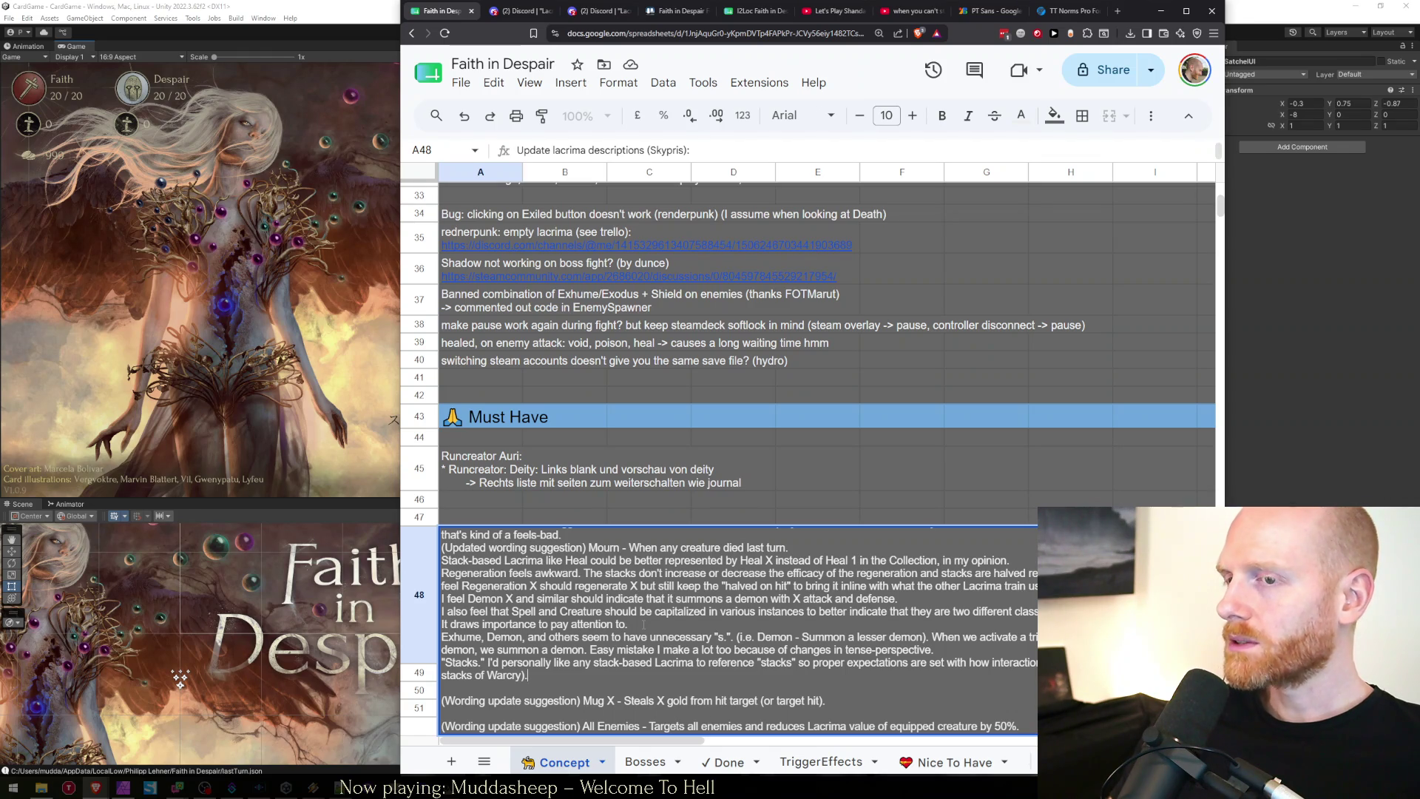
pyautogui.press('Delete')
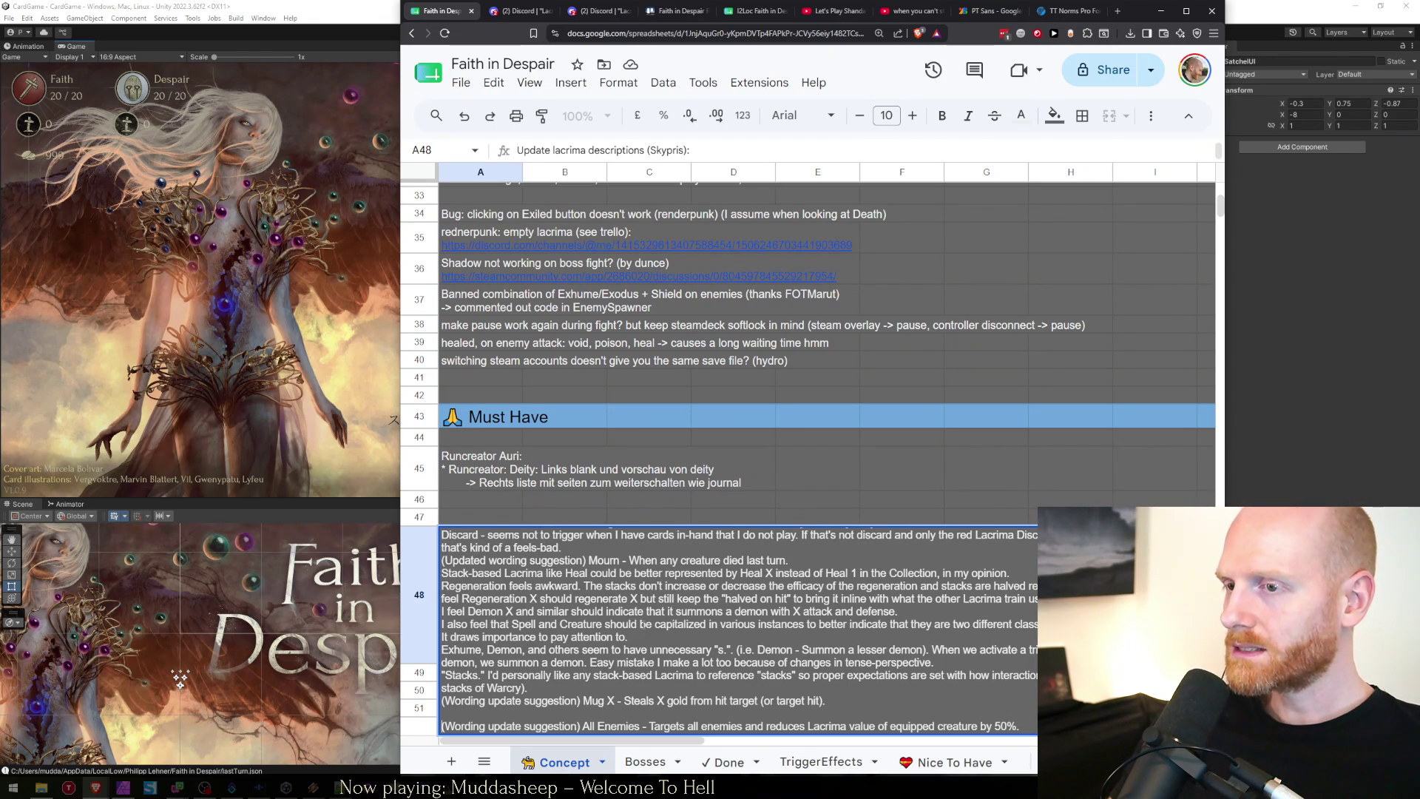
pyautogui.press('End')
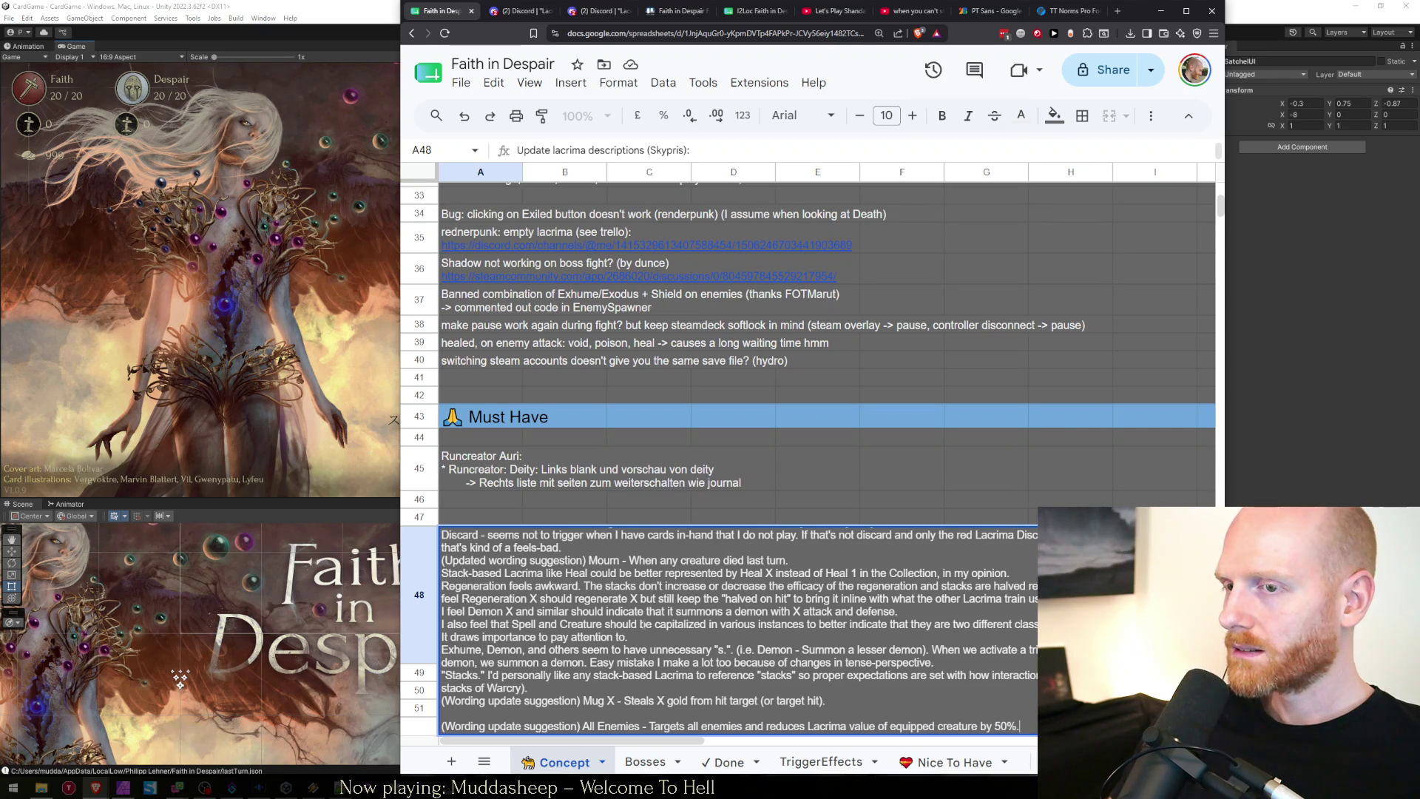
pyautogui.press('BackSpace')
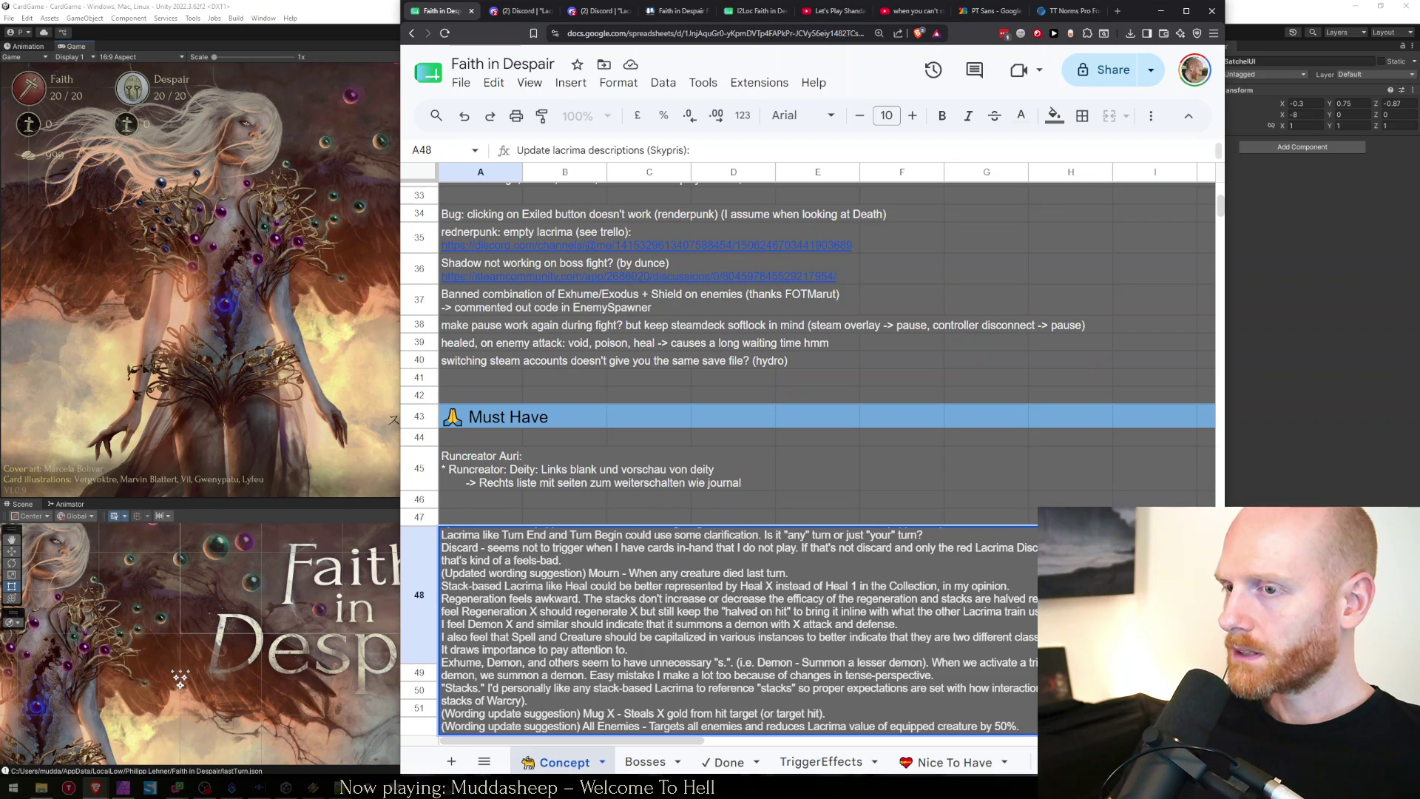
pyautogui.moveTo(648, 726); pyautogui.dragTo(1019, 726)
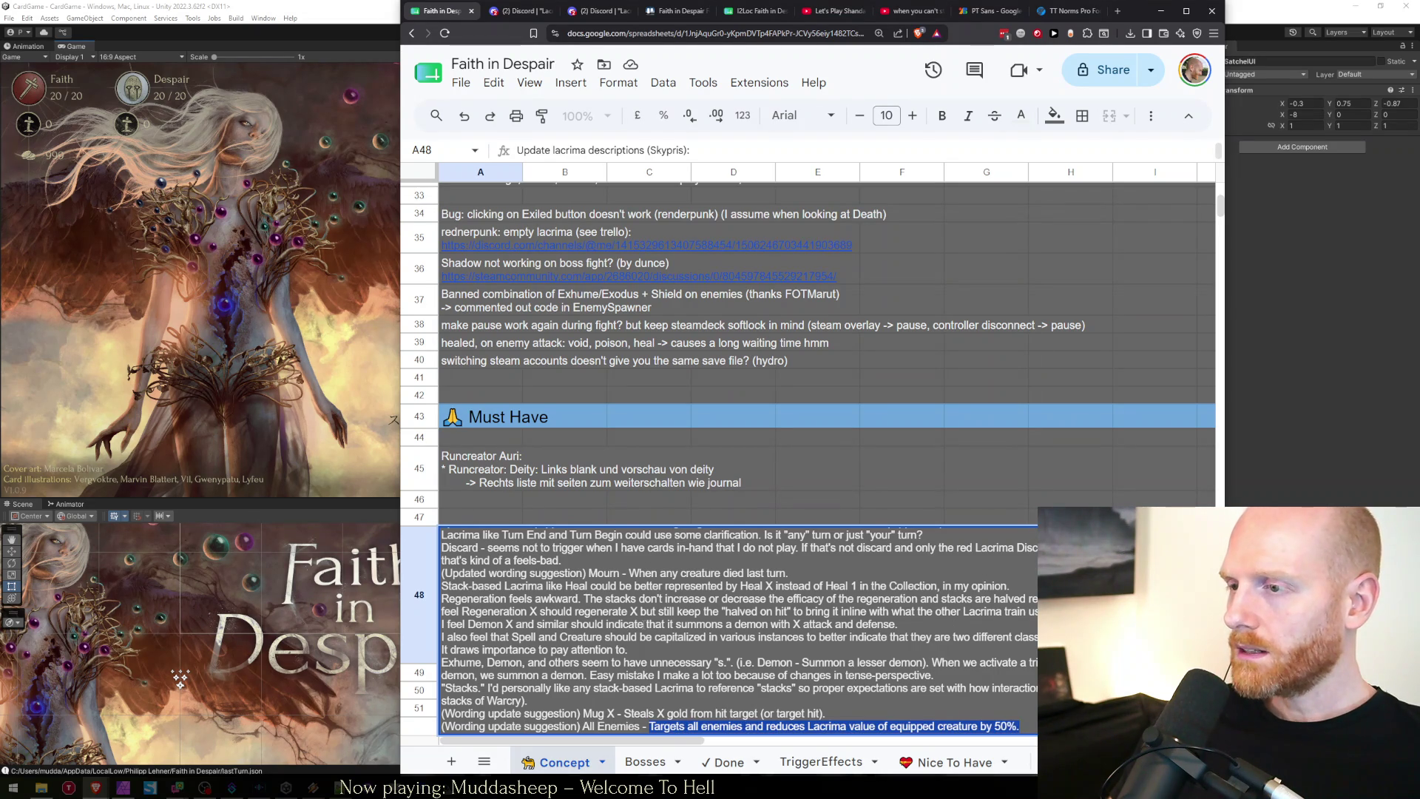
pyautogui.press('Escape')
pyautogui.press('Return')
pyautogui.press('Down')
pyautogui.press('Down')
pyautogui.press('Down')
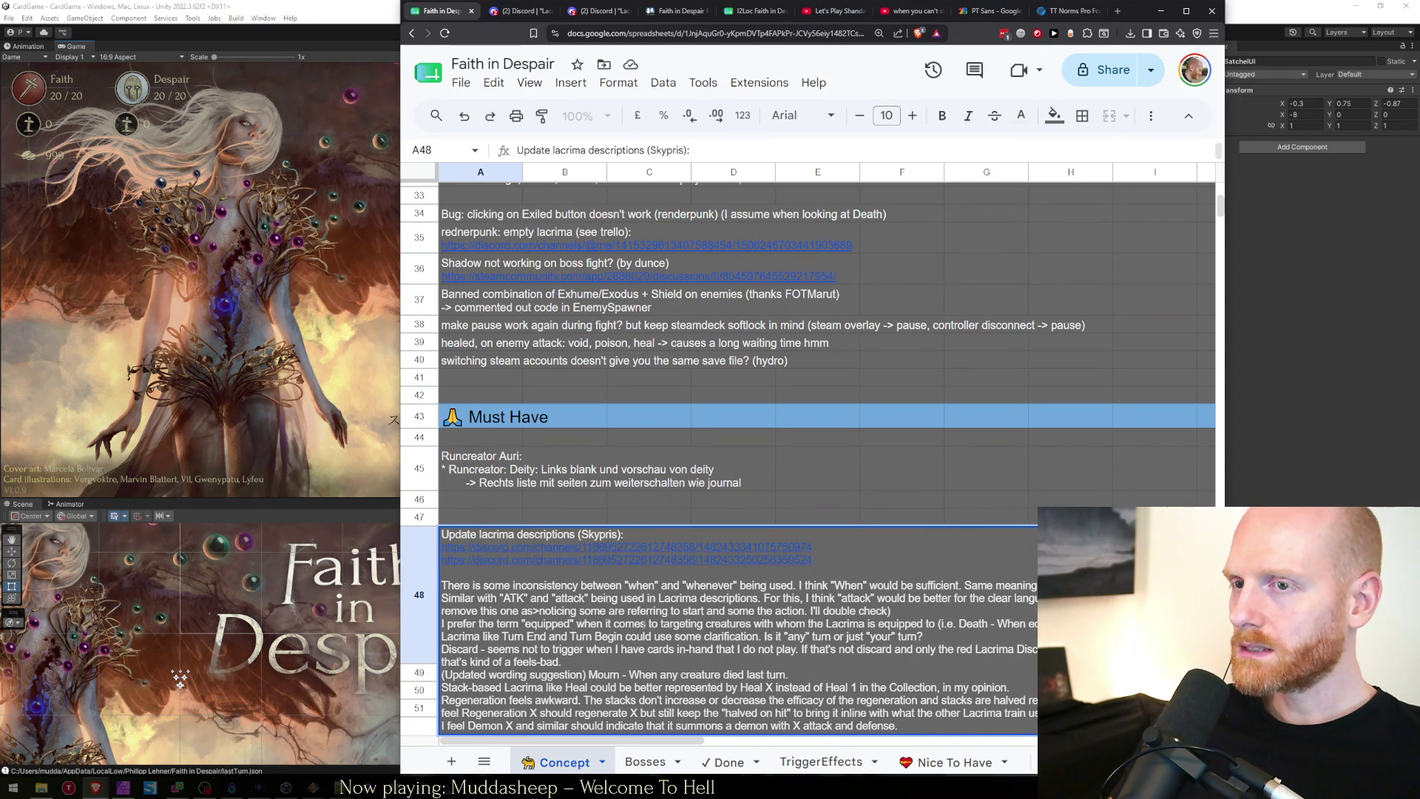
pyautogui.press('Up')
pyautogui.press('Up')
pyautogui.press('Up')
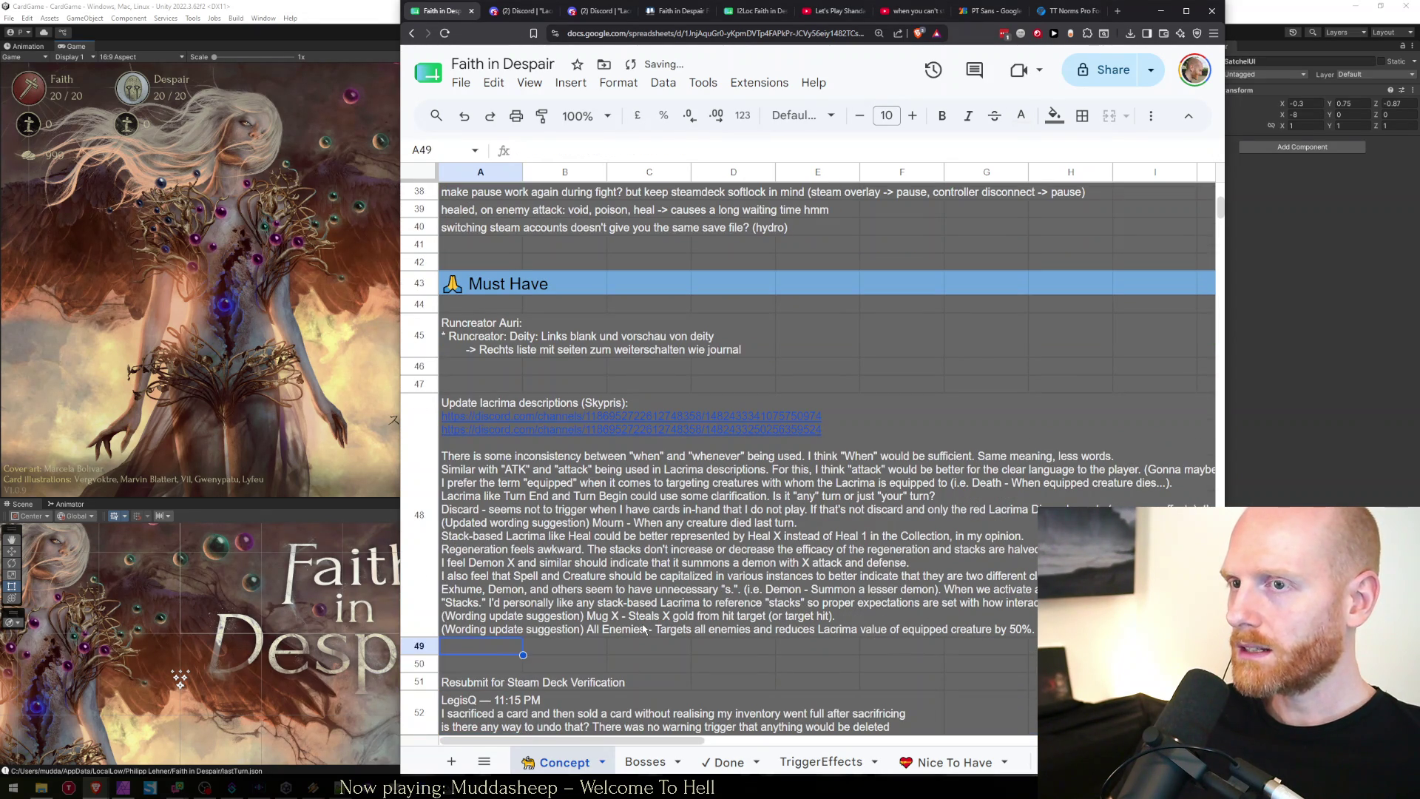
pyautogui.press('Return')
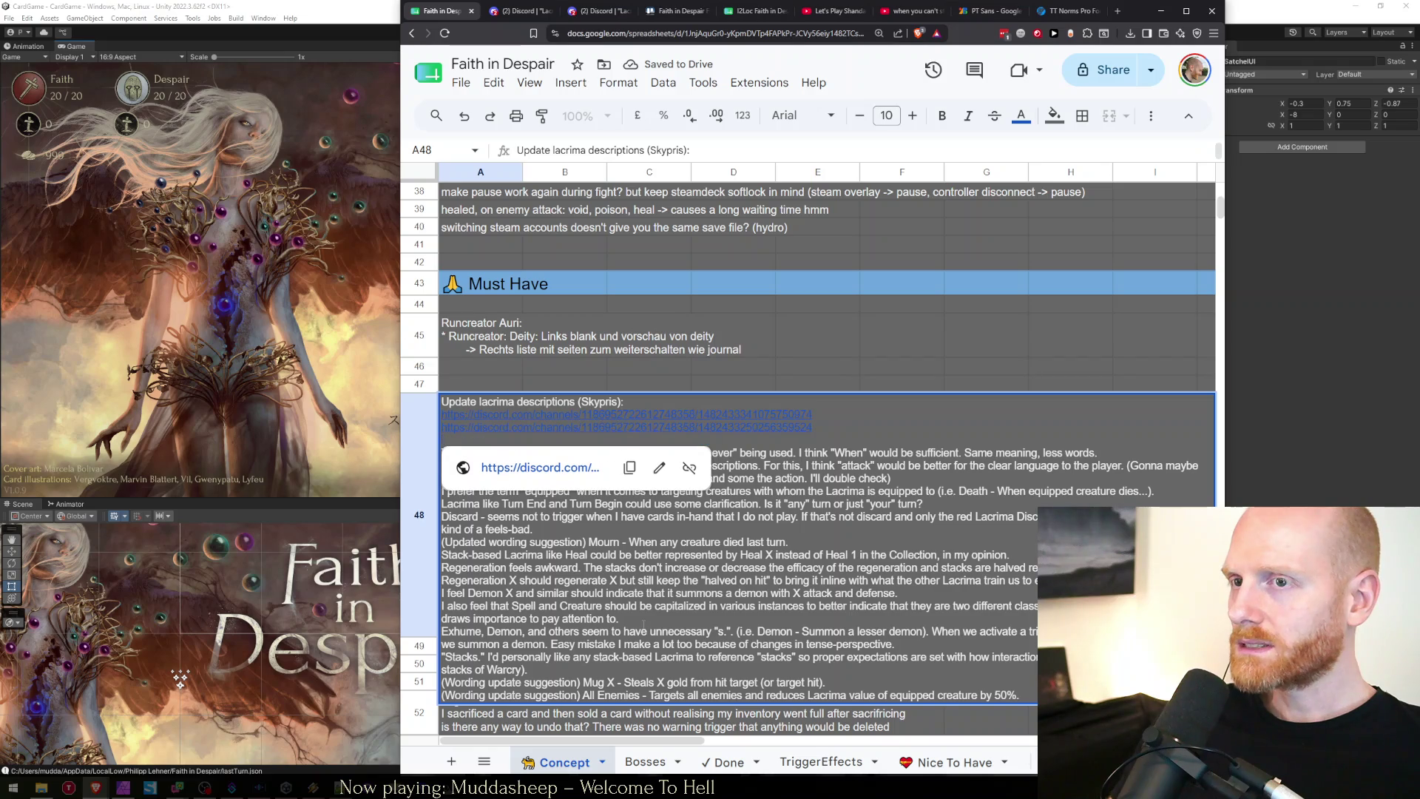
pyautogui.press('Escape')
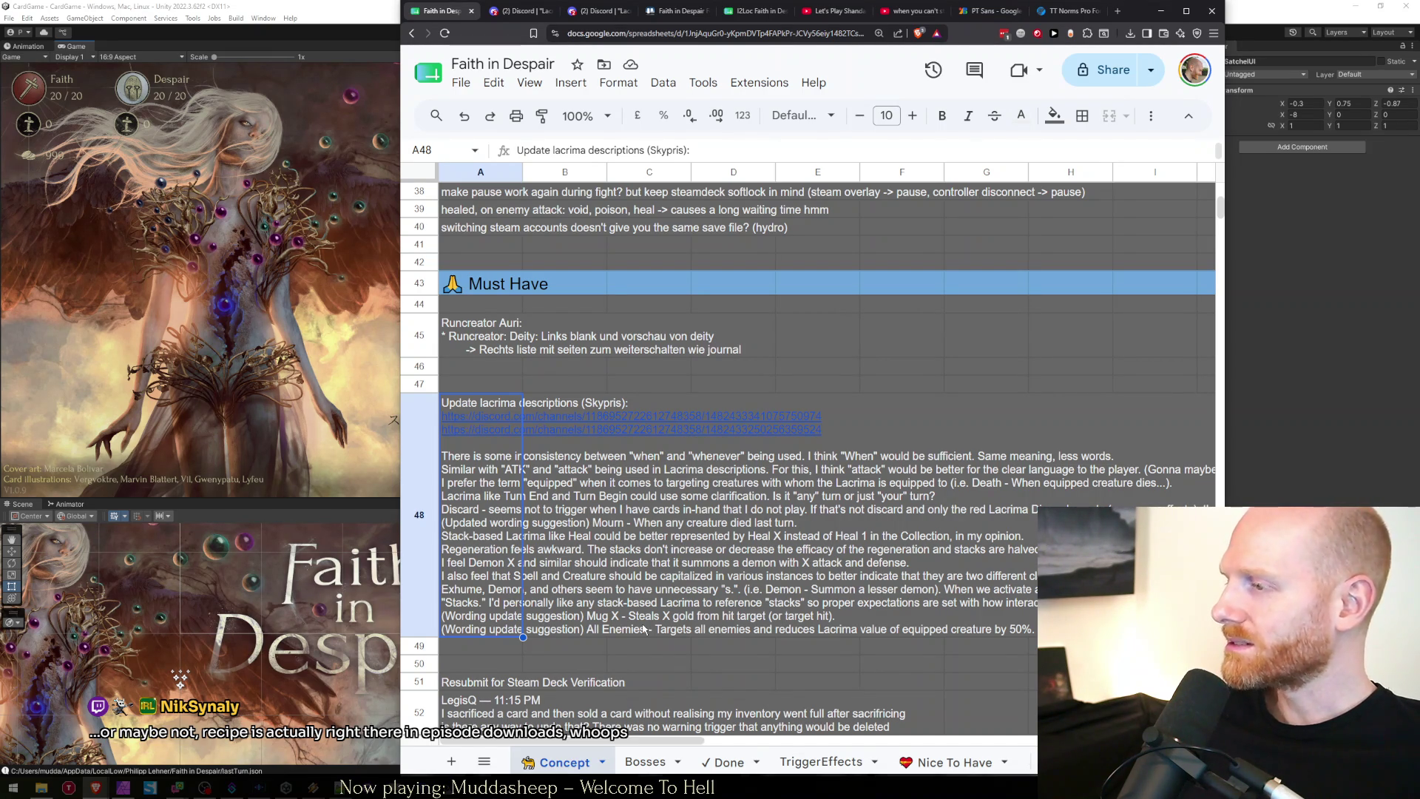
pyautogui.click(477, 522)
pyautogui.doubleClick(477, 521)
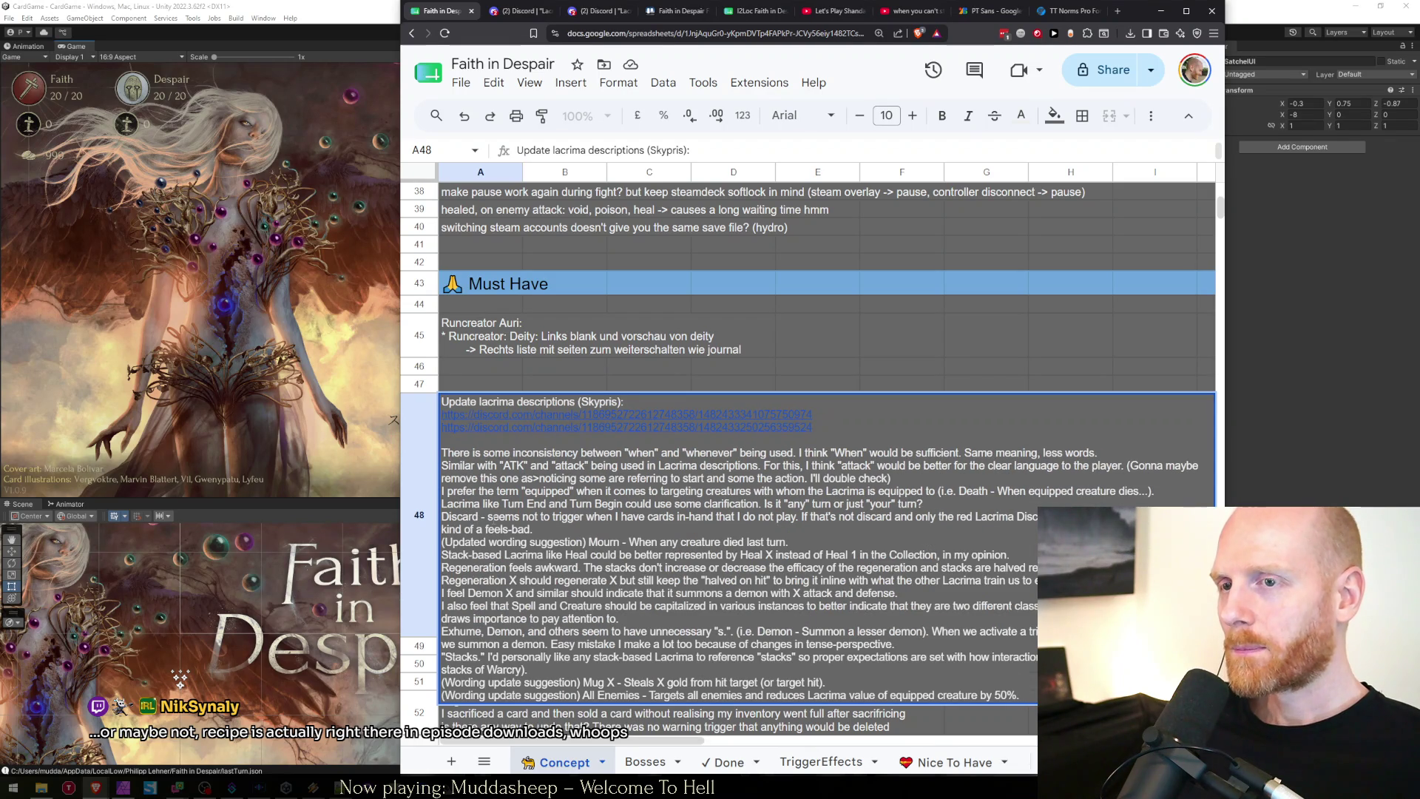
pyautogui.moveTo(483, 516); pyautogui.dragTo(662, 528)
pyautogui.click(662, 528)
pyautogui.tripleClick(573, 528)
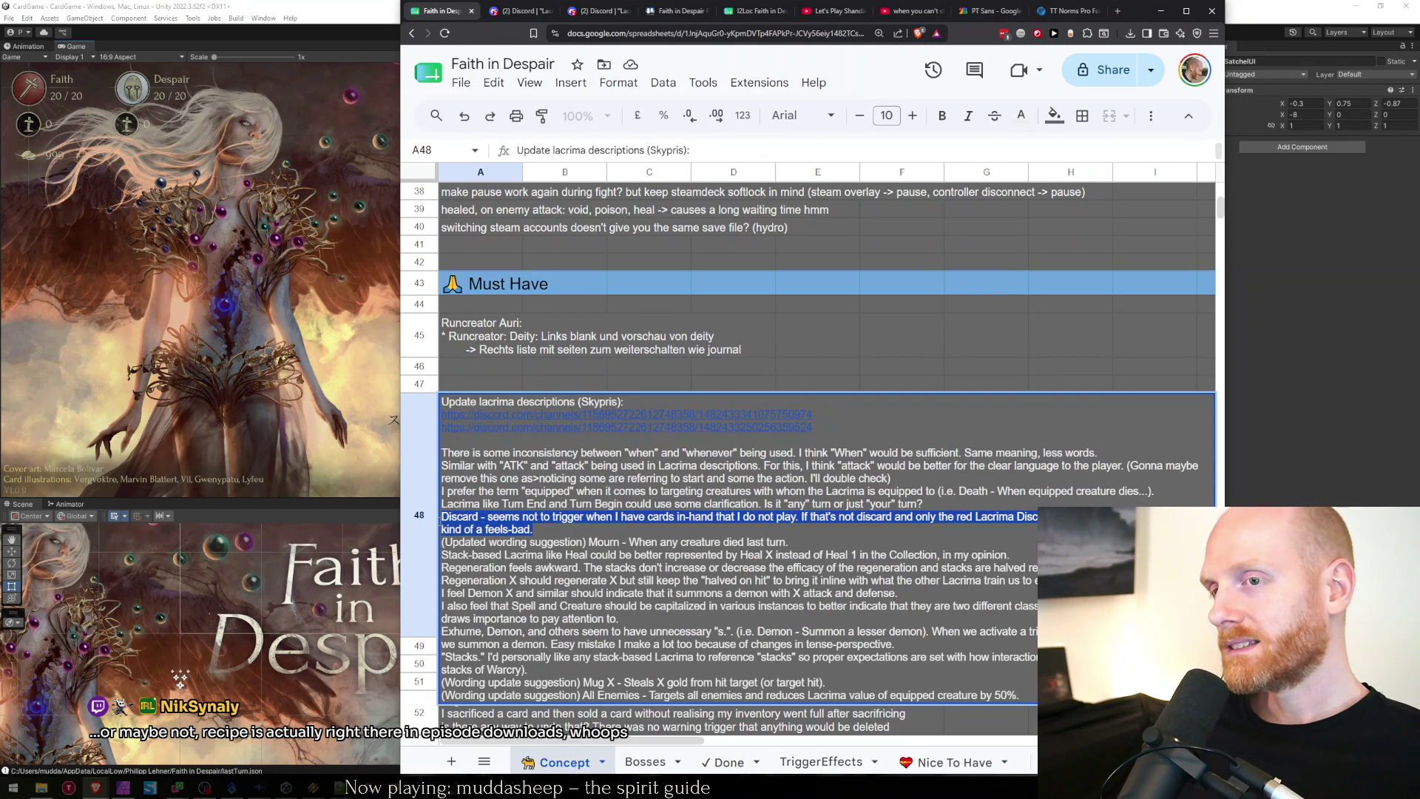
pyautogui.click(444, 518)
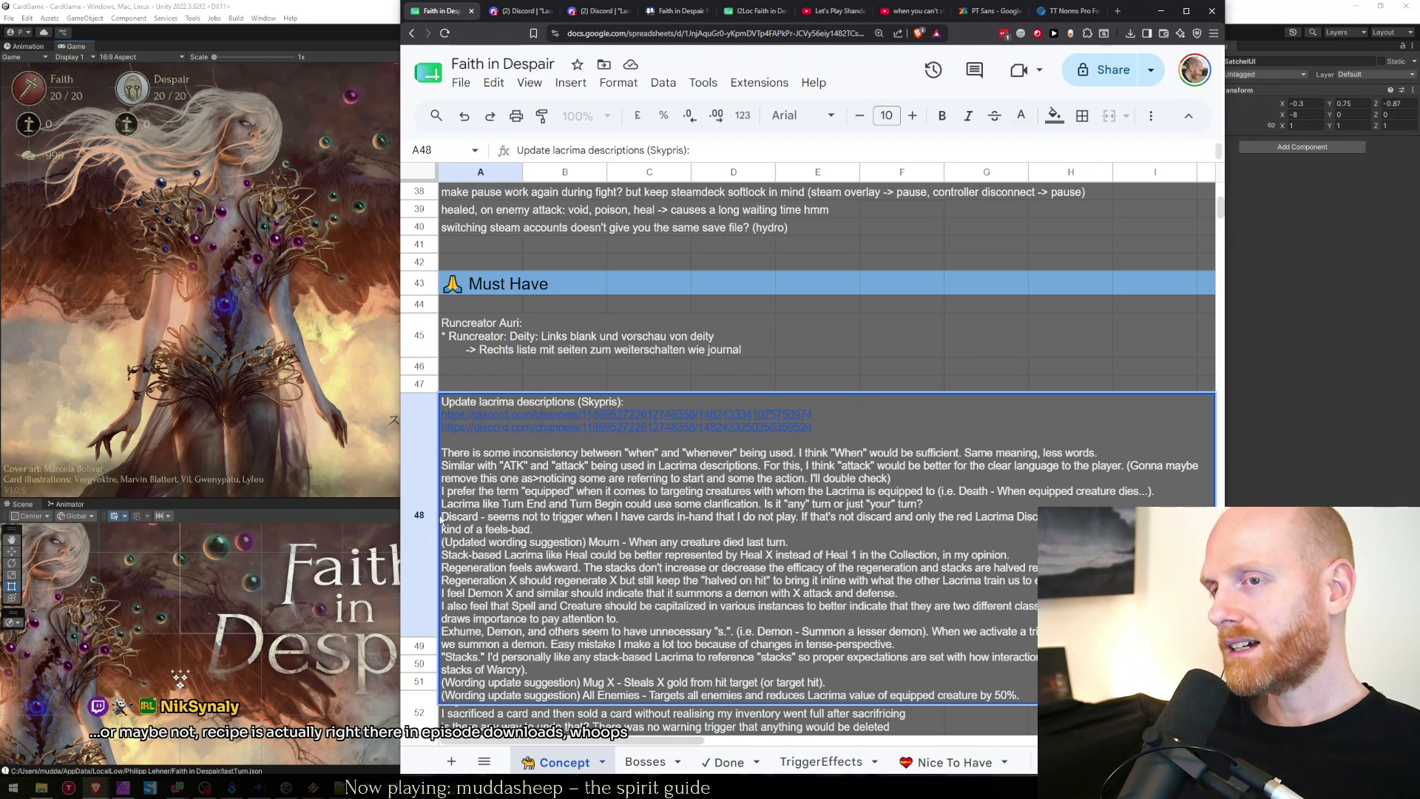
pyautogui.moveTo(444, 518); pyautogui.dragTo(573, 533)
pyautogui.click(573, 534)
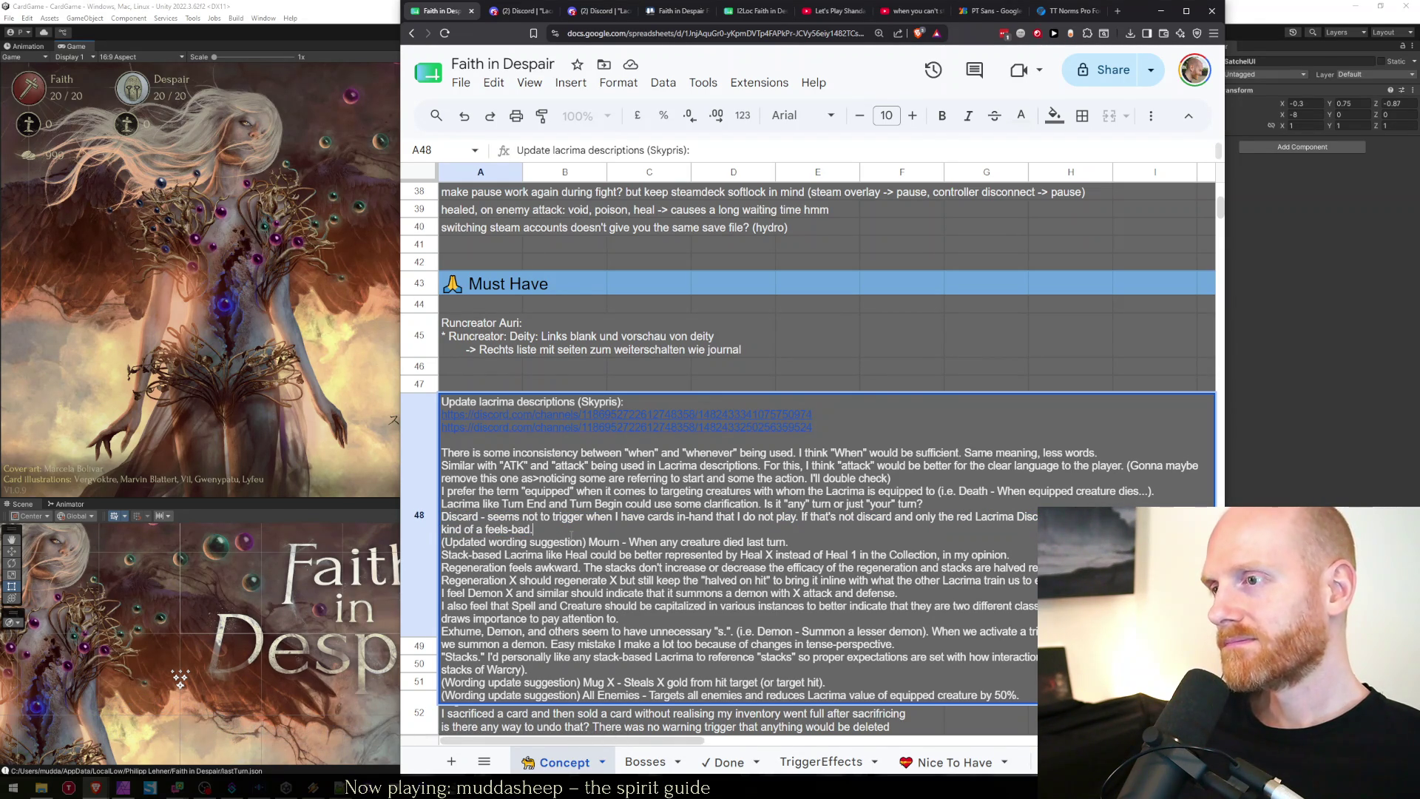
pyautogui.moveTo(572, 534); pyautogui.dragTo(442, 519)
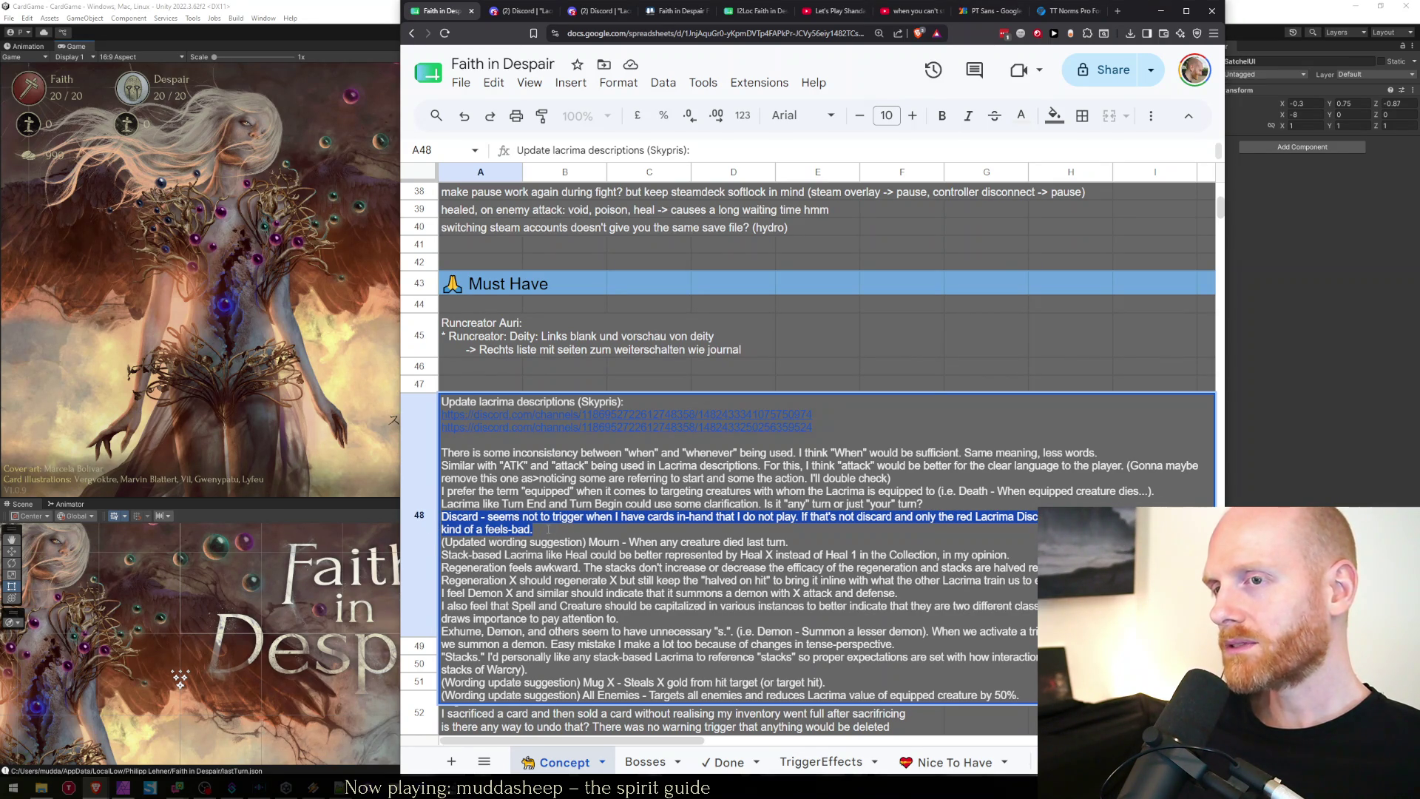
pyautogui.click(548, 528)
pyautogui.moveTo(548, 529); pyautogui.dragTo(443, 517)
pyautogui.click(533, 528)
pyautogui.moveTo(533, 528); pyautogui.dragTo(445, 518)
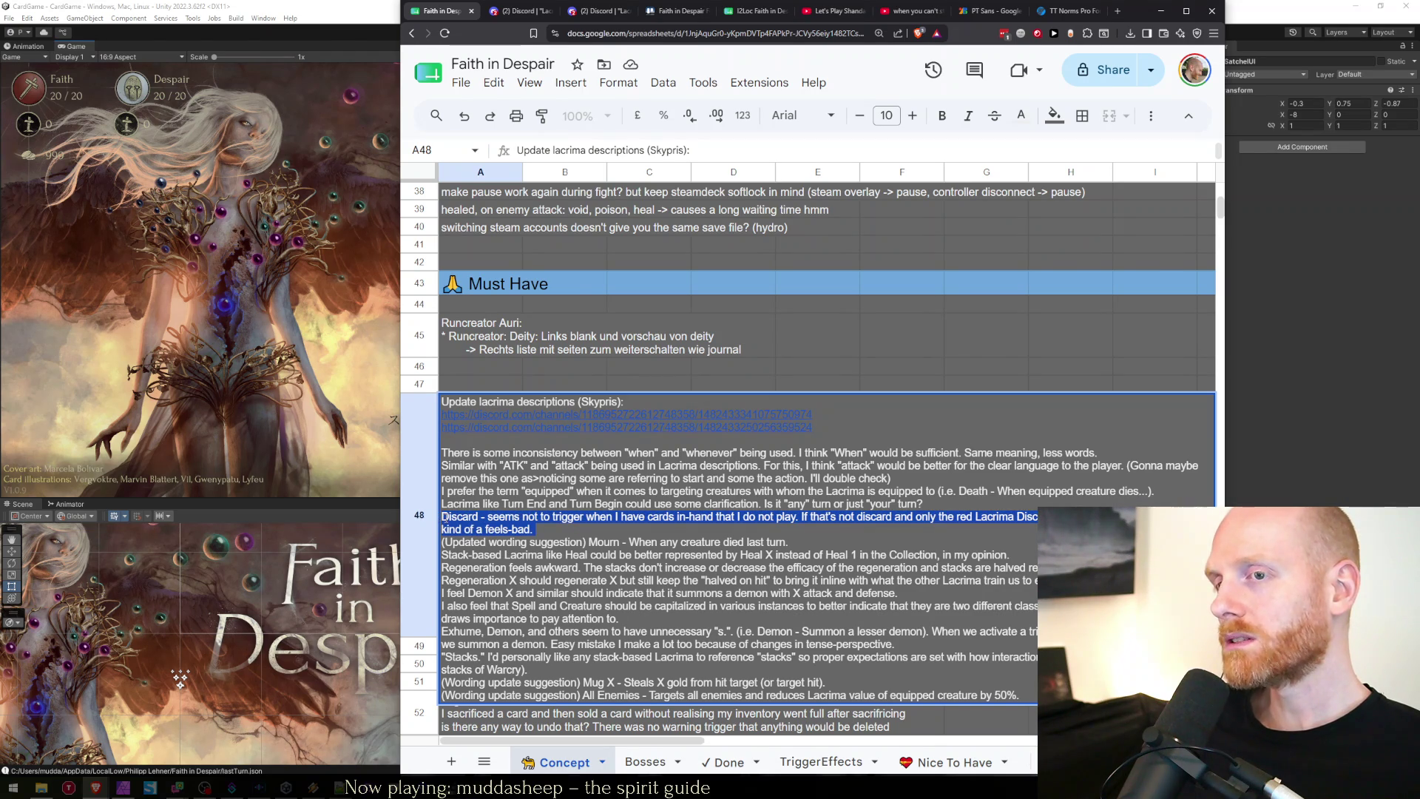
pyautogui.click(444, 518)
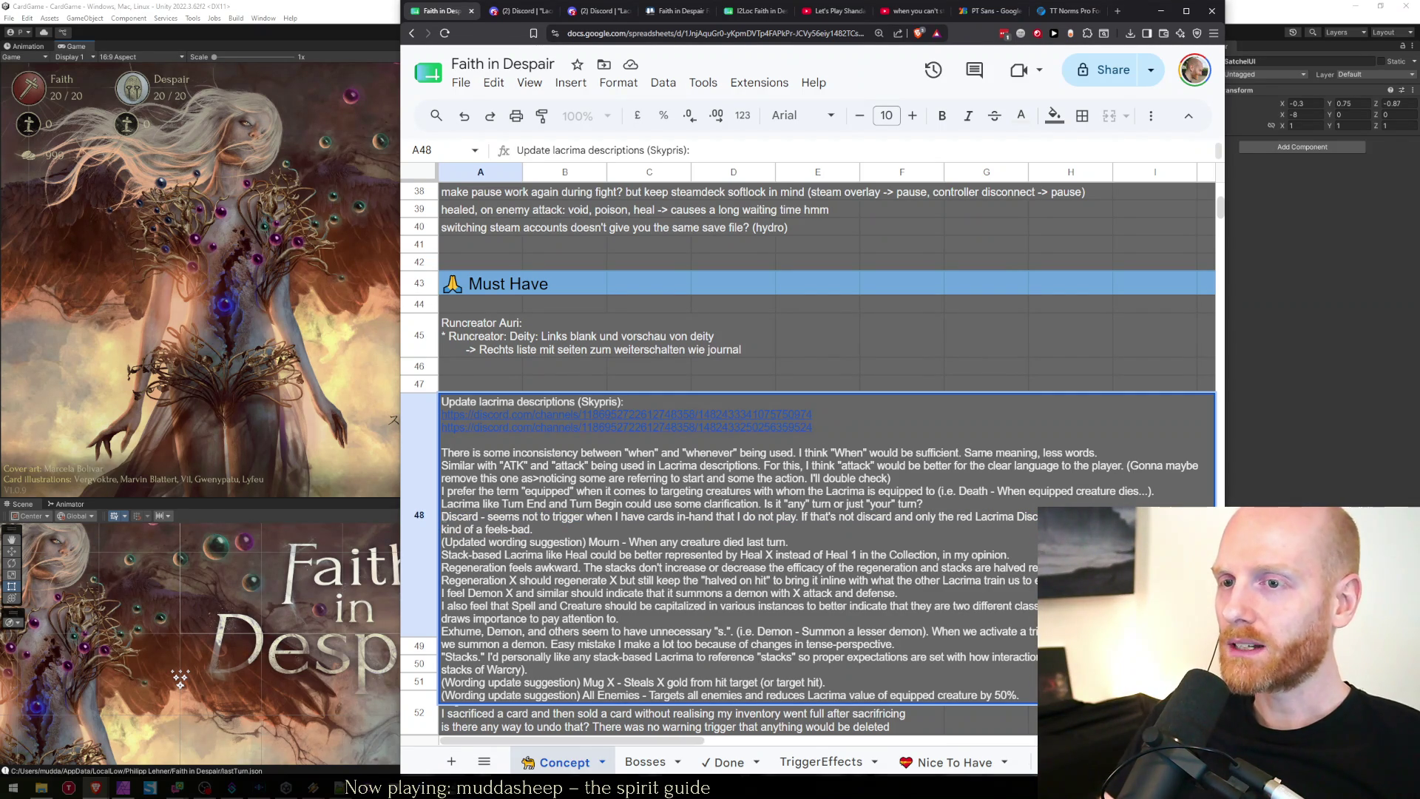
pyautogui.hotkey('shift', 'Home')
pyautogui.hotkey('shift', 'Up')
pyautogui.hotkey('shift', 'Up')
pyautogui.hotkey('shift', 'Down')
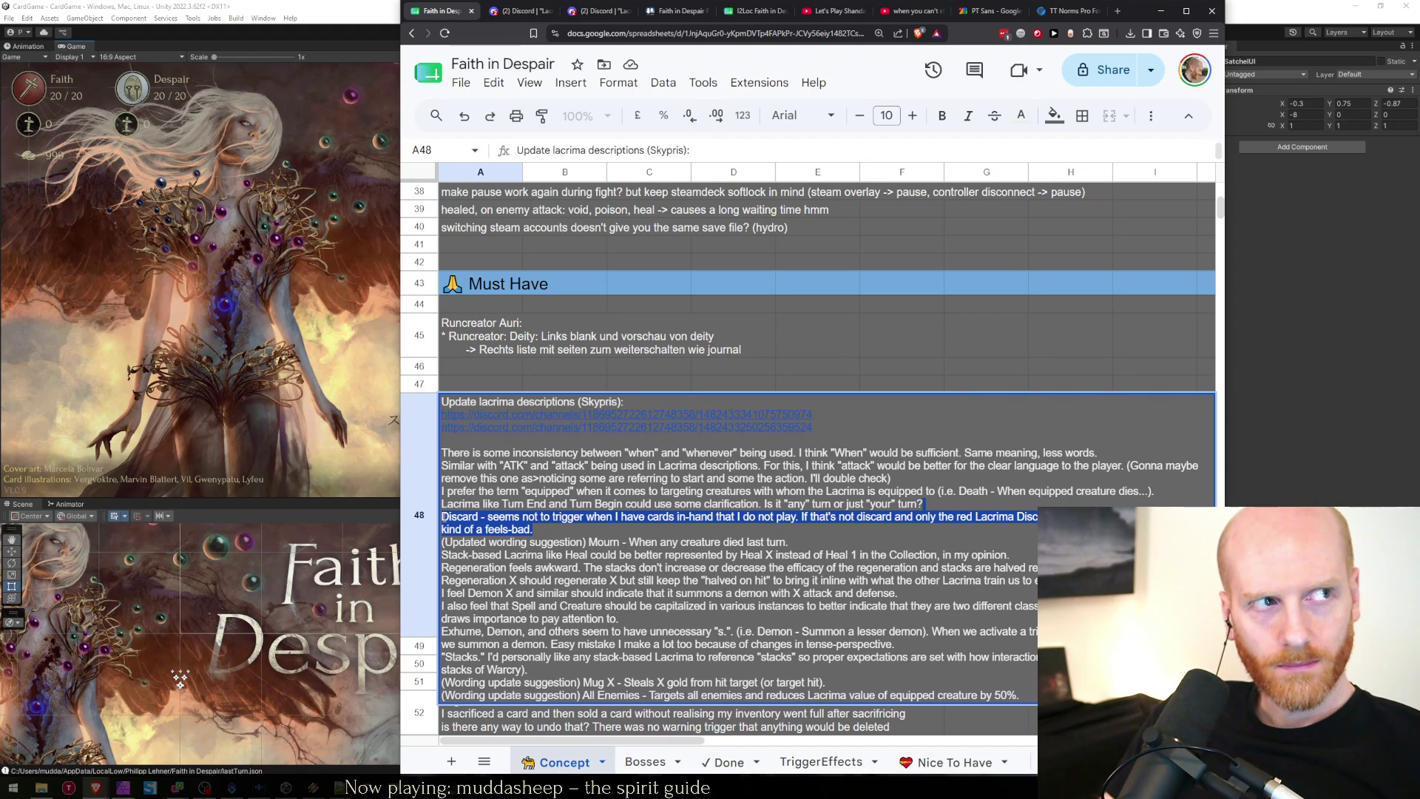
pyautogui.press('Left')
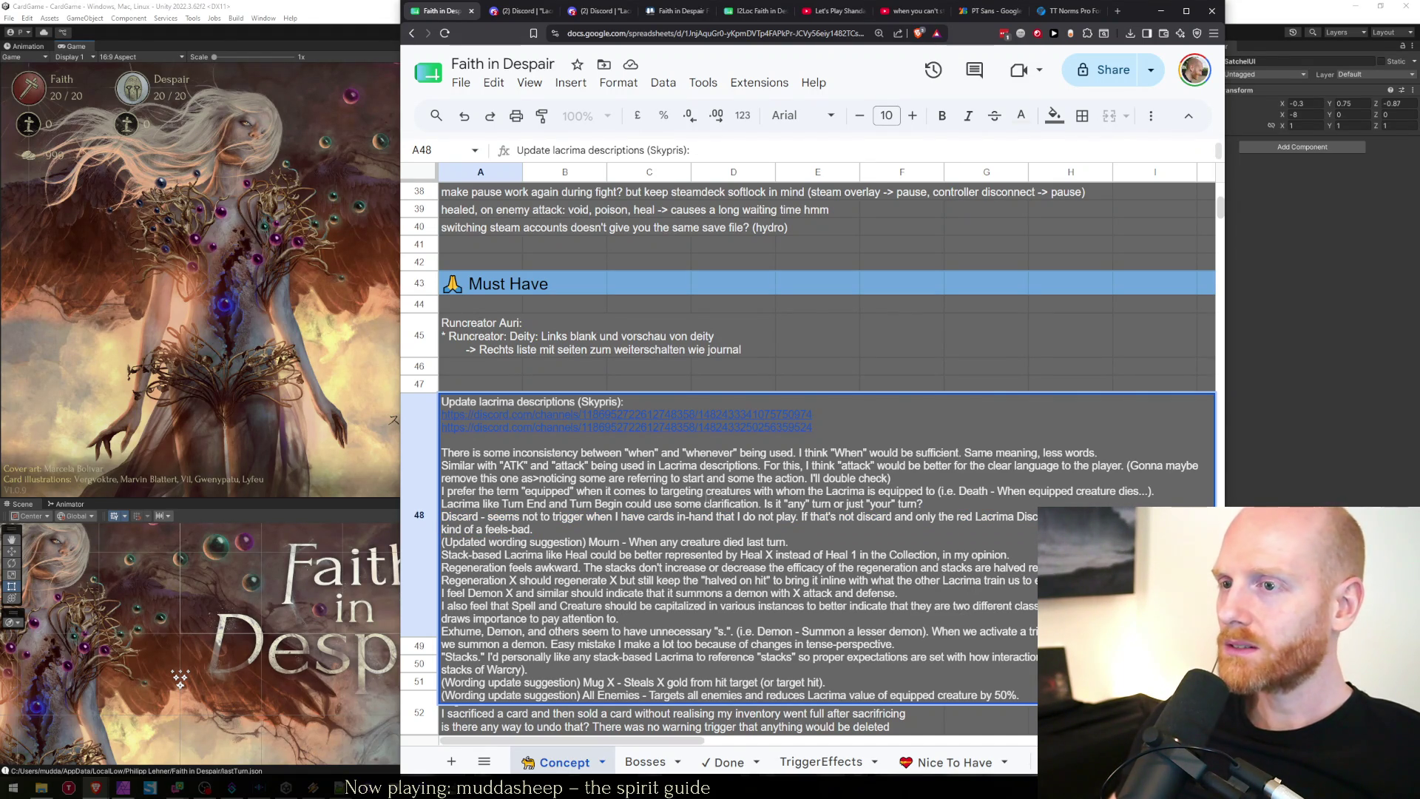
pyautogui.moveTo(785, 503)
pyautogui.mouseDown()
pyautogui.moveTo(921, 503)
pyautogui.moveTo(439, 503)
pyautogui.moveTo(811, 491)
pyautogui.mouseUp()
pyautogui.click(459, 493)
pyautogui.click(808, 491)
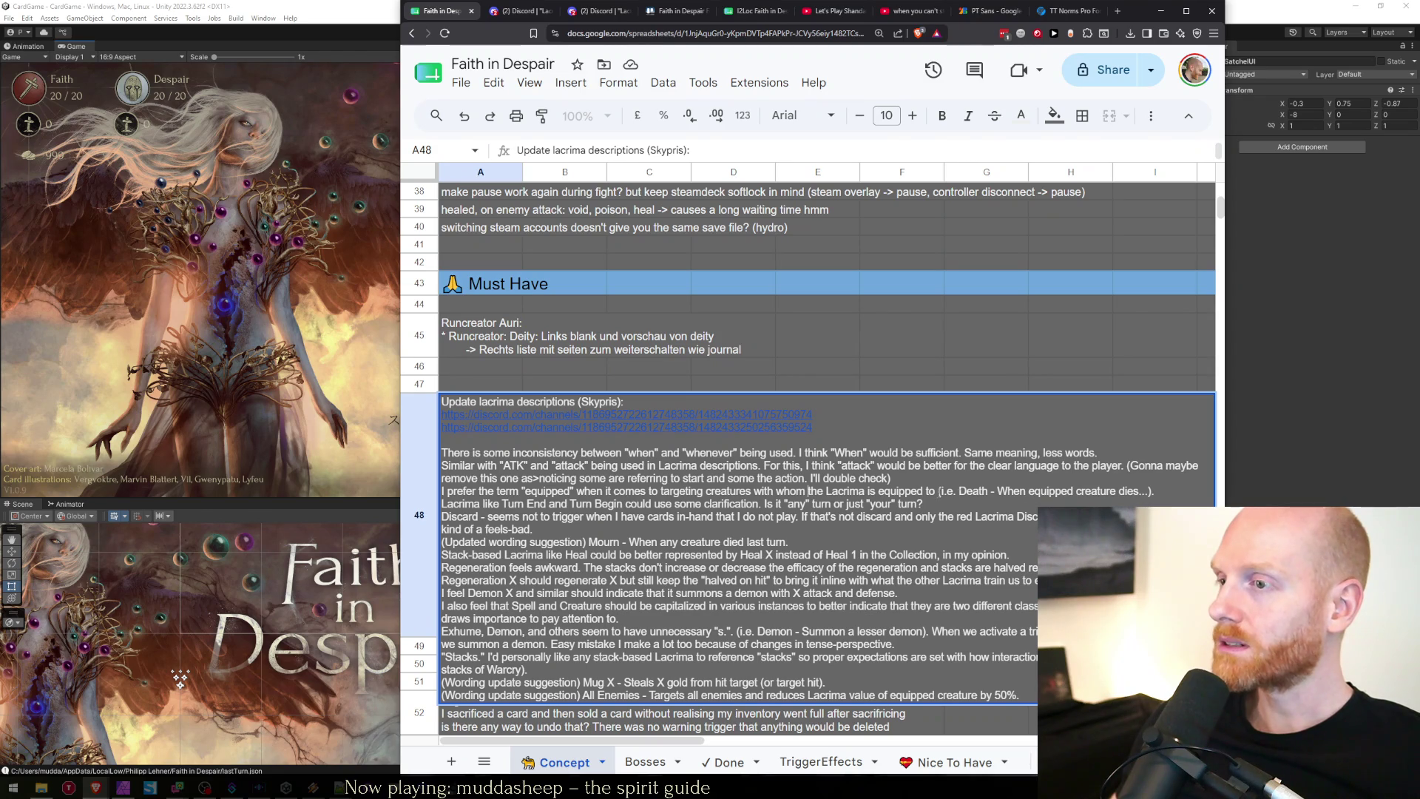
pyautogui.moveTo(963, 491)
pyautogui.mouseDown()
pyautogui.moveTo(1154, 491)
pyautogui.moveTo(443, 493)
pyautogui.moveTo(552, 465)
pyautogui.moveTo(919, 477)
pyautogui.mouseUp()
pyautogui.click(1164, 491)
pyautogui.press('Left')
pyautogui.click(920, 477)
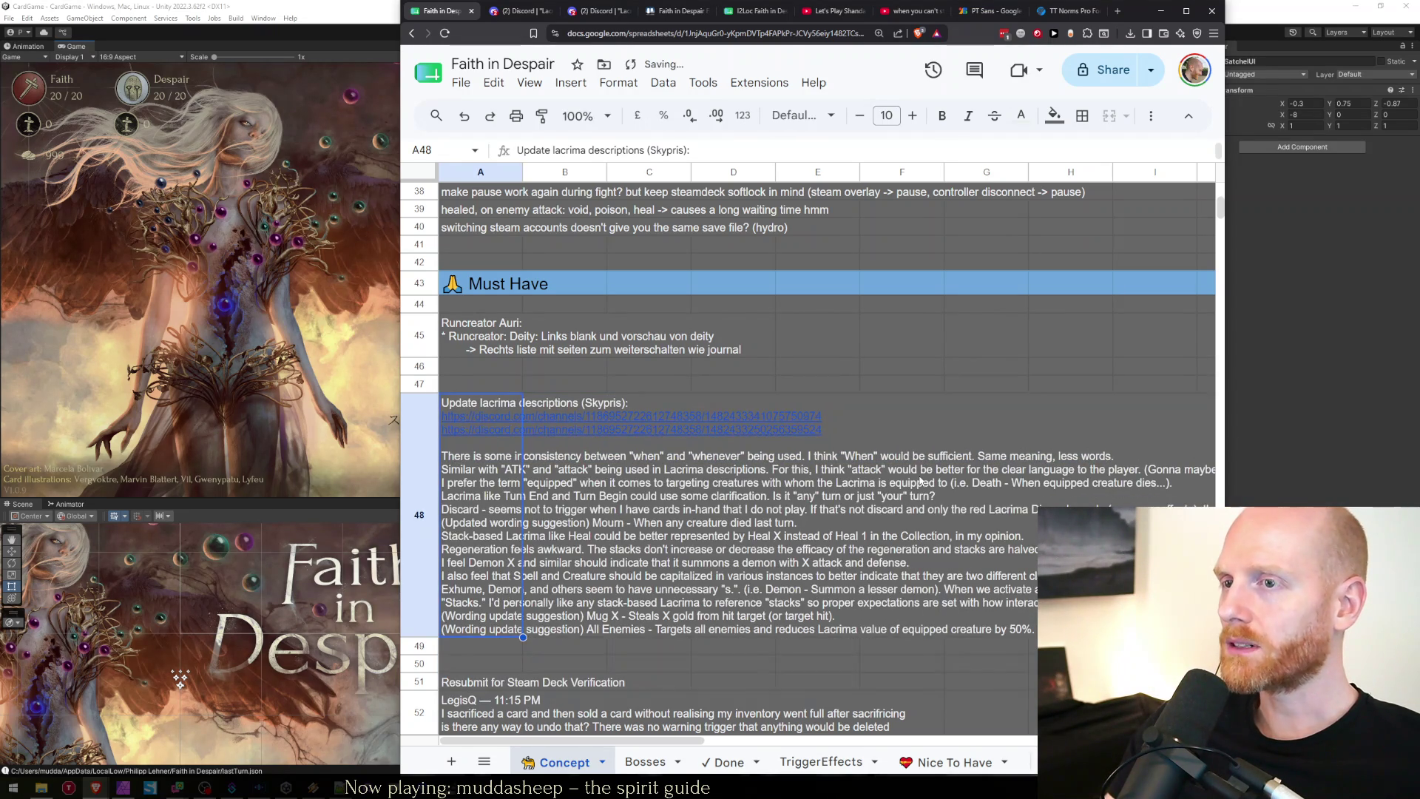
# Close both Lacrima Wording Suggestions Discord tabs.
pyautogui.hotkey('ctrl', 'Tab')
pyautogui.hotkey('ctrl', 'w')
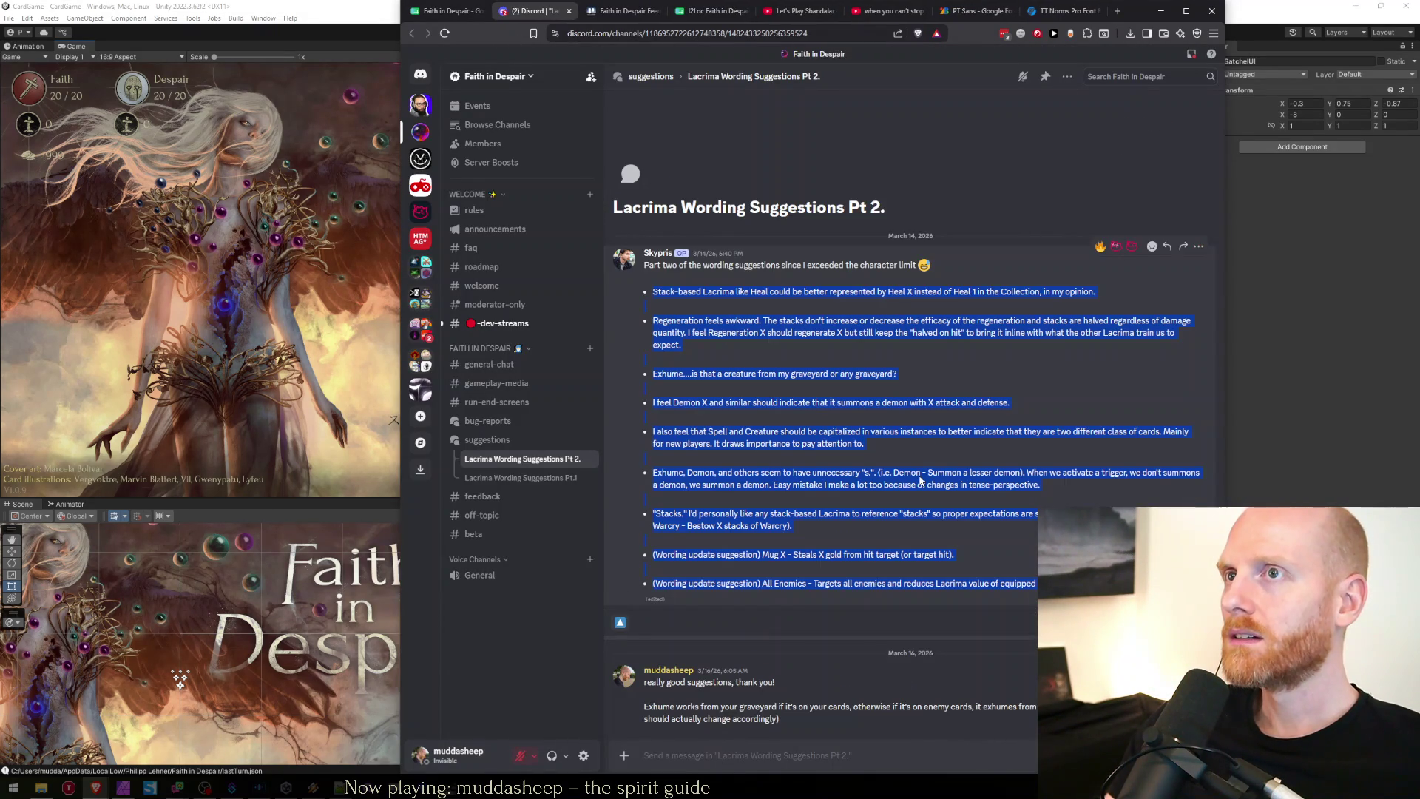
pyautogui.hotkey('ctrl', 'w')
# Search the I2Loc Faith in Despair Localization sheet for 'whenever', stopping at B1079.
pyautogui.hotkey('ctrl', 'Tab')
pyautogui.hotkey('ctrl', 'Tab')
pyautogui.hotkey('ctrl', 'f')
pyautogui.write('we')
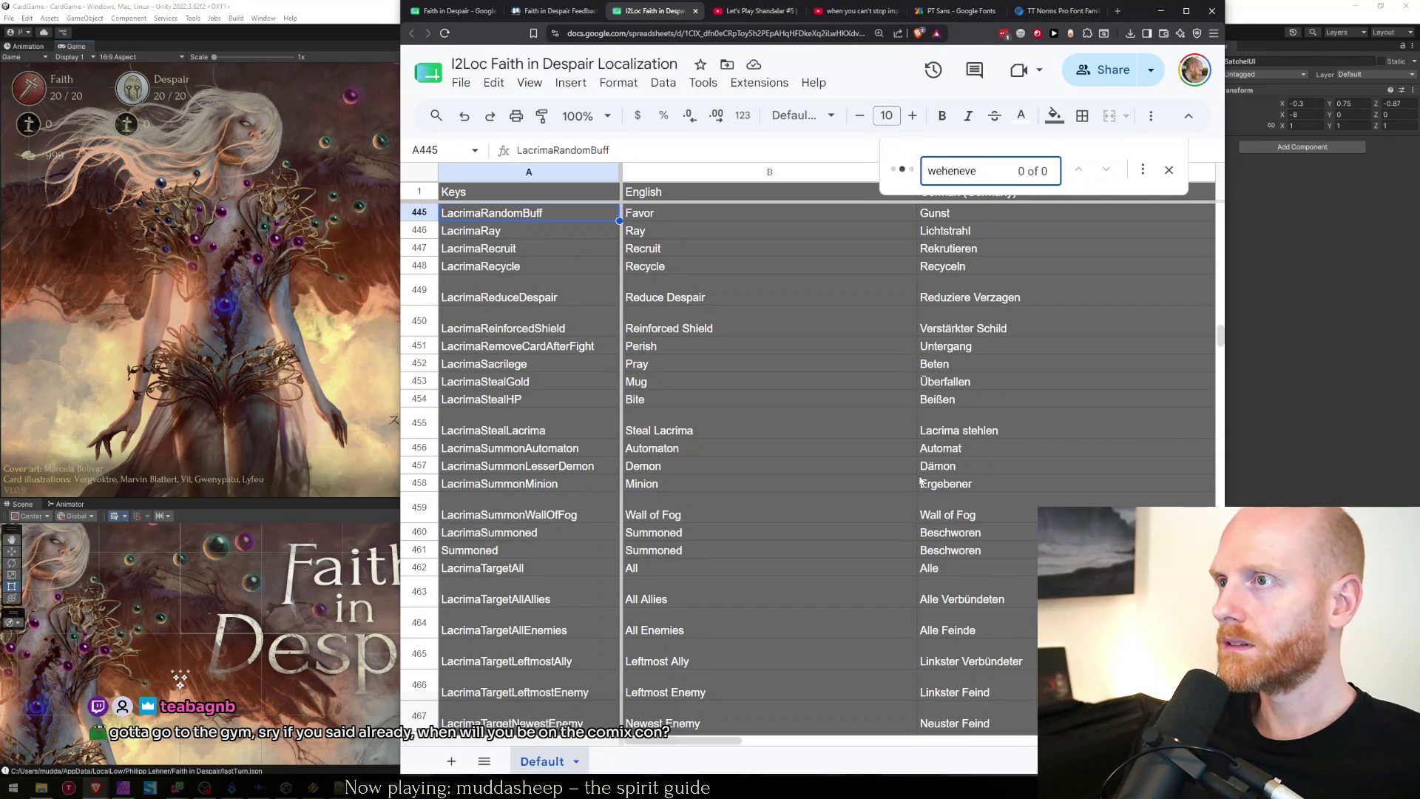
pyautogui.press('BackSpace')
pyautogui.write('henever')
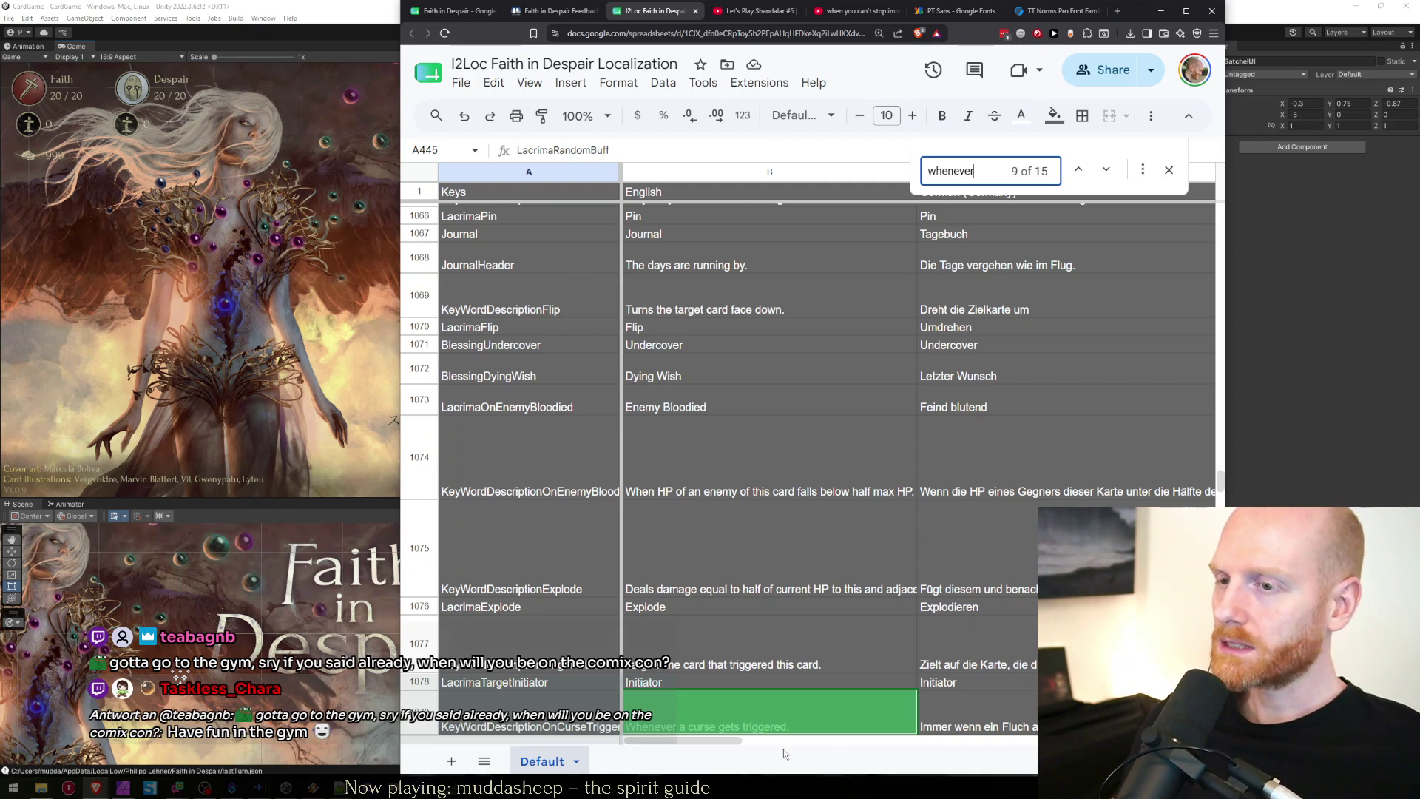
pyautogui.doubleClick(657, 704)
# Change 'Whenever' to 'When' in the curse-triggered B1079 and lane-move B1083 descriptions.
pyautogui.moveTo(653, 702); pyautogui.dragTo(678, 708)
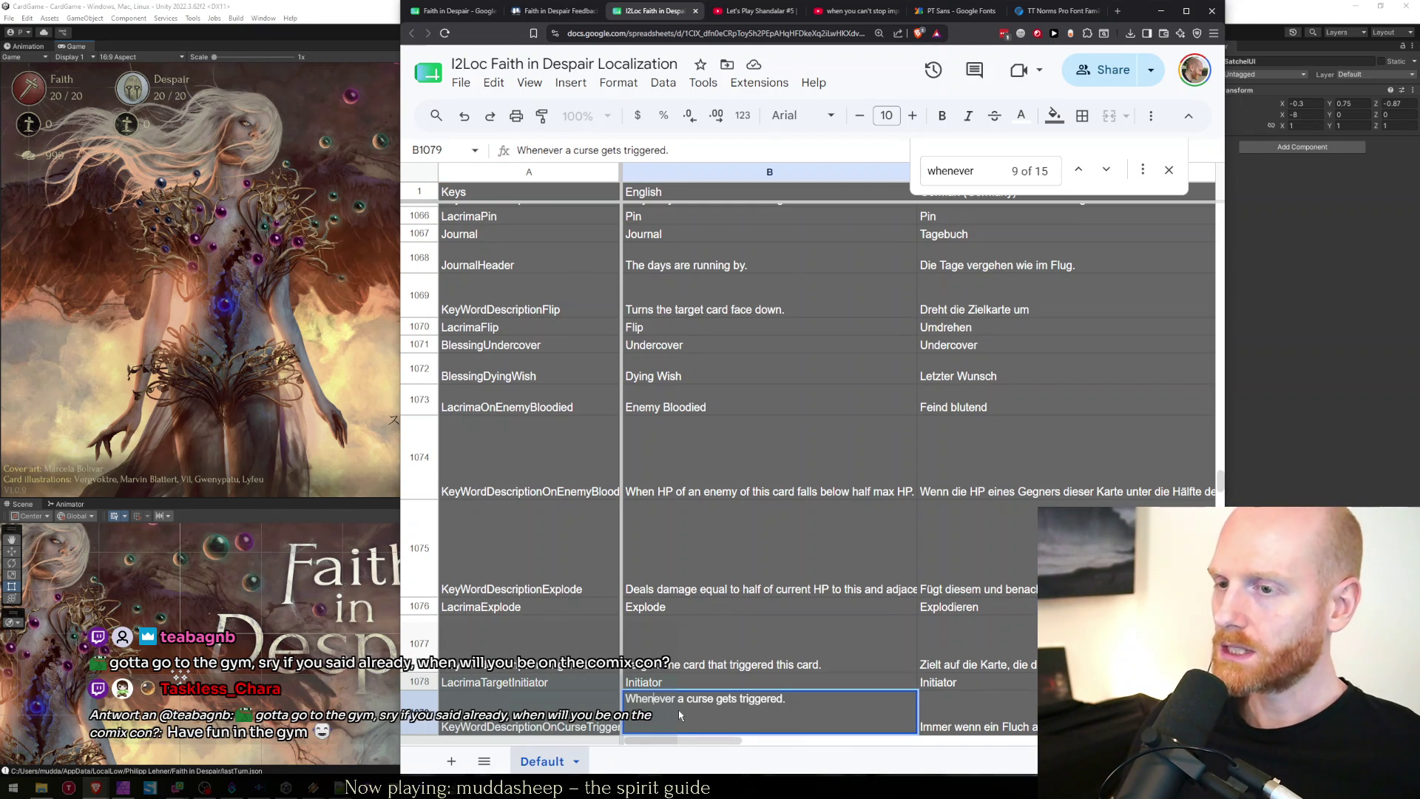
pyautogui.press('BackSpace')
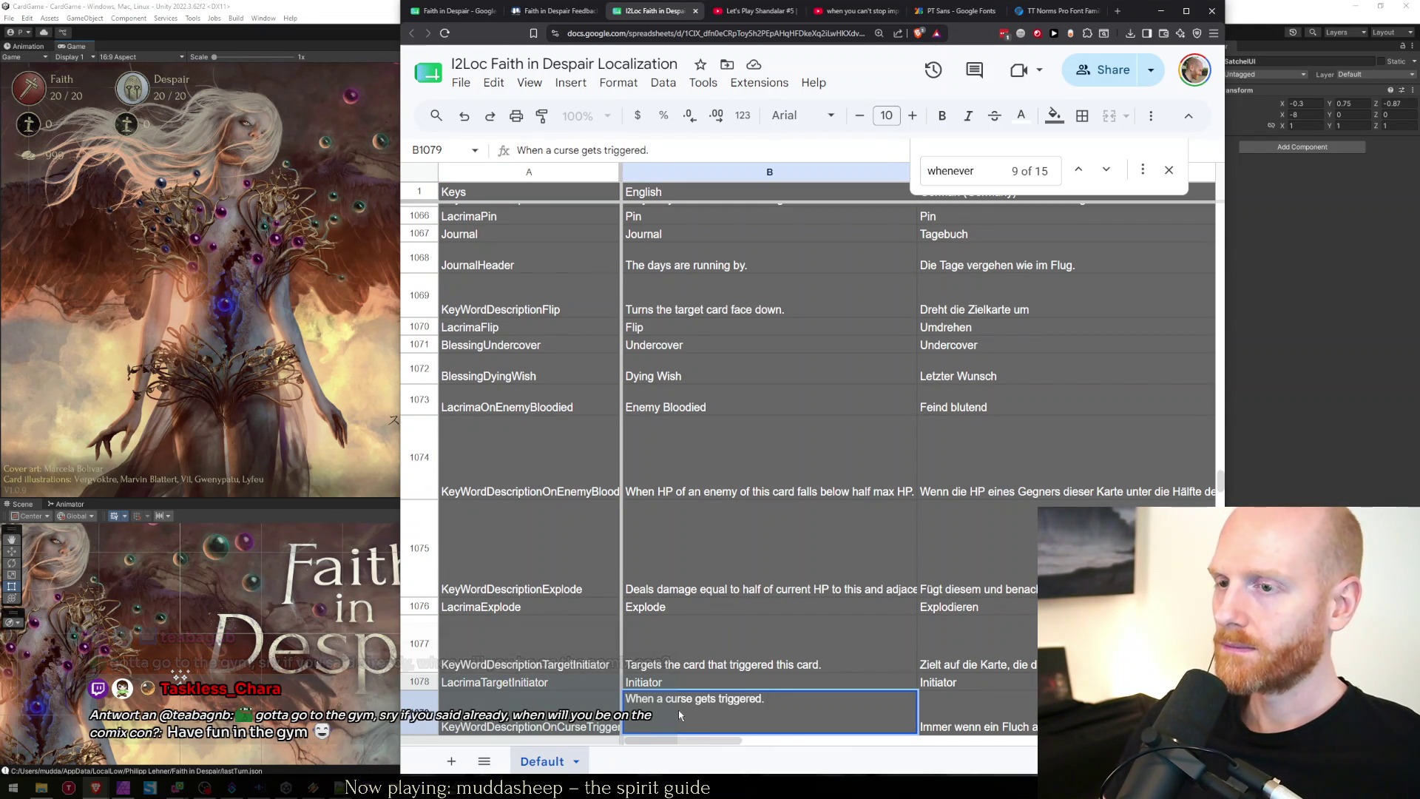
pyautogui.hotkey('ctrl', 'f')
pyautogui.write('whenever')
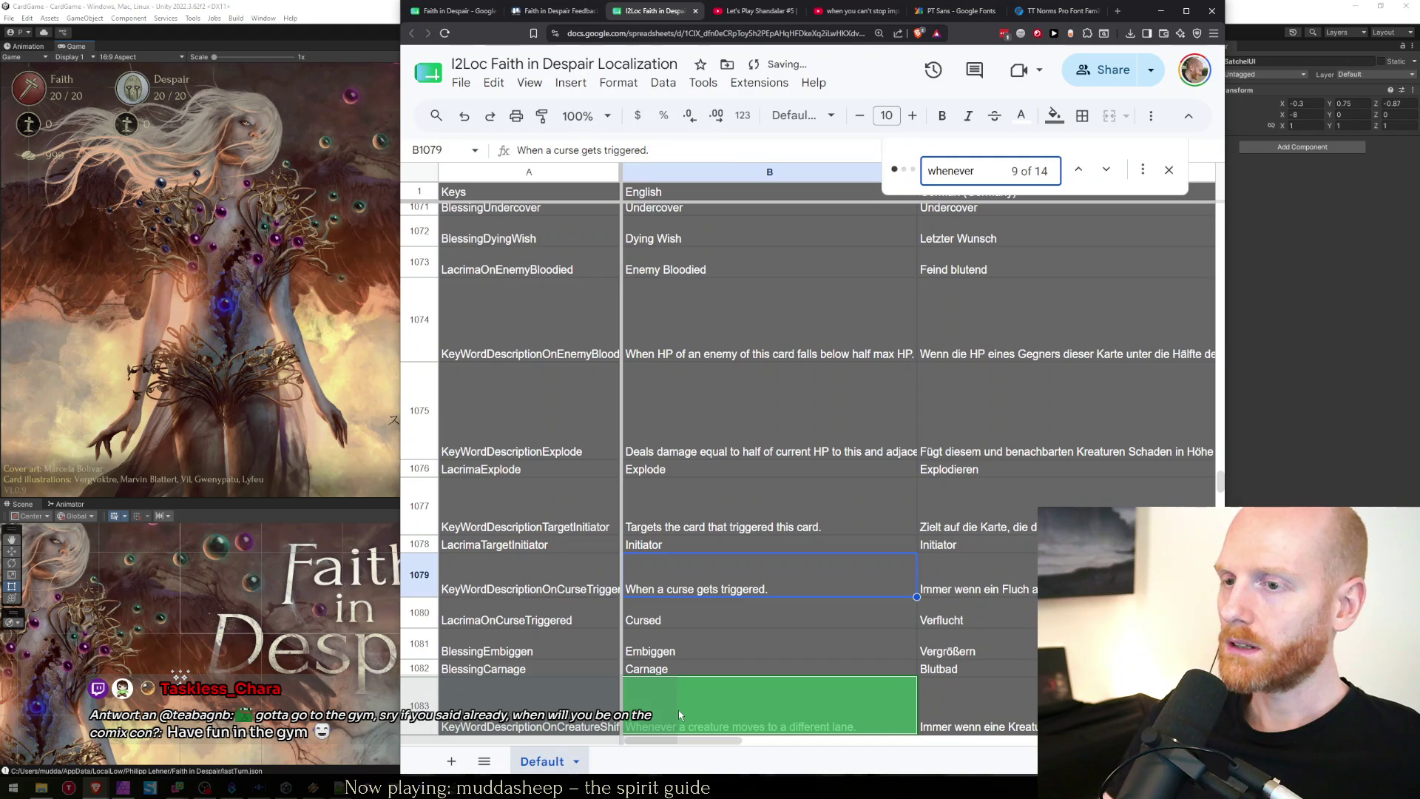
pyautogui.press('Escape')
pyautogui.doubleClick(677, 709)
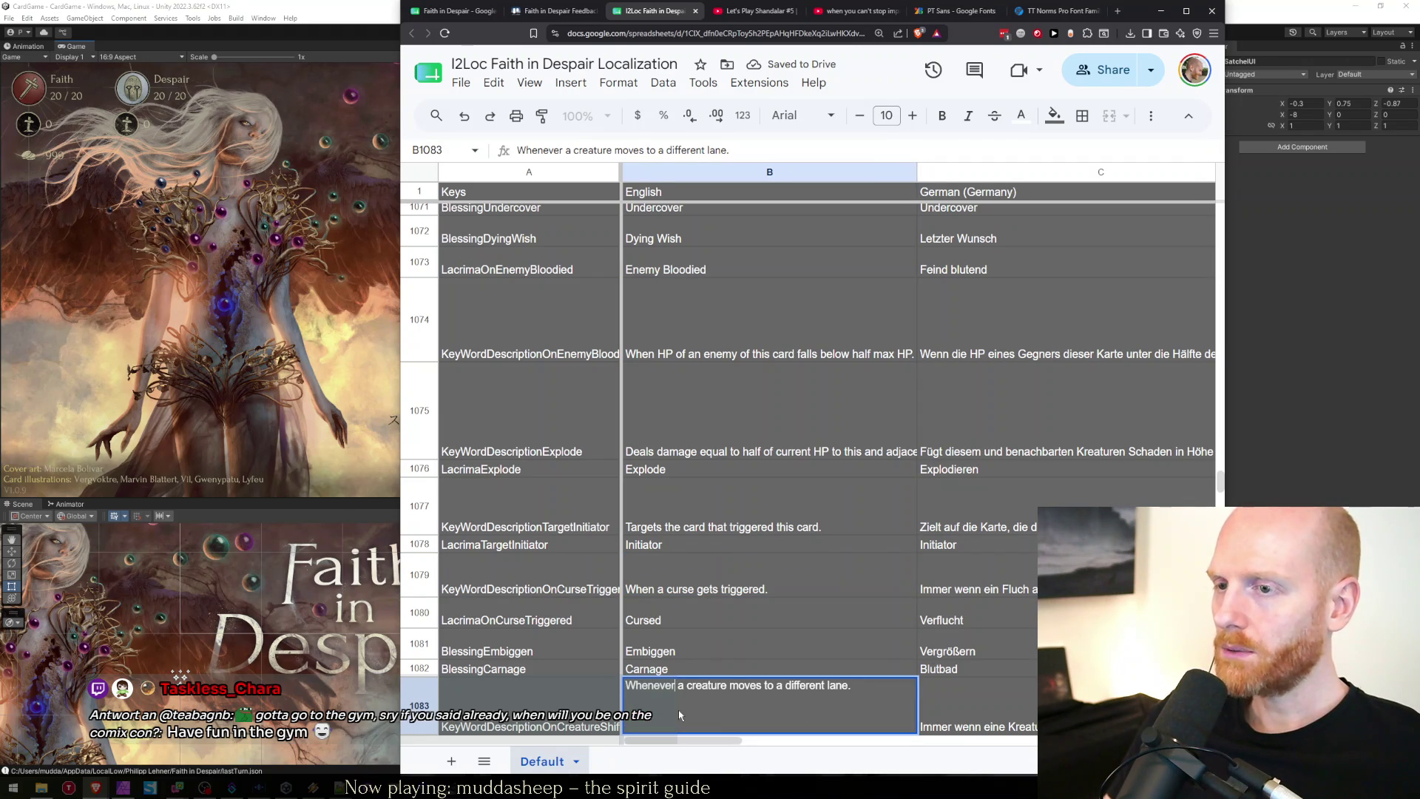
pyautogui.press('BackSpace')
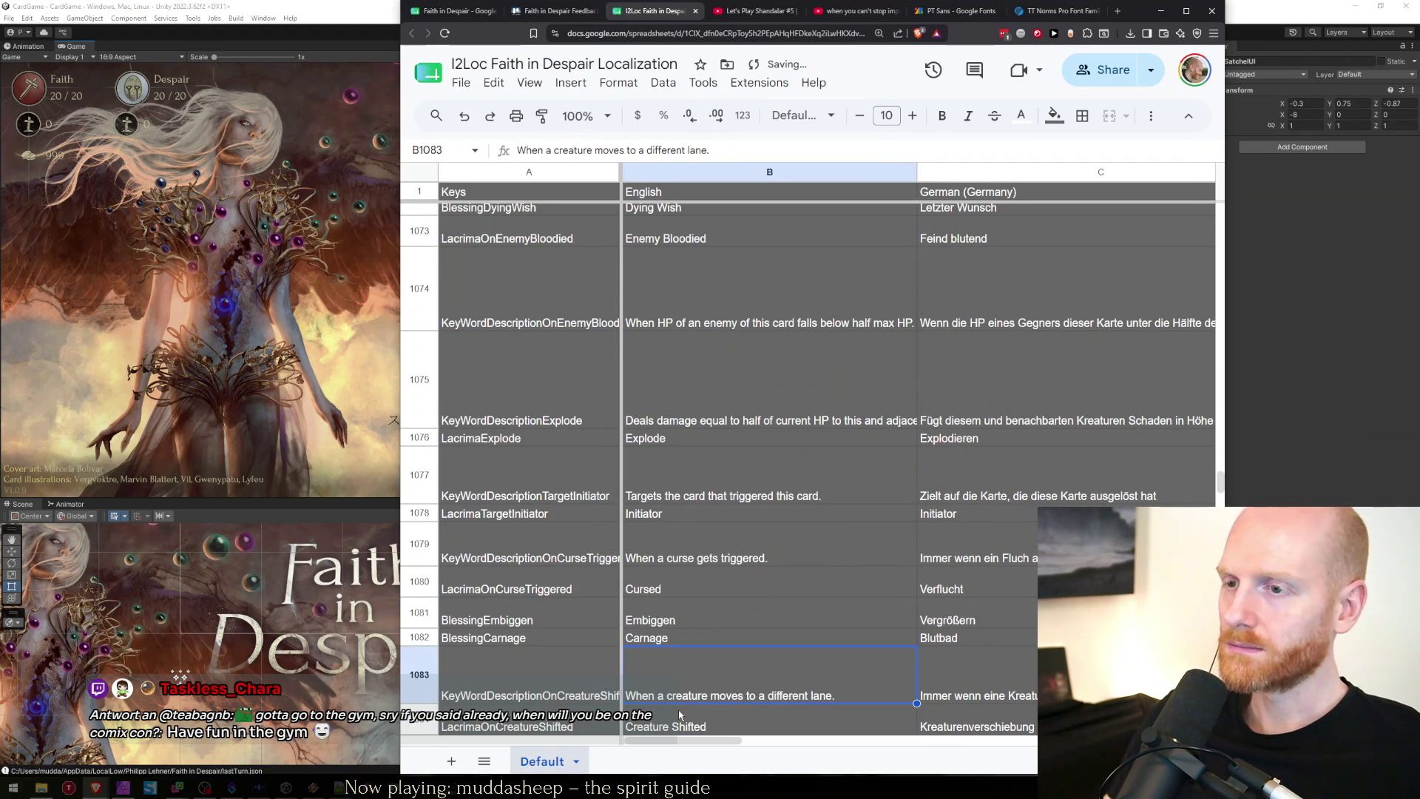
pyautogui.write('wh')
pyautogui.press('BackSpace')
pyautogui.press('BackSpace')
pyautogui.hotkey('ctrl', 'f')
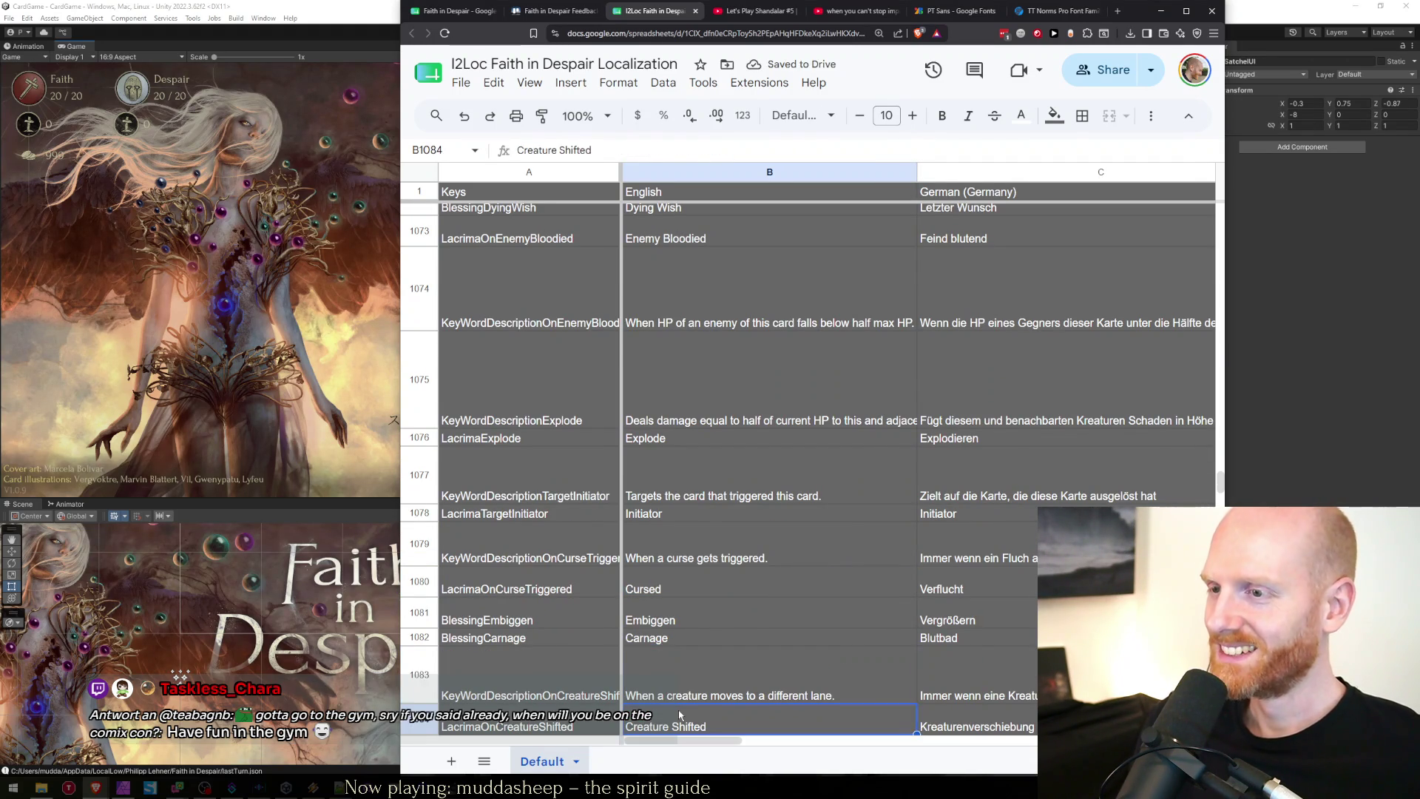
pyautogui.write('whenever')
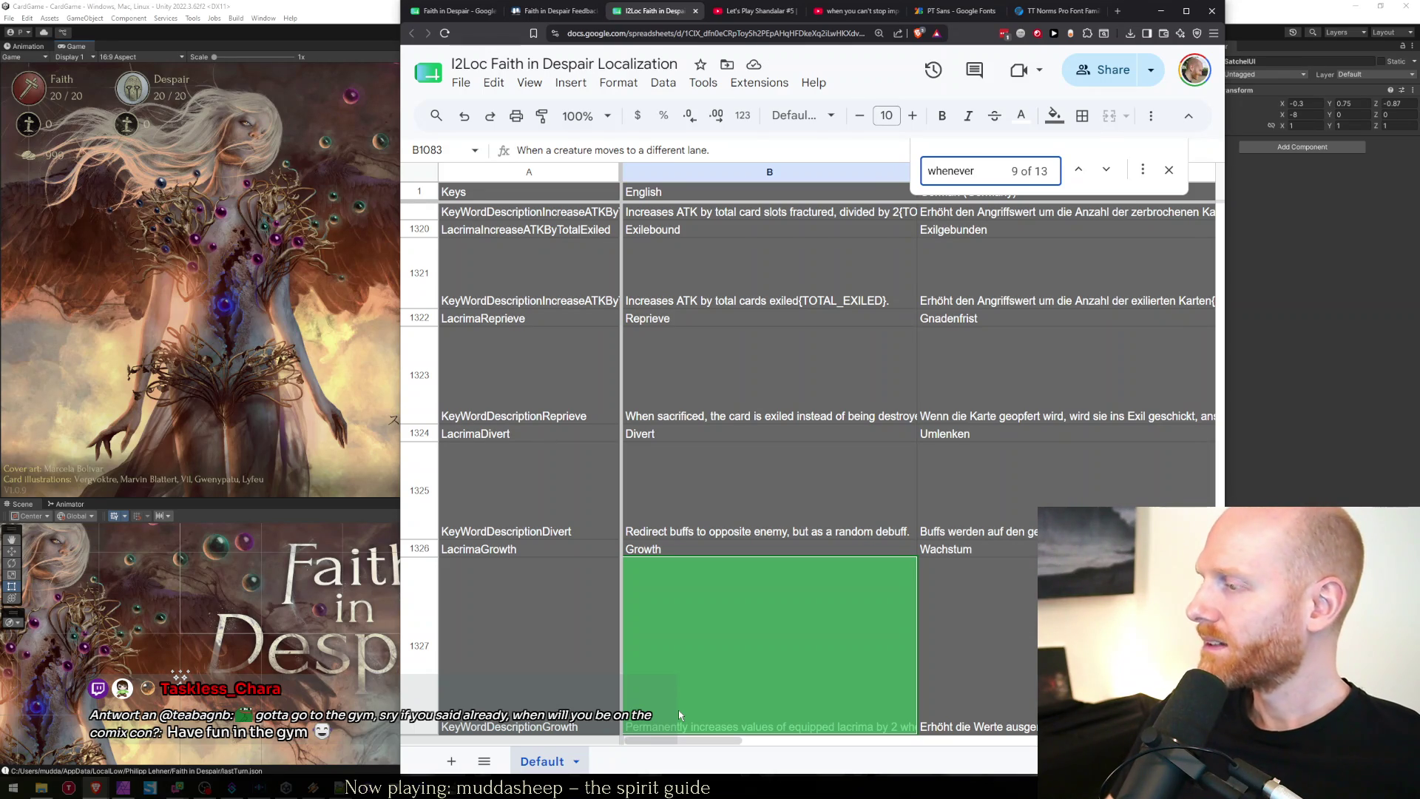
# Reword 'Whenever' to 'When' in B1327's Growth text and B1386's summon text.
pyautogui.click(678, 712)
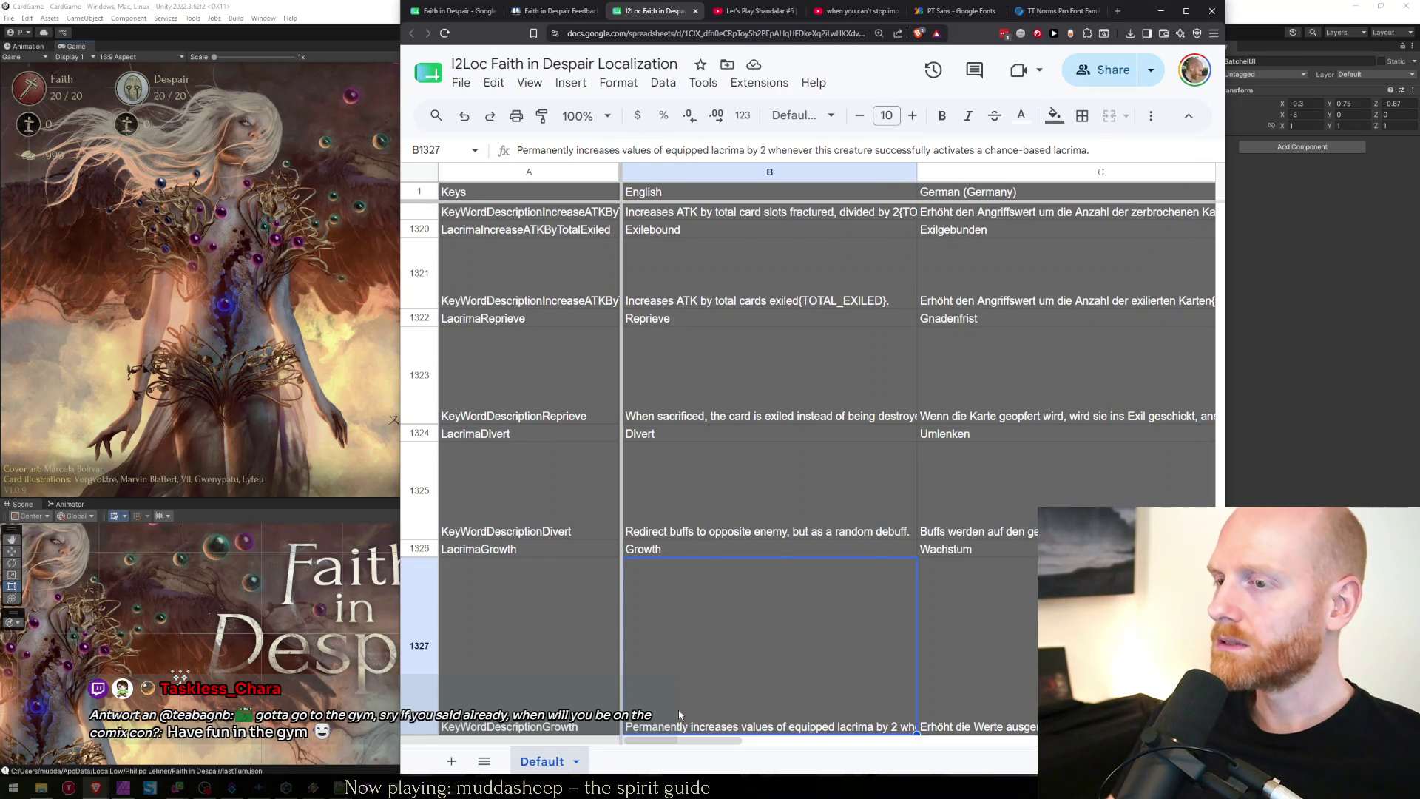
pyautogui.press('Return')
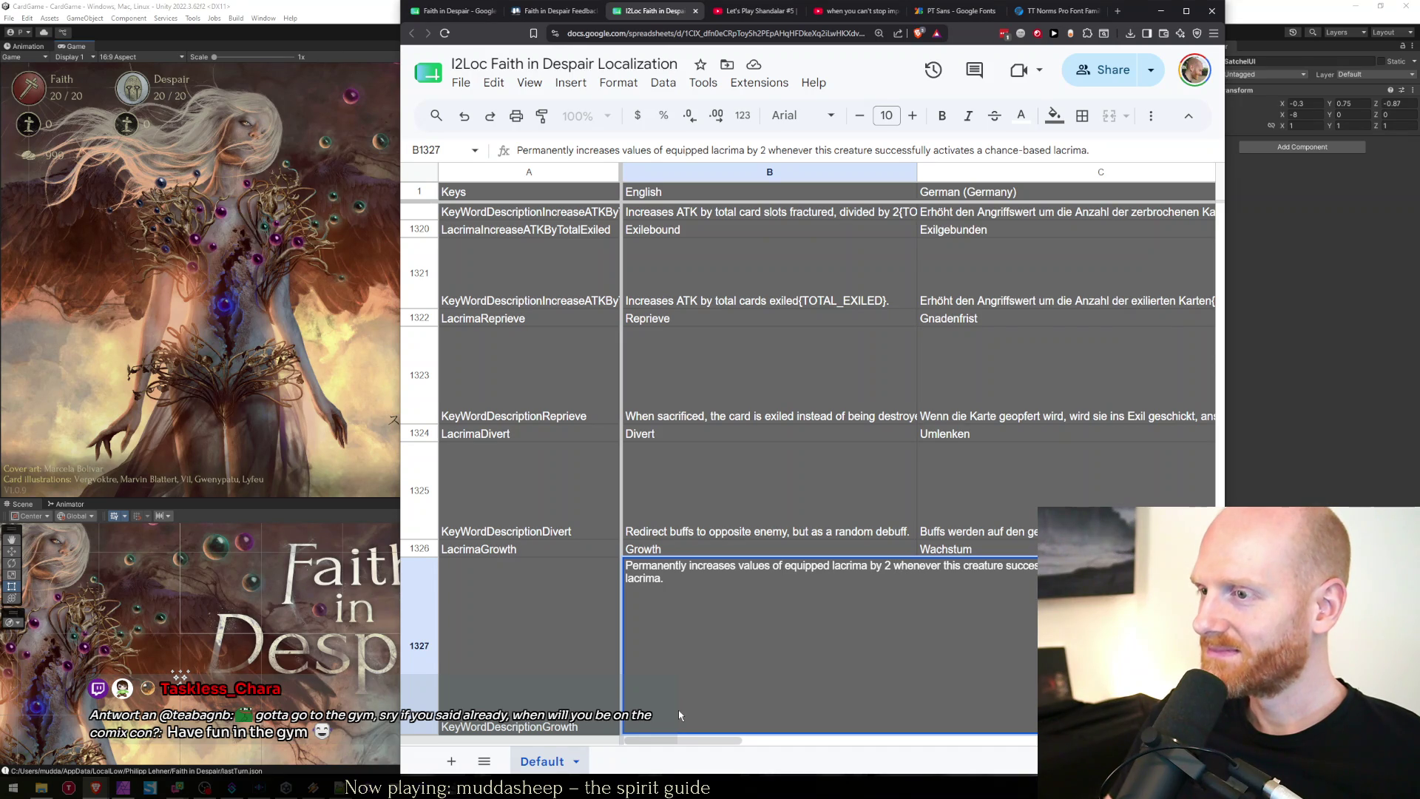
pyautogui.press('Return')
pyautogui.press('Up')
pyautogui.scroll(-1, 679, 715)
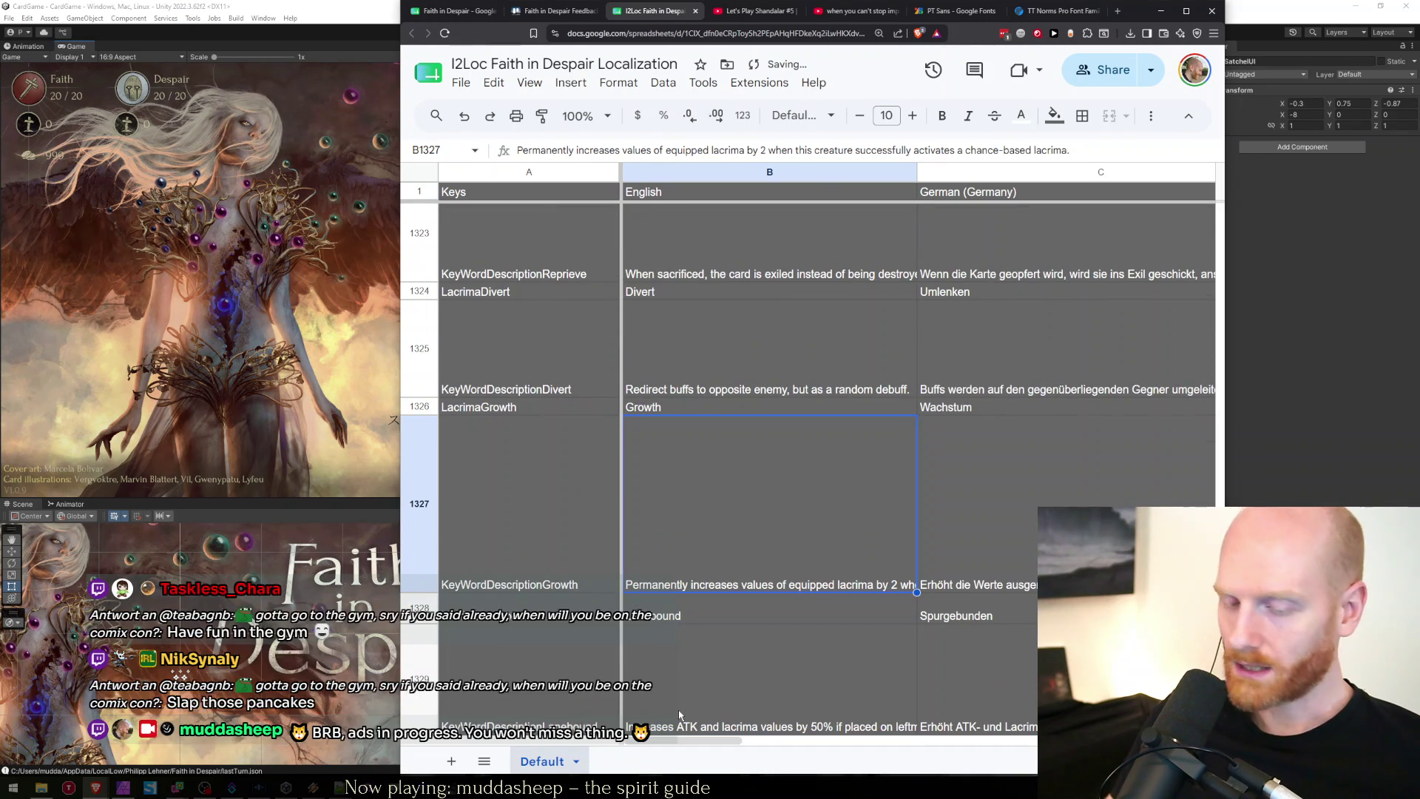
pyautogui.hotkey('ctrl', 'f')
pyautogui.write('whenever')
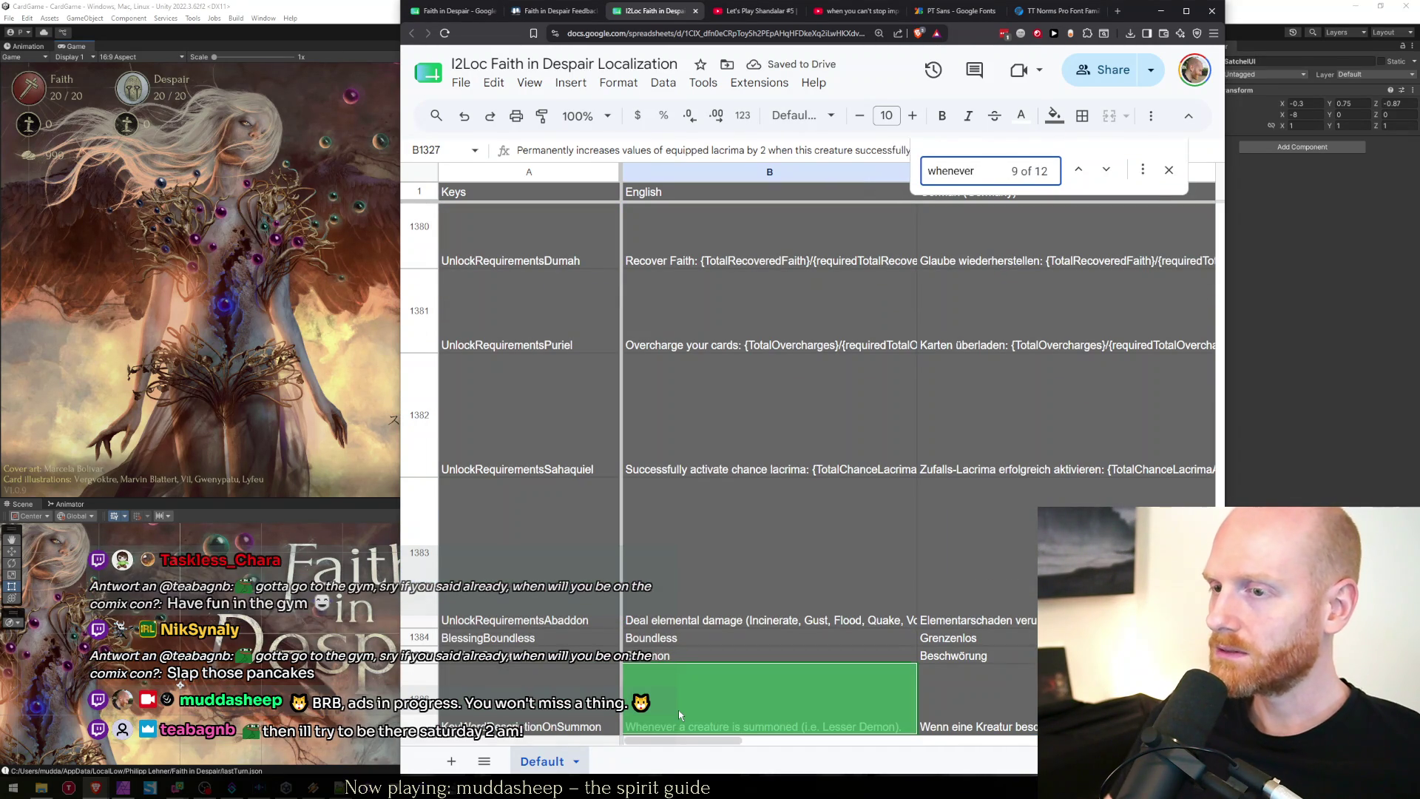
pyautogui.press('Escape')
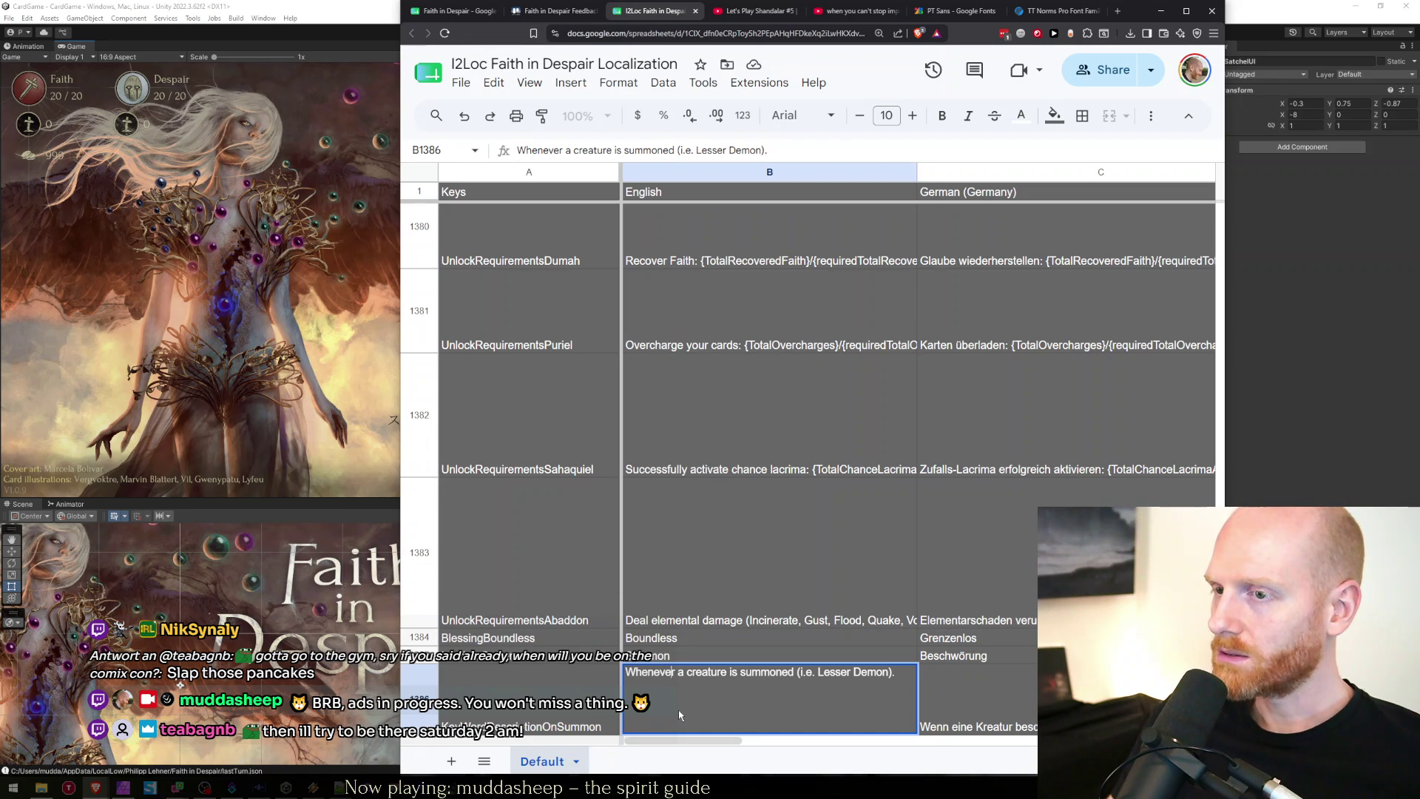
pyautogui.press('Delete')
pyautogui.press('Delete')
pyautogui.press('Delete')
pyautogui.press('Return')
pyautogui.press('Up')
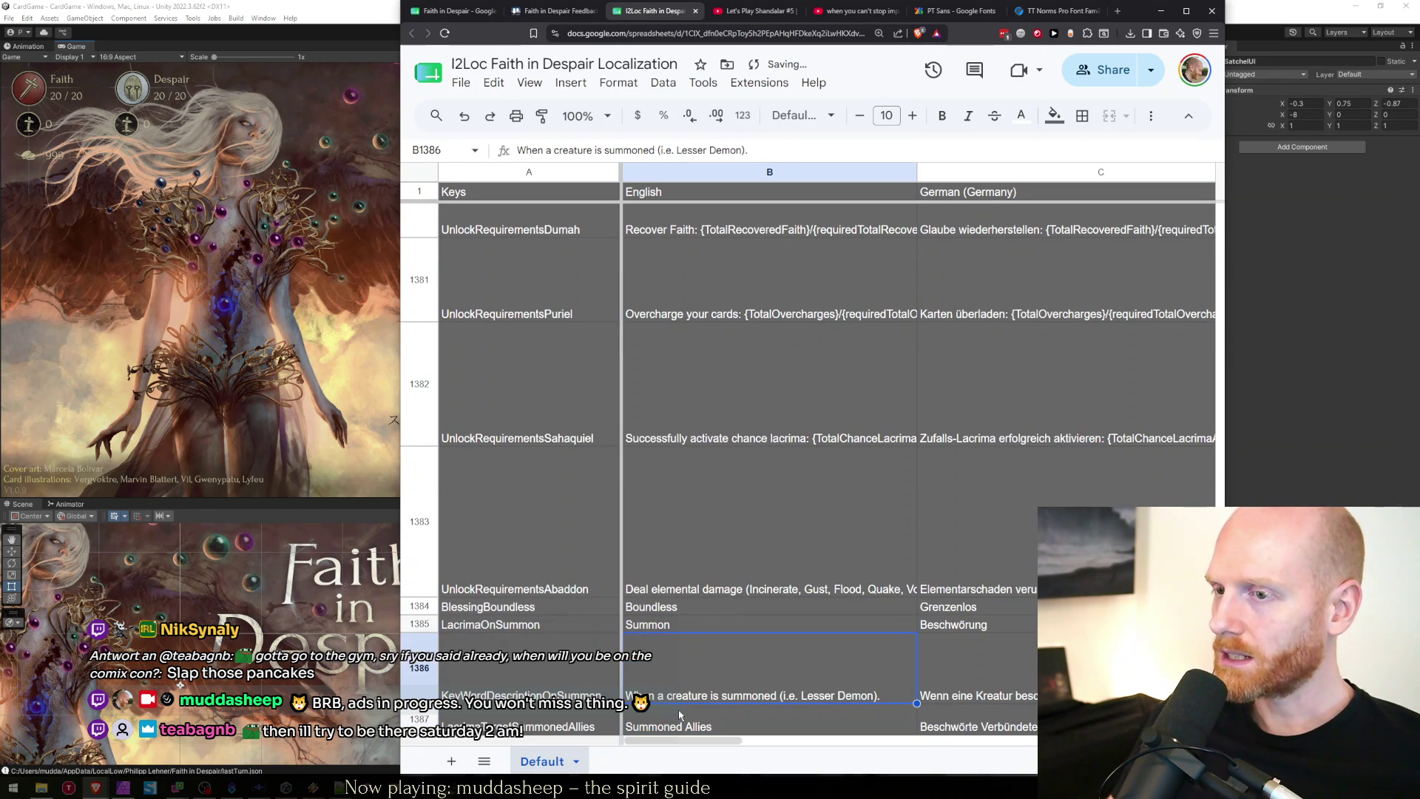
pyautogui.hotkey('ctrl', 'f')
pyautogui.write('whenever')
pyautogui.press('Escape')
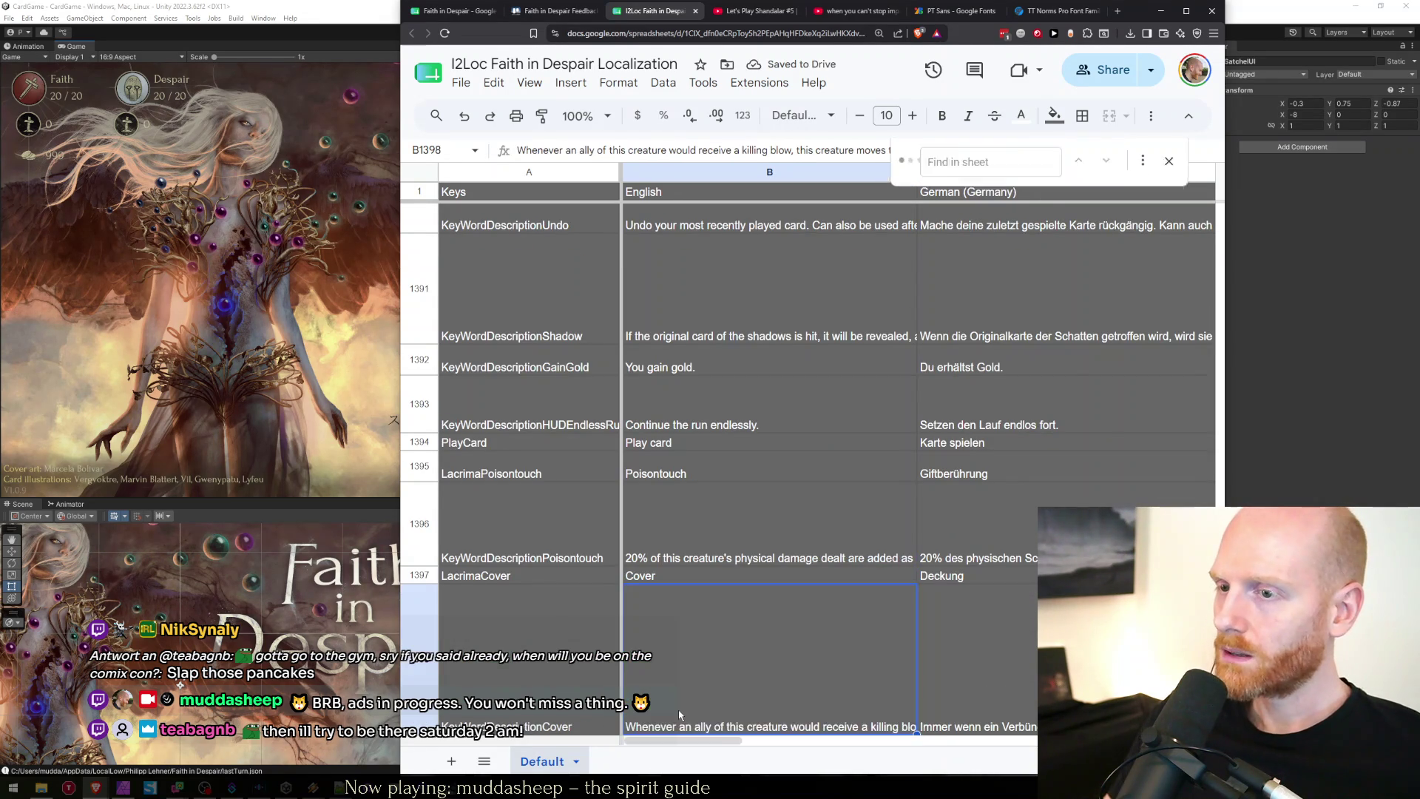
# Change 'Whenever' to 'When' in the Cover (B1398) and blessing (B1436) descriptions.
pyautogui.press('Delete')
pyautogui.press('Delete')
pyautogui.press('Delete')
pyautogui.press('Return')
pyautogui.hotkey('ctrl', 'f')
pyautogui.write('w')
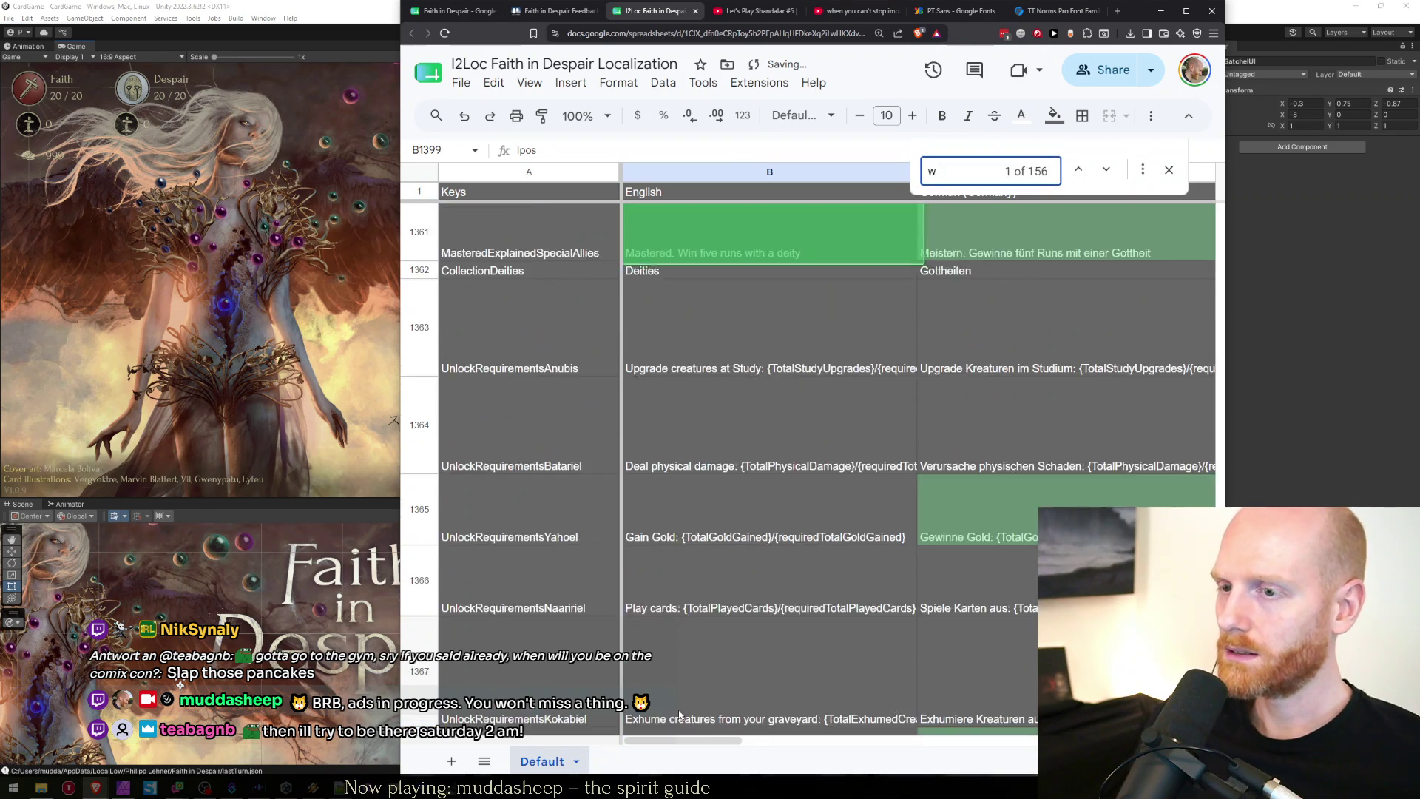
pyautogui.write('henever')
pyautogui.press('Escape')
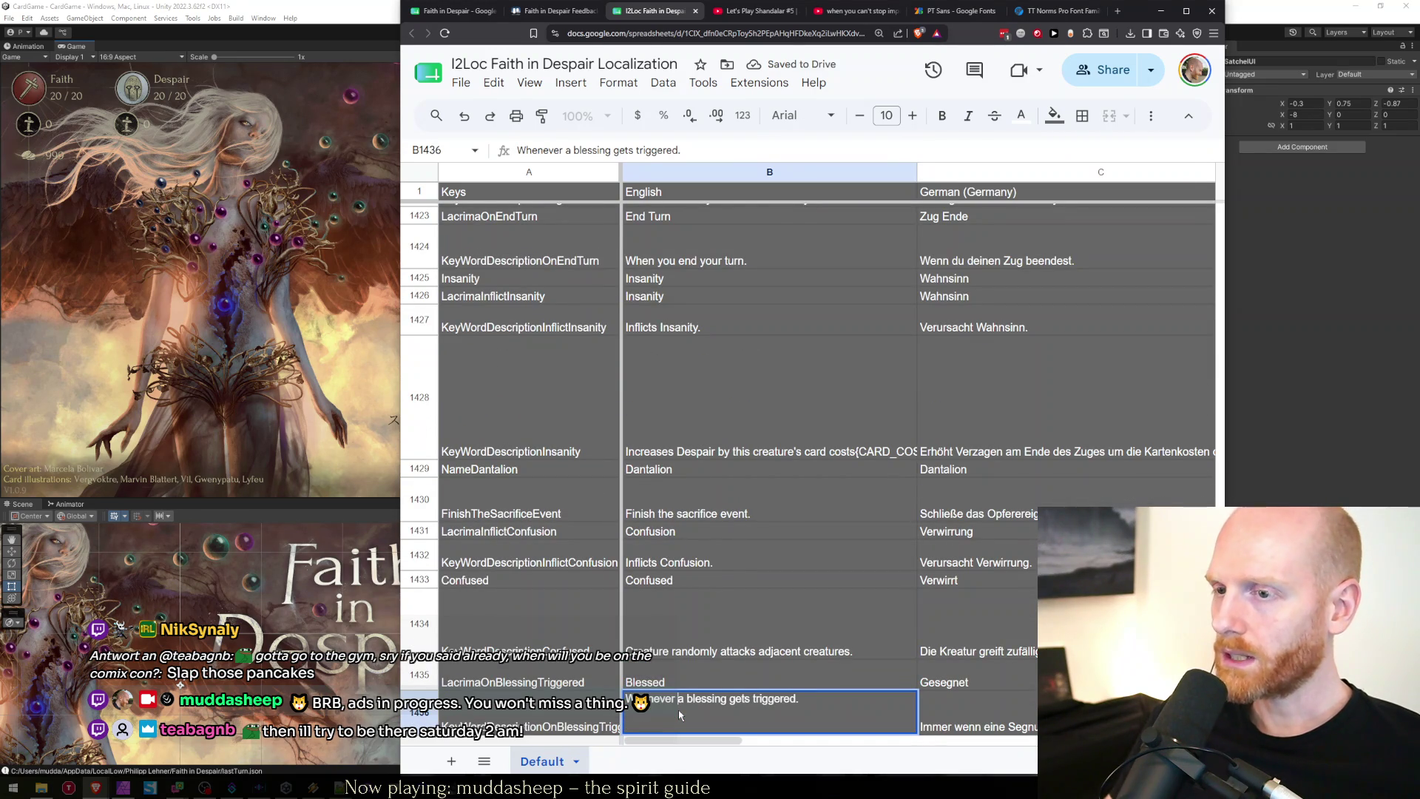
pyautogui.press('Delete')
pyautogui.press('Delete')
pyautogui.press('Delete')
pyautogui.press('Return')
pyautogui.press('Up')
# Shorten 'Whenever' to 'When' in the stacking description in B1438.
pyautogui.hotkey('ctrl', 'f')
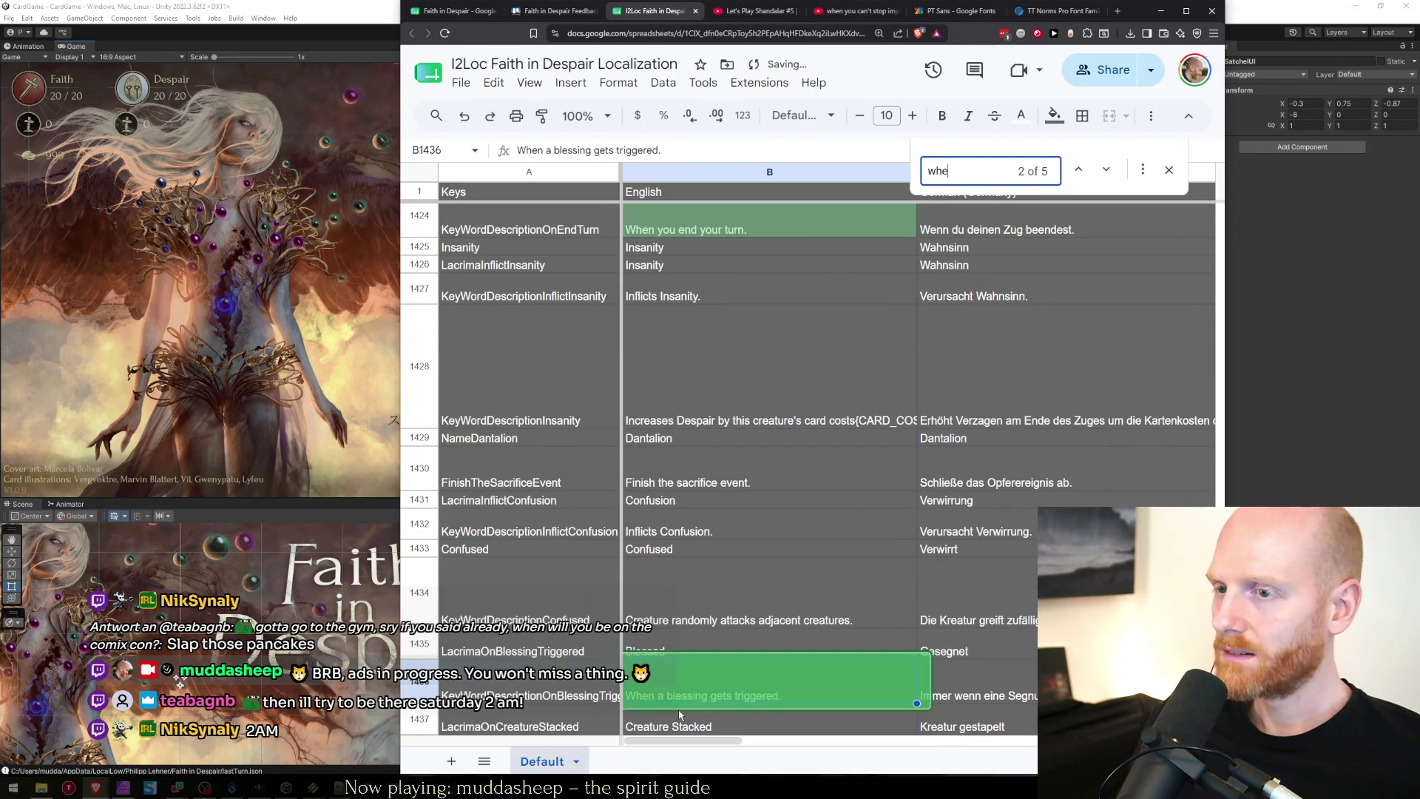
pyautogui.press('Return')
pyautogui.press('Escape')
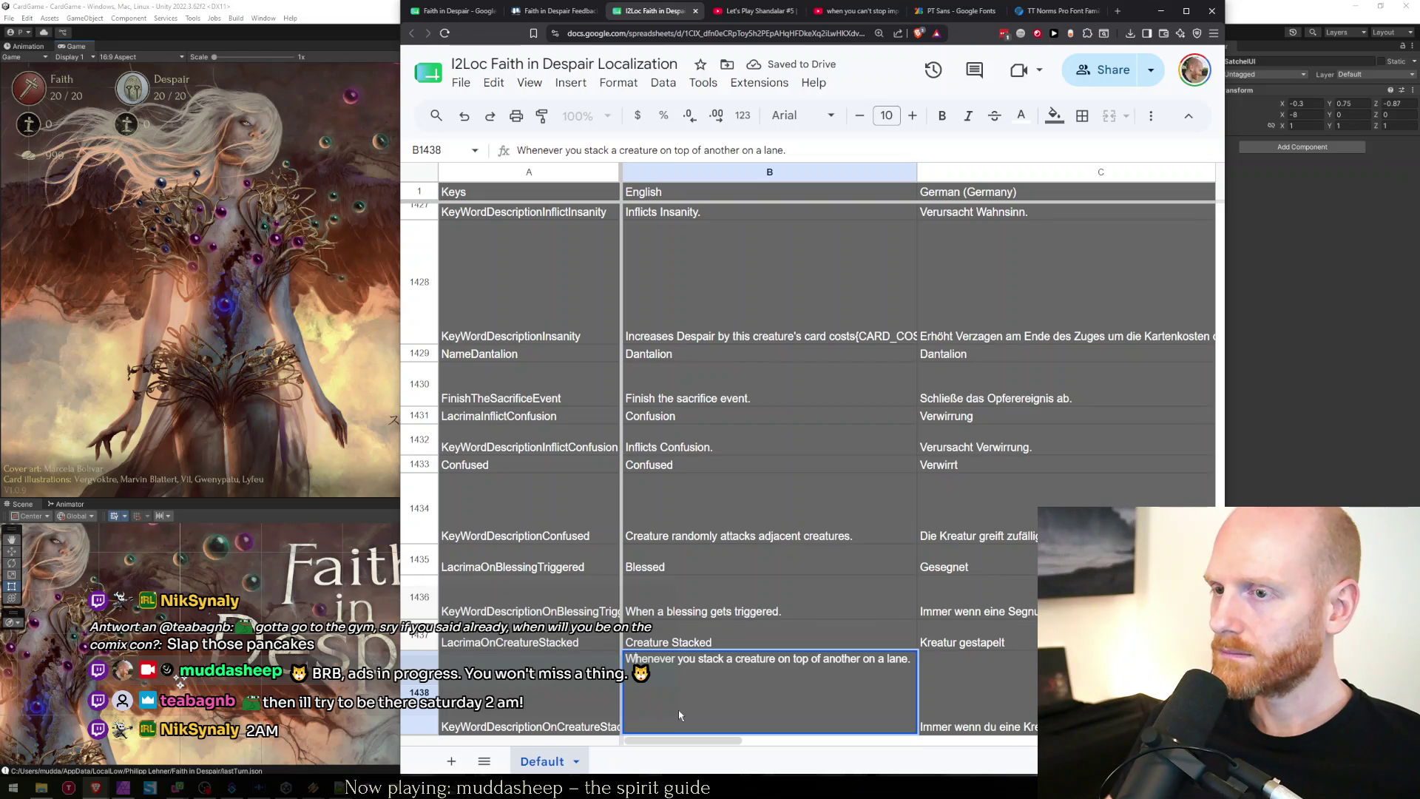
pyautogui.press('BackSpace')
pyautogui.press('BackSpace')
pyautogui.press('Delete')
pyautogui.press('Delete')
pyautogui.press('Return')
pyautogui.press('Up')
# Find the next 'whenever' and reword the card-flipped description in B228 to start with 'When'.
pyautogui.hotkey('ctrl', 'f')
pyautogui.write('whenever')
pyautogui.press('Return')
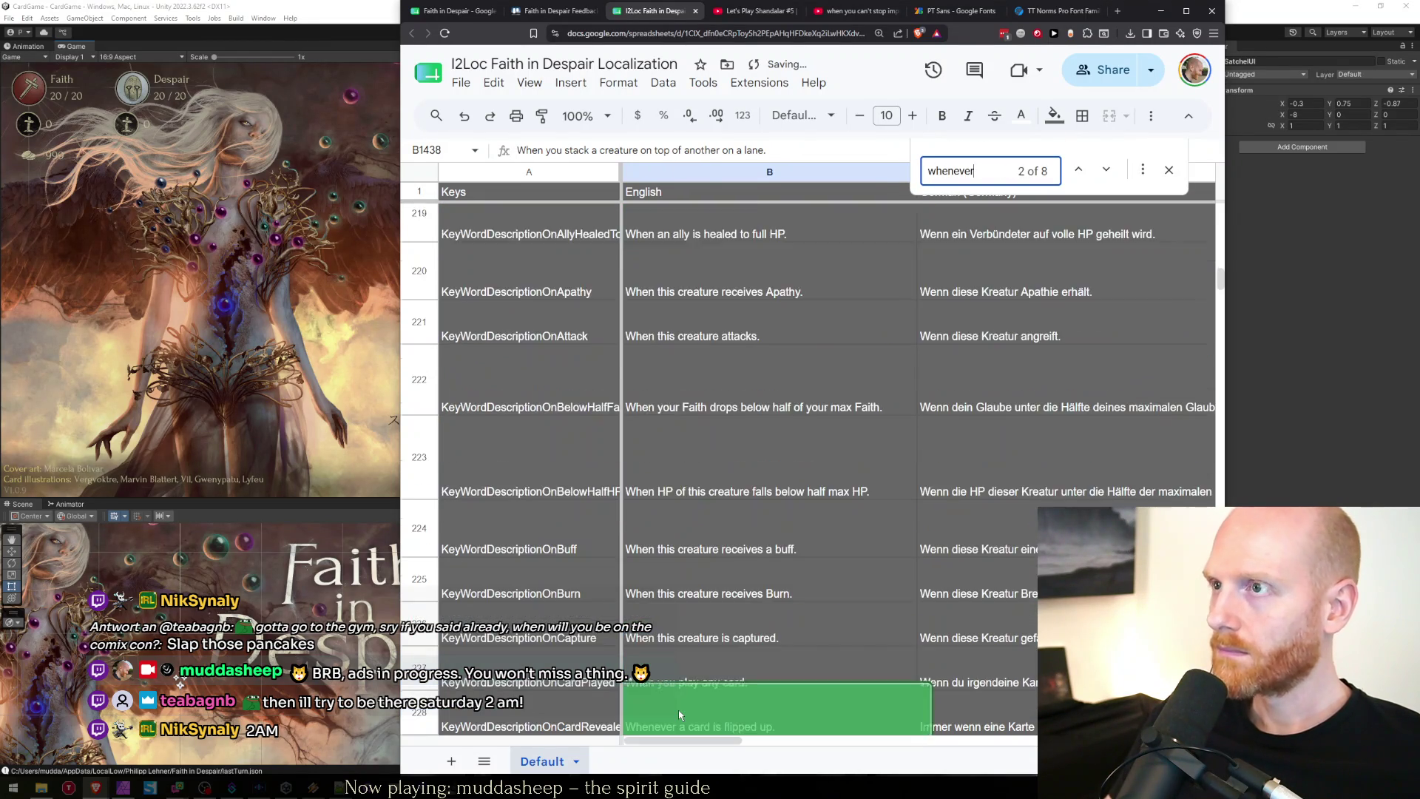
pyautogui.press('Escape')
pyautogui.press('Up')
pyautogui.press('Up')
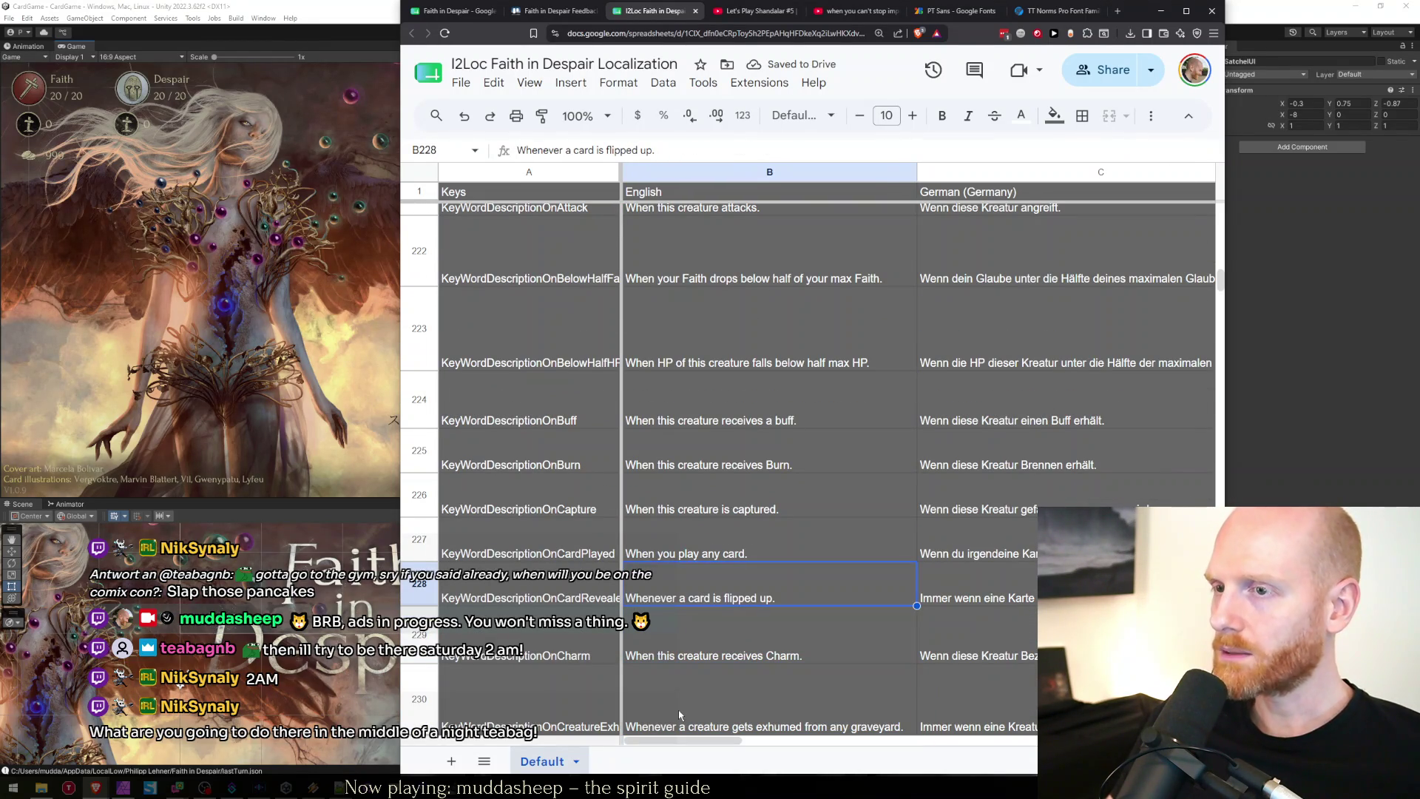
pyautogui.press('F2')
pyautogui.press('Home')
pyautogui.hotkey('ctrl', 'Right')
pyautogui.press('BackSpace')
pyautogui.press('BackSpace')
pyautogui.press('BackSpace')
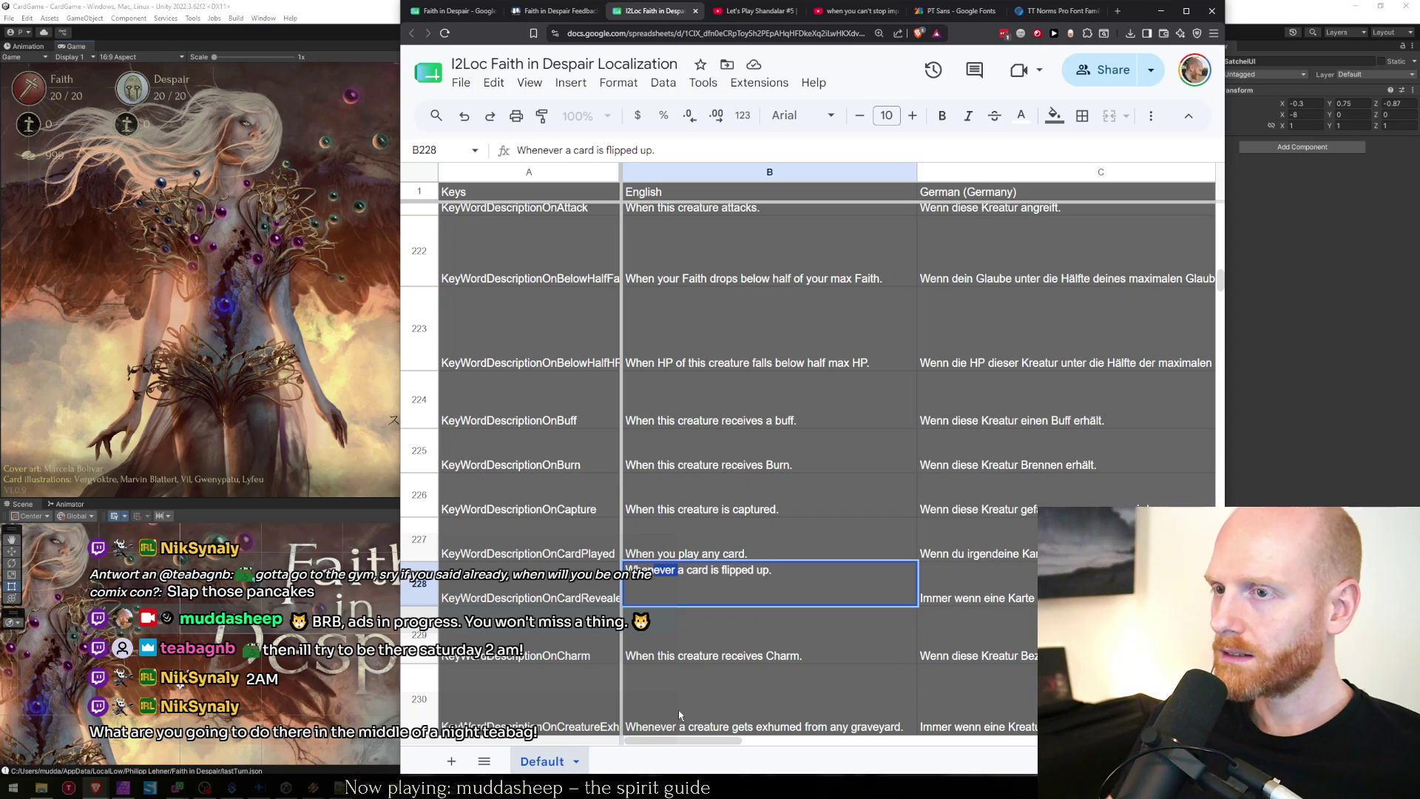
pyautogui.press('Return')
pyautogui.press('Up')
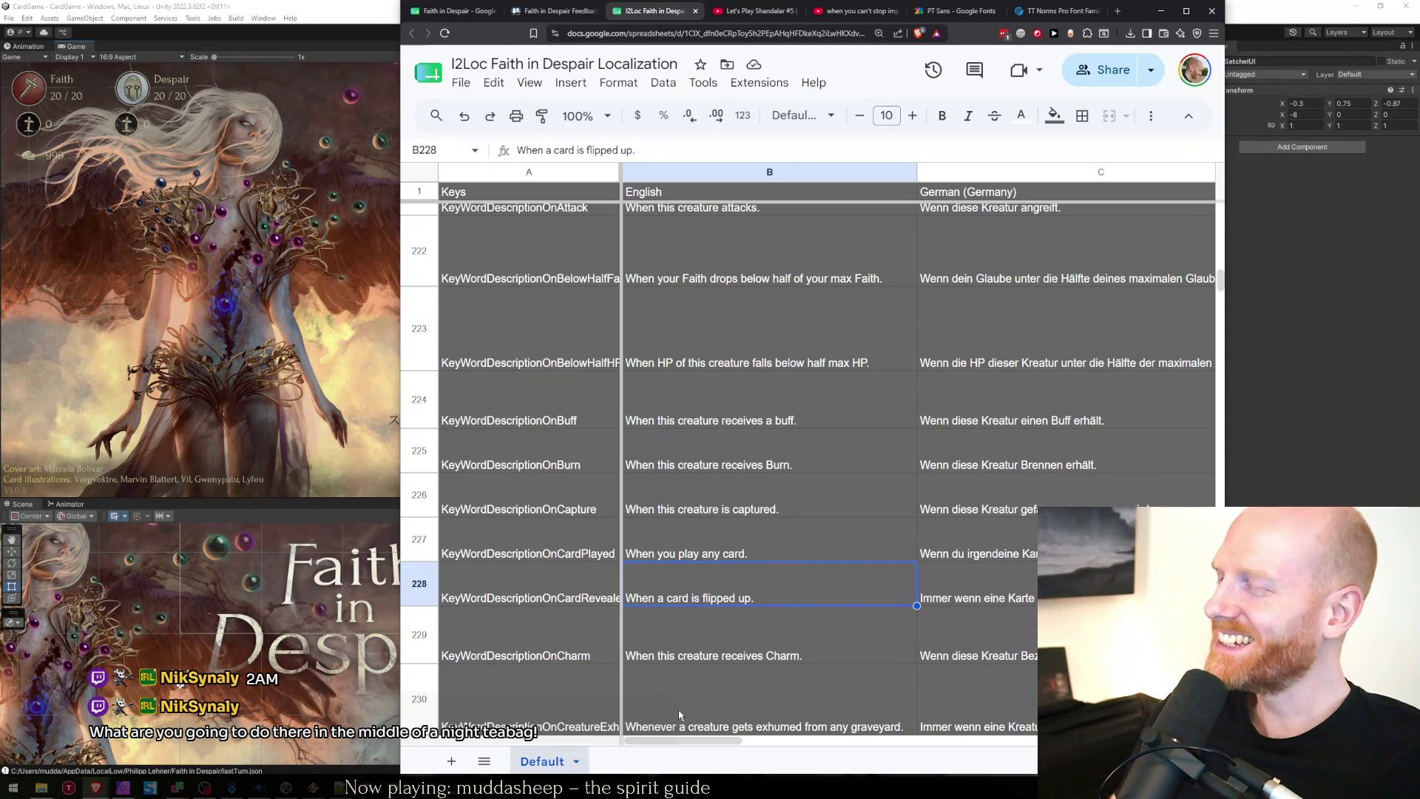
# Shorten 'Whenever' to 'When' in the exhumed description in B230.
pyautogui.press('Down')
pyautogui.press('Down')
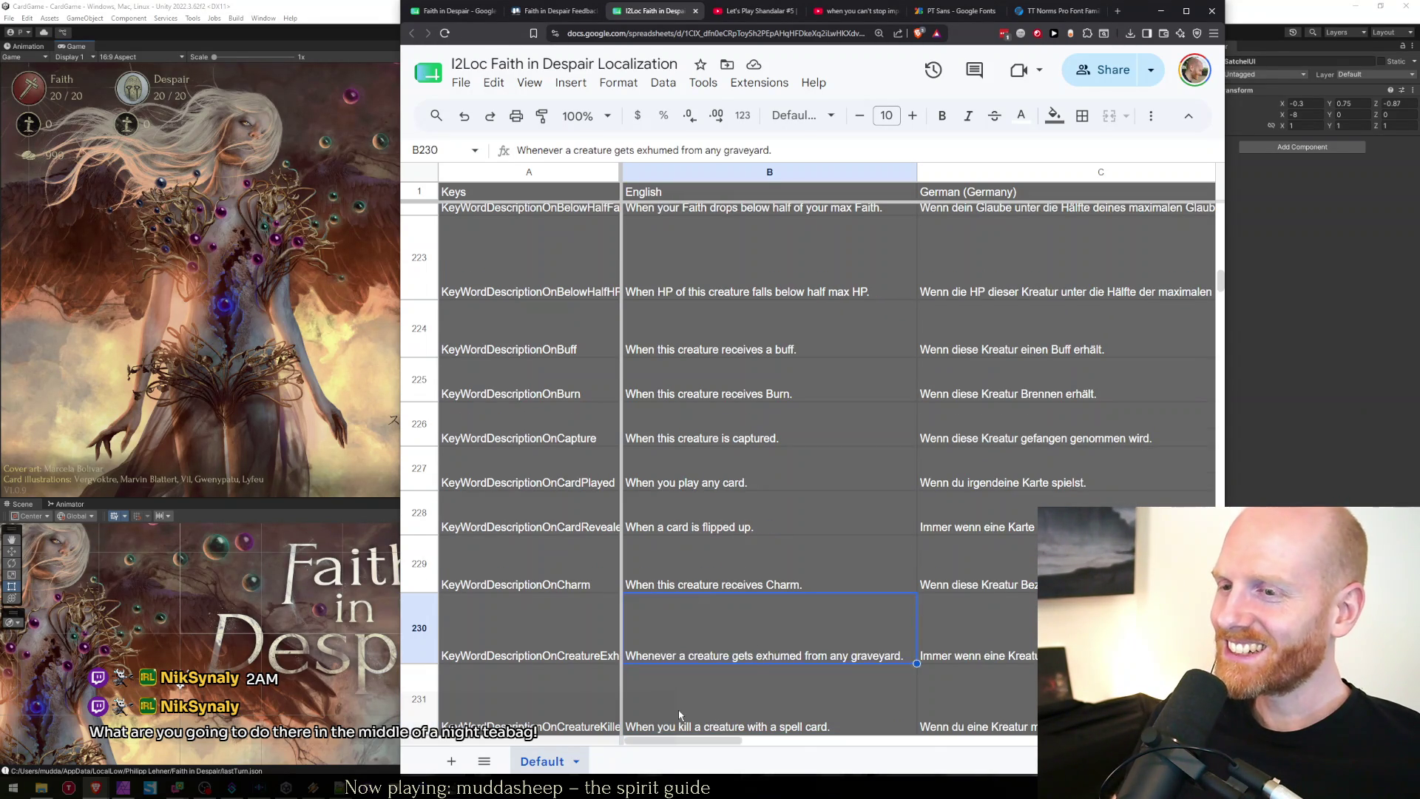
pyautogui.press('Return')
pyautogui.press('Delete')
pyautogui.press('Delete')
pyautogui.press('Delete')
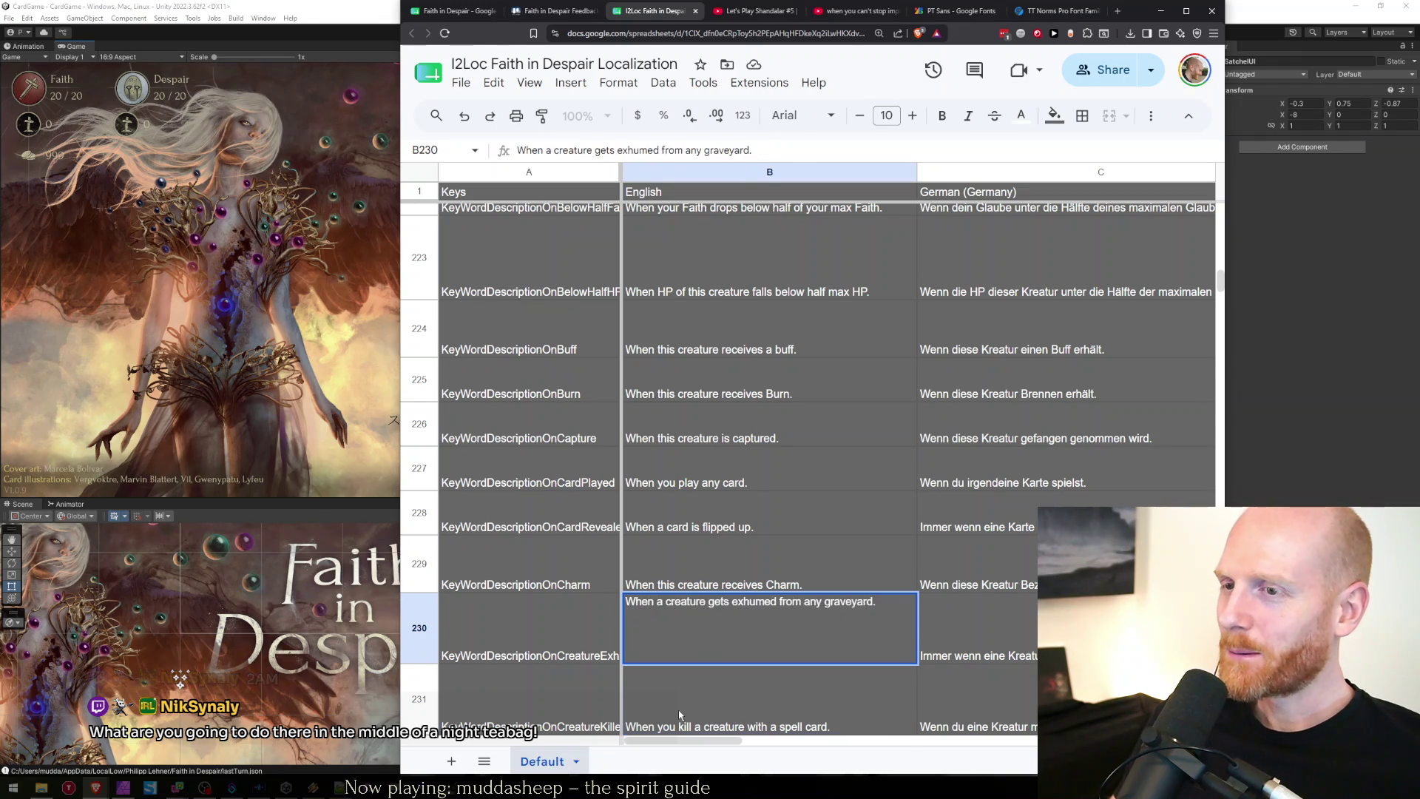
pyautogui.hotkey('ctrl', 'Return')
# Find the next match and change 'Whenever' to 'When' in the previous-turn death description in B235.
pyautogui.hotkey('ctrl', 'f')
pyautogui.write('whenever')
pyautogui.press('Return')
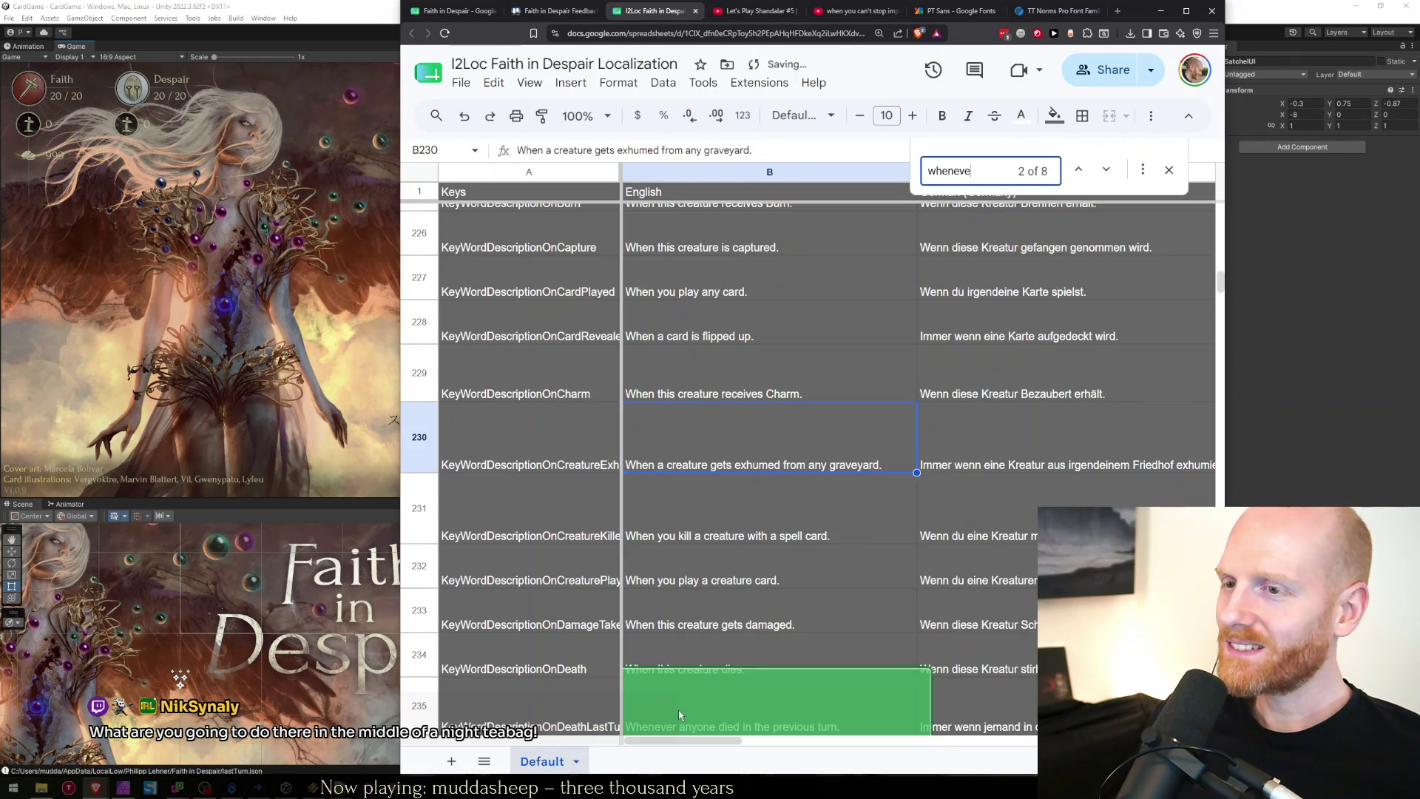
pyautogui.press('Escape')
pyautogui.doubleClick(678, 709)
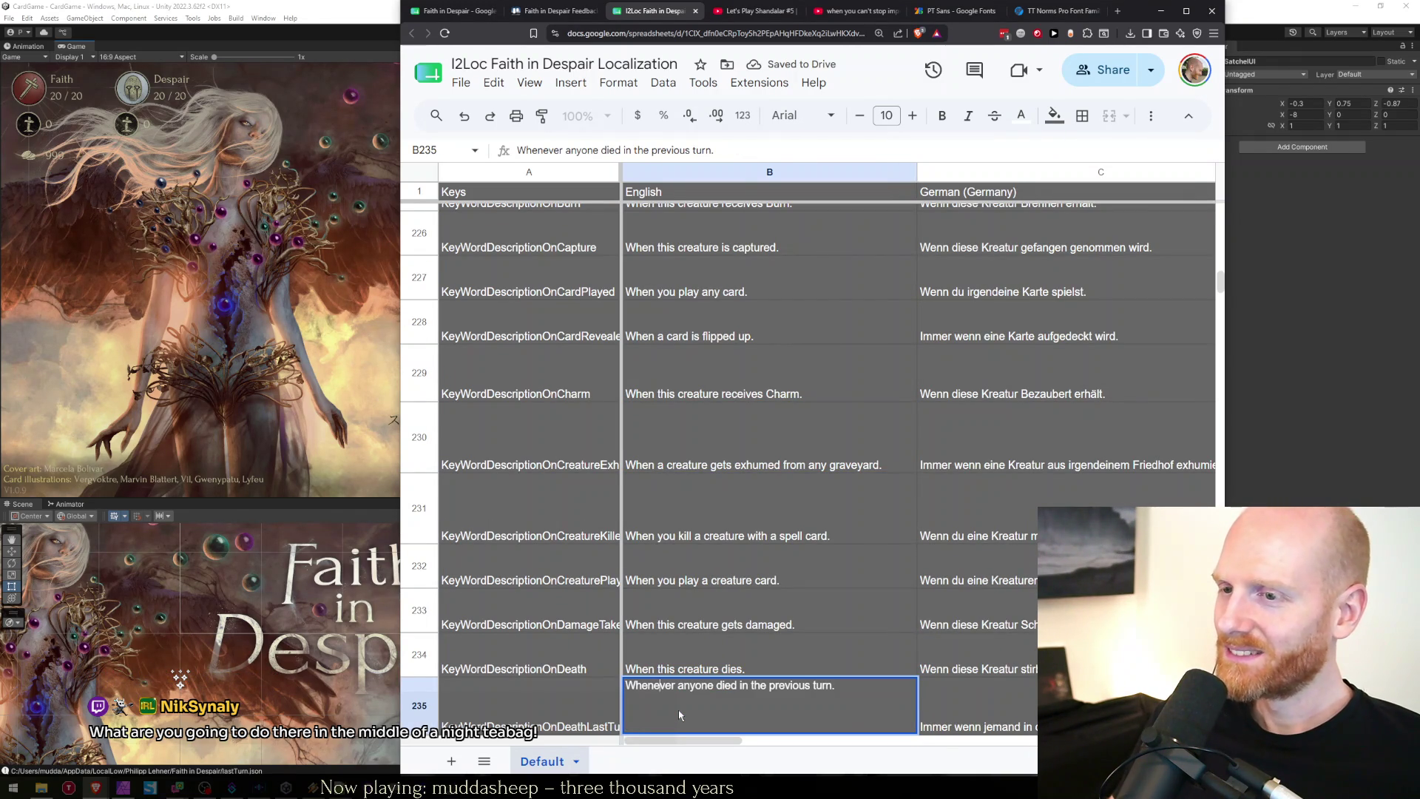
pyautogui.press('Delete')
pyautogui.press('Delete')
pyautogui.press('Delete')
pyautogui.press('End')
pyautogui.write('w')
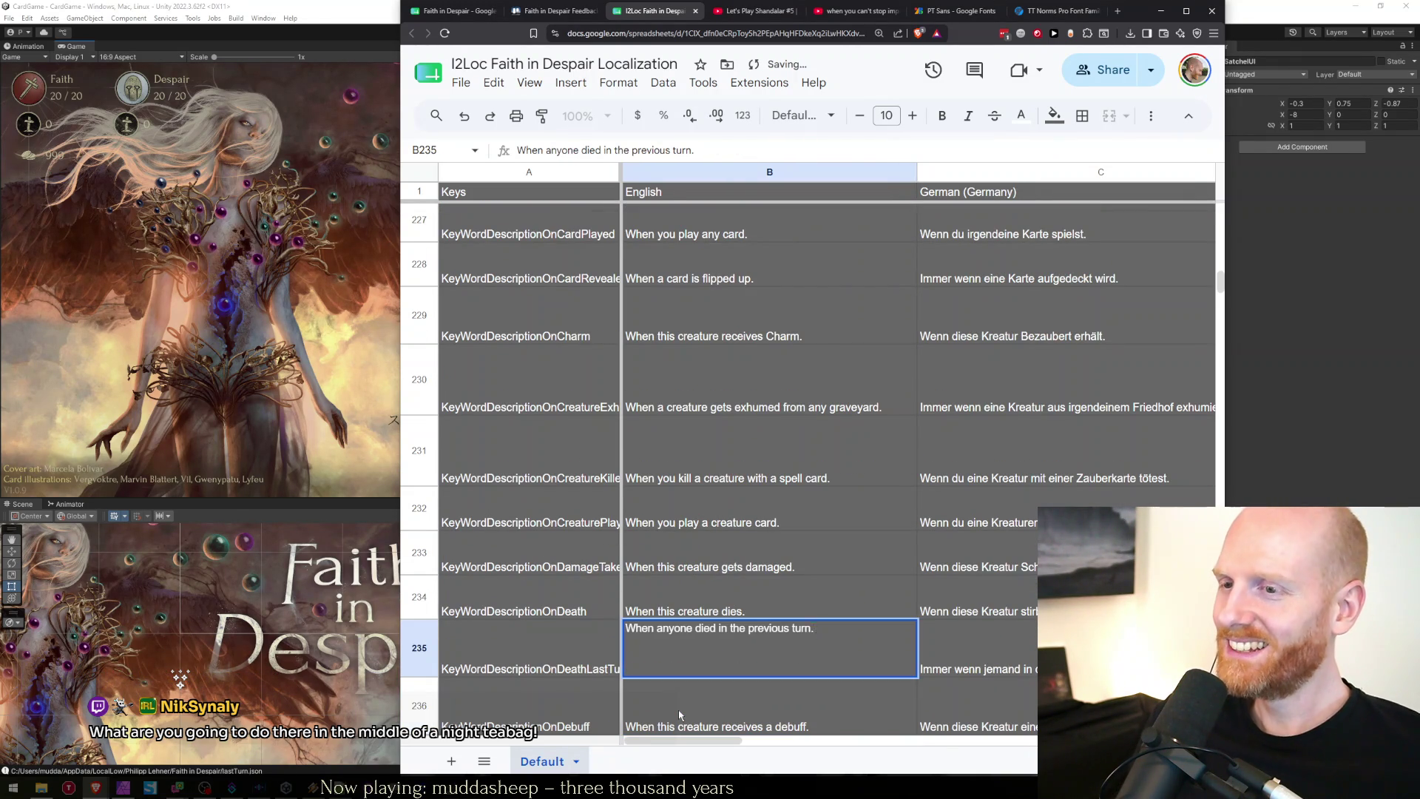
pyautogui.press('BackSpace')
pyautogui.press('Return')
# Locate the next match and reword the B237 description from 'Whenever' to 'When'.
pyautogui.hotkey('ctrl', 'f')
pyautogui.write('whenever')
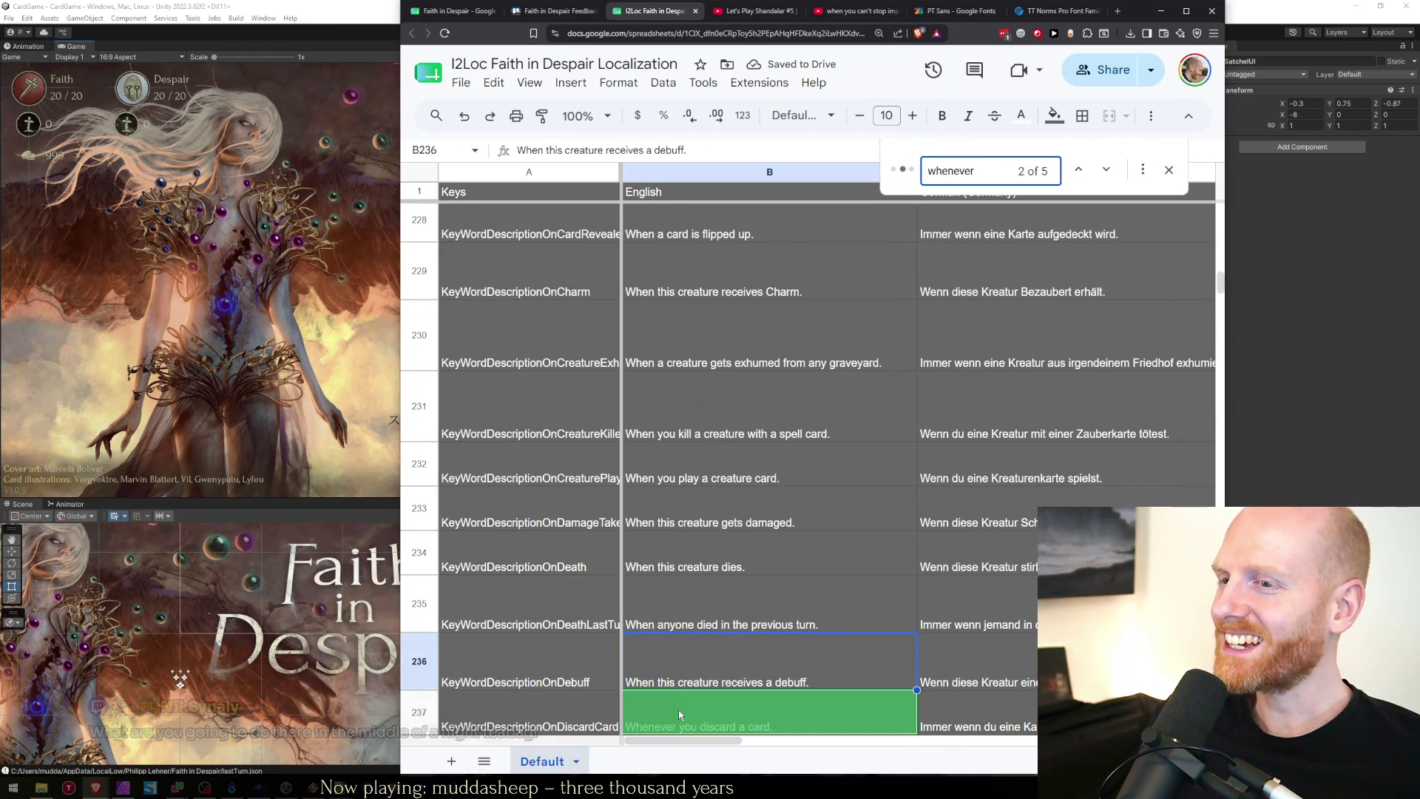
pyautogui.press('Escape')
pyautogui.doubleClick(677, 708)
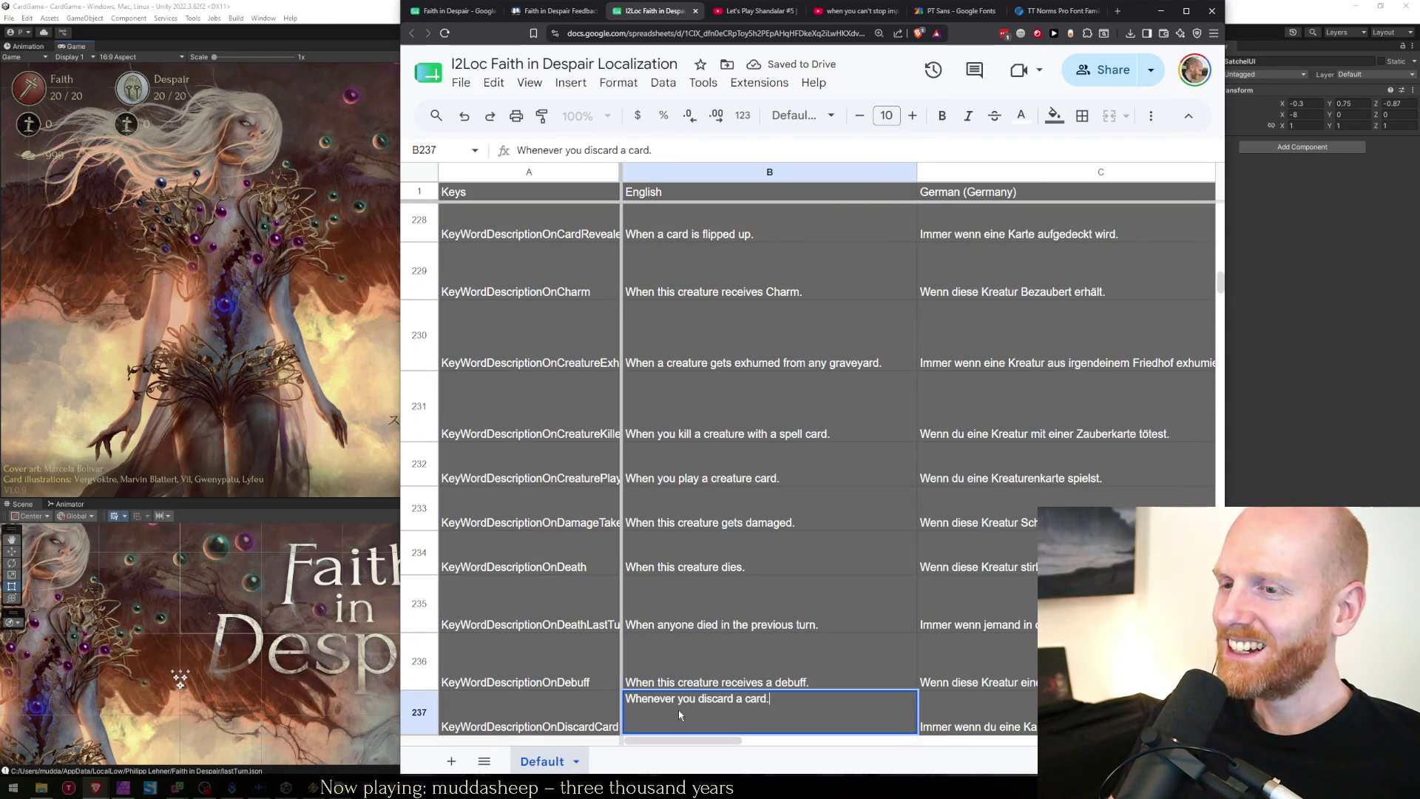
pyautogui.press('BackSpace')
pyautogui.press('BackSpace')
pyautogui.press('Delete')
pyautogui.press('Delete')
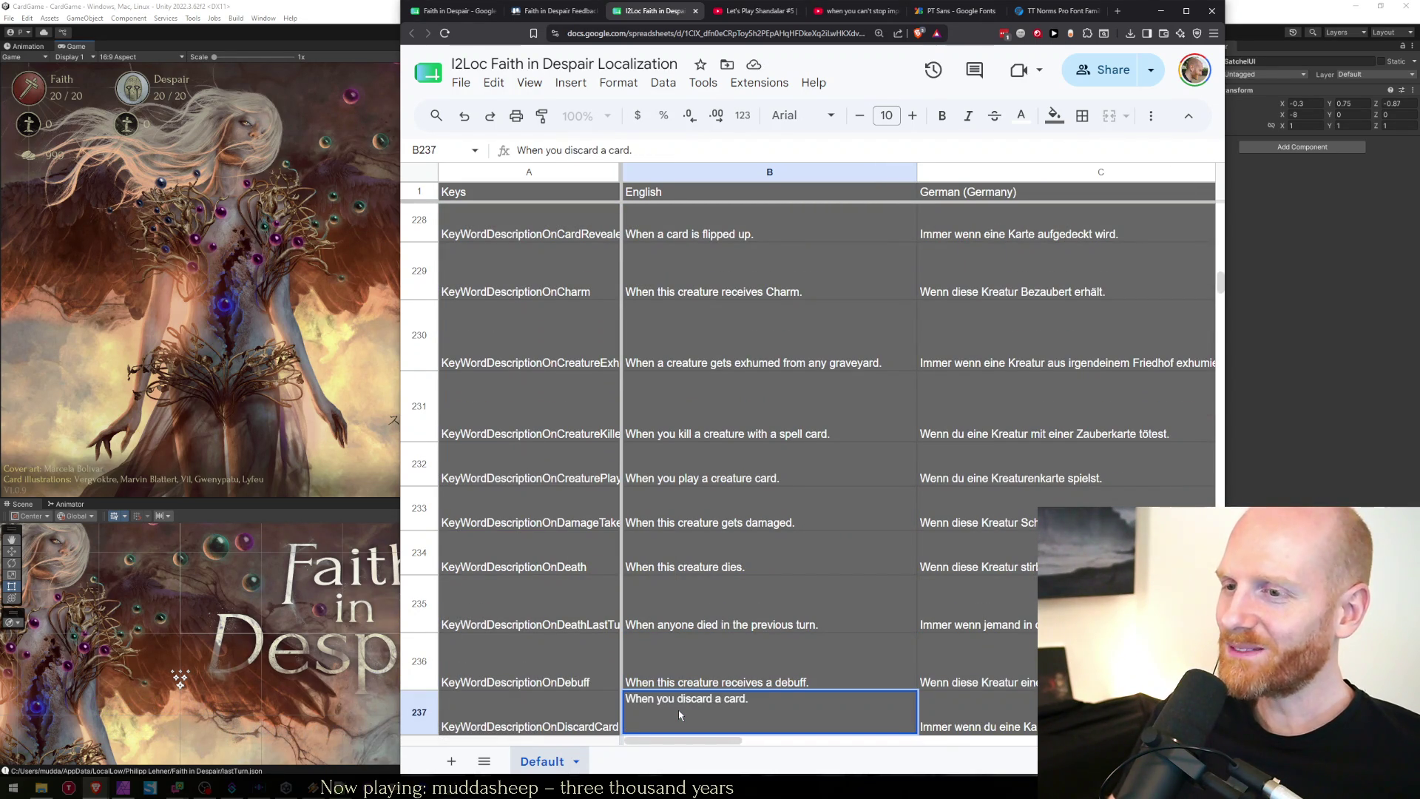
pyautogui.press('Return')
pyautogui.press('Up')
# Change 'Whenever' to 'When' in the B215 description.
pyautogui.hotkey('ctrl', 'f')
pyautogui.write('whenever')
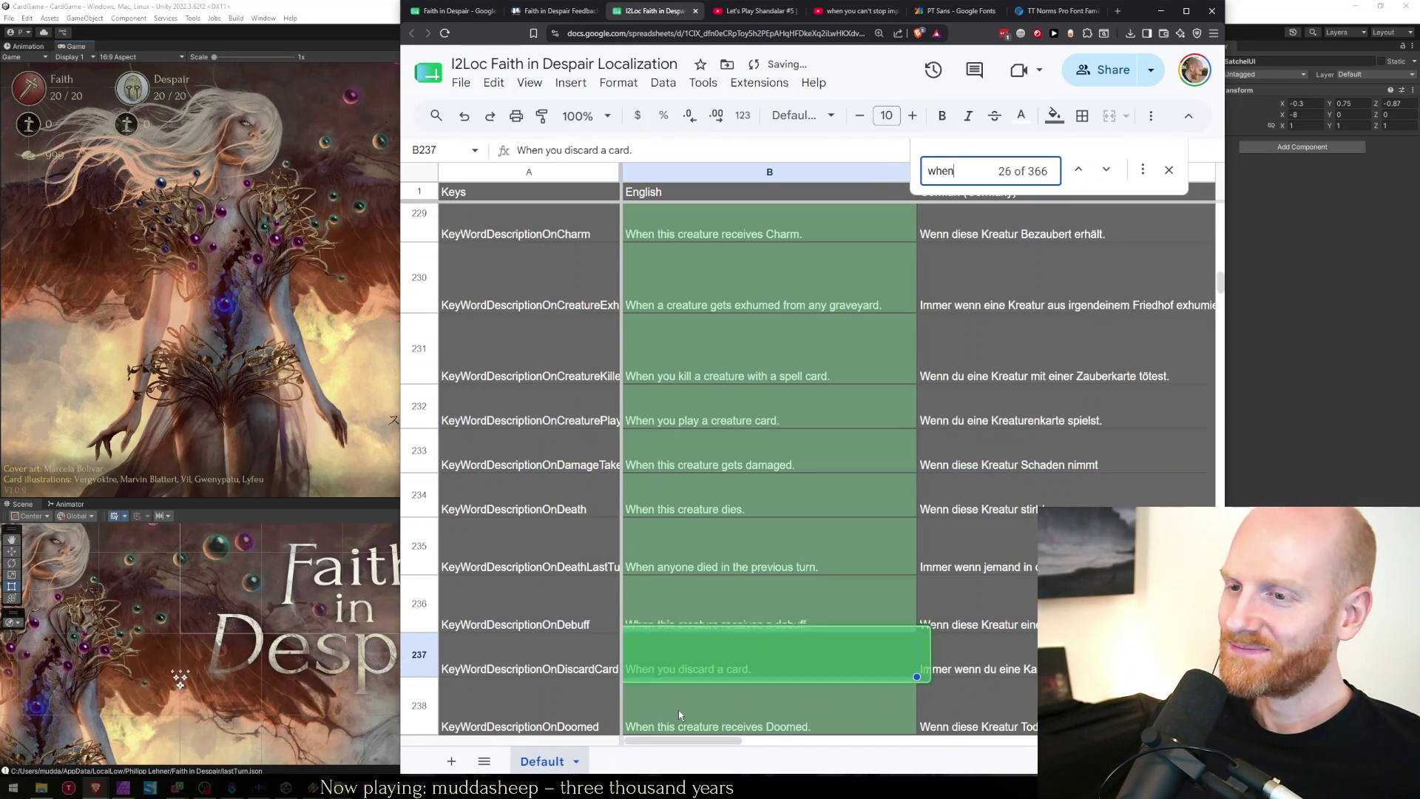
pyautogui.press('Escape')
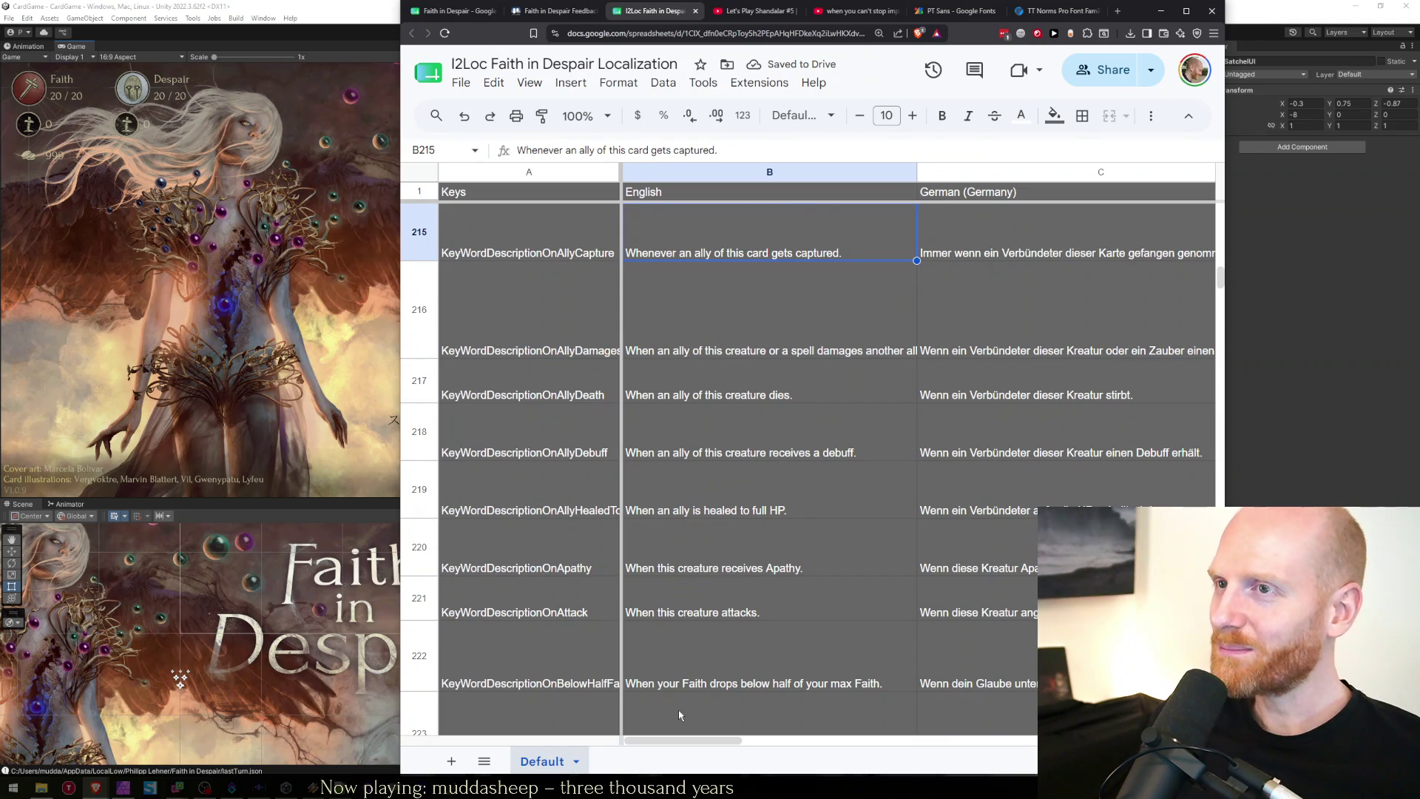
pyautogui.press('Return')
pyautogui.press('Home')
pyautogui.press('Right')
pyautogui.press('Right')
pyautogui.press('Right')
pyautogui.press('Delete')
pyautogui.press('Delete')
pyautogui.press('Delete')
pyautogui.press('Return')
pyautogui.press('Up')
# Find the remaining match in B259 and shorten its 'Whenever' to 'When'.
pyautogui.hotkey('ctrl', 'f')
pyautogui.write('whenever')
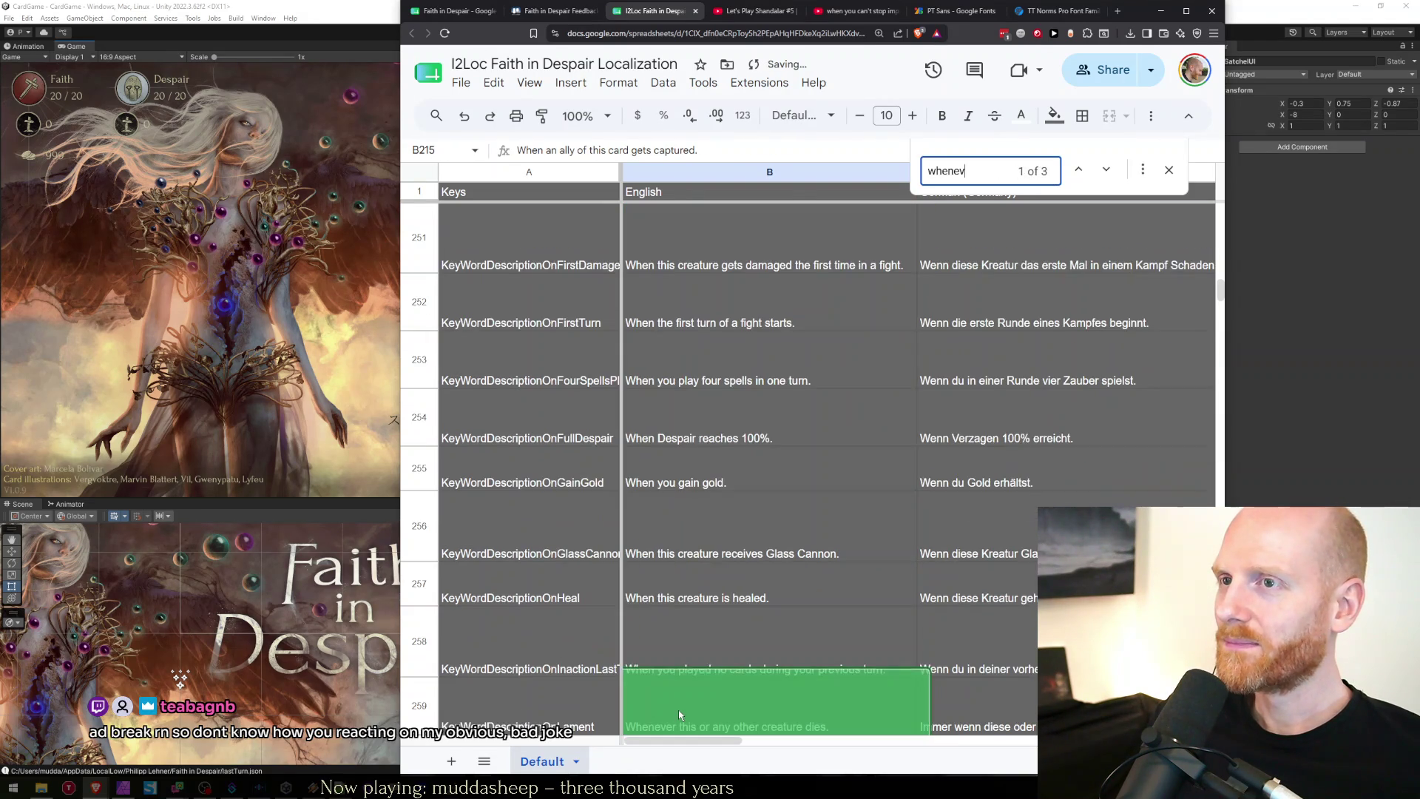
pyautogui.scroll(-5, 677, 710)
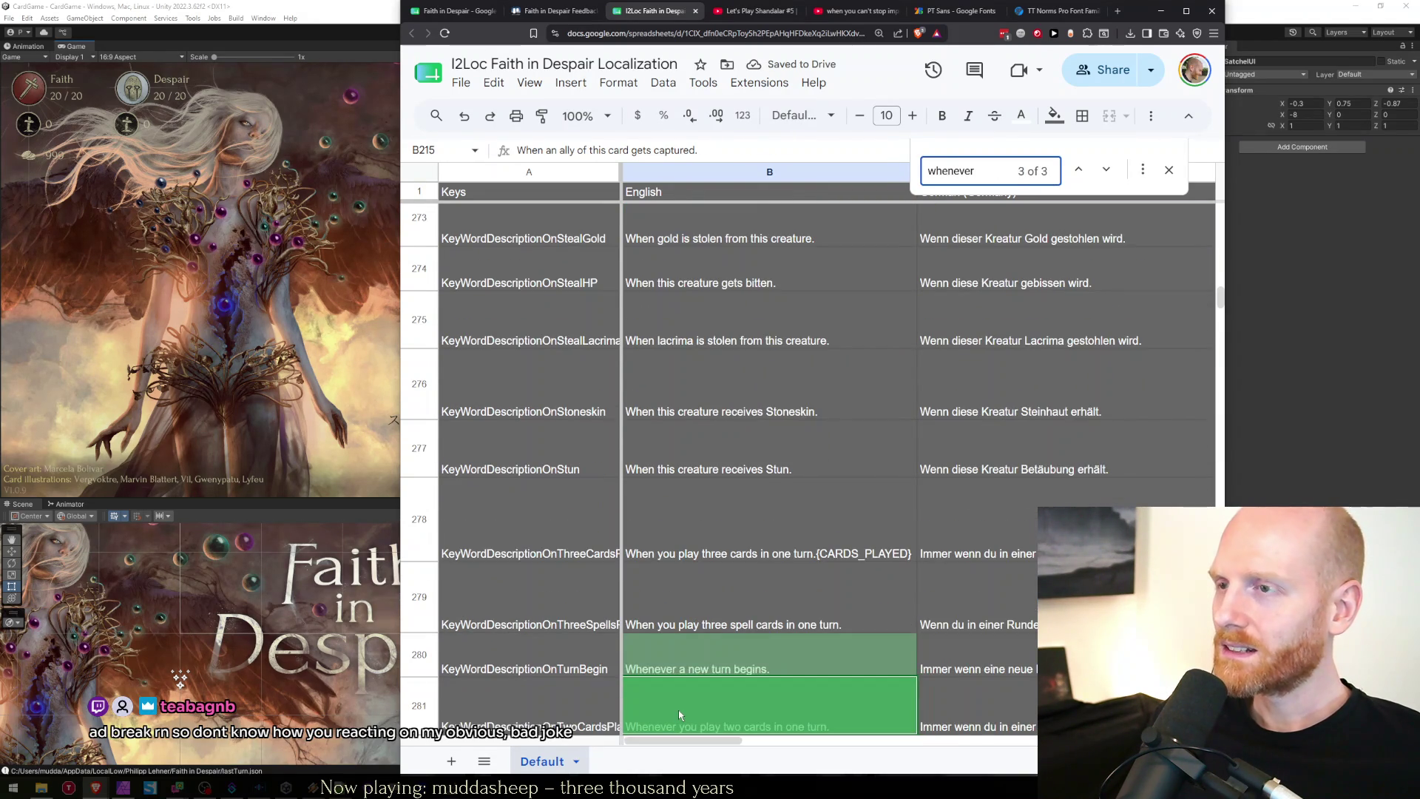
pyautogui.press('Escape')
pyautogui.press('Return')
pyautogui.press('Home')
pyautogui.press('Right')
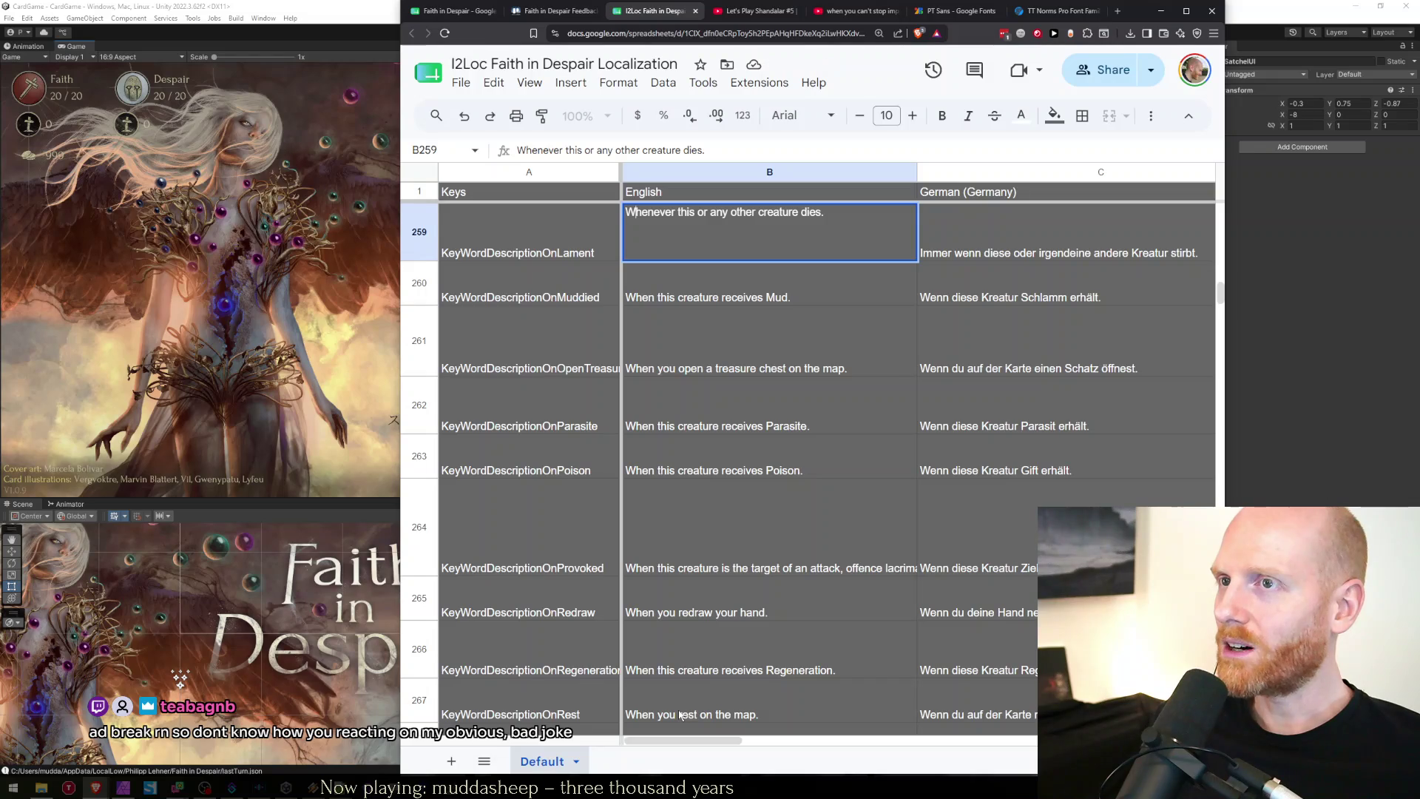
pyautogui.press('Delete')
pyautogui.press('Delete')
pyautogui.press('Delete')
pyautogui.press('Return')
# Search 'whenever' again and reword the B280 description to start with 'When'.
pyautogui.hotkey('ctrl', 'f')
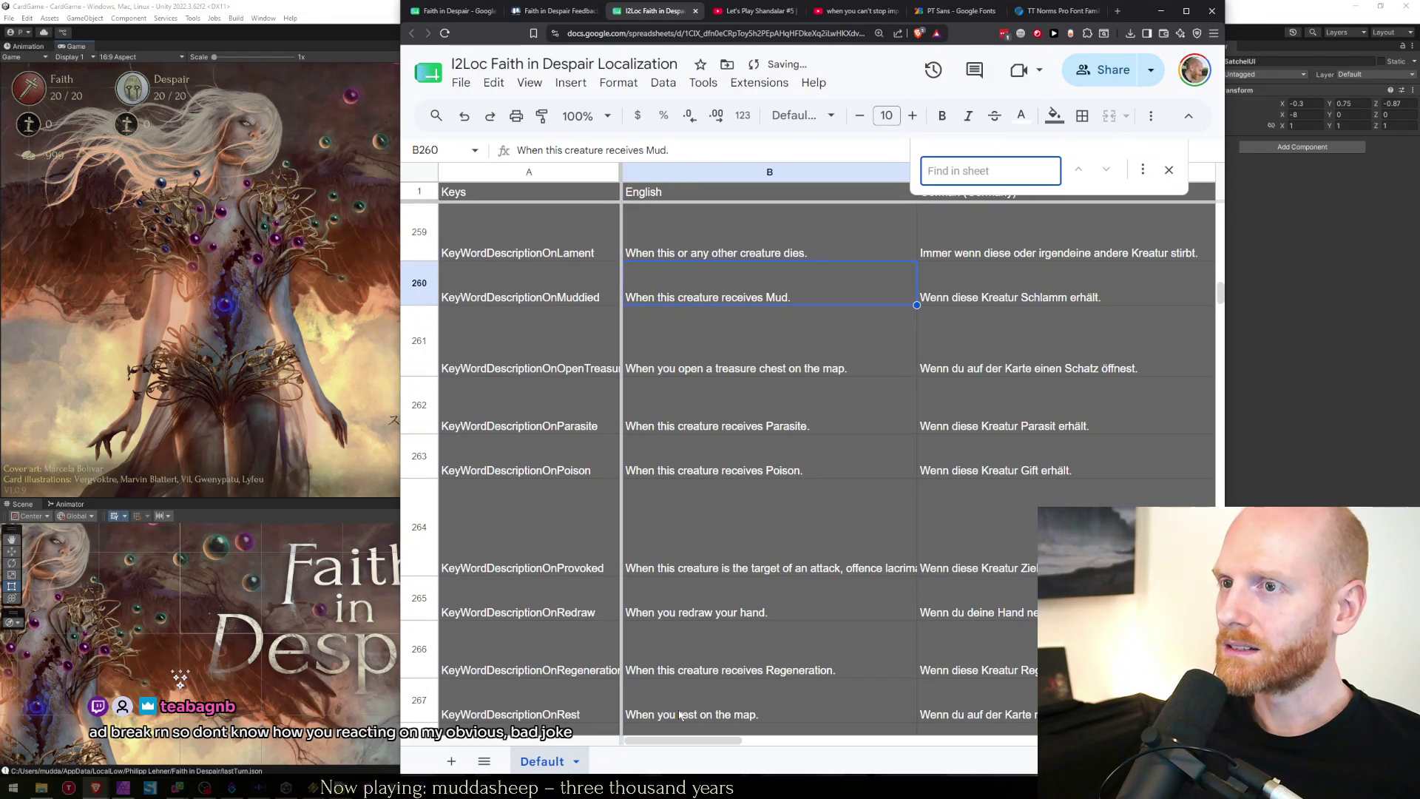
pyautogui.write('whenever')
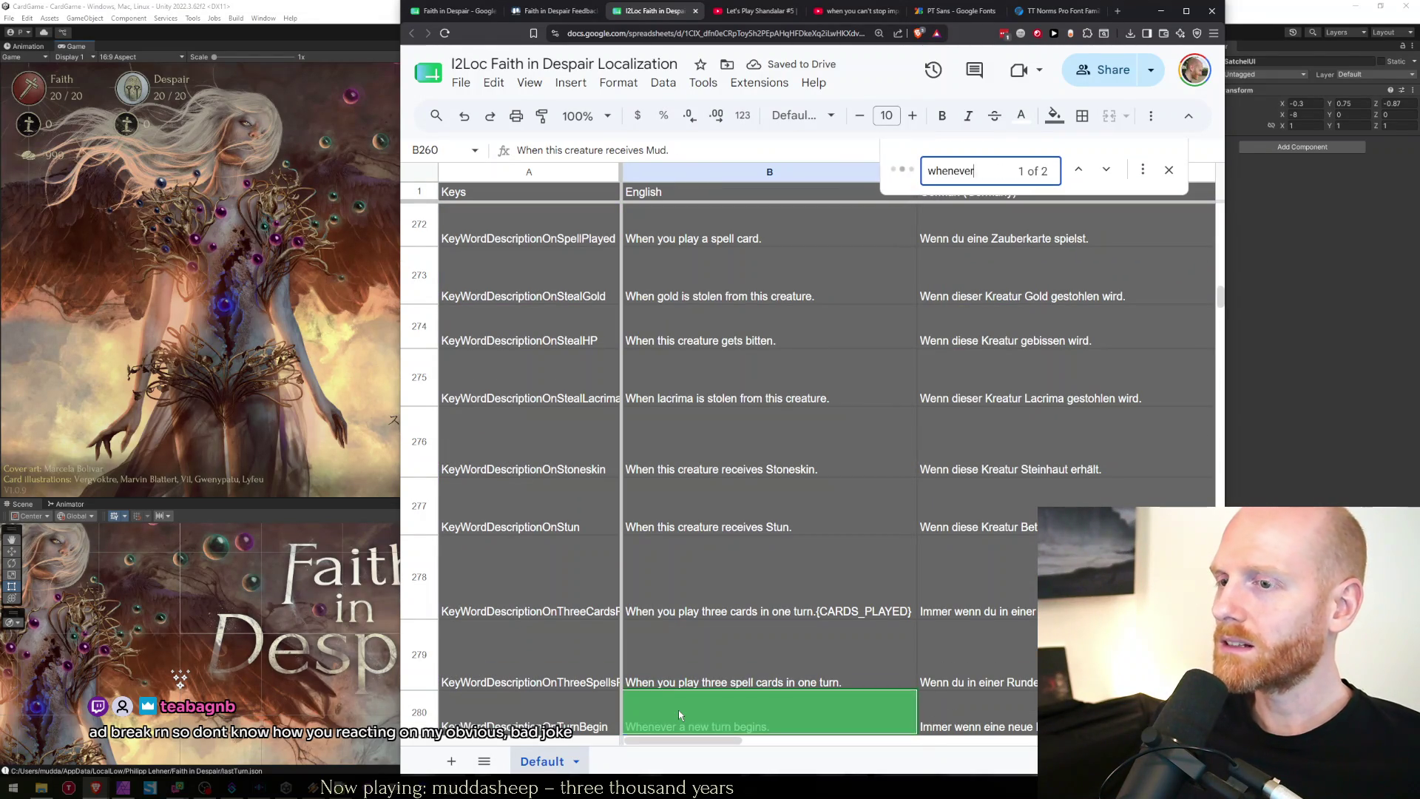
pyautogui.press('Escape')
pyautogui.press('Return')
pyautogui.press('Home')
pyautogui.press('Right')
pyautogui.press('Right')
pyautogui.press('Delete')
pyautogui.press('Delete')
pyautogui.press('Delete')
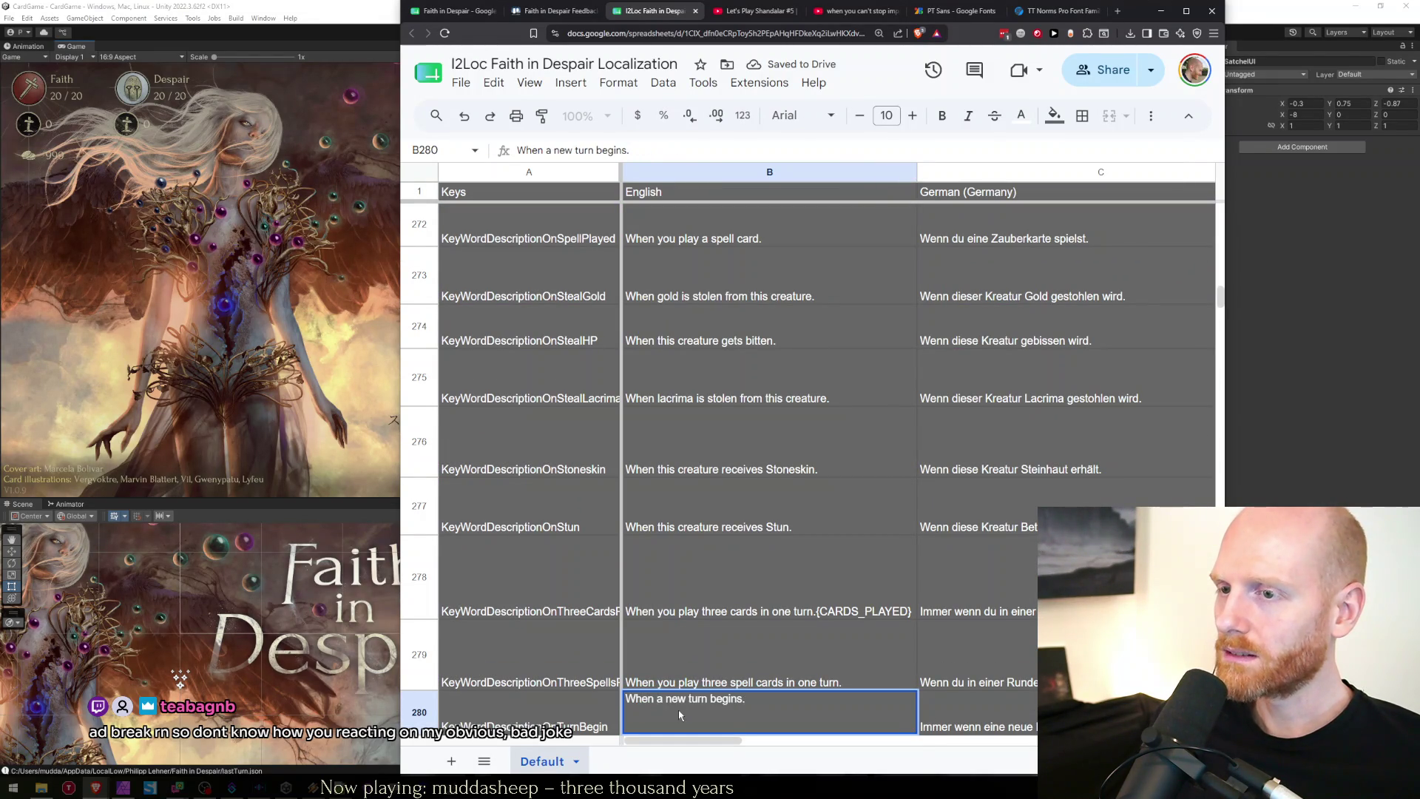
pyautogui.press('Return')
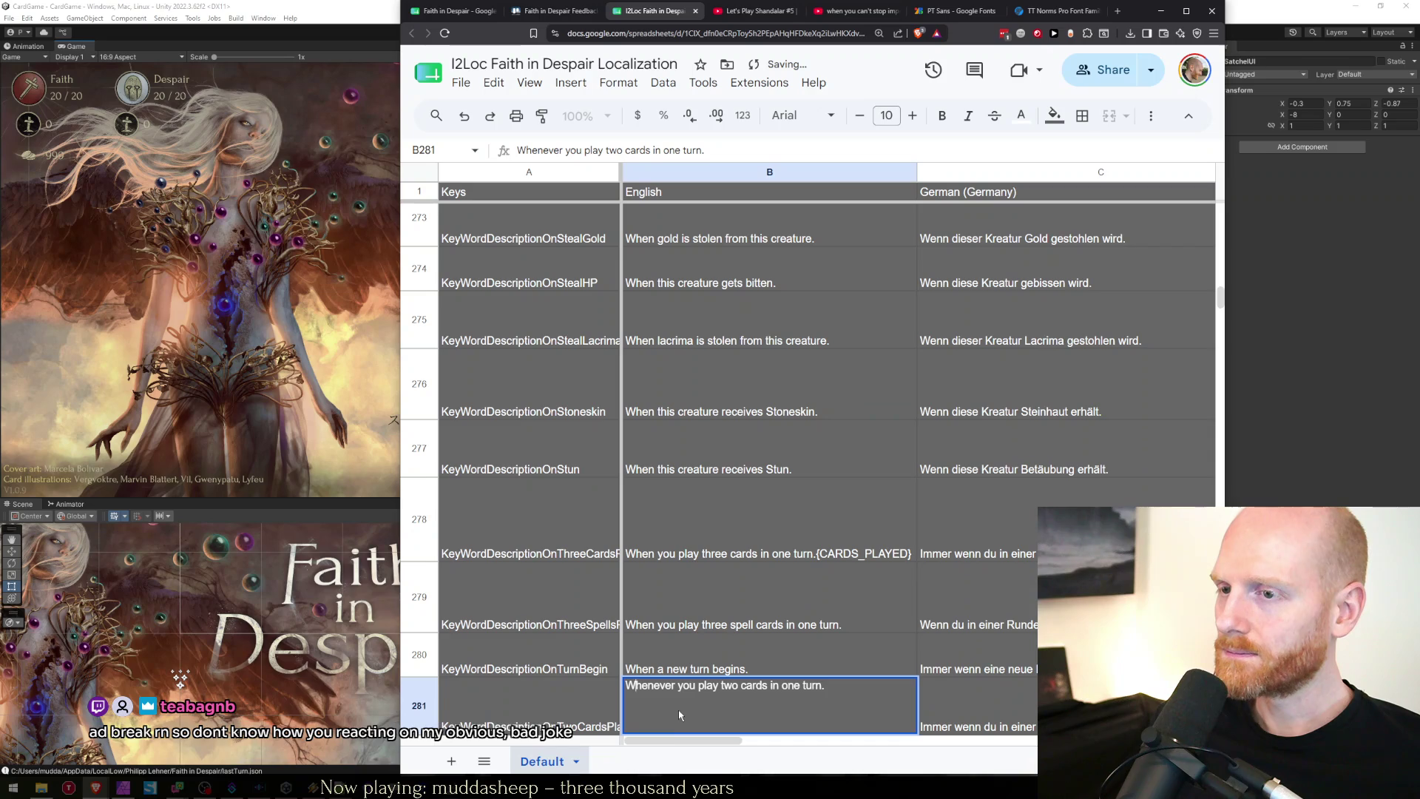
# Shorten 'Whenever' to 'When' in B281 and confirm 0 'whenever' matches remain.
pyautogui.press('Return')
pyautogui.press('Home')
pyautogui.press('Right')
pyautogui.press('Right')
pyautogui.press('Right')
pyautogui.press('Delete')
pyautogui.press('Delete')
pyautogui.press('Delete')
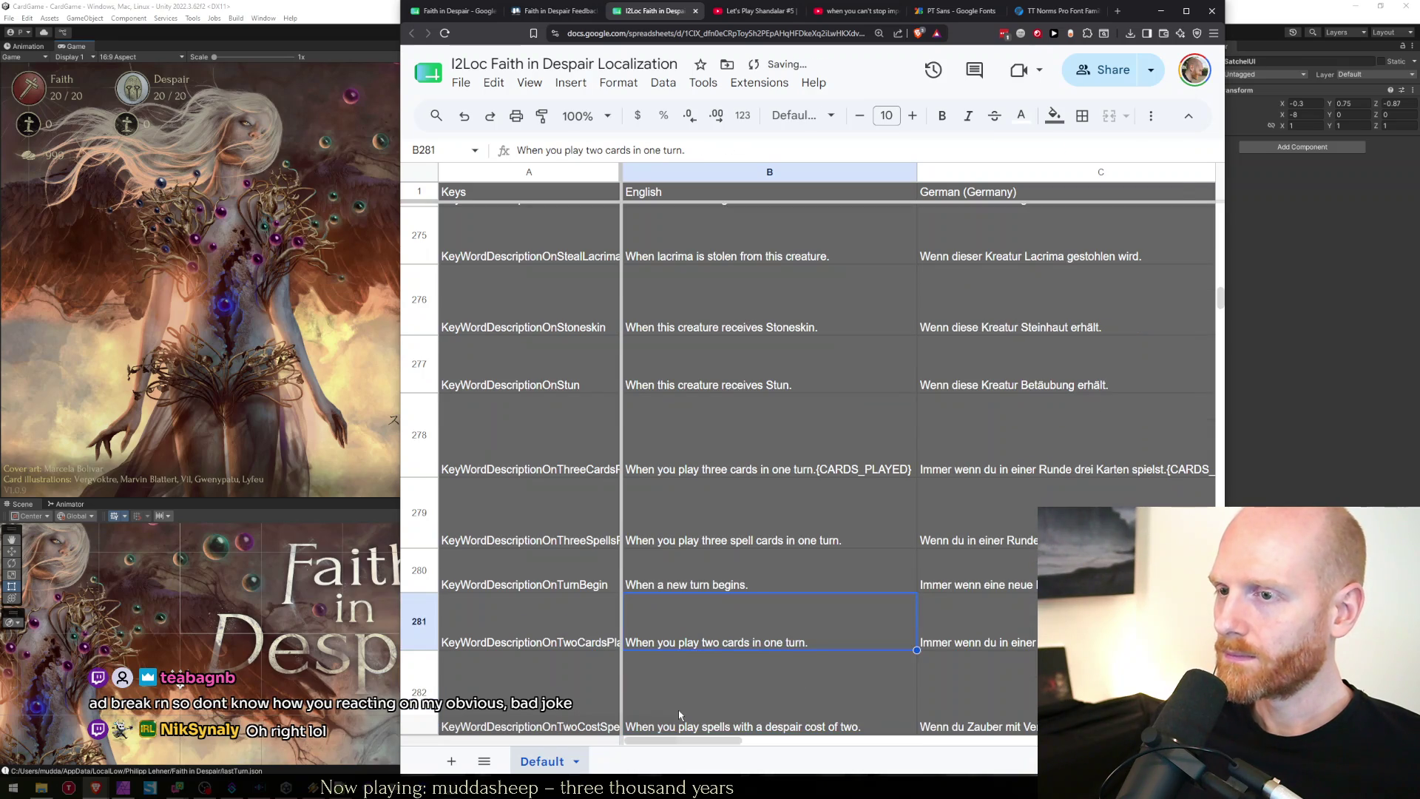
pyautogui.hotkey('ctrl', 'f')
pyautogui.write('whenever')
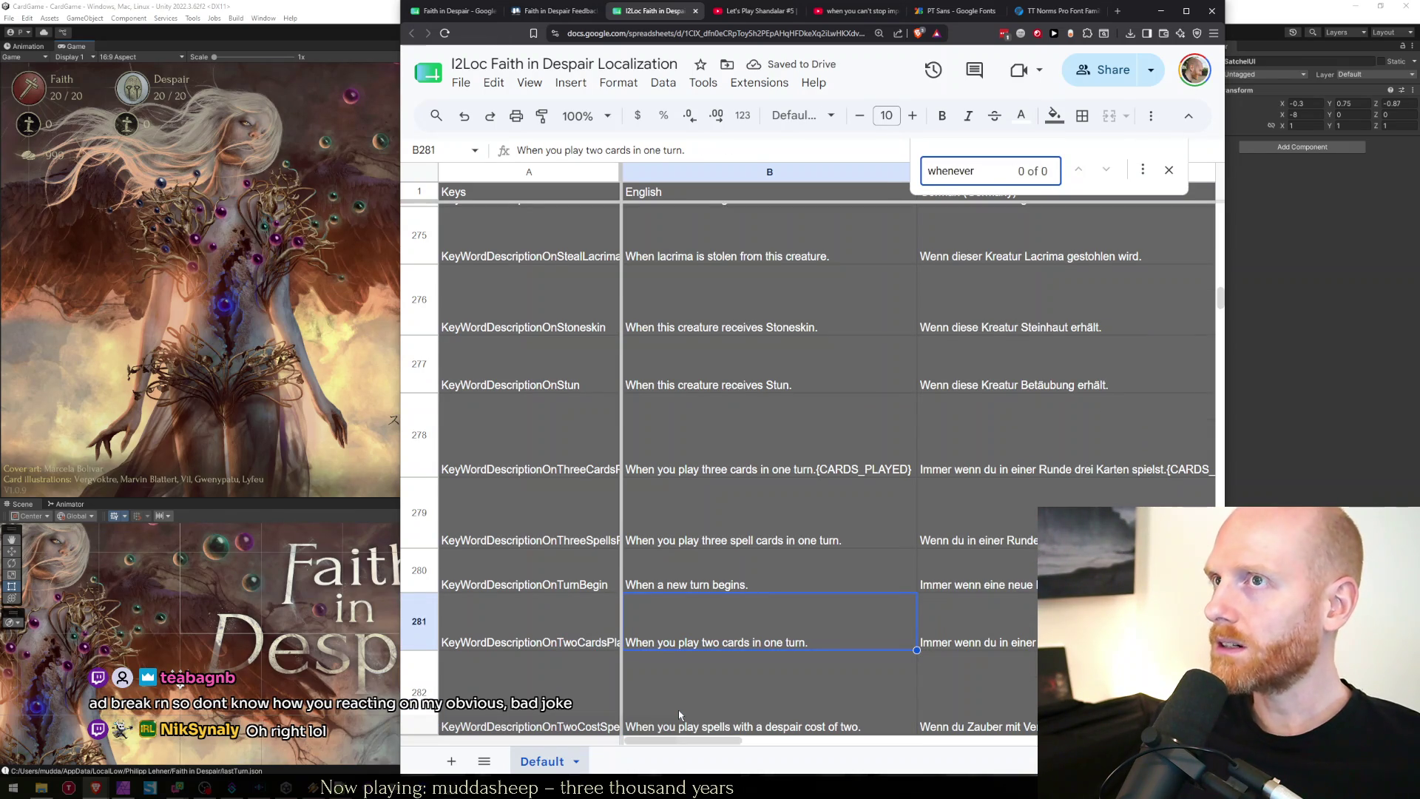
pyautogui.press('Escape')
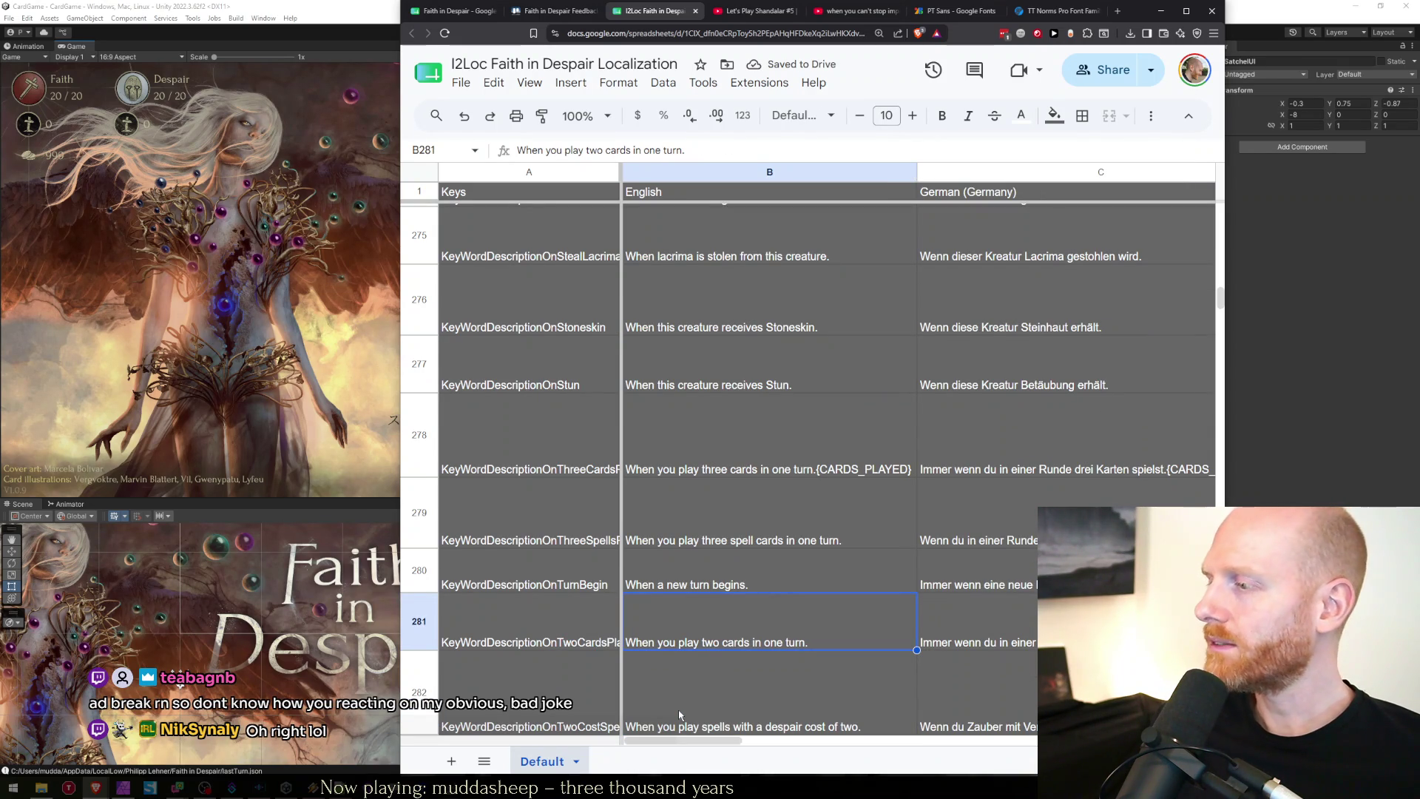
pyautogui.hotkey('ctrl', 'shift', 'Tab')
pyautogui.hotkey('ctrl', 'shift', 'Tab')
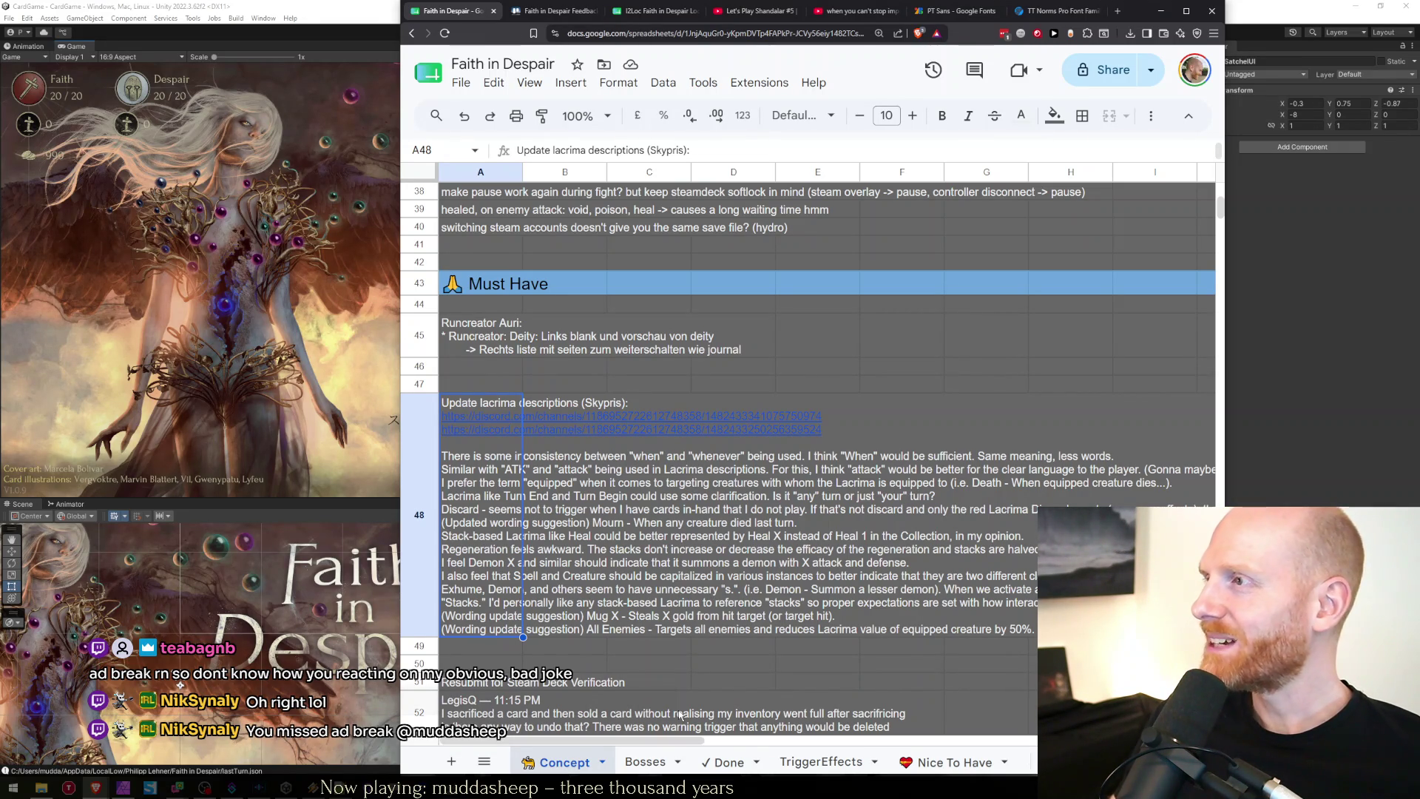
# Delete the when/whenever inconsistency line from the lacrima feedback note in A48.
pyautogui.press('Return')
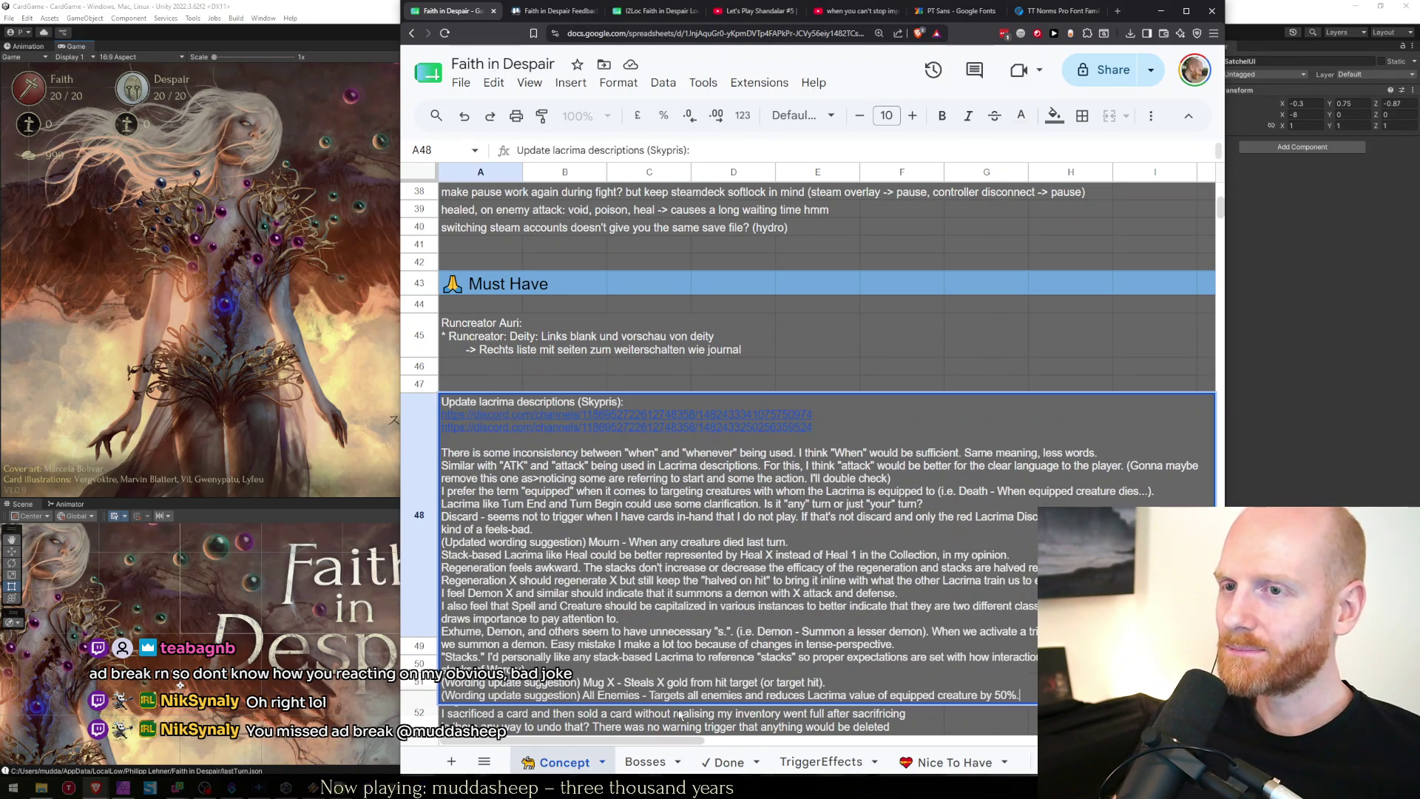
pyautogui.hotkey('ctrl', 'Home')
pyautogui.press('Down')
pyautogui.press('Down')
pyautogui.press('Down')
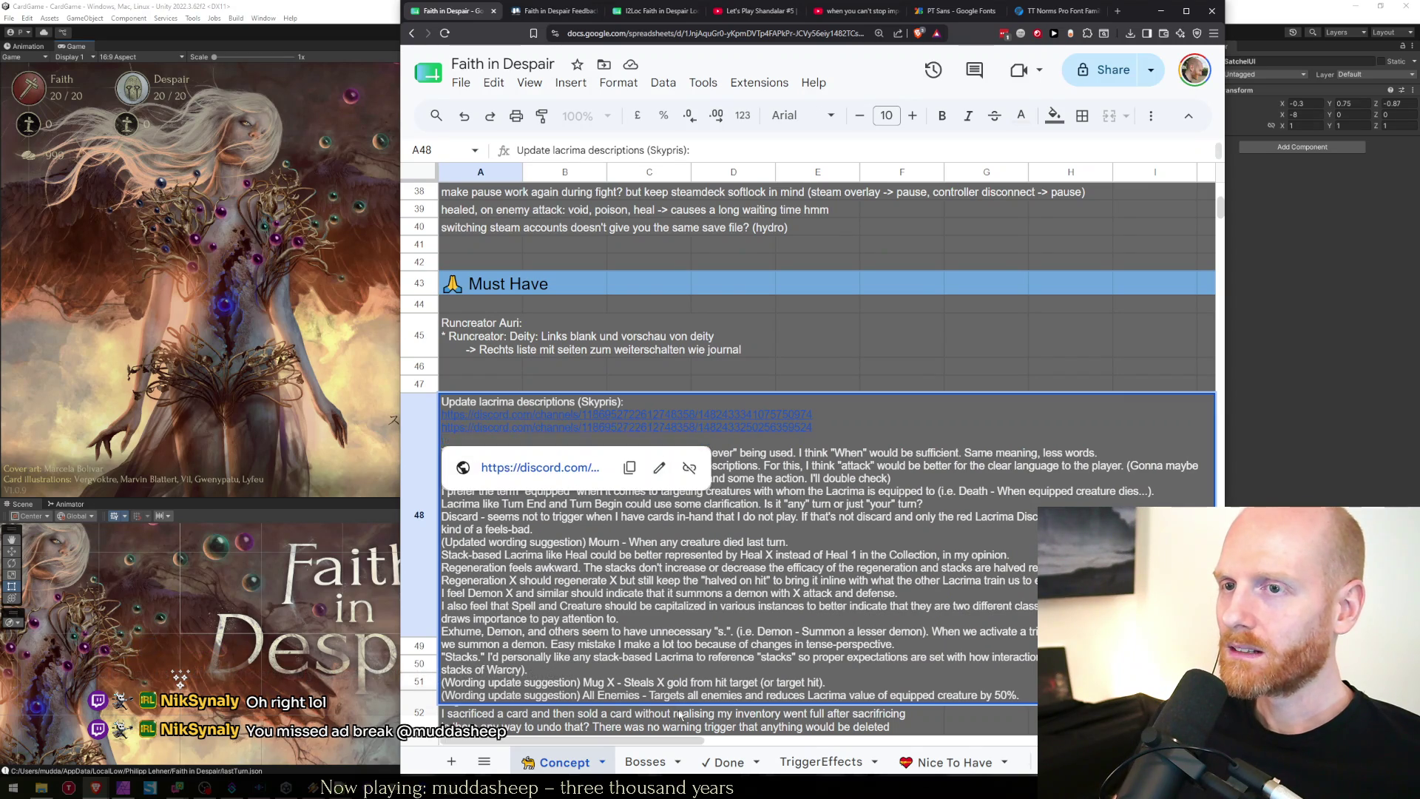
pyautogui.hotkey('shift', 'Up')
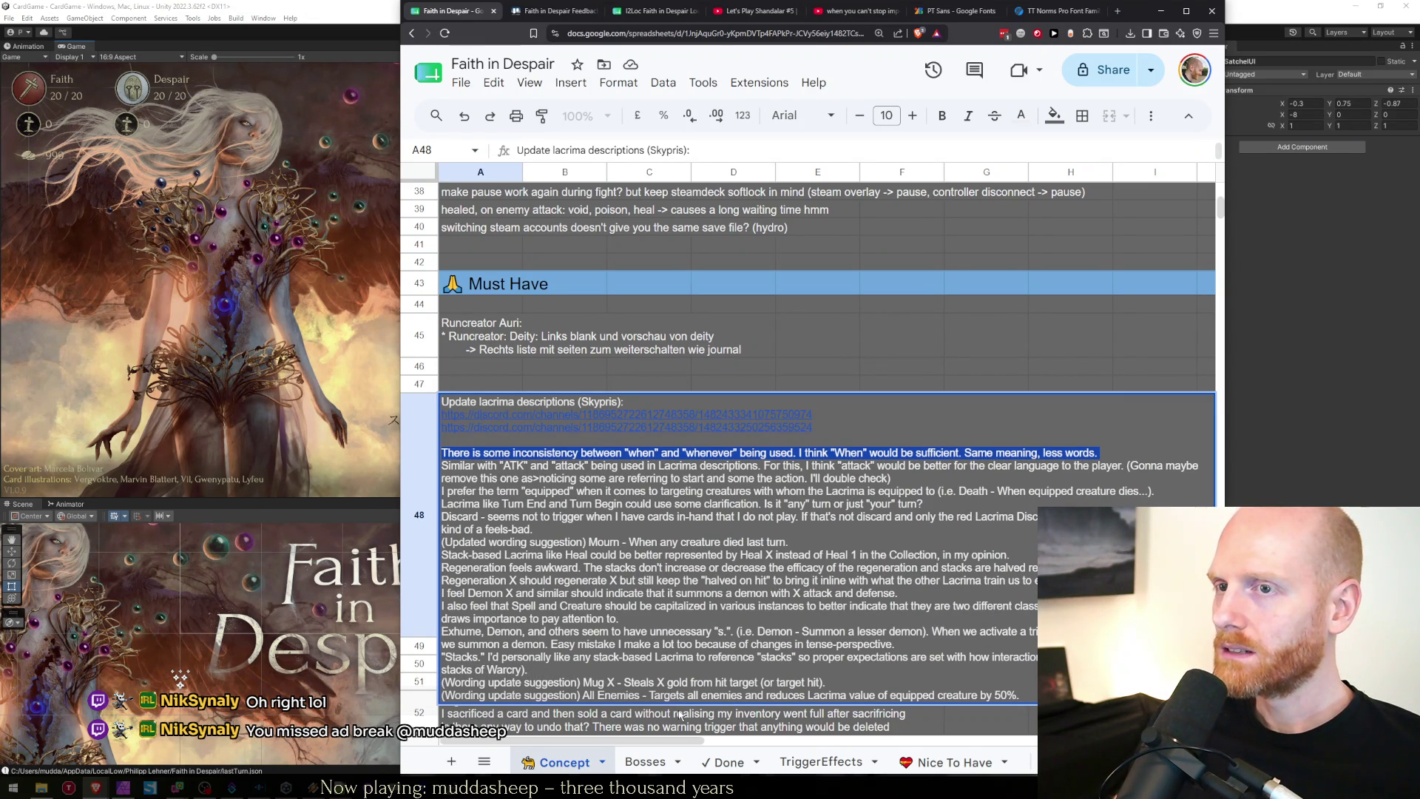
pyautogui.press('BackSpace')
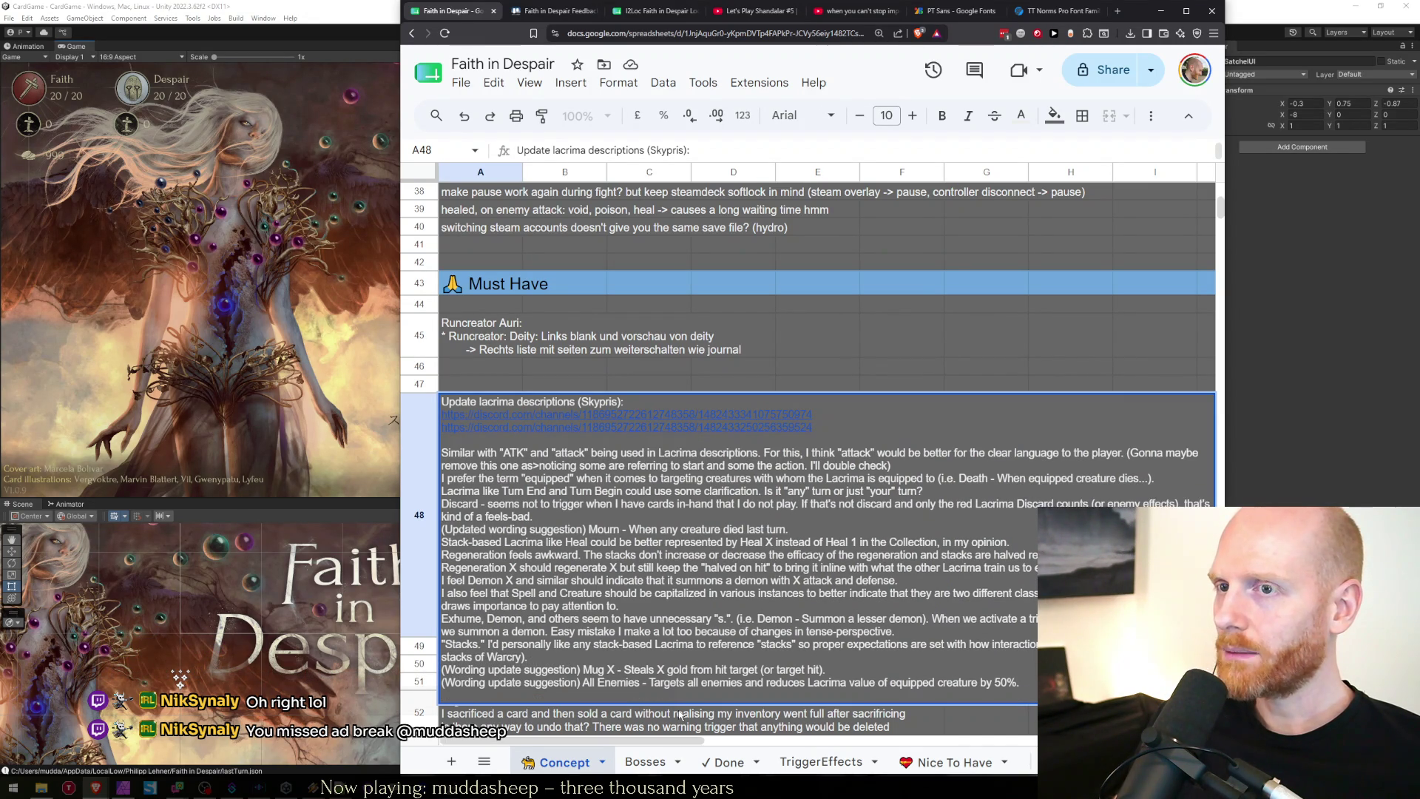
pyautogui.press('Return')
pyautogui.press('Right')
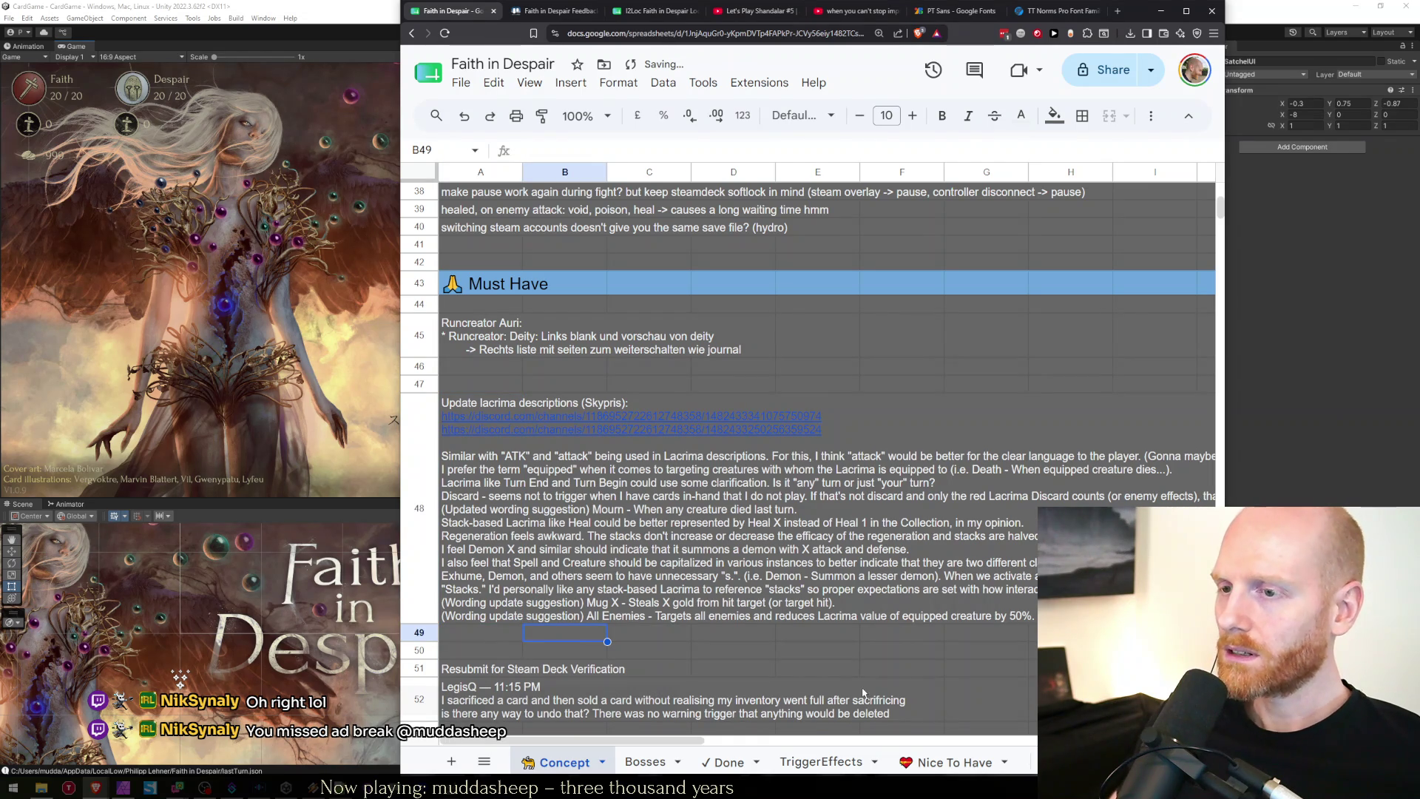
pyautogui.click(723, 761)
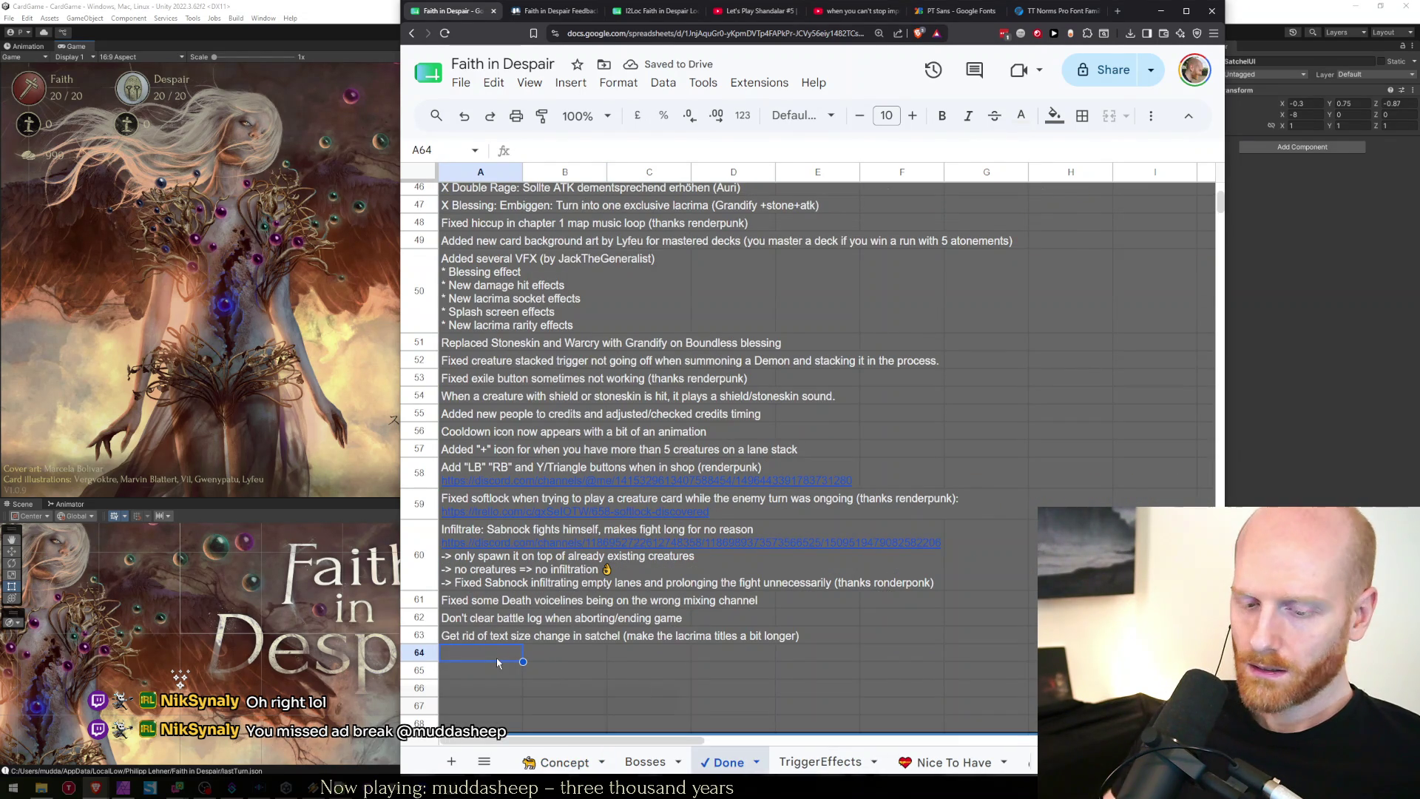
# Enter 'Changed all "Whenever" to "When" in descriptions', crediting the feedback's author, into Done A64; reselect Concept A48.
pyautogui.write('Changed all "EHene')
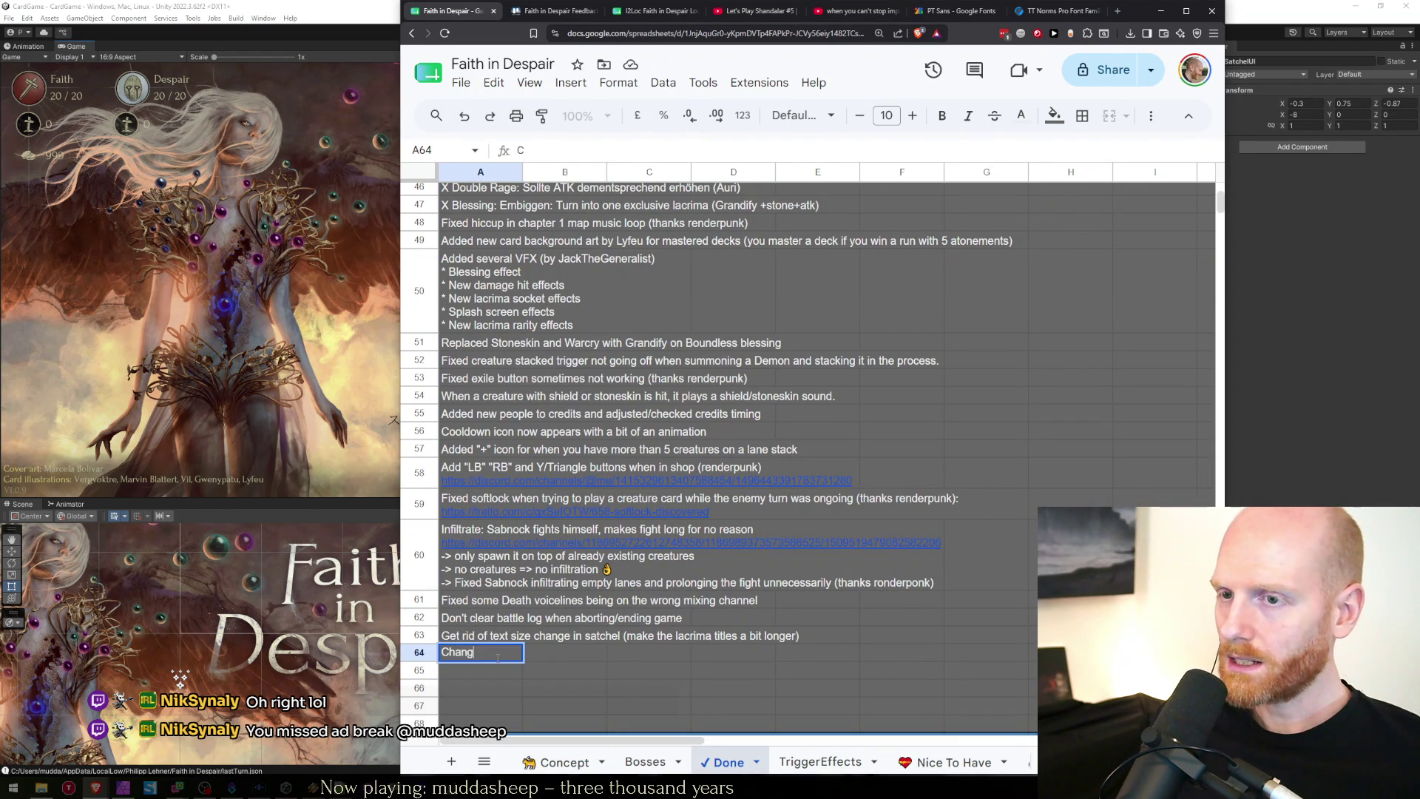
pyautogui.press('BackSpace')
pyautogui.press('BackSpace')
pyautogui.press('BackSpace')
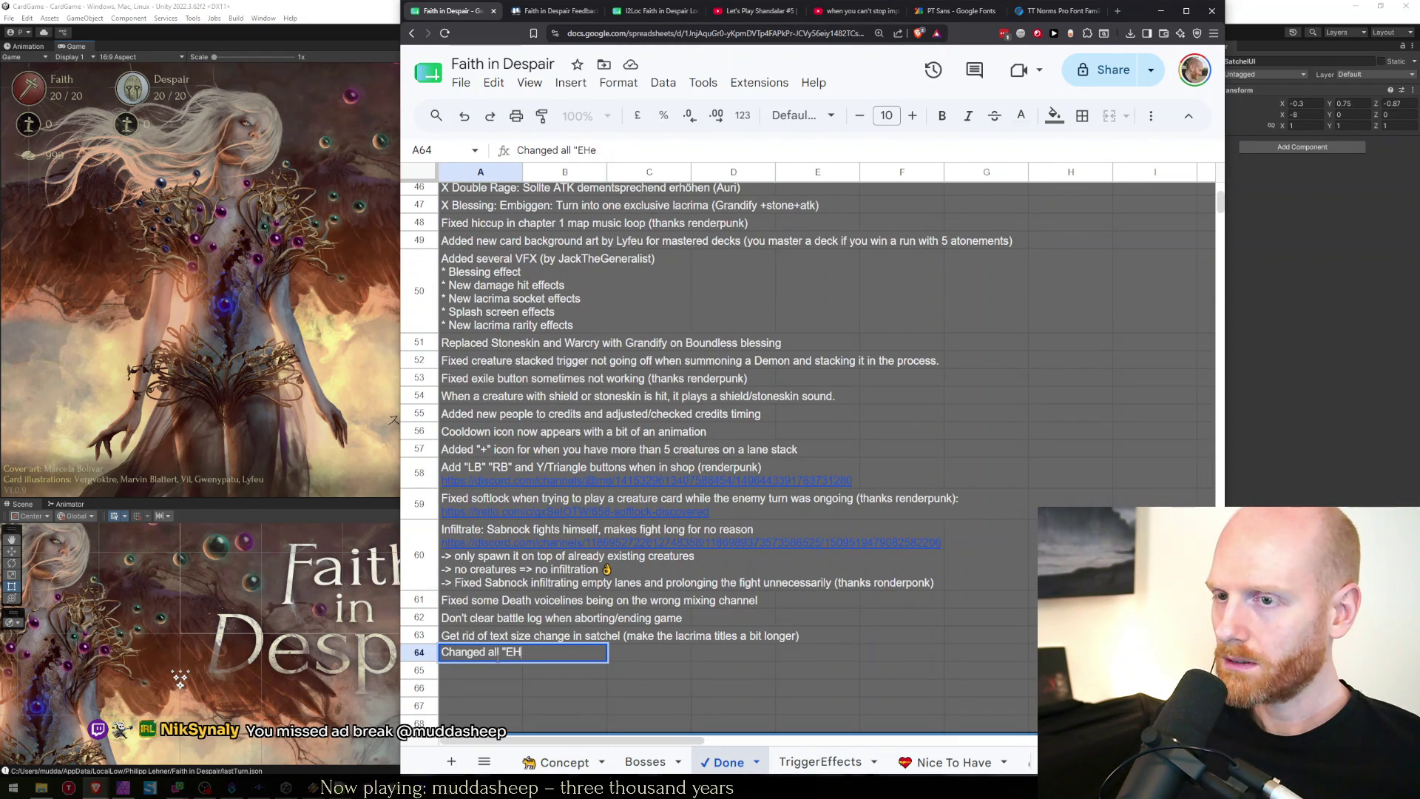
pyautogui.write('Whenever" to "When')
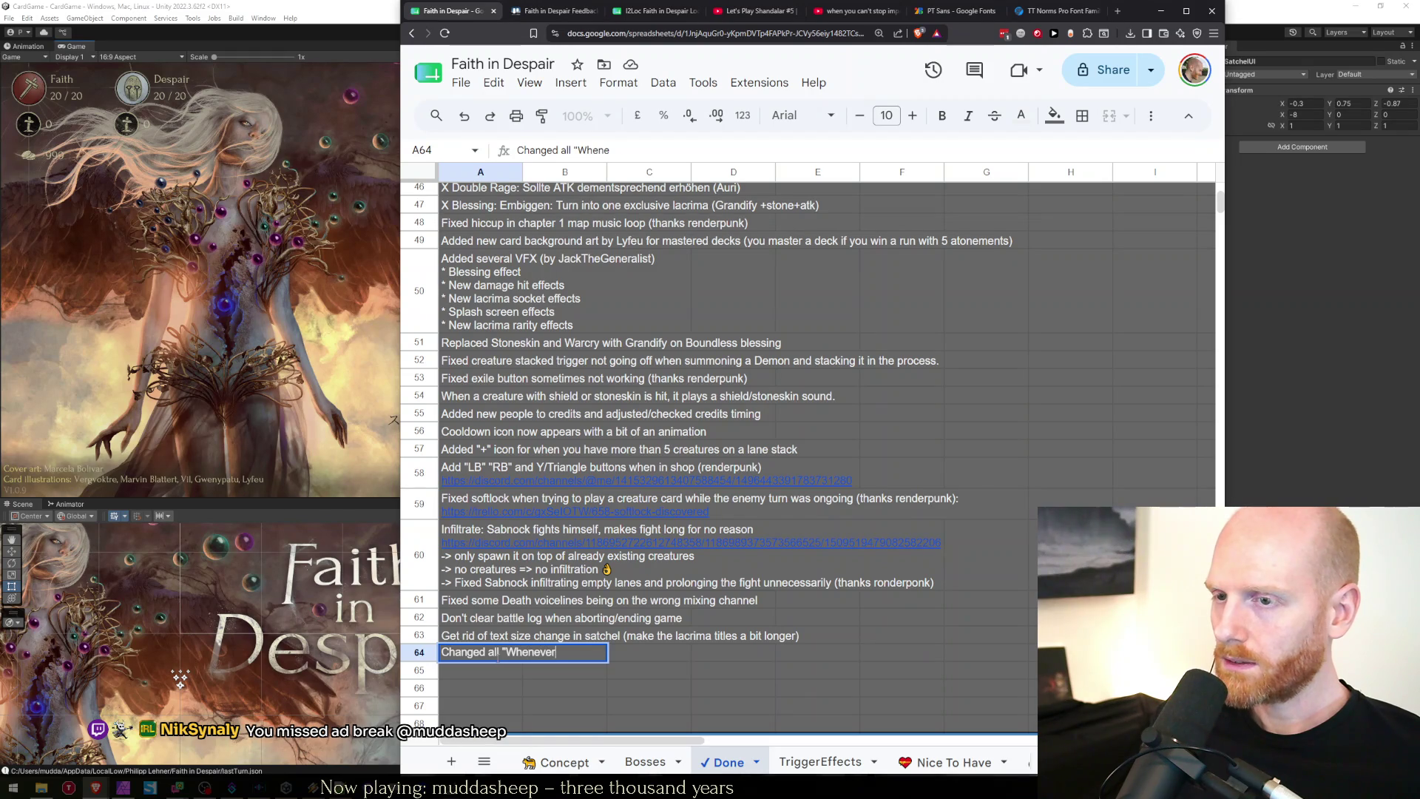
pyautogui.write('" in descriptions t')
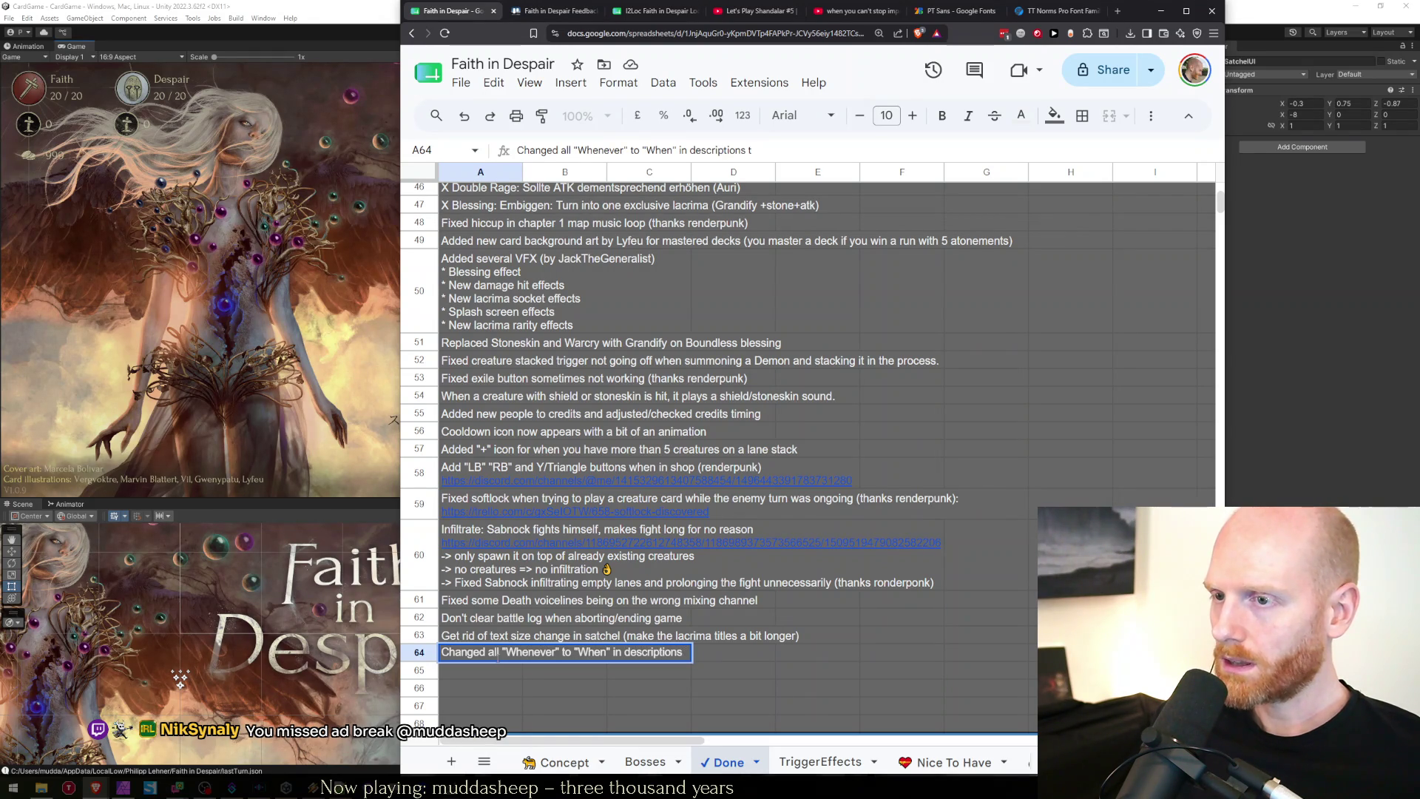
pyautogui.write('s (t')
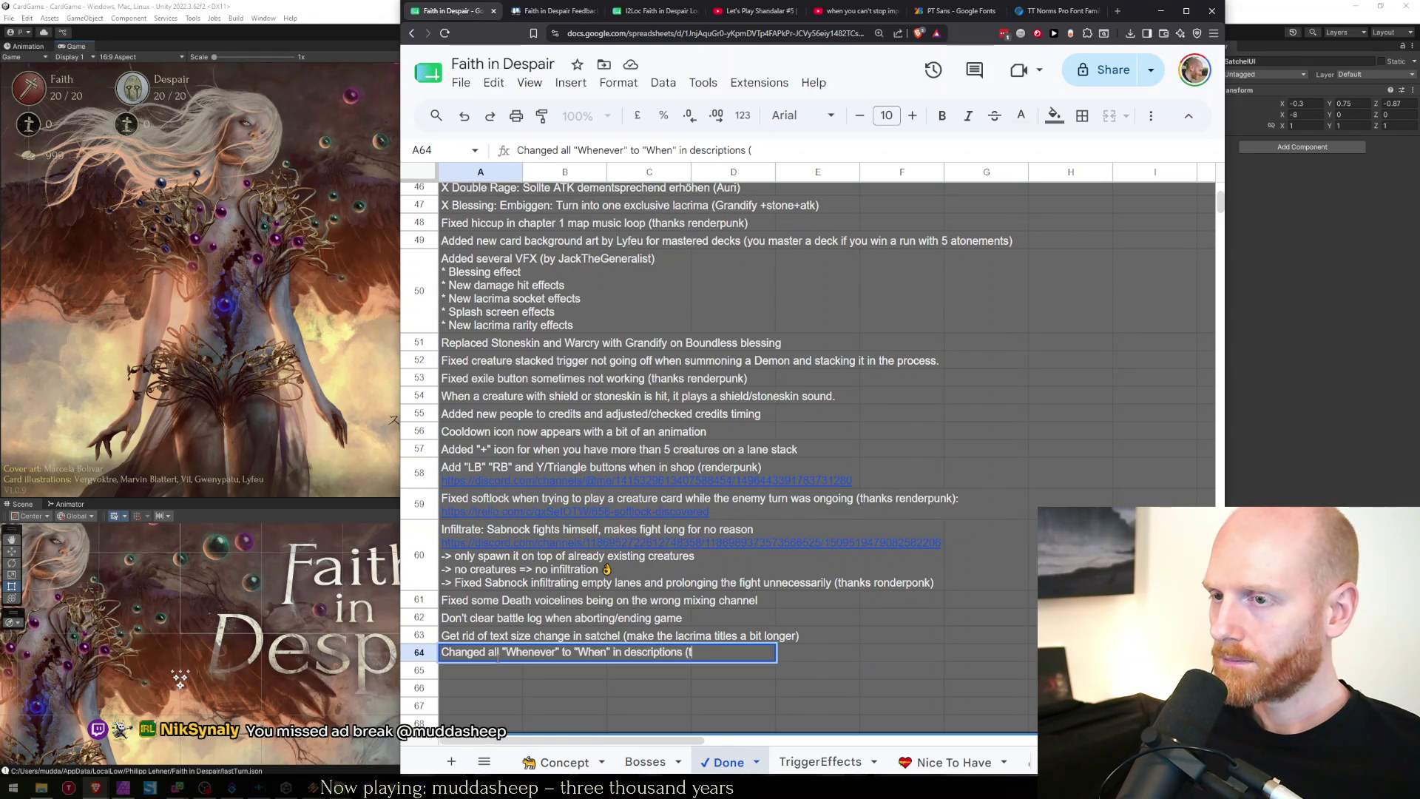
pyautogui.write('hanks Skypris)')
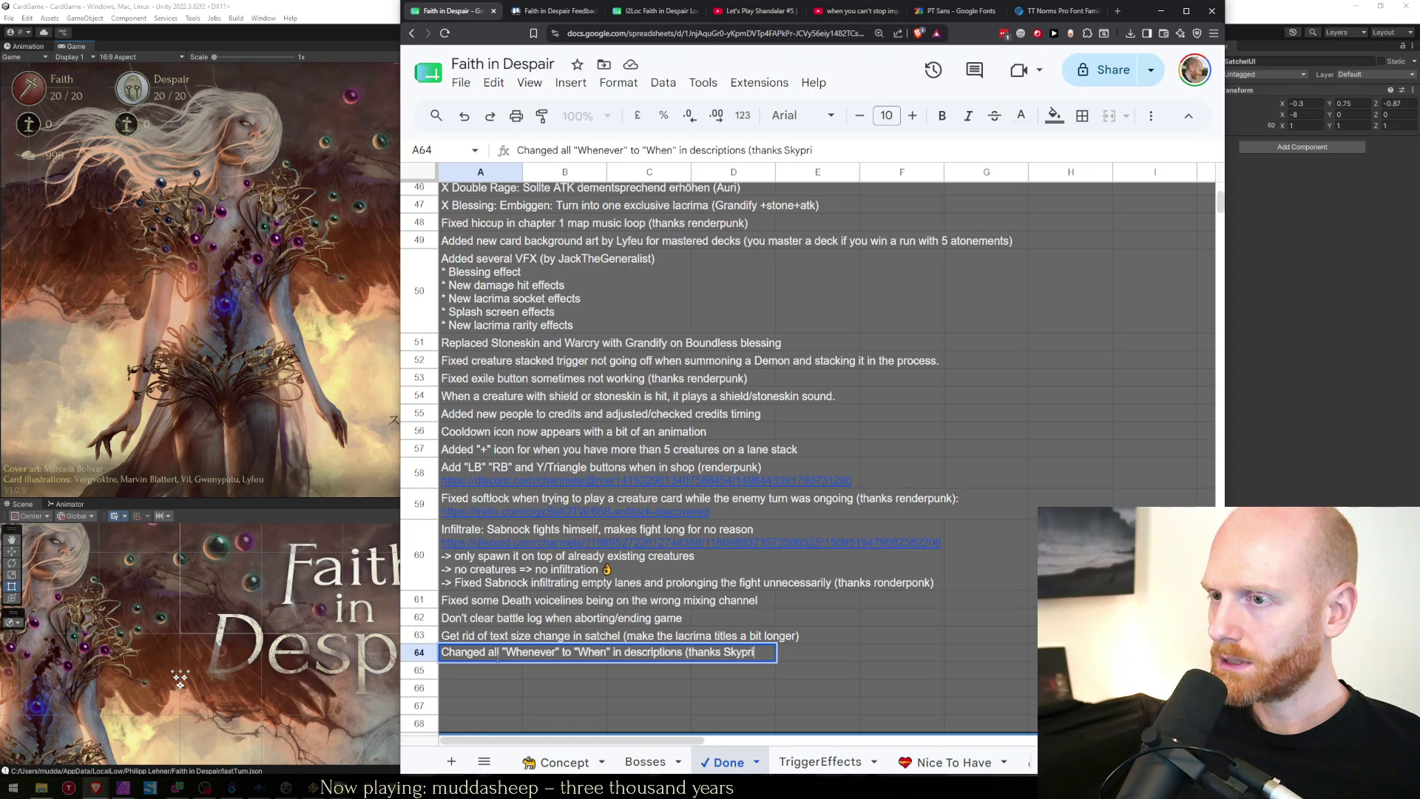
pyautogui.press('Return')
pyautogui.click(522, 654)
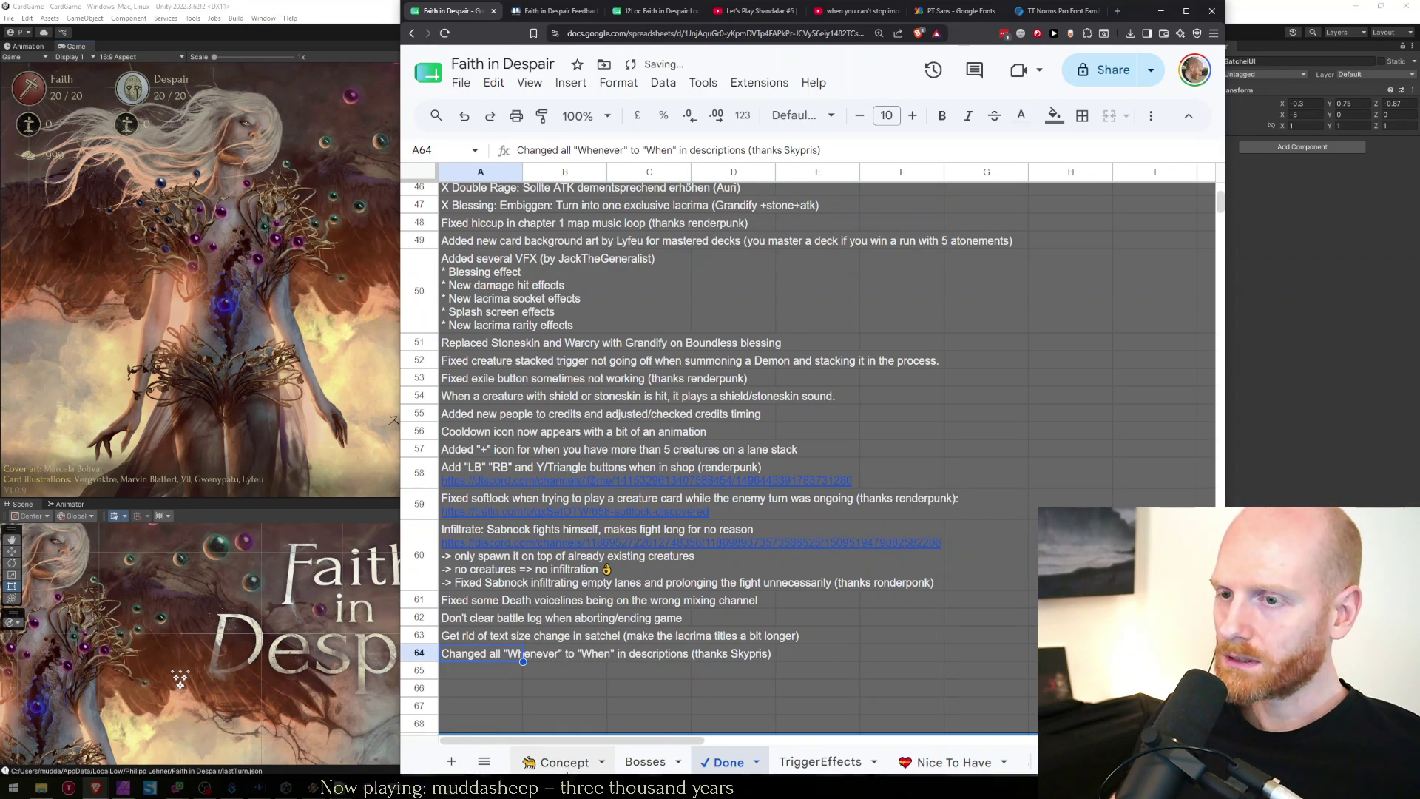
pyautogui.click(561, 761)
pyautogui.click(449, 471)
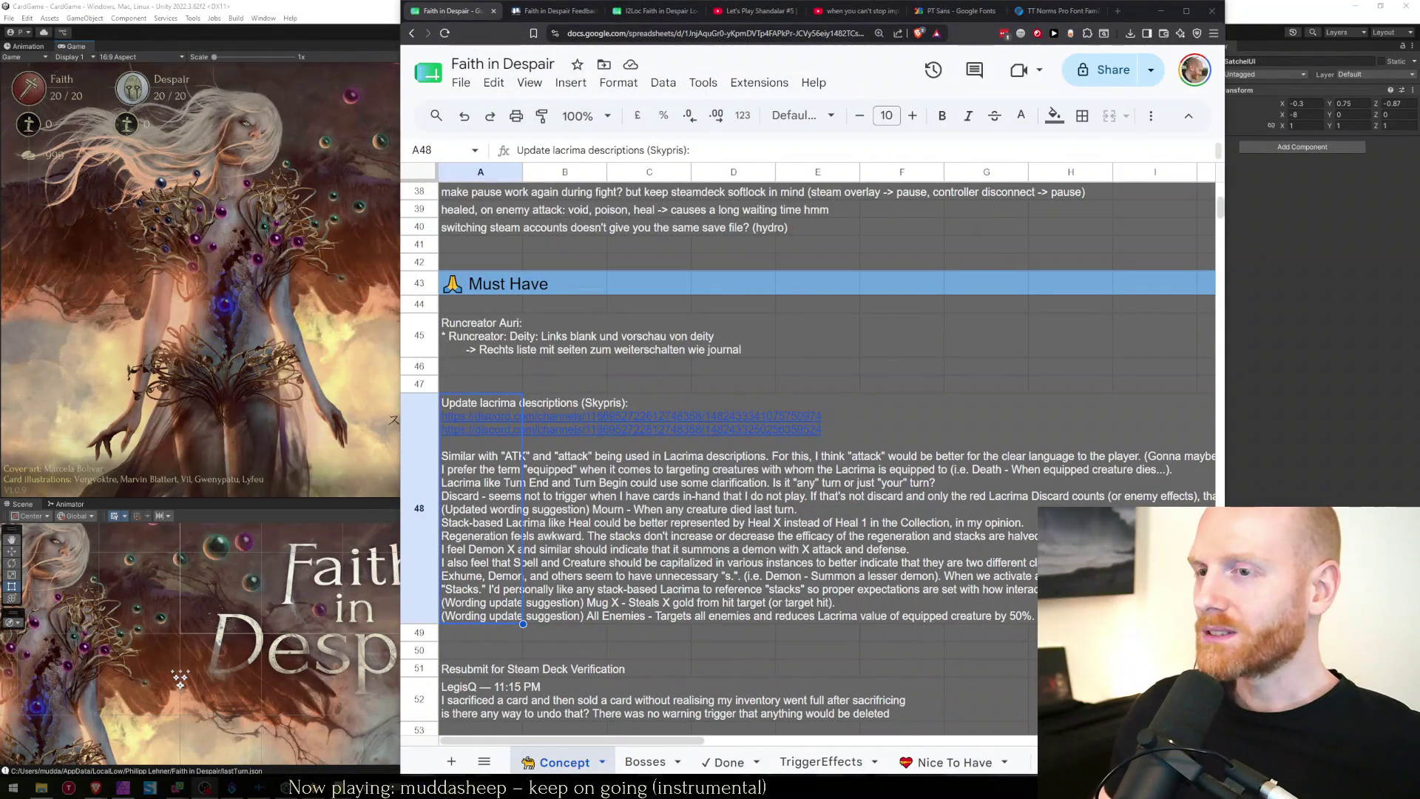
# Select the Exhume feedback lines about the Summons wording in the A48 lacrima note.
pyautogui.doubleClick(832, 602)
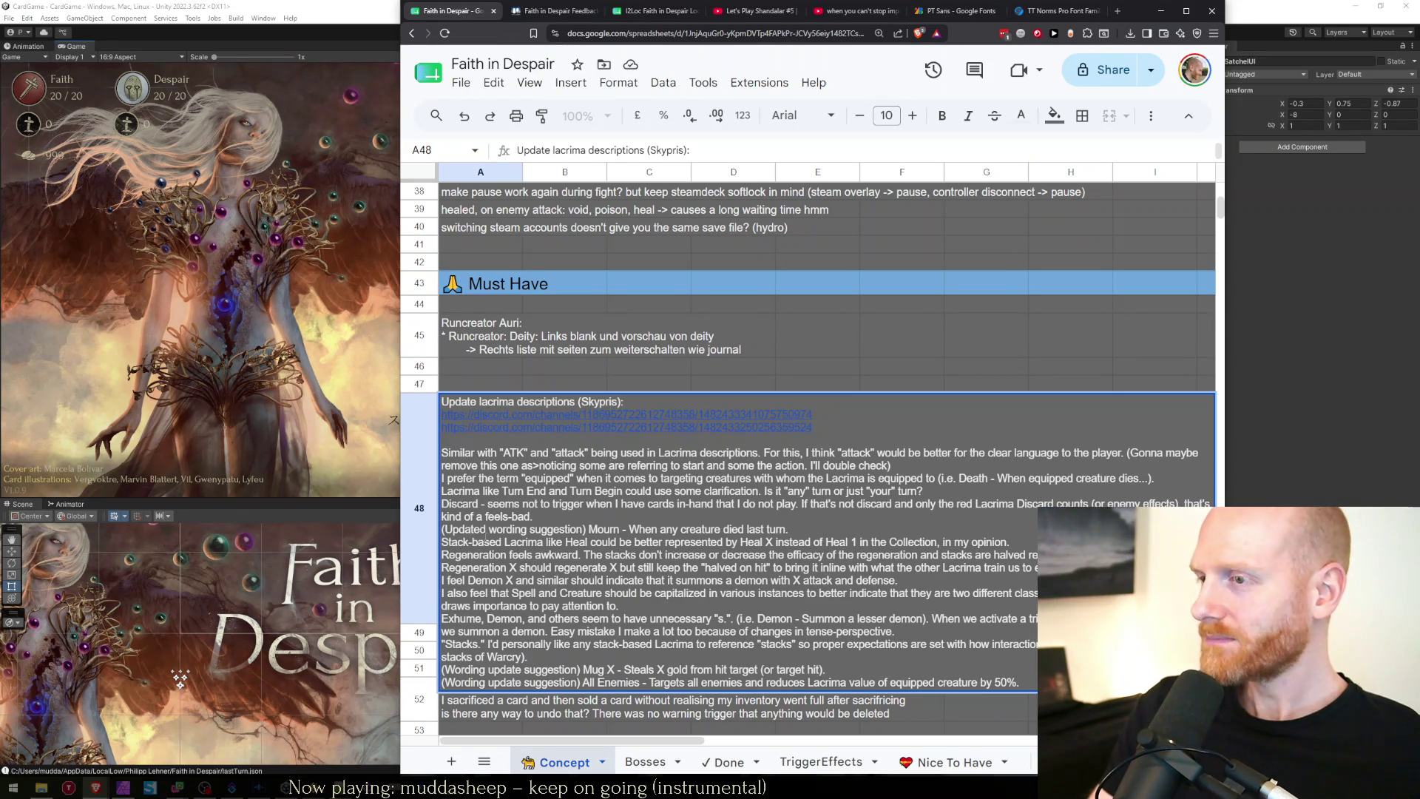
pyautogui.hotkey('shift', 'Home')
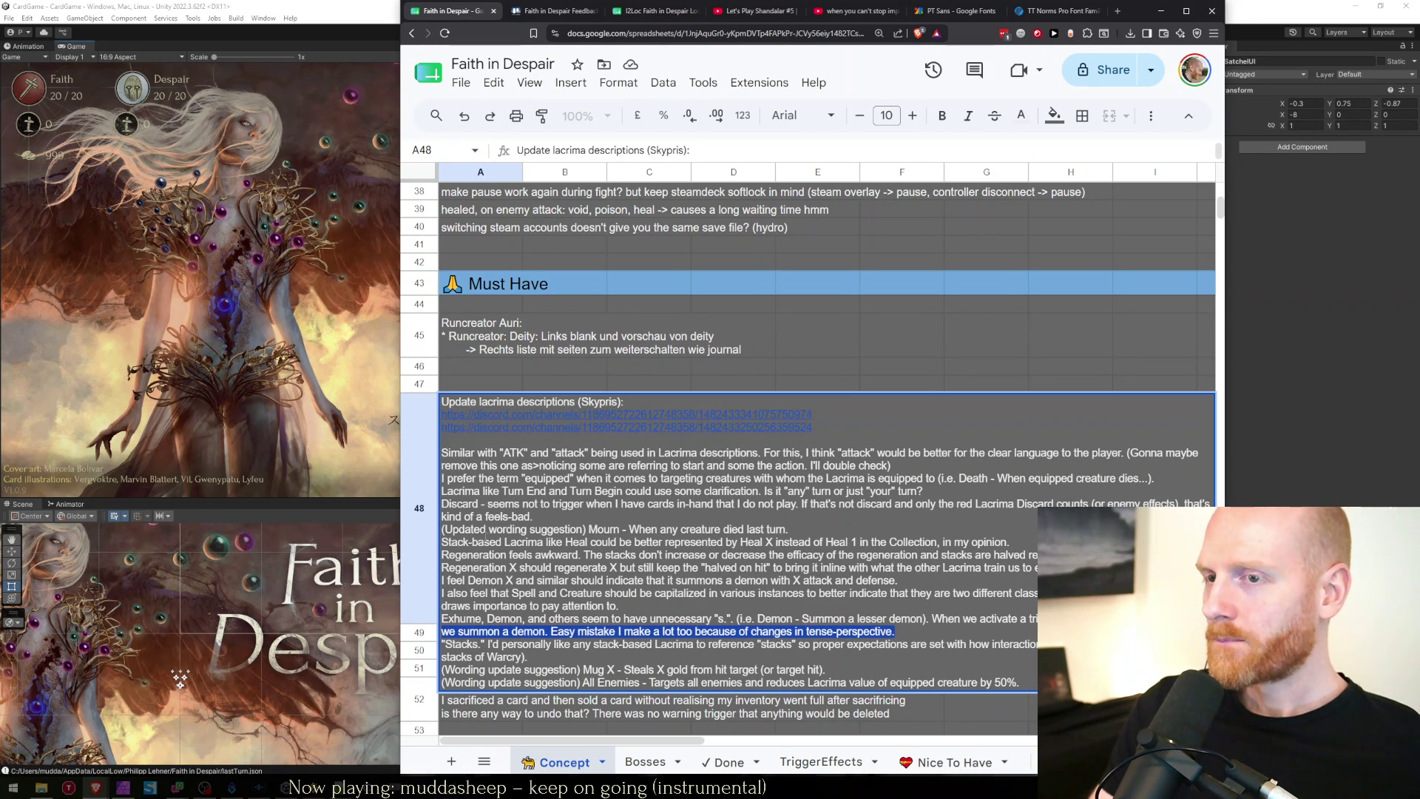
pyautogui.hotkey('shift', 'Up')
pyautogui.hotkey('shift', 'Up')
pyautogui.hotkey('shift', 'Down')
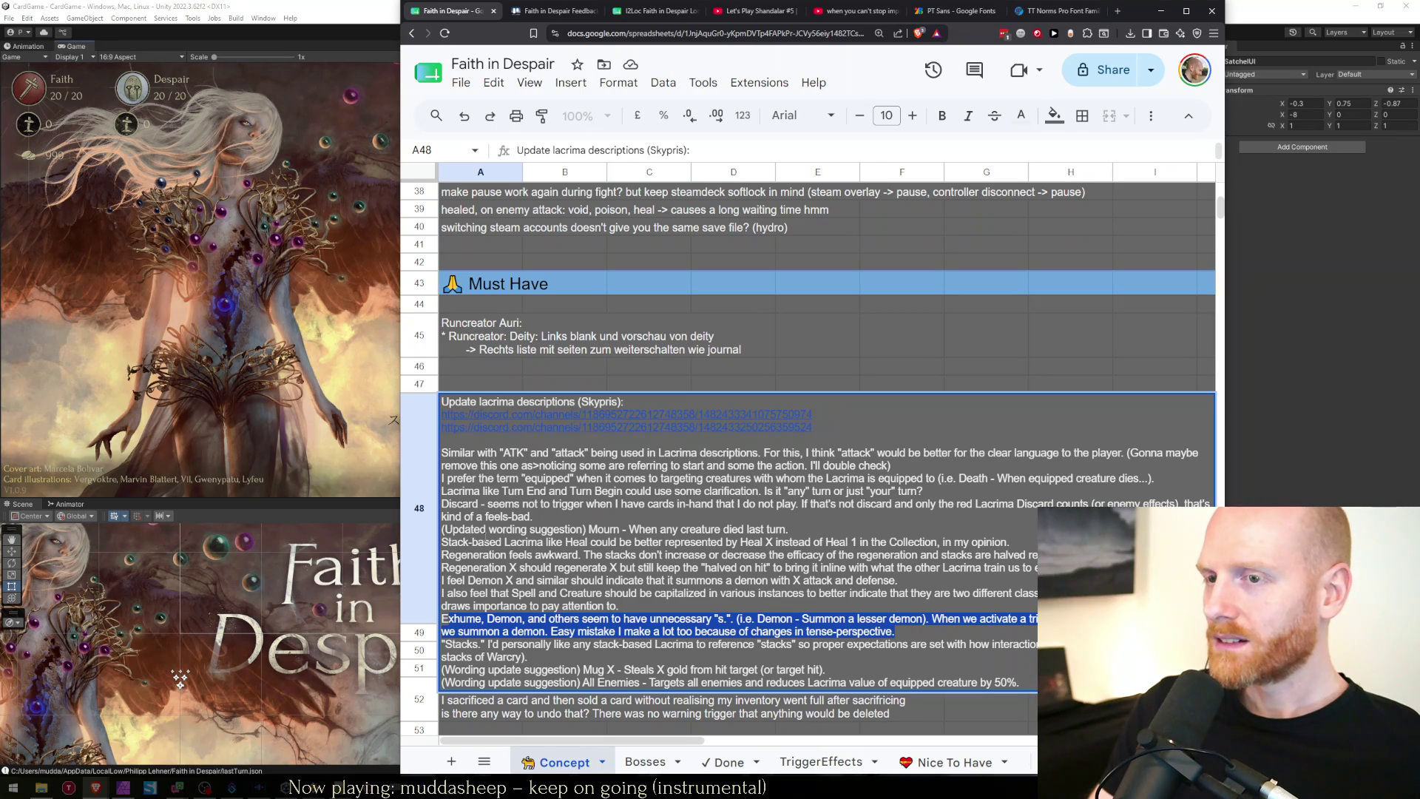
pyautogui.hotkey('shift', 'Right')
pyautogui.hotkey('shift', 'Right')
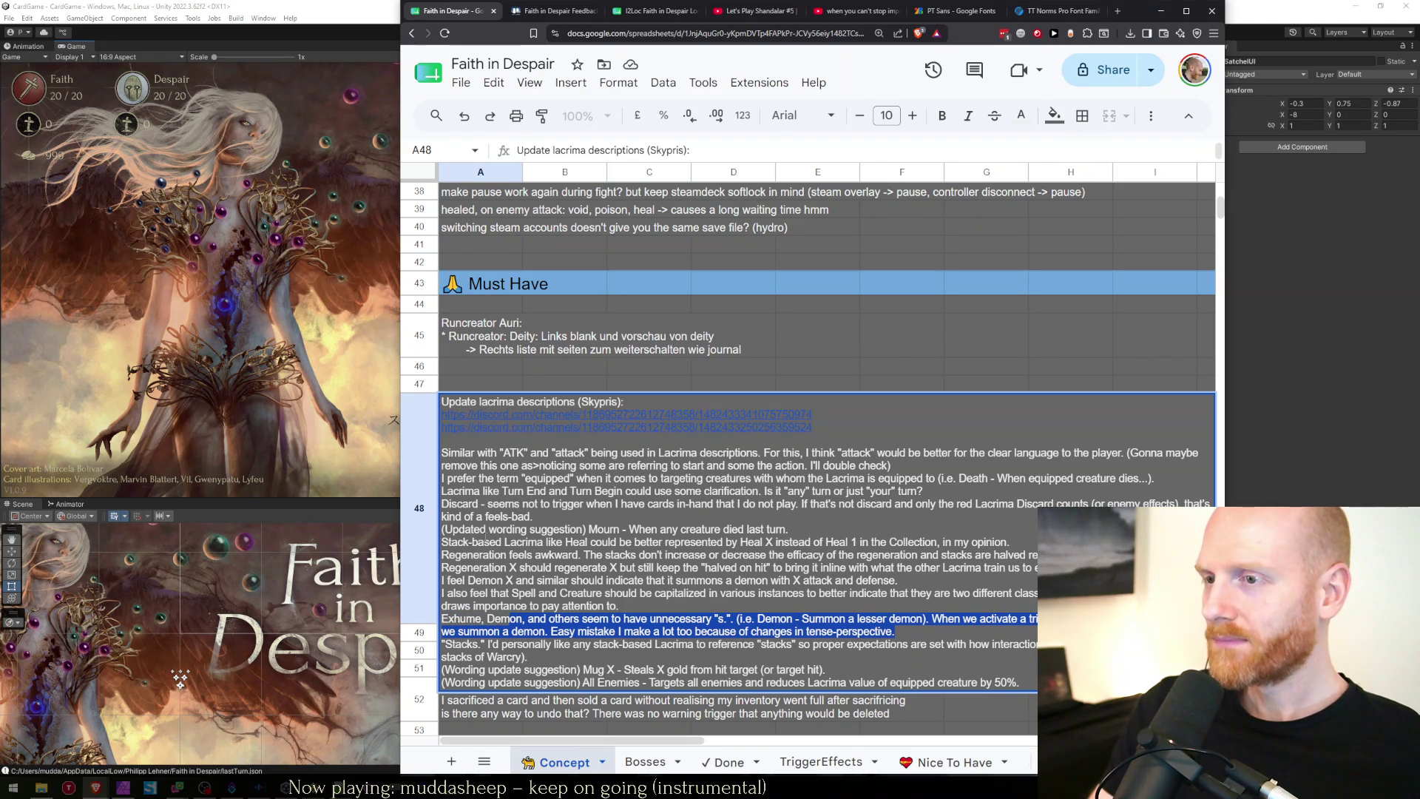
pyautogui.hotkey('ctrl', 'Tab')
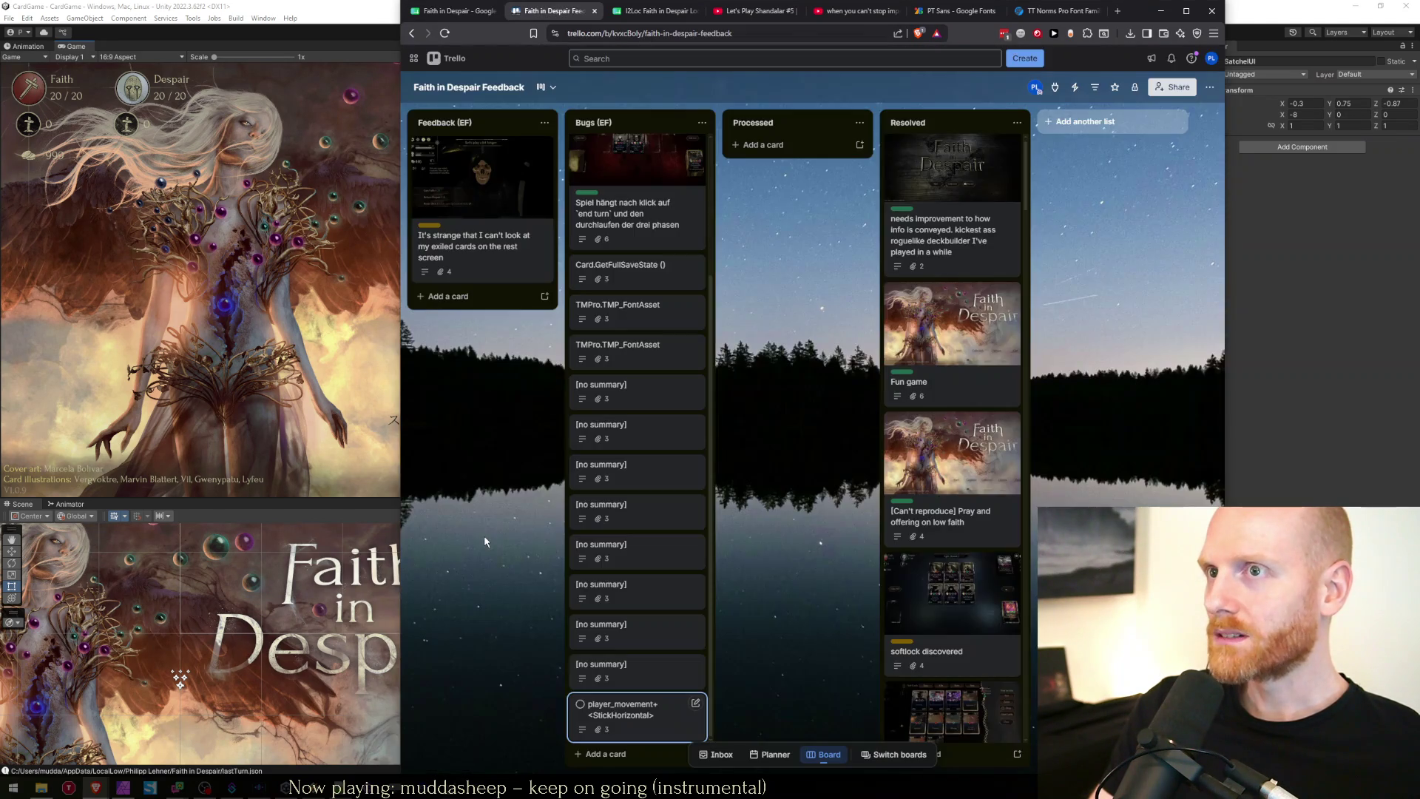
# Change 'Summons' to 'Summon' in B307–B310: automaton, lesser demon, minion and wall of fog descriptions.
pyautogui.hotkey('ctrl', 'Tab')
pyautogui.hotkey('ctrl', 'f')
pyautogui.write('summons')
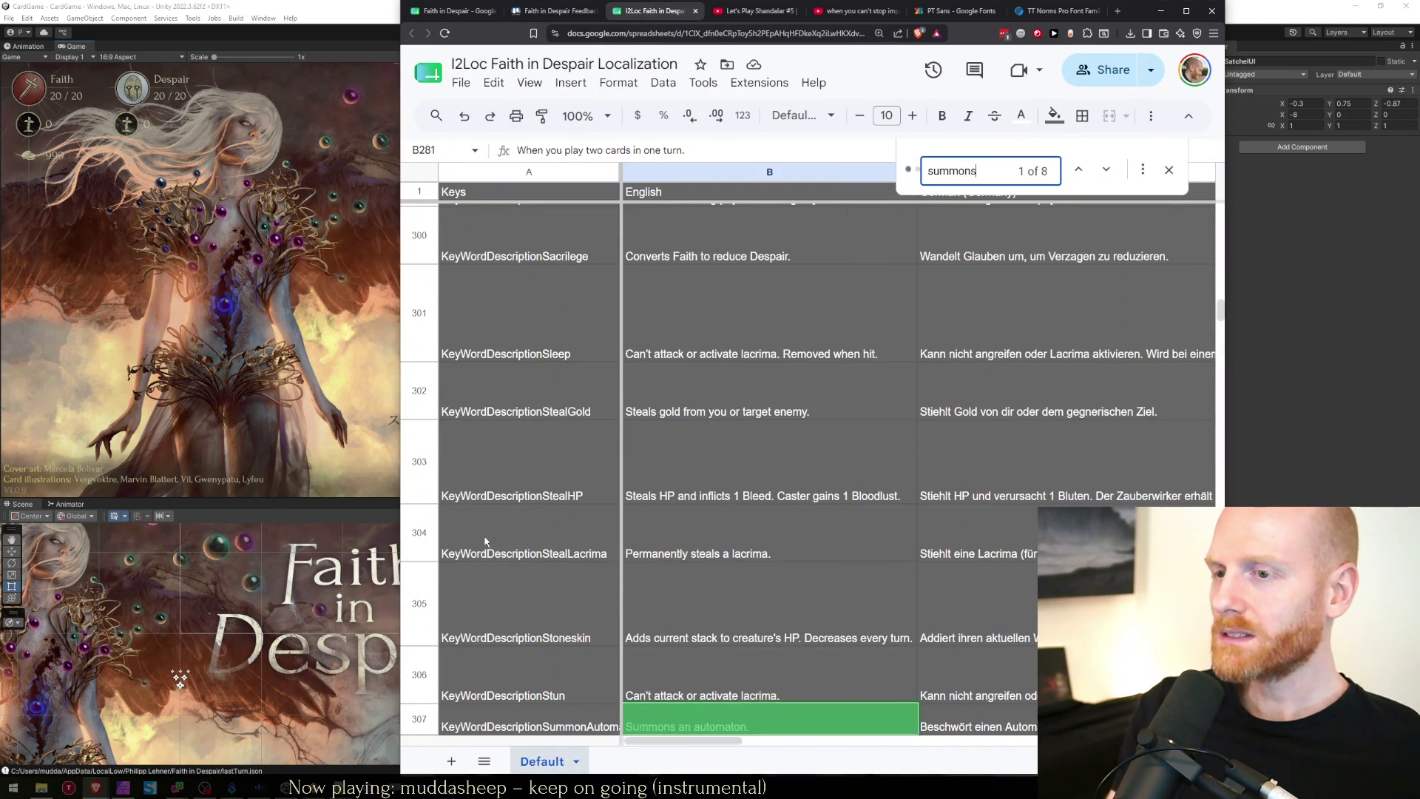
pyautogui.press('Escape')
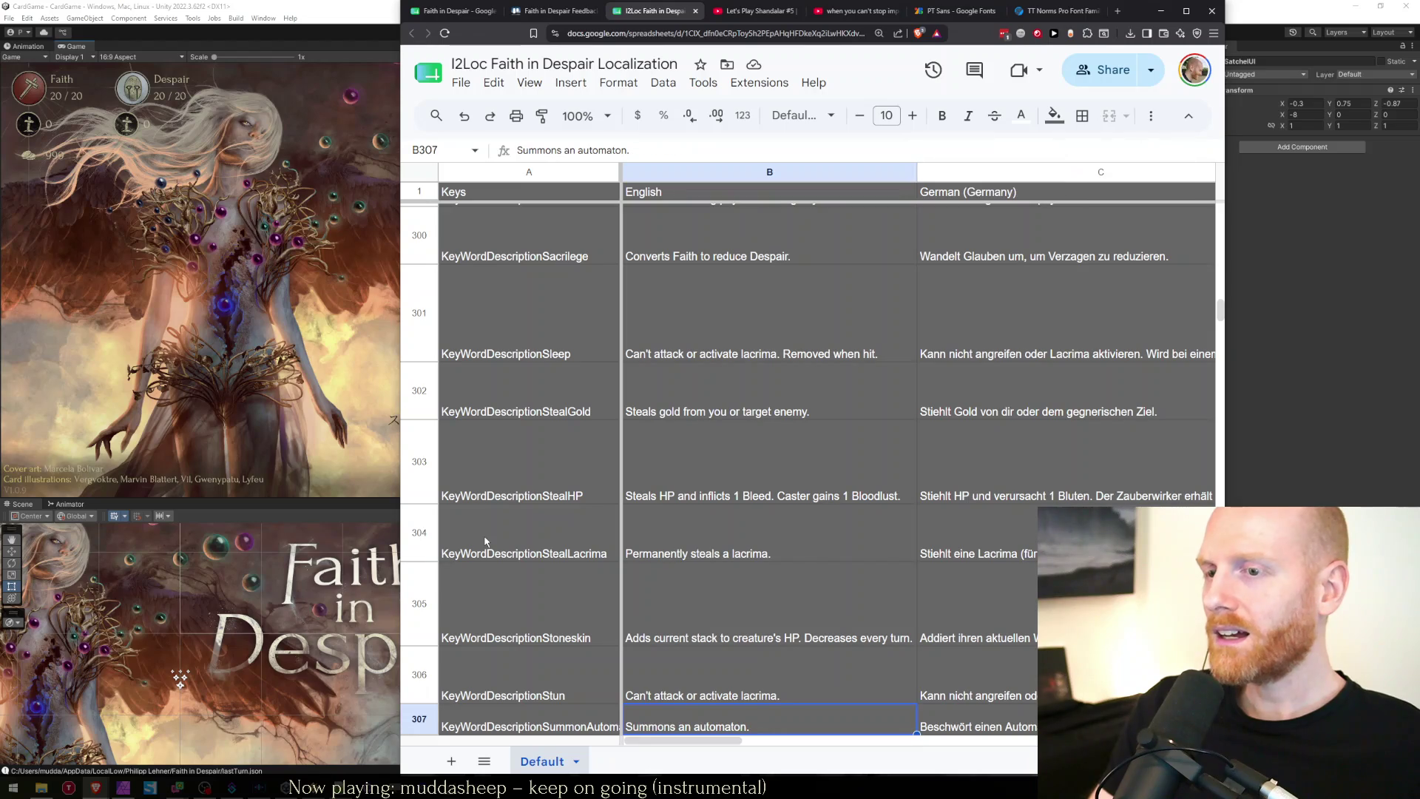
pyautogui.press('Return')
pyautogui.press('BackSpace')
pyautogui.press('Return')
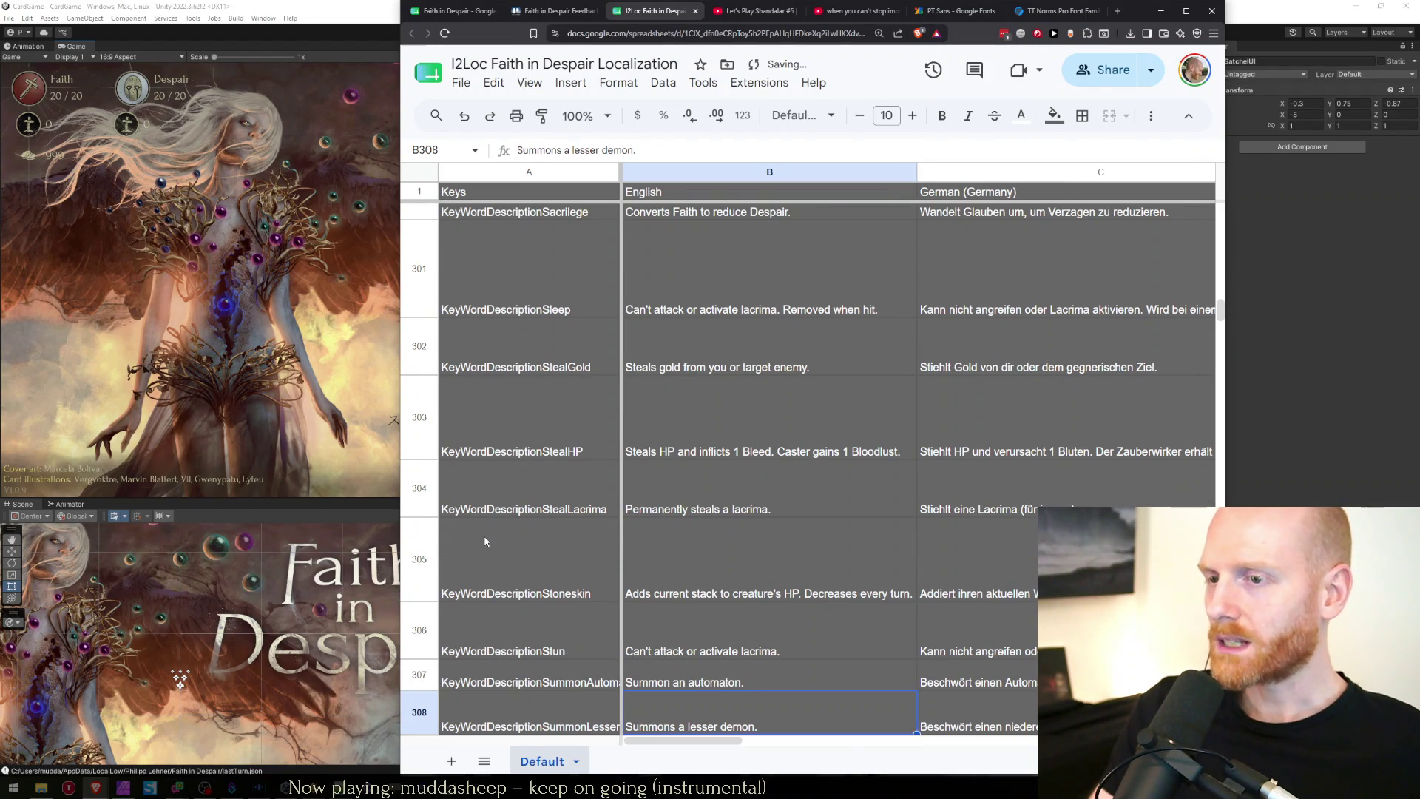
pyautogui.press('Return')
pyautogui.press('BackSpace')
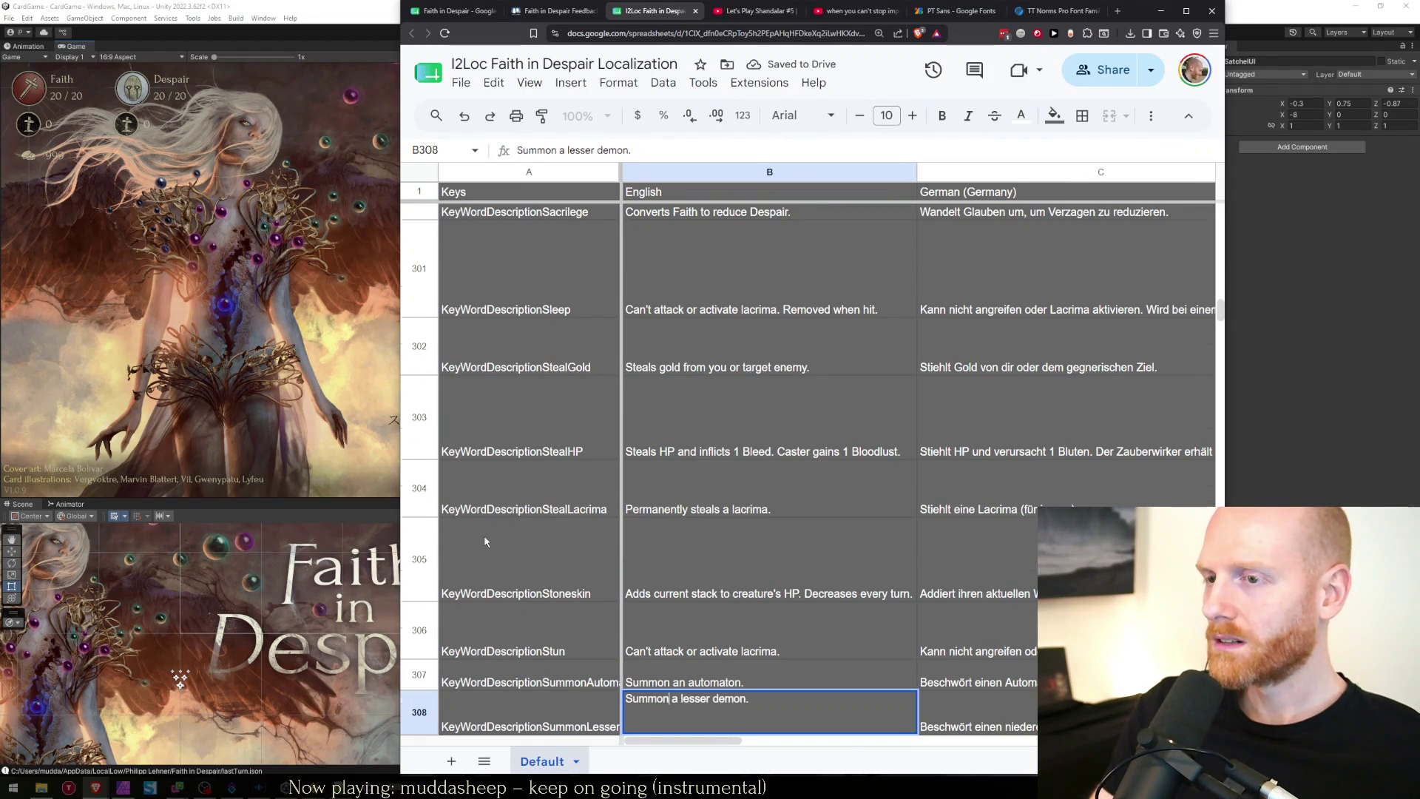
pyautogui.press('Return')
pyautogui.press('Return')
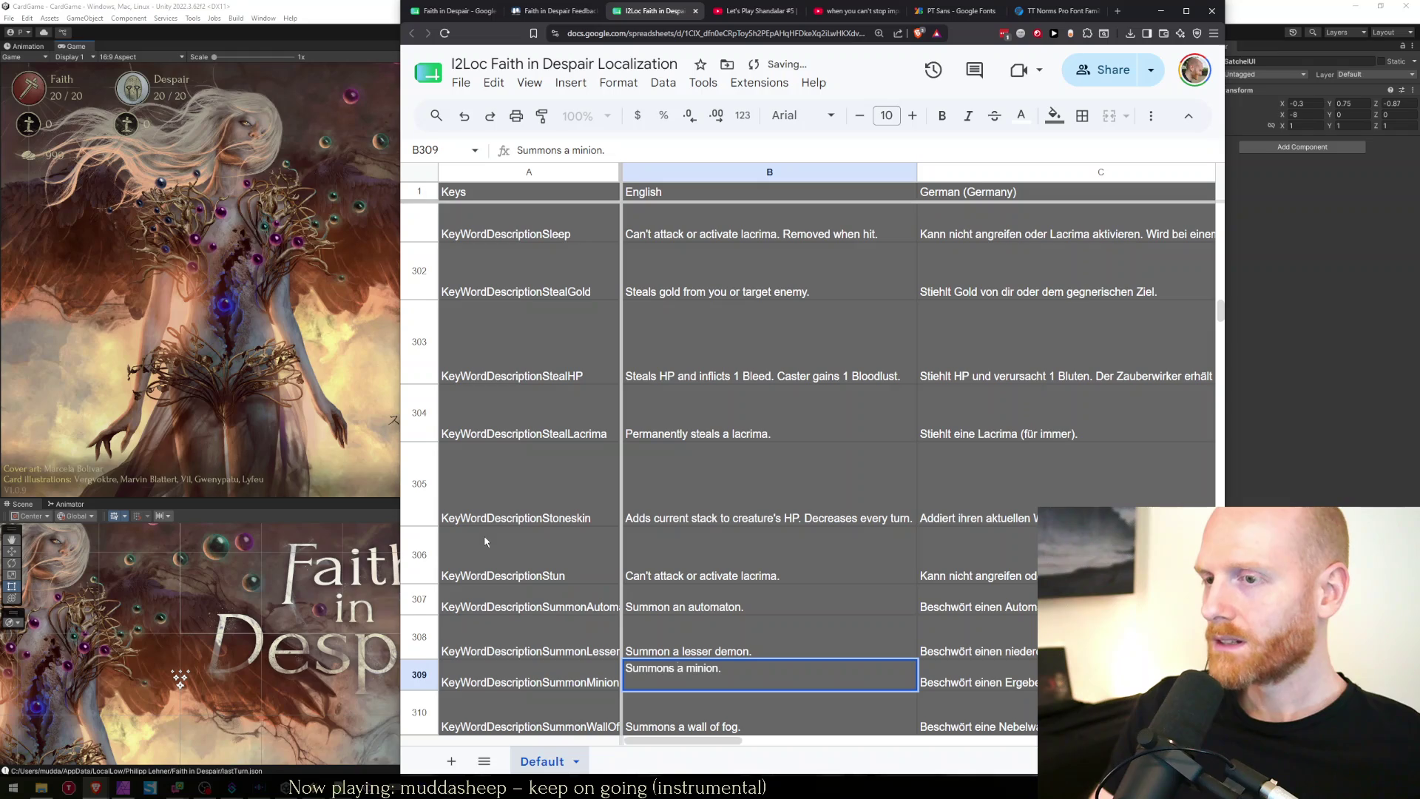
pyautogui.press('BackSpace')
pyautogui.press('Return')
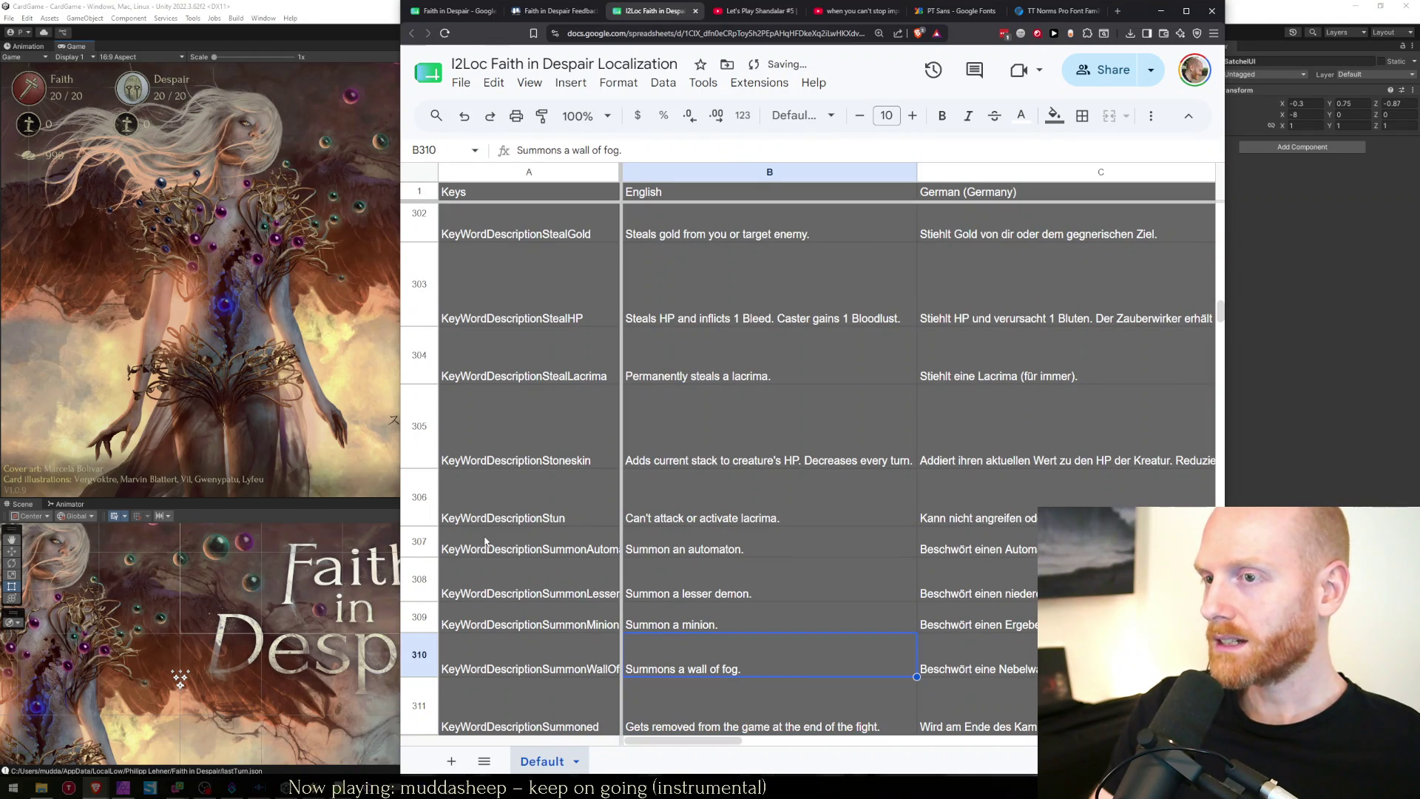
pyautogui.press('Return')
pyautogui.press('BackSpace')
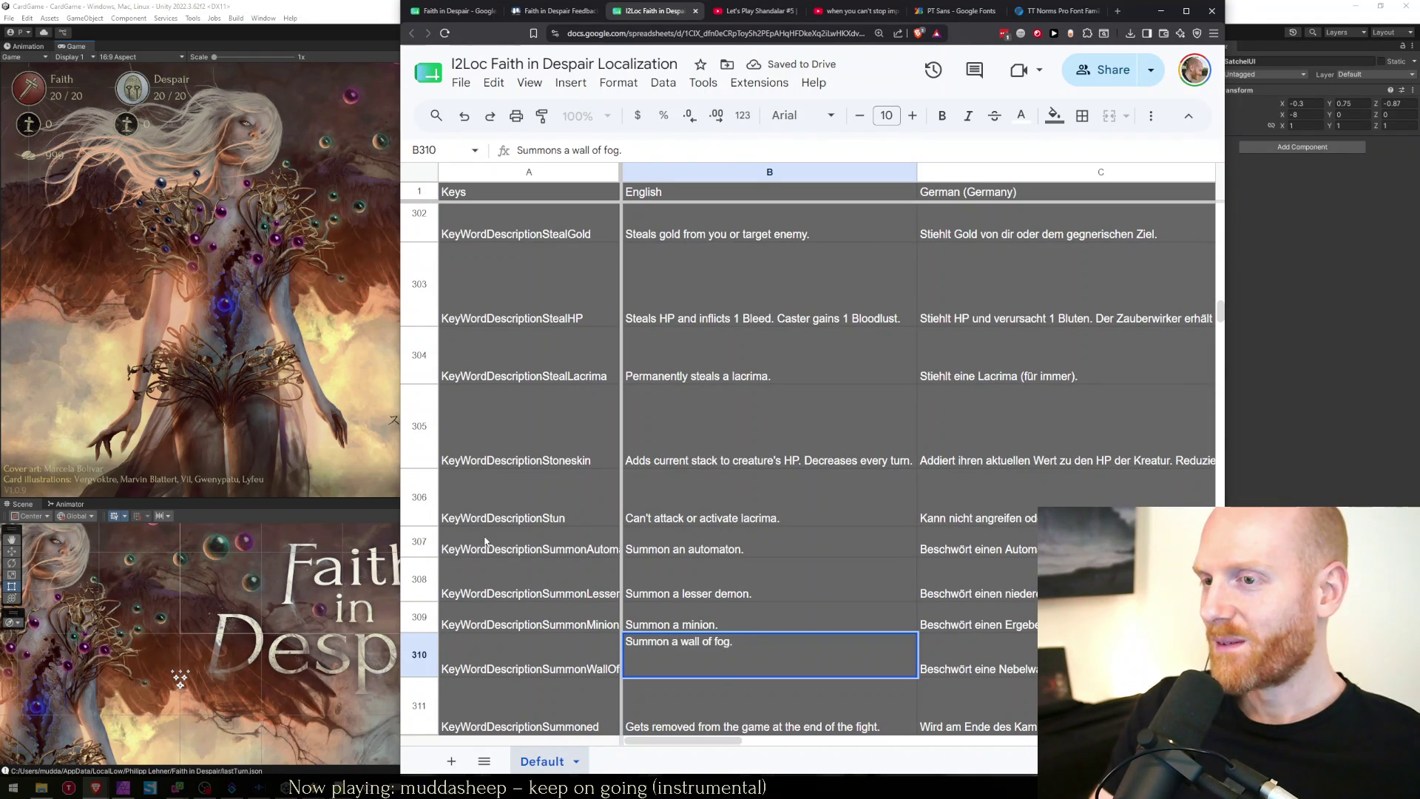
pyautogui.press('Return')
pyautogui.press('Up')
# Reword the dragon description in B1497 and the copy description in B1034 to start with 'Summon'.
pyautogui.hotkey('ctrl', 'f')
pyautogui.write('summons')
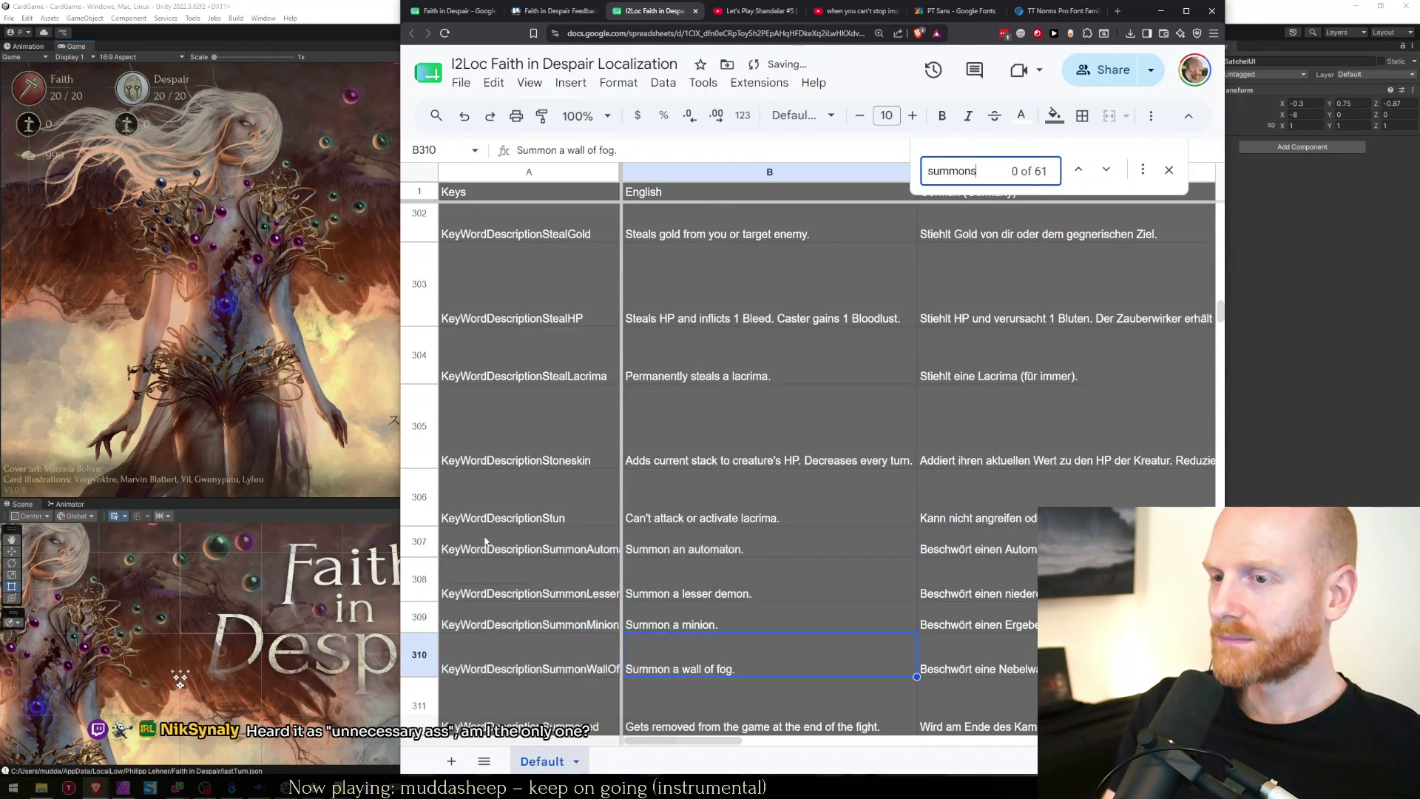
pyautogui.press('Return')
pyautogui.press('Return')
pyautogui.press('Return')
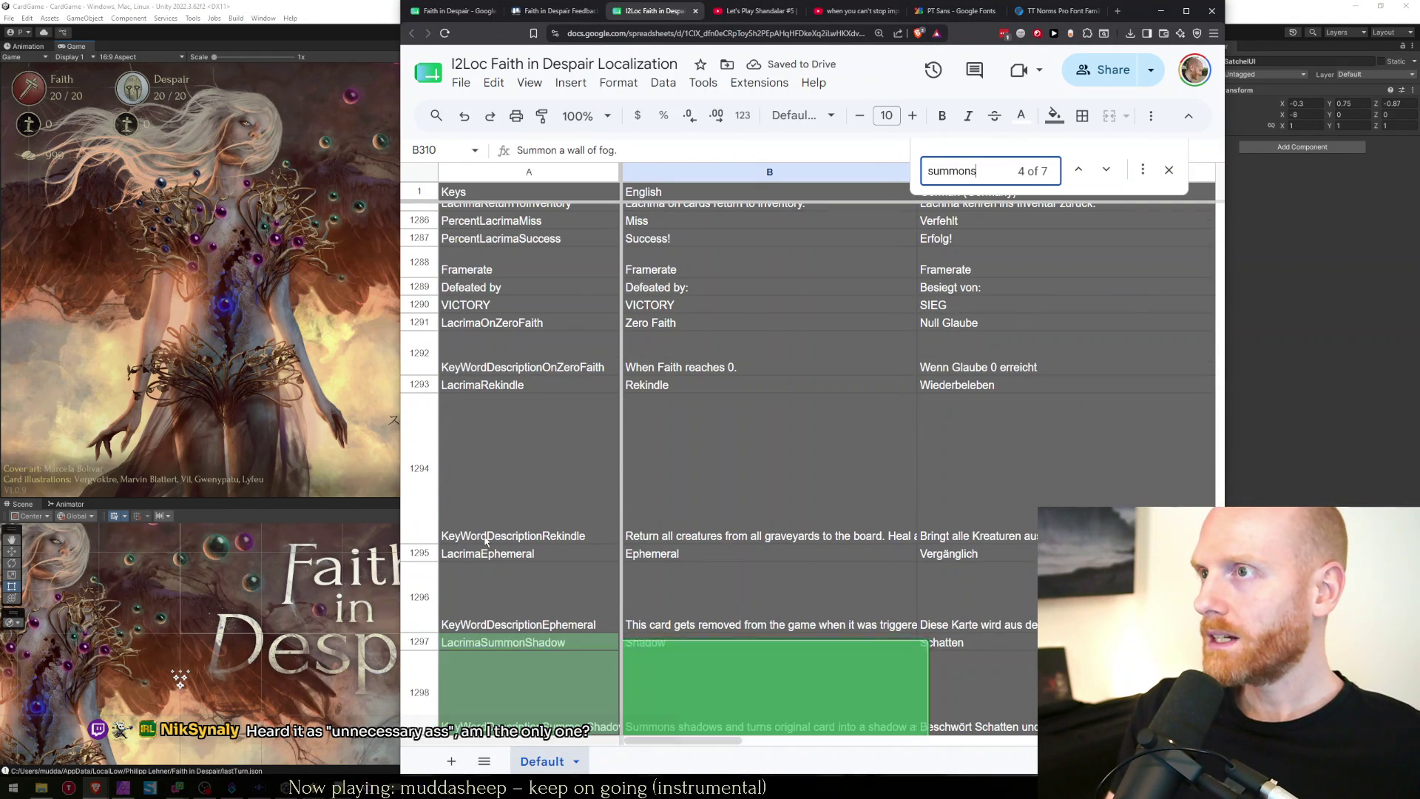
pyautogui.press('Return')
pyautogui.press('Escape')
pyautogui.press('Return')
pyautogui.hotkey('ctrl', 'Left')
pyautogui.hotkey('ctrl', 'Left')
pyautogui.press('Left')
pyautogui.press('BackSpace')
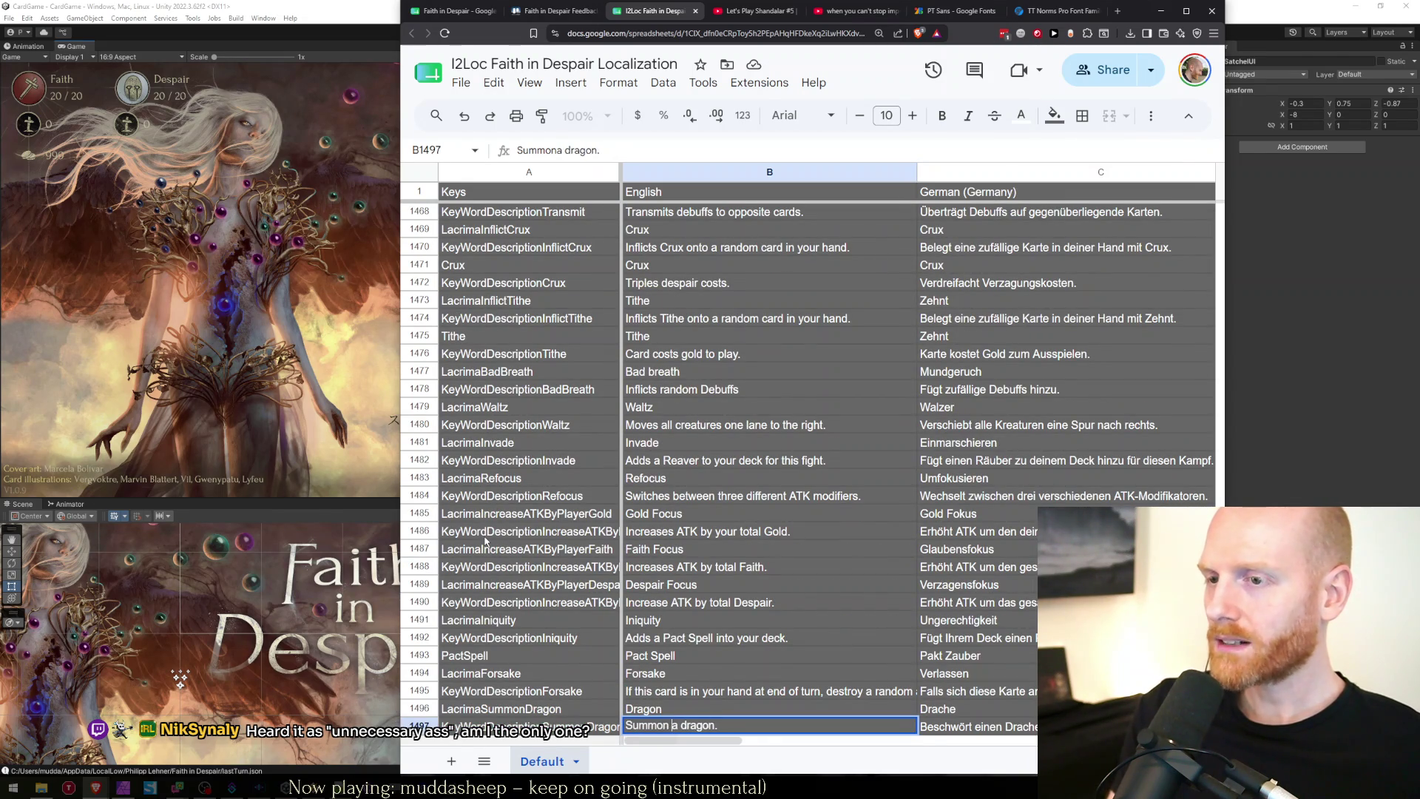
pyautogui.press('Return')
pyautogui.hotkey('ctrl', 'f')
pyautogui.write('summons')
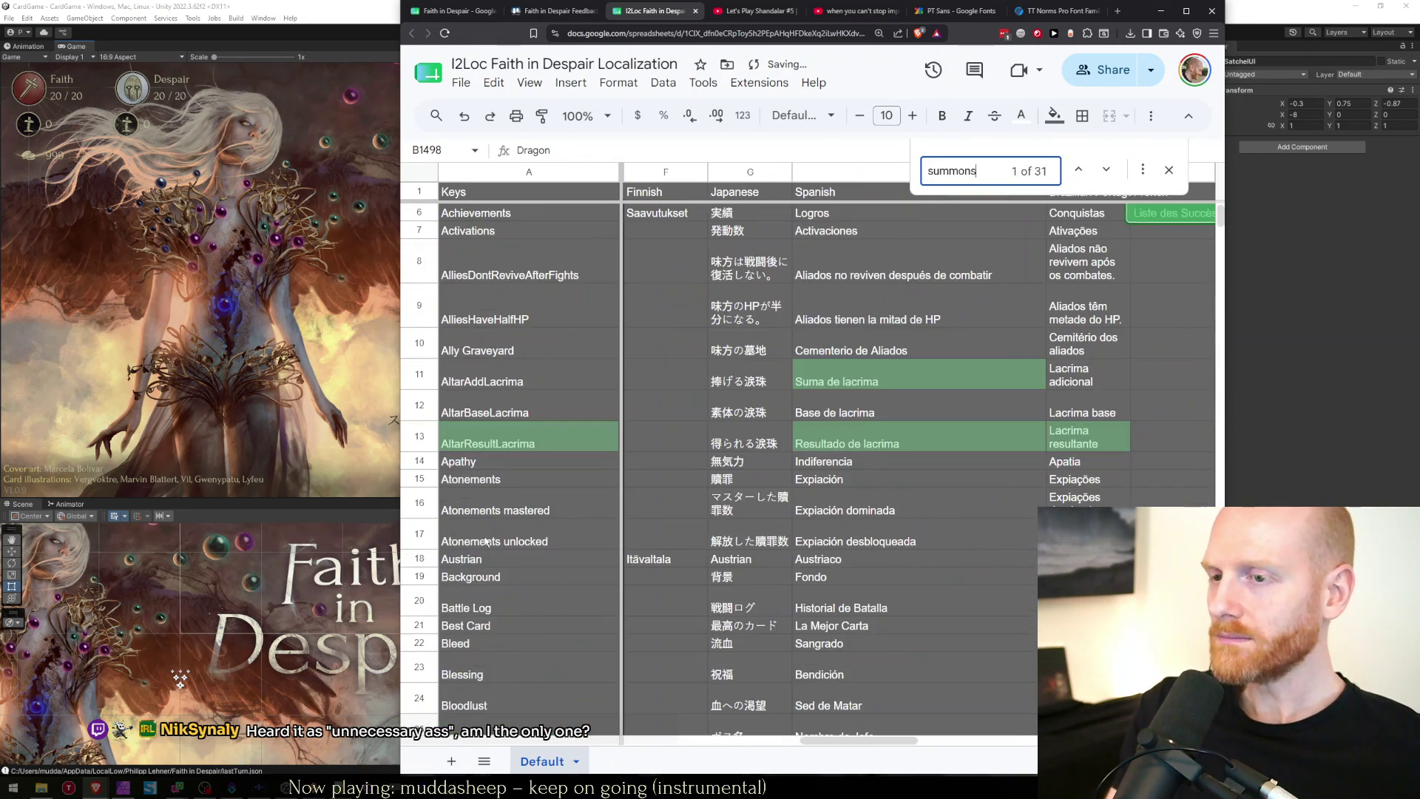
pyautogui.press('Escape')
pyautogui.press('Return')
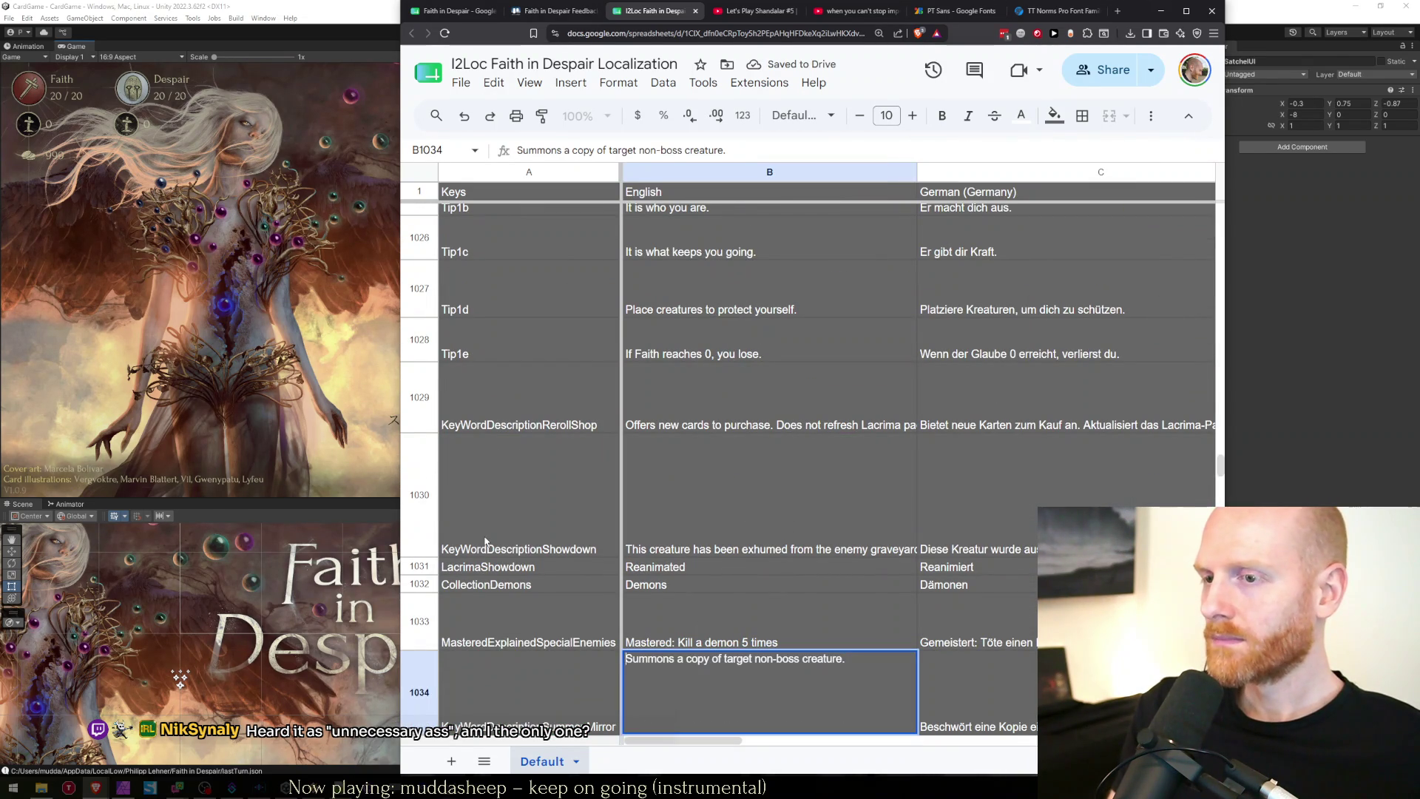
pyautogui.press('Left')
pyautogui.press('BackSpace')
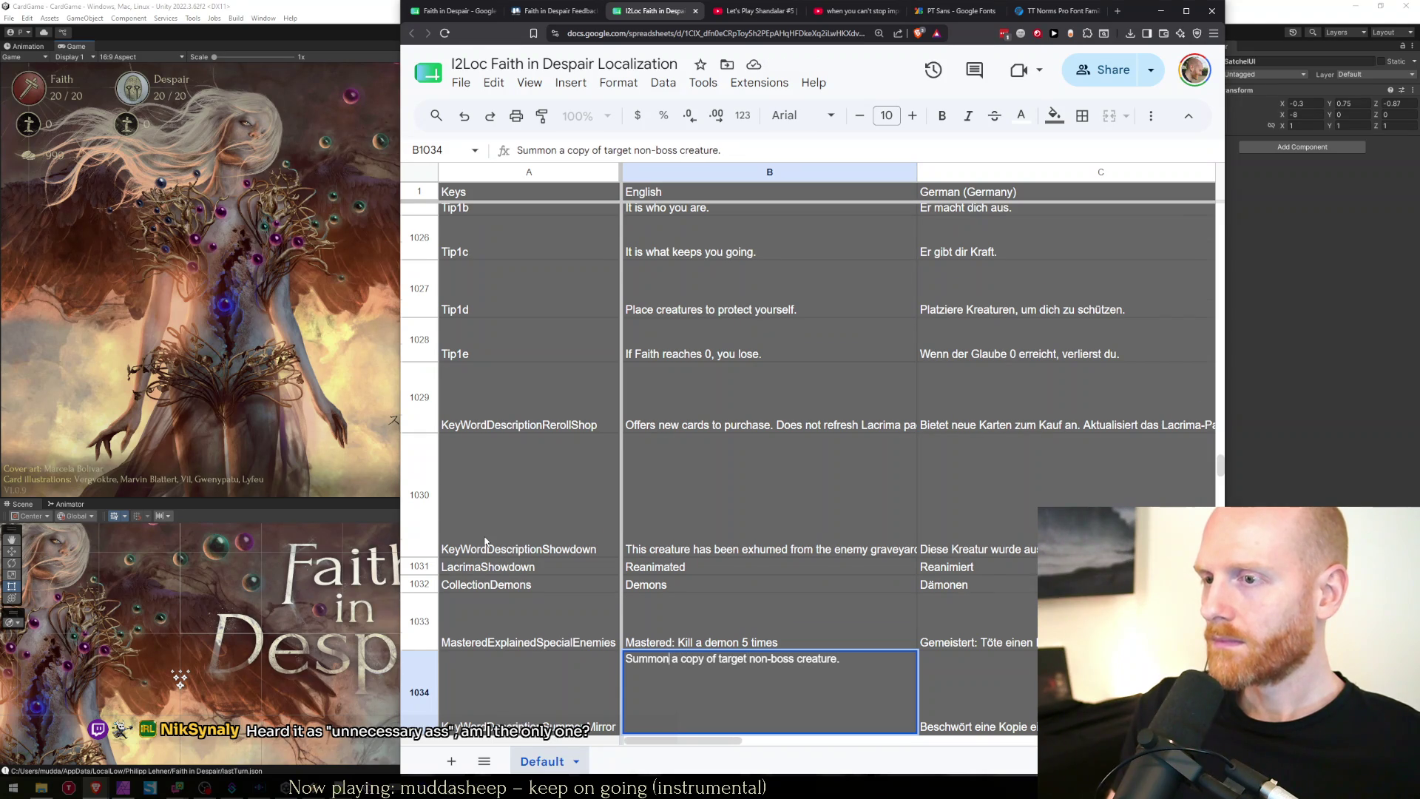
pyautogui.press('Return')
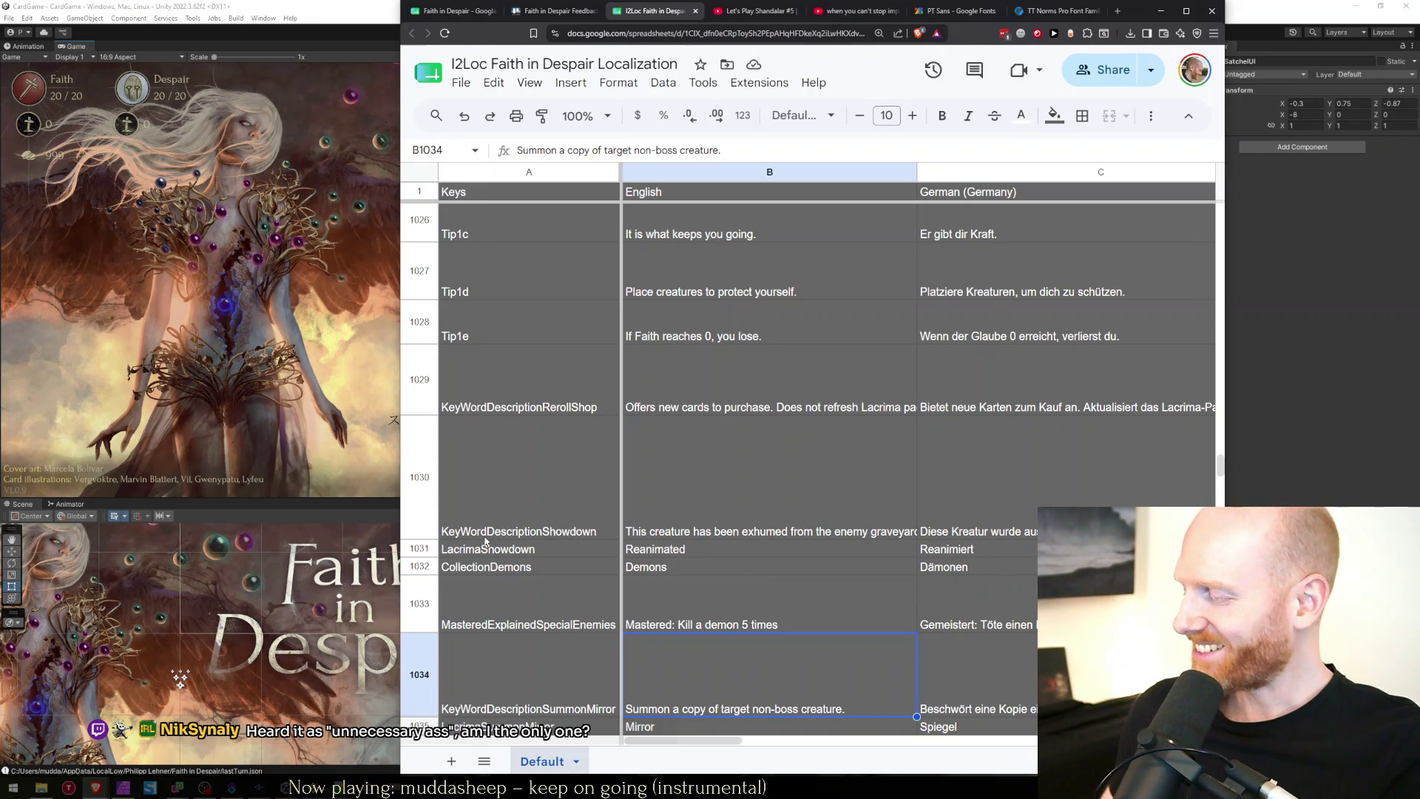
# Reword the shadows (B1298), imp (B1464) and boss (B1466) descriptions from 'Summons' to 'Summon'.
pyautogui.hotkey('ctrl', 'f')
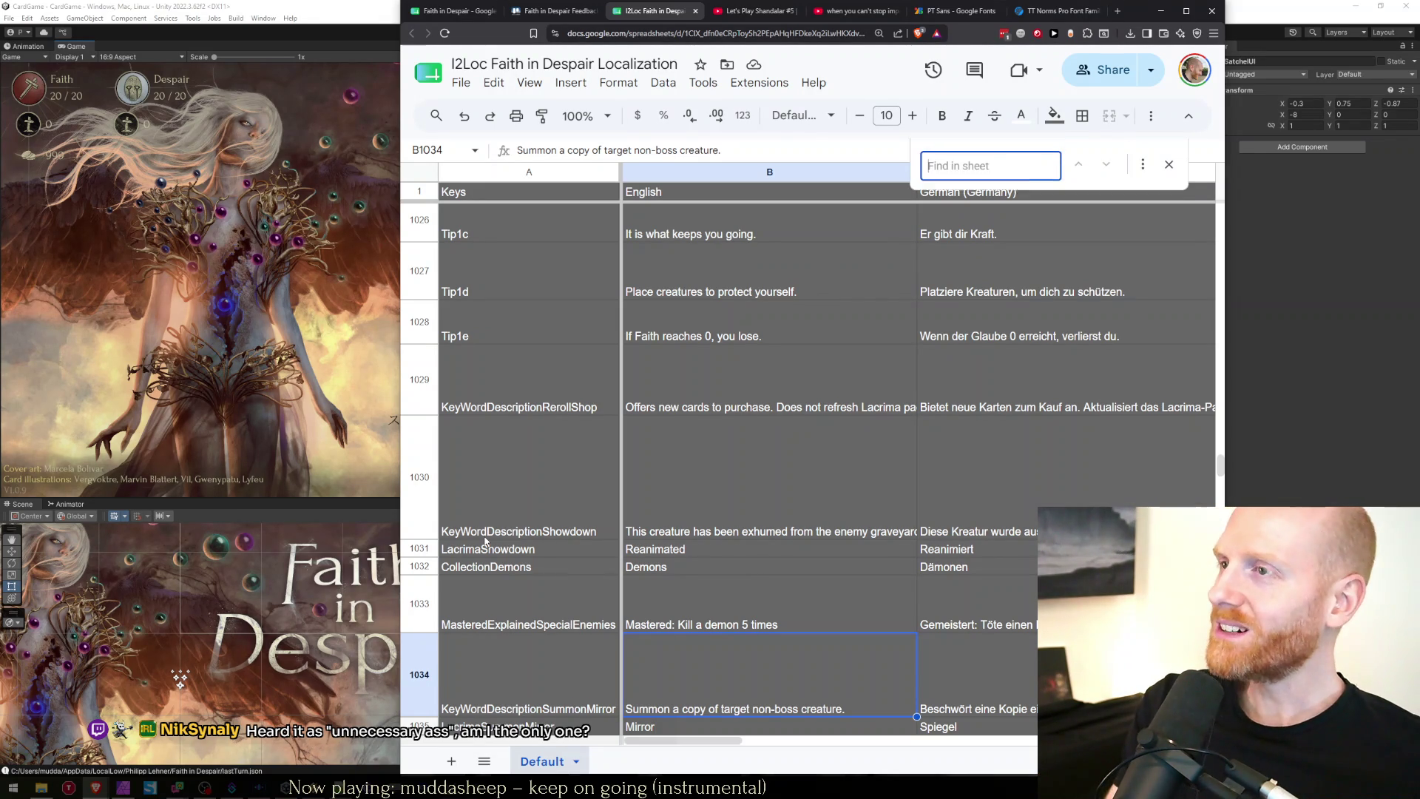
pyautogui.write('summons')
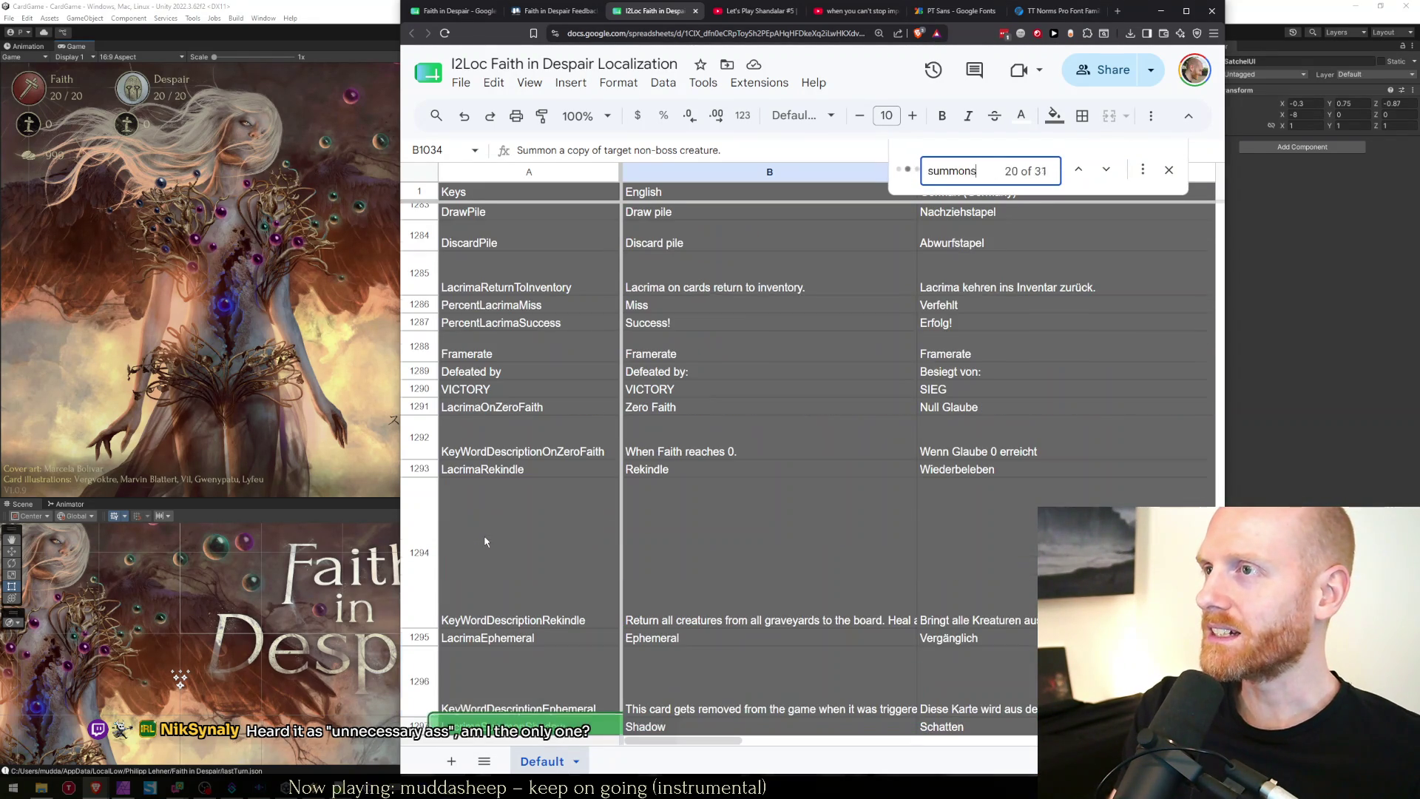
pyautogui.press('Return')
pyautogui.press('Escape')
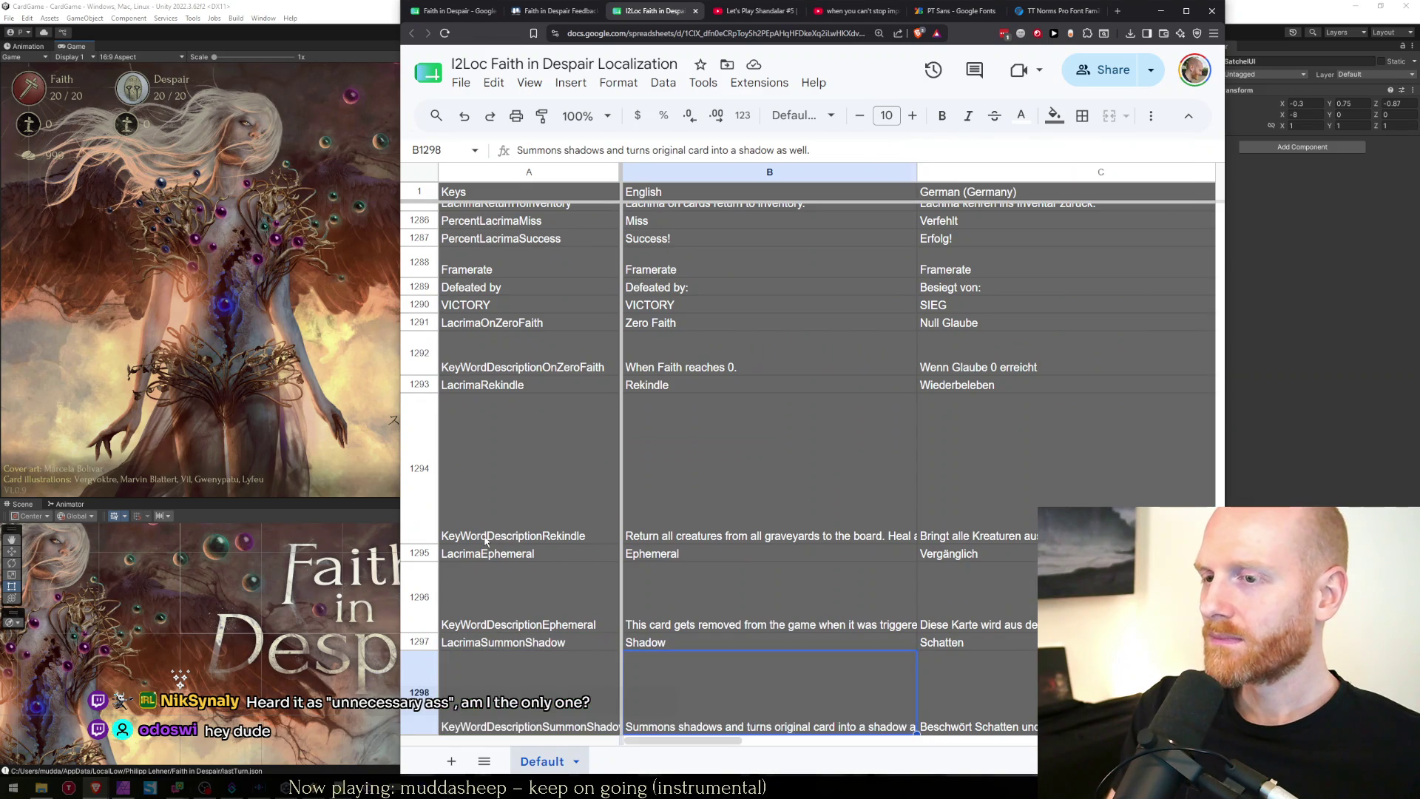
pyautogui.press('BackSpace')
pyautogui.press('Return')
pyautogui.press('Up')
pyautogui.hotkey('ctrl', 'f')
pyautogui.write('summons')
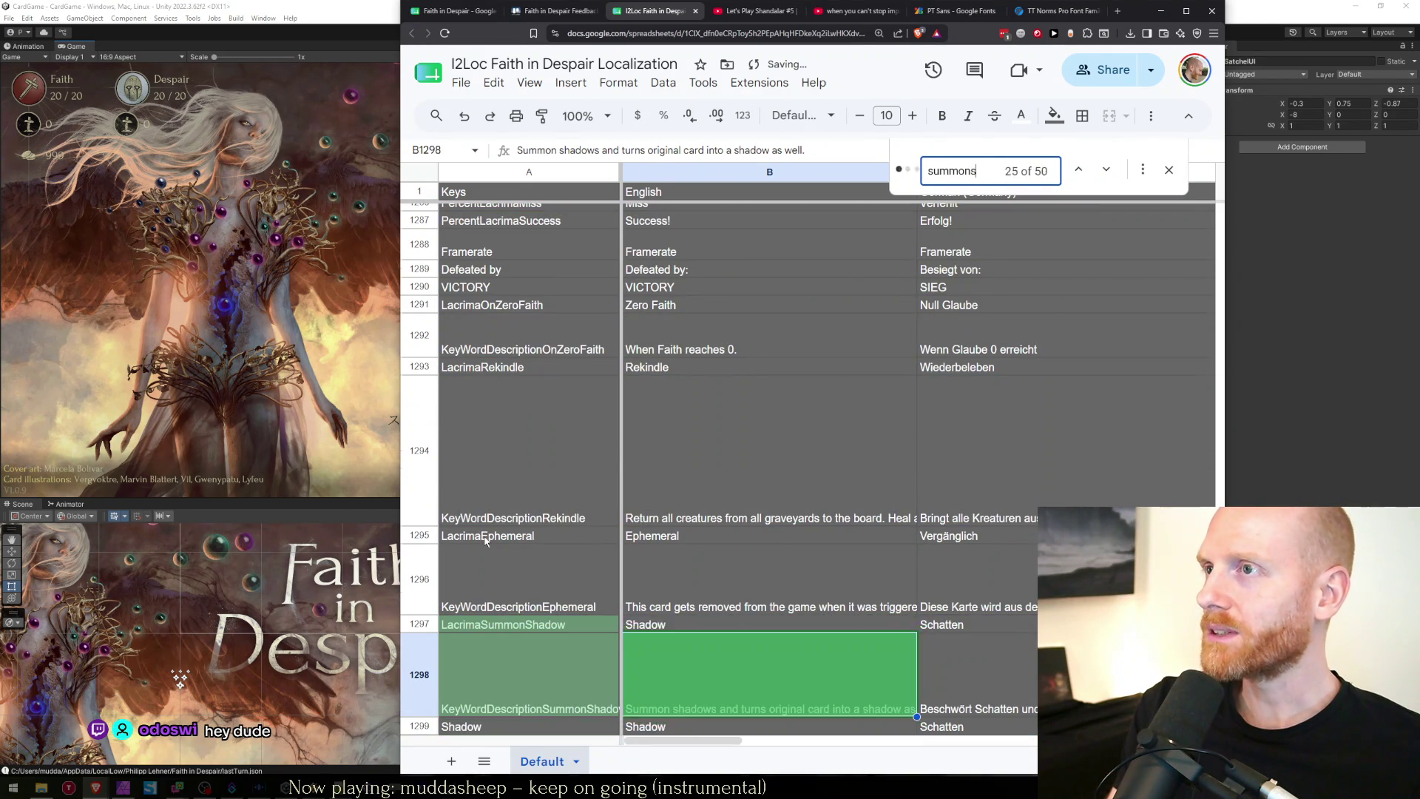
pyautogui.press('Return')
pyautogui.press('Escape')
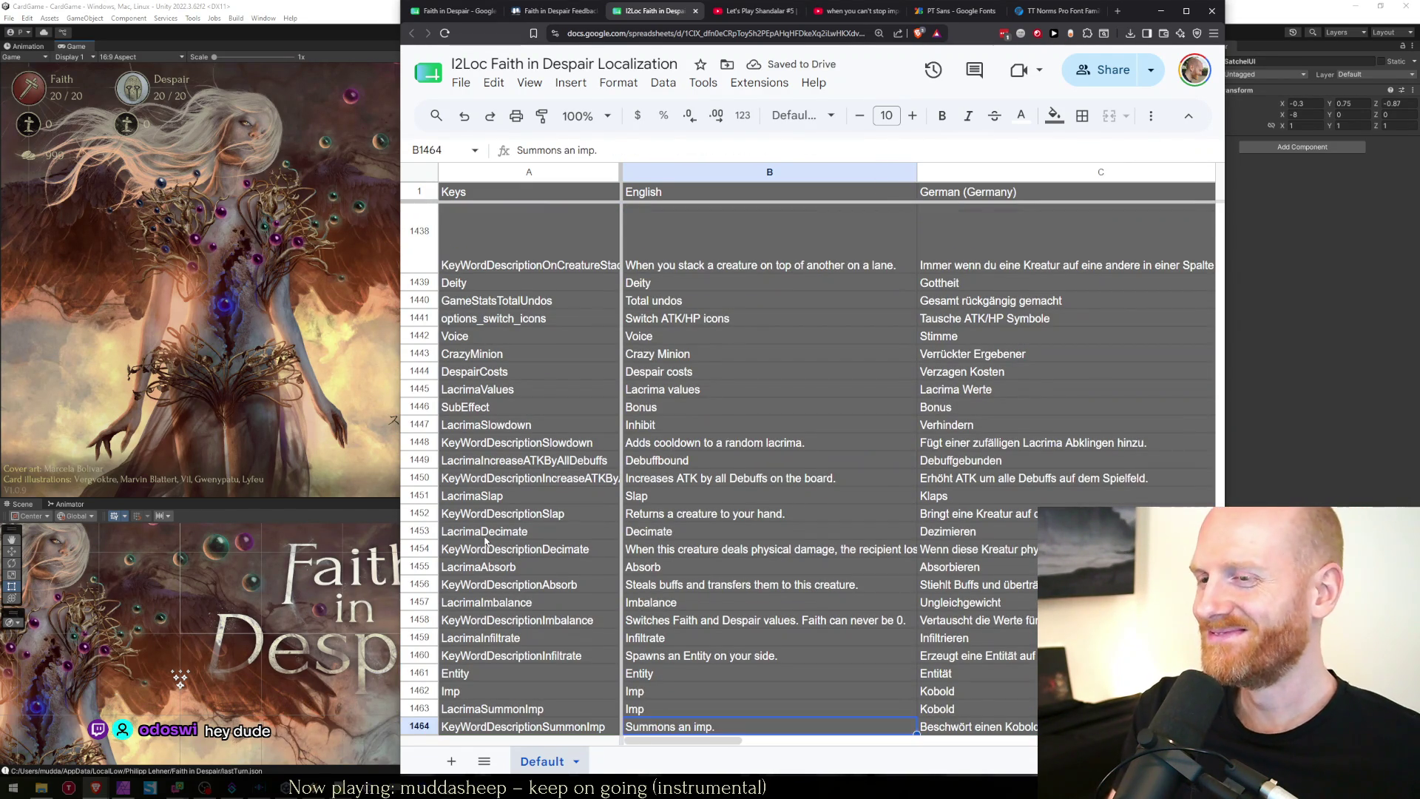
pyautogui.press('BackSpace')
pyautogui.press('Return')
pyautogui.press('Up')
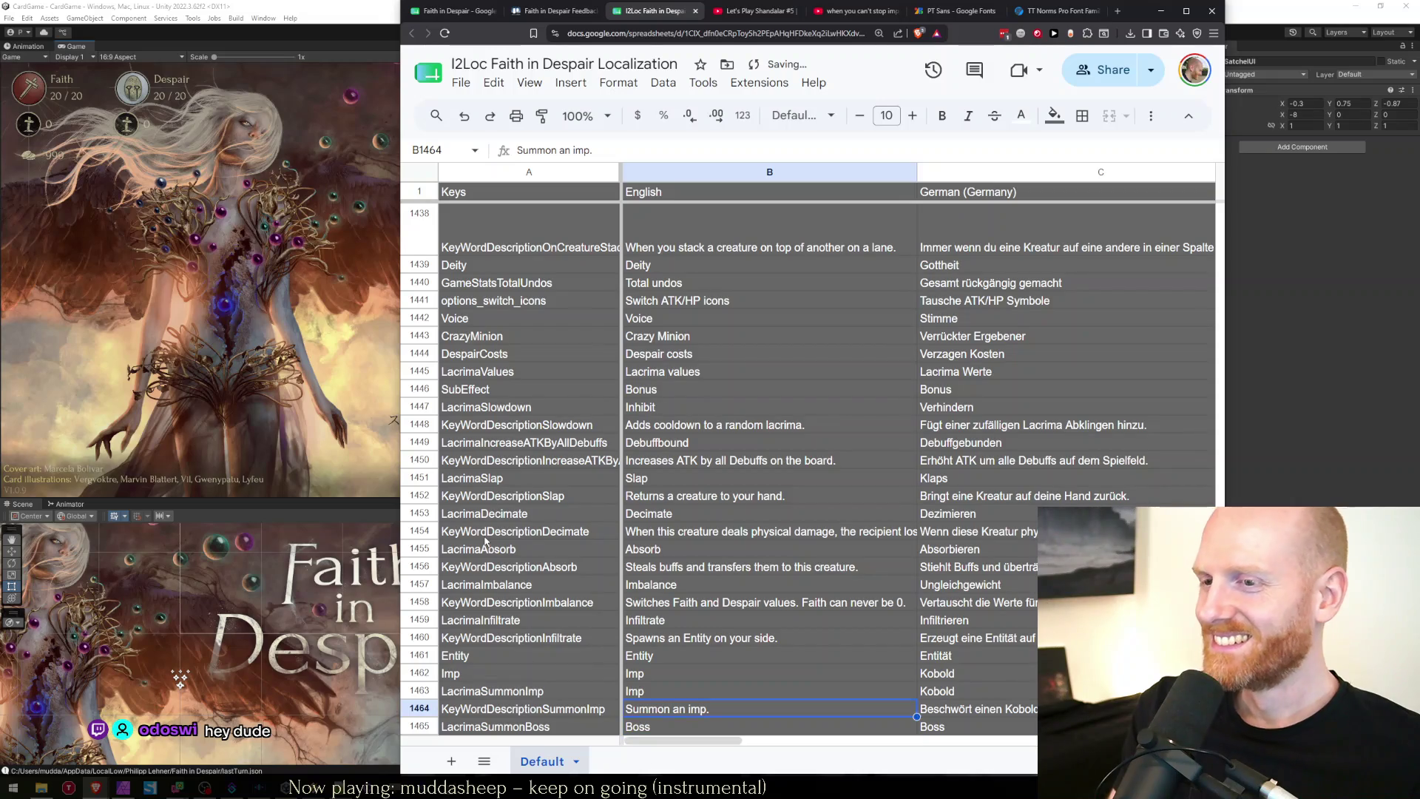
pyautogui.hotkey('ctrl', 'f')
pyautogui.write('summons')
pyautogui.press('Return')
pyautogui.press('Return')
pyautogui.press('Return')
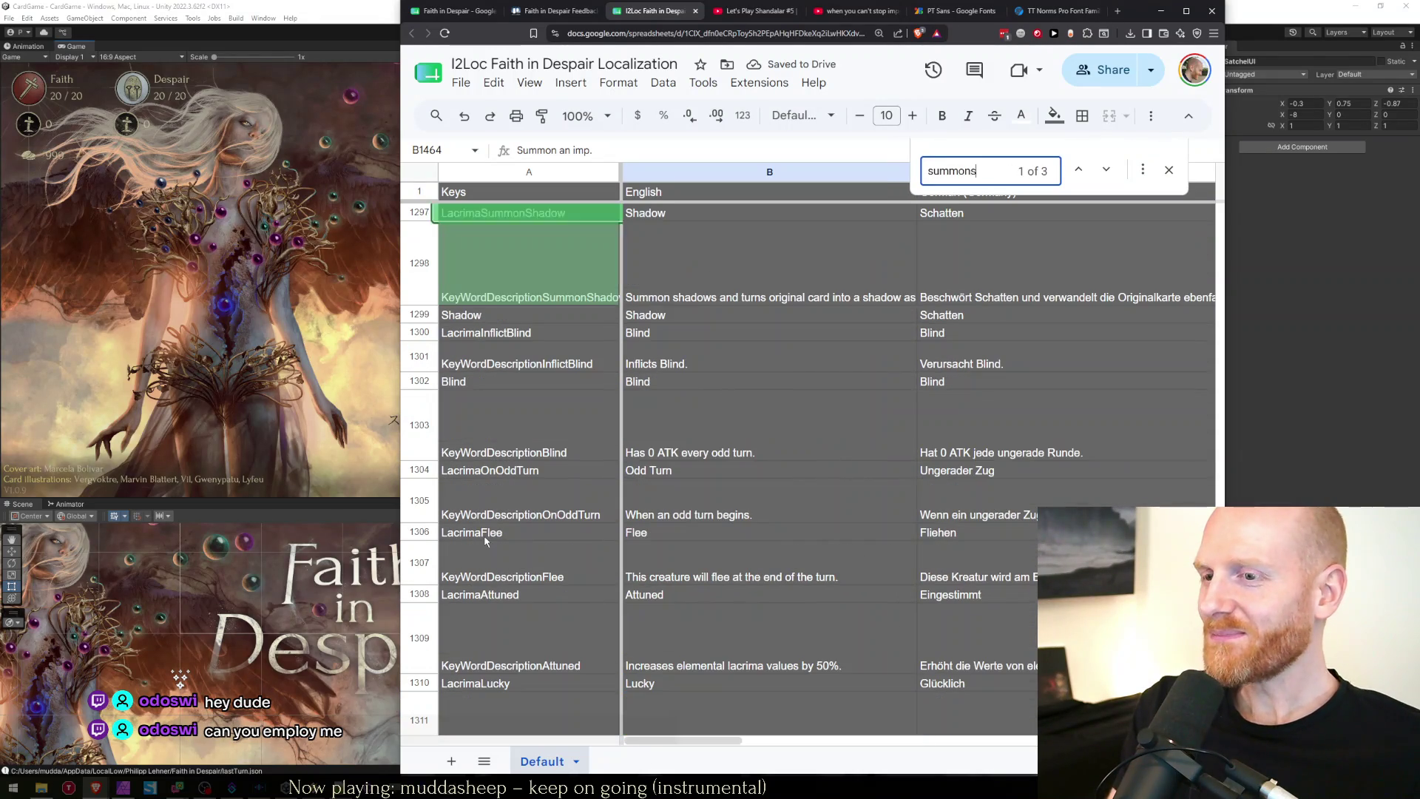
pyautogui.press('Escape')
pyautogui.press('Escape')
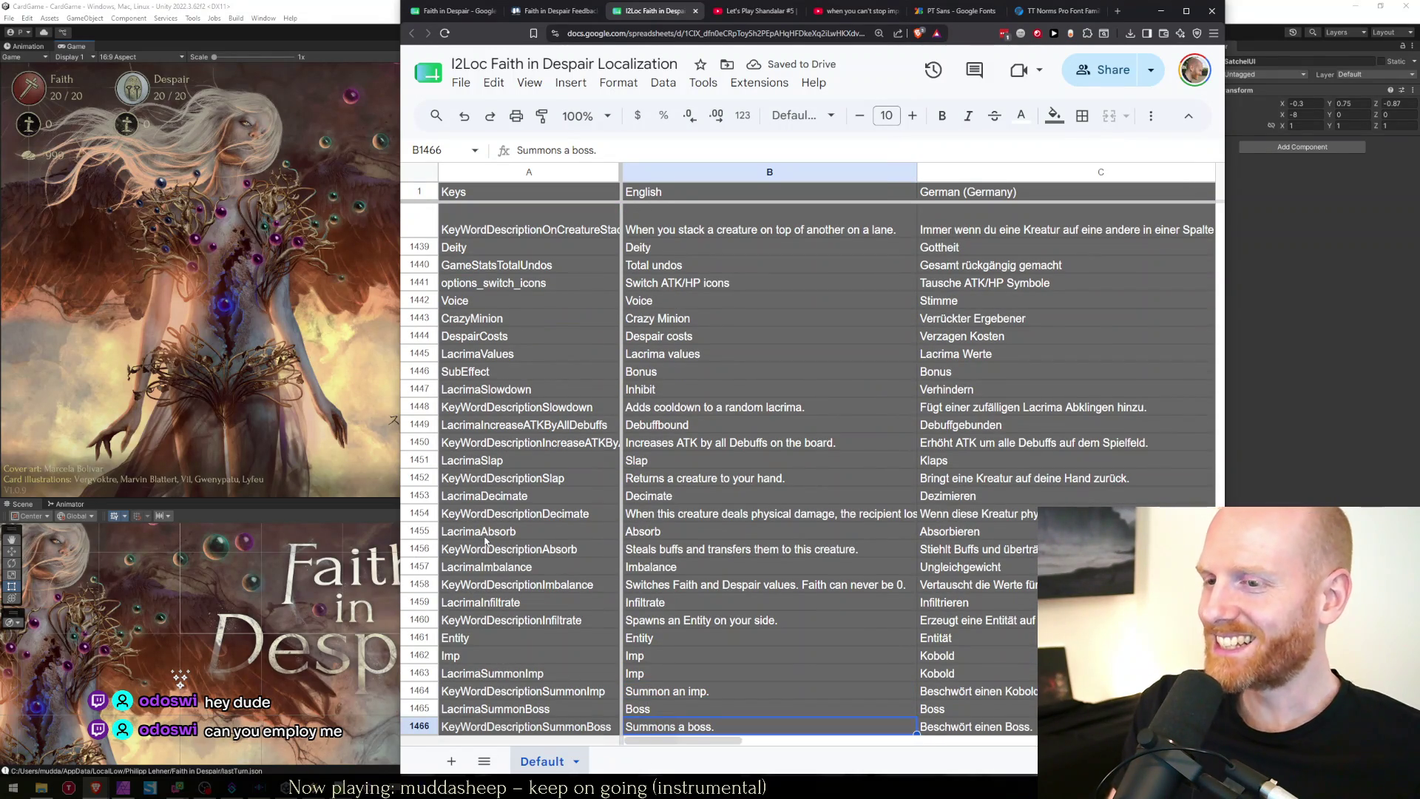
pyautogui.press('BackSpace')
pyautogui.press('Return')
pyautogui.press('Up')
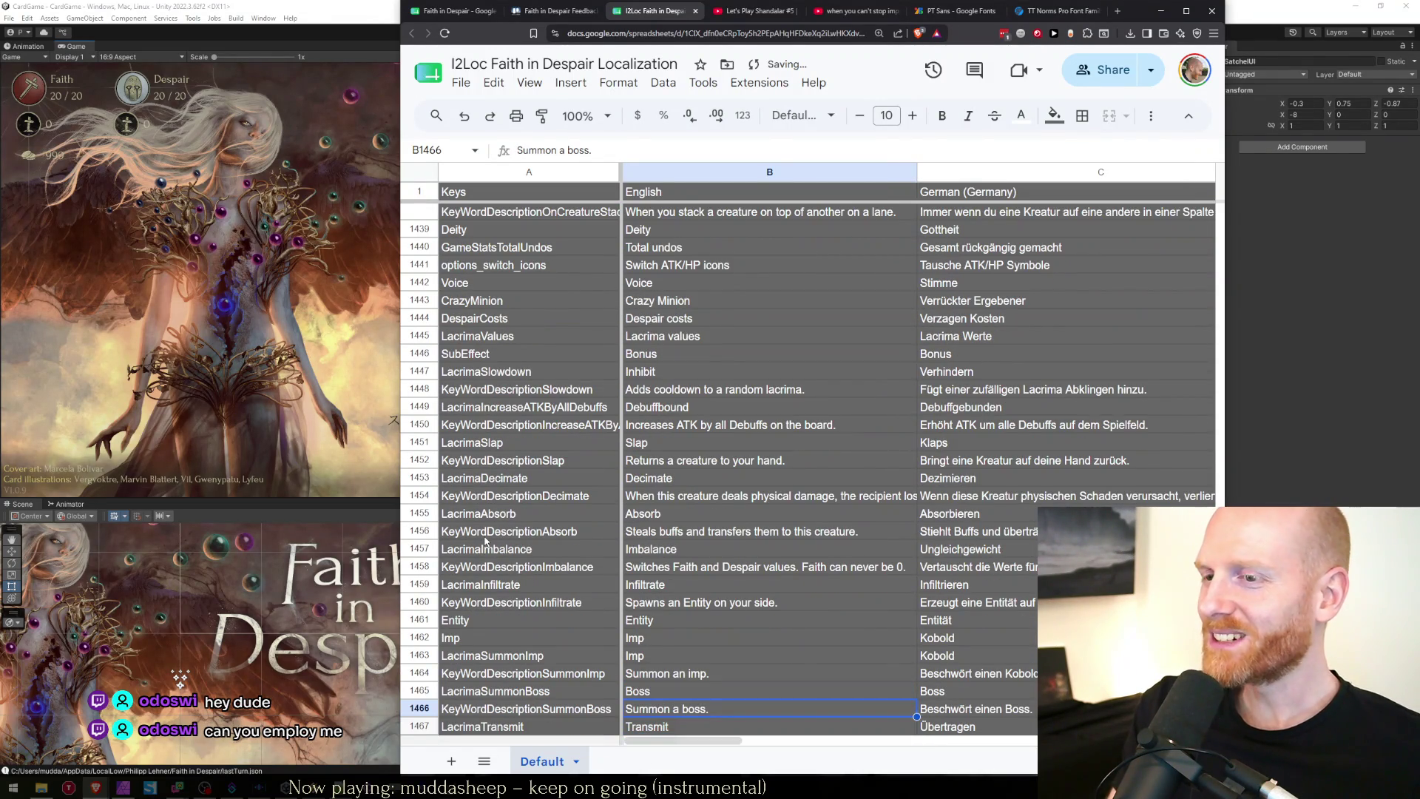
# Confirm no 'Summons' matches remain, returning to B1298, and select the Inflicts Blind description.
pyautogui.hotkey('ctrl', 'f')
pyautogui.write('h')
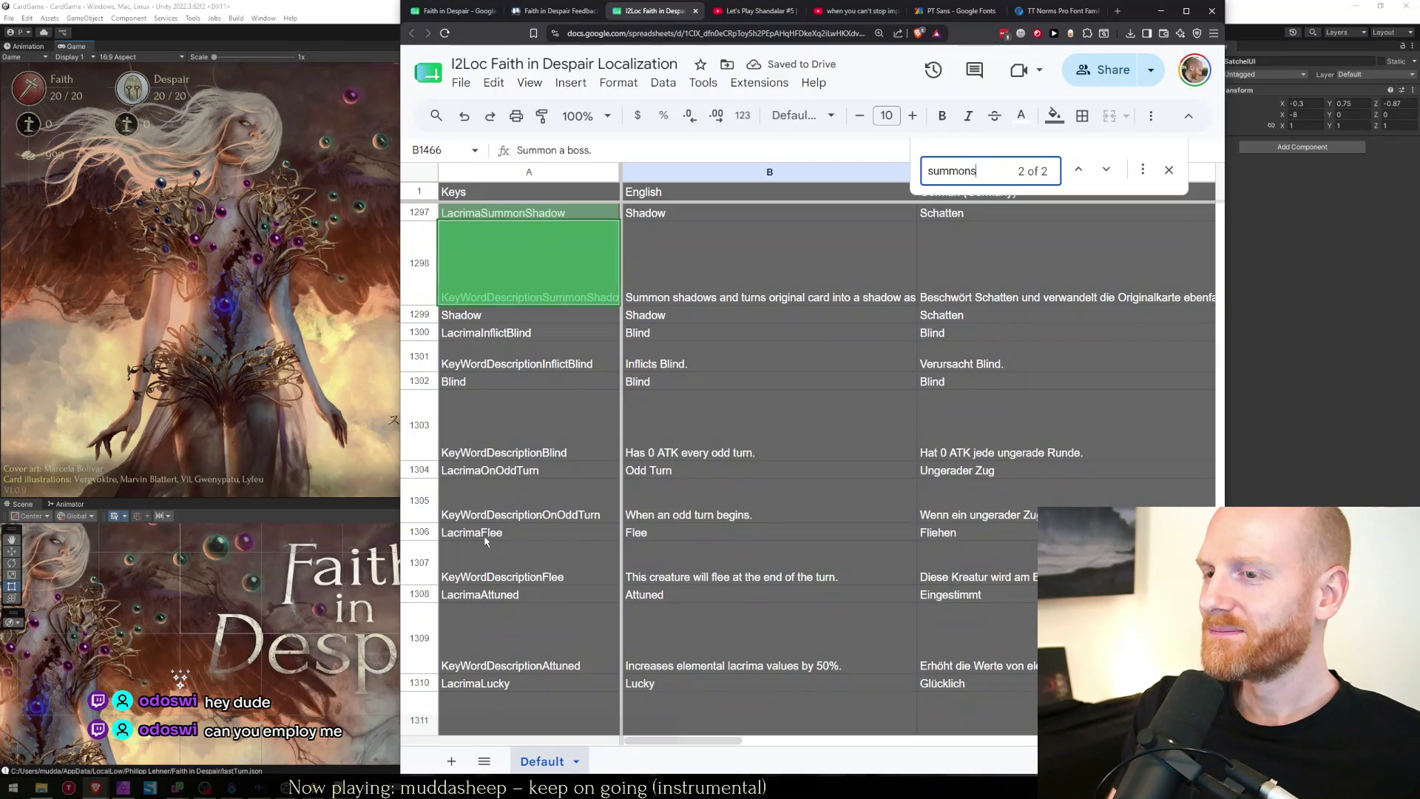
pyautogui.press('Escape')
pyautogui.press('Up')
pyautogui.press('Up')
pyautogui.press('Down')
pyautogui.press('Down')
pyautogui.press('Right')
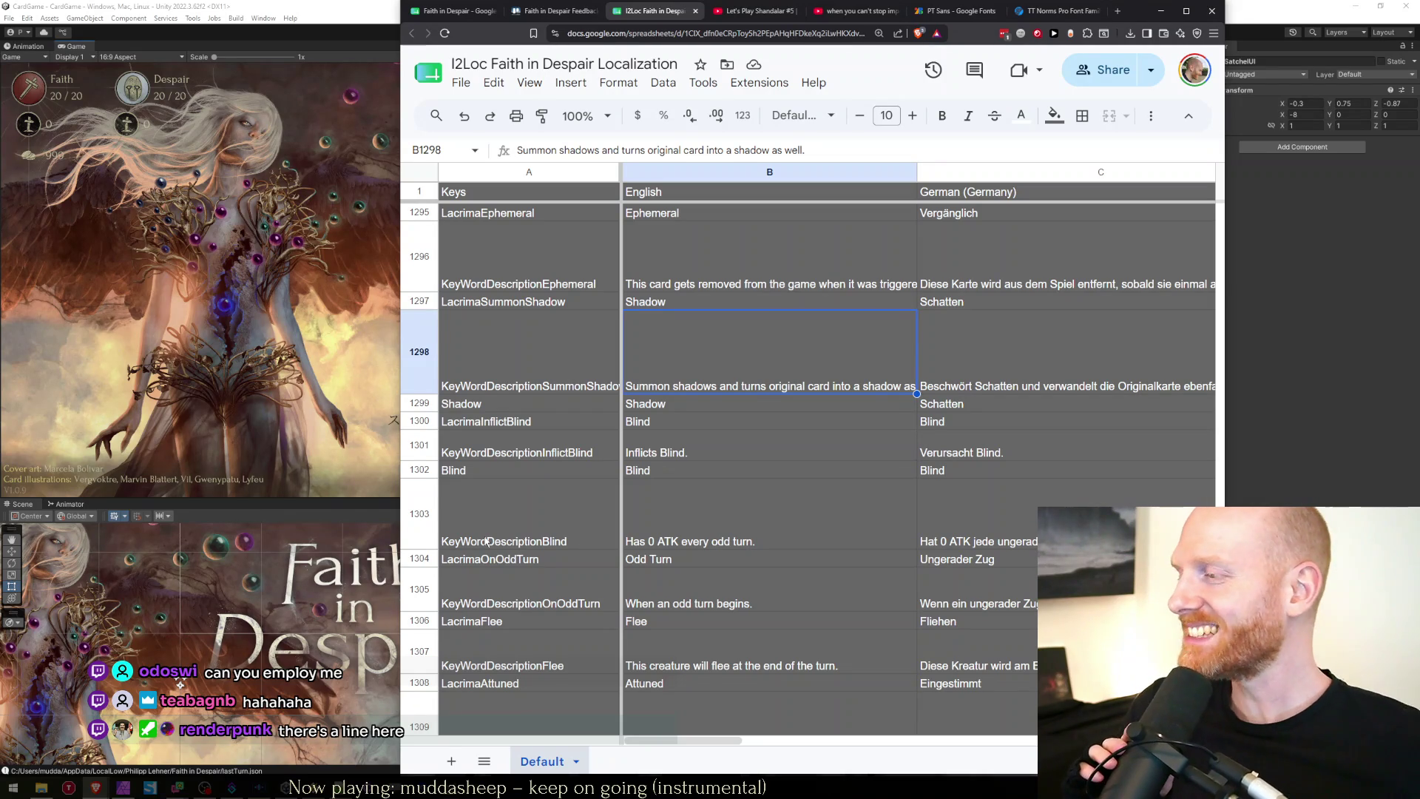
pyautogui.click(803, 441)
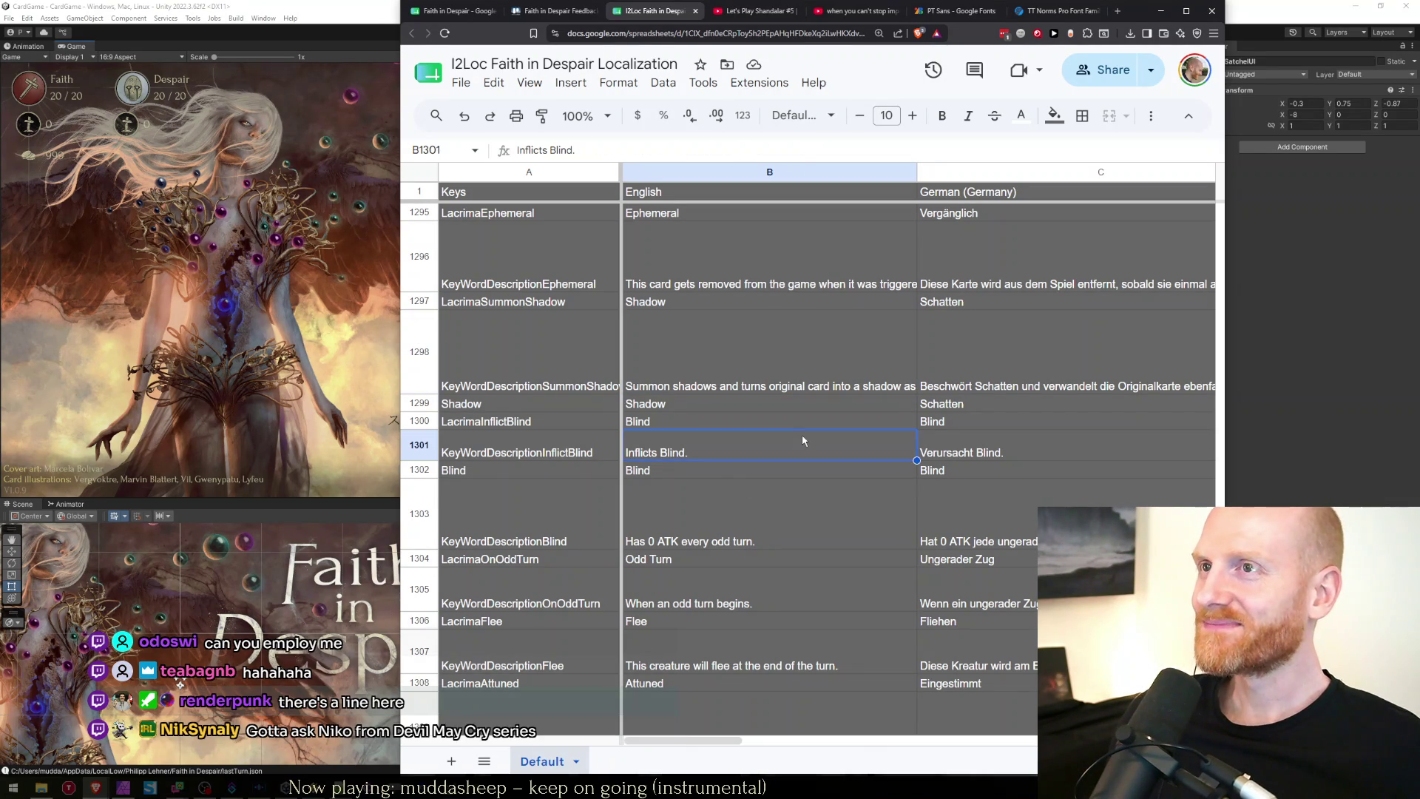
# Change the Exodus description in B183 to begin with 'Exhume' instead of 'Exhumes'.
pyautogui.hotkey('ctrl', 'f')
pyautogui.write('summonsh')
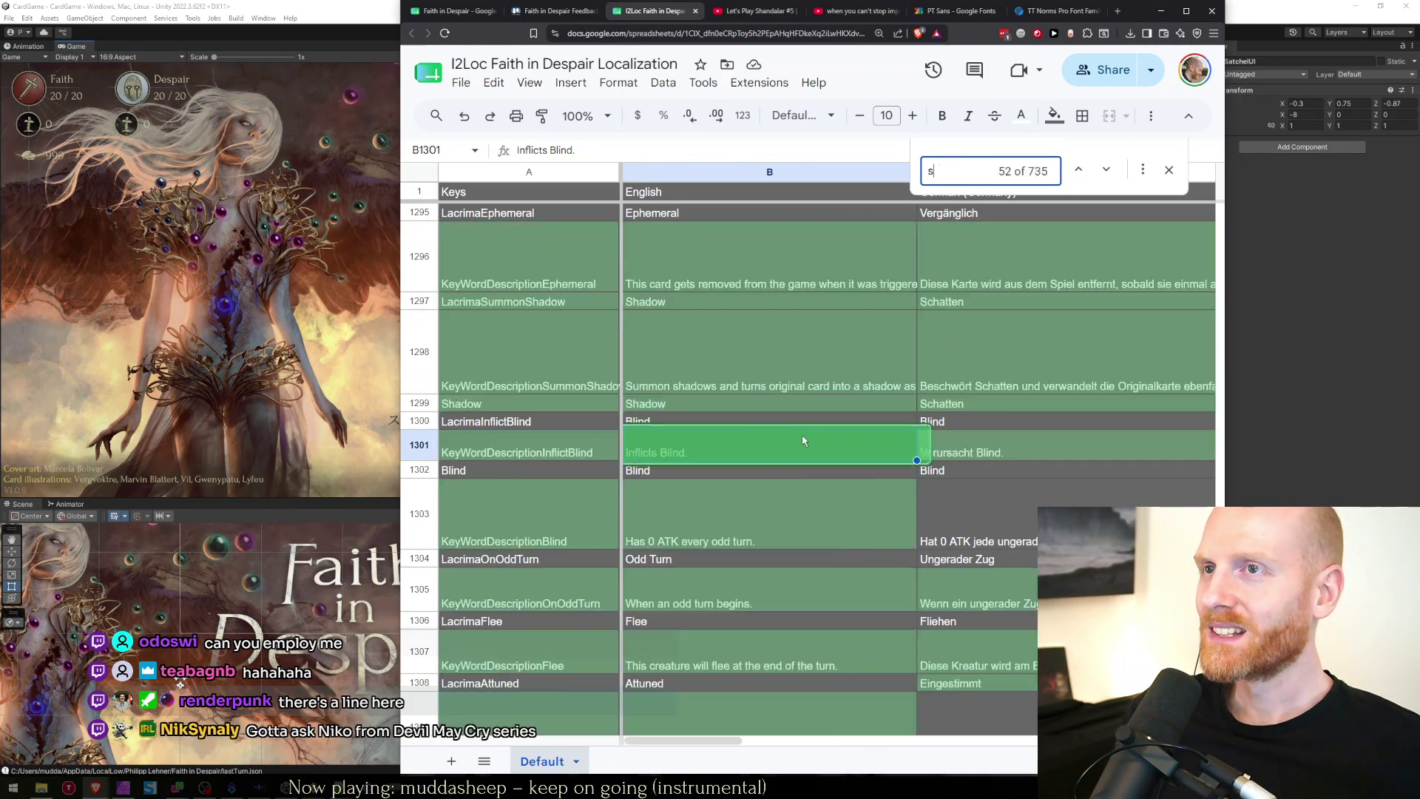
pyautogui.press('Escape')
pyautogui.hotkey('ctrl', 'f')
pyautogui.write('exhumes')
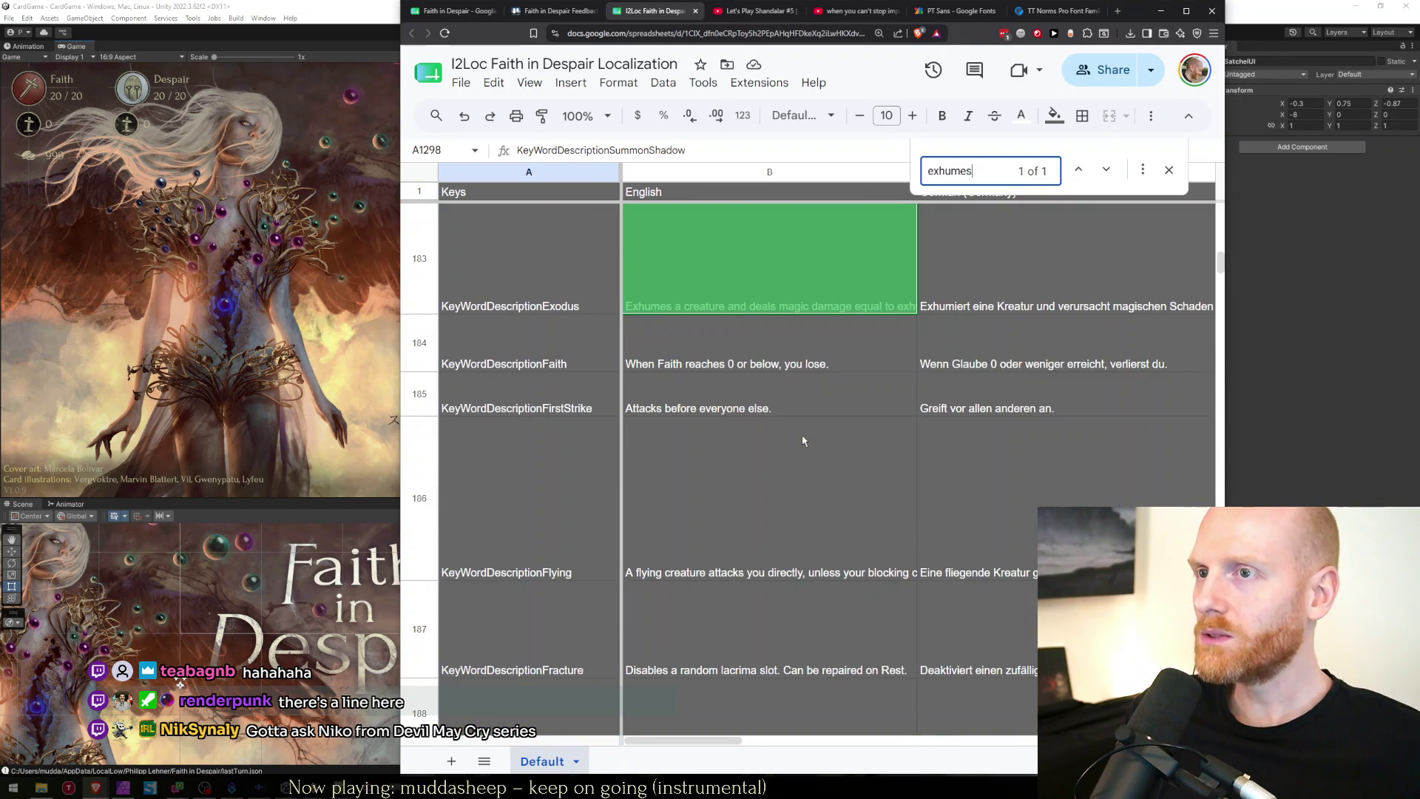
pyautogui.press('Escape')
pyautogui.press('Return')
pyautogui.press('BackSpace')
pyautogui.press('Return')
# Step through the remaining 'exhume' matches down to the Graveyard and Tip1 texts.
pyautogui.hotkey('ctrl', 'f')
pyautogui.write("exhumed creature's ATK.")
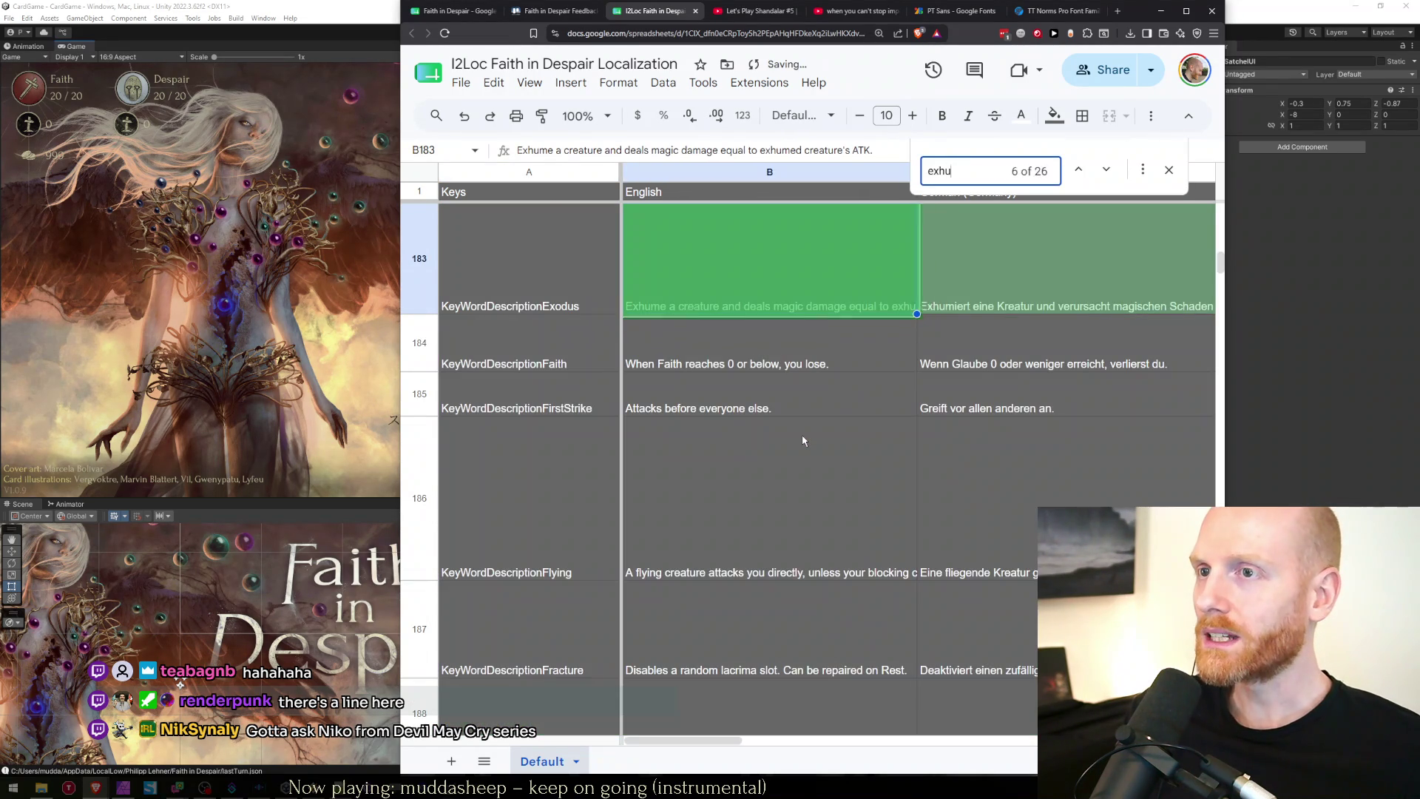
pyautogui.press('Return')
pyautogui.press('Return')
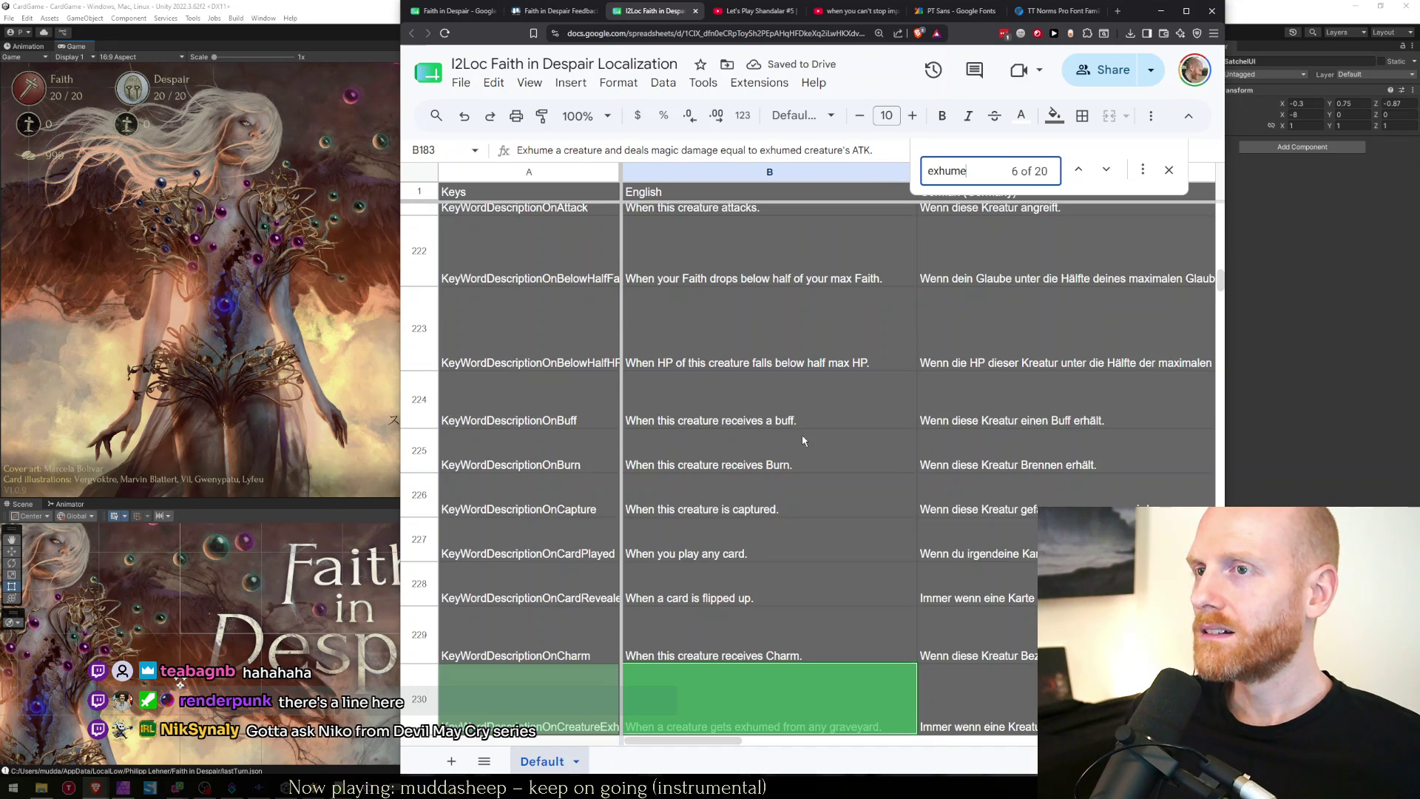
pyautogui.press('Return')
pyautogui.press('Return')
pyautogui.press('Return')
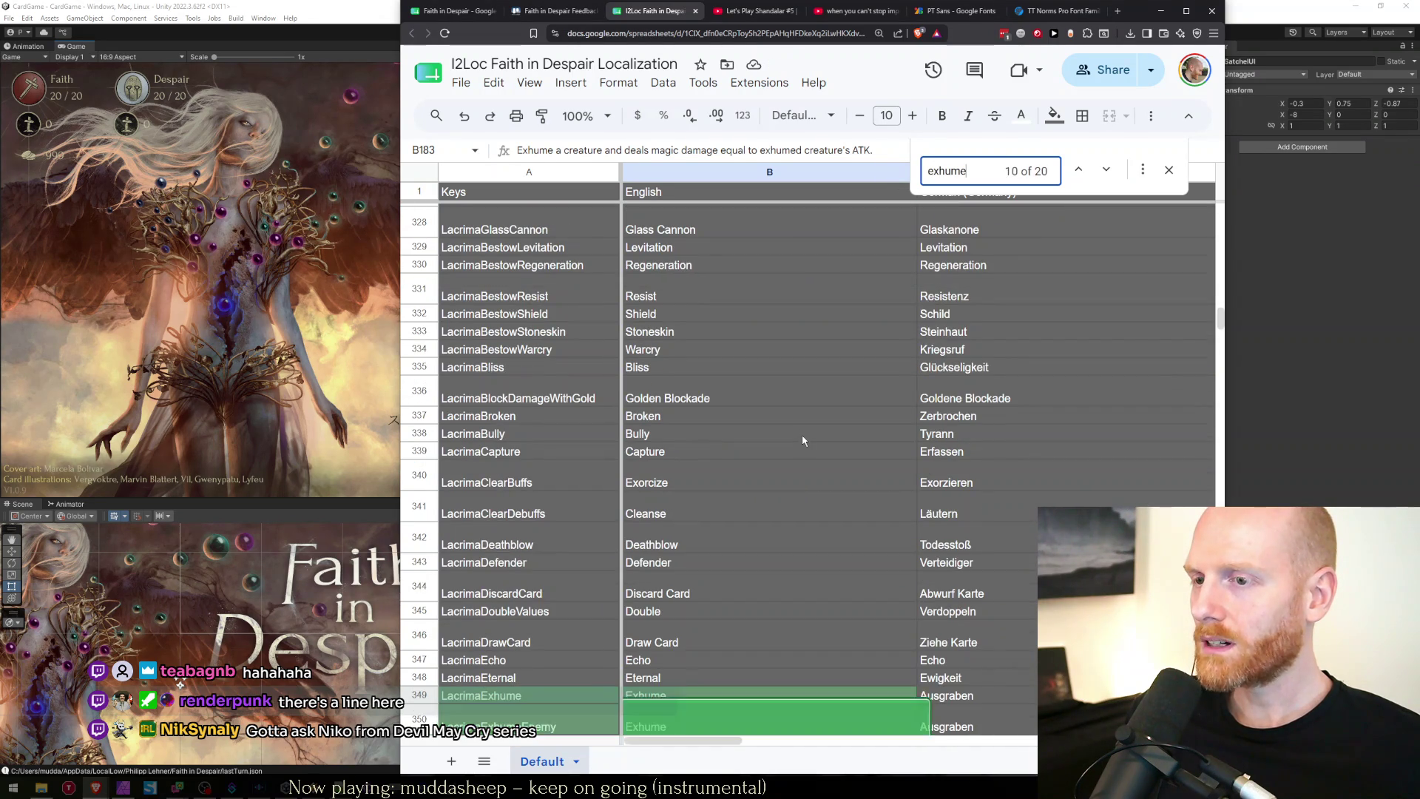
pyautogui.press('Escape')
pyautogui.press('Down')
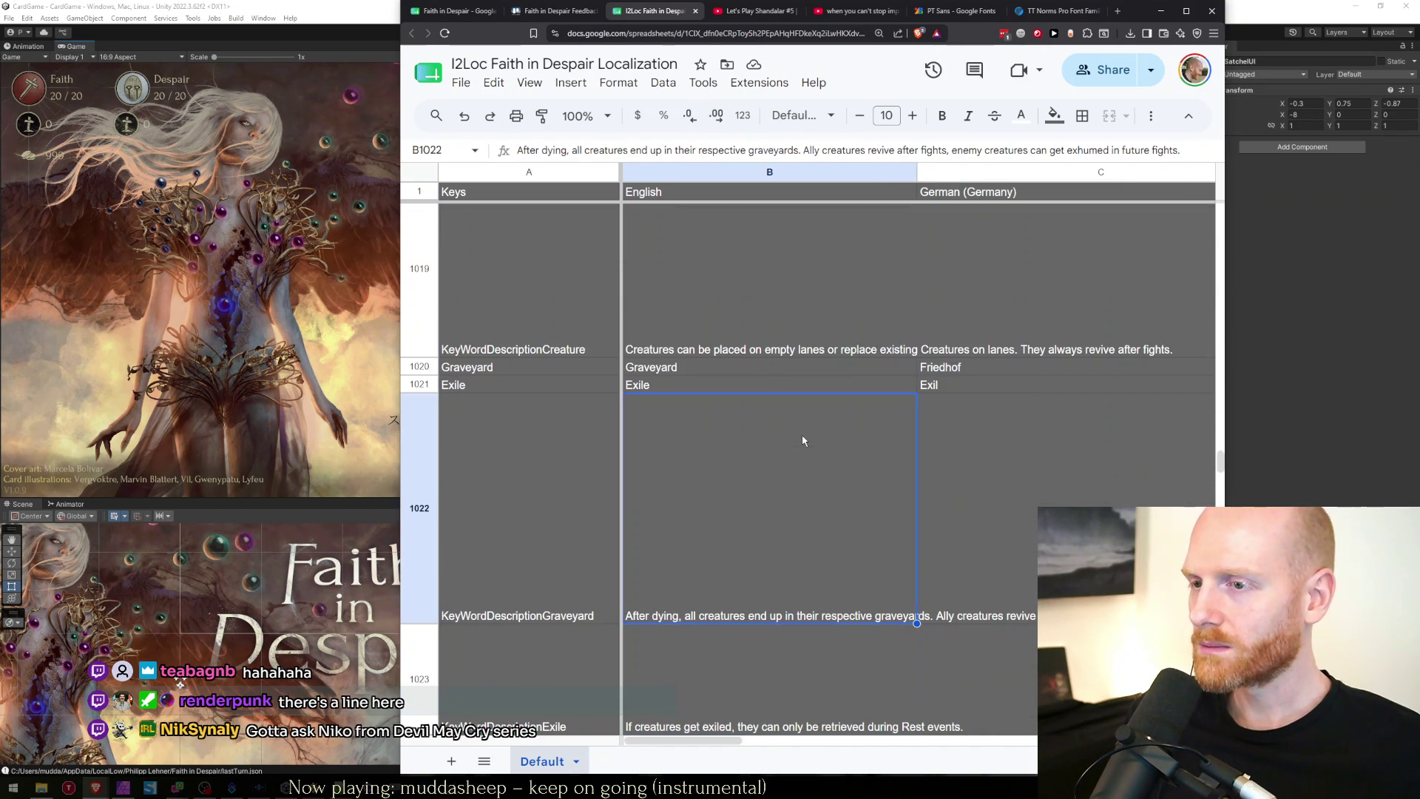
pyautogui.press('Down')
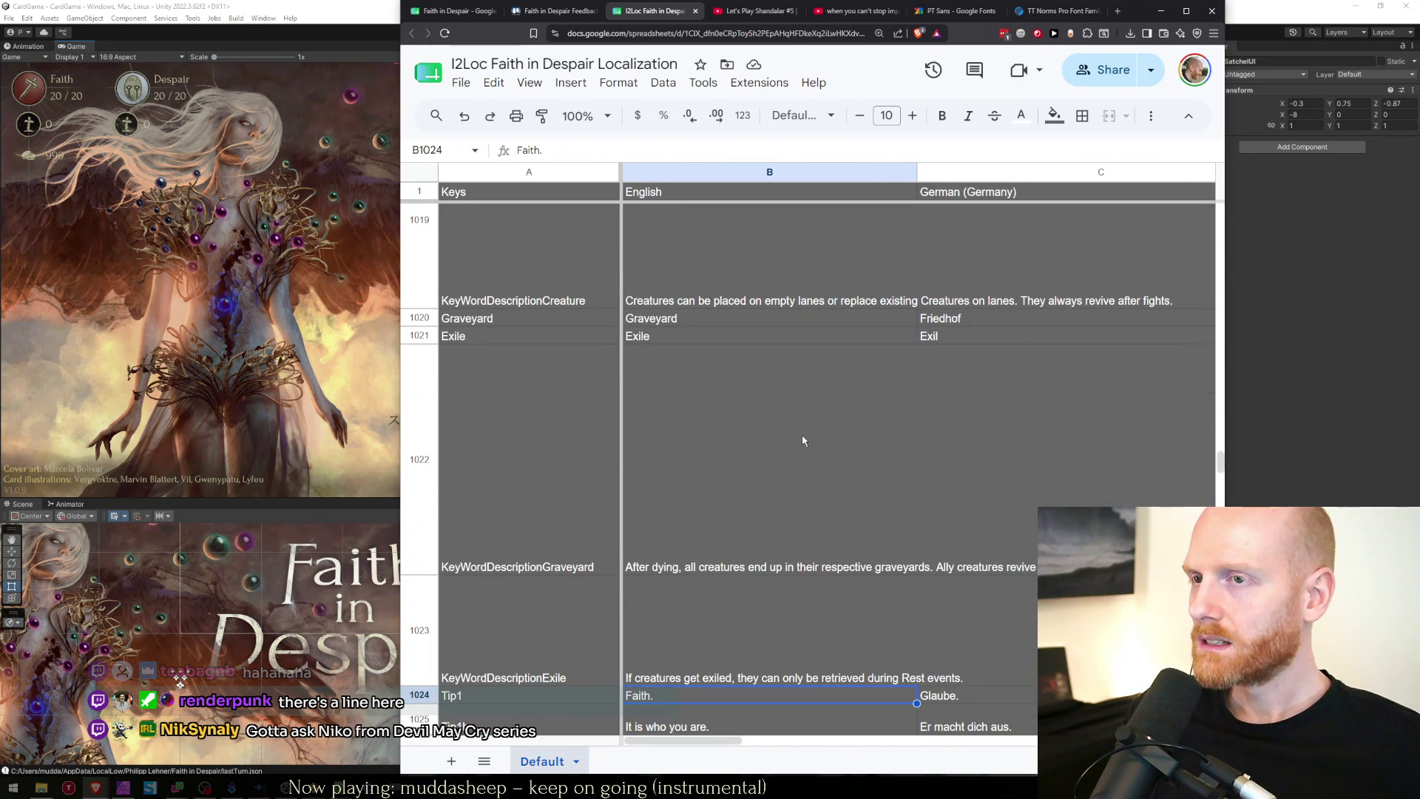
# Review the English keyword descriptions down to DestroySummoned, then bring up the Faith in Despair spreadsheet.
pyautogui.hotkey('ctrl', 'Up')
pyautogui.press('pagedown')
pyautogui.press('pagedown')
pyautogui.press('pagedown')
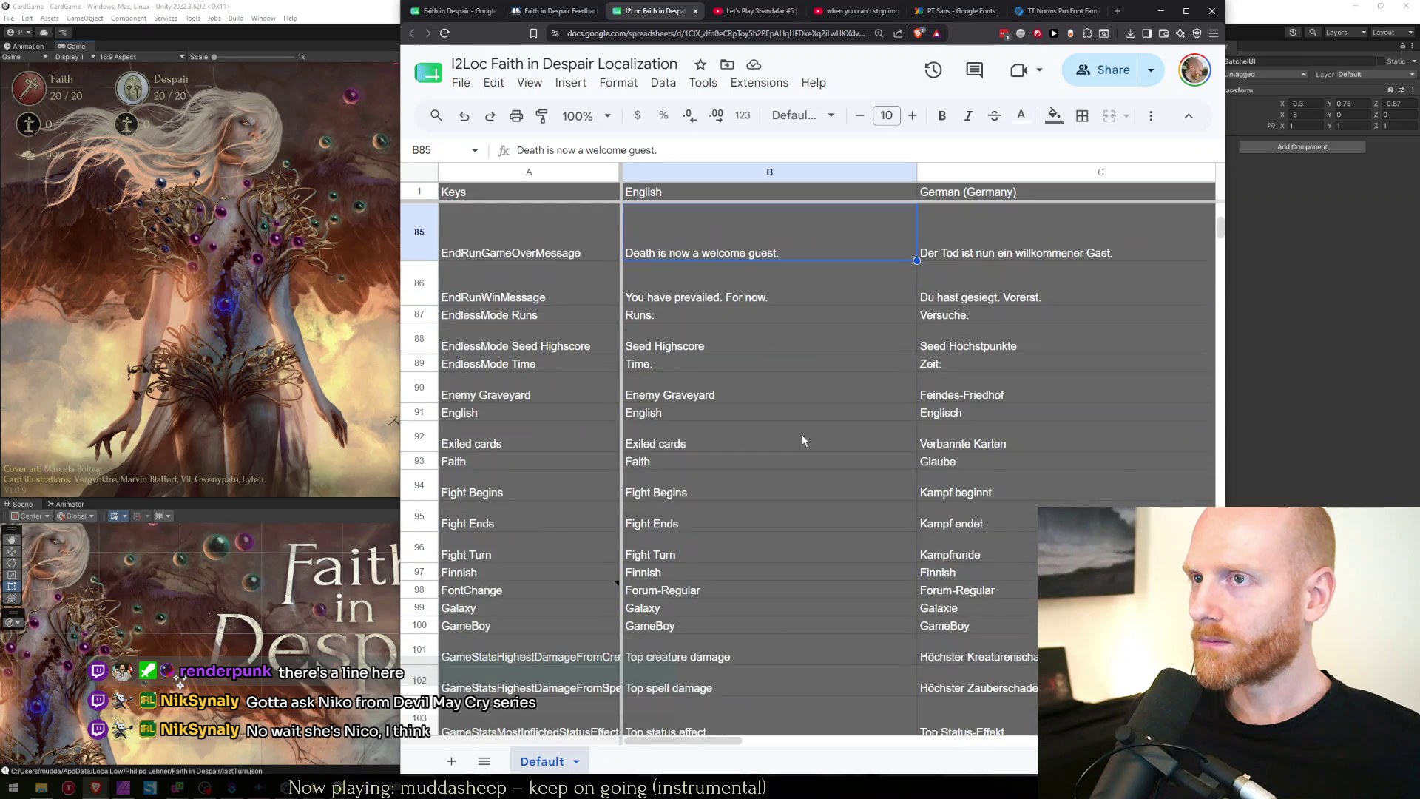
pyautogui.press('pagedown')
pyautogui.press('pagedown')
pyautogui.press('pagedown')
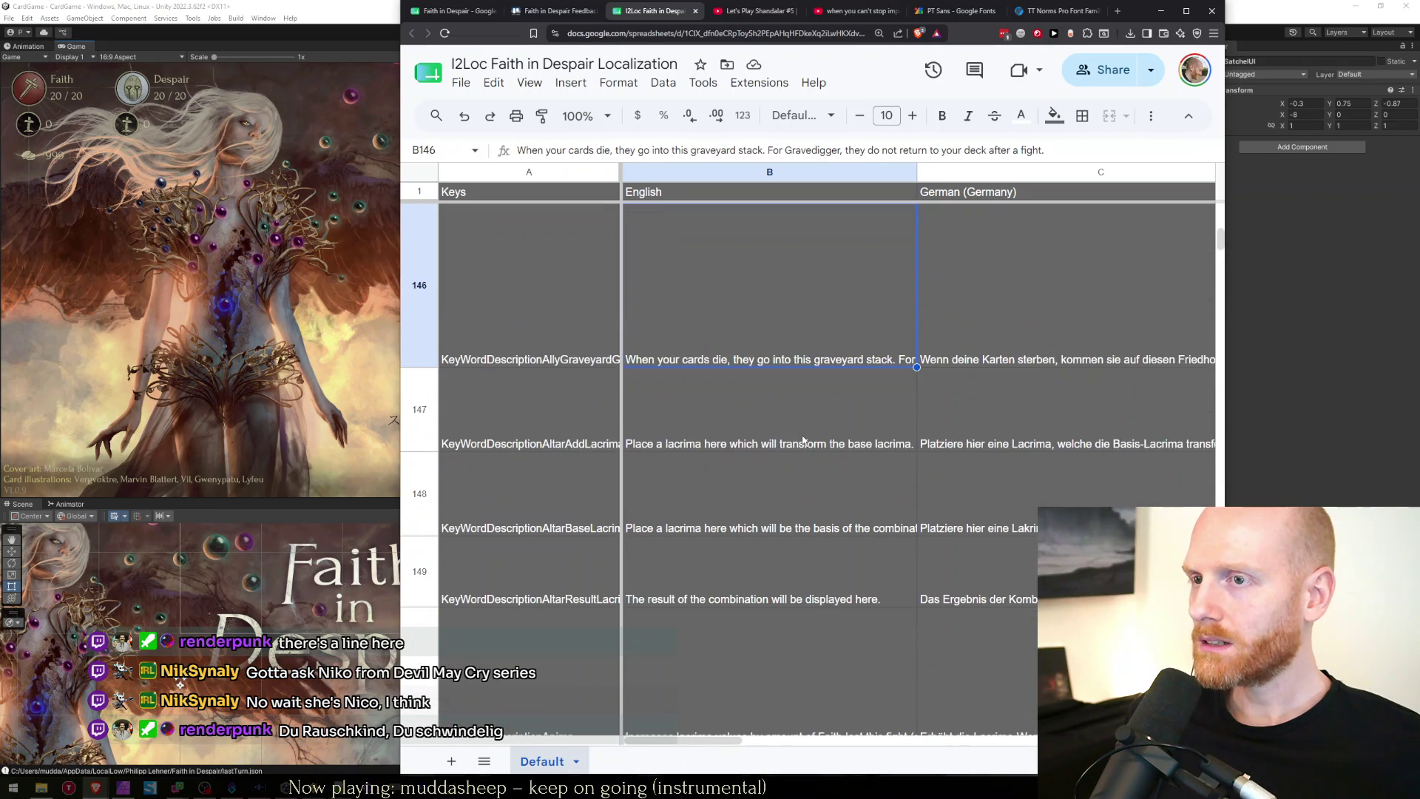
pyautogui.press('pagedown')
pyautogui.press('pageup')
pyautogui.press('Down')
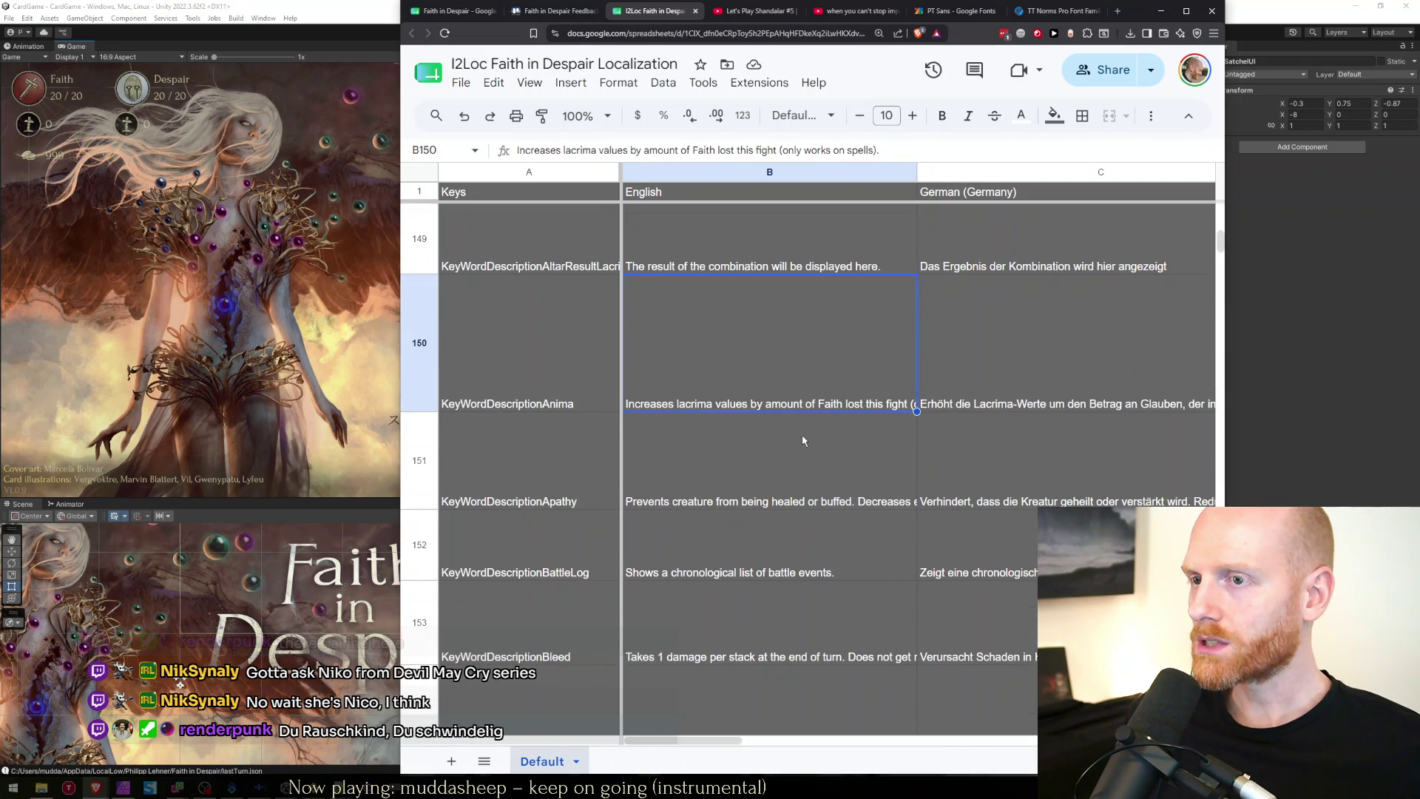
pyautogui.press('pagedown')
pyautogui.press('pagedown')
pyautogui.press('pageup')
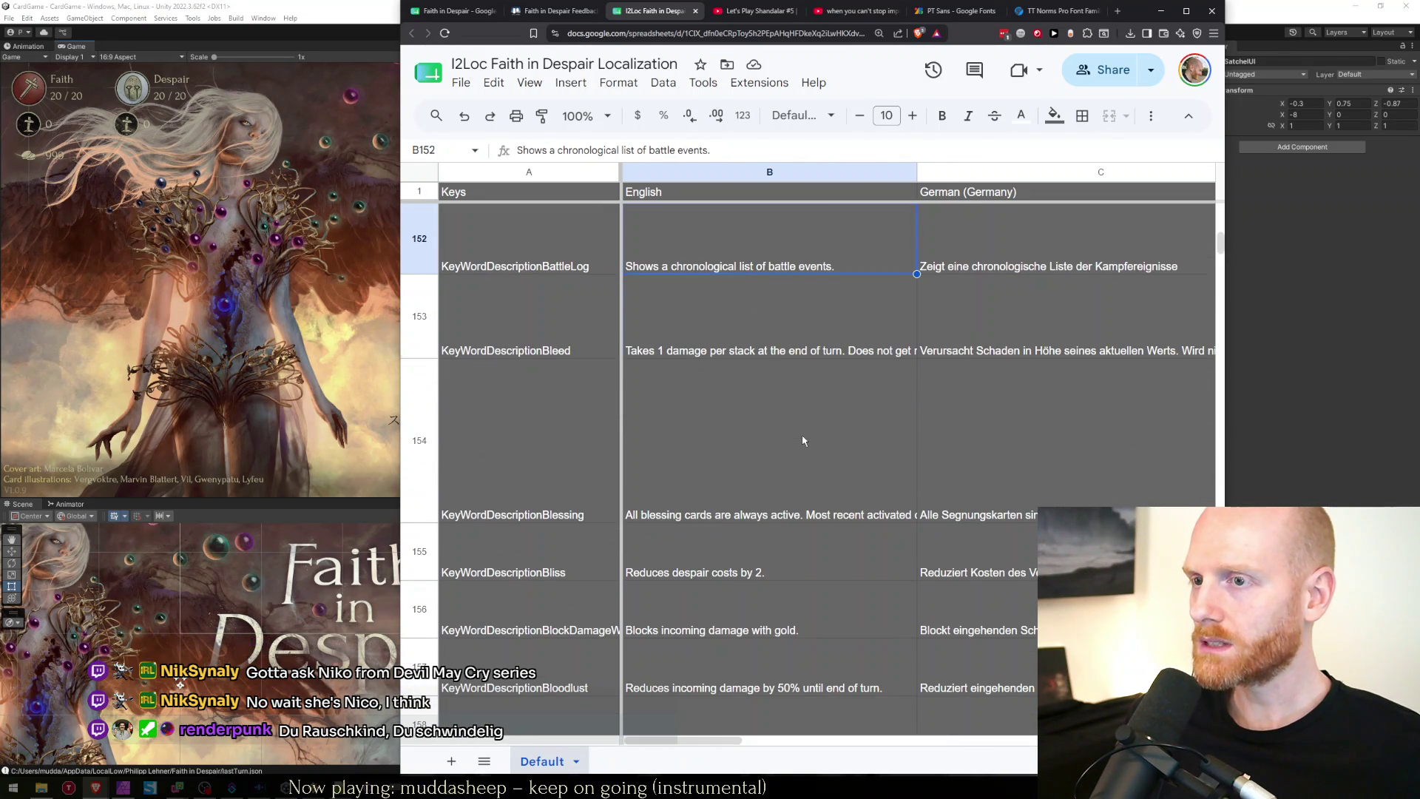
pyautogui.press('Down')
pyautogui.press('pagedown')
pyautogui.press('pageup')
pyautogui.press('Down')
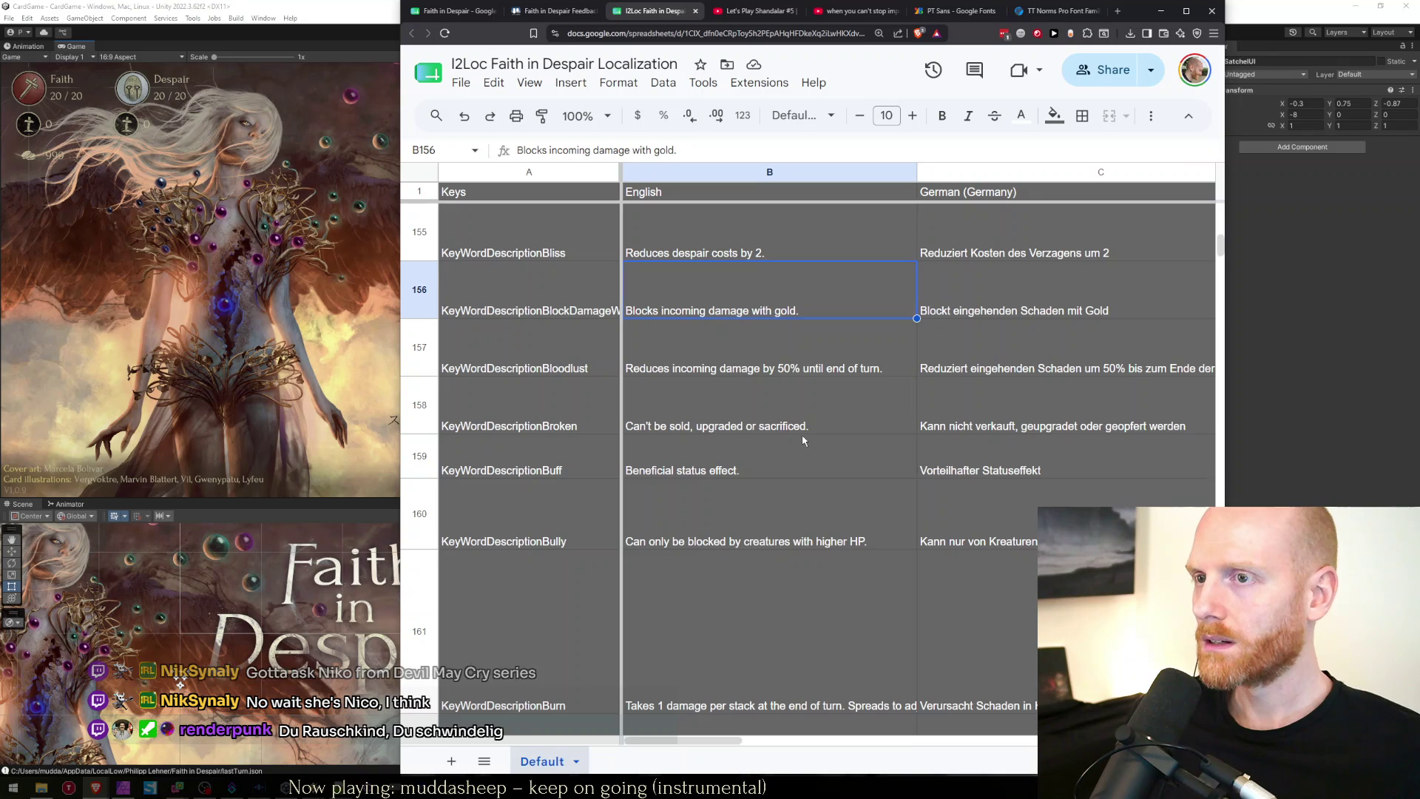
pyautogui.press('Down')
pyautogui.press('Down')
pyautogui.press('Down')
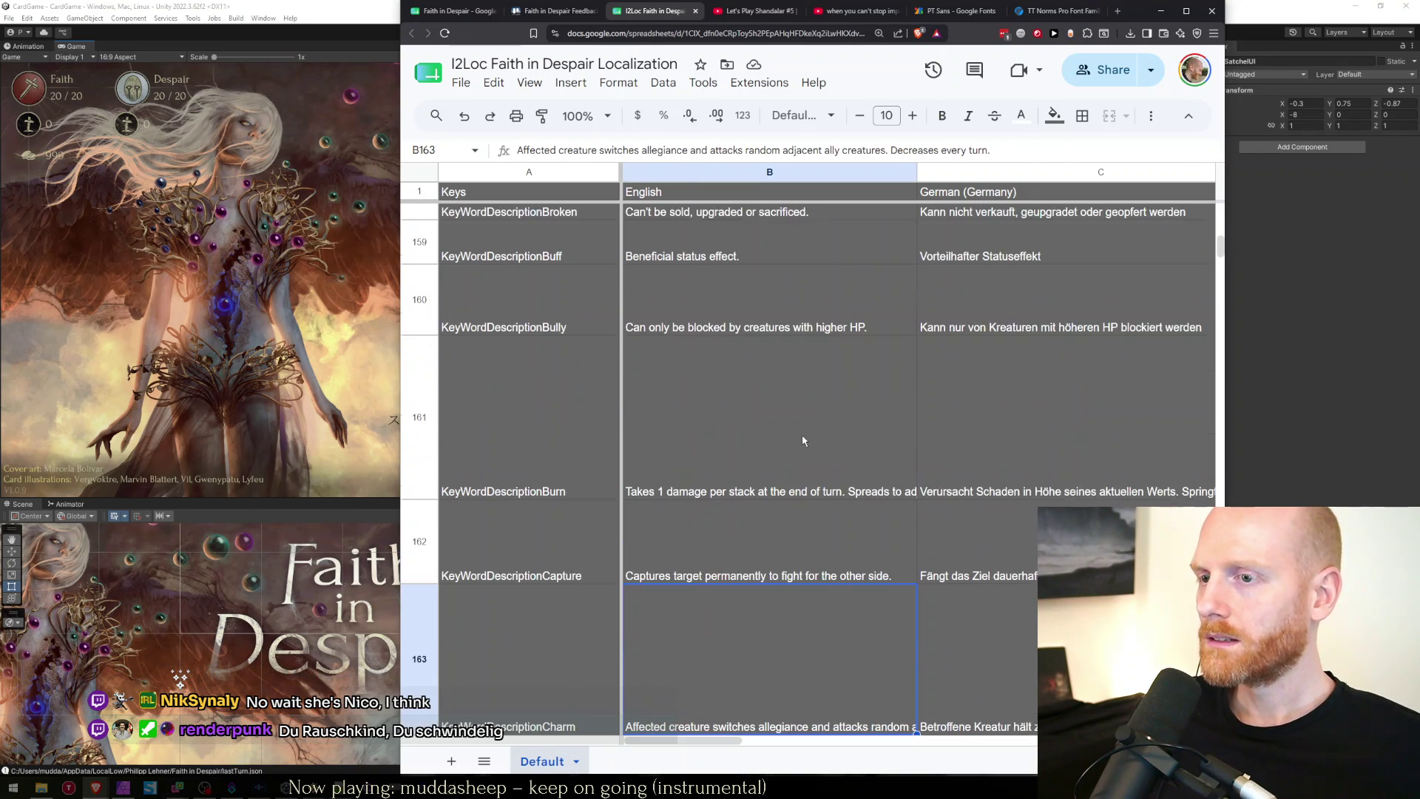
pyautogui.press('Down')
pyautogui.press('Down')
pyautogui.press('Down')
pyautogui.press('Down')
pyautogui.press('Down')
pyautogui.press('Down')
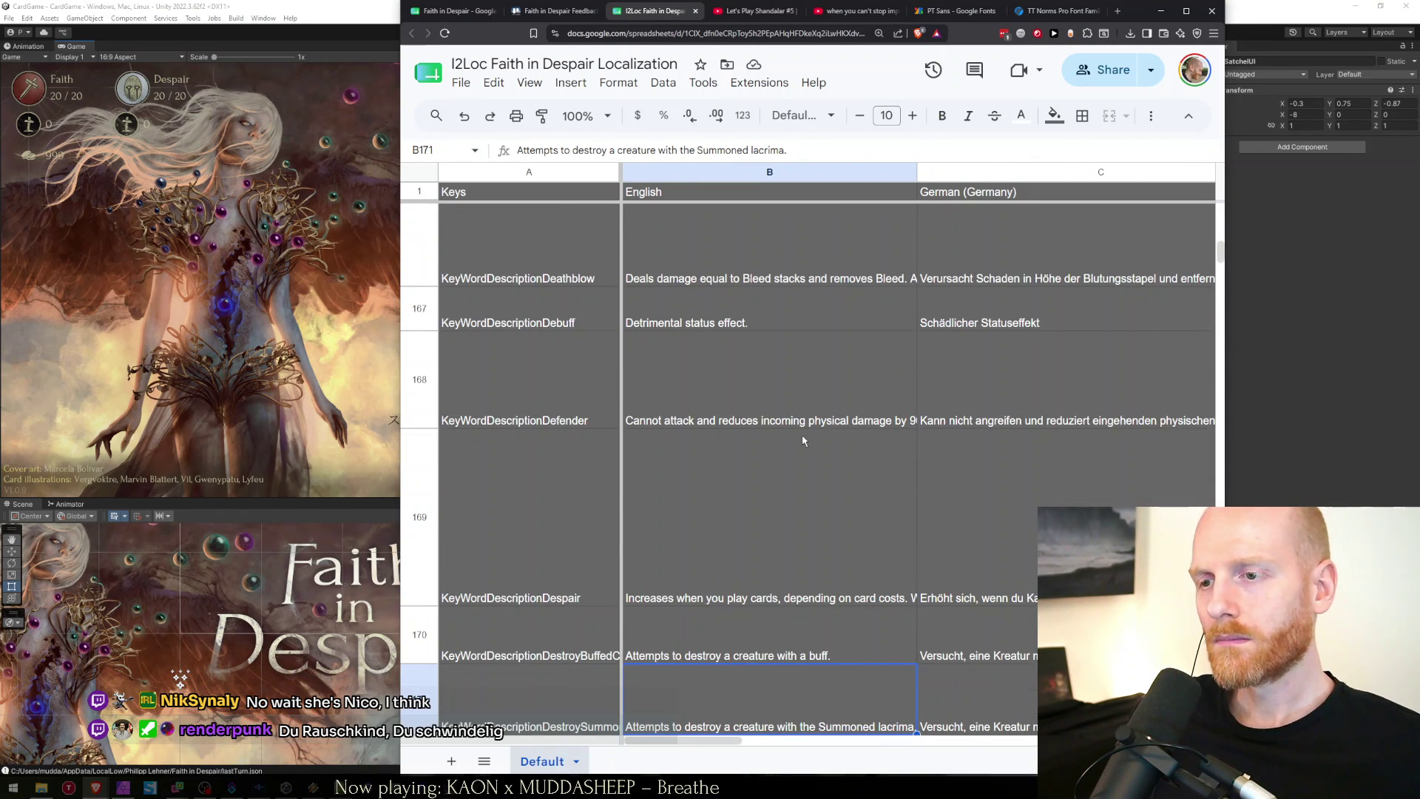
pyautogui.press('Down')
pyautogui.press('Up')
pyautogui.press('Left')
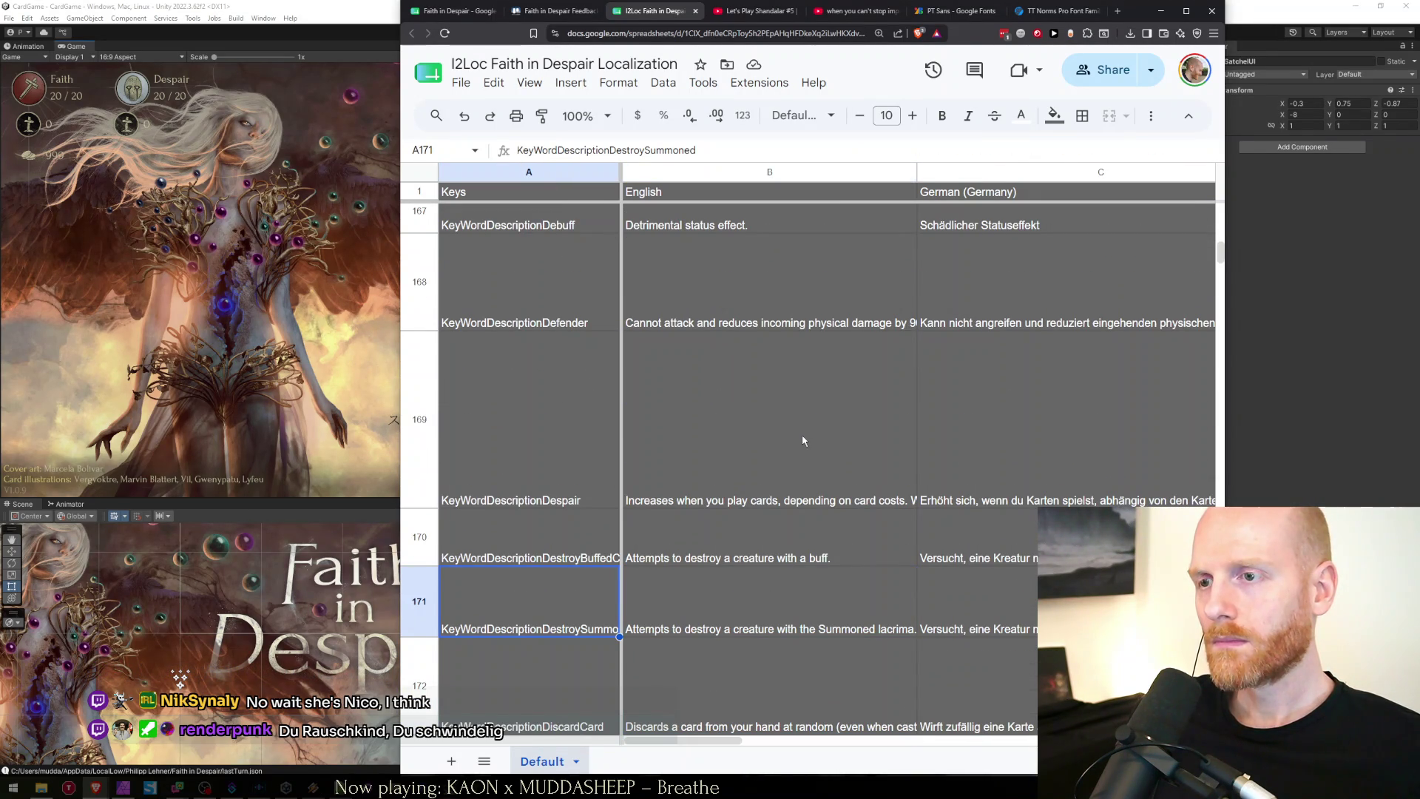
pyautogui.hotkey('ctrl', '1')
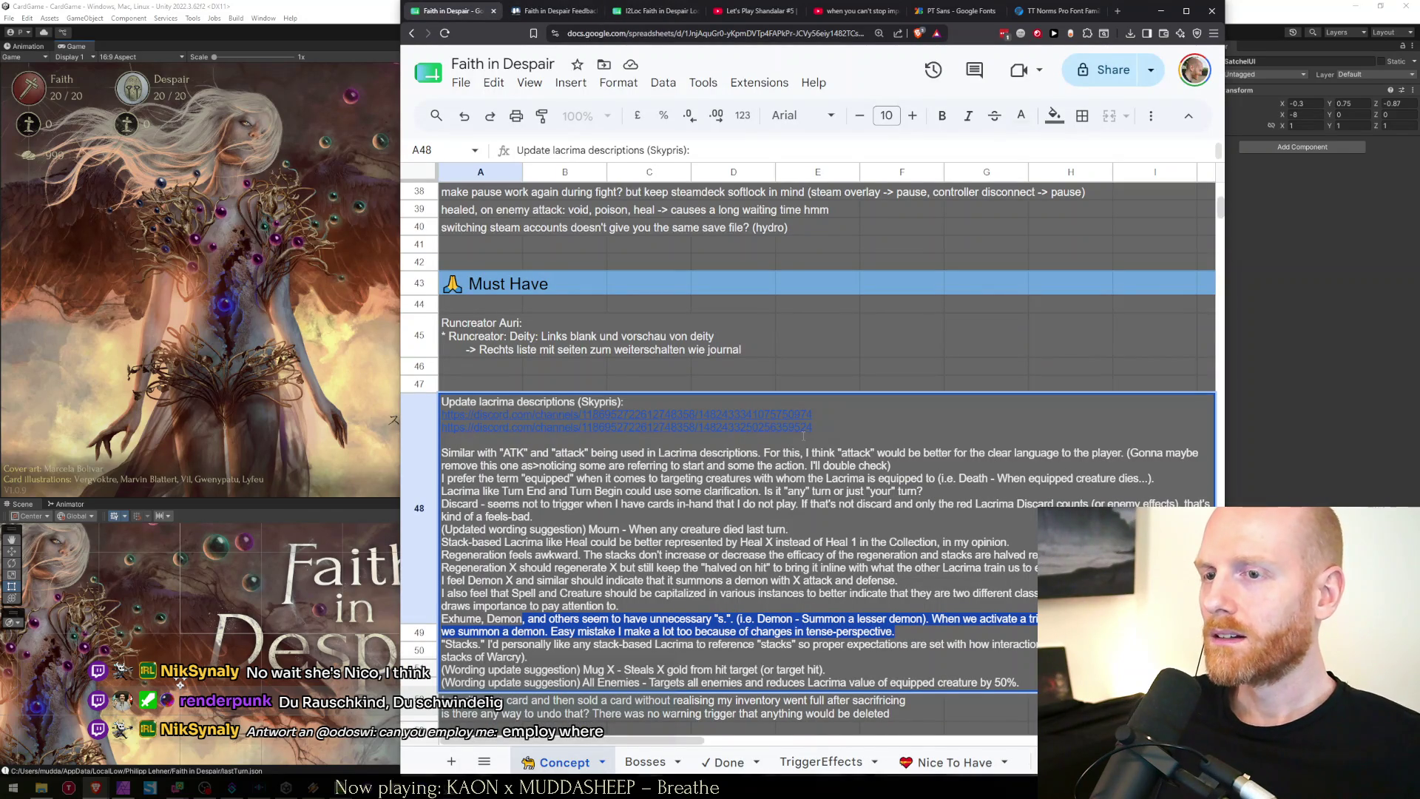
# Delete the 'Exhume, Demon…' wording feedback lines from the A48 Concept note.
pyautogui.hotkey('shift', 'Home')
pyautogui.press('Left')
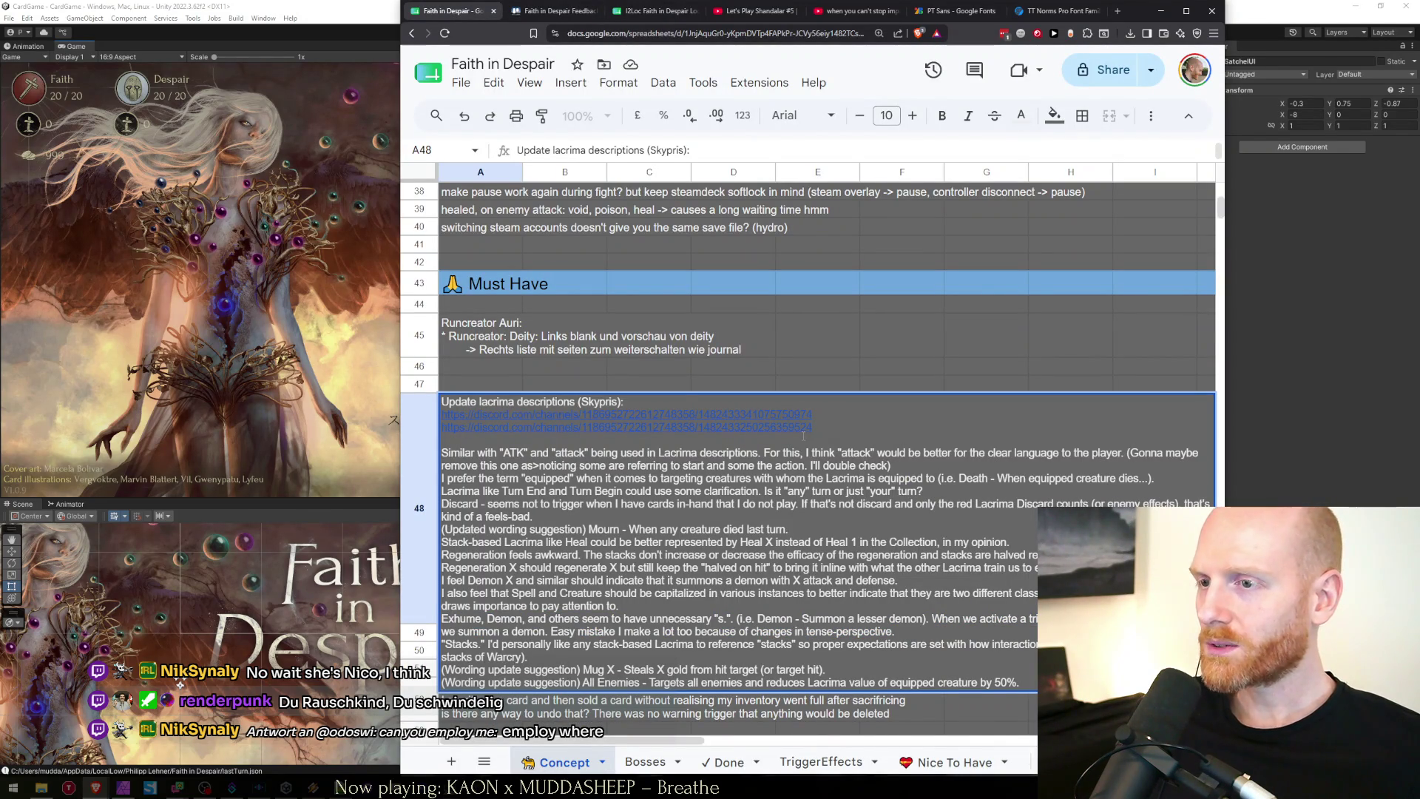
pyautogui.hotkey('shift', 'End')
pyautogui.press('Left')
pyautogui.hotkey('shift', 'End')
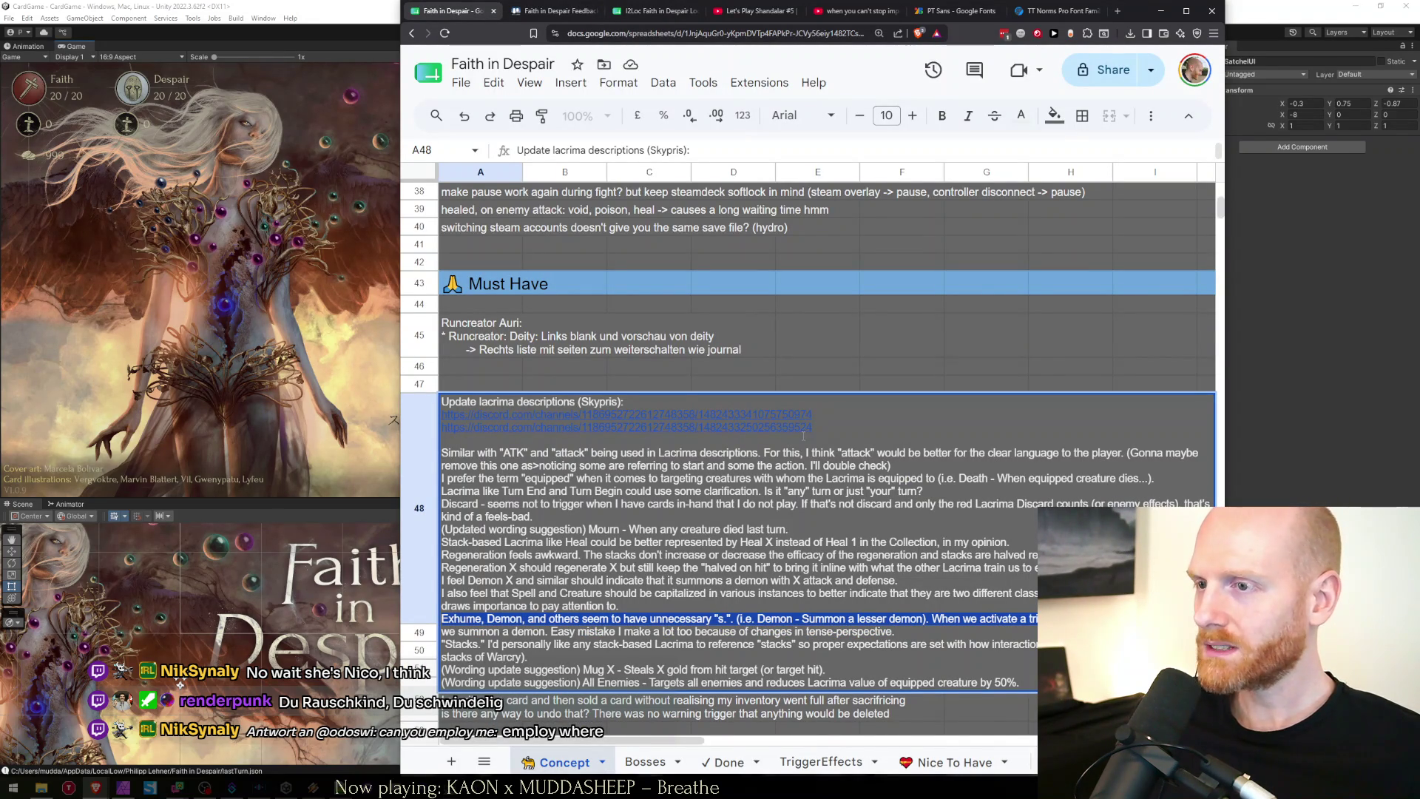
pyautogui.hotkey('shift', 'Down')
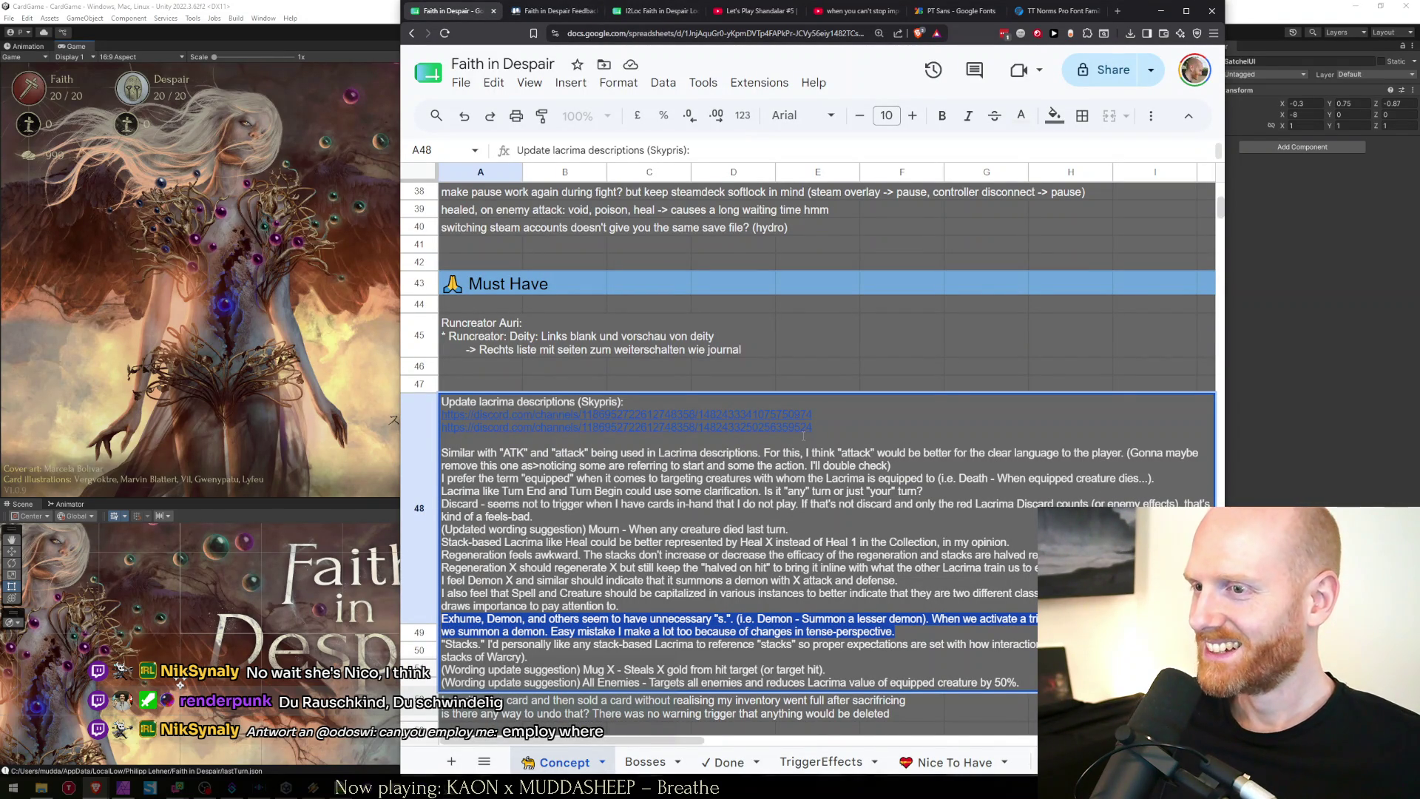
pyautogui.press('BackSpace')
pyautogui.press('BackSpace')
pyautogui.press('Return')
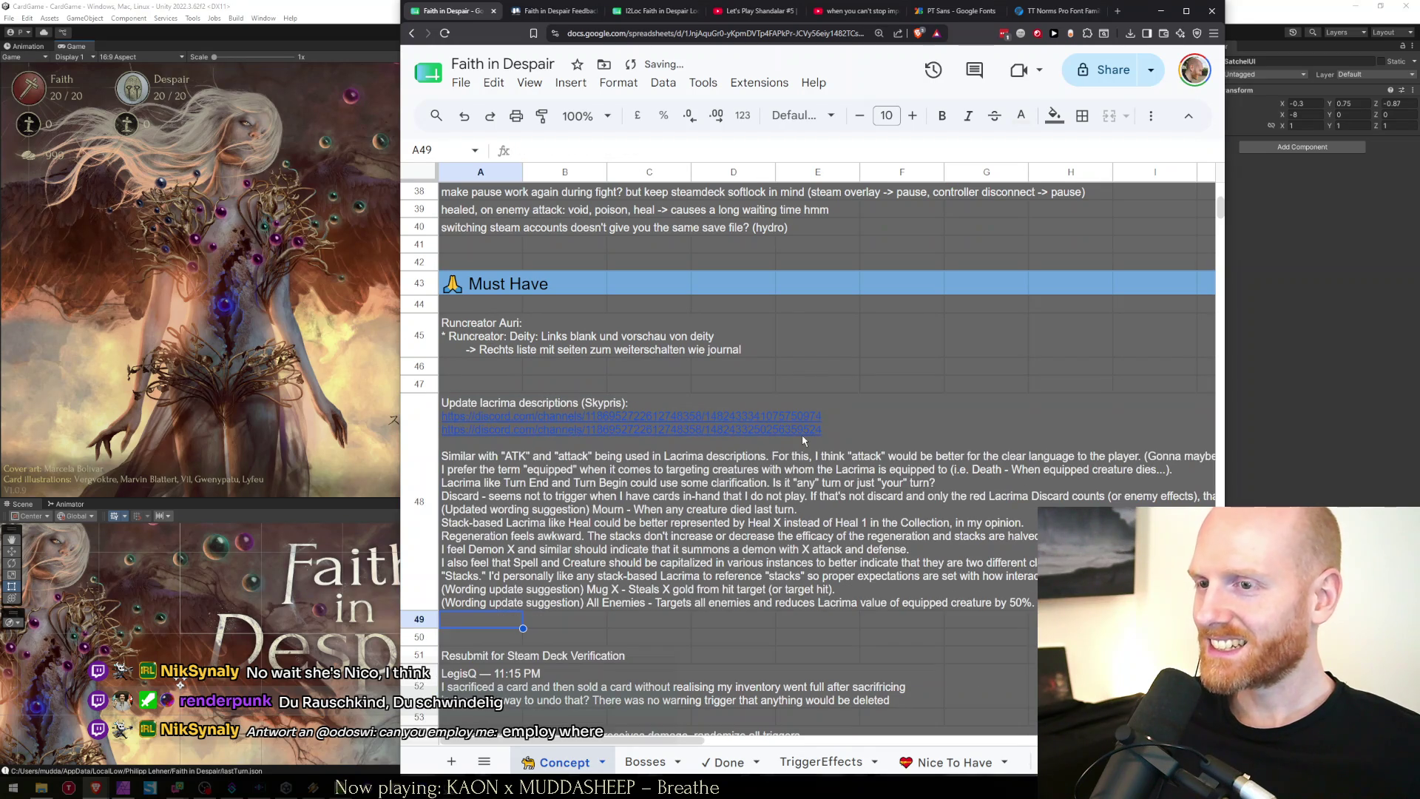
# Add 'Removed unnecessary s for certain descriptions' to Done row 65, crediting the feedback's author.
pyautogui.click(728, 761)
pyautogui.click(482, 673)
pyautogui.write('Removed')
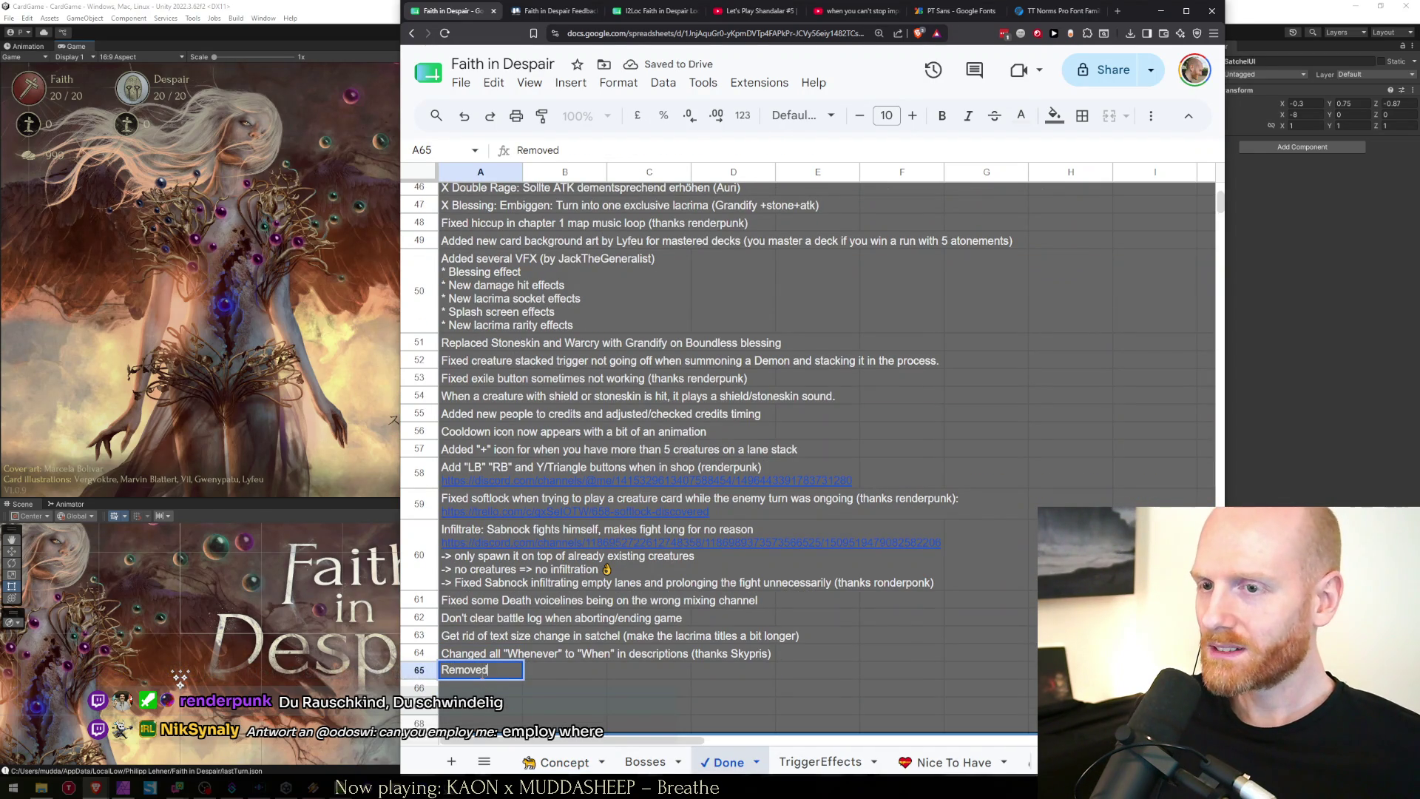
pyautogui.write(' unnecesa')
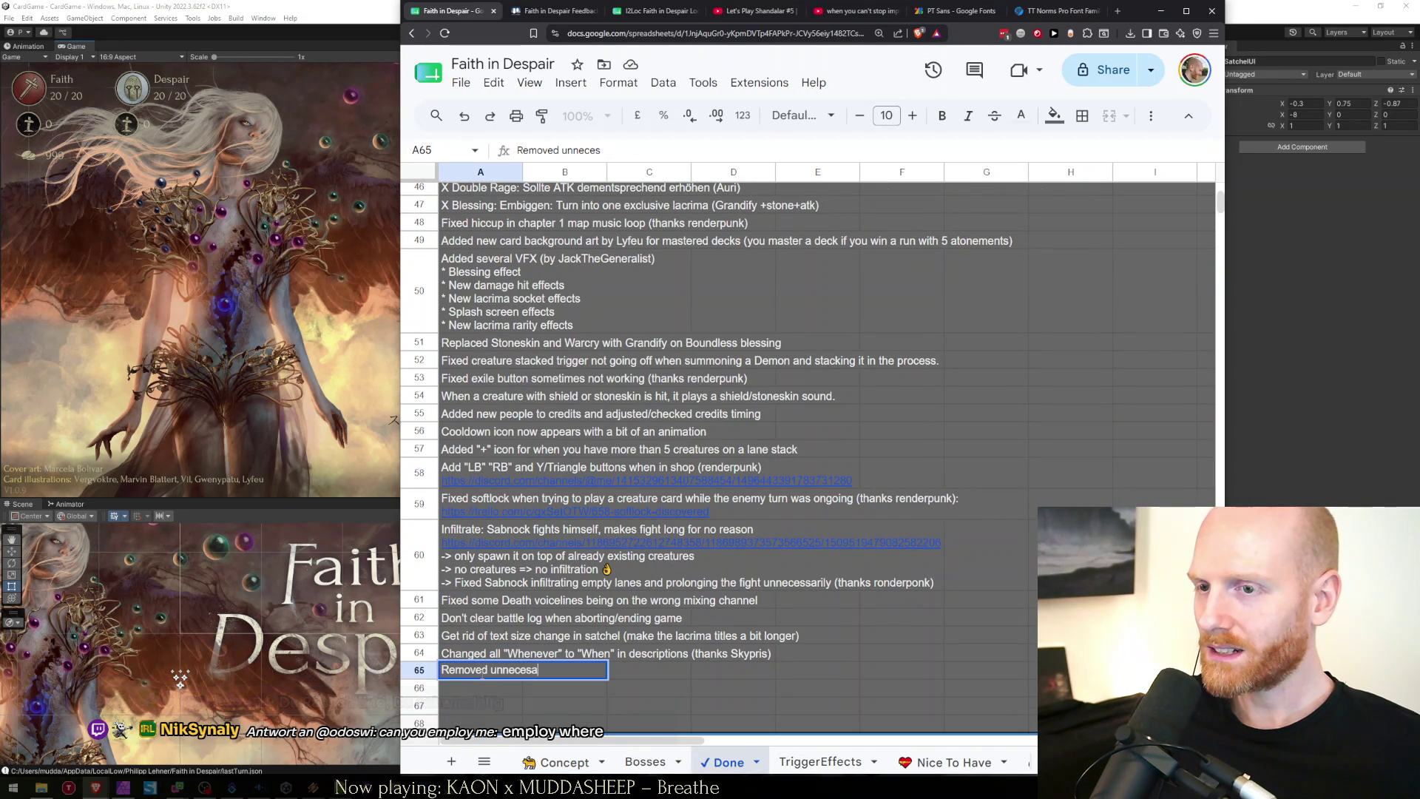
pyautogui.write('rry s')
pyautogui.click(483, 678)
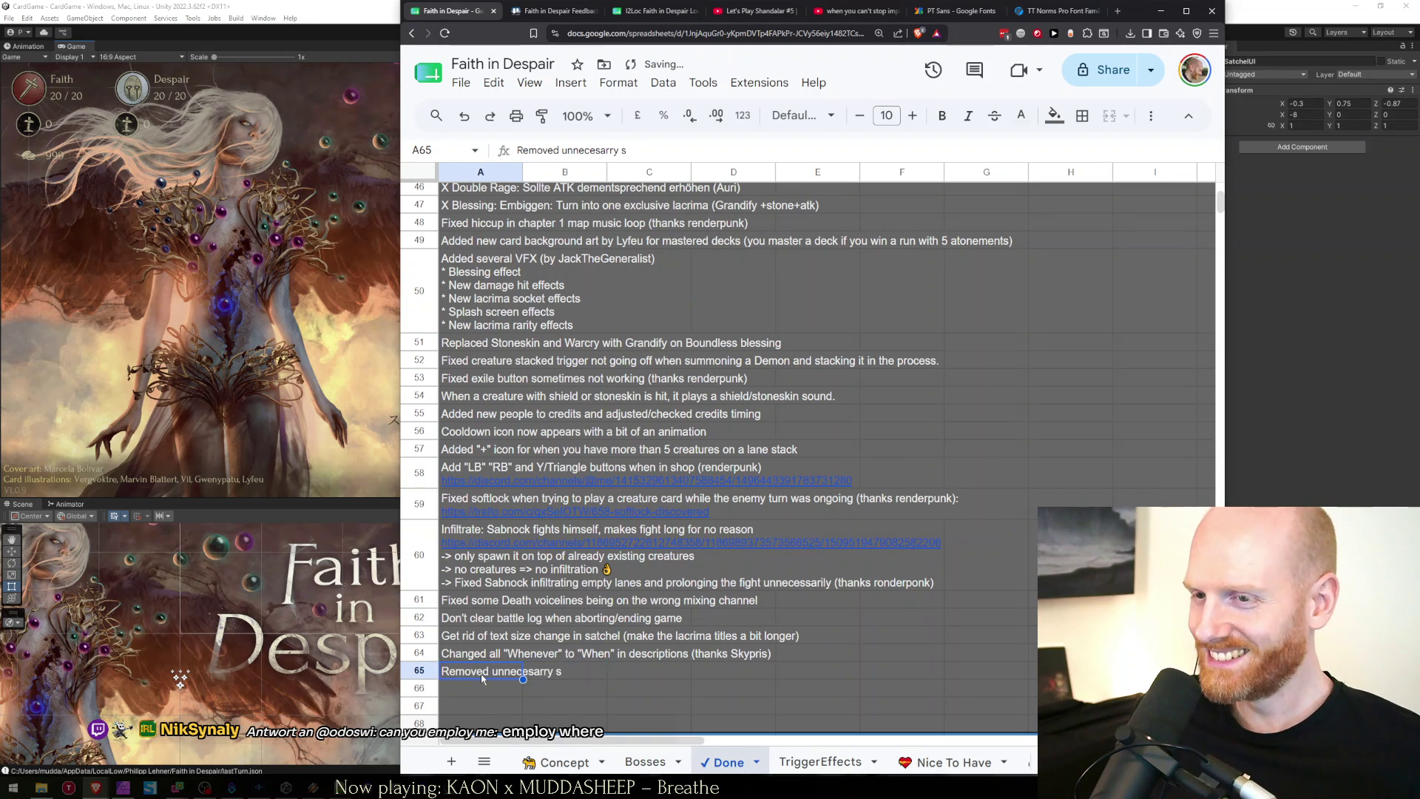
pyautogui.press('Return')
pyautogui.press('Left')
pyautogui.press('Left')
pyautogui.press('Left')
pyautogui.press('BackSpace')
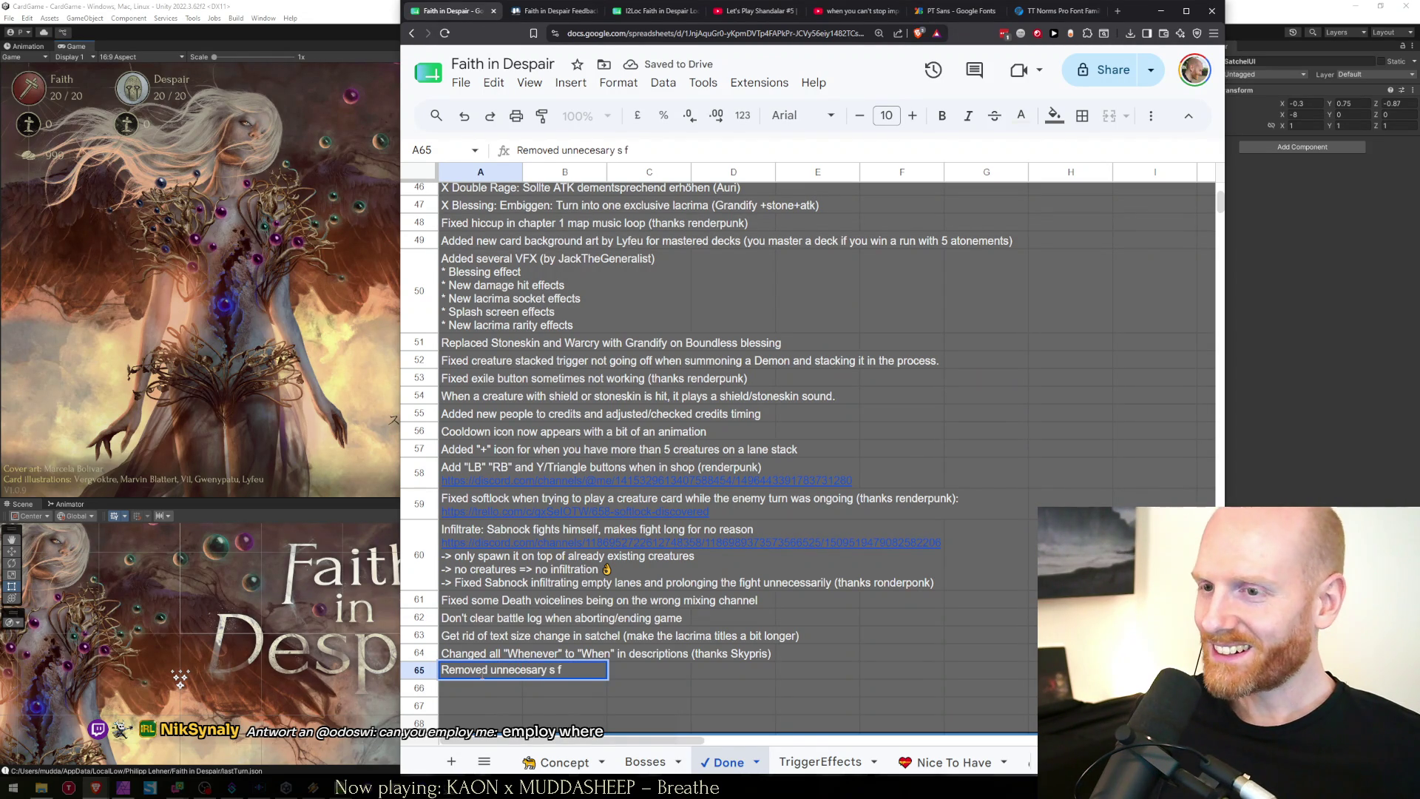
pyautogui.write('or certain descriptions (thanks Skyp')
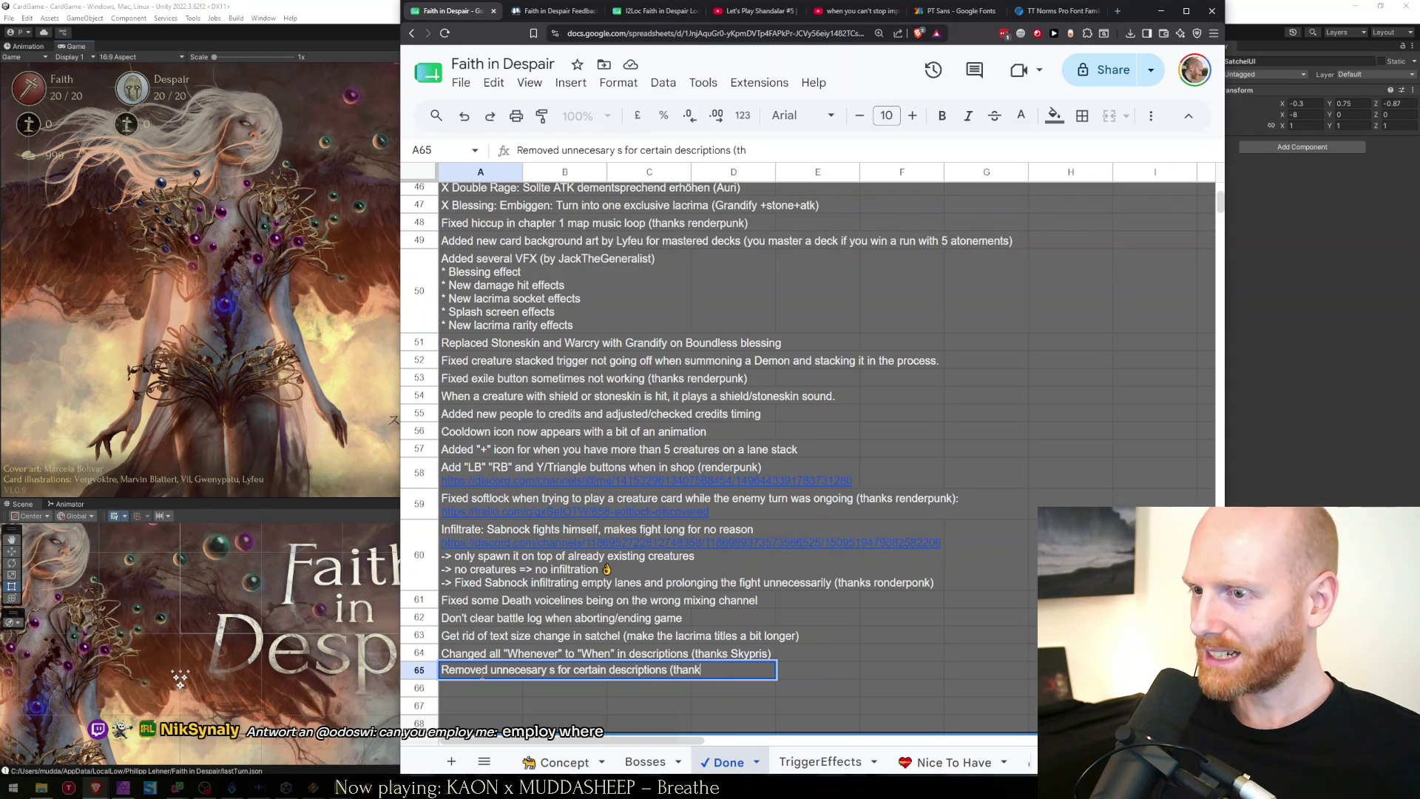
pyautogui.write('ris)')
pyautogui.press('Return')
pyautogui.click(481, 675)
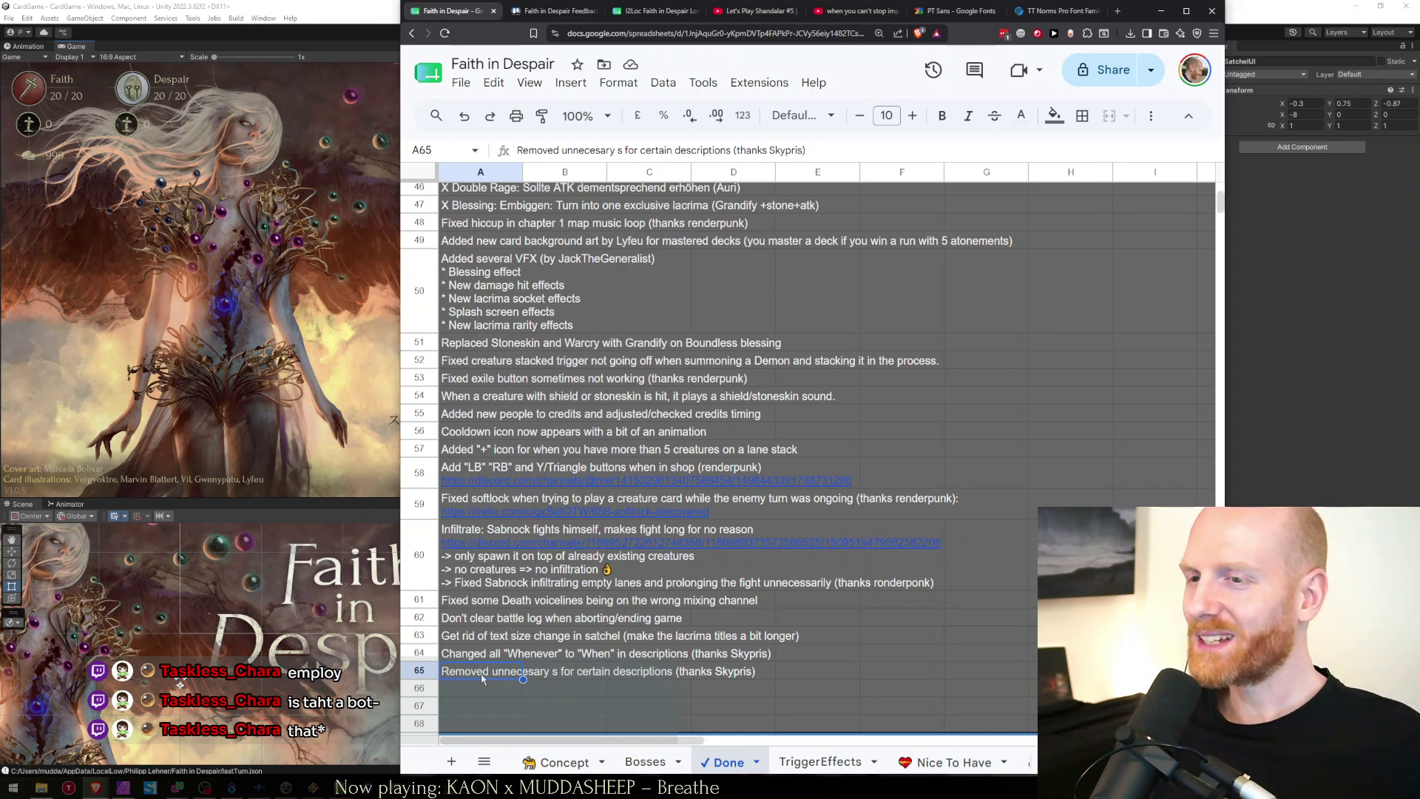
# Reopen the A48 lacrima note on the Concept sheet and select the 'Discard - seems not to trigger' lines.
pyautogui.click(559, 762)
pyautogui.click(500, 582)
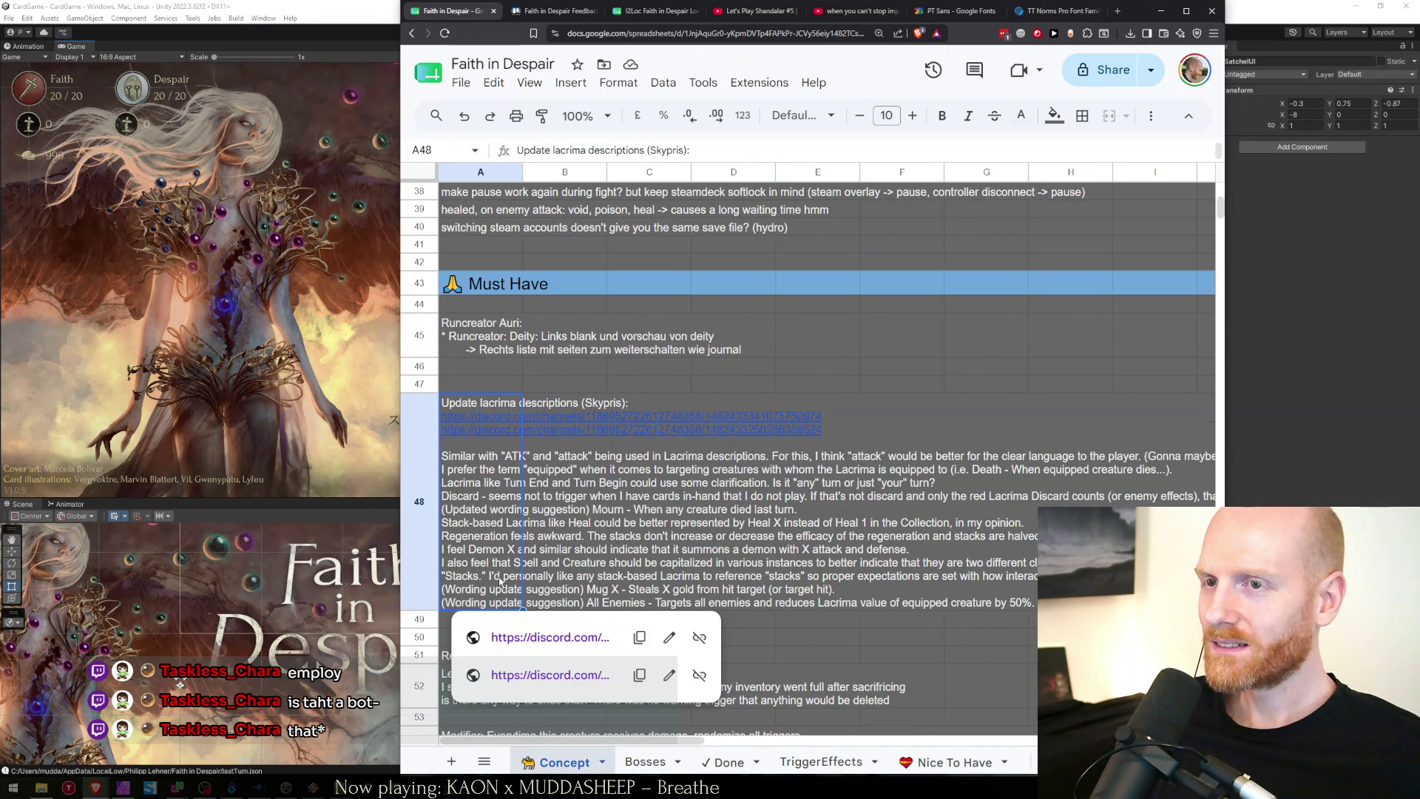
pyautogui.doubleClick(499, 582)
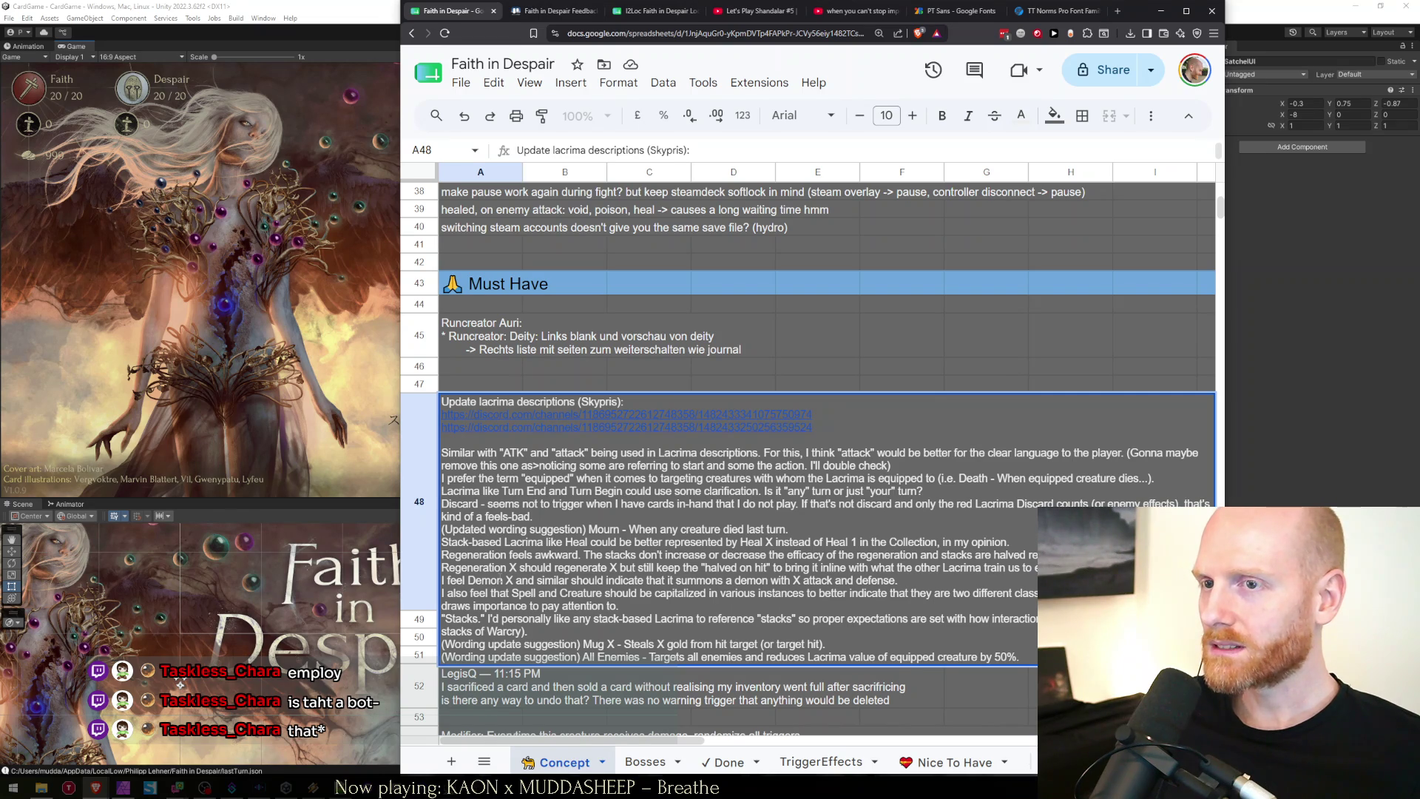
pyautogui.hotkey('shift', 'End')
pyautogui.hotkey('shift', 'Down')
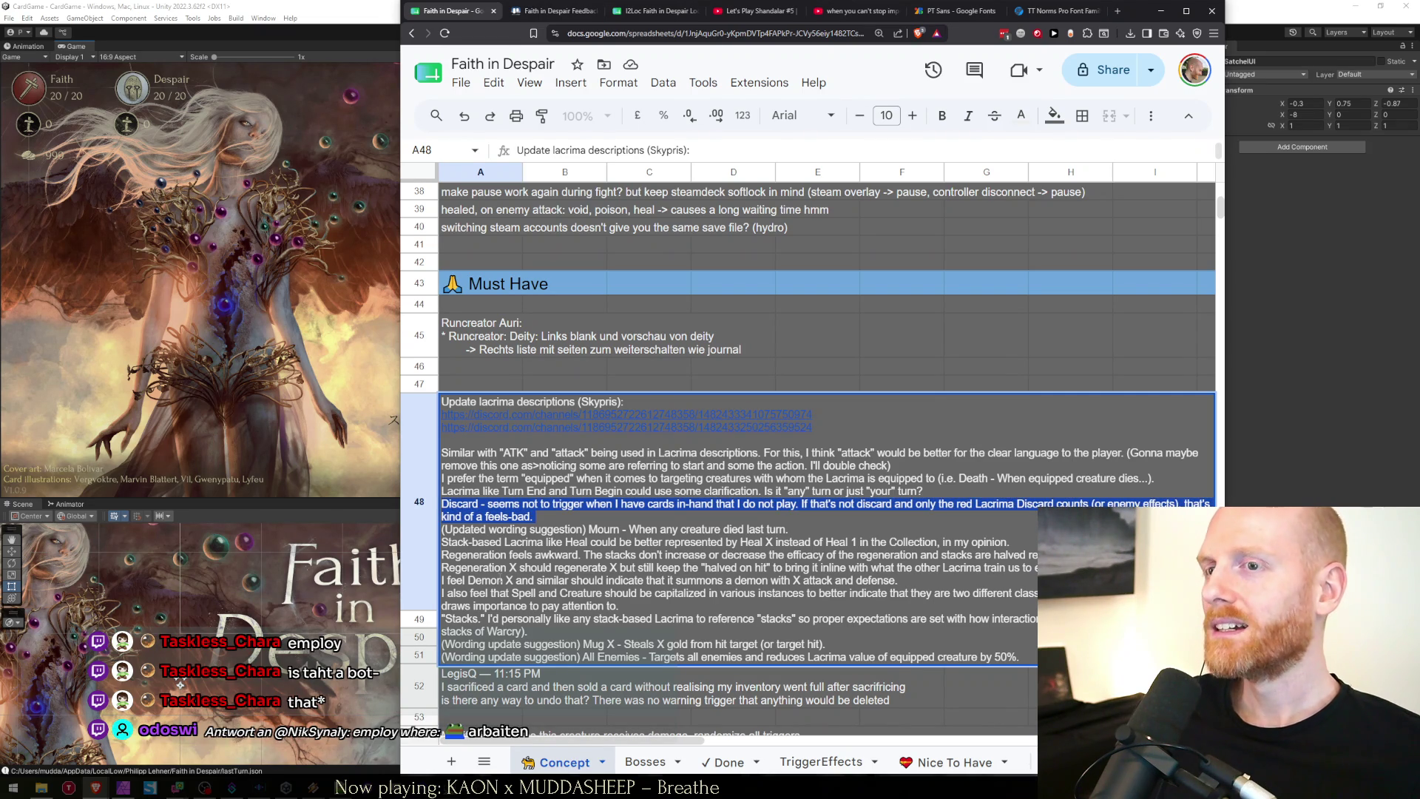
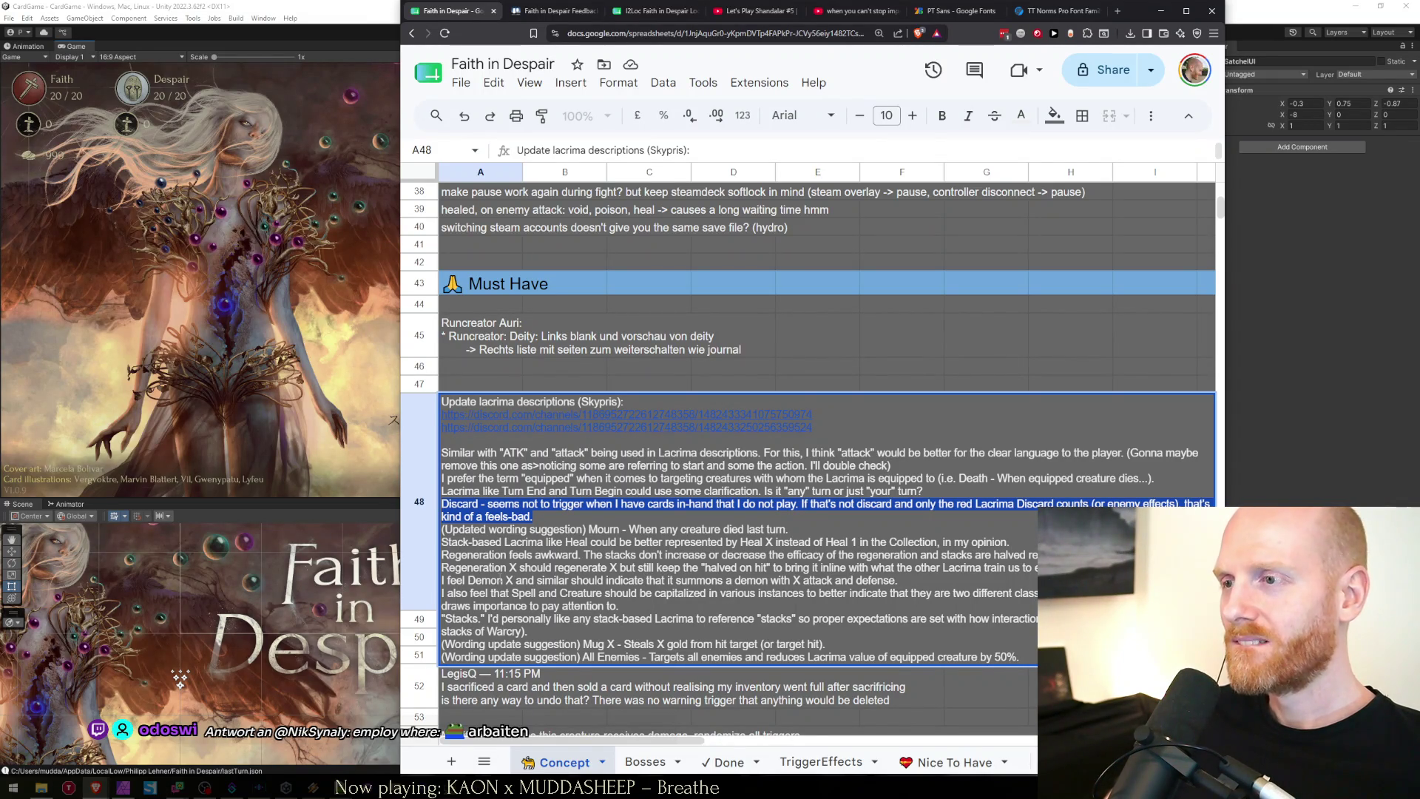
# In the feedback notes, select the 'last turn.' wording of the Mourn suggestion.
pyautogui.press('Escape')
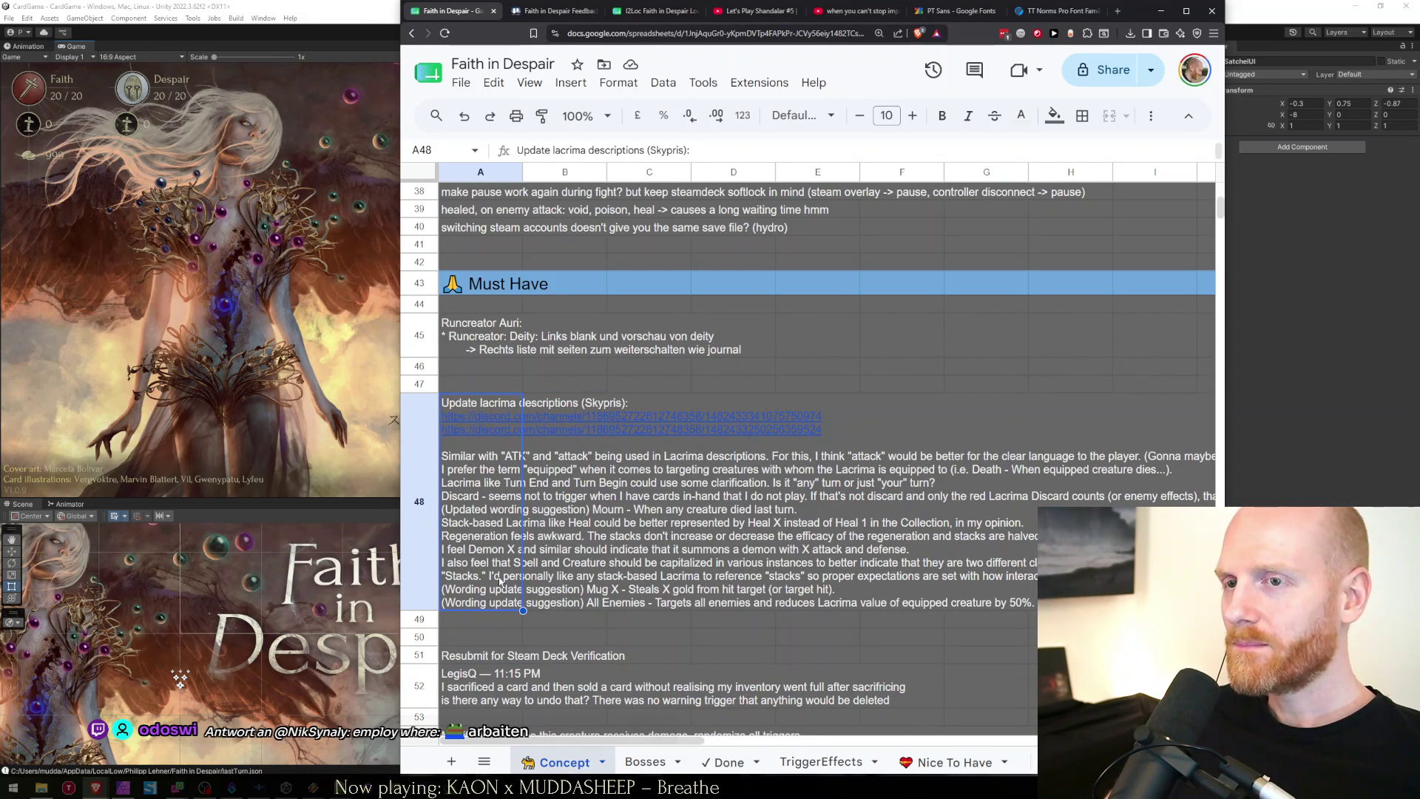
pyautogui.doubleClick(834, 588)
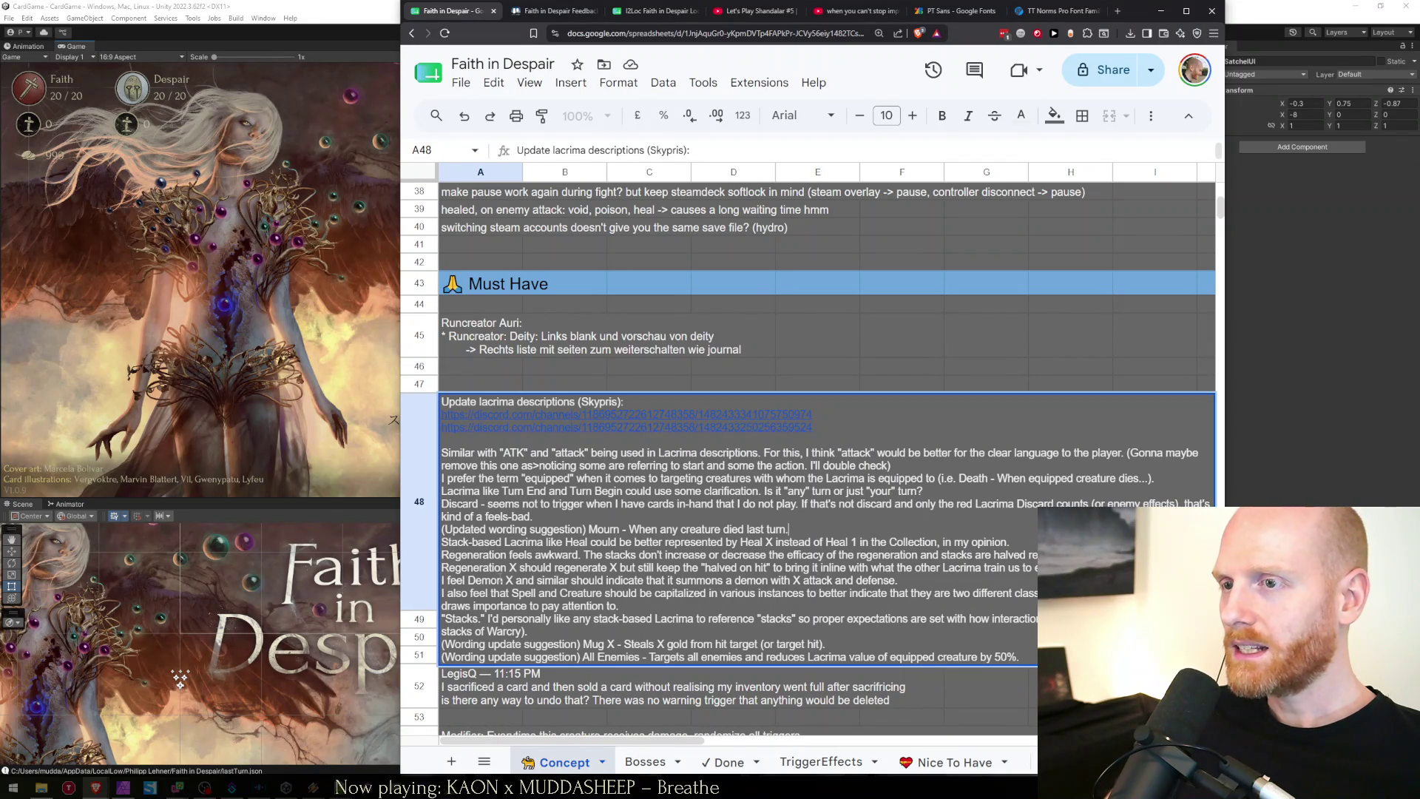
pyautogui.moveTo(789, 529); pyautogui.dragTo(745, 529)
# In the I2Loc sheet, find the OnDeathLastTurn key and move to its English text.
pyautogui.hotkey('ctrl', '3')
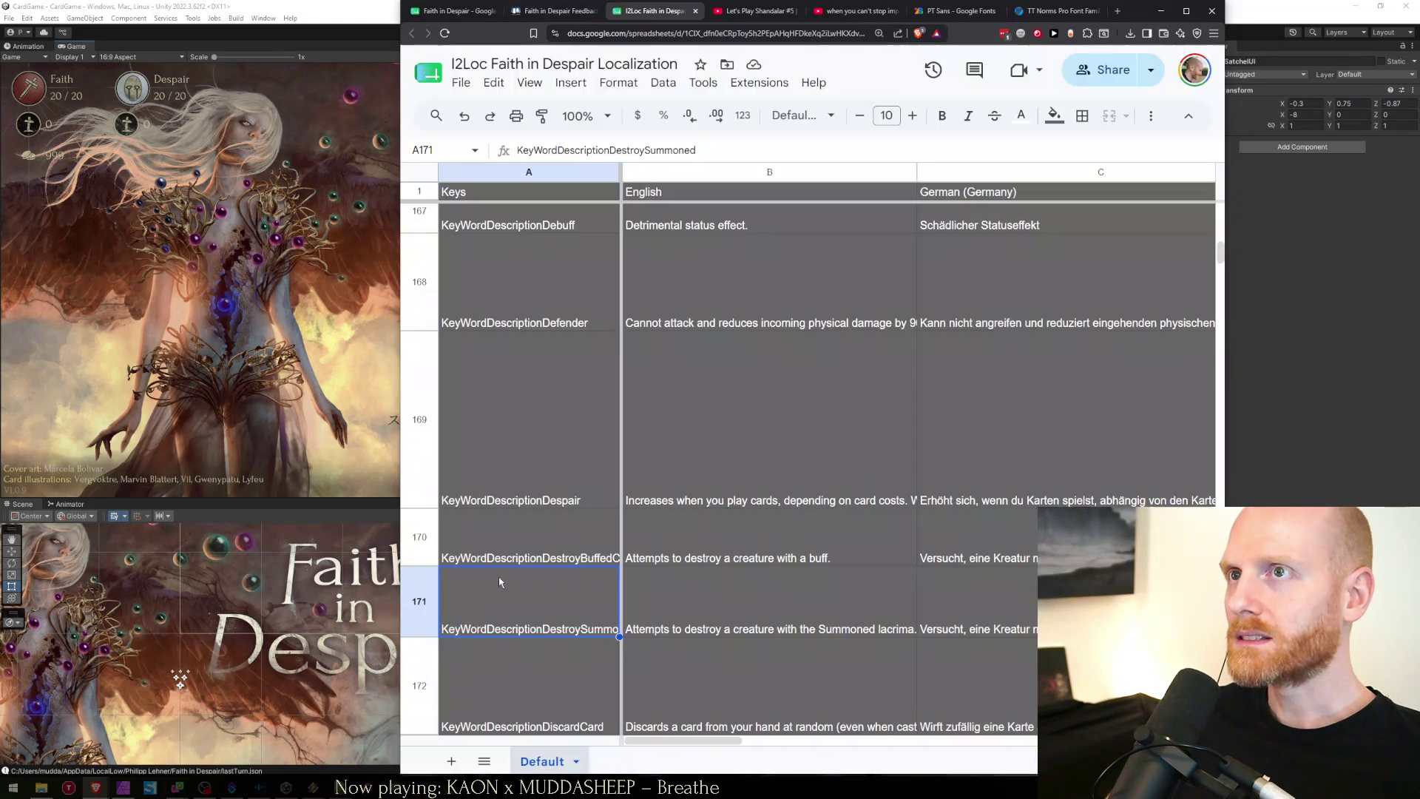
pyautogui.hotkey('ctrl', 'f')
pyautogui.write('mourn')
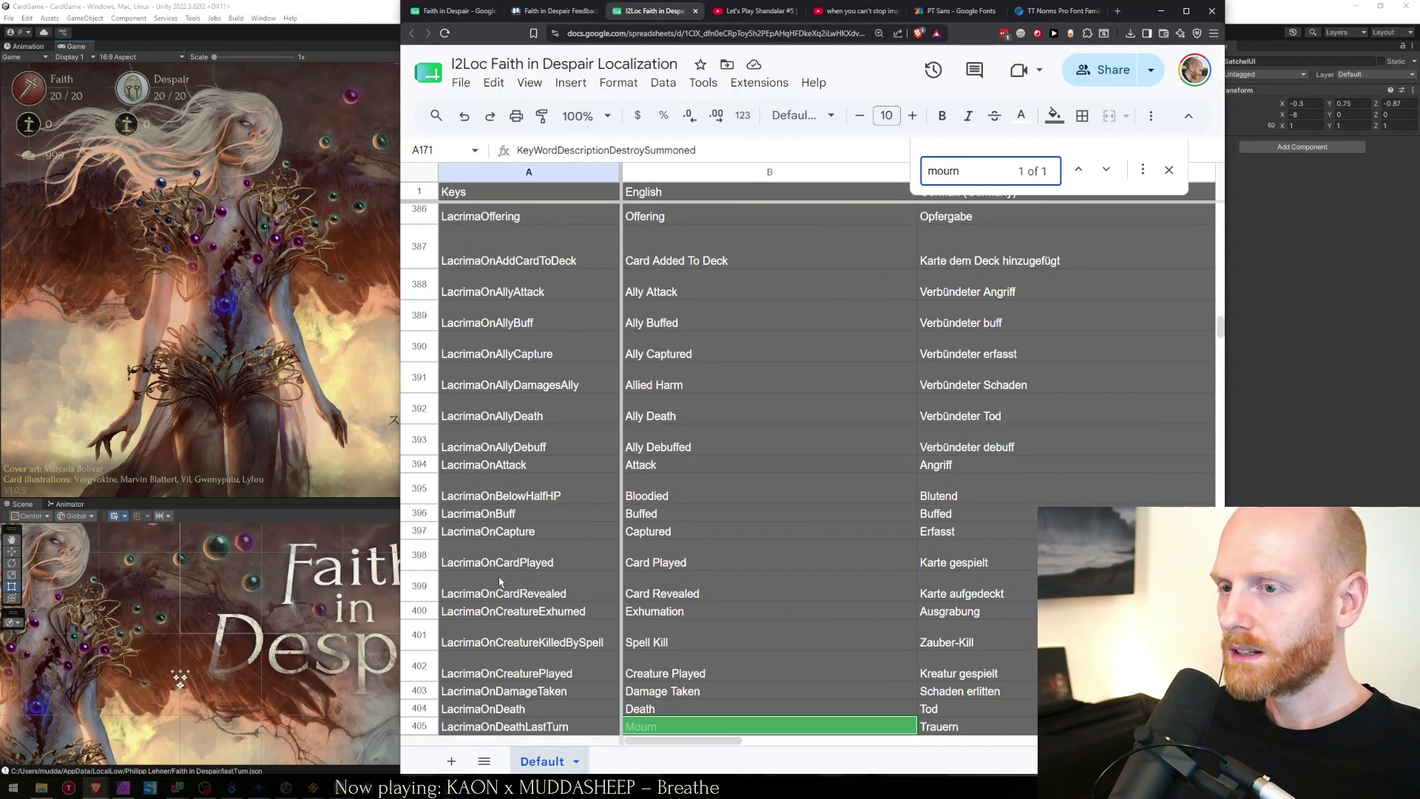
pyautogui.press('Escape')
pyautogui.hotkey('ctrl', 'f')
pyautogui.write('ondeath')
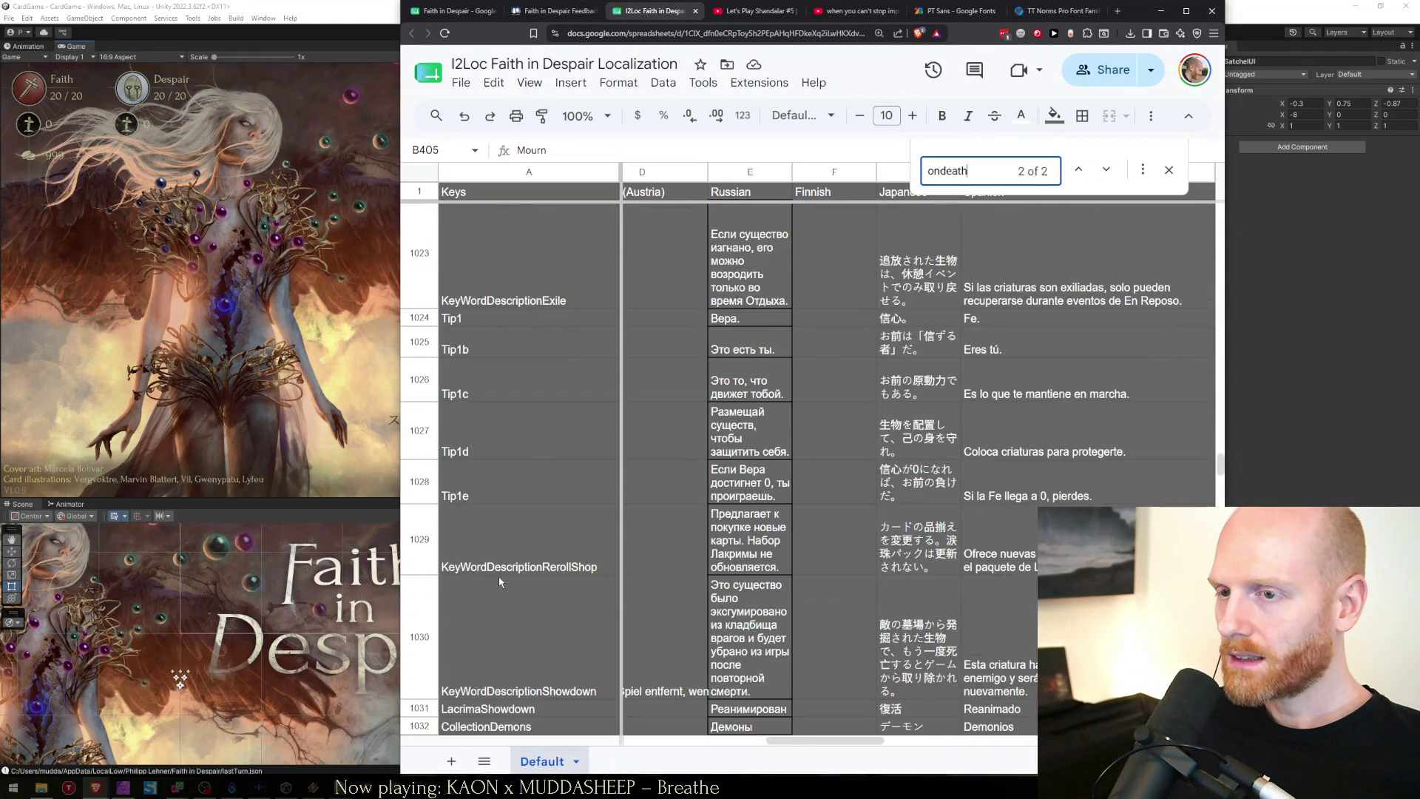
pyautogui.write('lastturn')
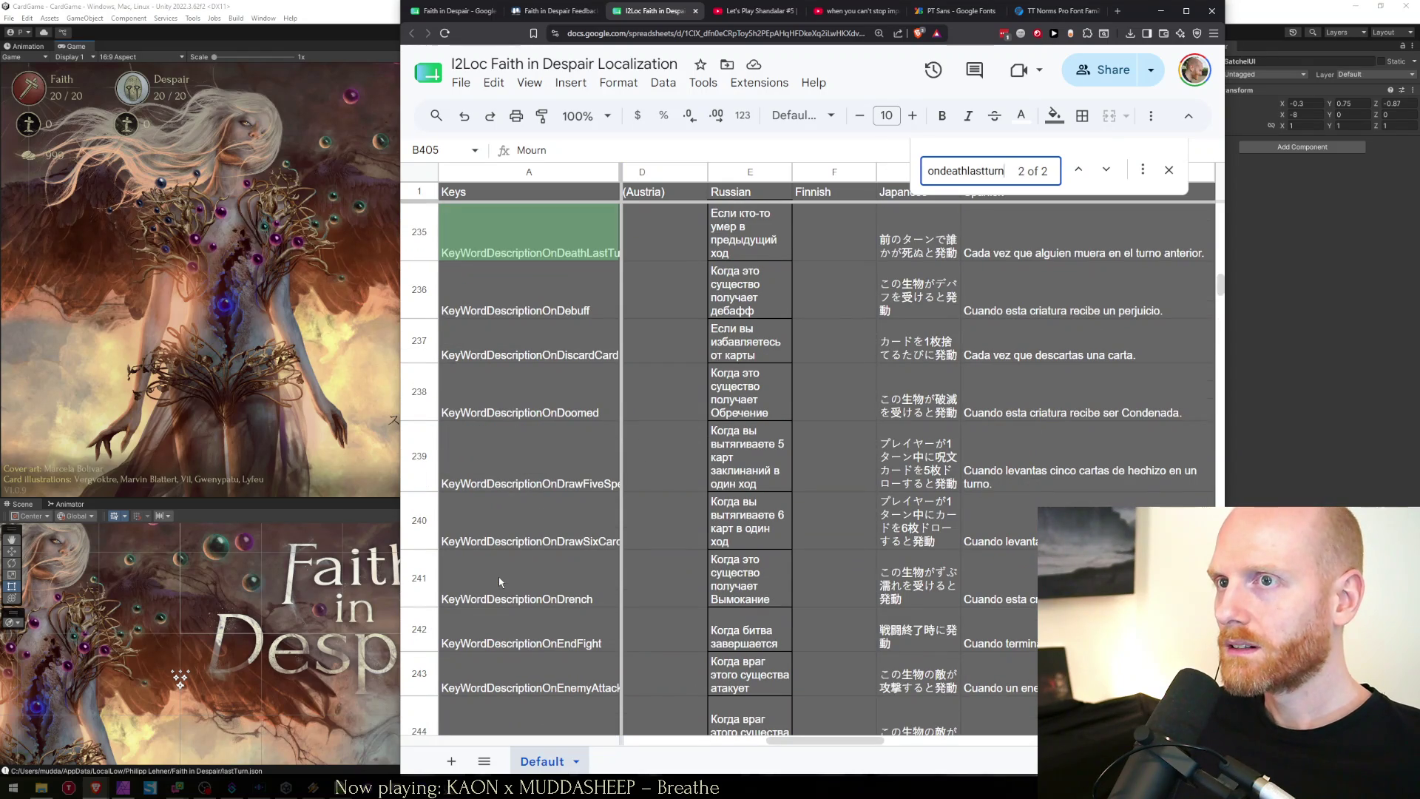
pyautogui.press('Escape')
pyautogui.press('Right')
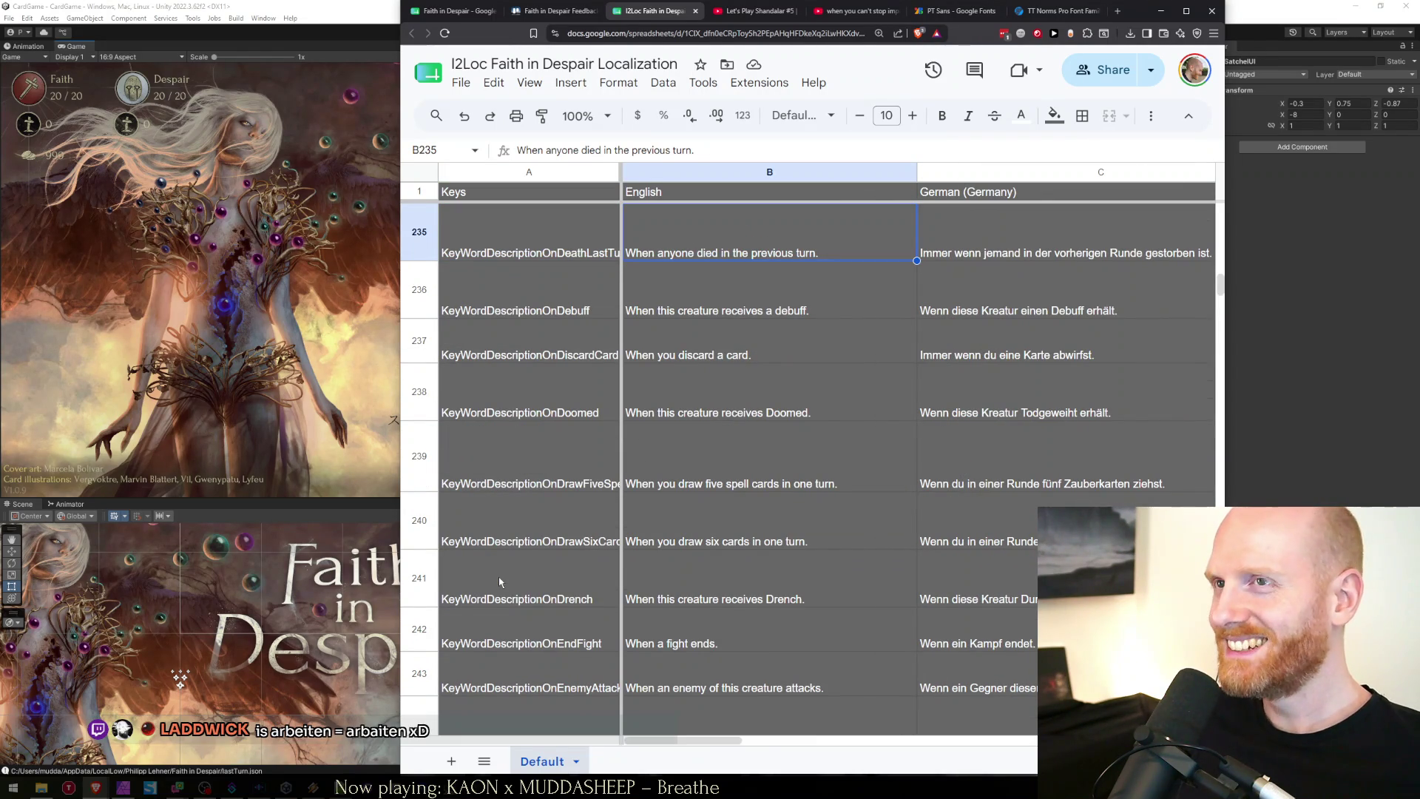
# Check the feedback sheet, then select the full English OnDeathLastTurn description for replacement.
pyautogui.hotkey('ctrl', '1')
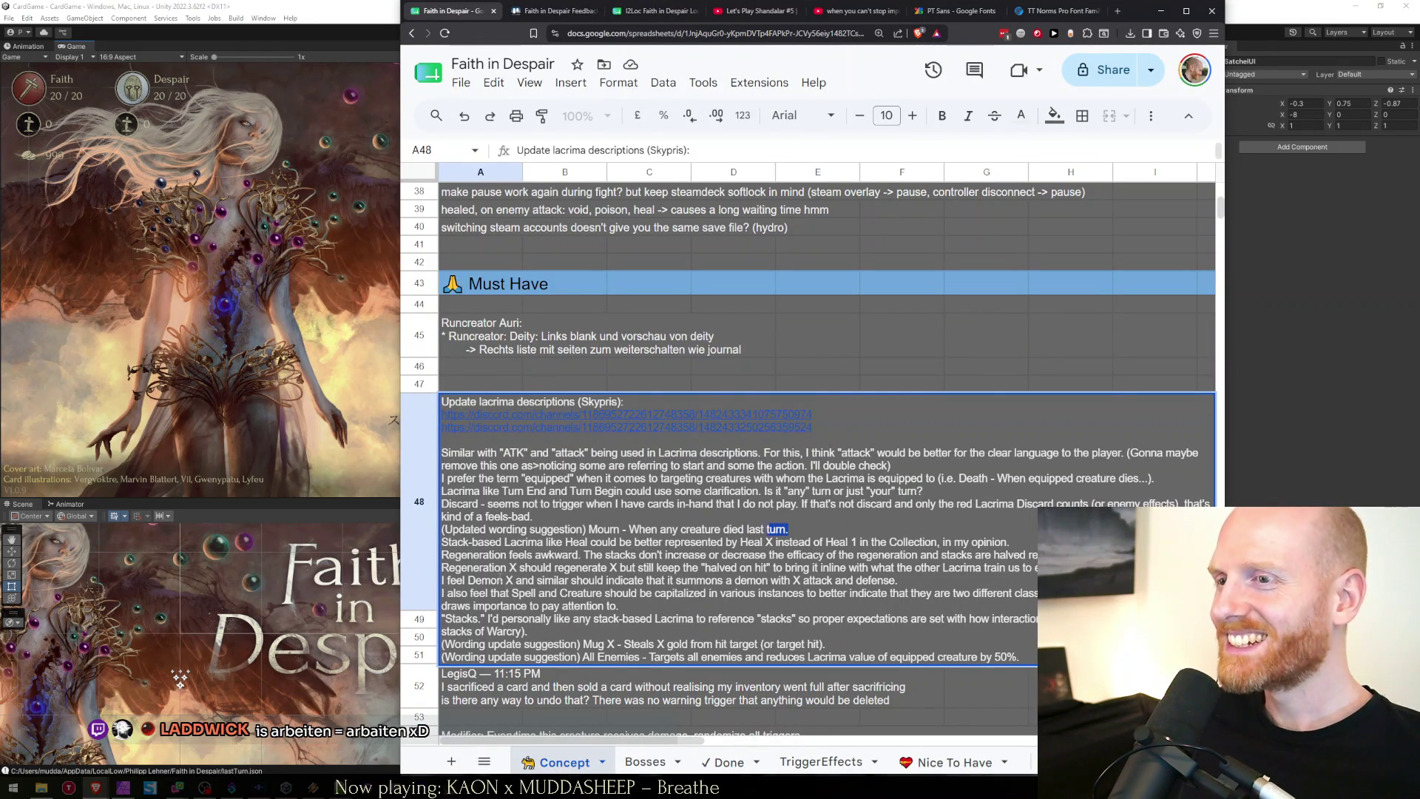
pyautogui.hotkey('ctrl', 'Tab')
pyautogui.hotkey('ctrl', 'Tab')
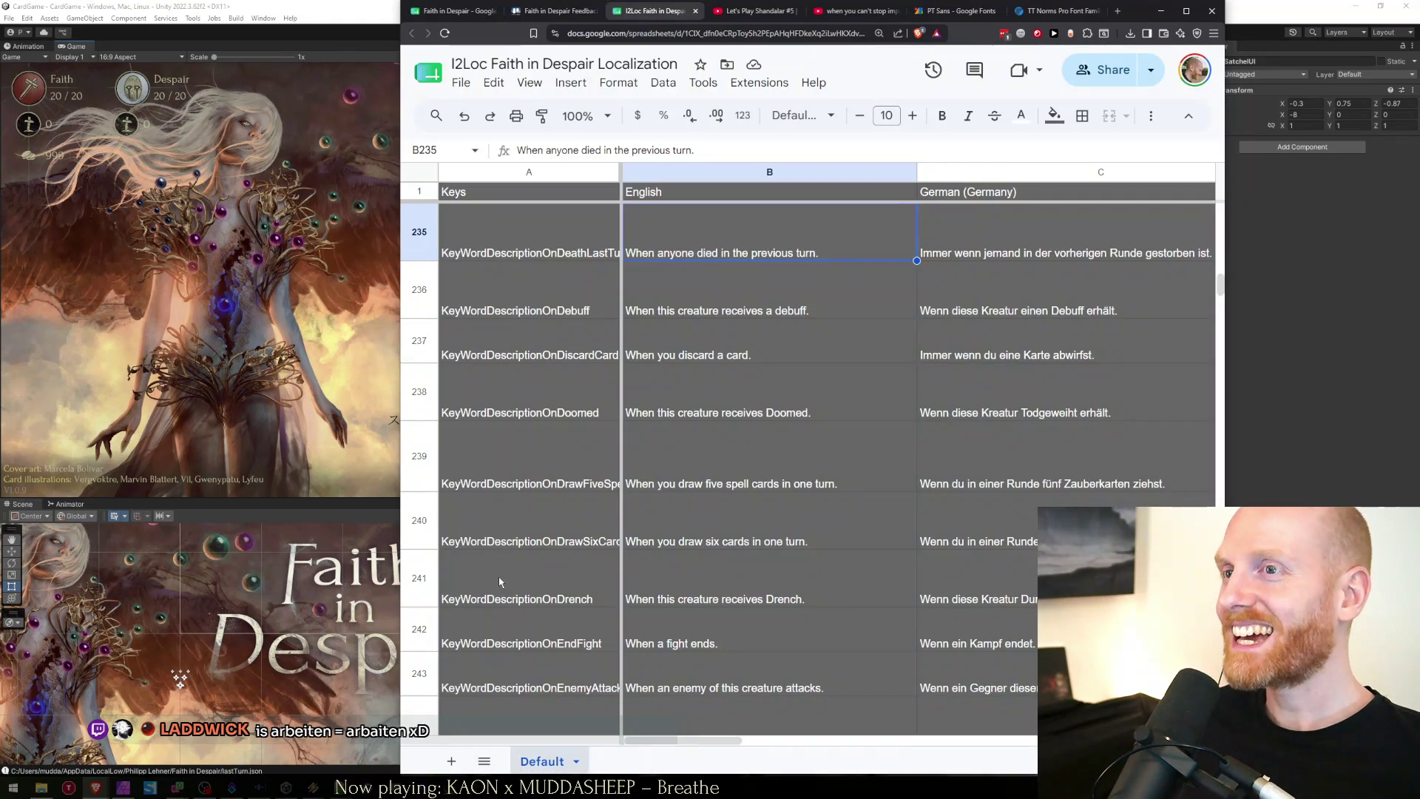
pyautogui.scroll(1, 498, 575)
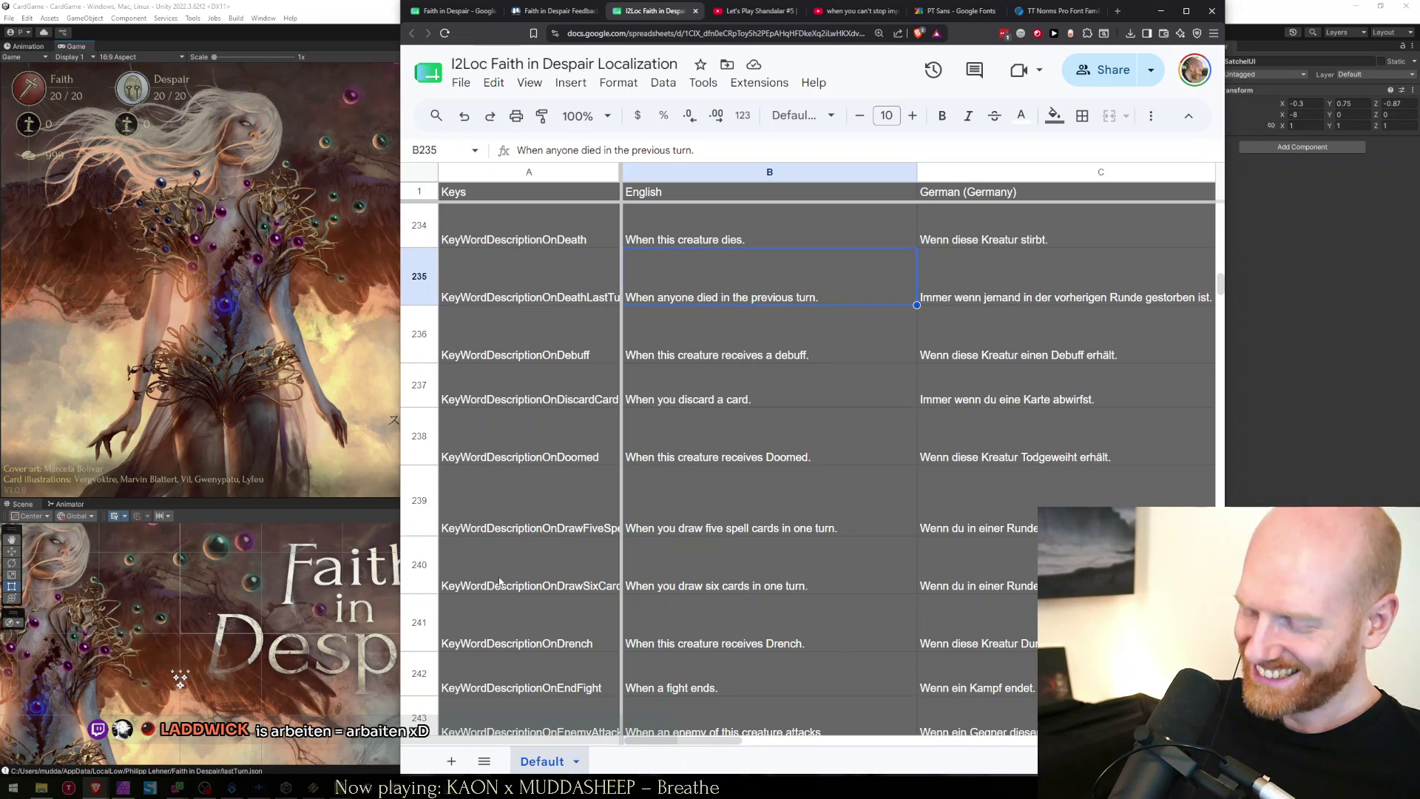
pyautogui.press('Return')
pyautogui.hotkey('ctrl', 'a')
# Replace the English Mourn description in B235 with 'When any creature died last turn.'.
pyautogui.write('When any creature died last turn.')
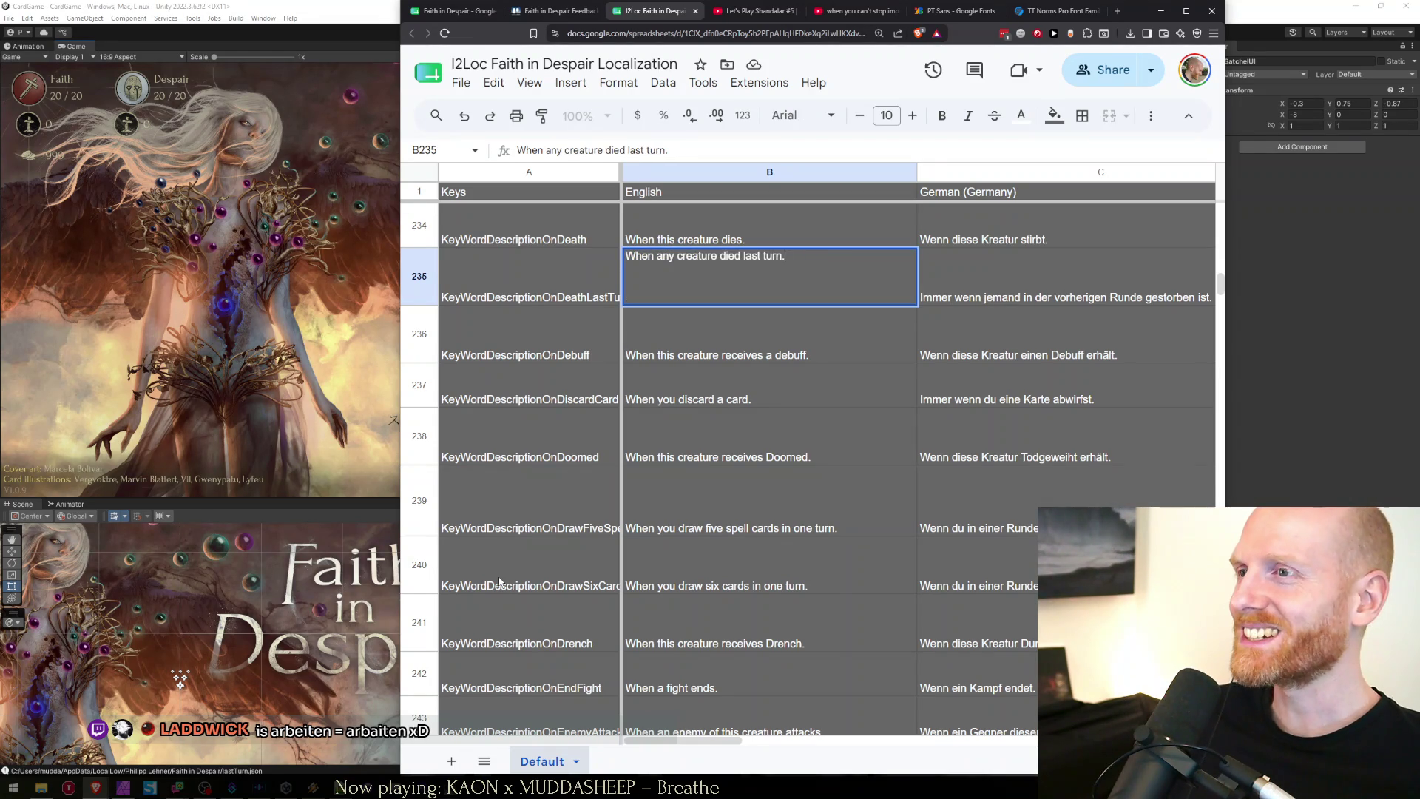
pyautogui.press('Escape')
pyautogui.press('Right')
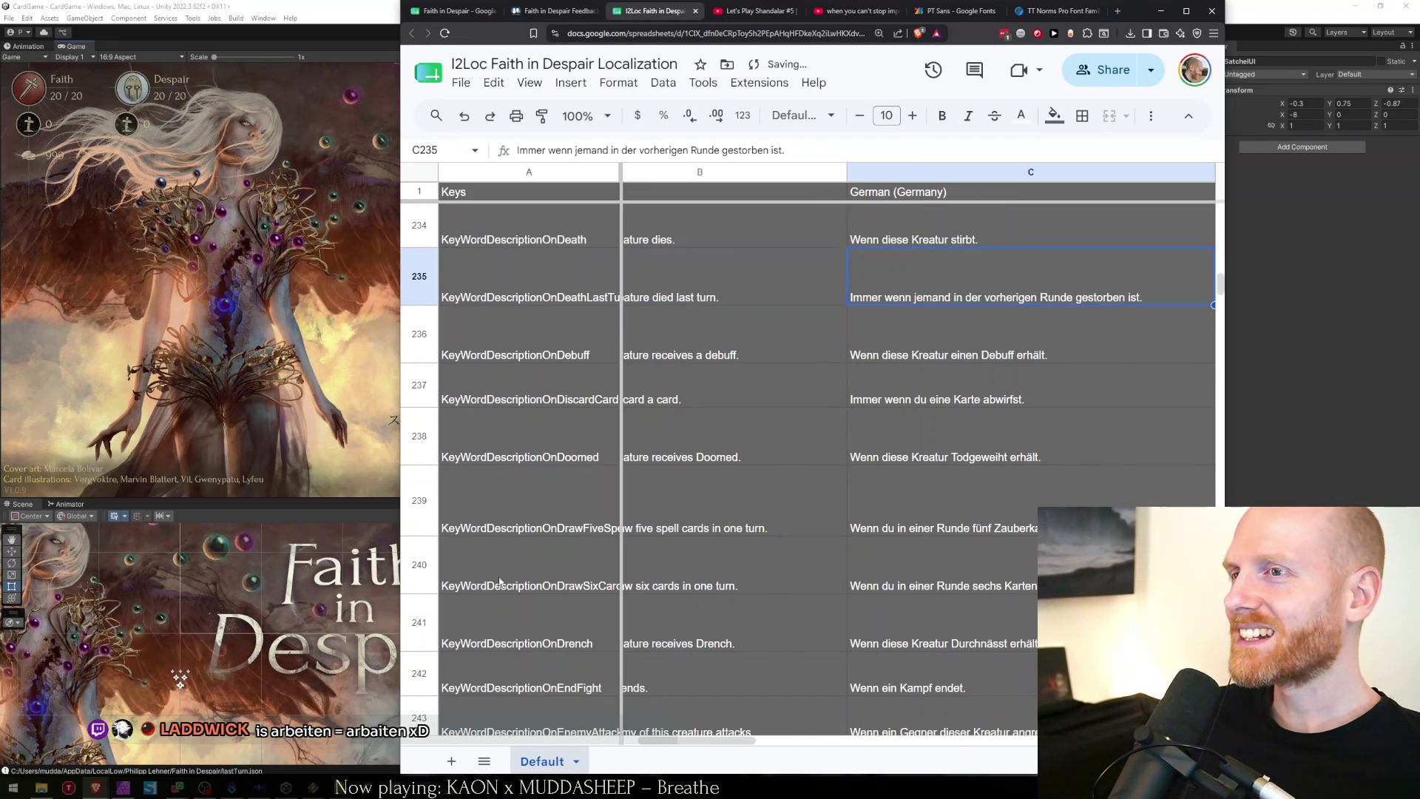
# In the German translation C235, replace 'jemand' with 'eine Kreatur'.
pyautogui.press('Return')
pyautogui.hotkey('ctrl', 'shift', 'Right')
pyautogui.write('eine Krea')
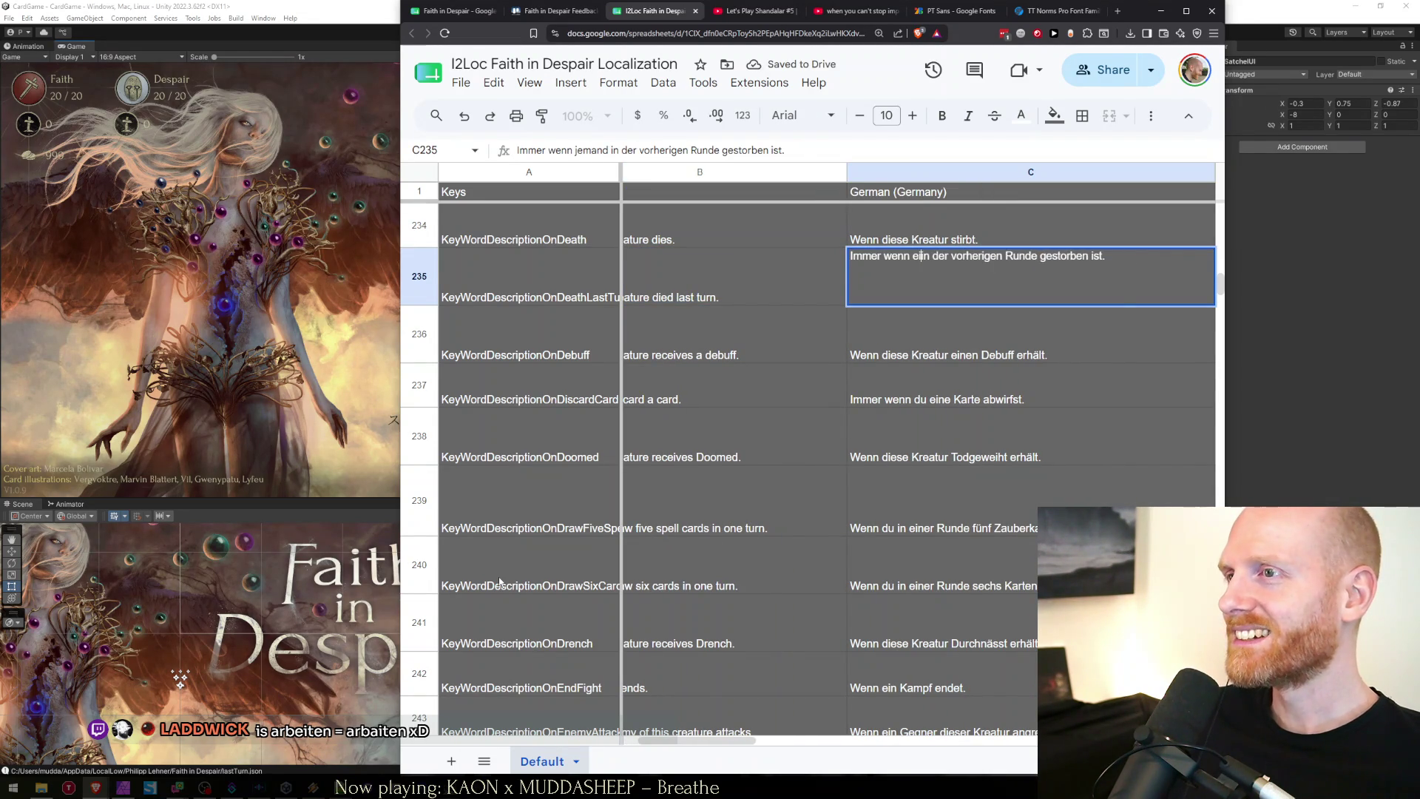
pyautogui.write('tur')
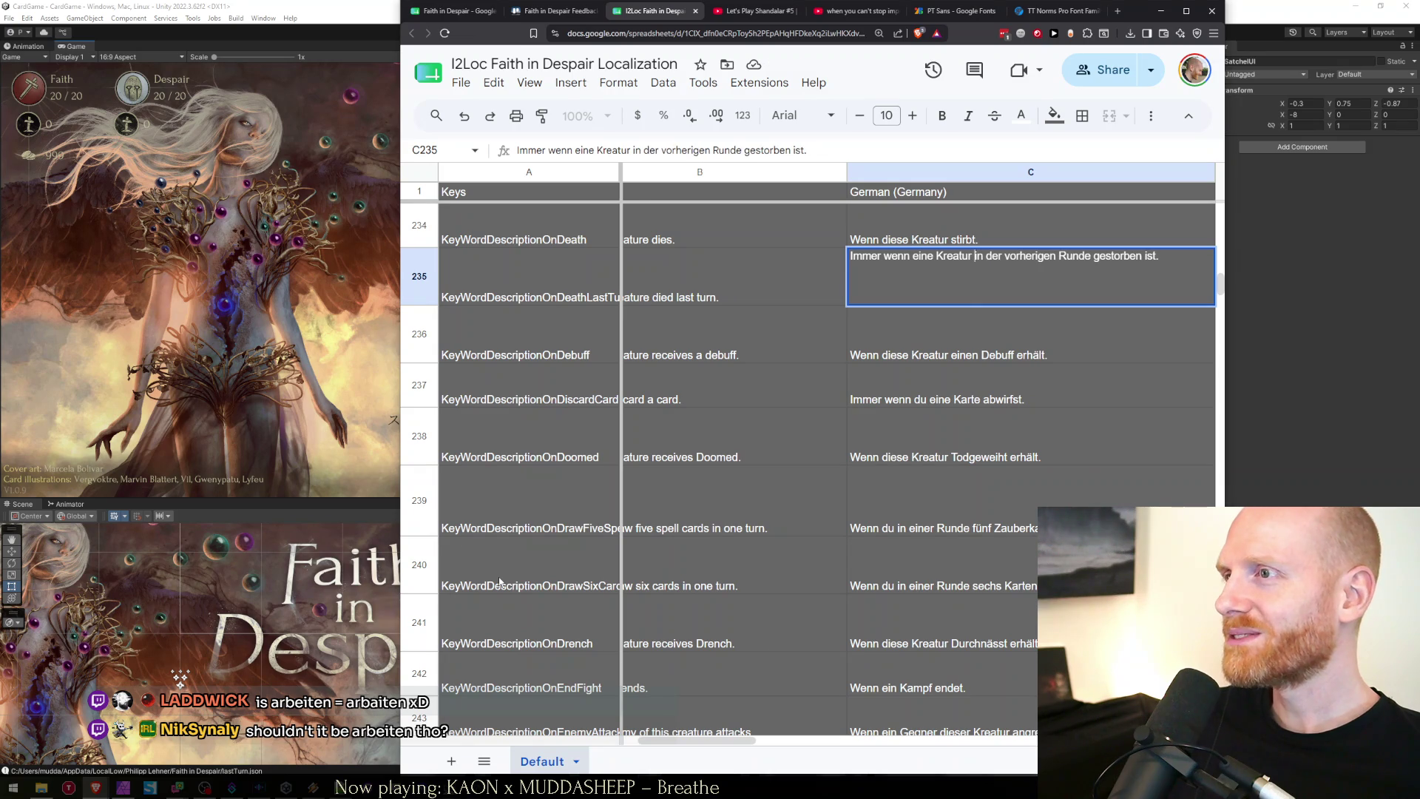
pyautogui.press('Return')
pyautogui.press('Up')
pyautogui.press('Home')
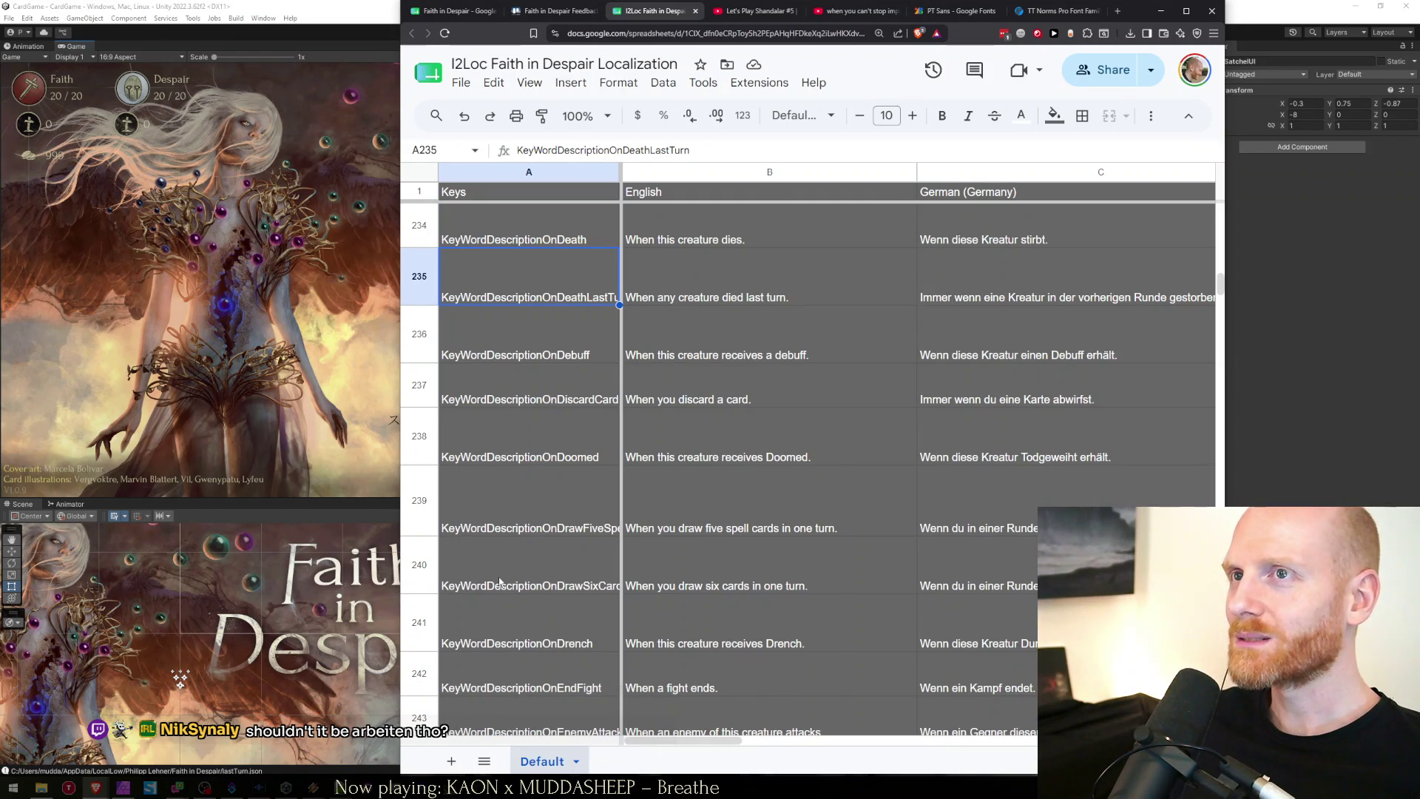
pyautogui.hotkey('ctrl', 'shift', 'Tab')
pyautogui.hotkey('ctrl', 'shift', 'Tab')
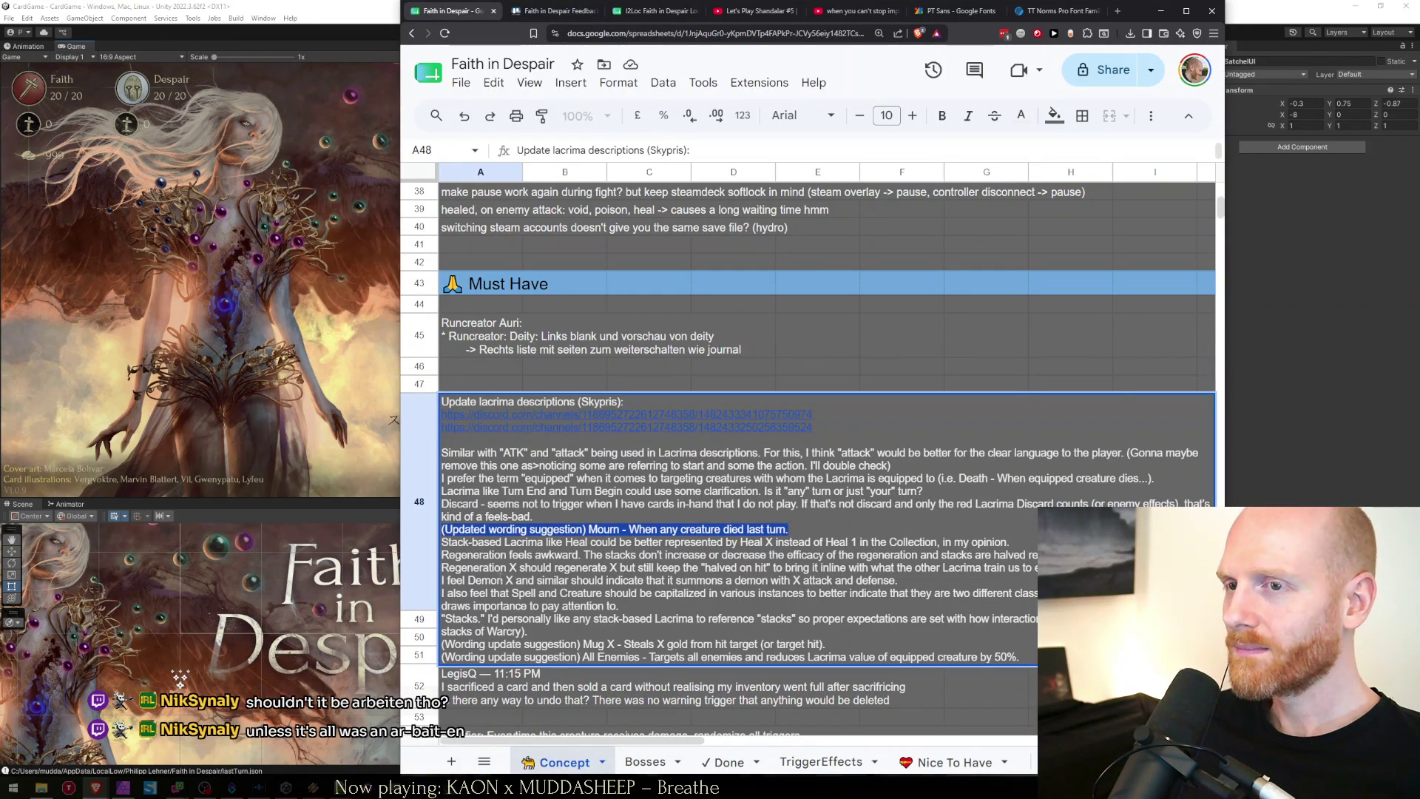
# Move the Mourn suggestion into Done!A66 as 'Updated mourn description', crediting the reporter.
pyautogui.press('BackSpace')
pyautogui.press('BackSpace')
pyautogui.click(500, 582)
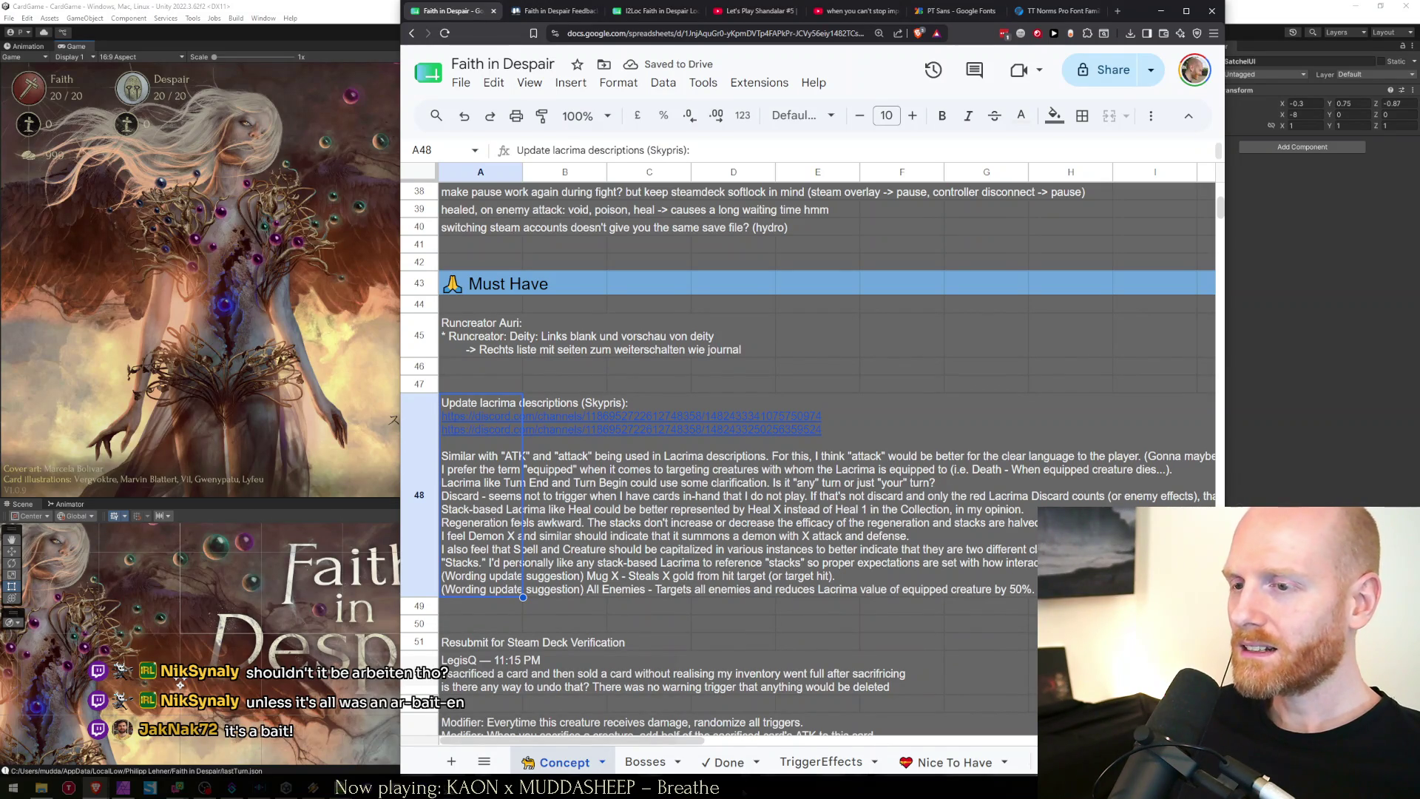
pyautogui.click(727, 762)
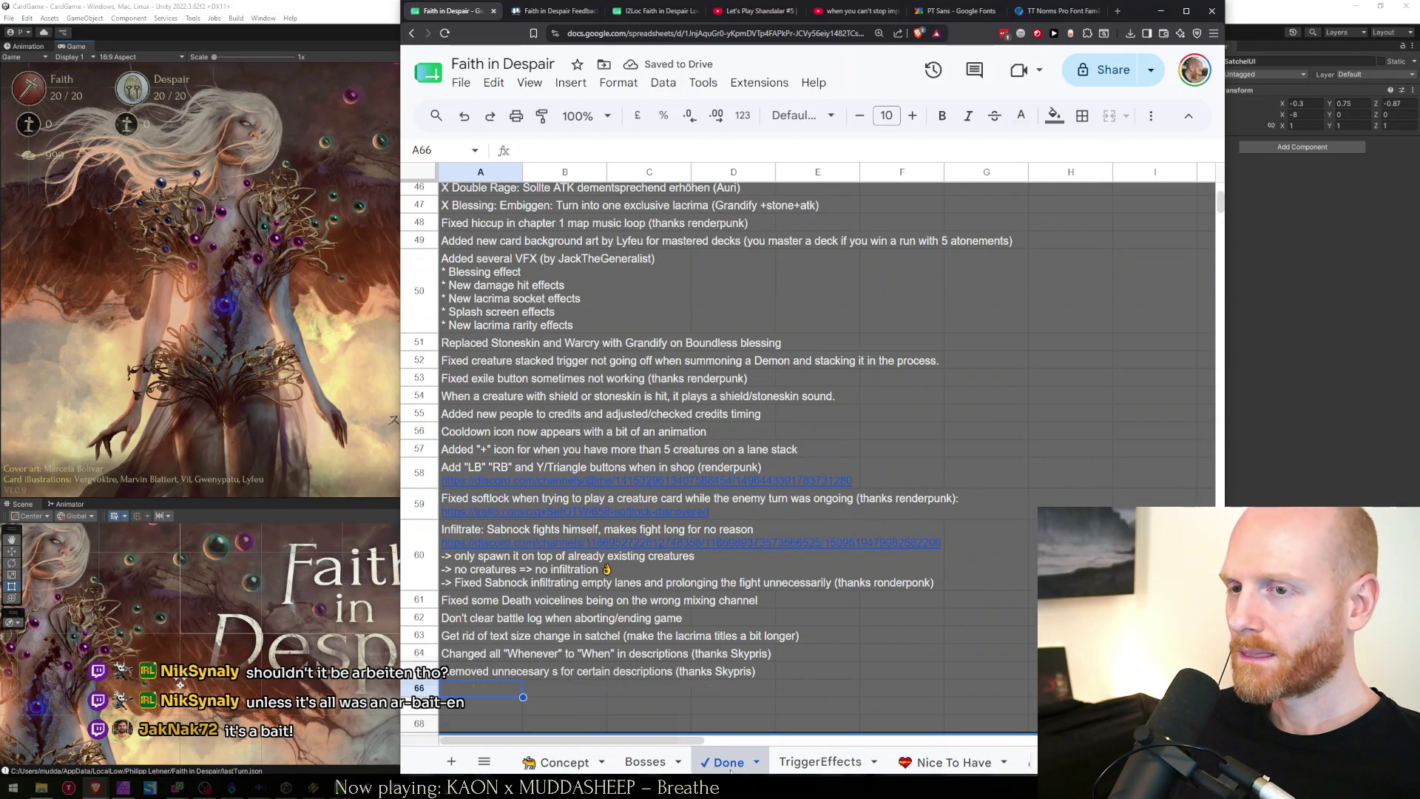
pyautogui.press('Return')
pyautogui.write('(Updated wording suggestion) Mourn - When any creature died last turn.')
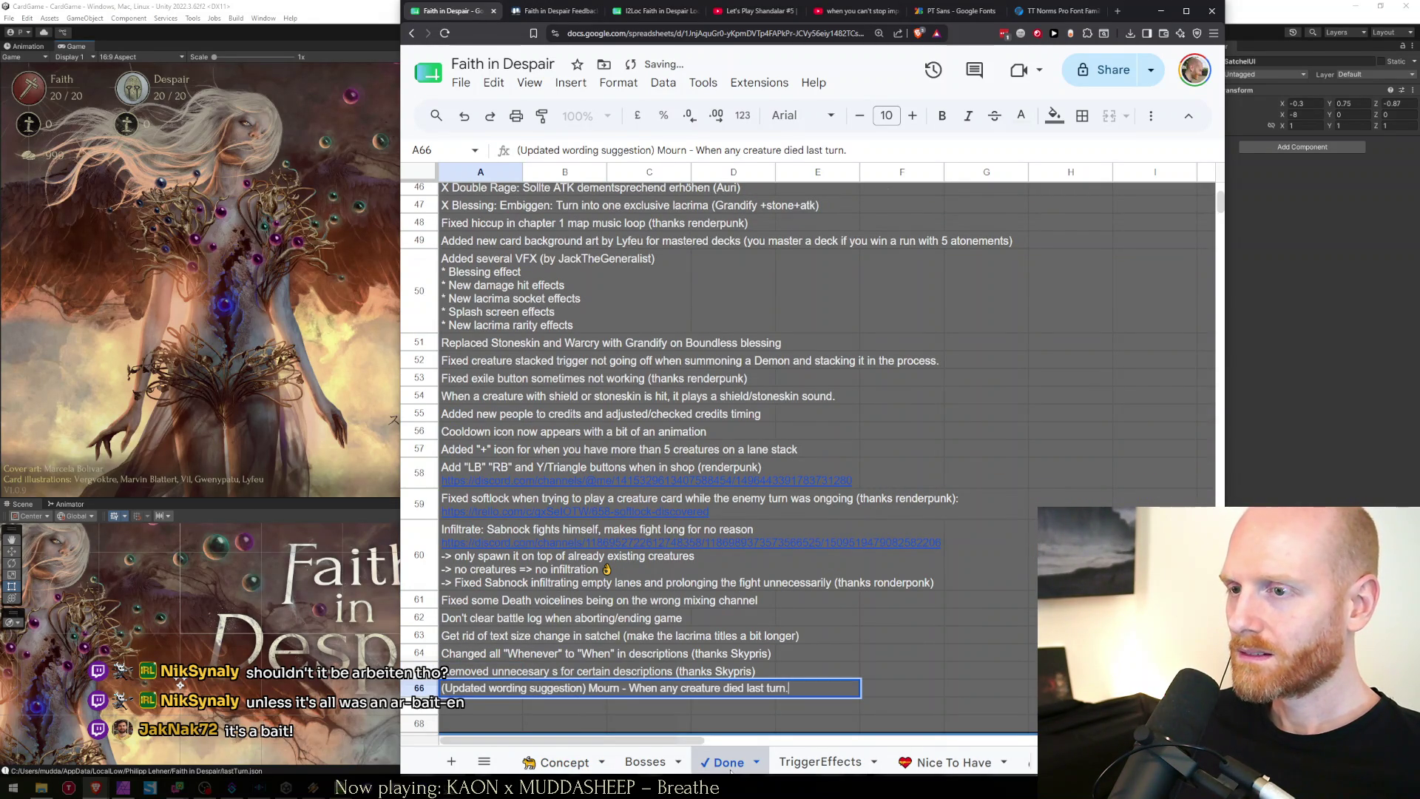
pyautogui.hotkey('ctrl', 'a')
pyautogui.write('Updated')
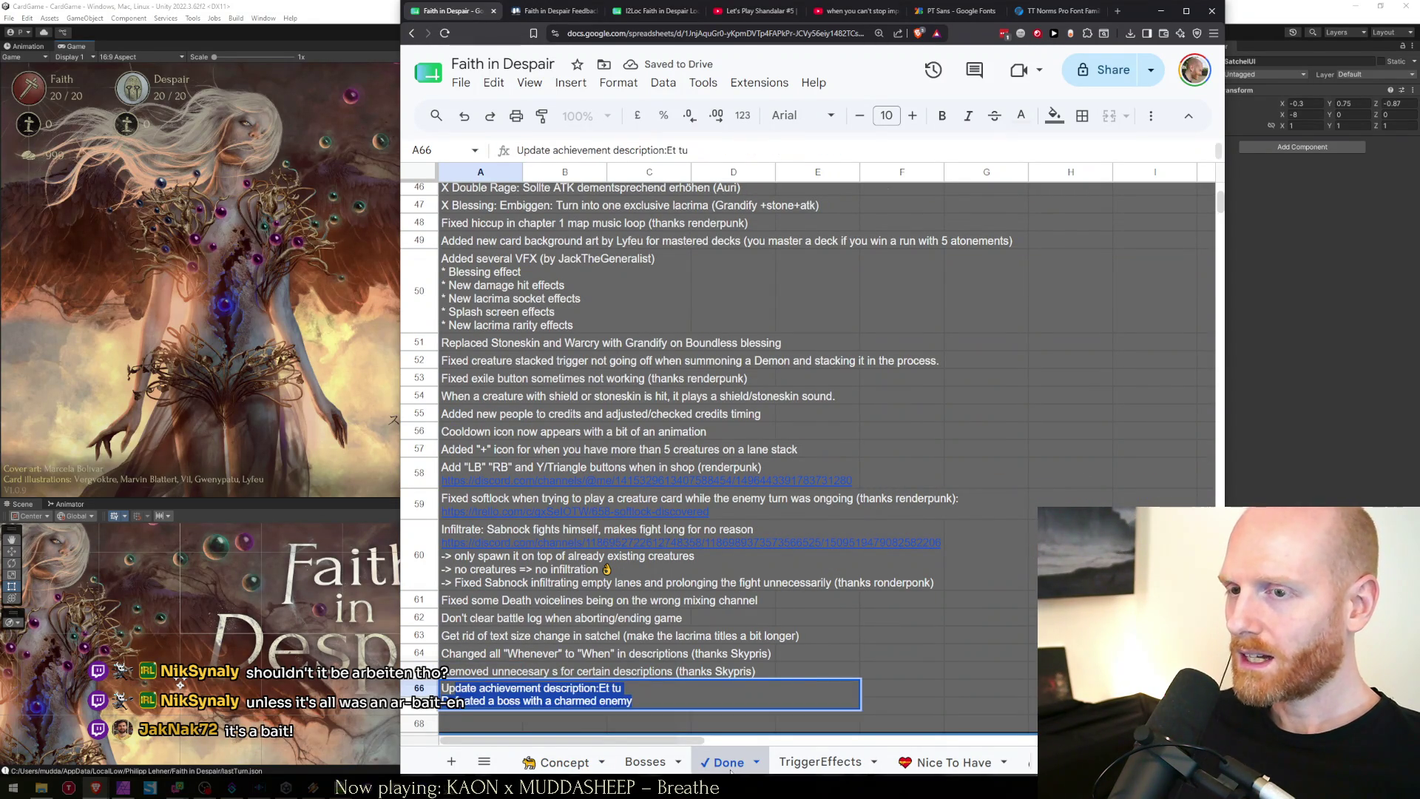
pyautogui.write(' mourn')
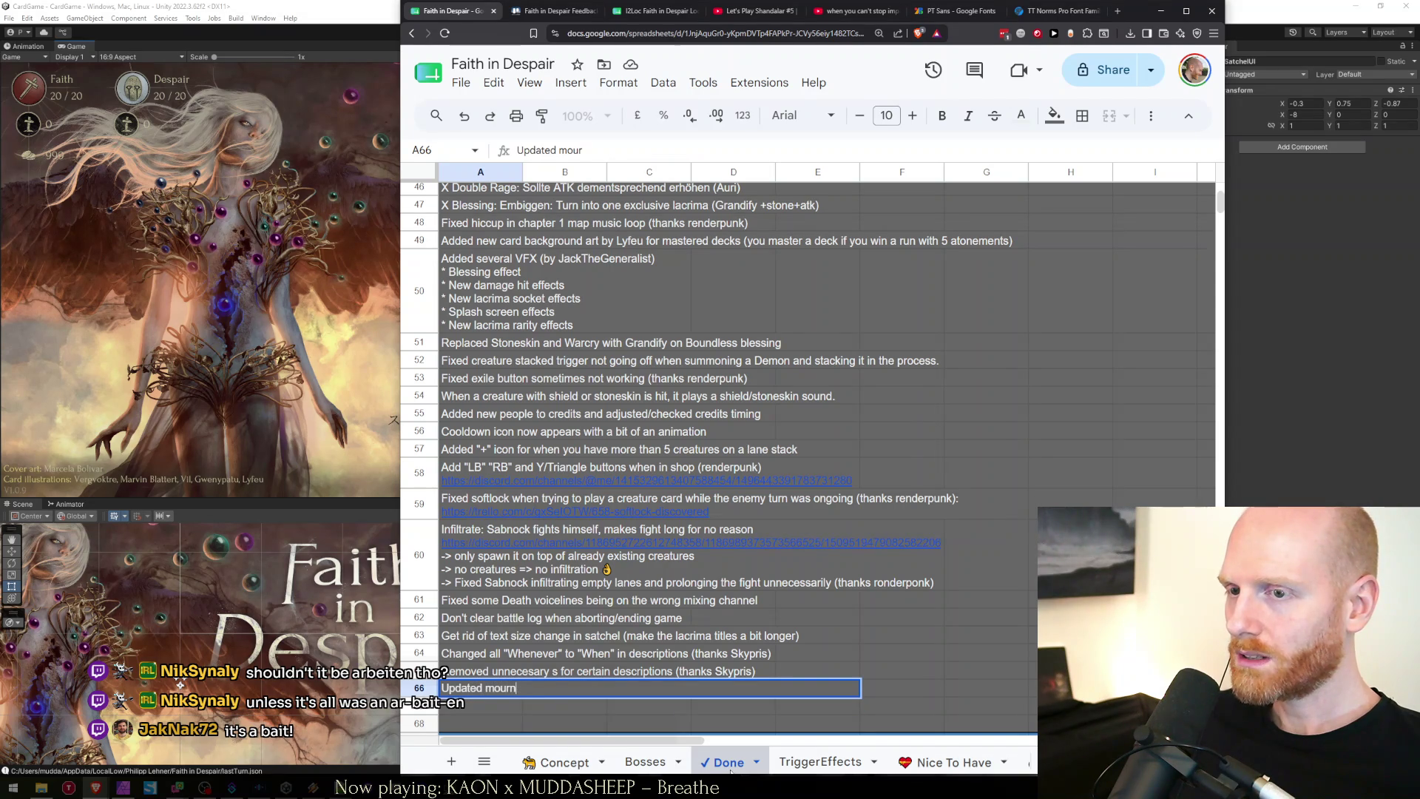
pyautogui.write(' description')
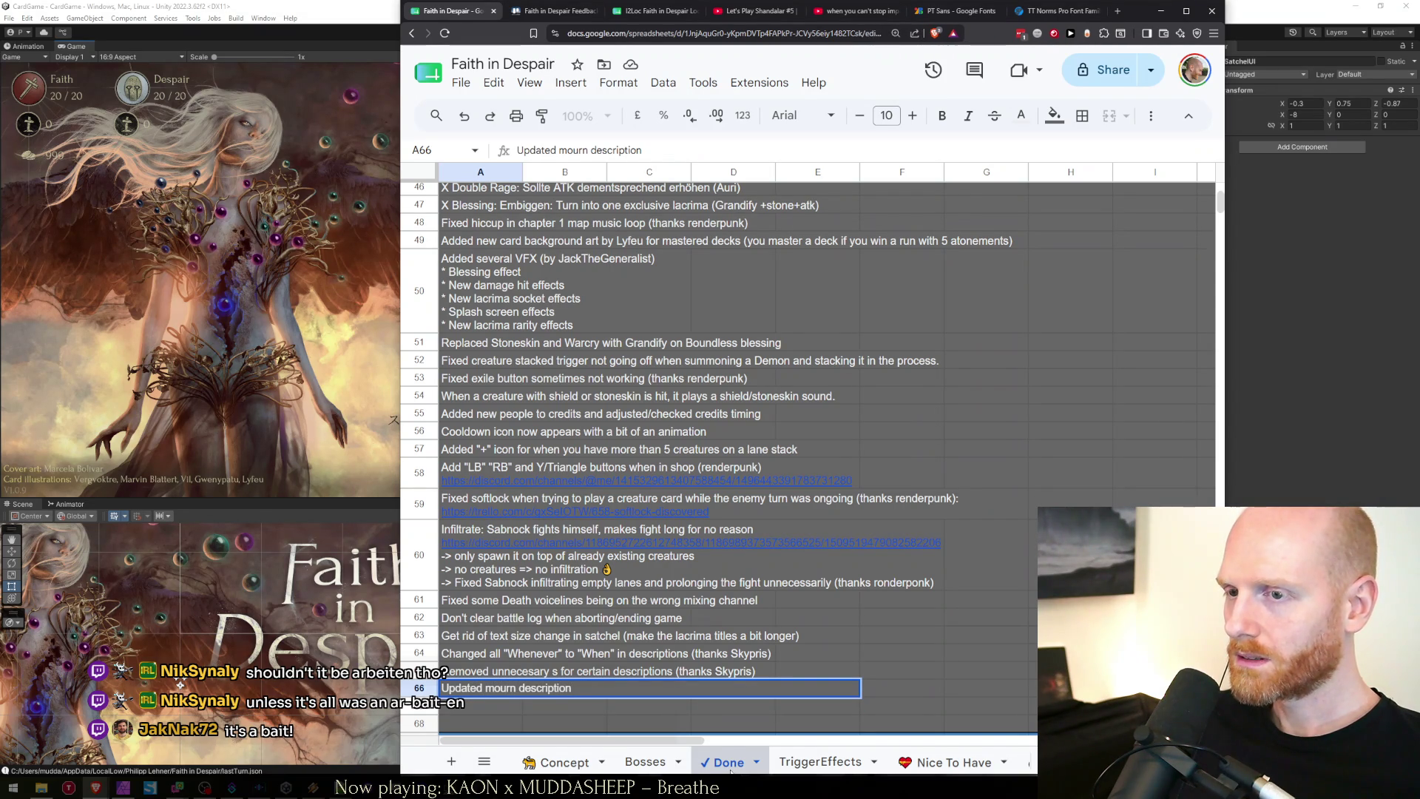
pyautogui.write(' (thanks Skyp')
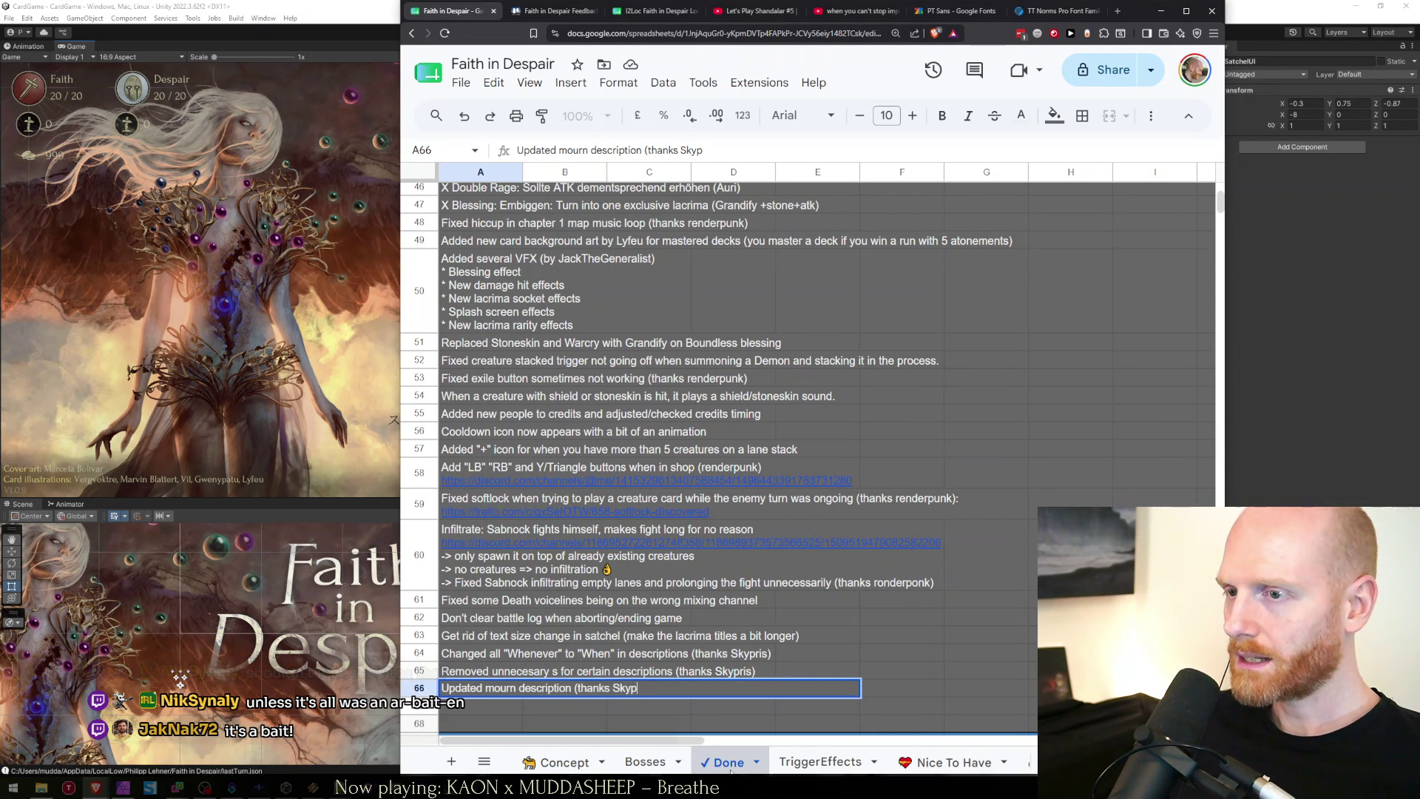
pyautogui.write('ris)')
pyautogui.press('Return')
# Insert seven blank rows below rows 60–66, then return to the Concept notes.
pyautogui.hotkey('ctrl', 'Tab')
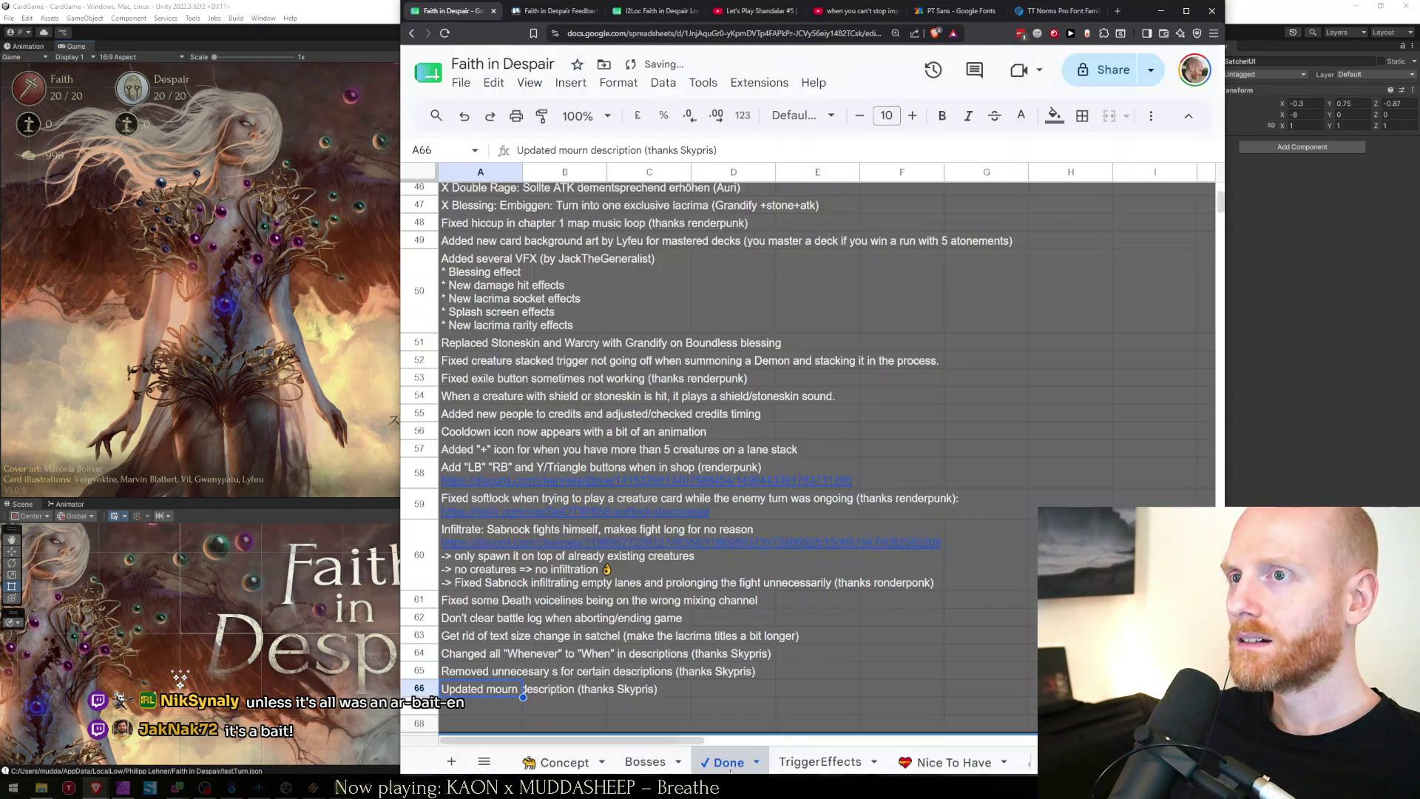
pyautogui.hotkey('ctrl', 'Tab')
pyautogui.hotkey('ctrl', 'shift', 'Tab')
pyautogui.hotkey('ctrl', 'shift', 'Tab')
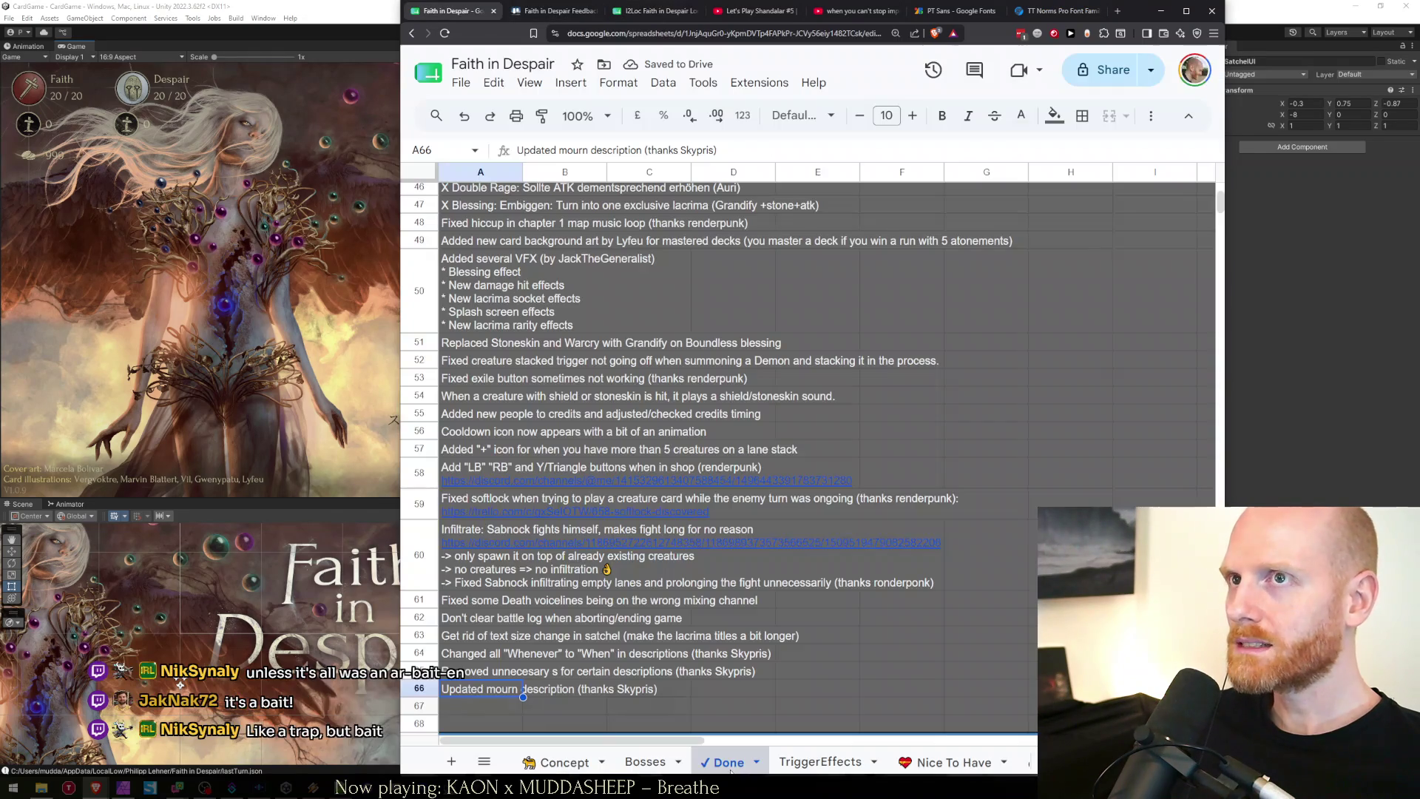
pyautogui.scroll(-3, 549, 667)
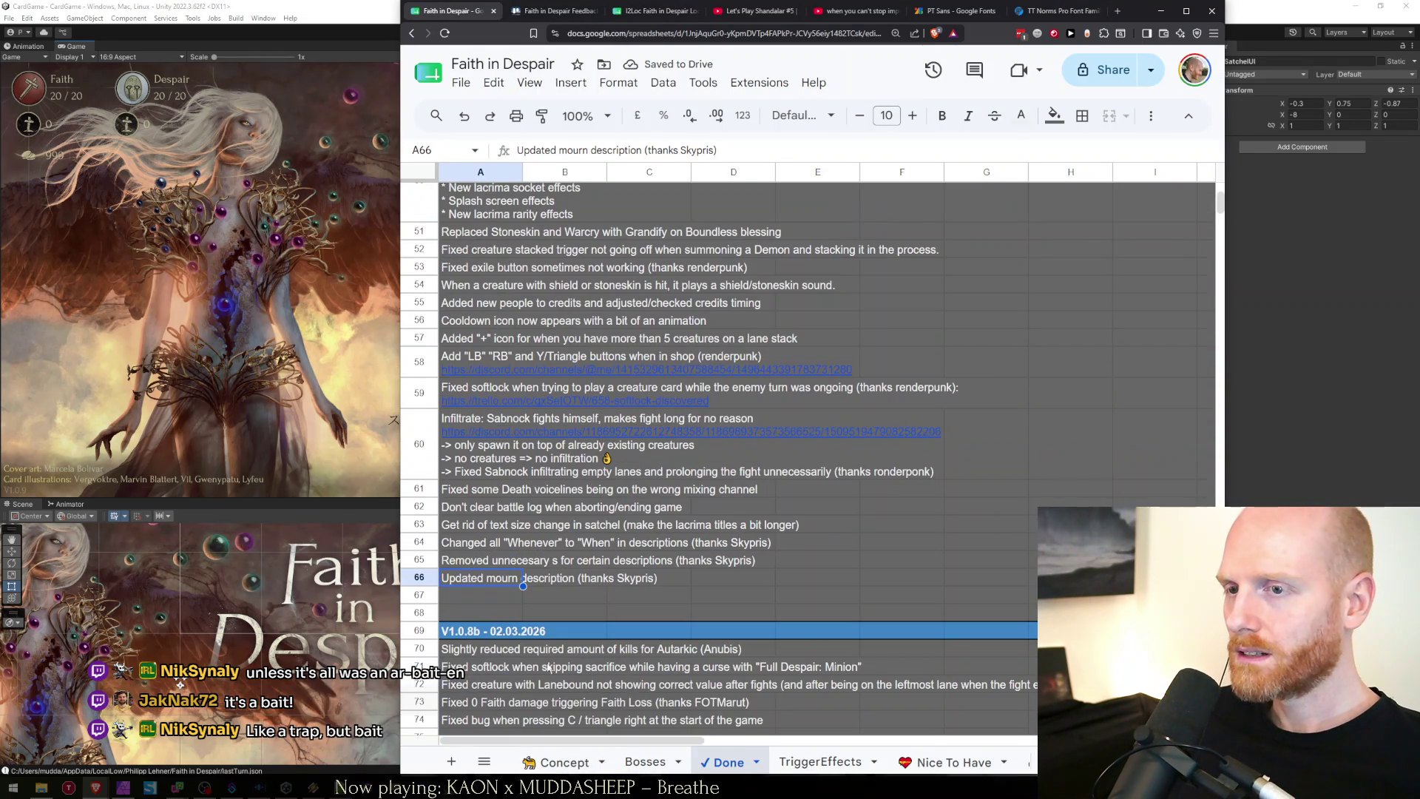
pyautogui.keyDown('shift'); pyautogui.click(429, 459); pyautogui.keyUp('shift')
pyautogui.rightClick(429, 460)
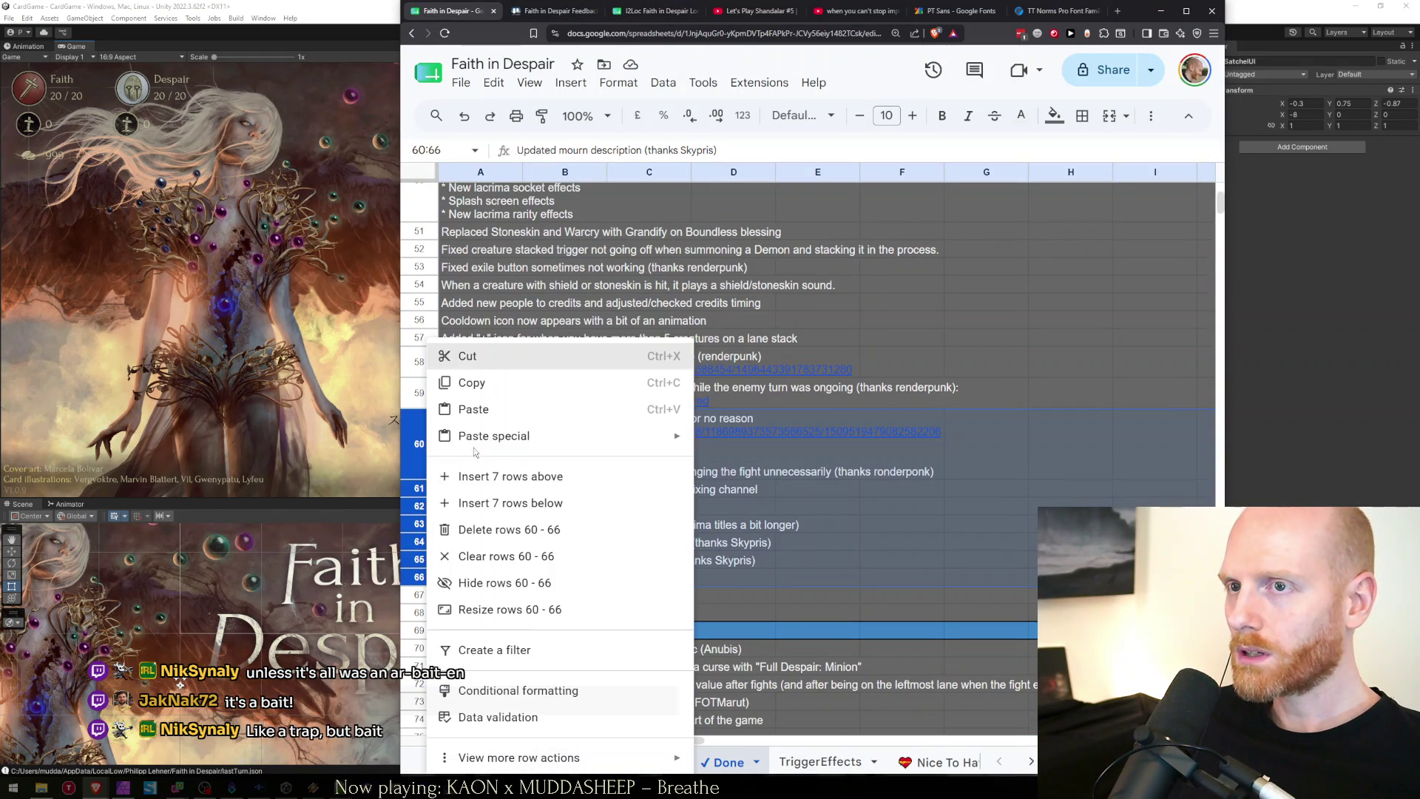
pyautogui.click(497, 502)
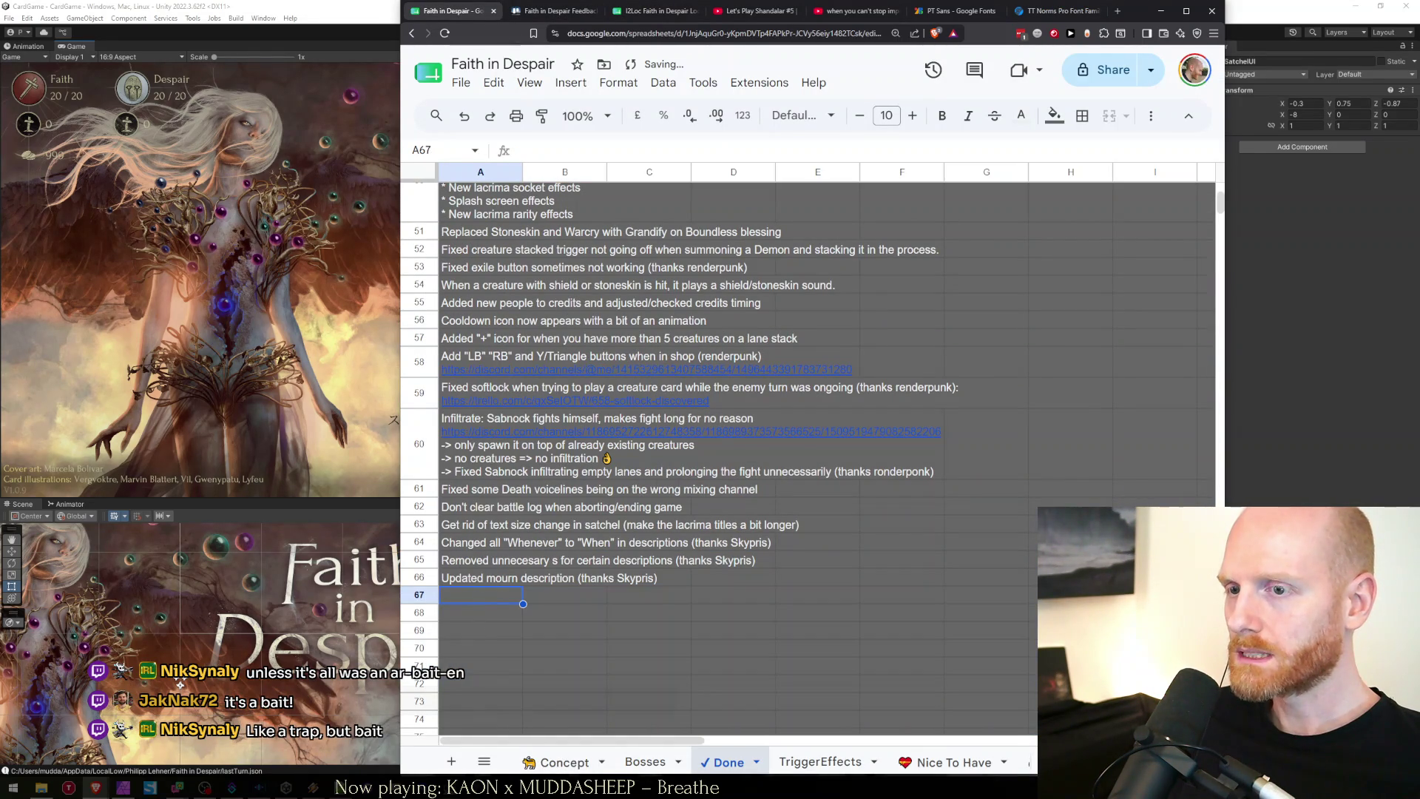
pyautogui.scroll(5, 494, 514)
pyautogui.click(493, 514)
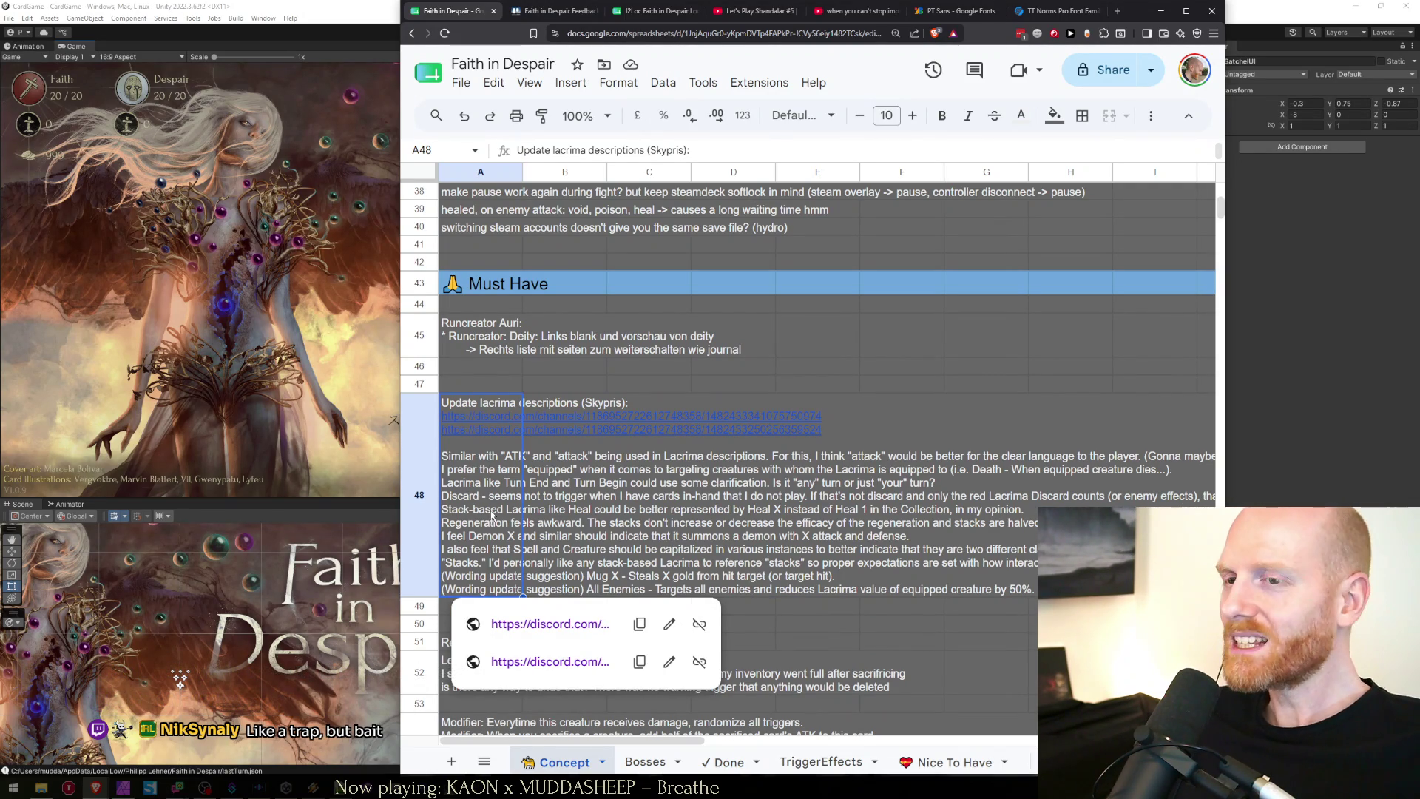
# Select and review the Regeneration and Demon X summon feedback lines in cell A48.
pyautogui.doubleClick(491, 510)
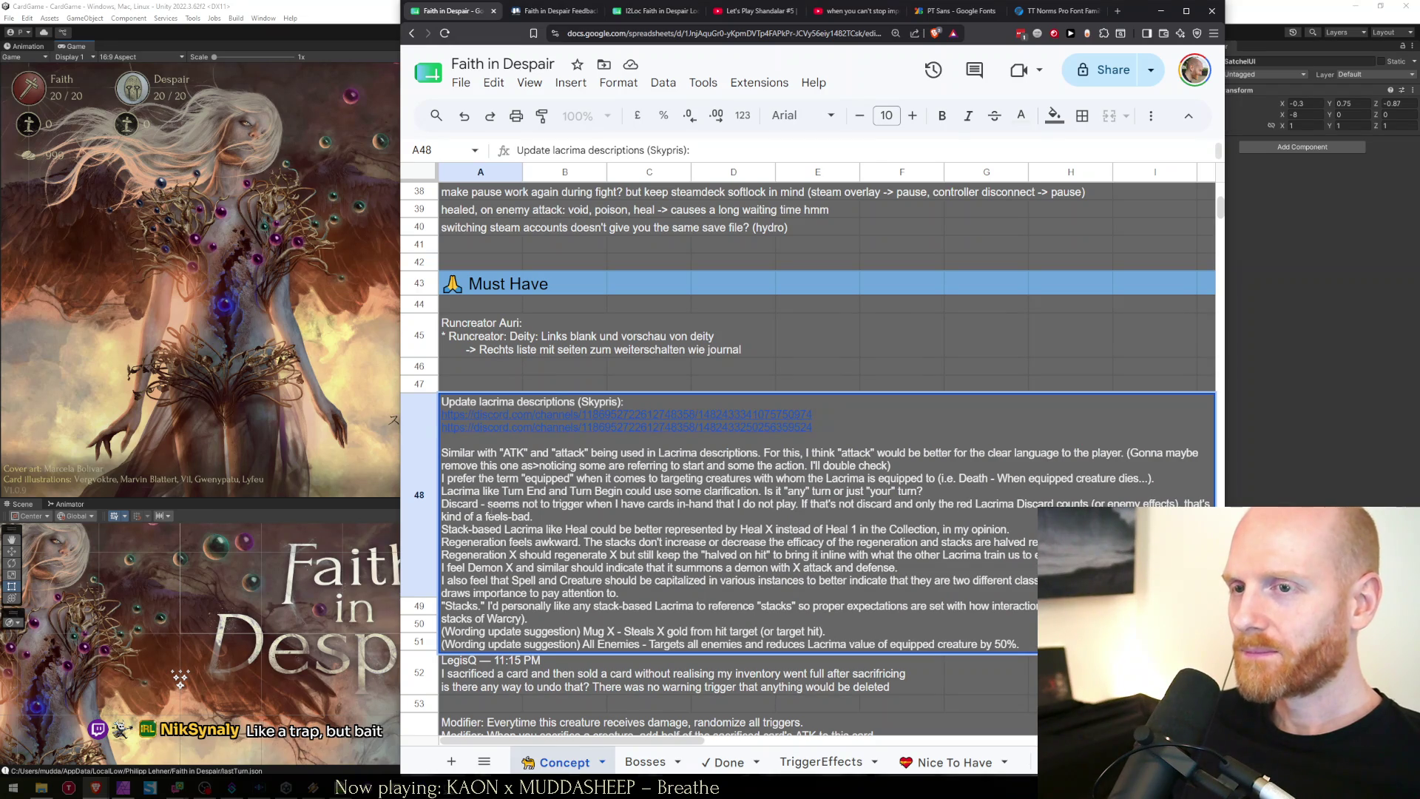
pyautogui.hotkey('ctrl', 'shift', 'Right')
pyautogui.hotkey('ctrl', 'shift', 'Right')
pyautogui.hotkey('ctrl', 'shift', 'Right')
pyautogui.hotkey('shift', 'Down')
pyautogui.hotkey('shift', 'End')
pyautogui.press('Right')
pyautogui.hotkey('shift', 'Home')
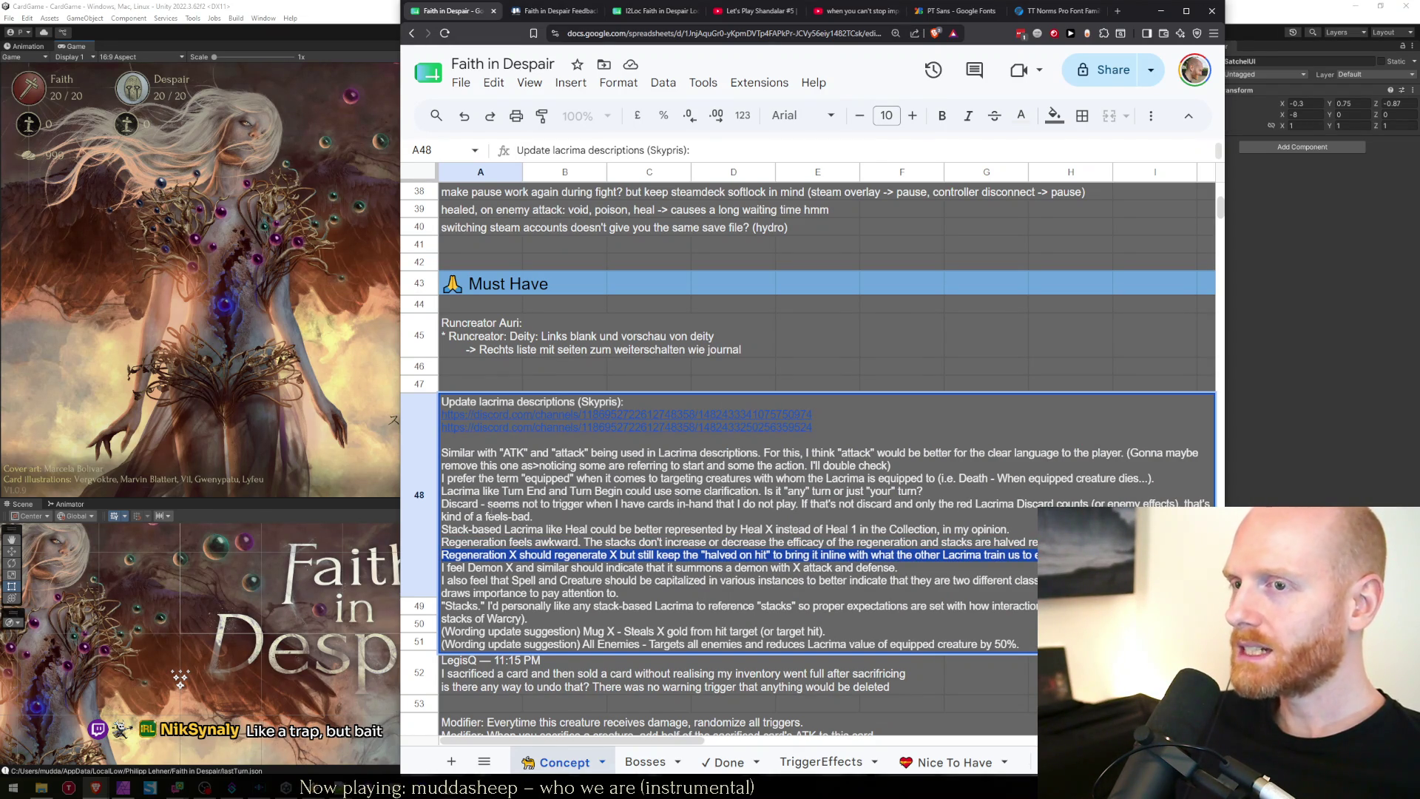
pyautogui.press('Left')
pyautogui.hotkey('shift', 'End')
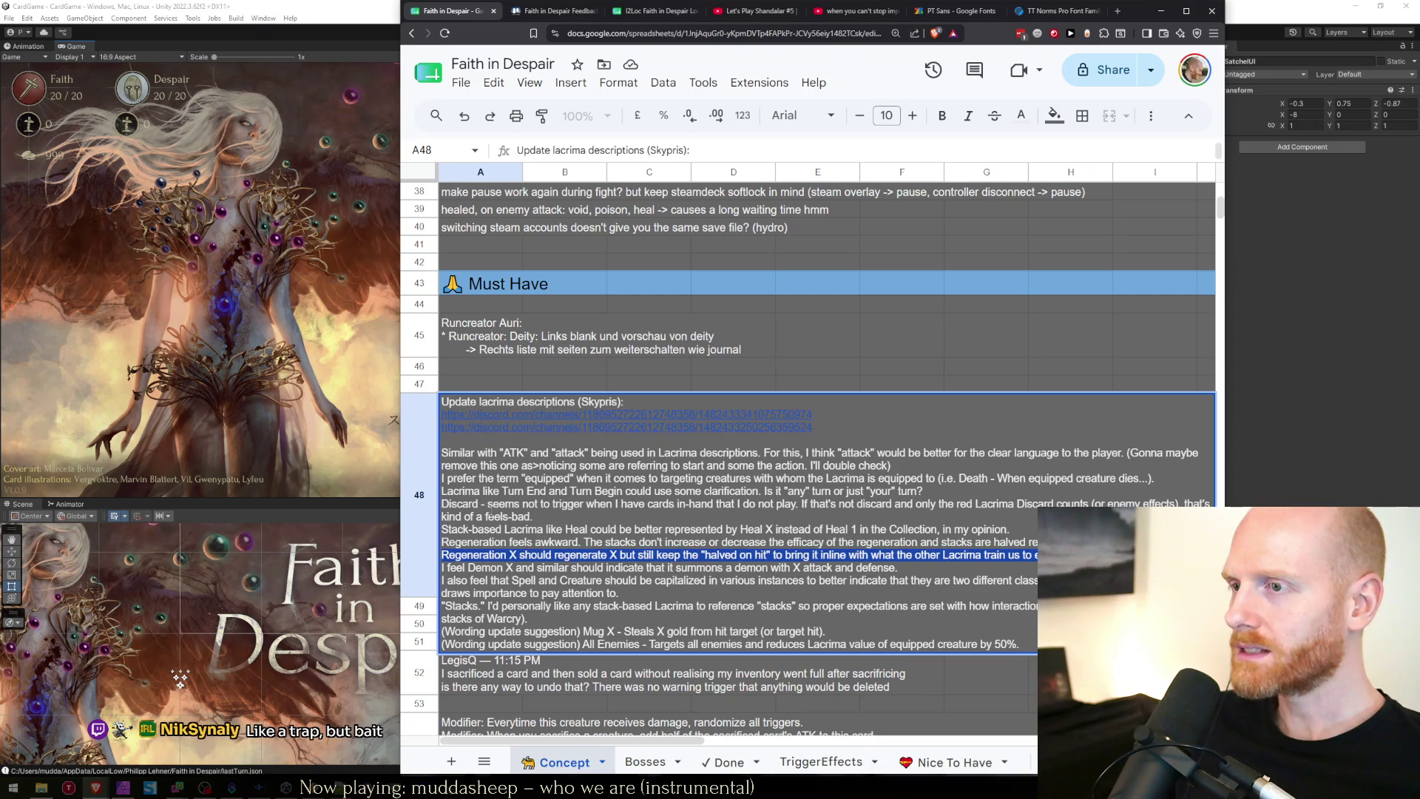
pyautogui.hotkey('shift', 'Up')
pyautogui.hotkey('shift', 'Up')
pyautogui.hotkey('shift', 'Down')
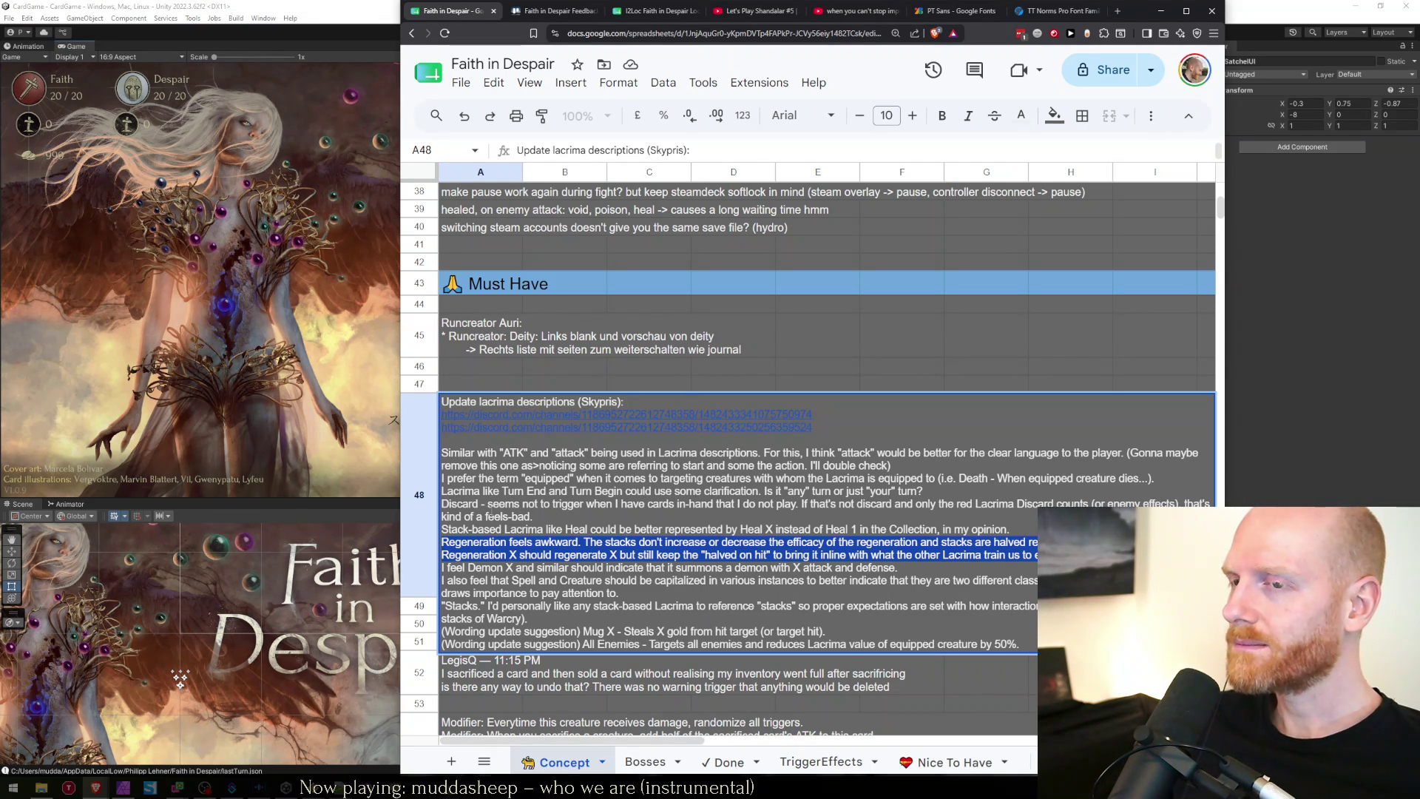
pyautogui.click(491, 515)
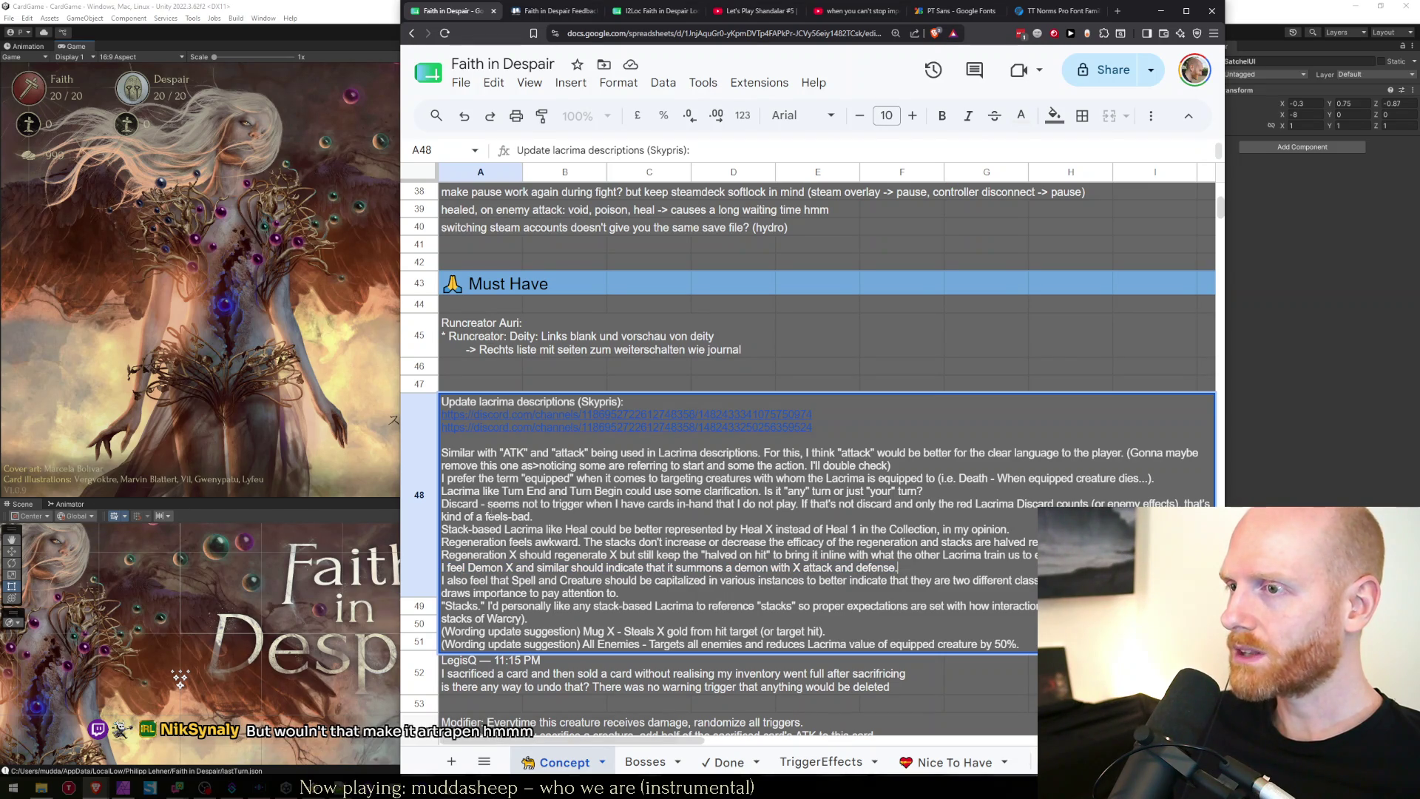
pyautogui.hotkey('shift', 'Home')
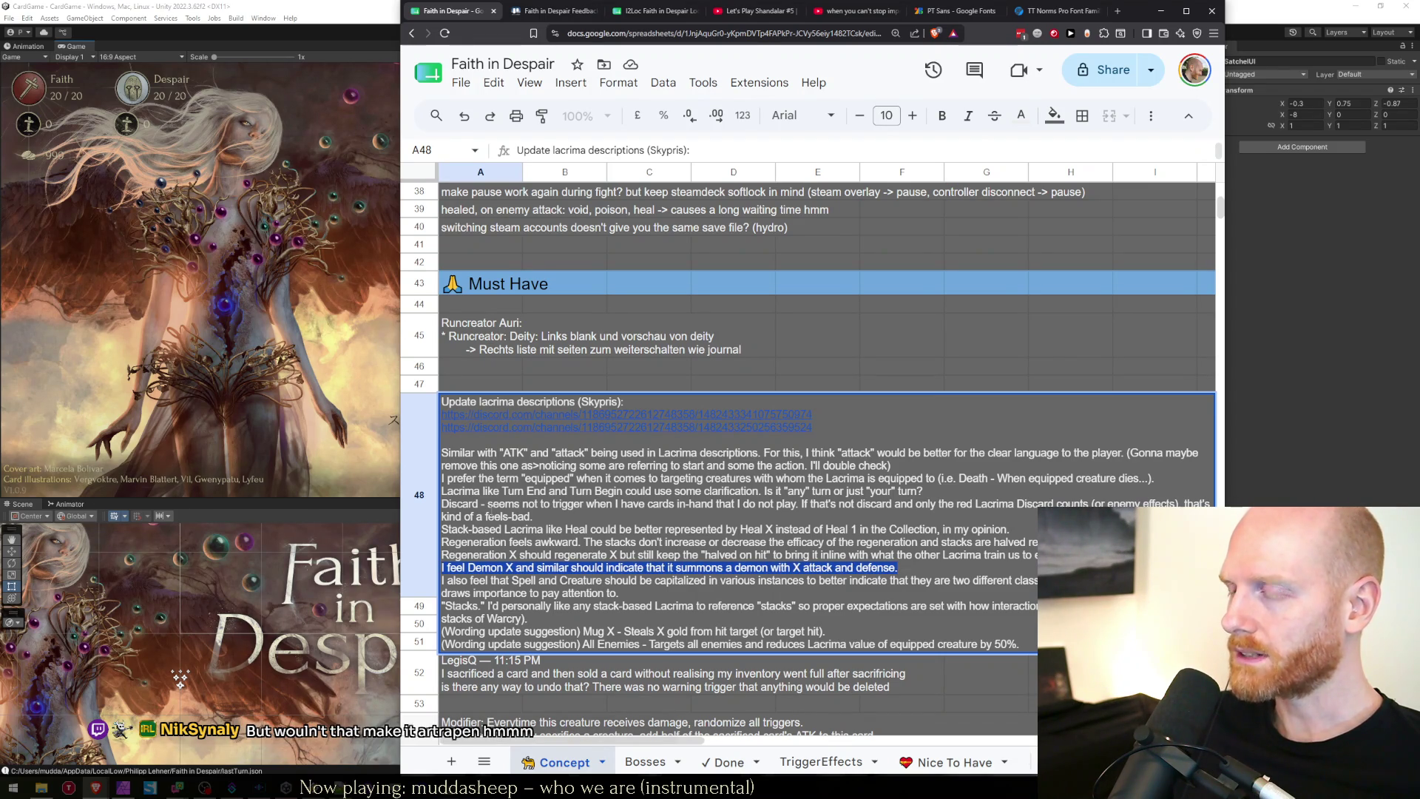
pyautogui.hotkey('ctrl', 'Tab')
pyautogui.hotkey('ctrl', 'Tab')
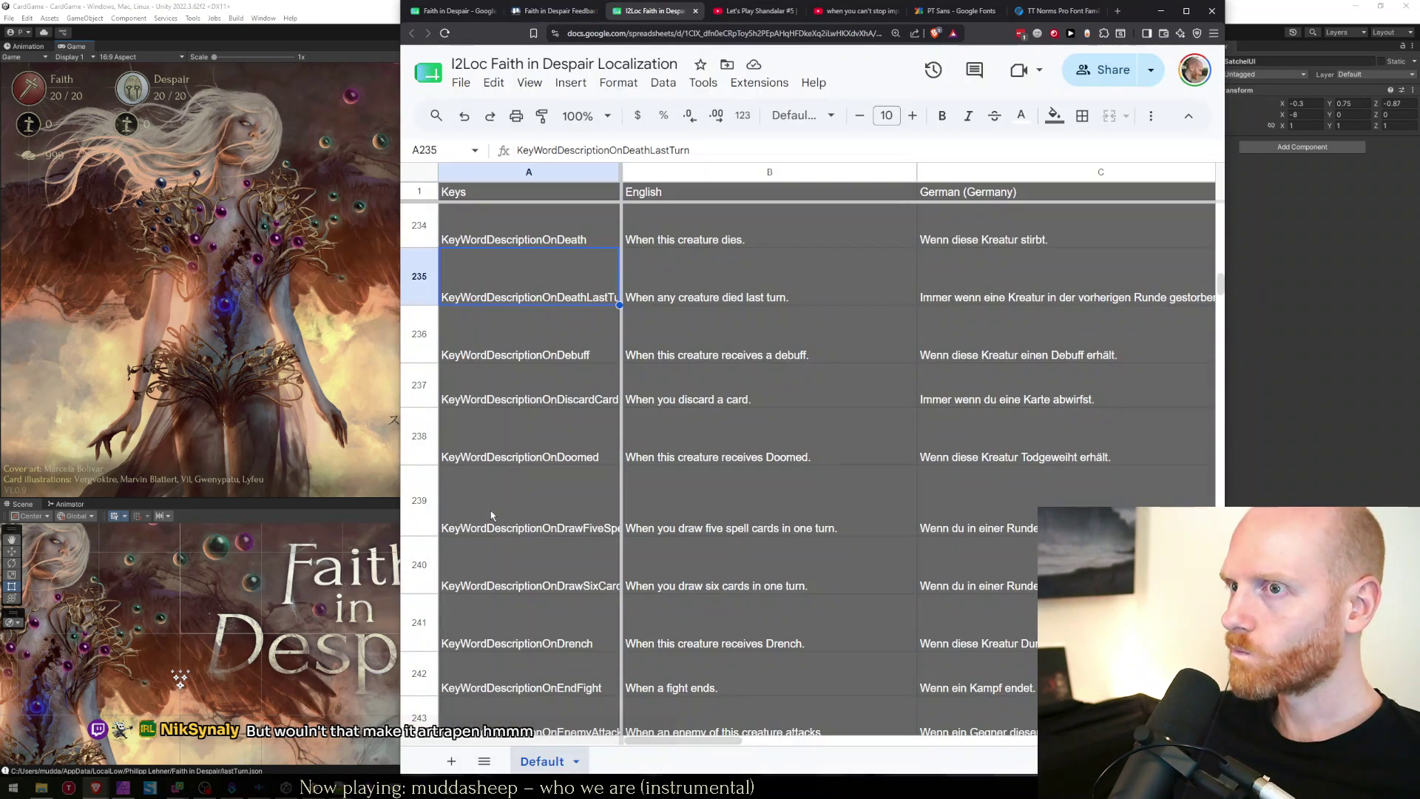
# Find the SummonLesserDemon key and move to its English description in B308.
pyautogui.hotkey('ctrl', 'f')
pyautogui.write('summon')
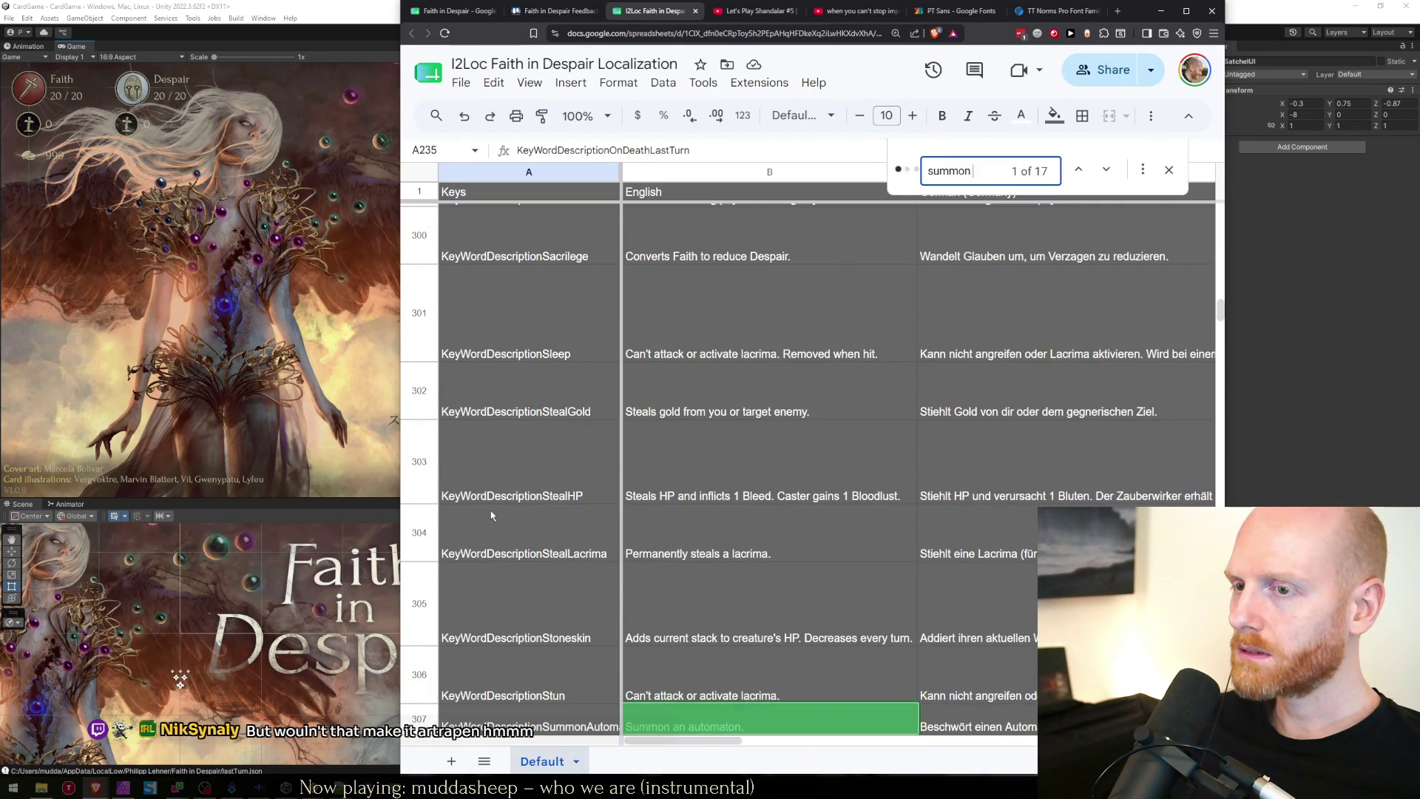
pyautogui.write('lesser')
pyautogui.press('Escape')
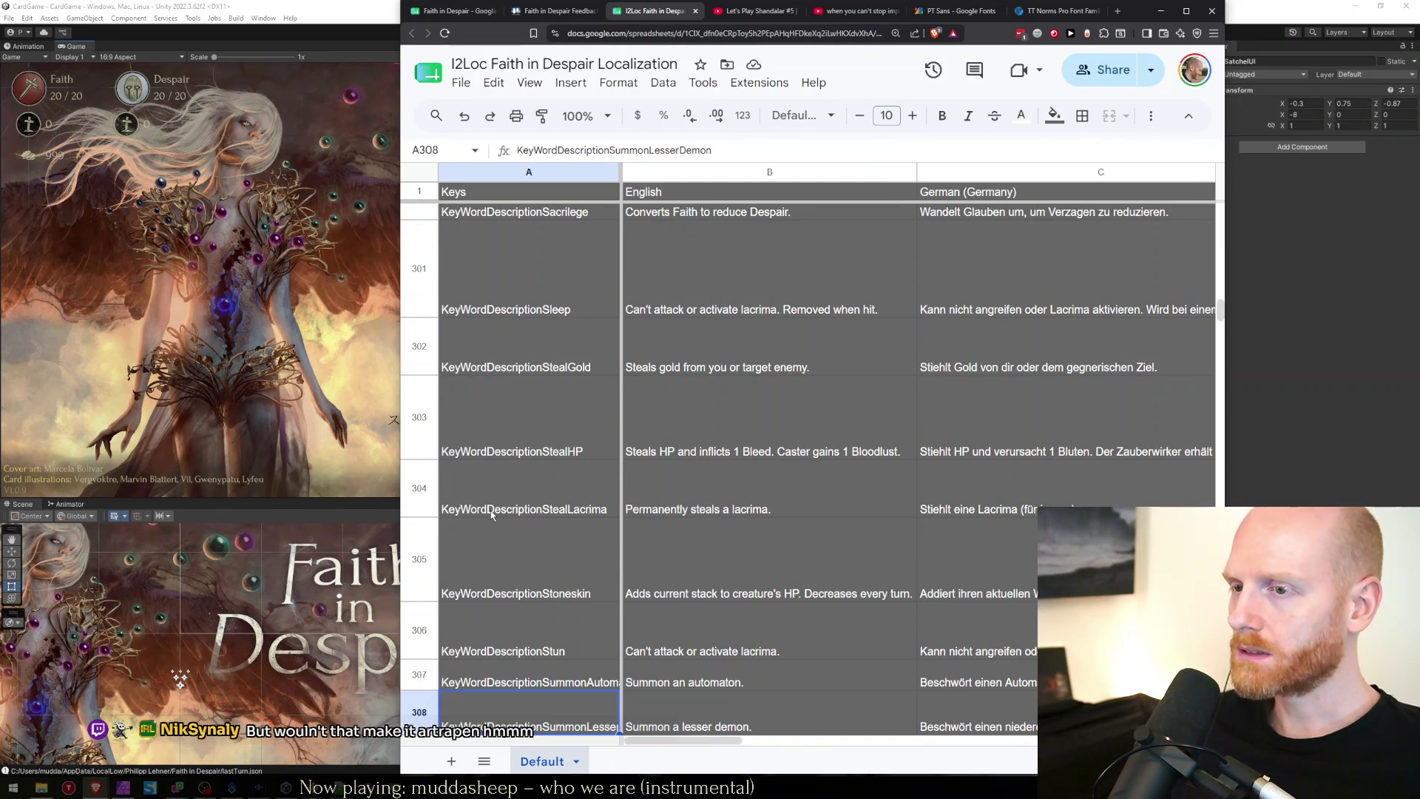
pyautogui.press('Right')
pyautogui.press('Left')
pyautogui.press('Right')
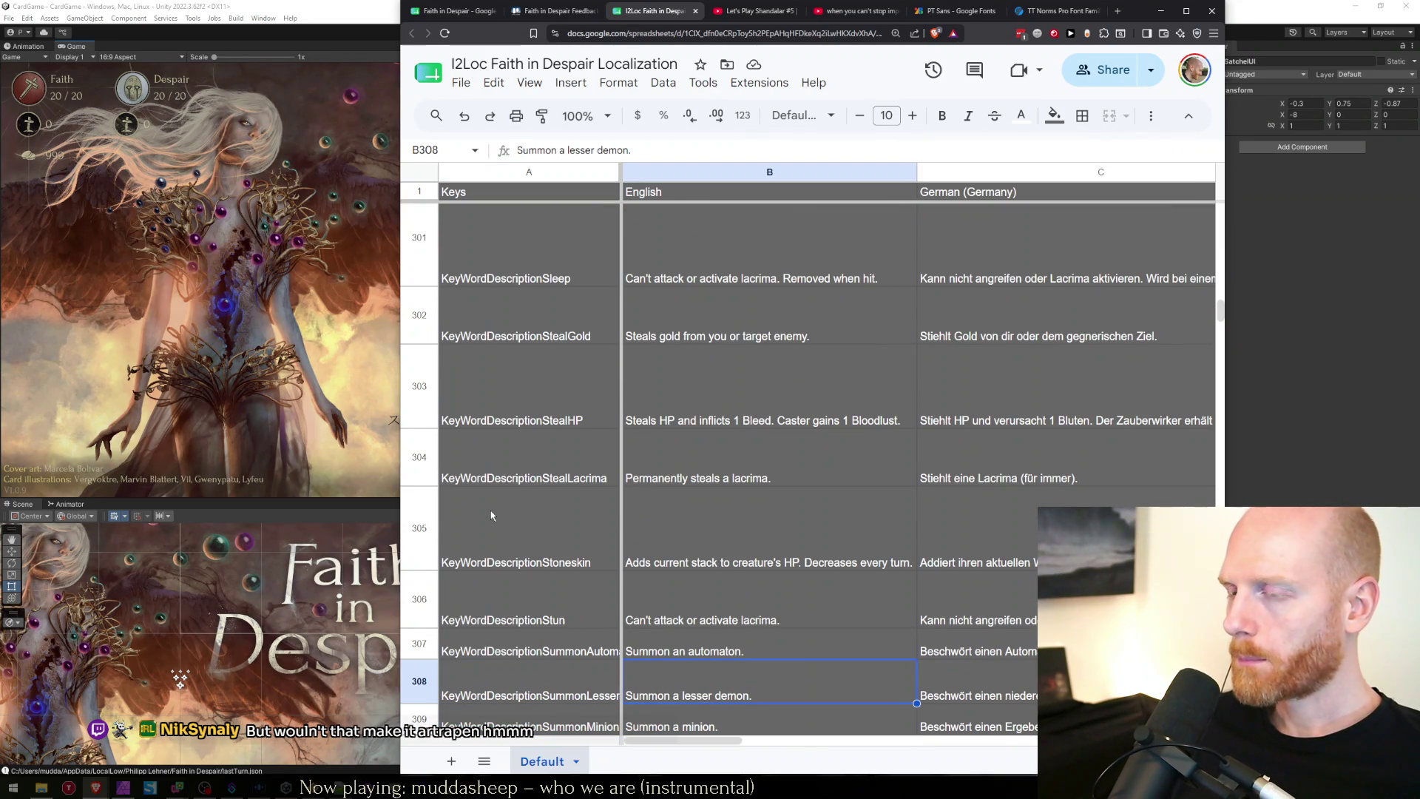
pyautogui.press('Return')
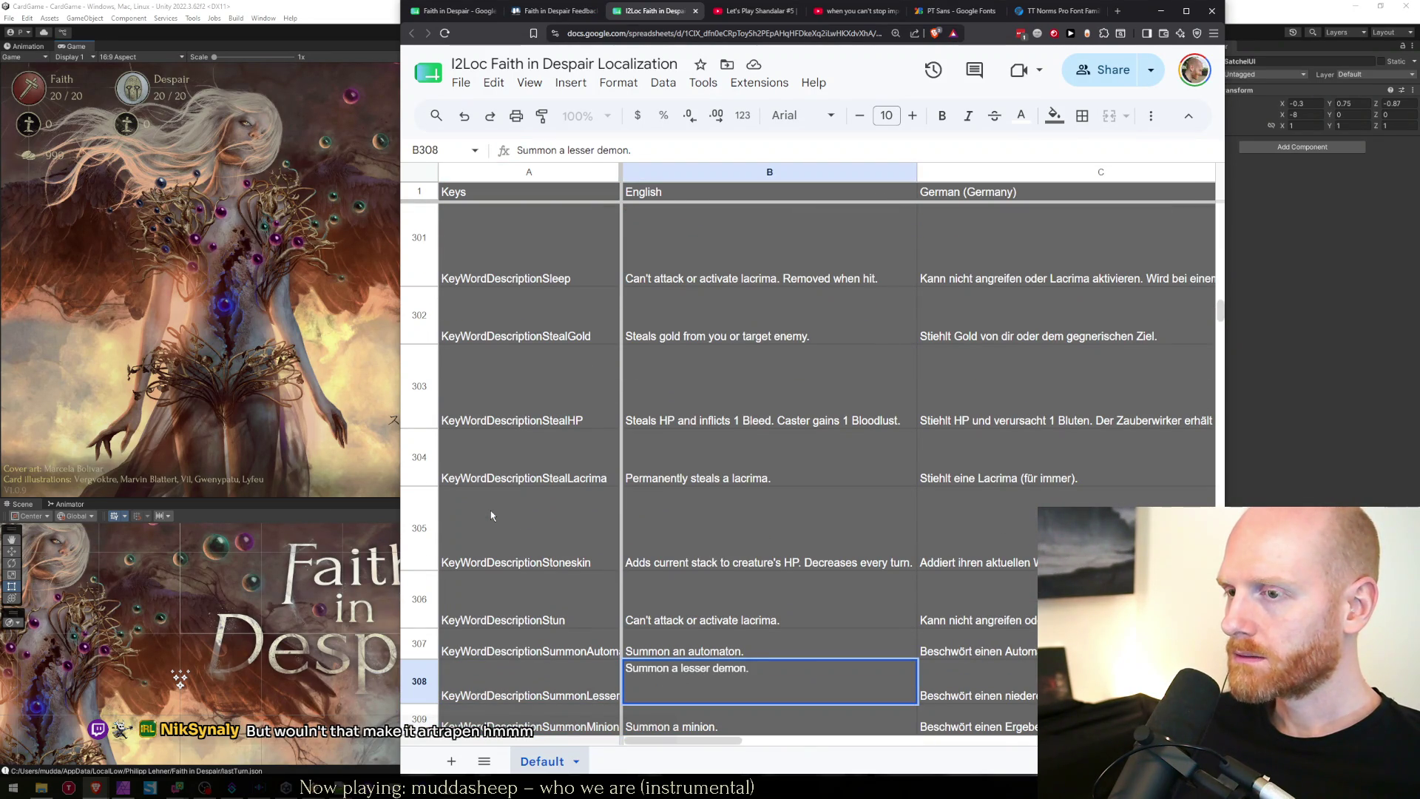
pyautogui.press('Return')
pyautogui.press('Left')
pyautogui.press('Right')
pyautogui.press('Down')
pyautogui.press('Up')
pyautogui.press('Up')
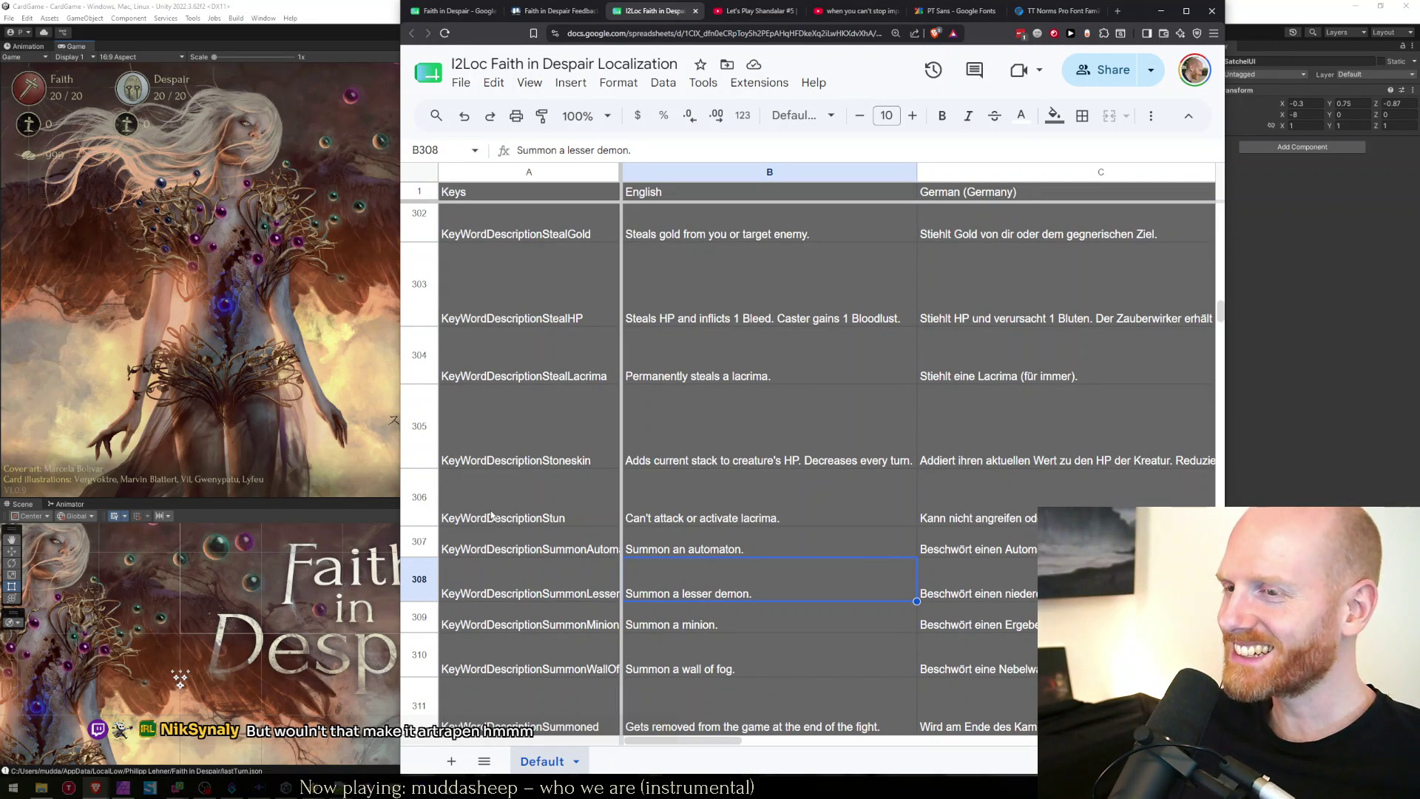
# Reword it to 'Summon a lesser demon with ATK and HP of X.'.
pyautogui.press('Return')
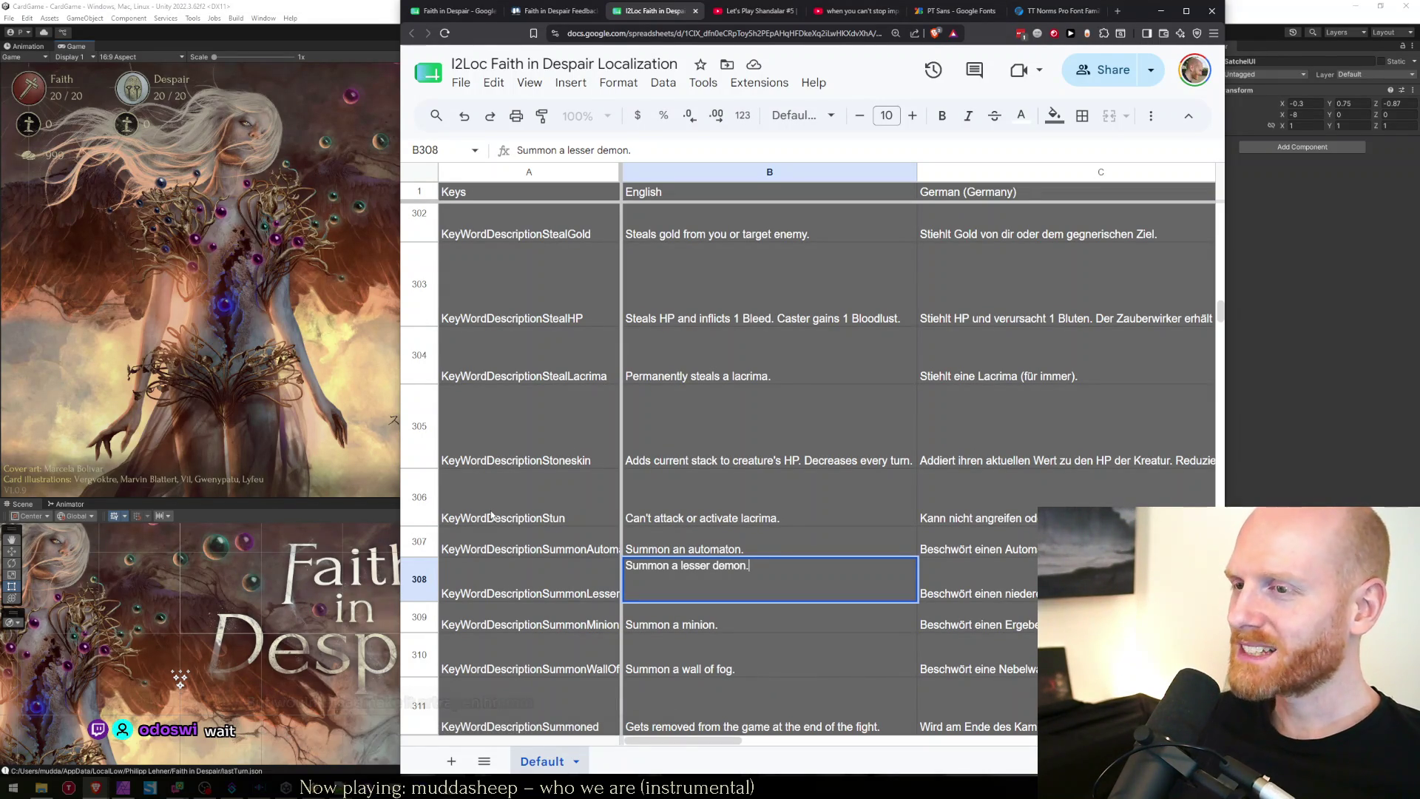
pyautogui.press('BackSpace')
pyautogui.write('with ATK and HP of ')
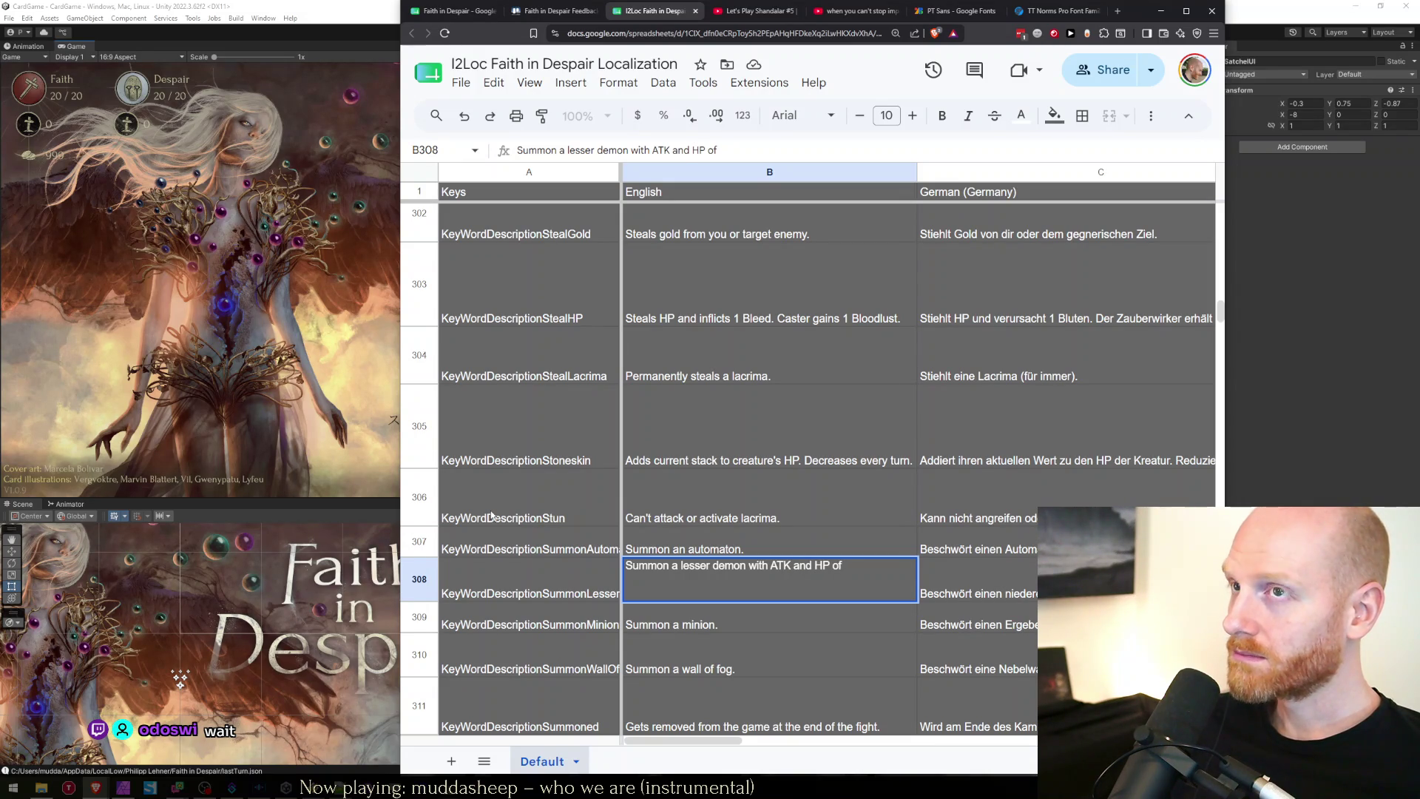
pyautogui.write('X.')
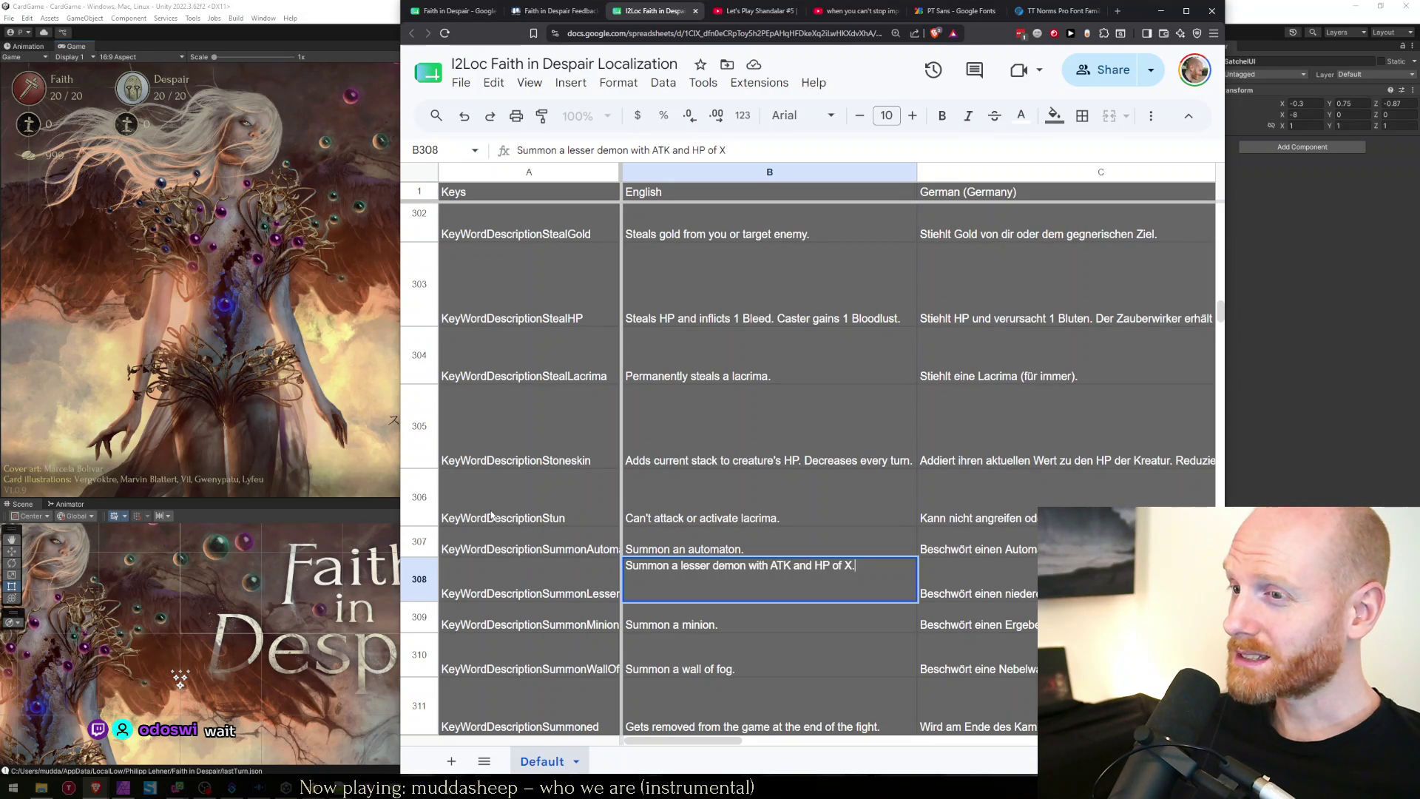
pyautogui.hotkey('ctrl', 'Return')
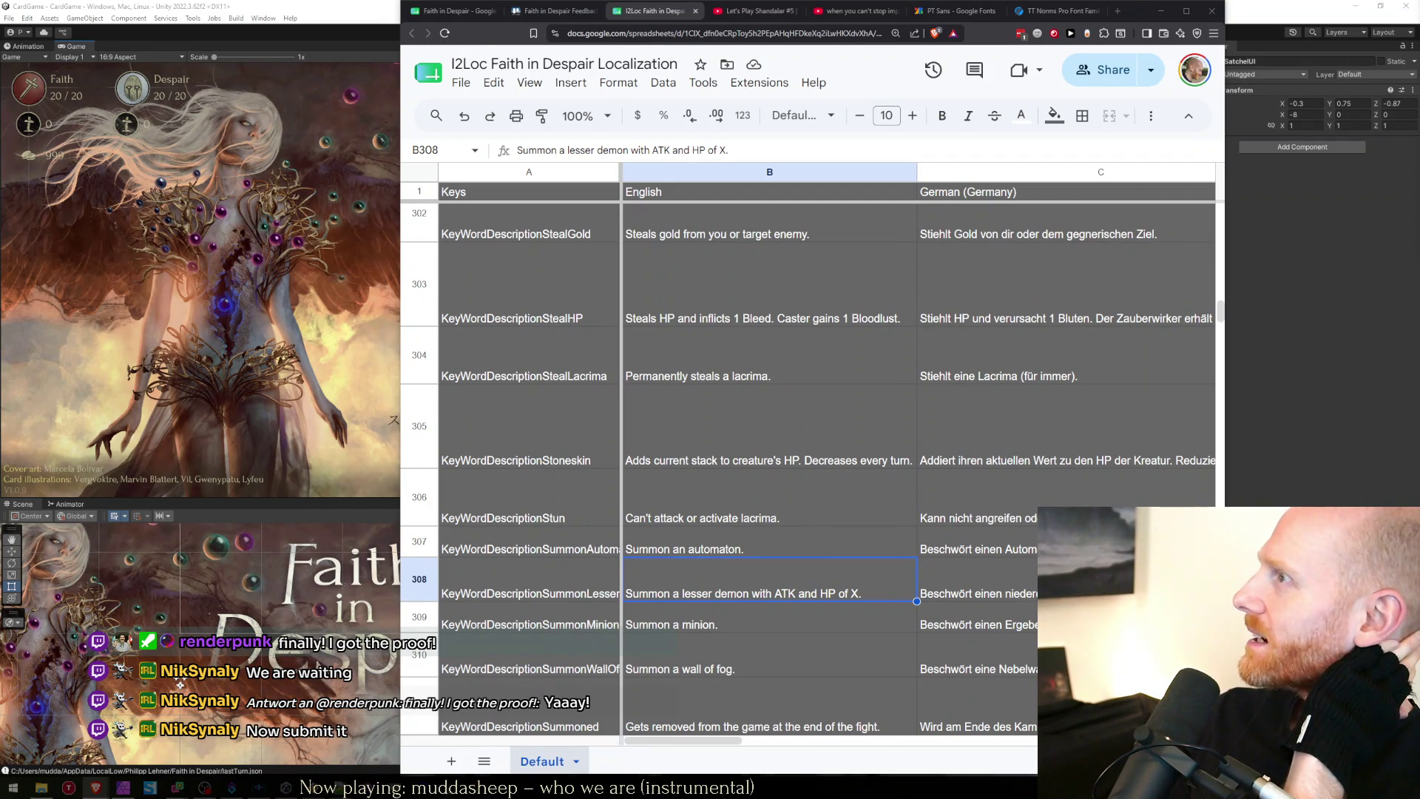
pyautogui.hotkey('alt', 'Tab')
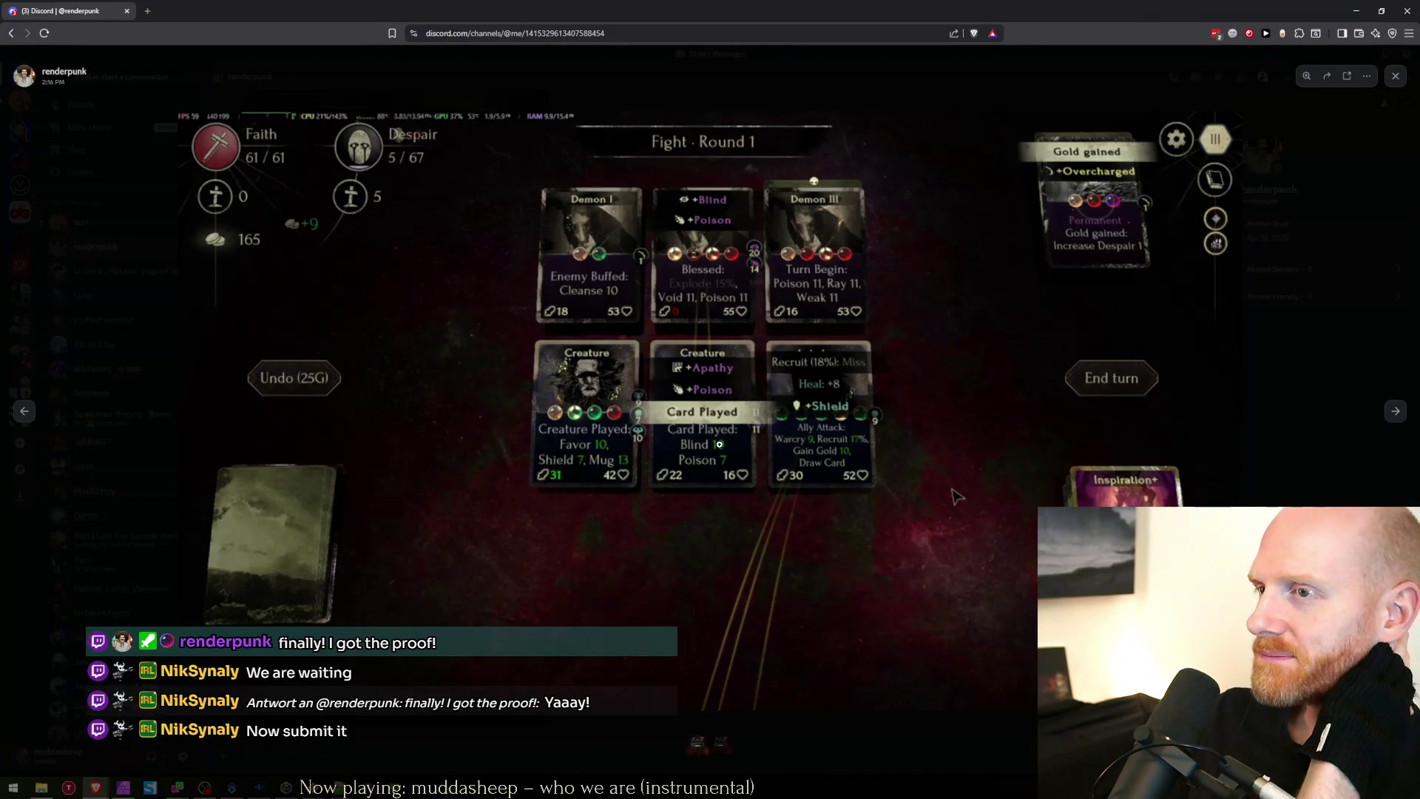
# Zoom in and out on the played cards in the shared Discord fight screenshots.
pyautogui.click(1394, 411)
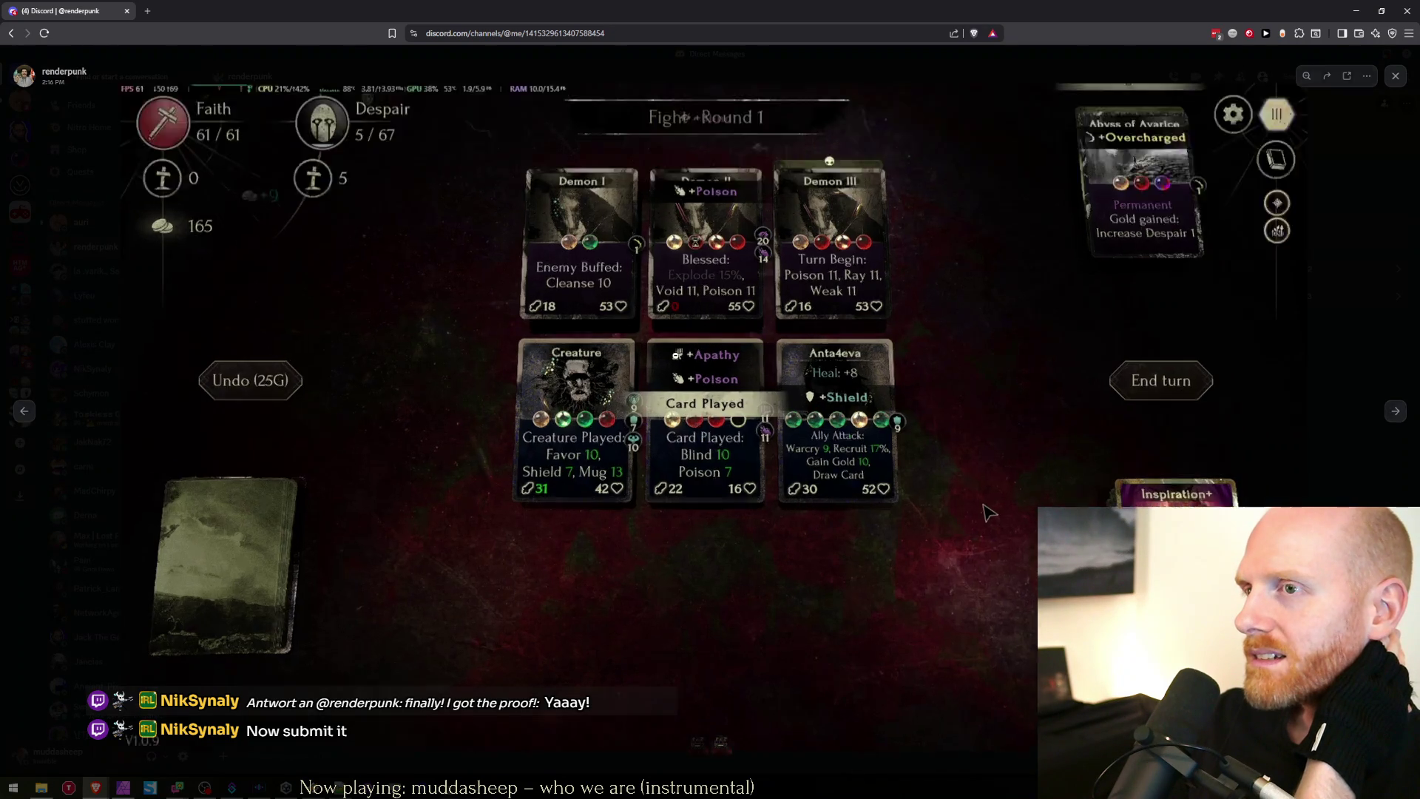
pyautogui.click(675, 354)
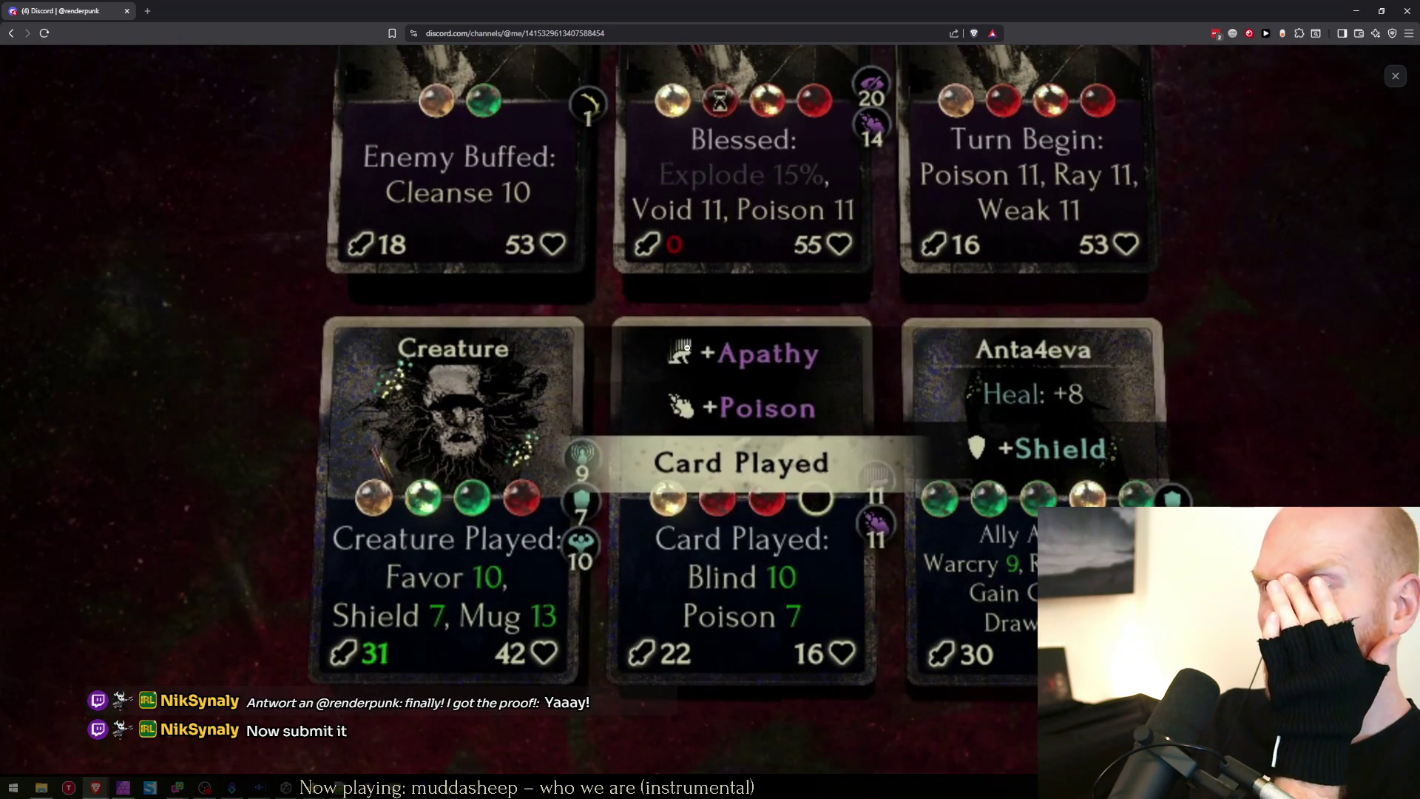
pyautogui.click(687, 348)
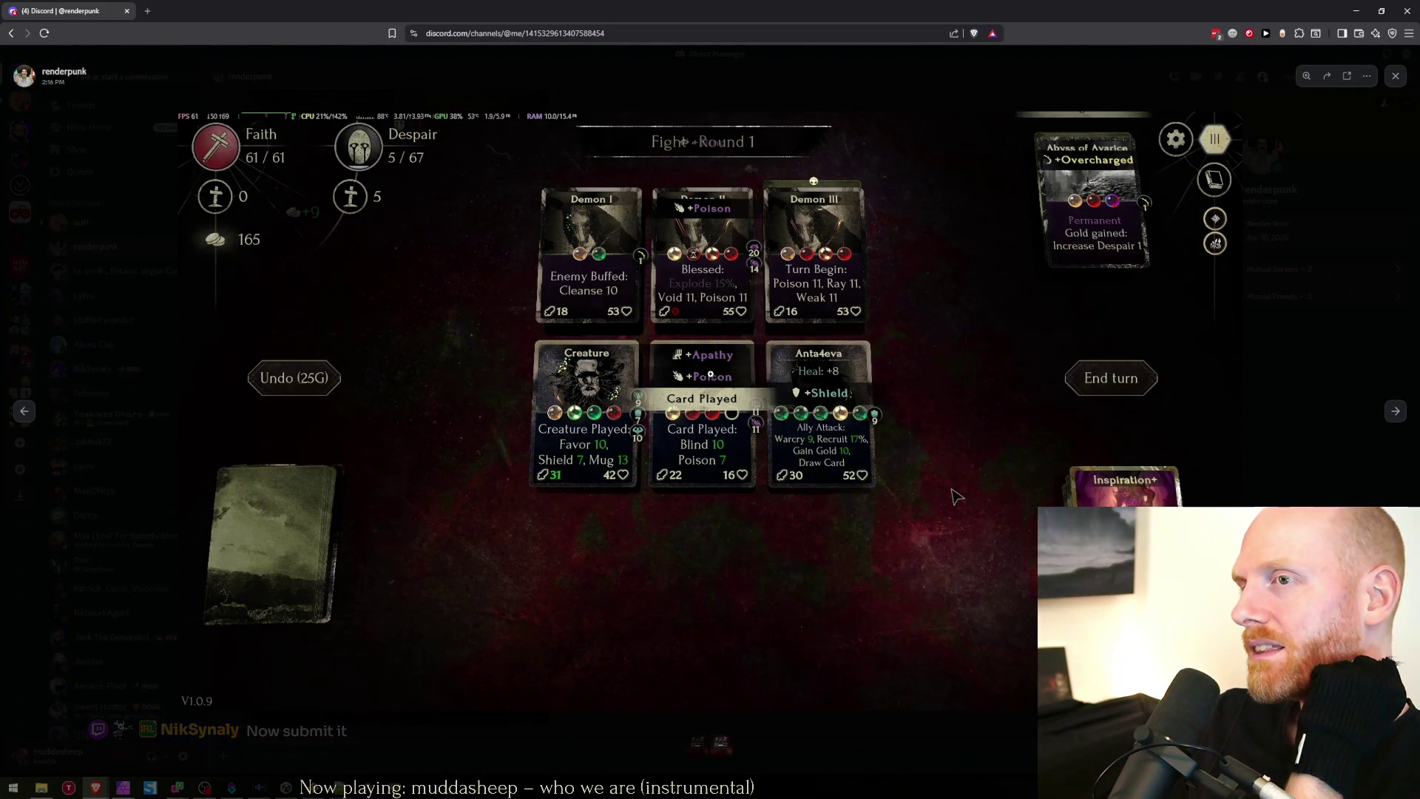
pyautogui.click(638, 324)
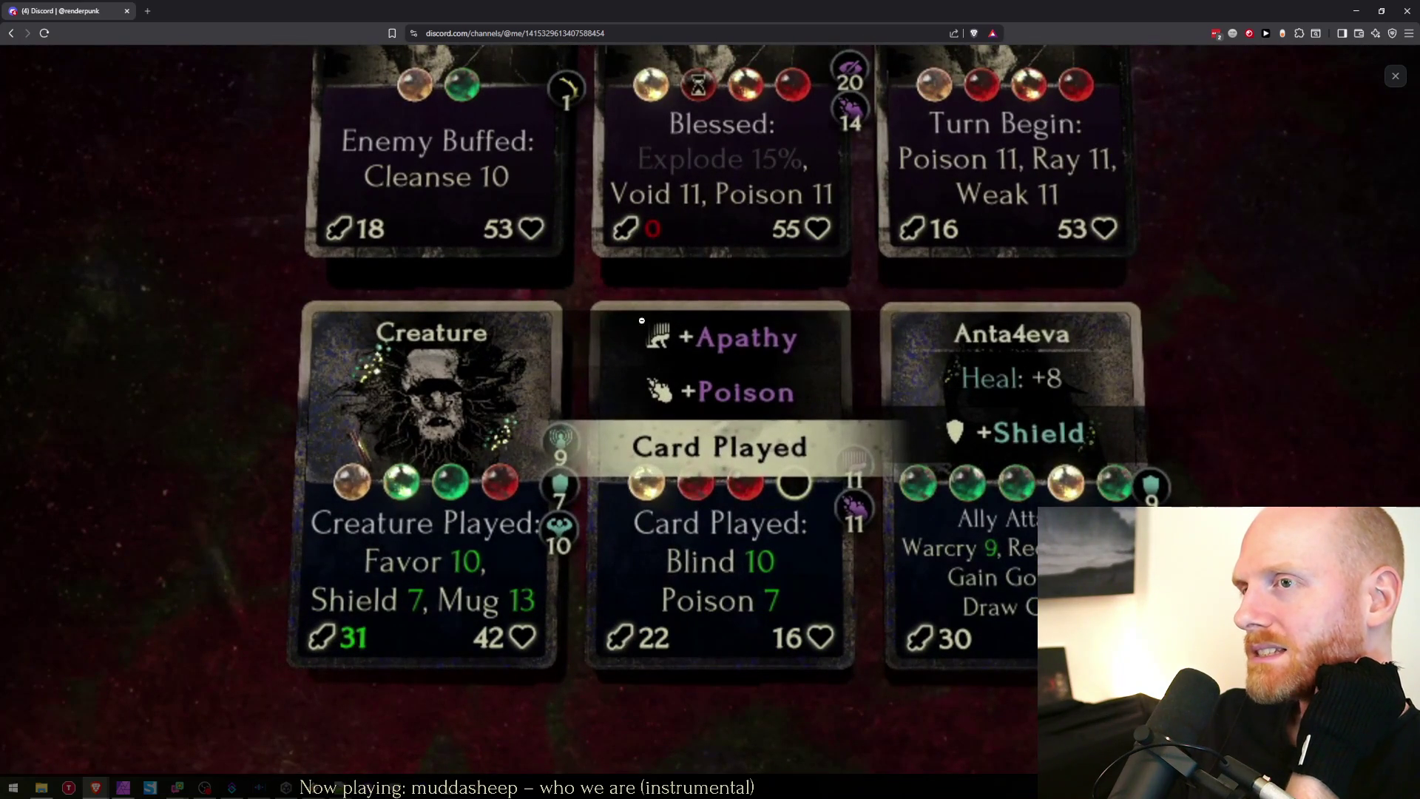
pyautogui.click(666, 393)
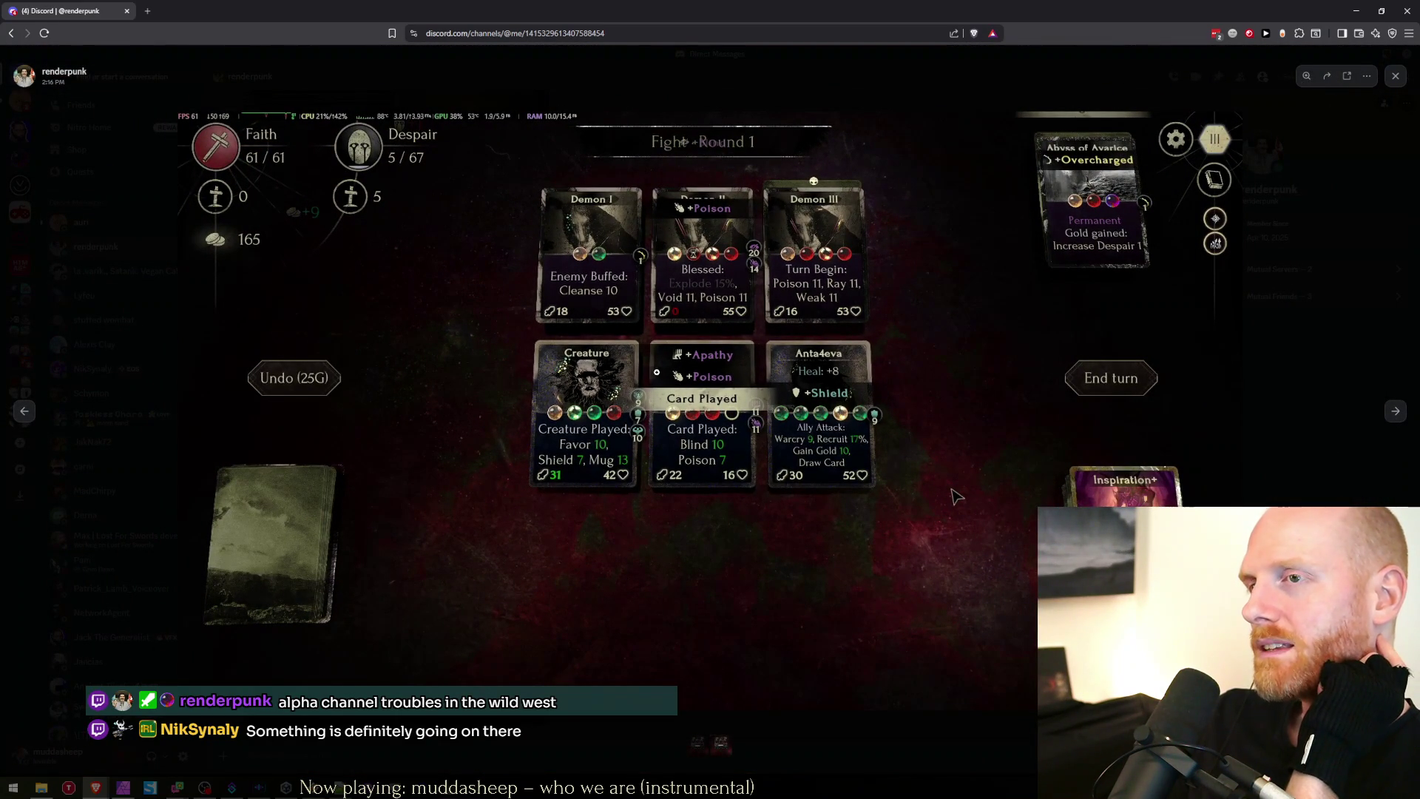
pyautogui.click(644, 326)
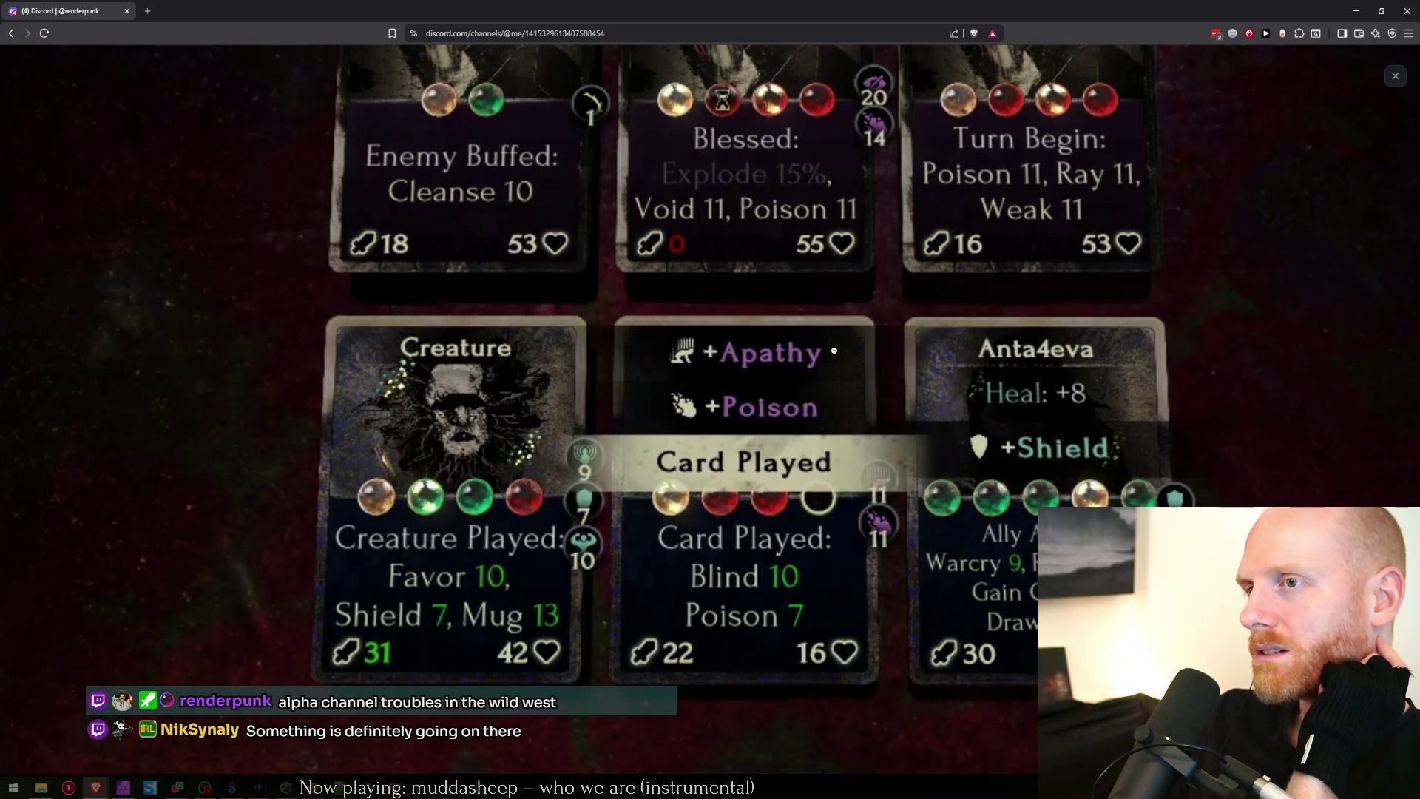
pyautogui.click(833, 351)
# Advance through three more screenshots, then return to Unity.
pyautogui.click(1396, 411)
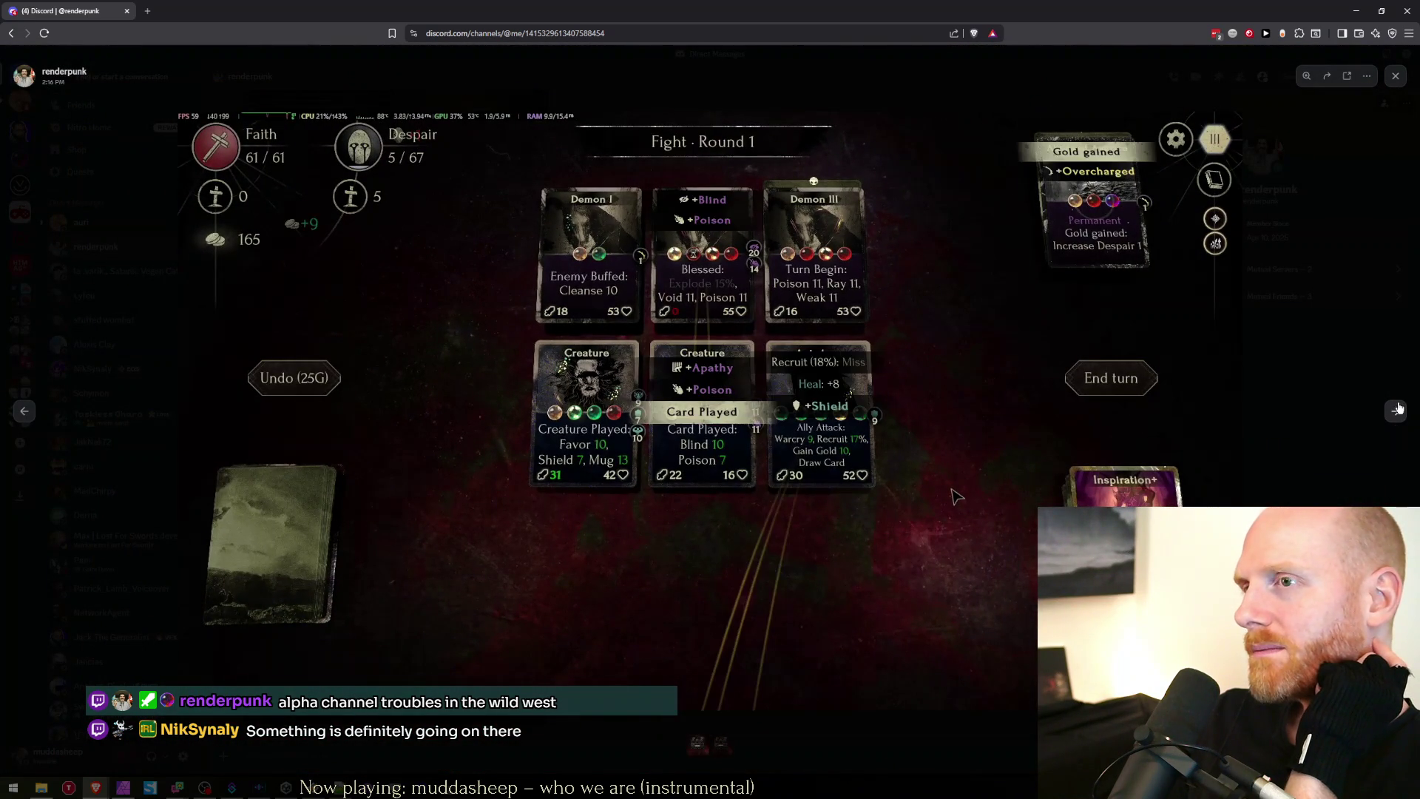
pyautogui.click(1395, 410)
pyautogui.click(1395, 411)
pyautogui.click(1396, 410)
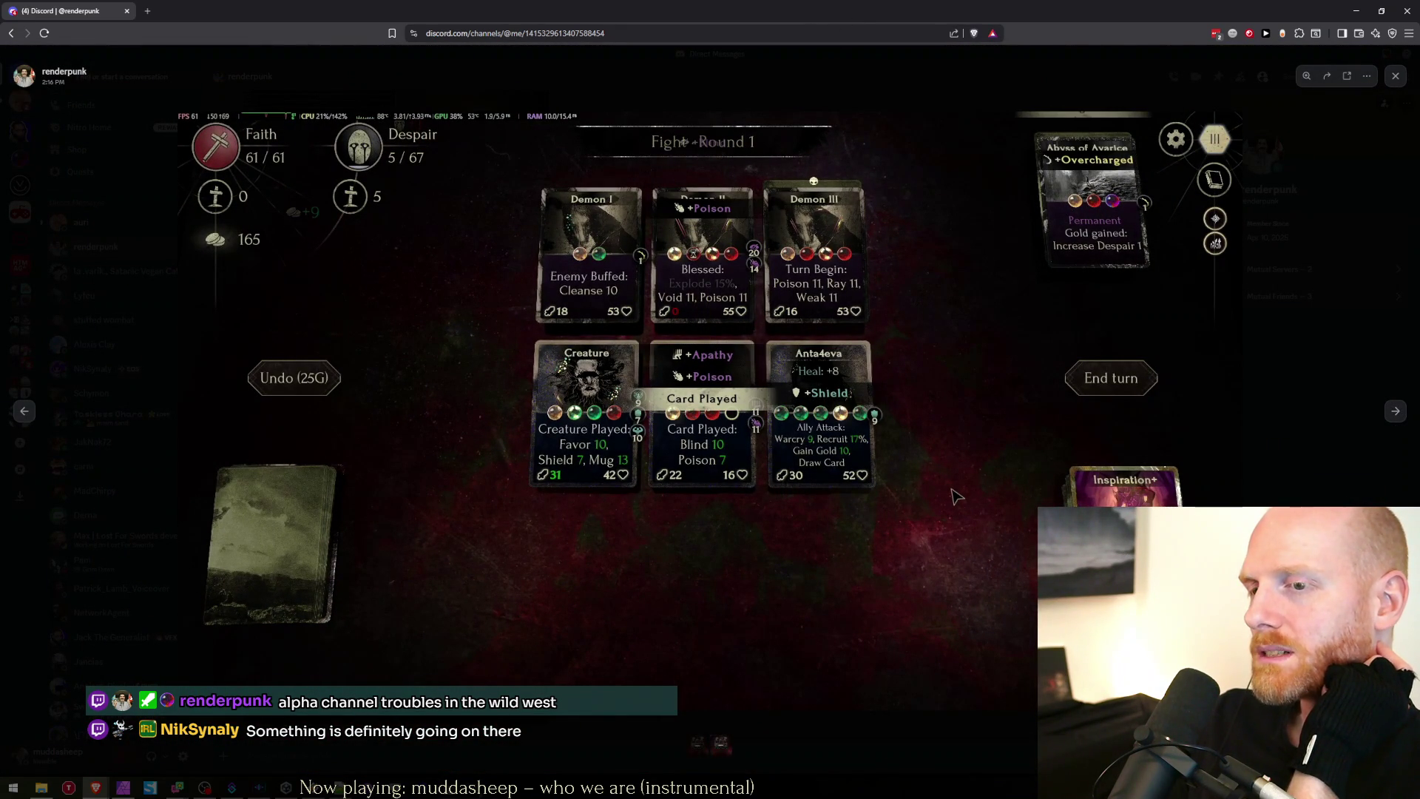
pyautogui.hotkey('alt', 'Tab')
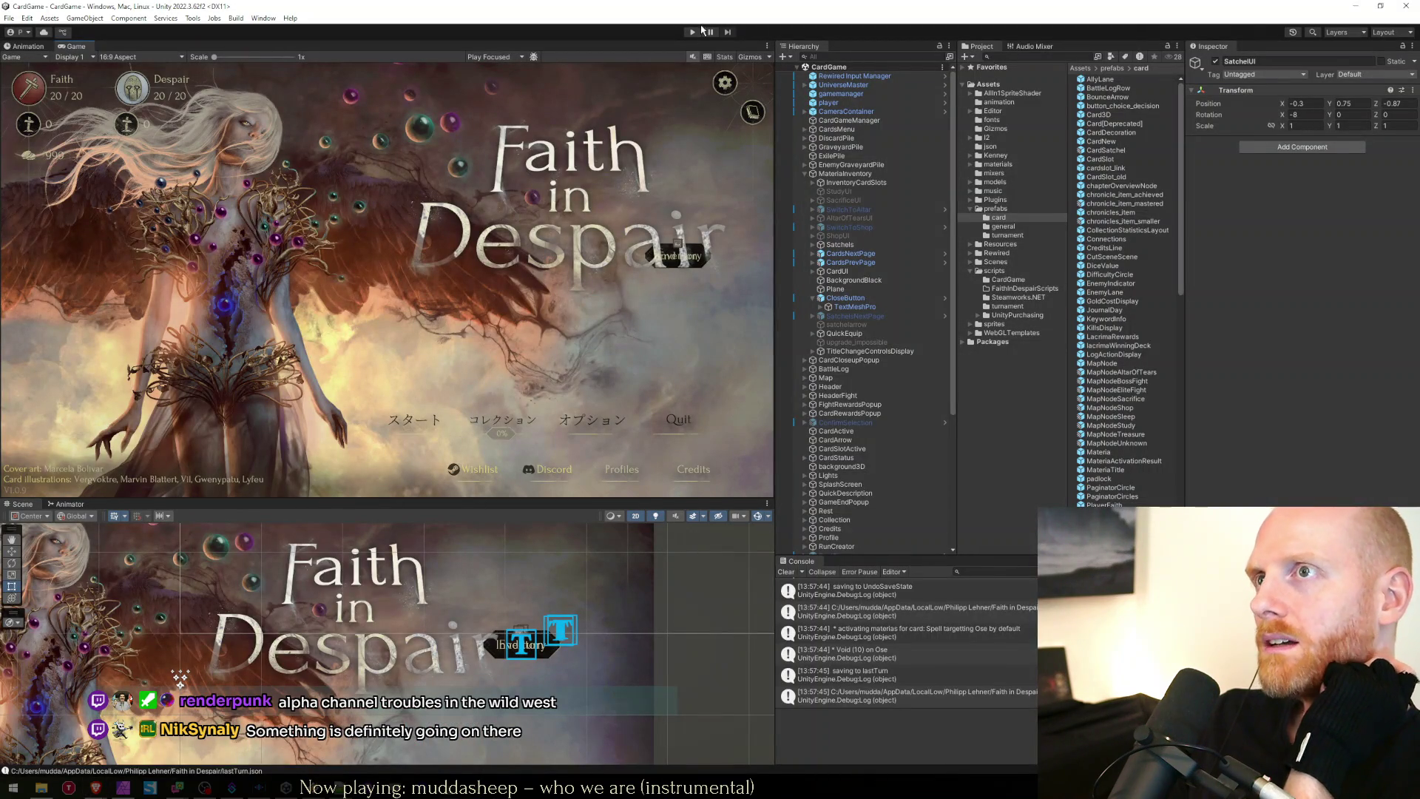
# Enter play mode, drag the Twitch chat off the editor, and continue the saved run.
pyautogui.click(692, 32)
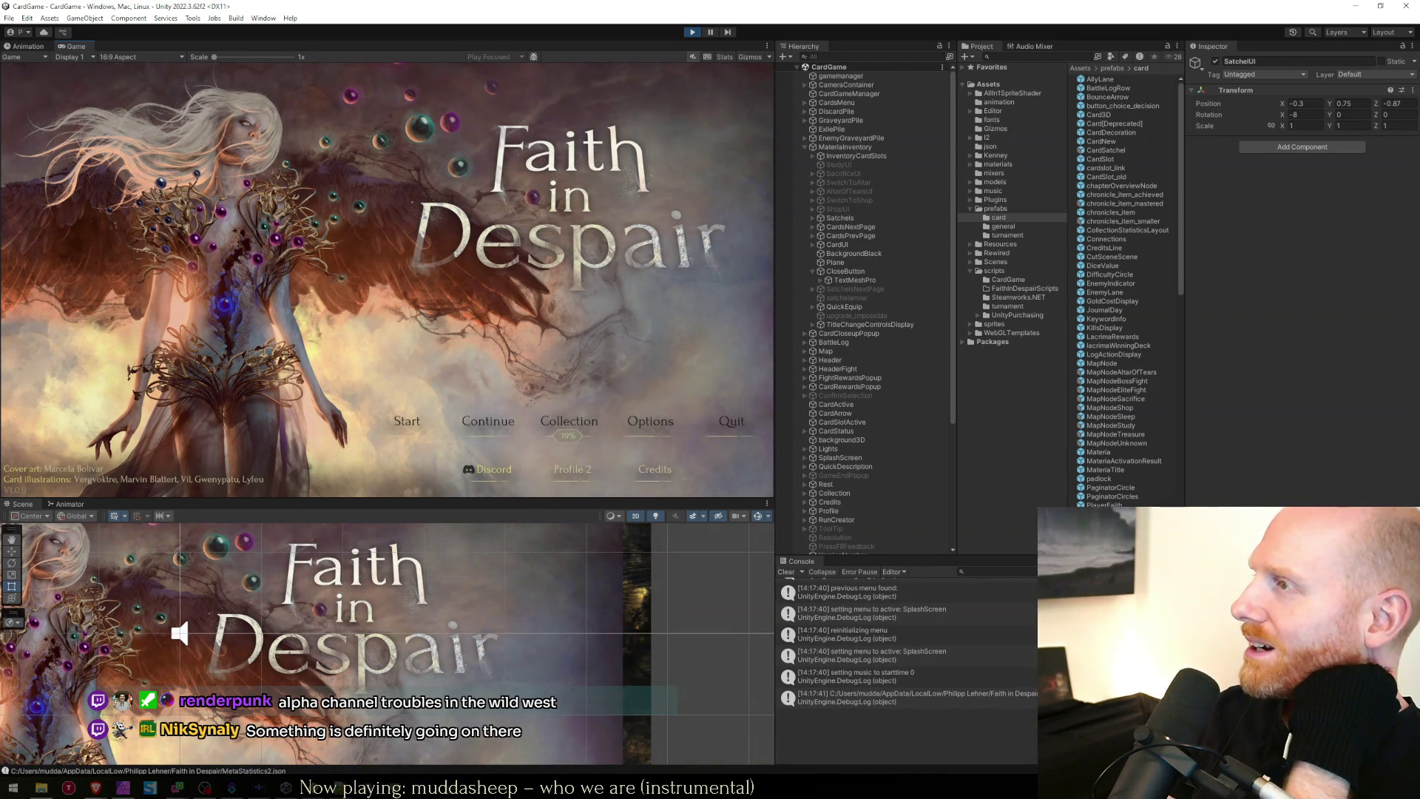
pyautogui.click(95, 787)
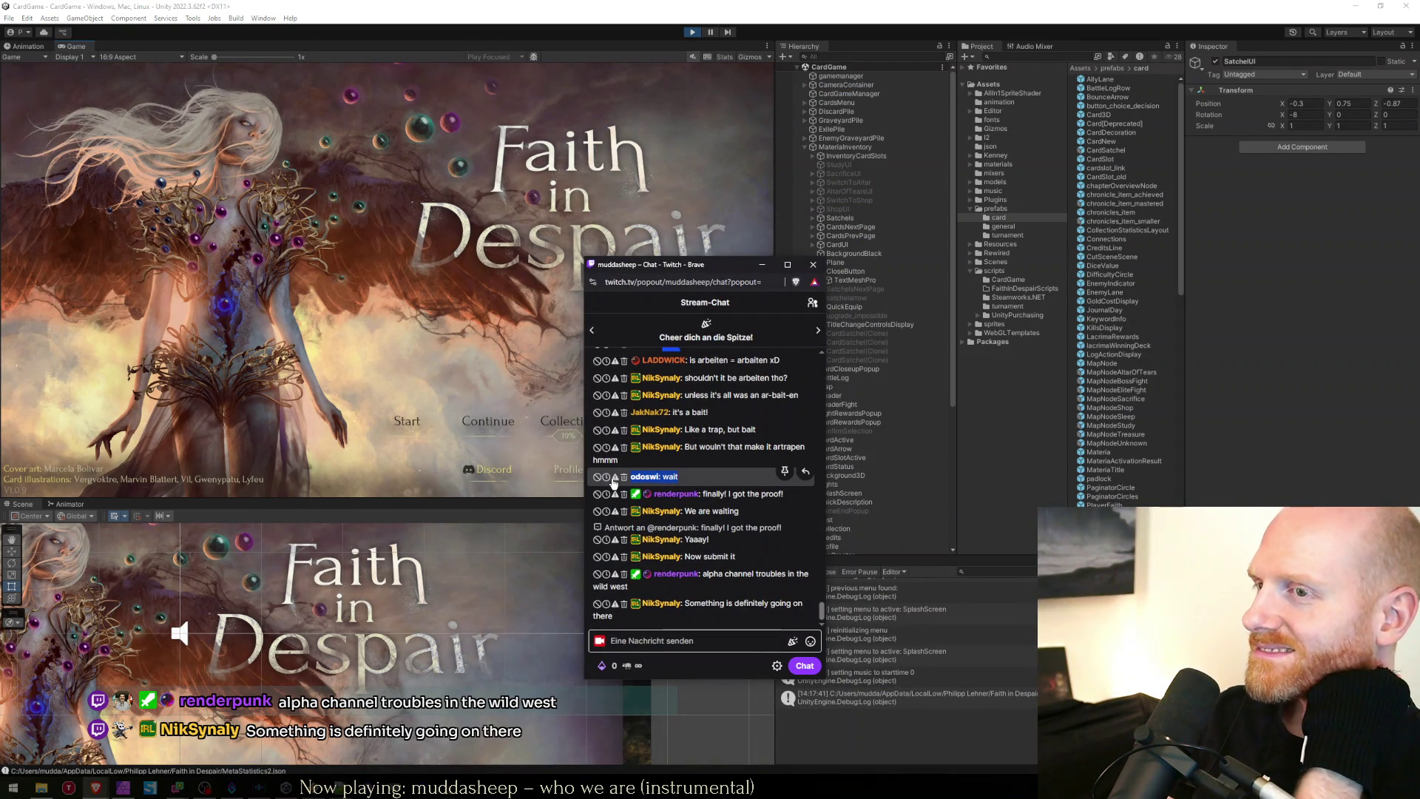
pyautogui.click(684, 479)
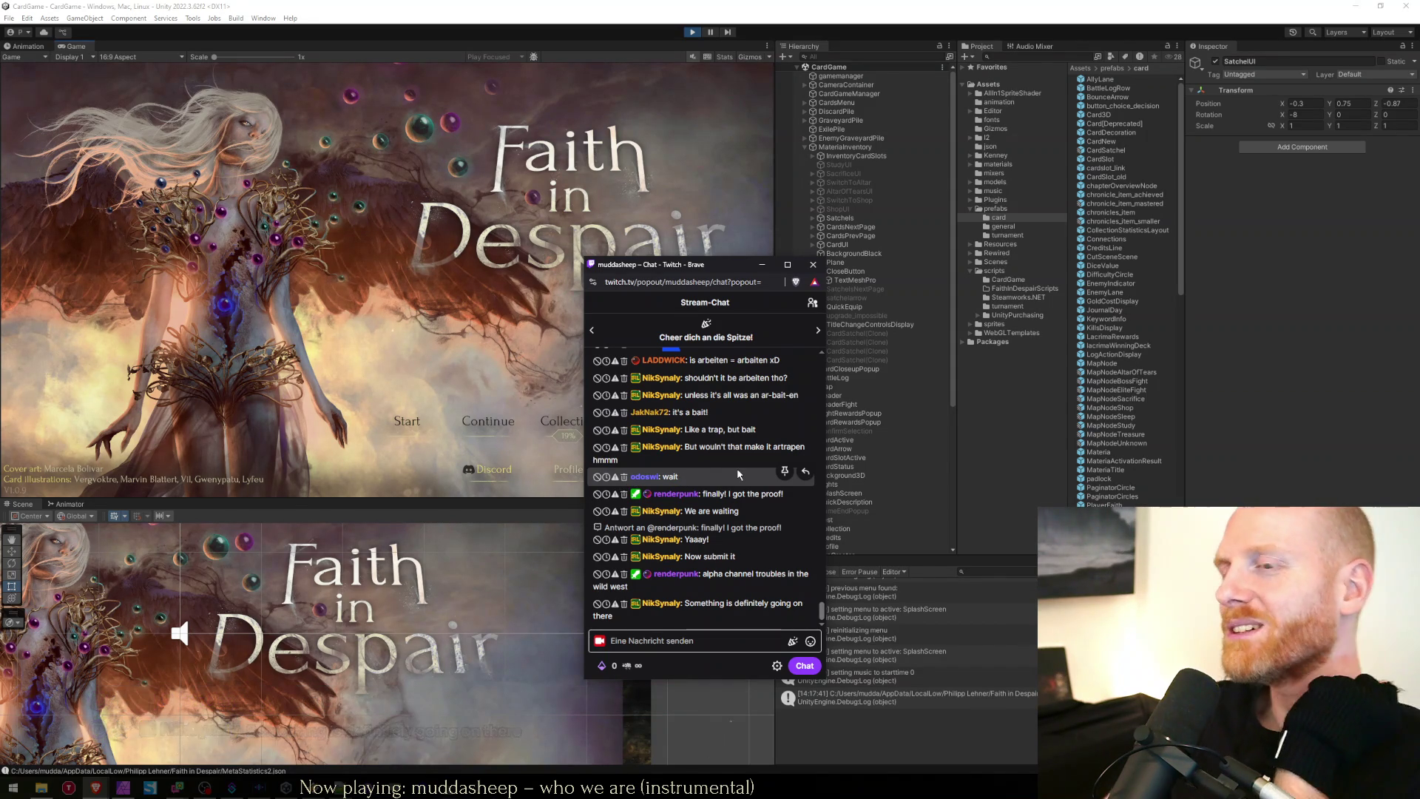
pyautogui.moveTo(680, 264); pyautogui.dragTo(1419, 237)
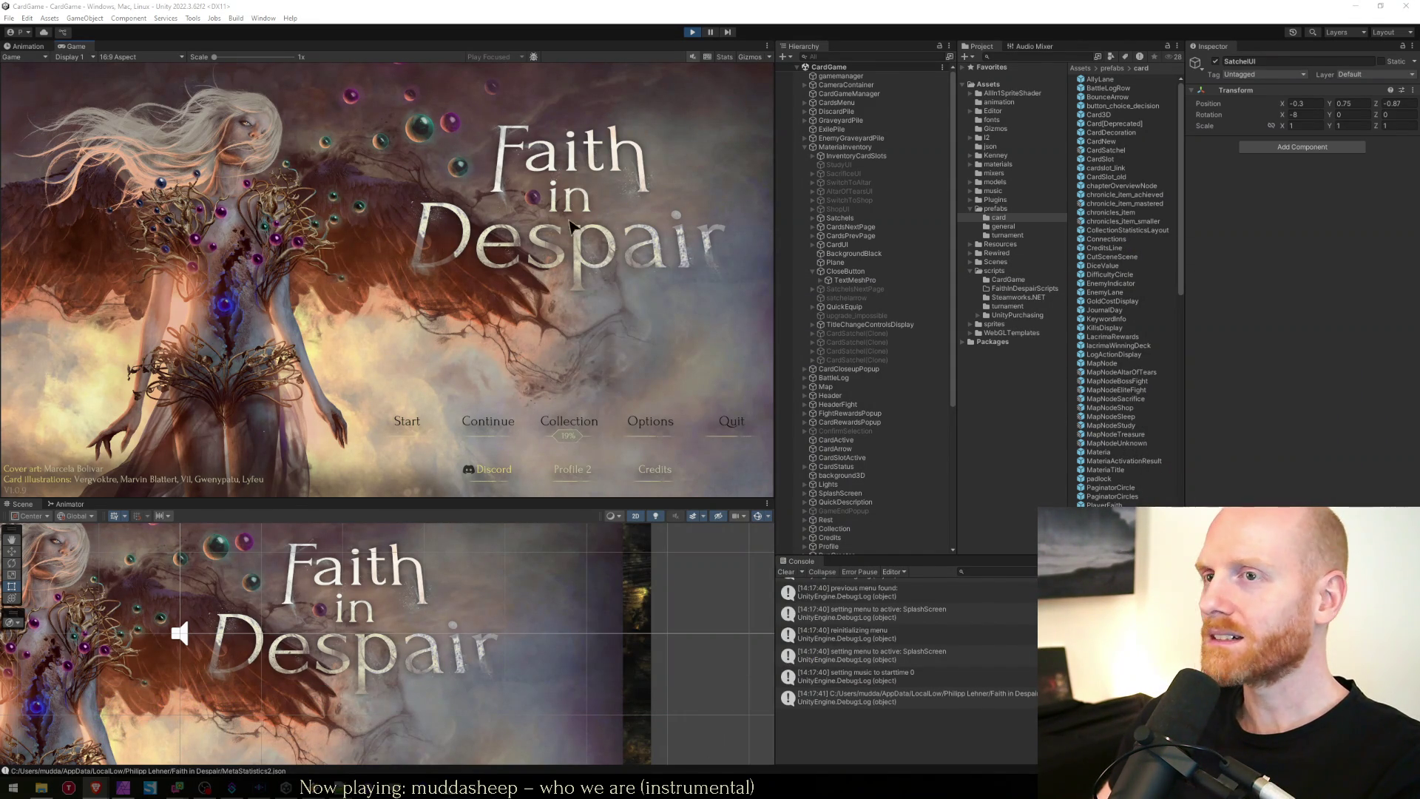
pyautogui.click(484, 426)
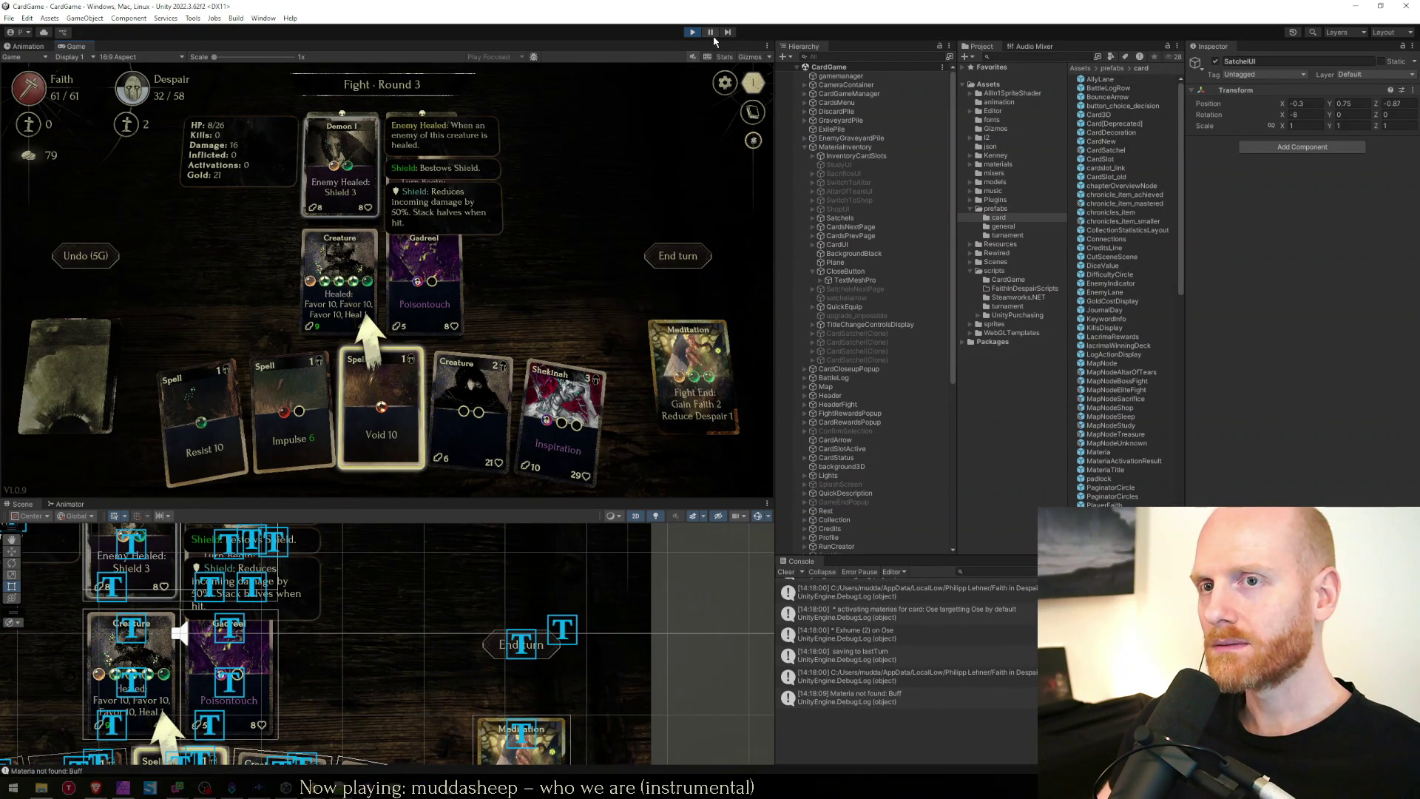
# Play Impulse on Ose, save state with F5, play Void 10 on Ipos, and maximize the Game view.
pyautogui.moveTo(289, 443)
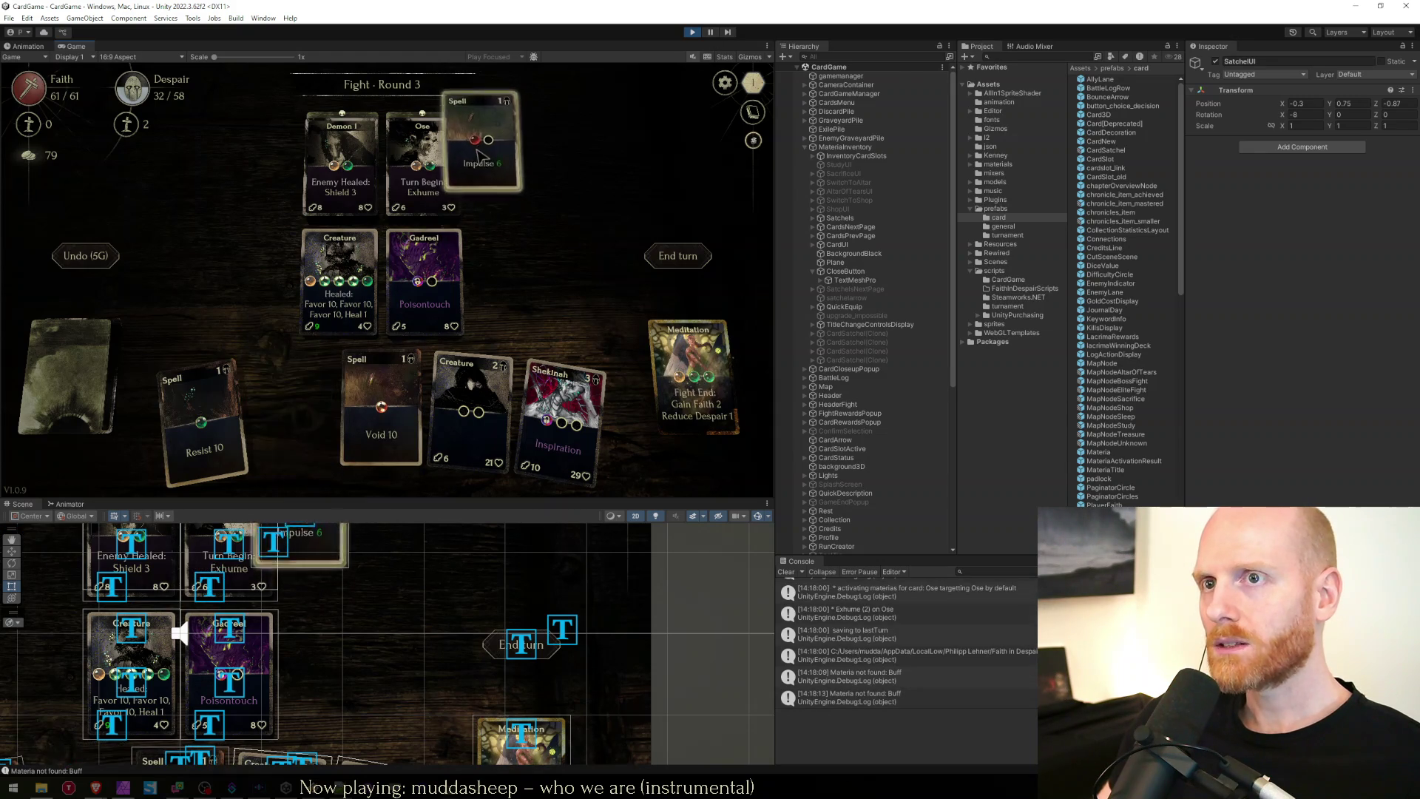
pyautogui.moveTo(288, 444); pyautogui.dragTo(421, 163)
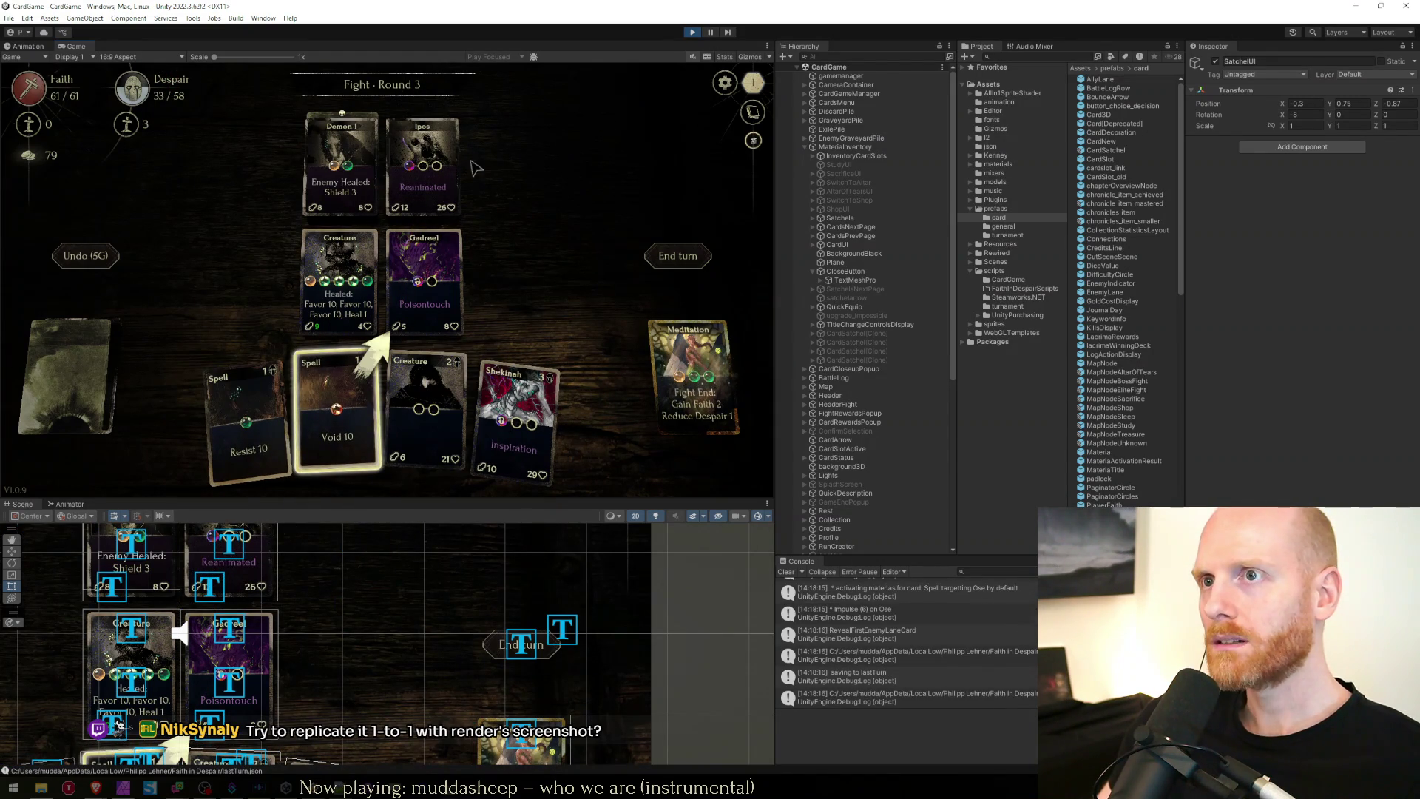
pyautogui.press('F5')
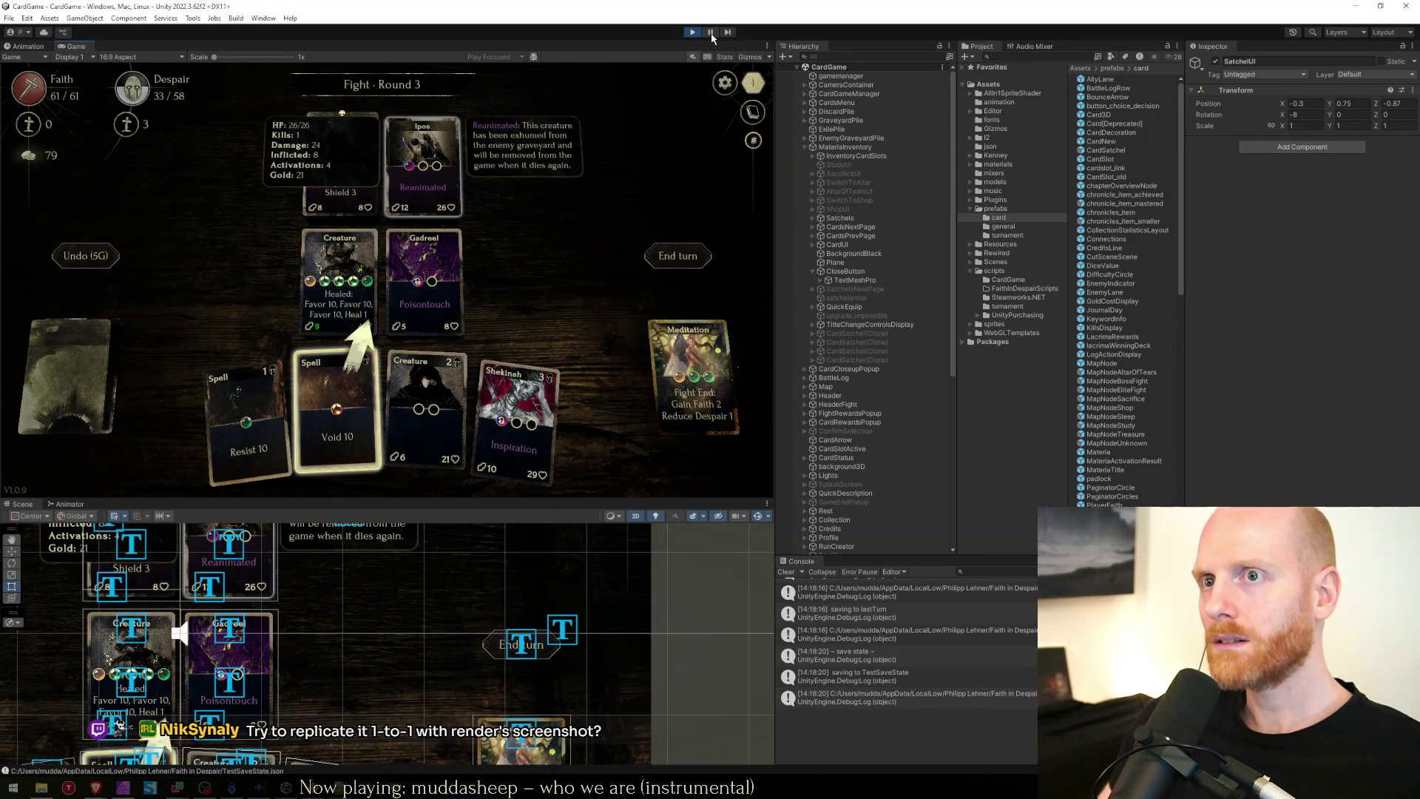
pyautogui.press('Return')
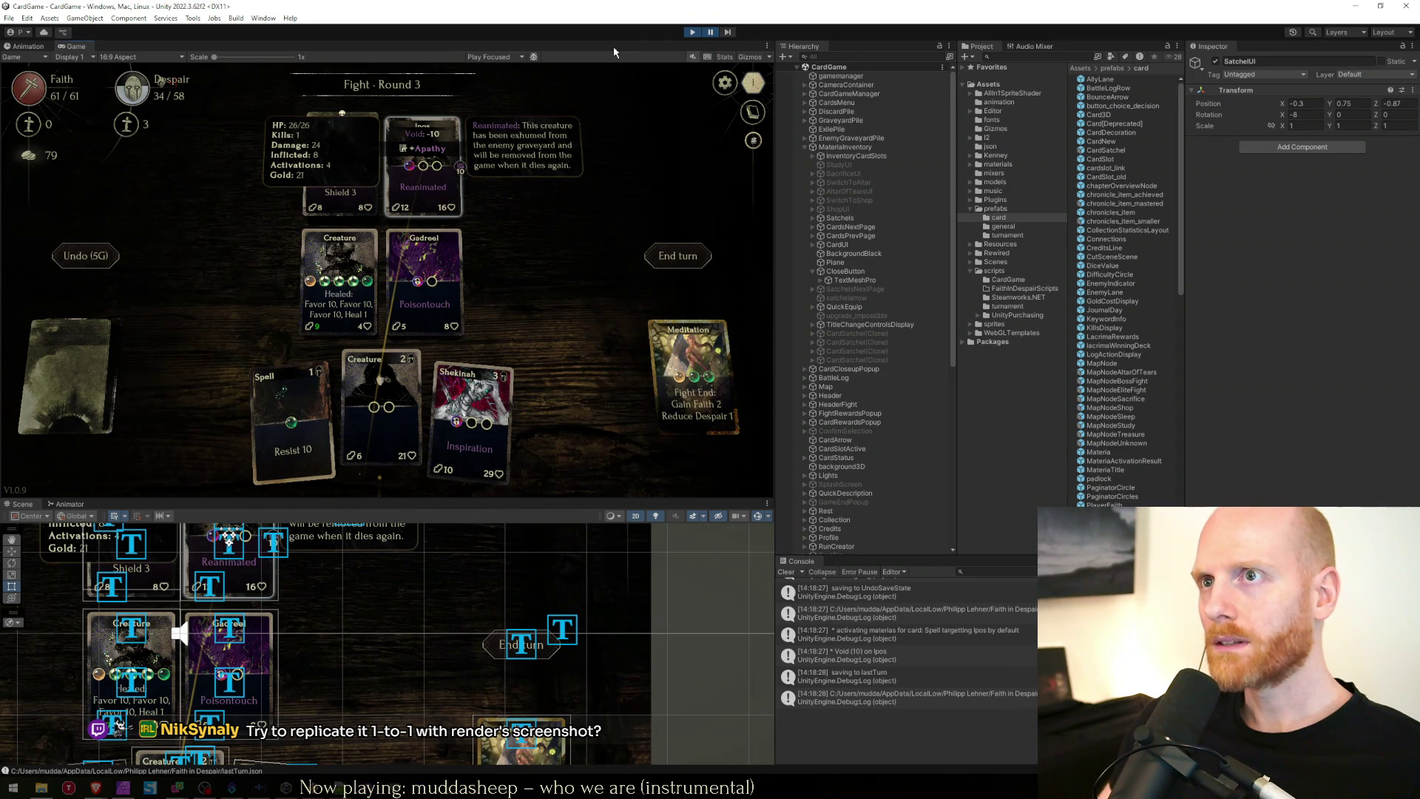
pyautogui.hotkey('shift', 'space')
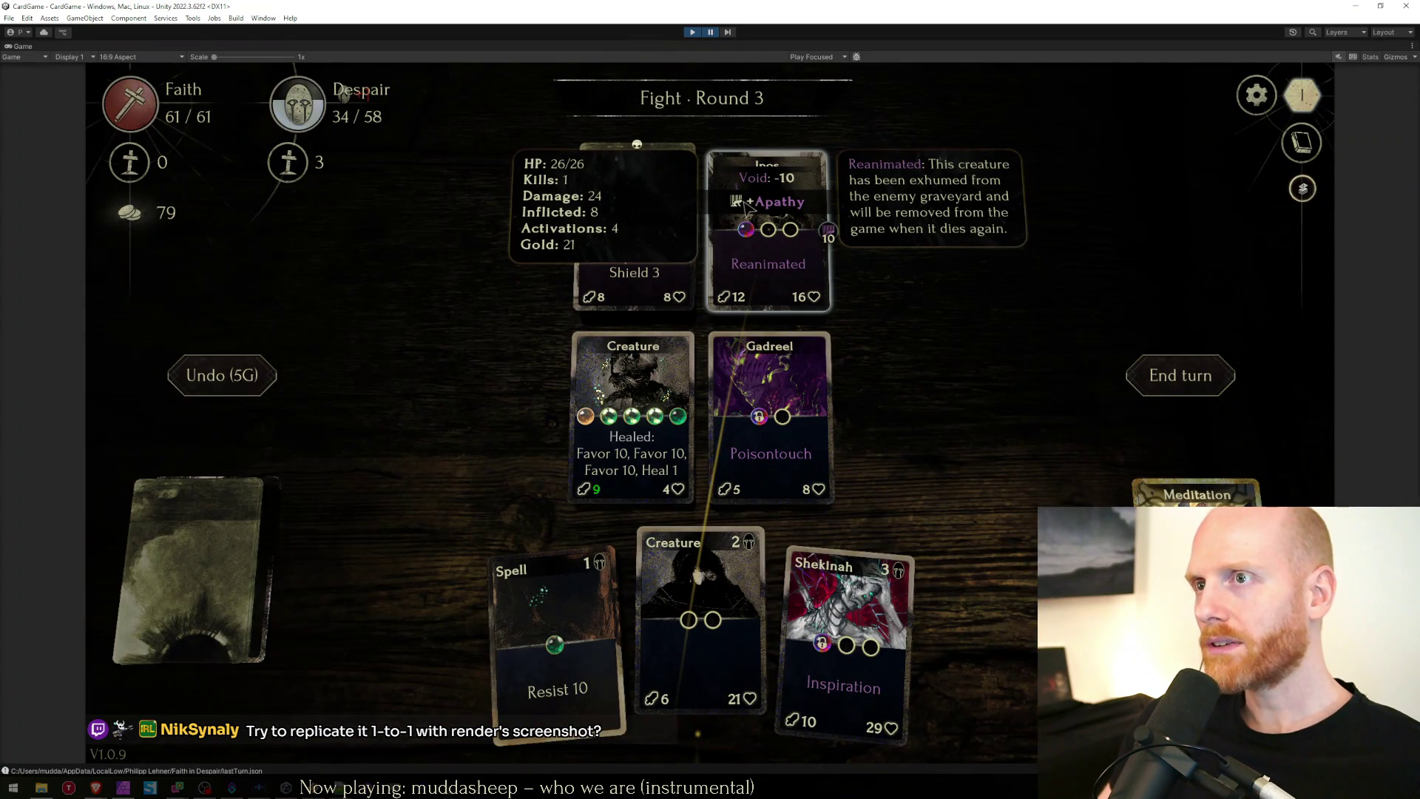
# Step the paused game frame by frame through the Void and Apathy popups.
pyautogui.click(727, 34)
pyautogui.click(728, 34)
pyautogui.click(727, 34)
pyautogui.click(727, 34)
pyautogui.click(727, 34)
pyautogui.click(728, 34)
pyautogui.click(728, 34)
pyautogui.click(727, 34)
pyautogui.click(728, 34)
pyautogui.click(728, 34)
pyautogui.click(728, 35)
pyautogui.click(712, 35)
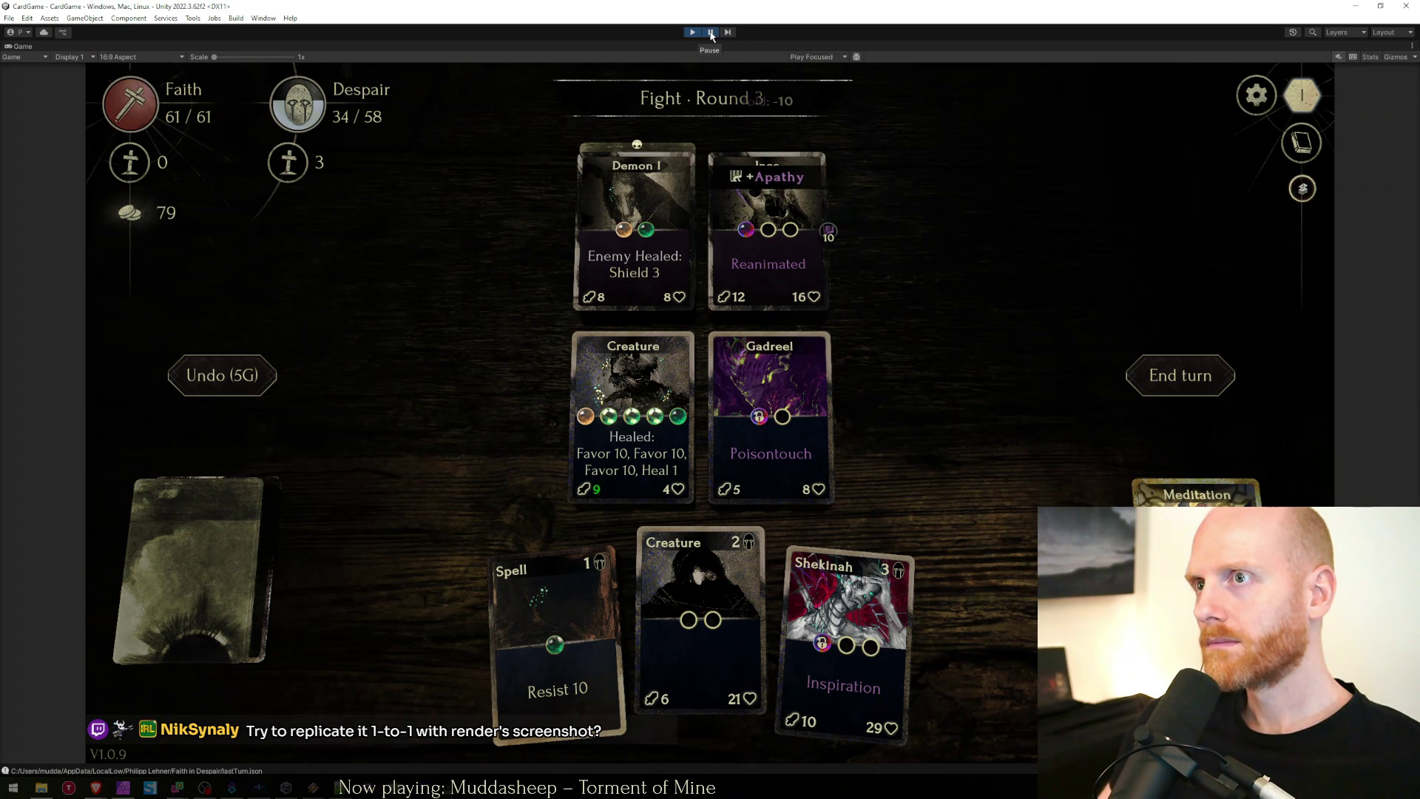
pyautogui.click(728, 34)
pyautogui.click(727, 34)
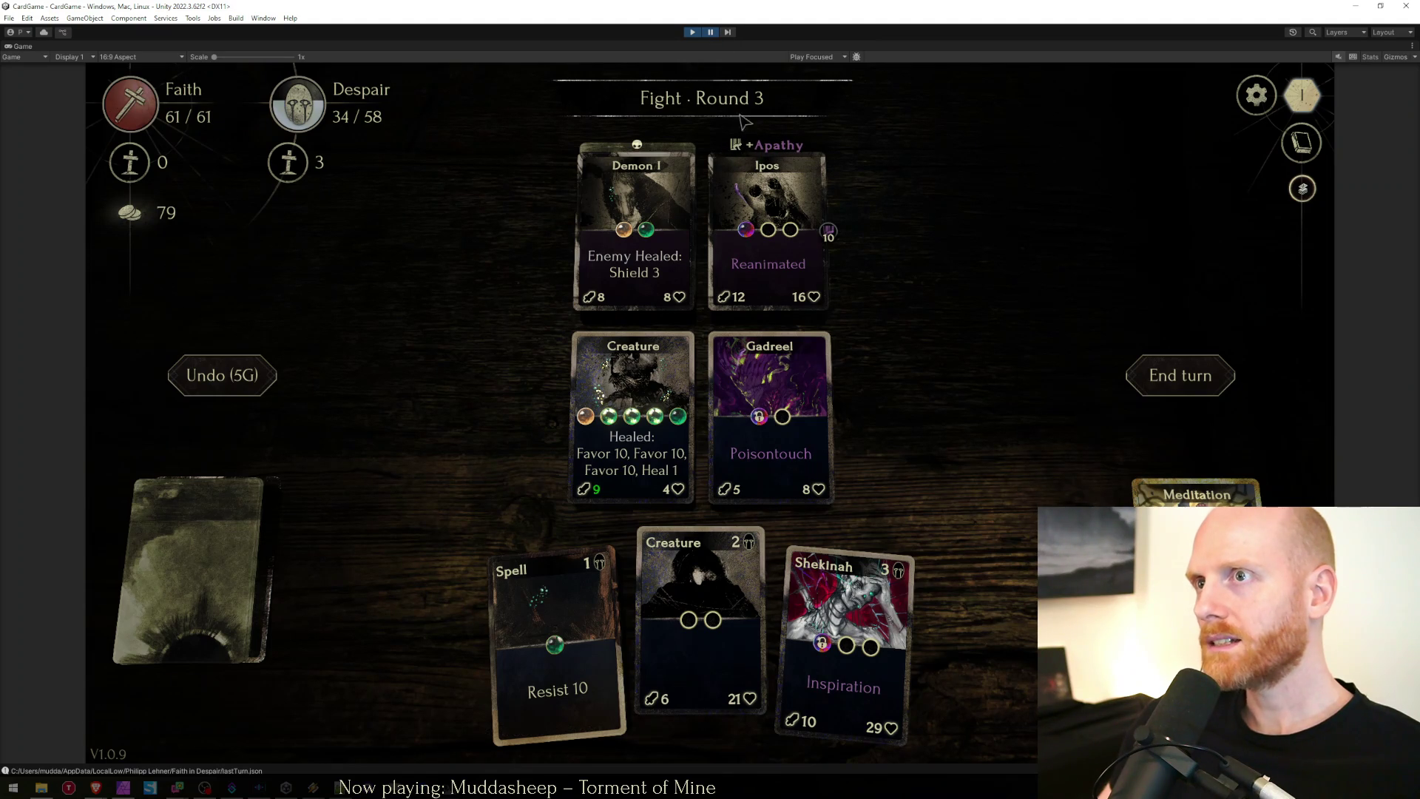
# Zoom the Game view in and out, resume the game, and restore the editor layout.
pyautogui.scroll(5, 741, 120)
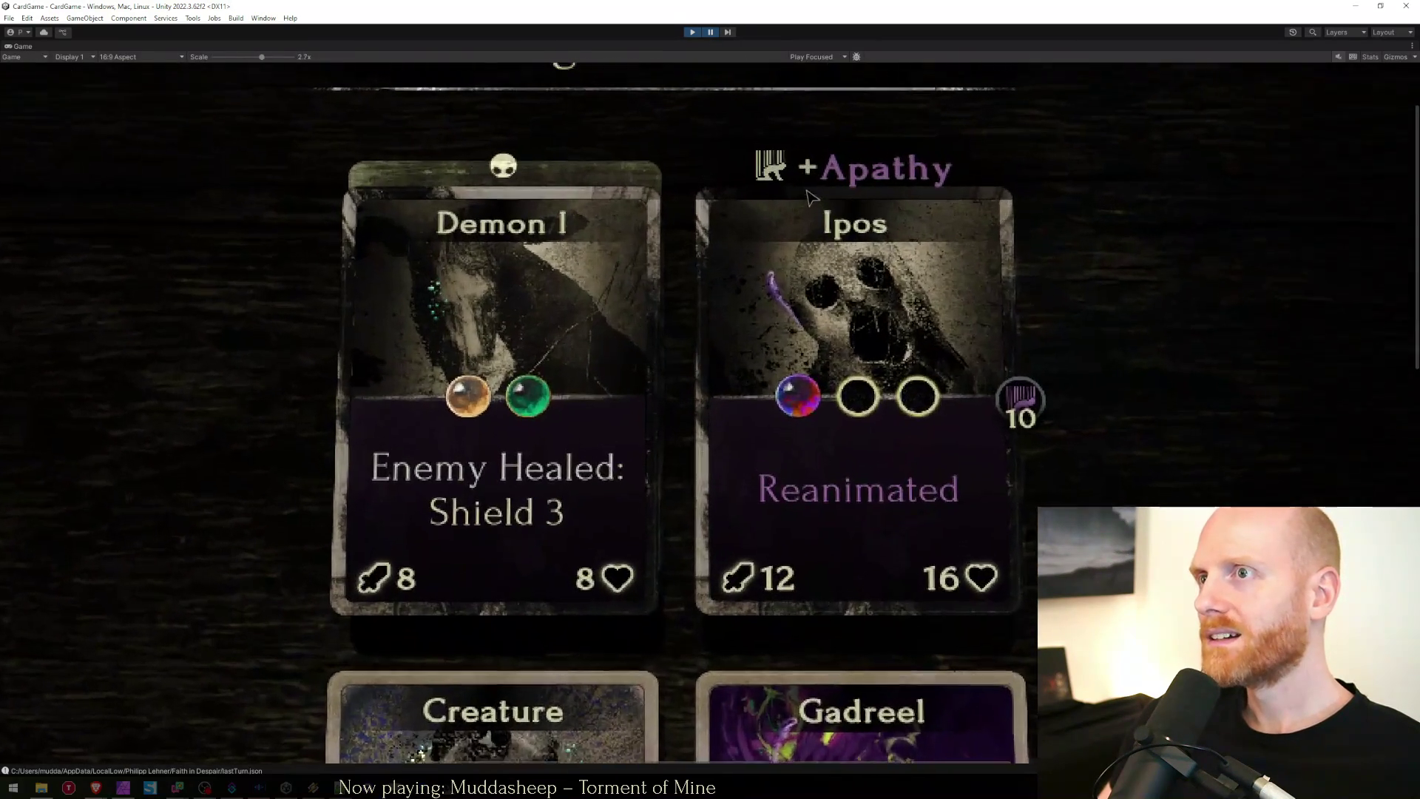
pyautogui.scroll(4, 808, 193)
pyautogui.scroll(-9, 772, 178)
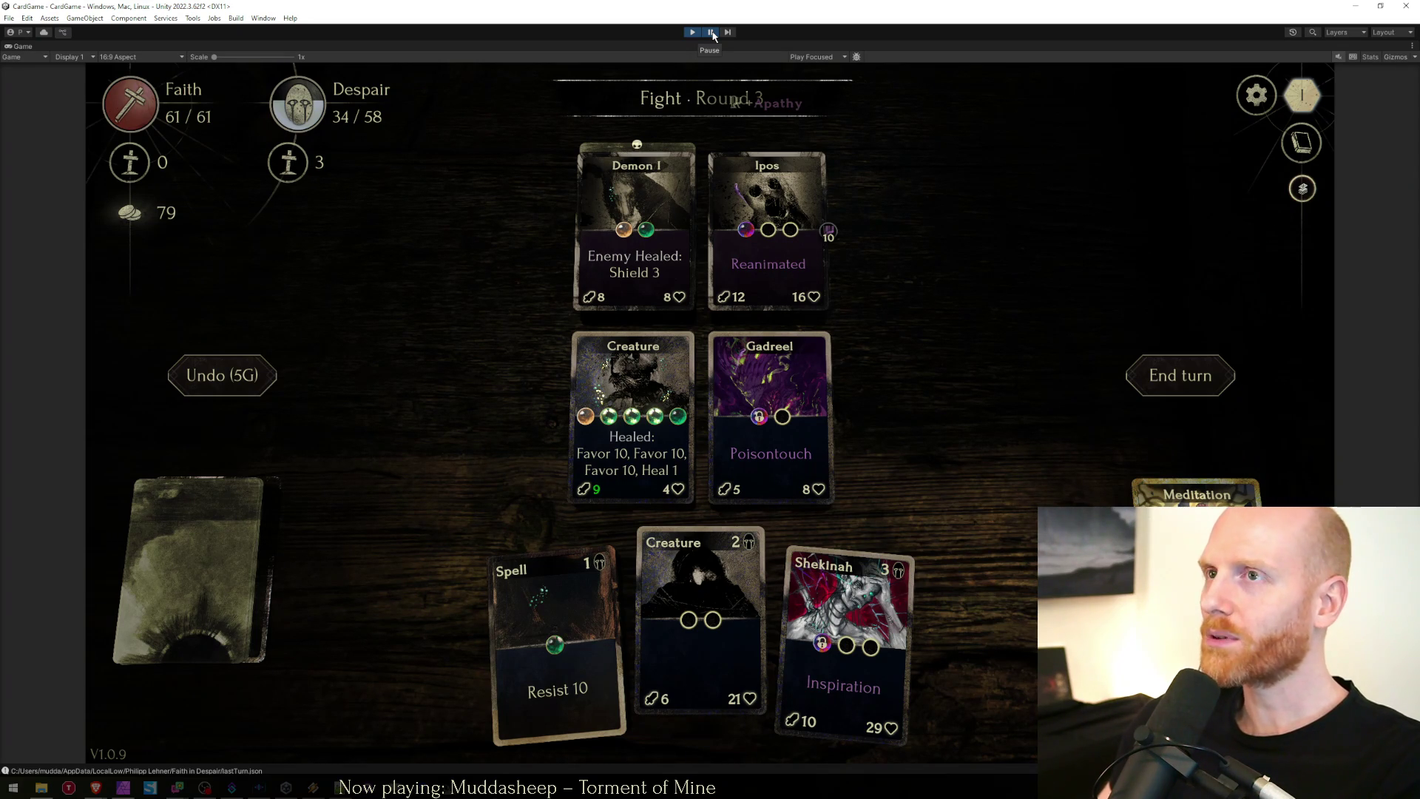
pyautogui.click(712, 33)
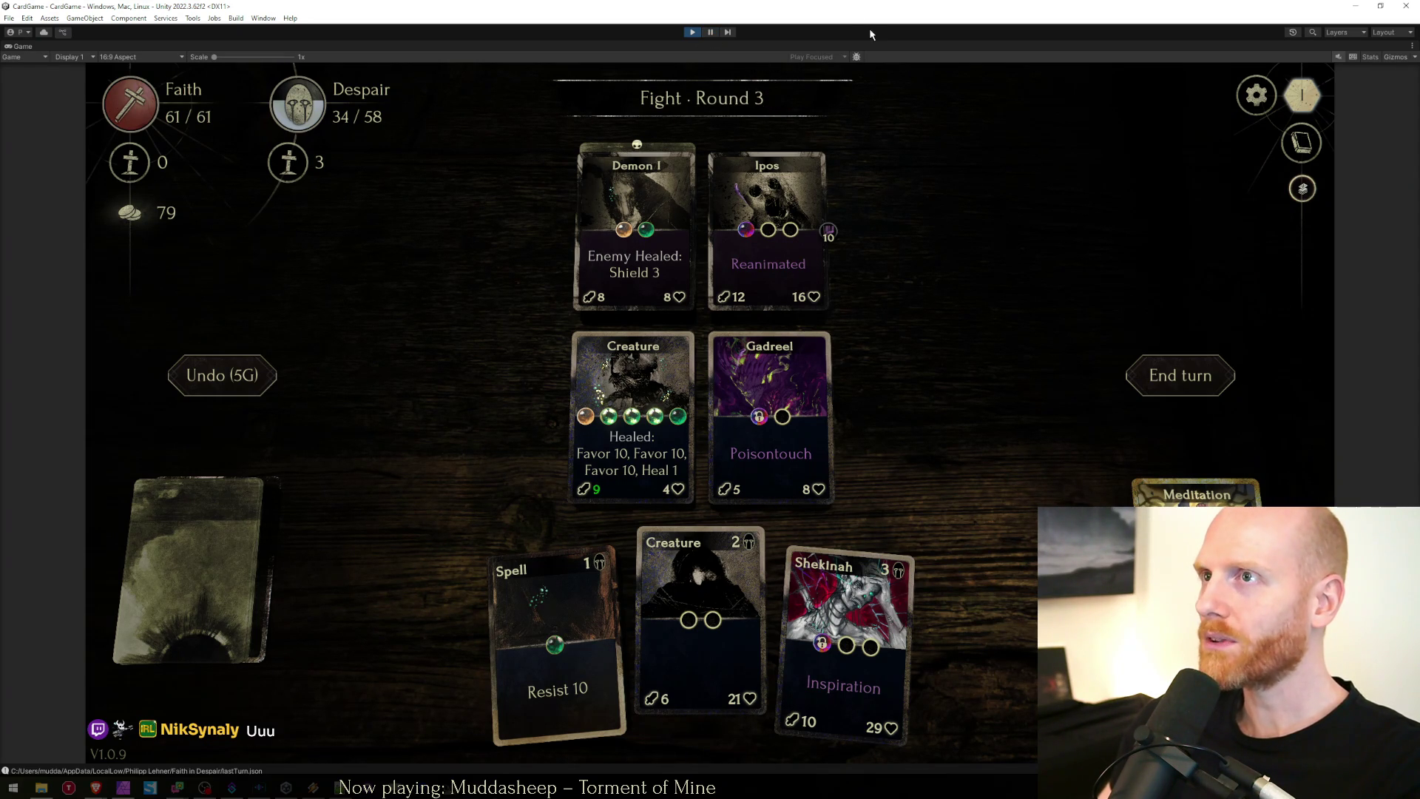
pyautogui.hotkey('shift', 'space')
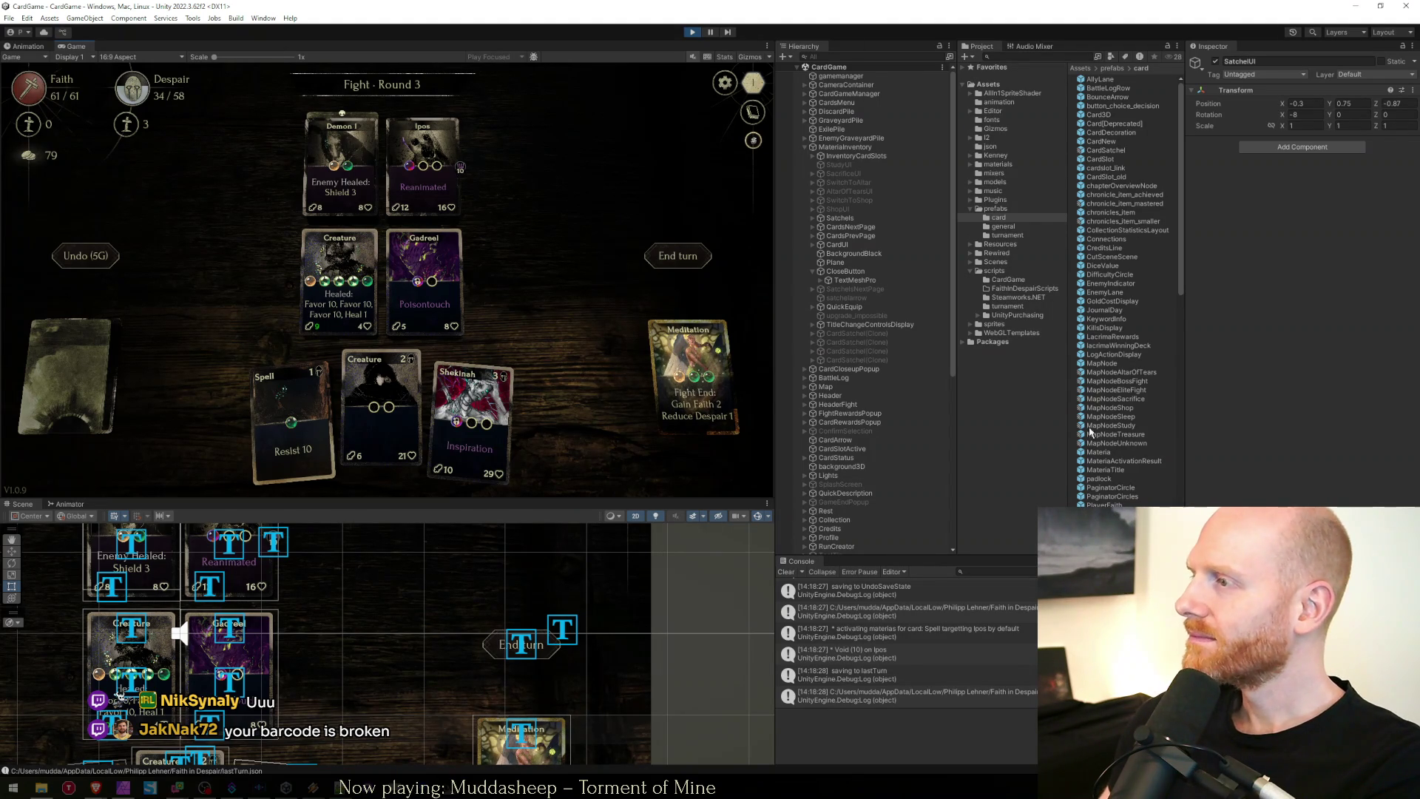
# Browse the prefabs, CardGame scripts, Scenes and Plugins folders in the Project window.
pyautogui.click(1005, 235)
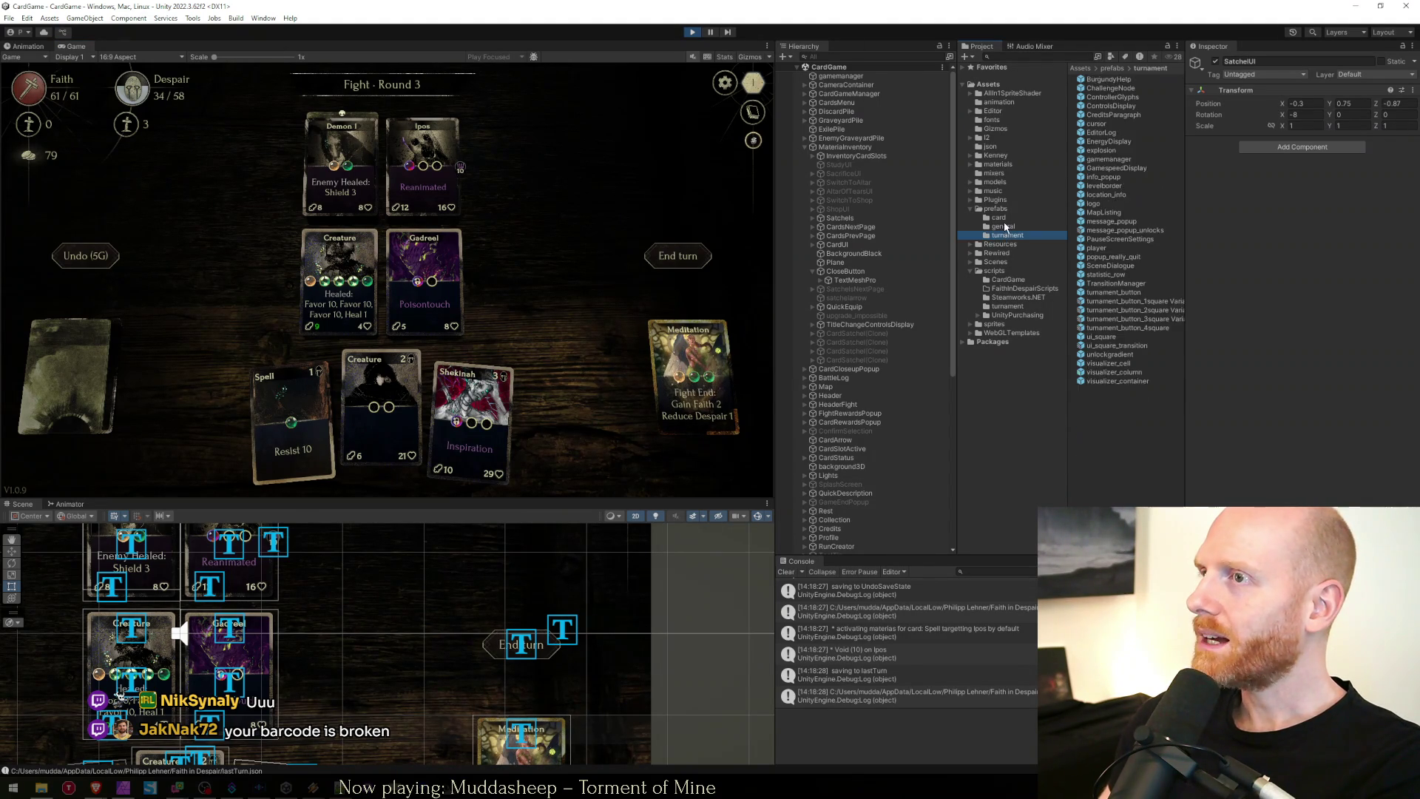
pyautogui.click(1004, 226)
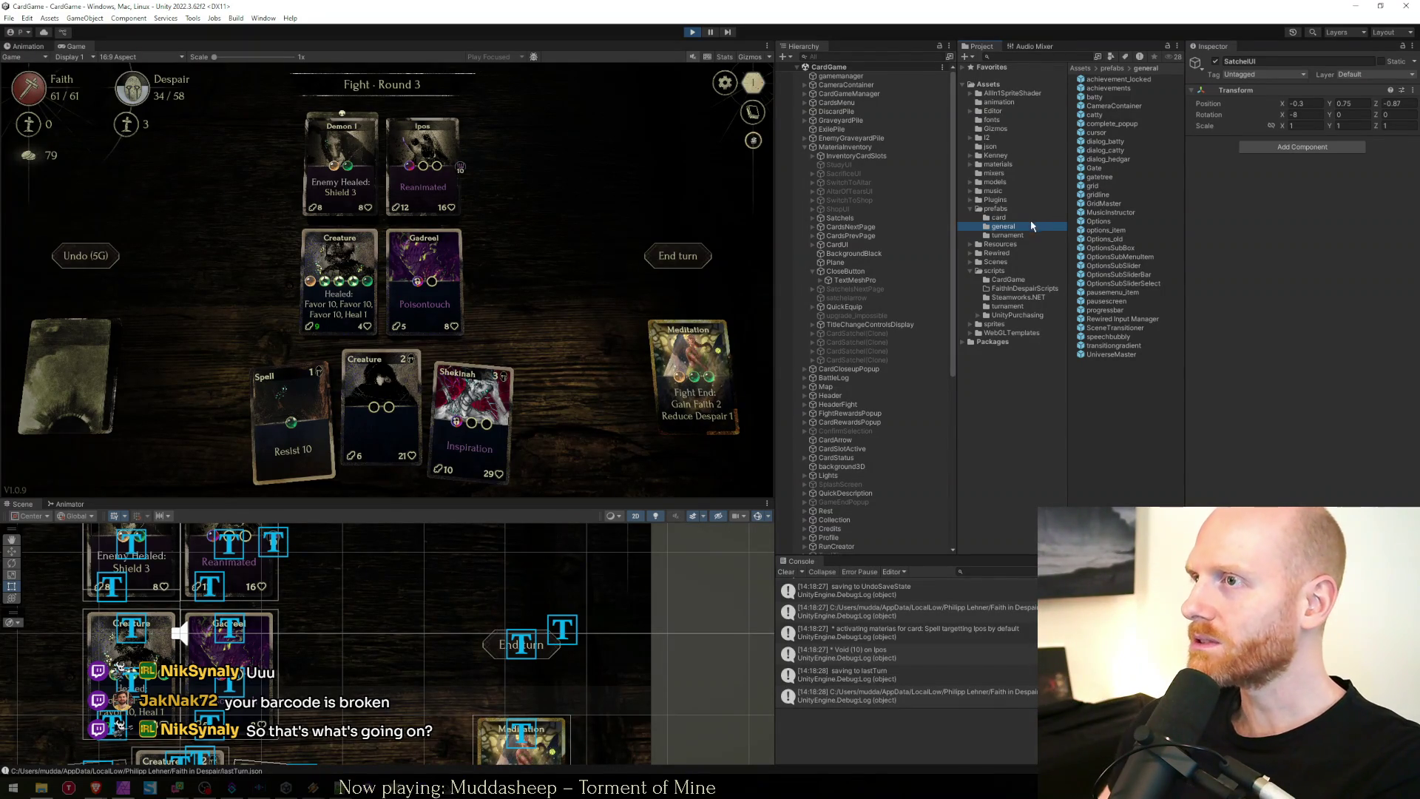
pyautogui.click(1011, 217)
pyautogui.click(1010, 226)
pyautogui.click(1009, 235)
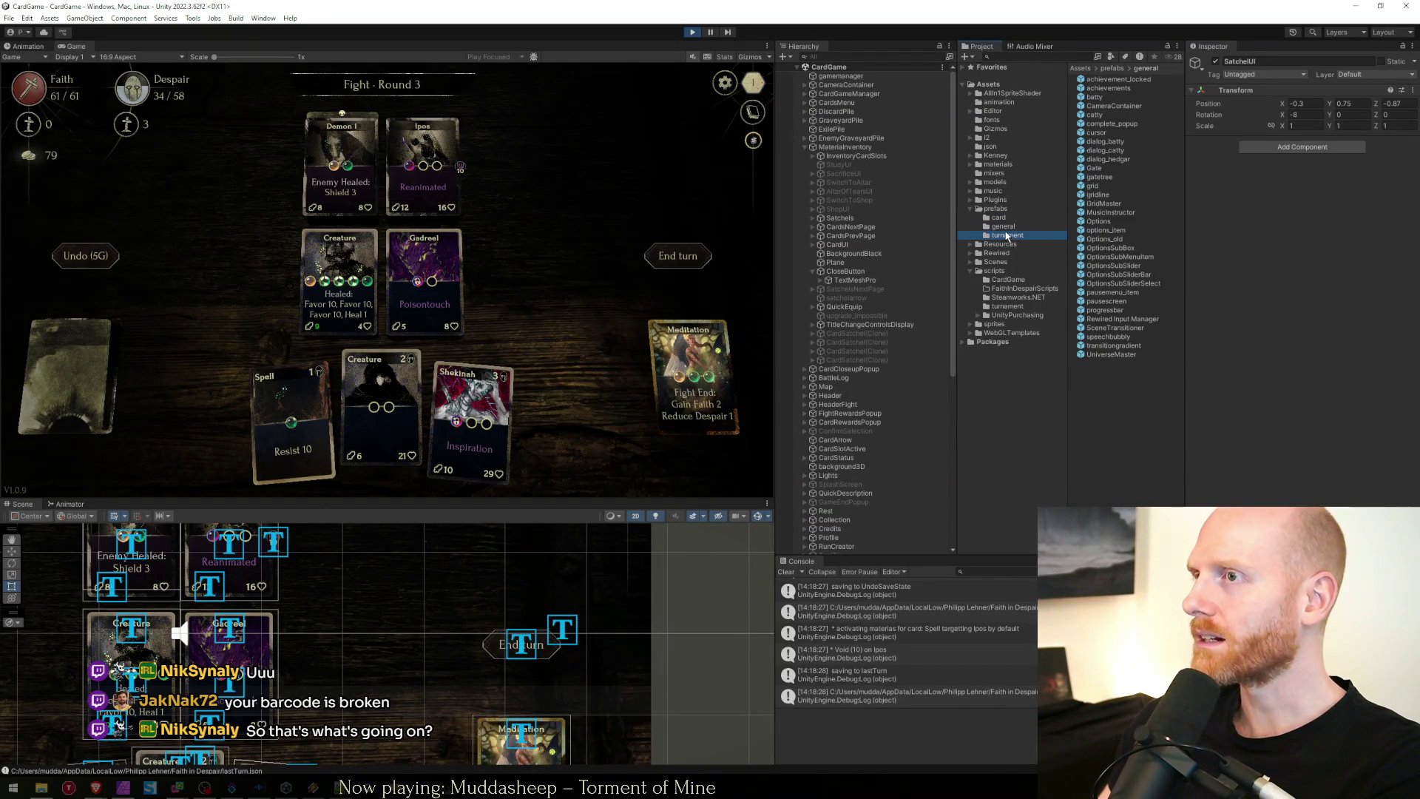
pyautogui.click(1010, 281)
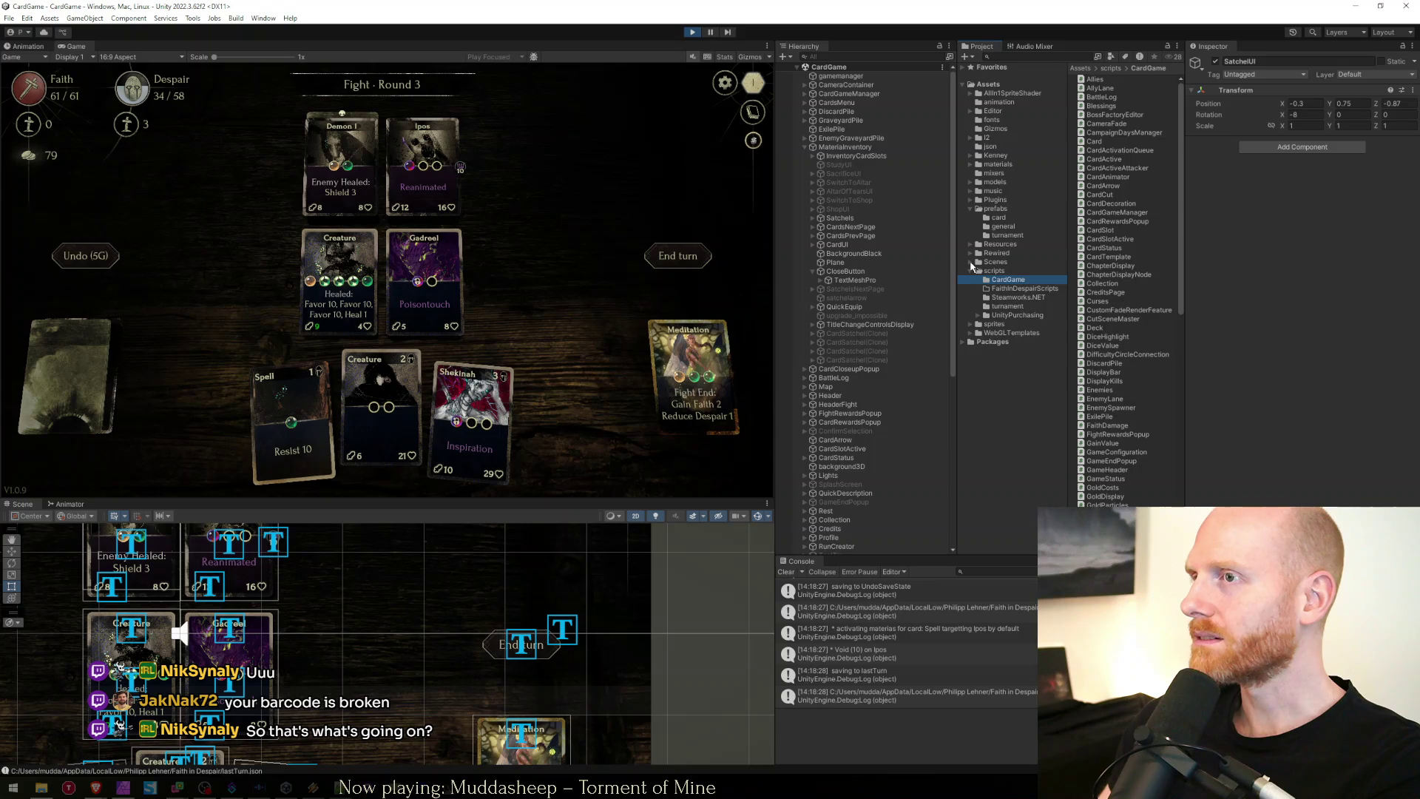
pyautogui.click(971, 262)
pyautogui.click(986, 271)
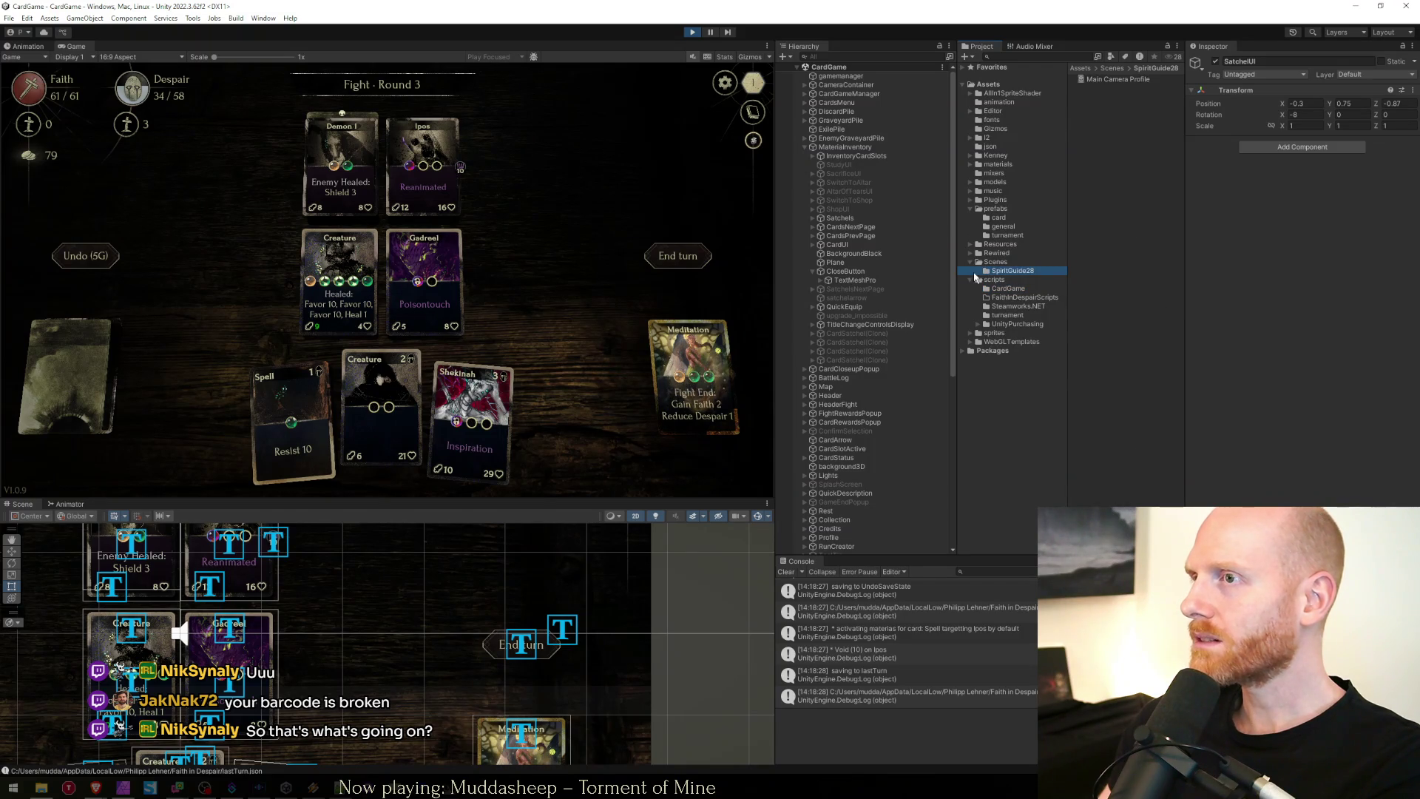
pyautogui.click(970, 262)
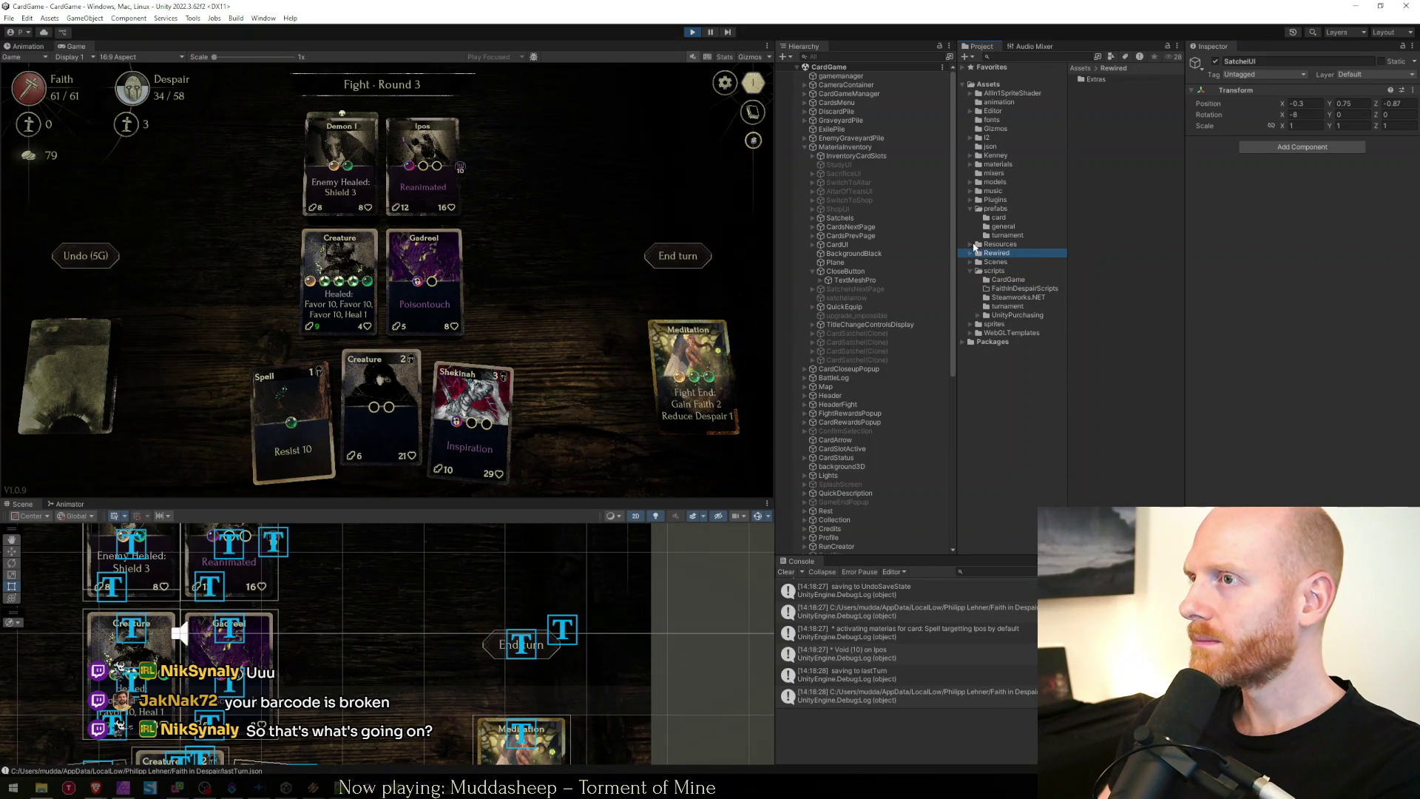
pyautogui.click(1006, 235)
pyautogui.click(996, 210)
pyautogui.click(998, 217)
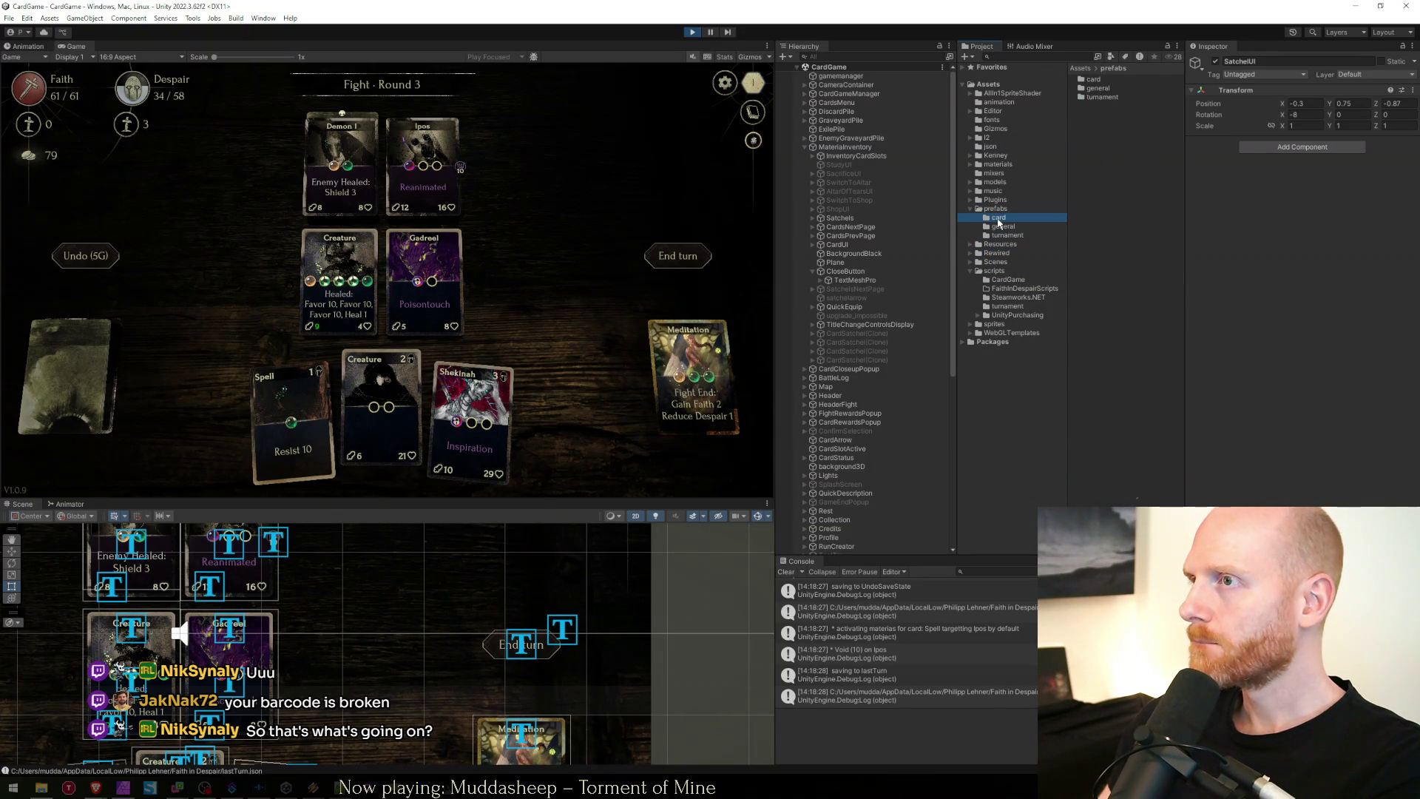
pyautogui.click(1003, 227)
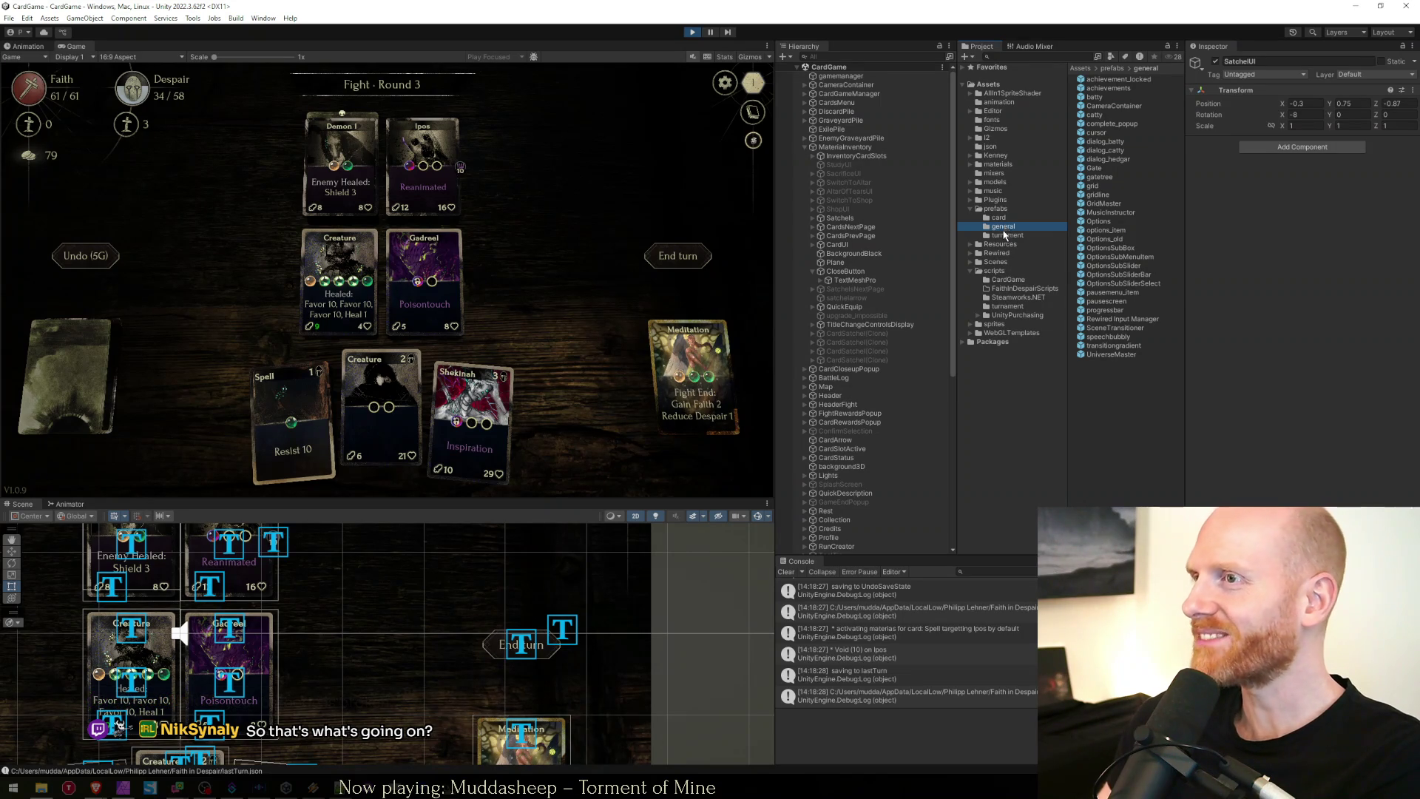
pyautogui.click(971, 200)
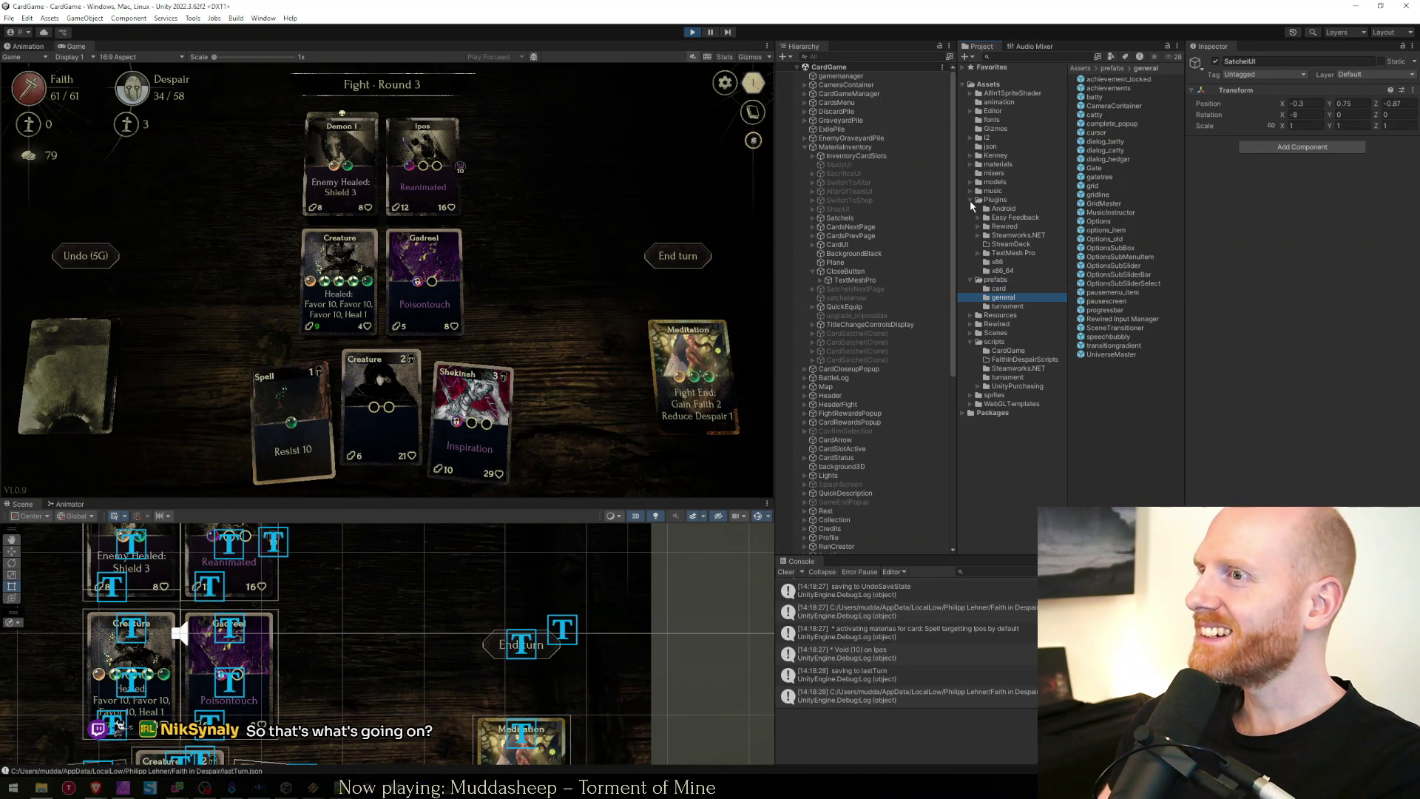
pyautogui.click(971, 200)
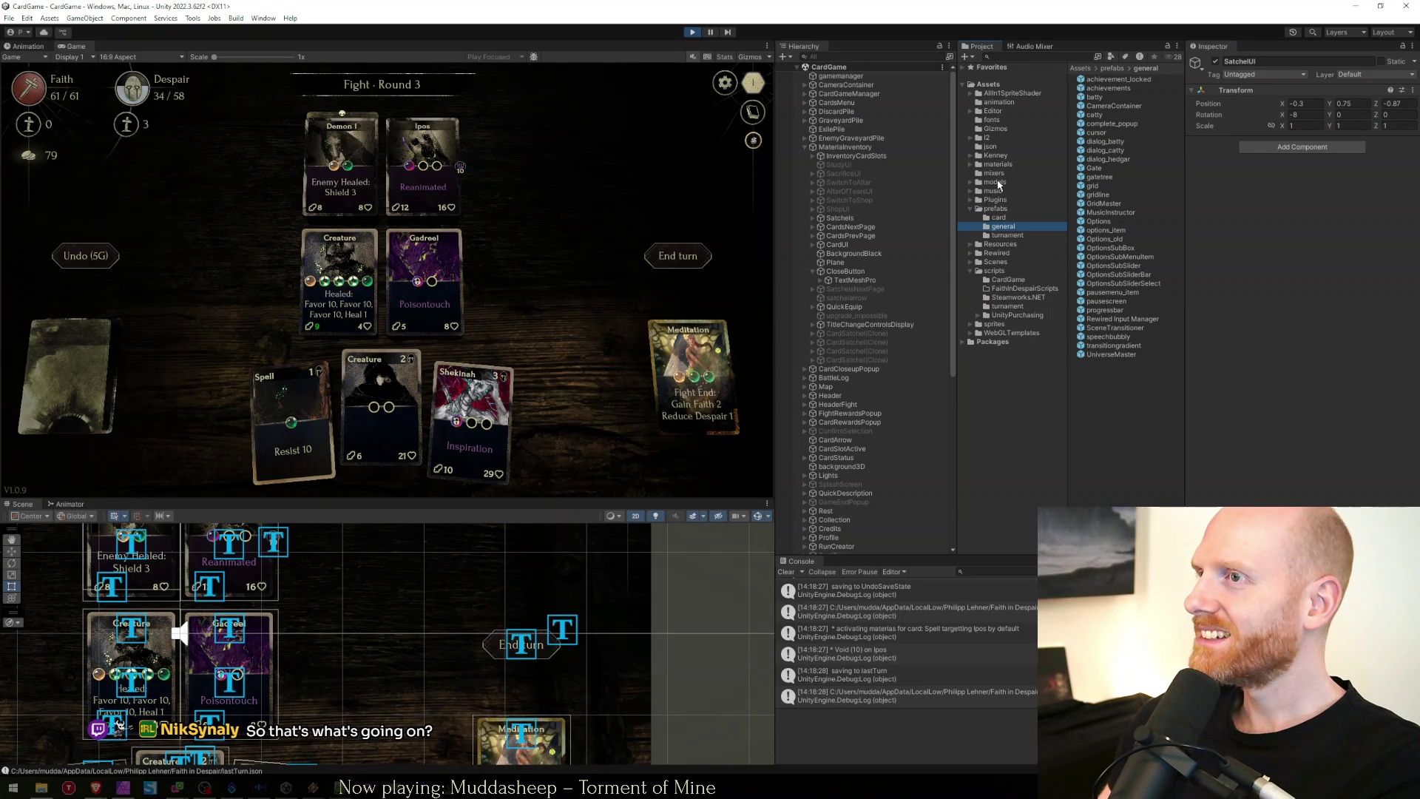
# Open Resources > Sprite Assets and select status_effect_atlas to show it in the Inspector.
pyautogui.doubleClick(996, 244)
pyautogui.click(1006, 254)
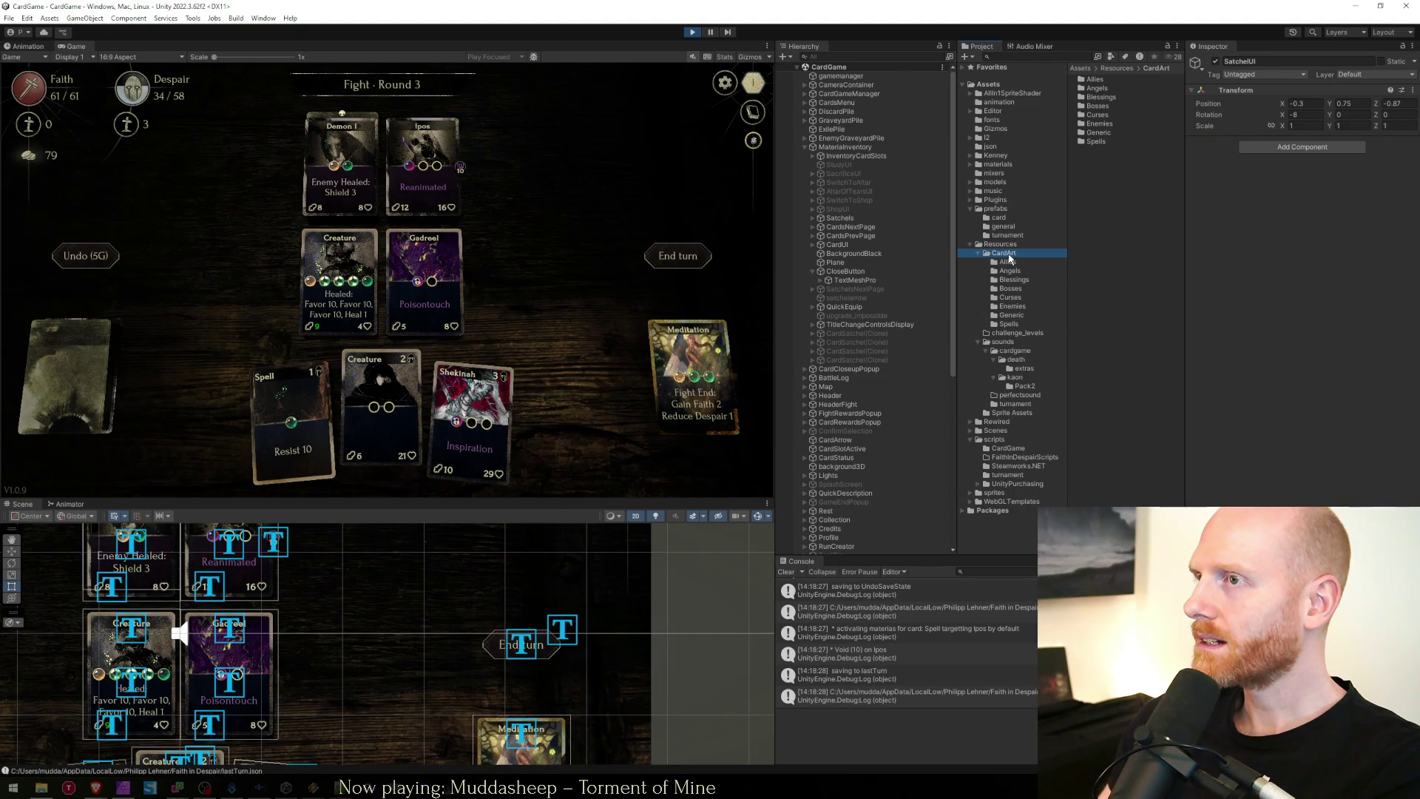
pyautogui.click(1009, 324)
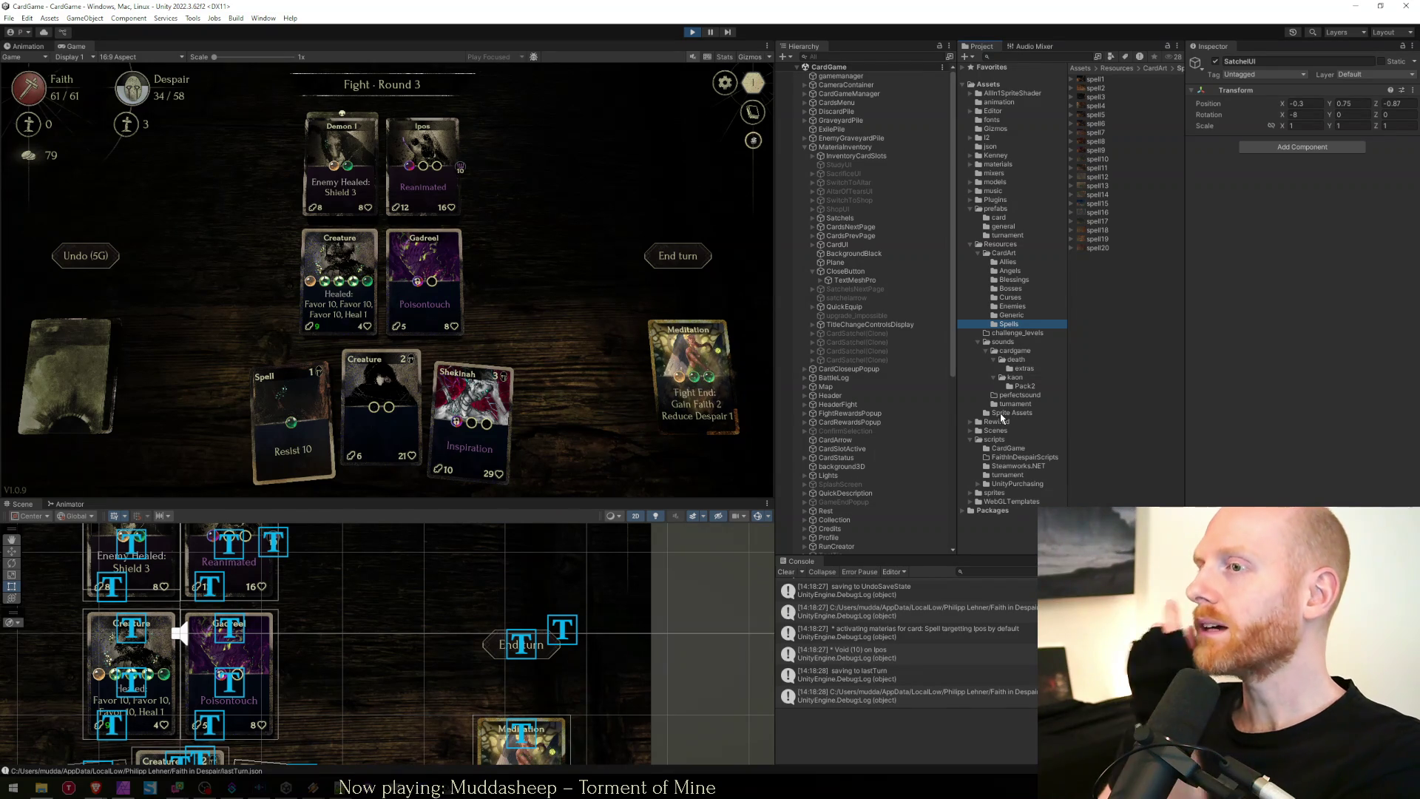
pyautogui.click(1005, 414)
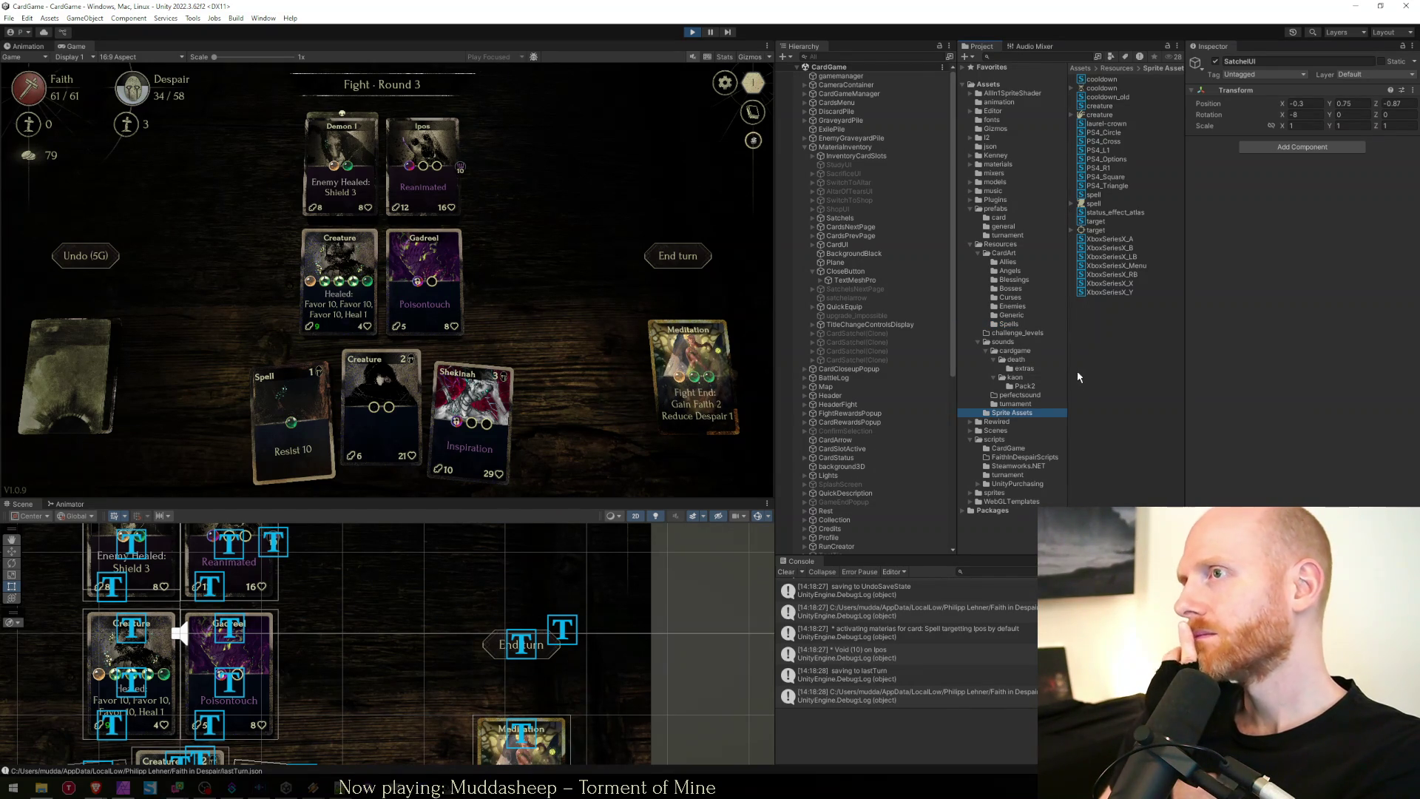
pyautogui.click(1106, 214)
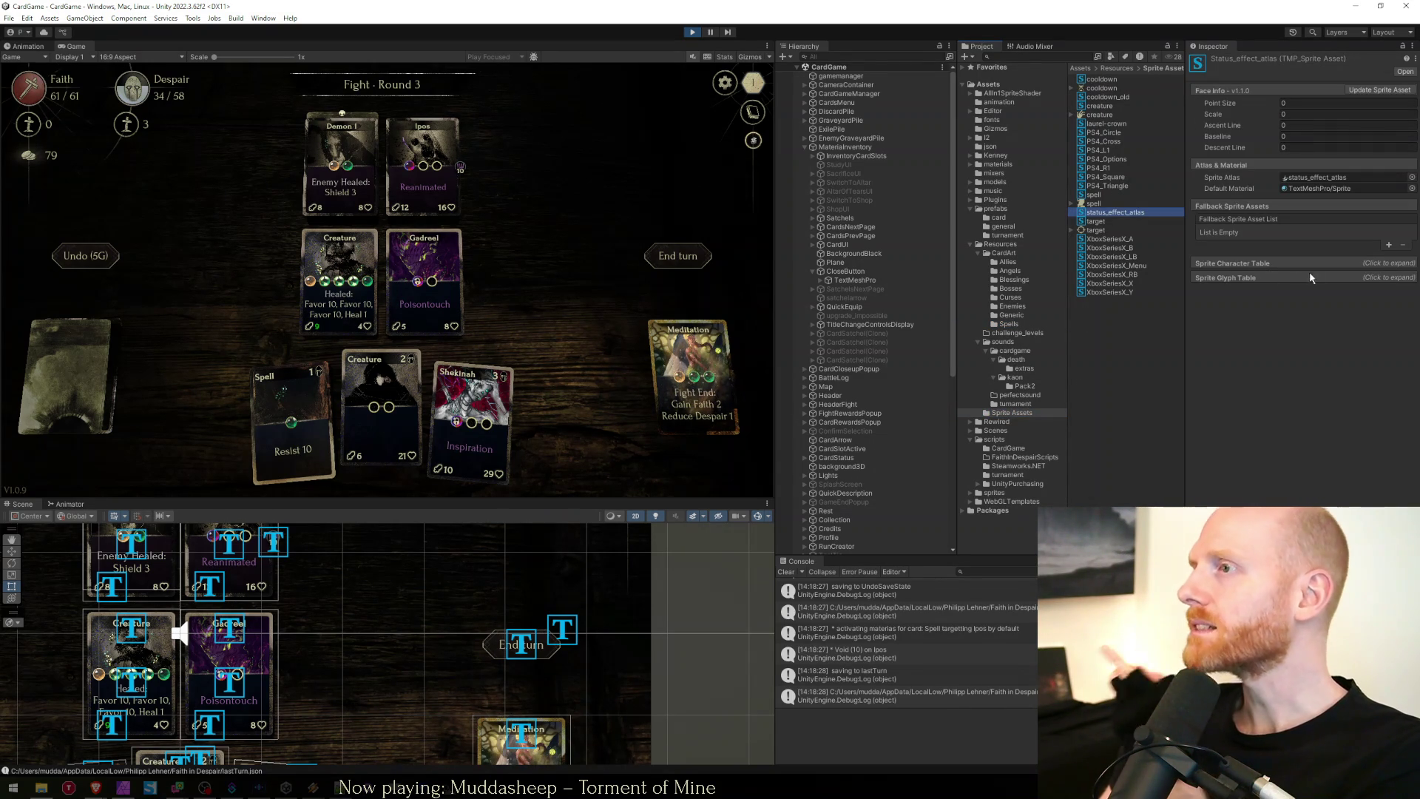
# Expand status_effect_atlas's Sprite Character Table and page forward to the last page with Resist and Stun.
pyautogui.click(1360, 264)
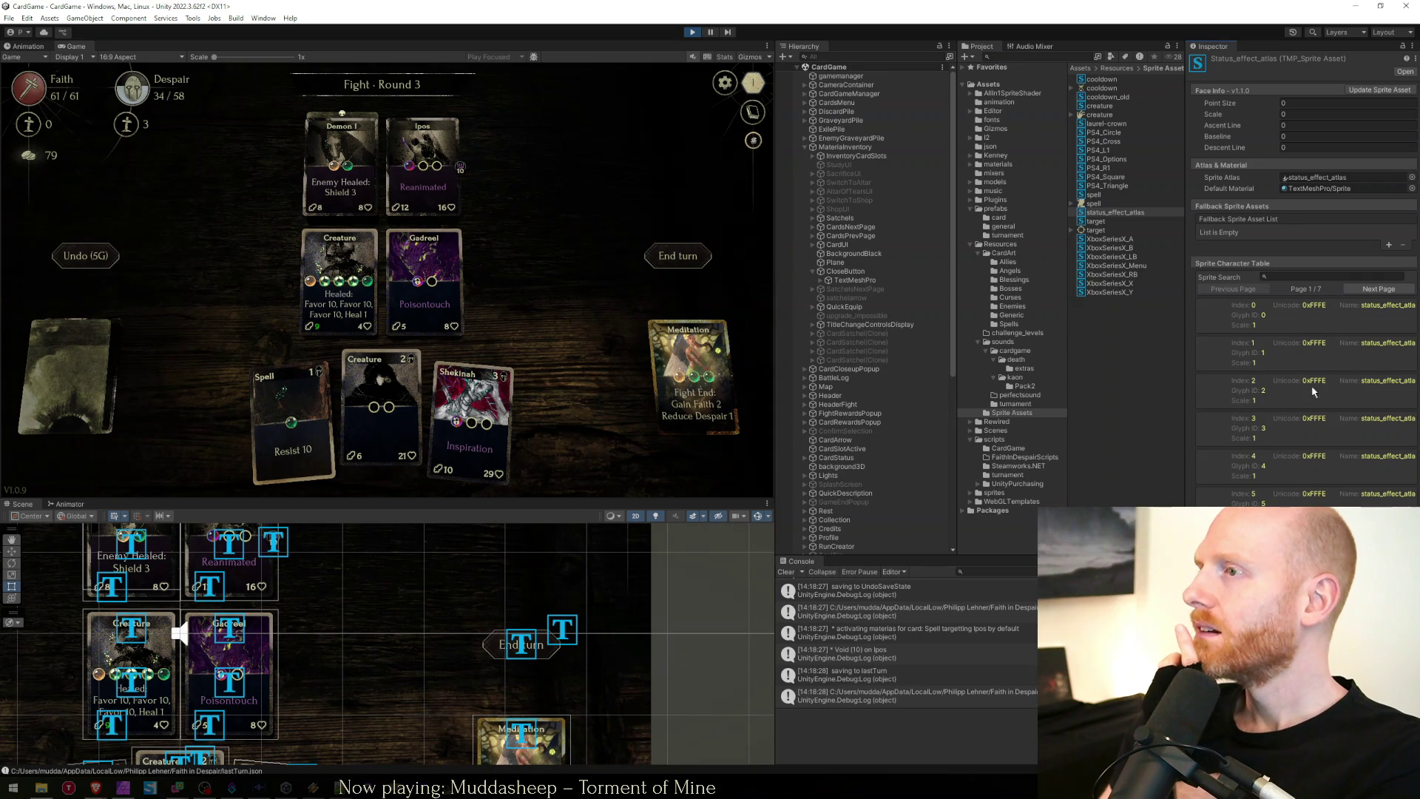
pyautogui.click(1379, 289)
pyautogui.click(1378, 288)
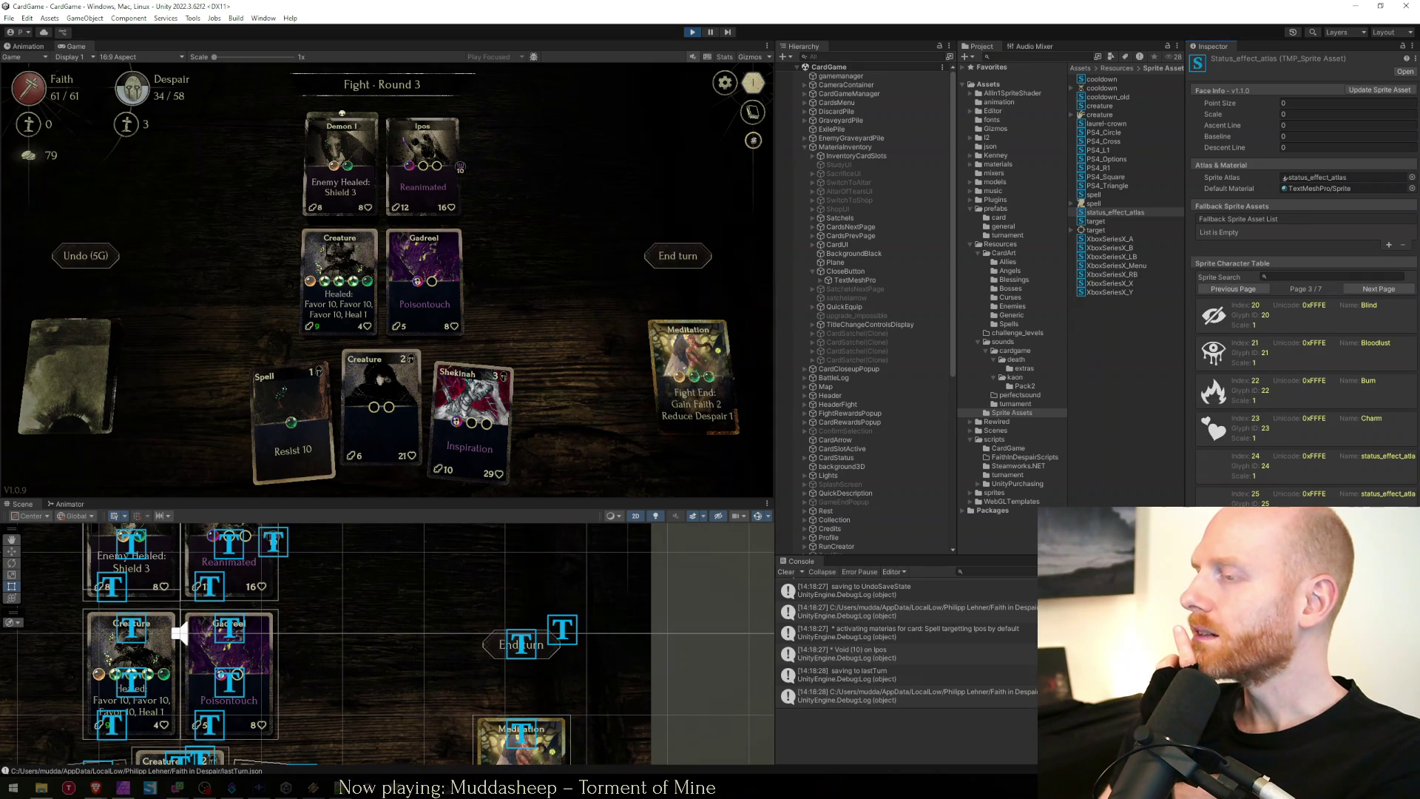
pyautogui.click(1378, 289)
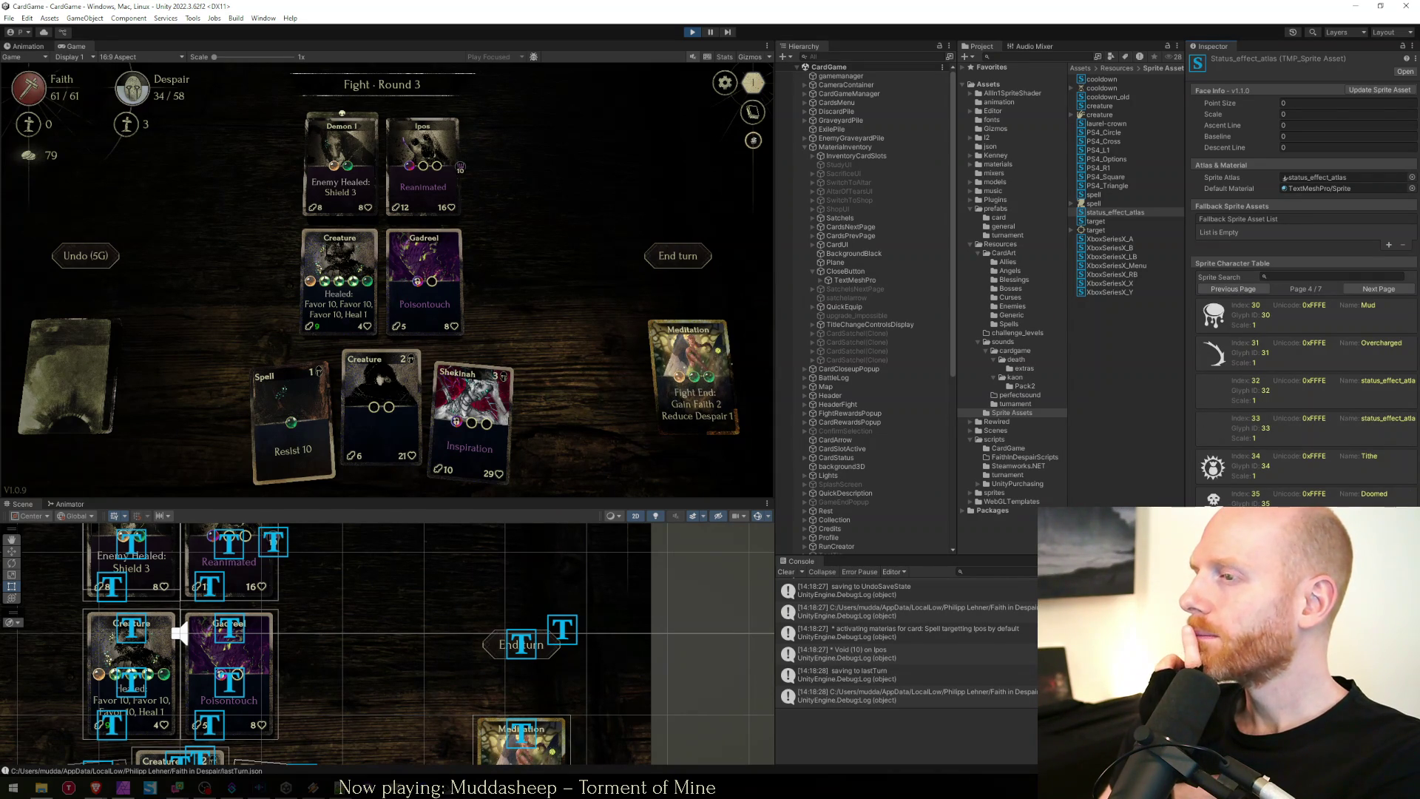
pyautogui.click(1378, 289)
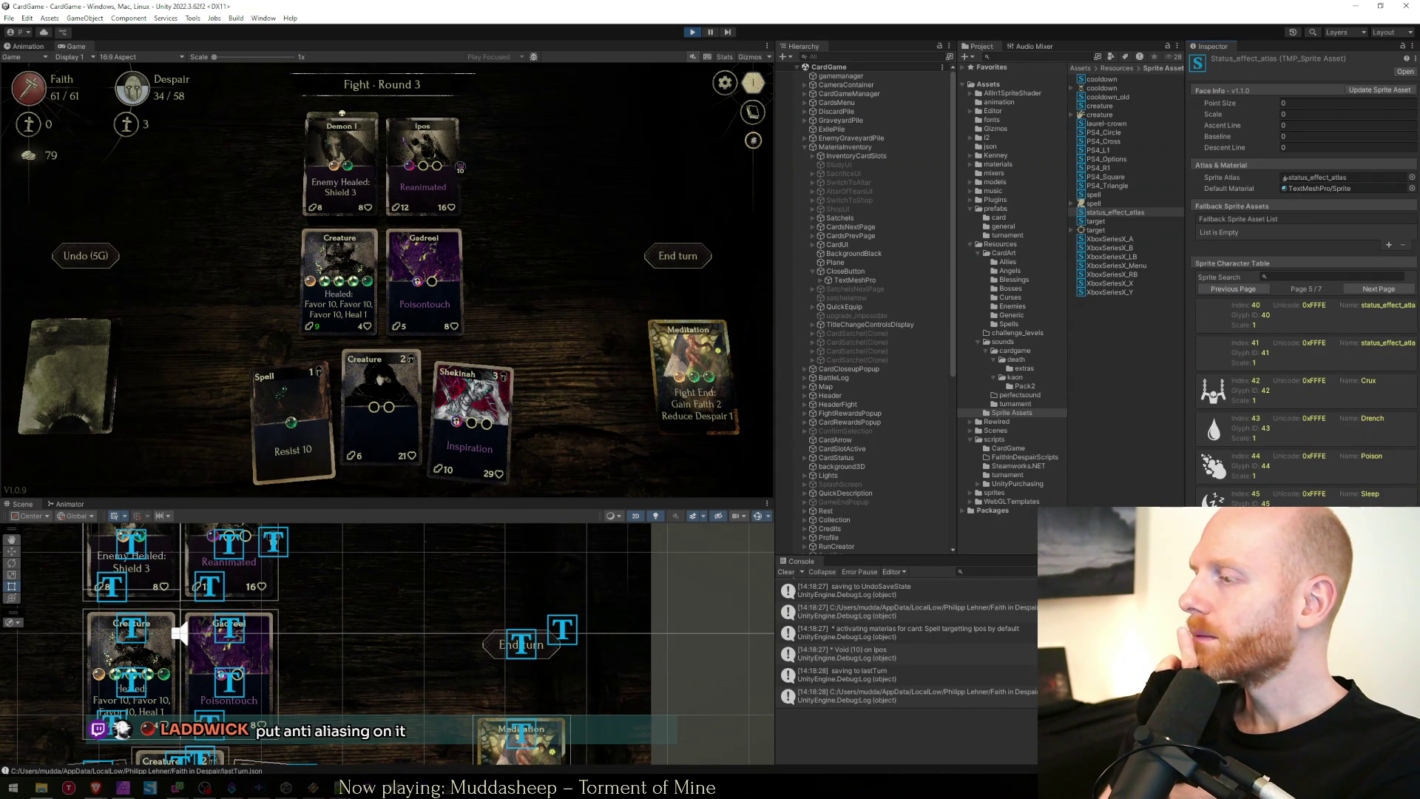
pyautogui.click(1378, 289)
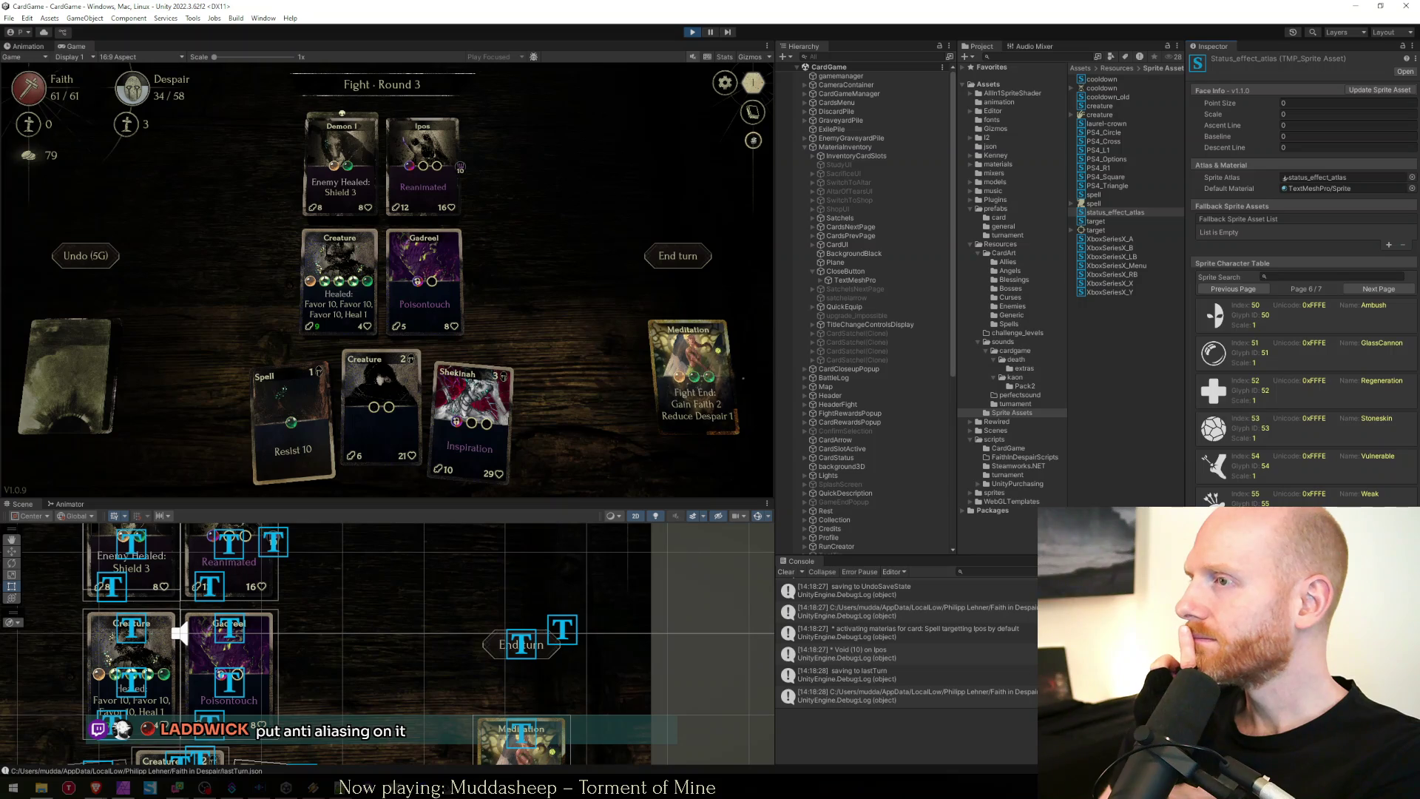
pyautogui.click(1378, 288)
pyautogui.click(1220, 454)
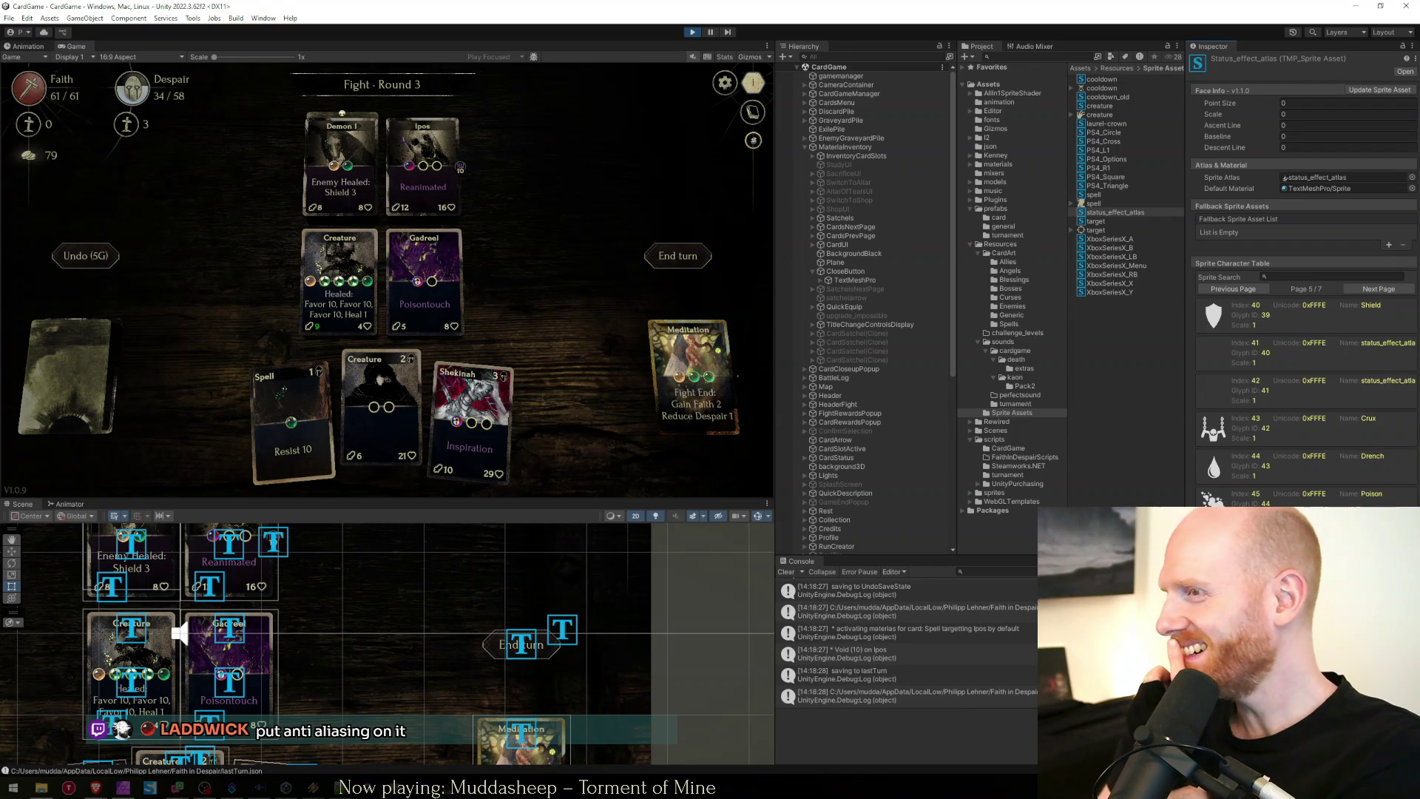
# Page to the final Resist and Cooldown page, then back through the glyphs to the first page.
pyautogui.click(1380, 680)
pyautogui.click(1380, 680)
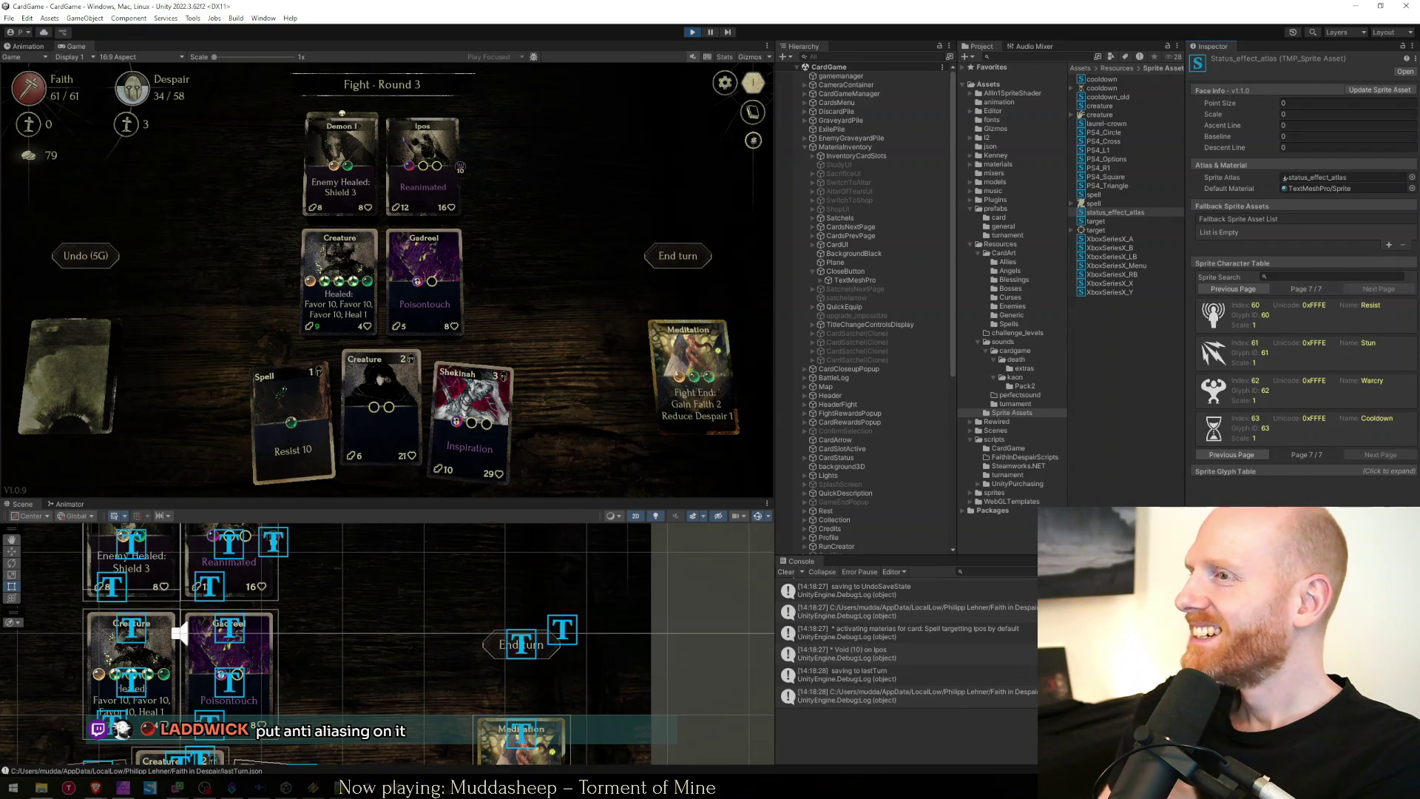
pyautogui.click(1220, 454)
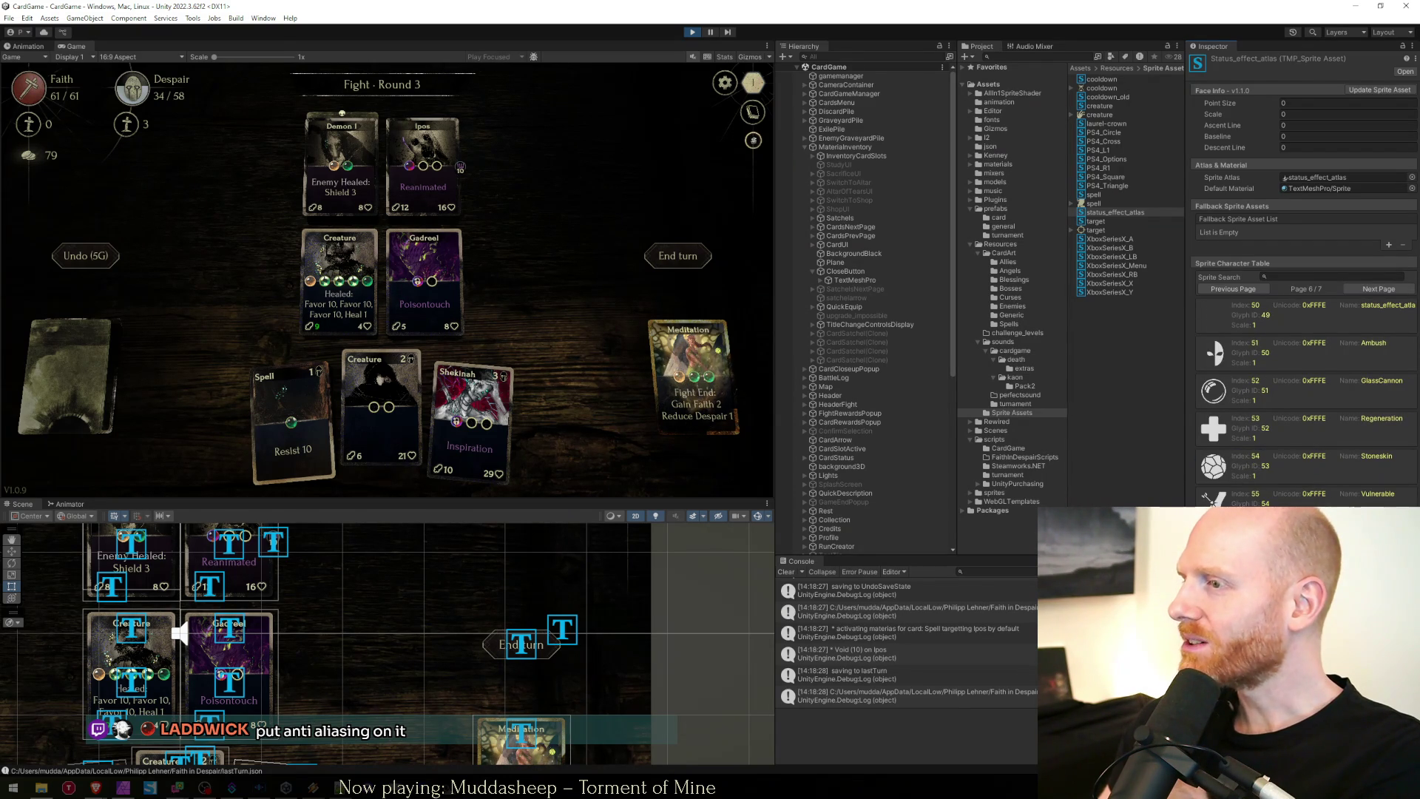
pyautogui.click(1233, 289)
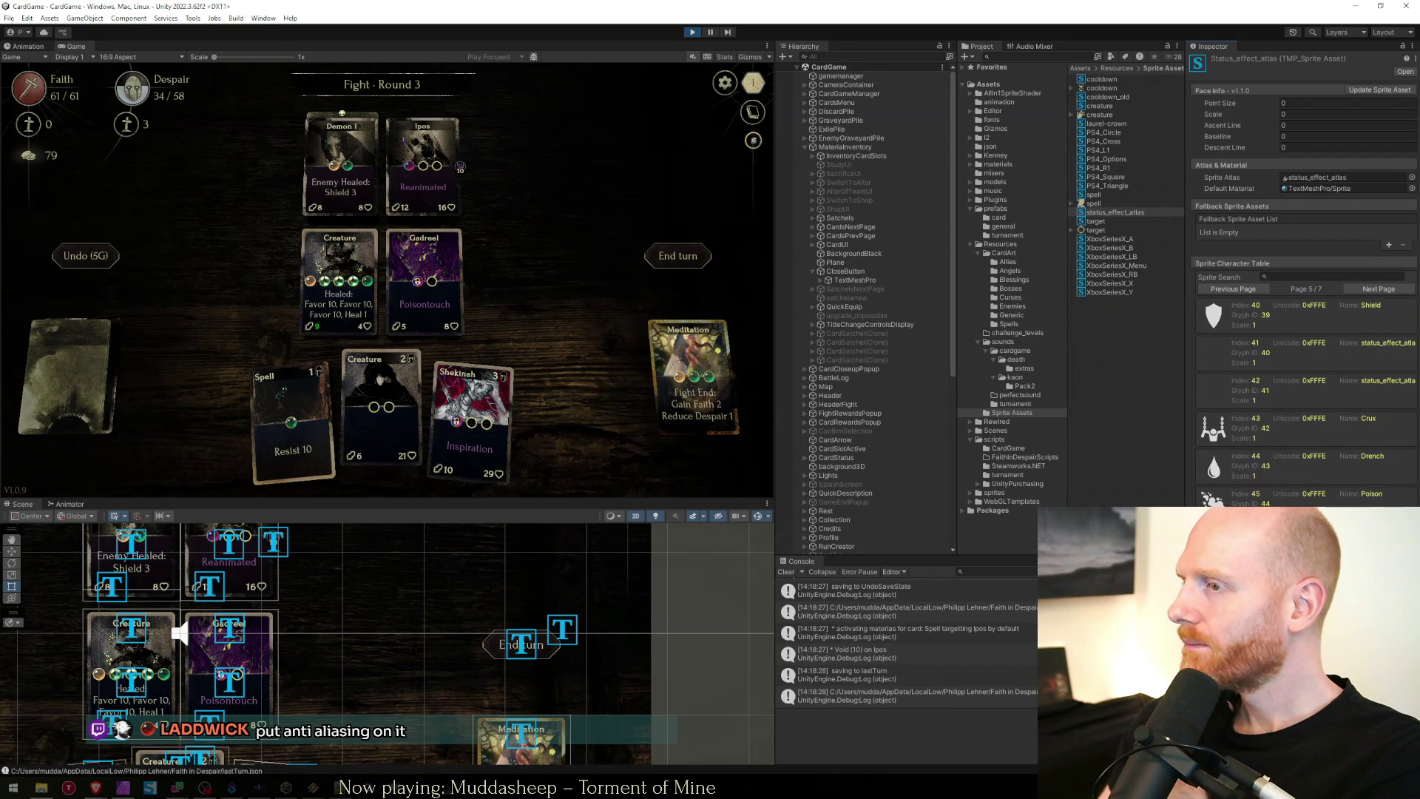
pyautogui.click(1233, 289)
pyautogui.click(1233, 289)
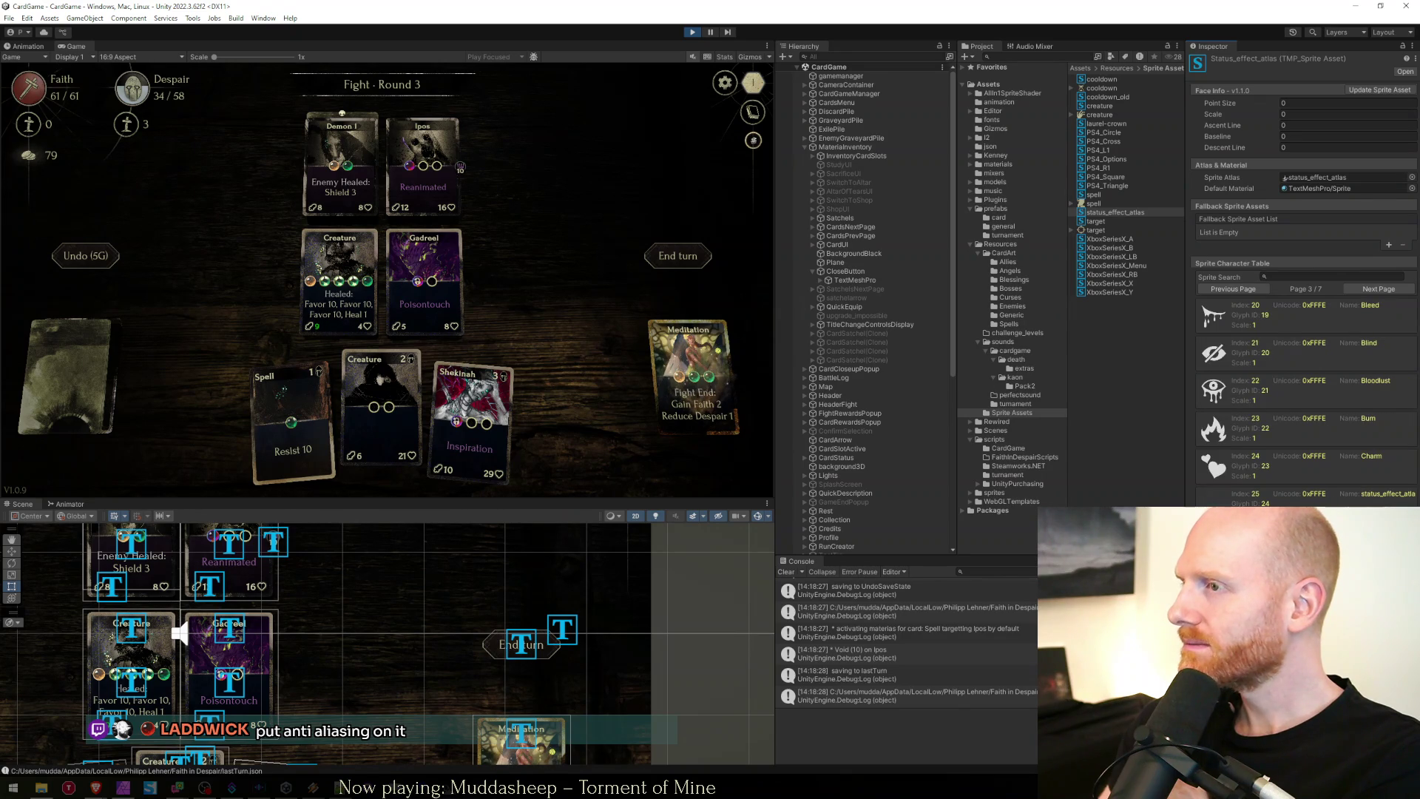
pyautogui.click(1233, 289)
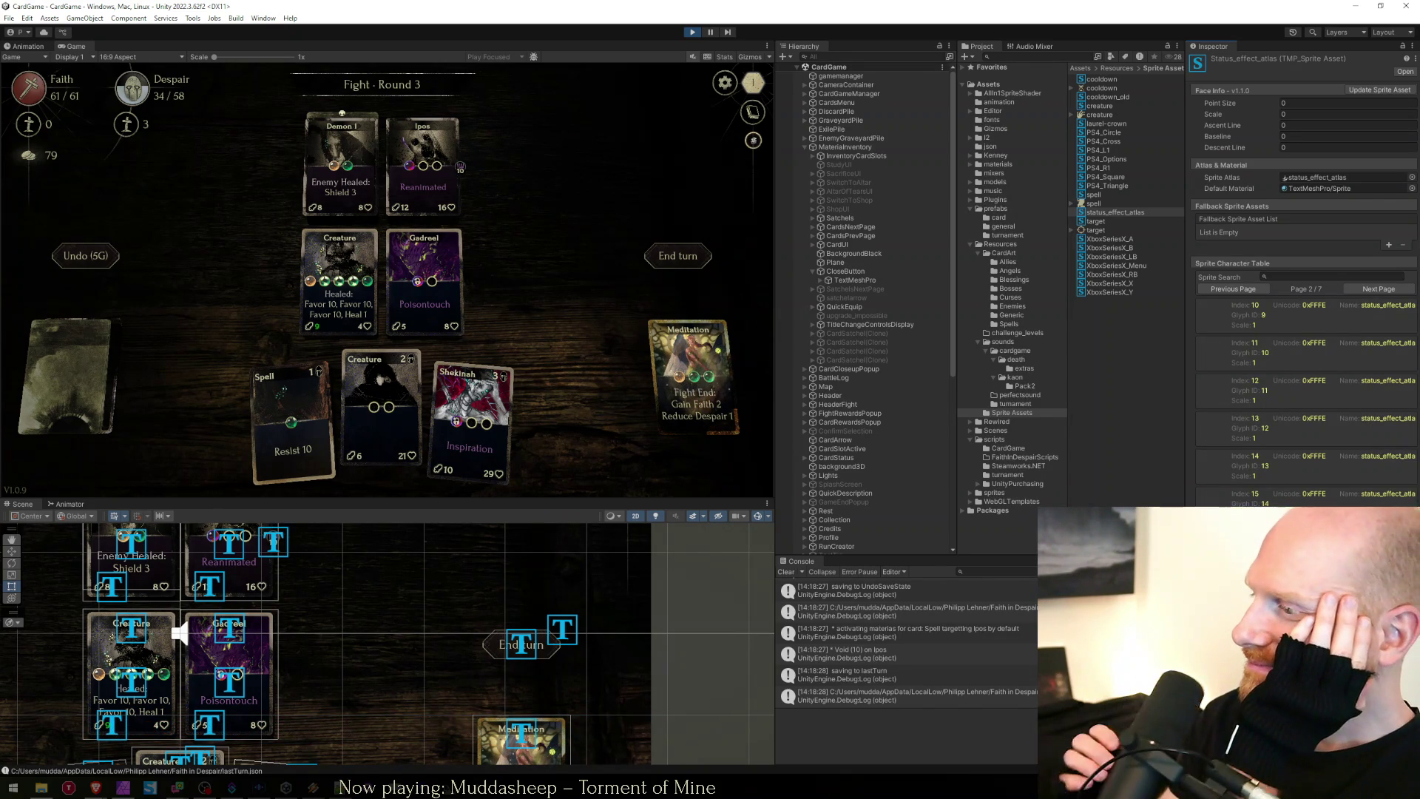
pyautogui.click(1232, 289)
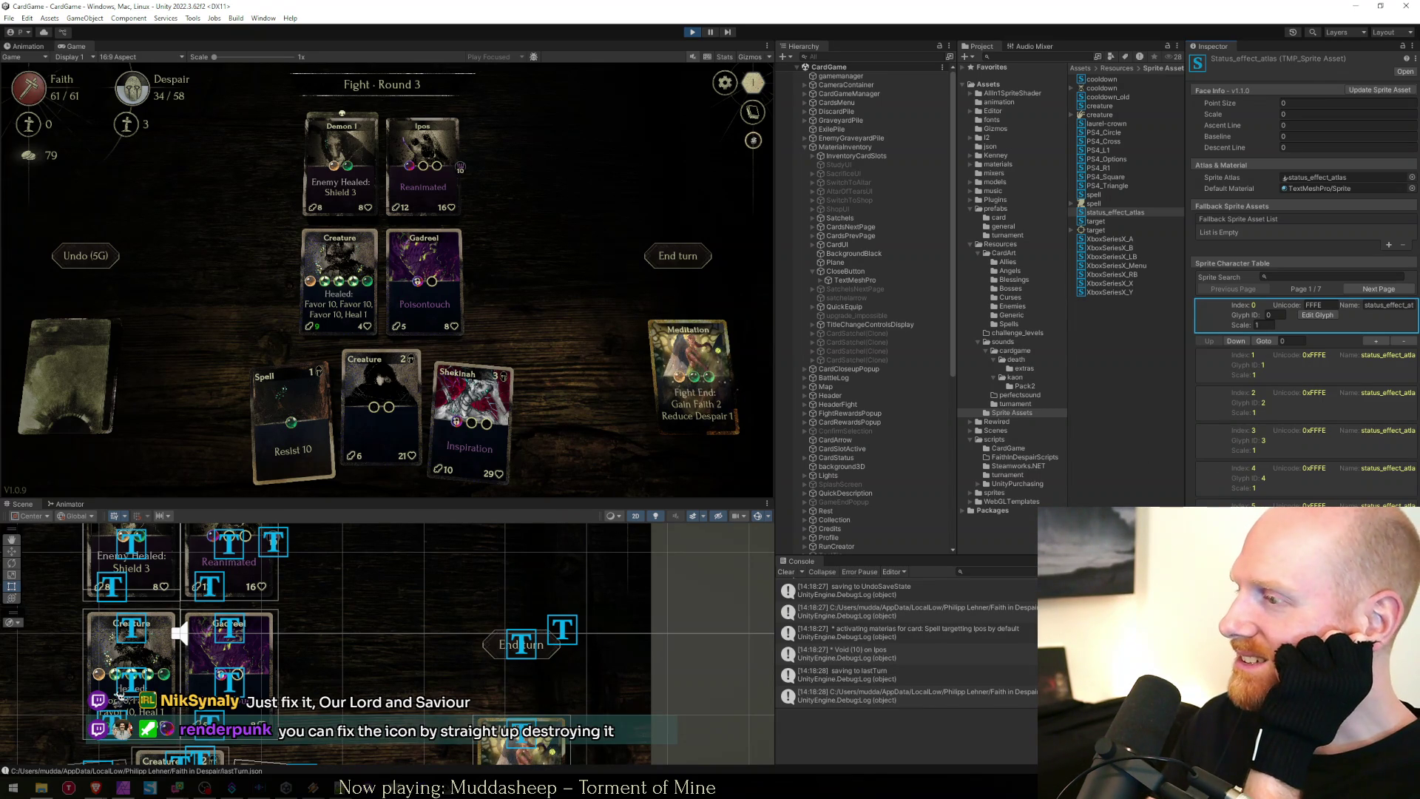
# Page forward again through every glyph page to Resist and Cooldown, then back to Ambush–Weak.
pyautogui.click(1378, 288)
pyautogui.click(1379, 288)
pyautogui.click(1378, 289)
pyautogui.click(1379, 288)
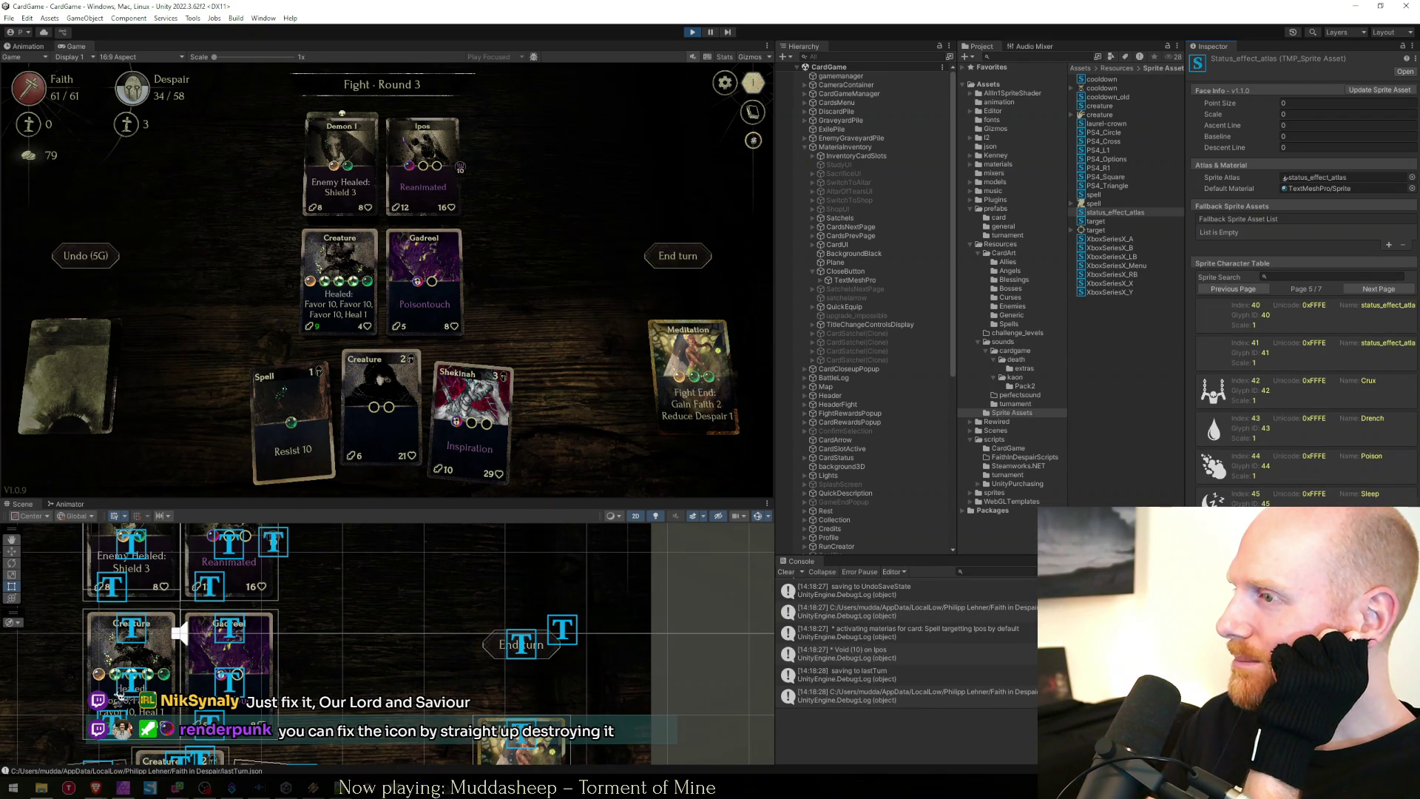
pyautogui.click(1379, 288)
pyautogui.click(1378, 288)
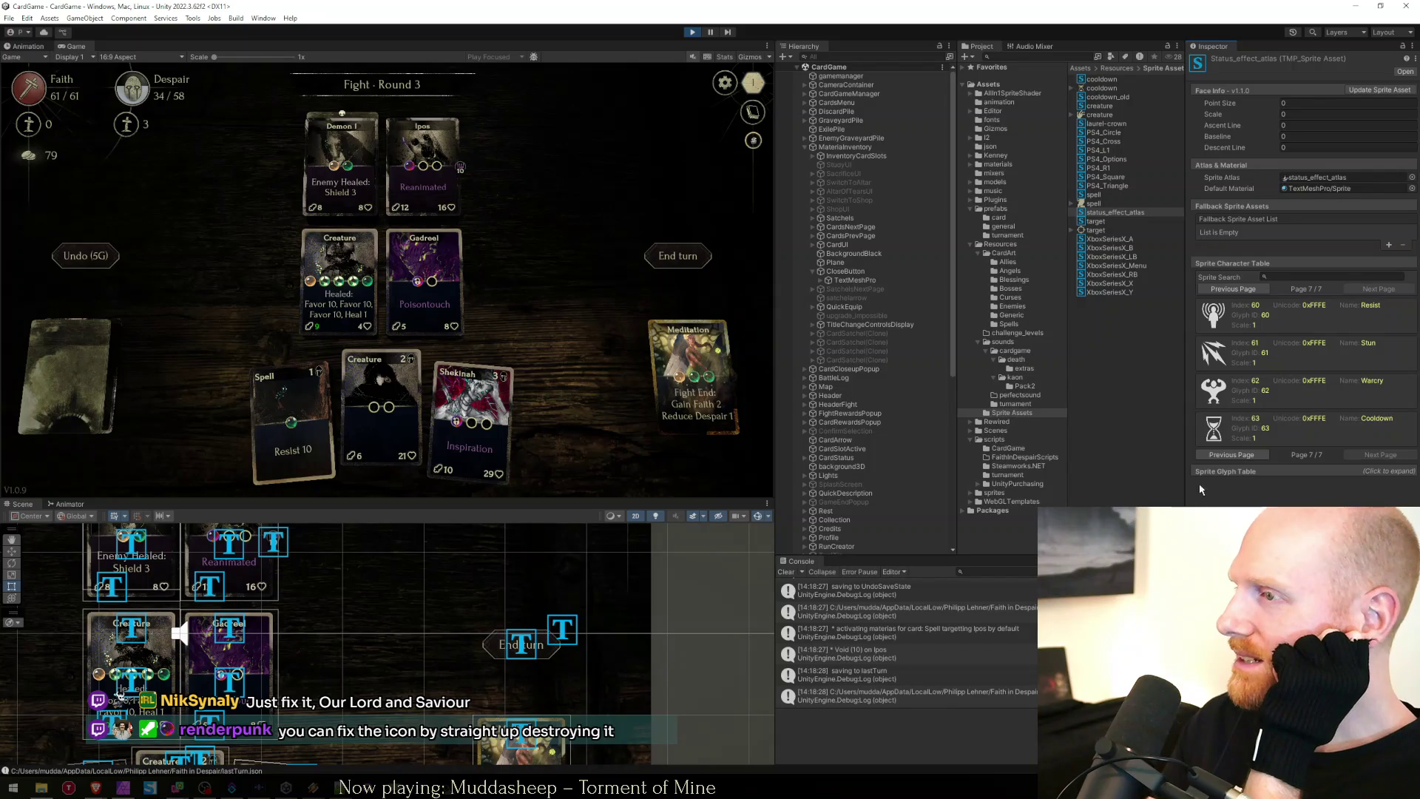
pyautogui.click(1246, 456)
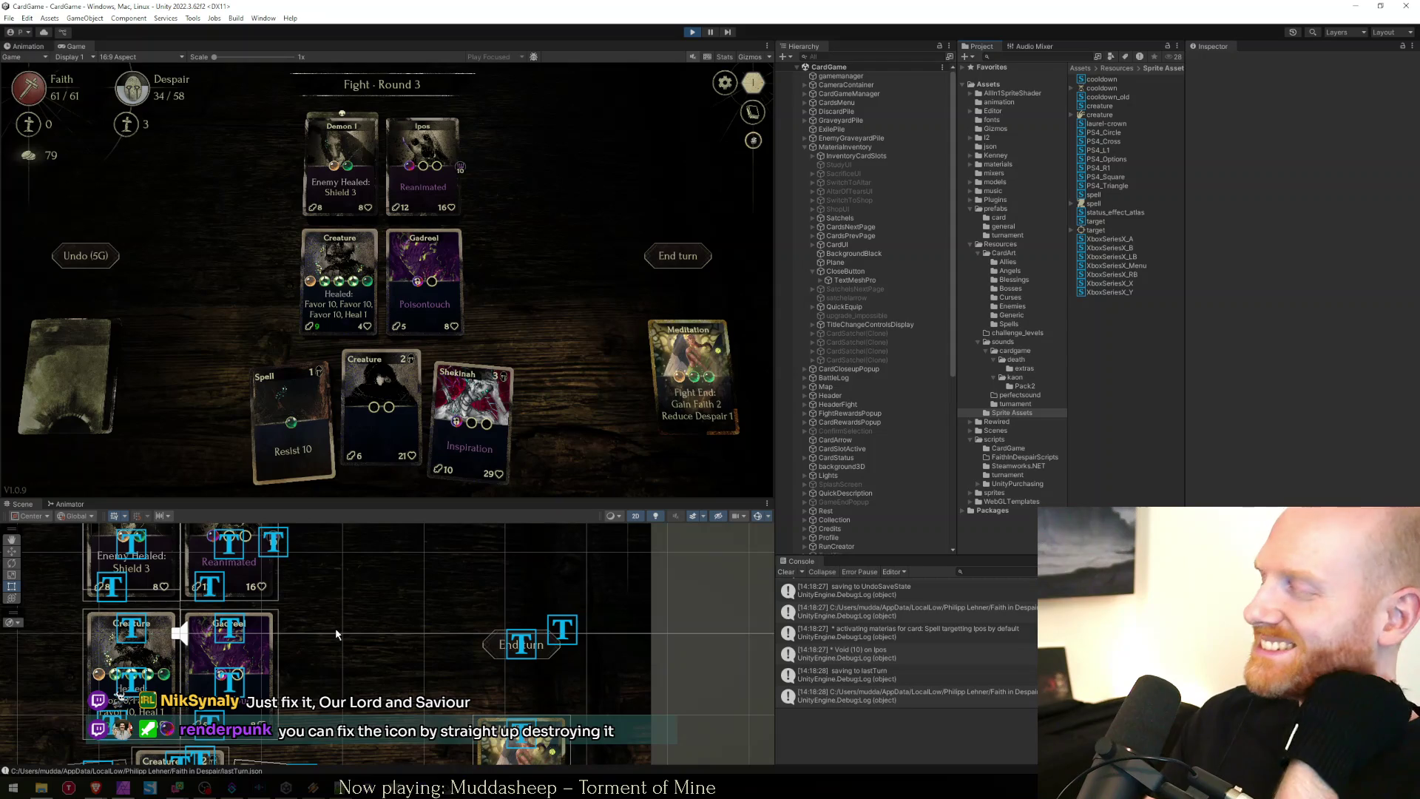
# Load game-icons.net in a new Brave tab, then switch to the localization sheet and minimize the browser.
pyautogui.click(102, 788)
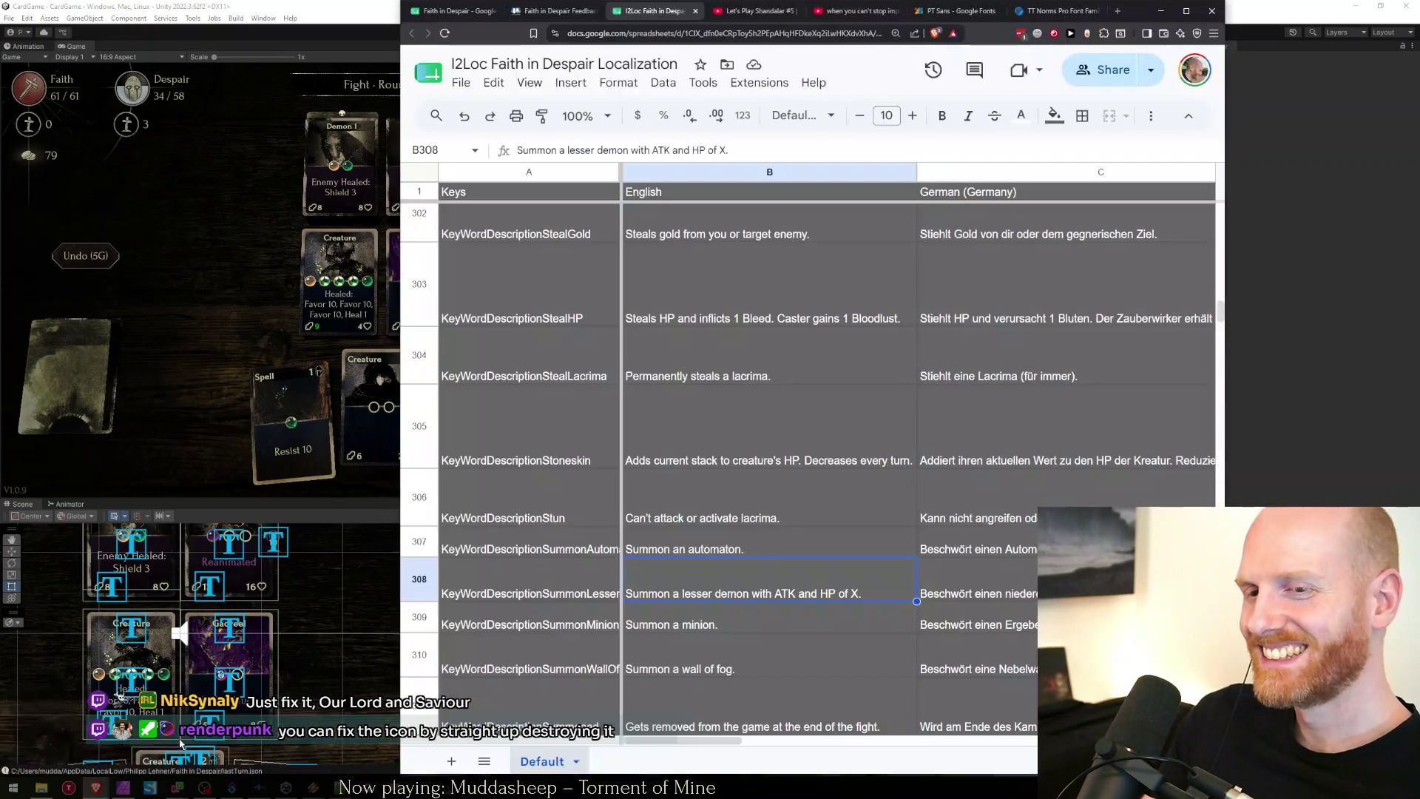
pyautogui.hotkey('ctrl', 't')
pyautogui.write('i')
pyautogui.press('BackSpace')
pyautogui.write('game-icons.net')
pyautogui.press('Return')
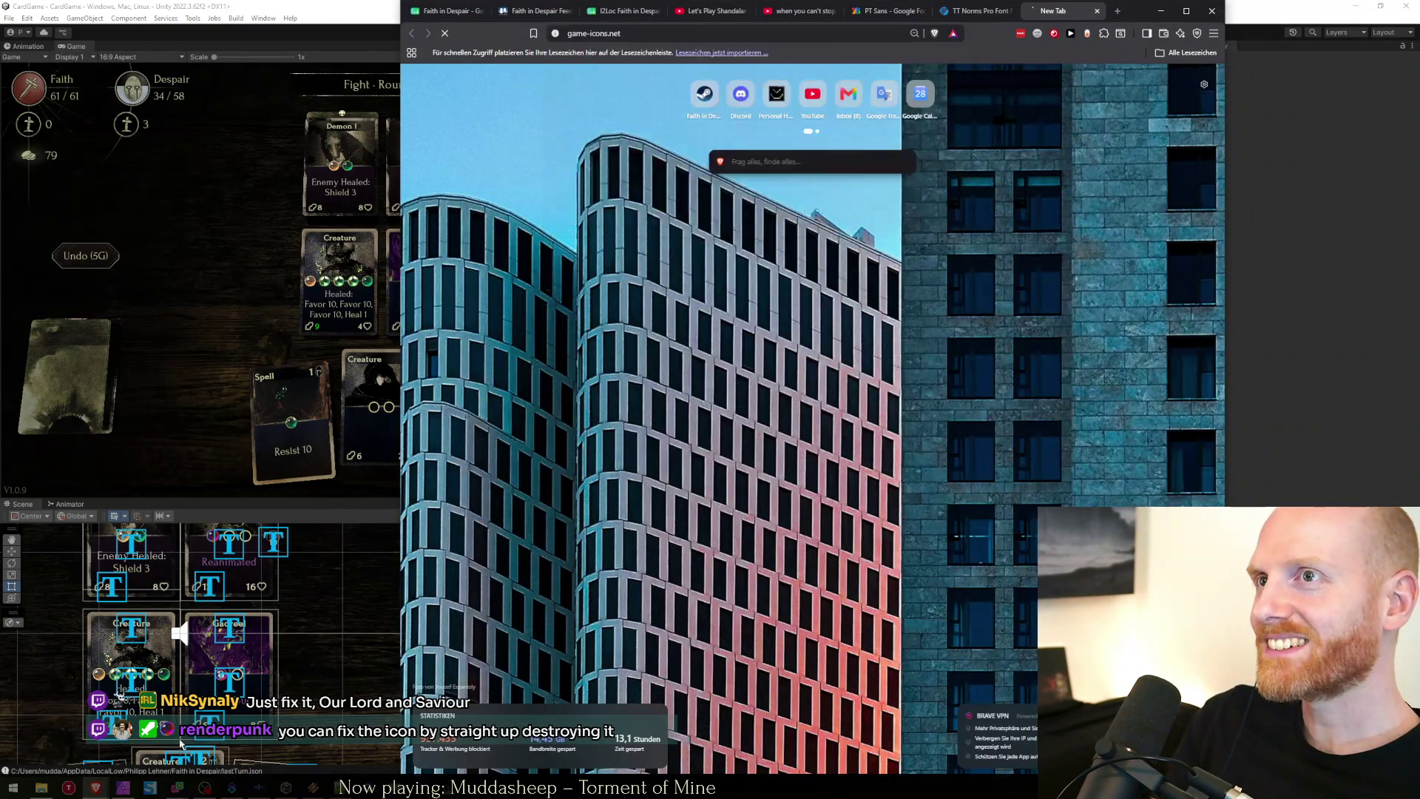
pyautogui.click(607, 33)
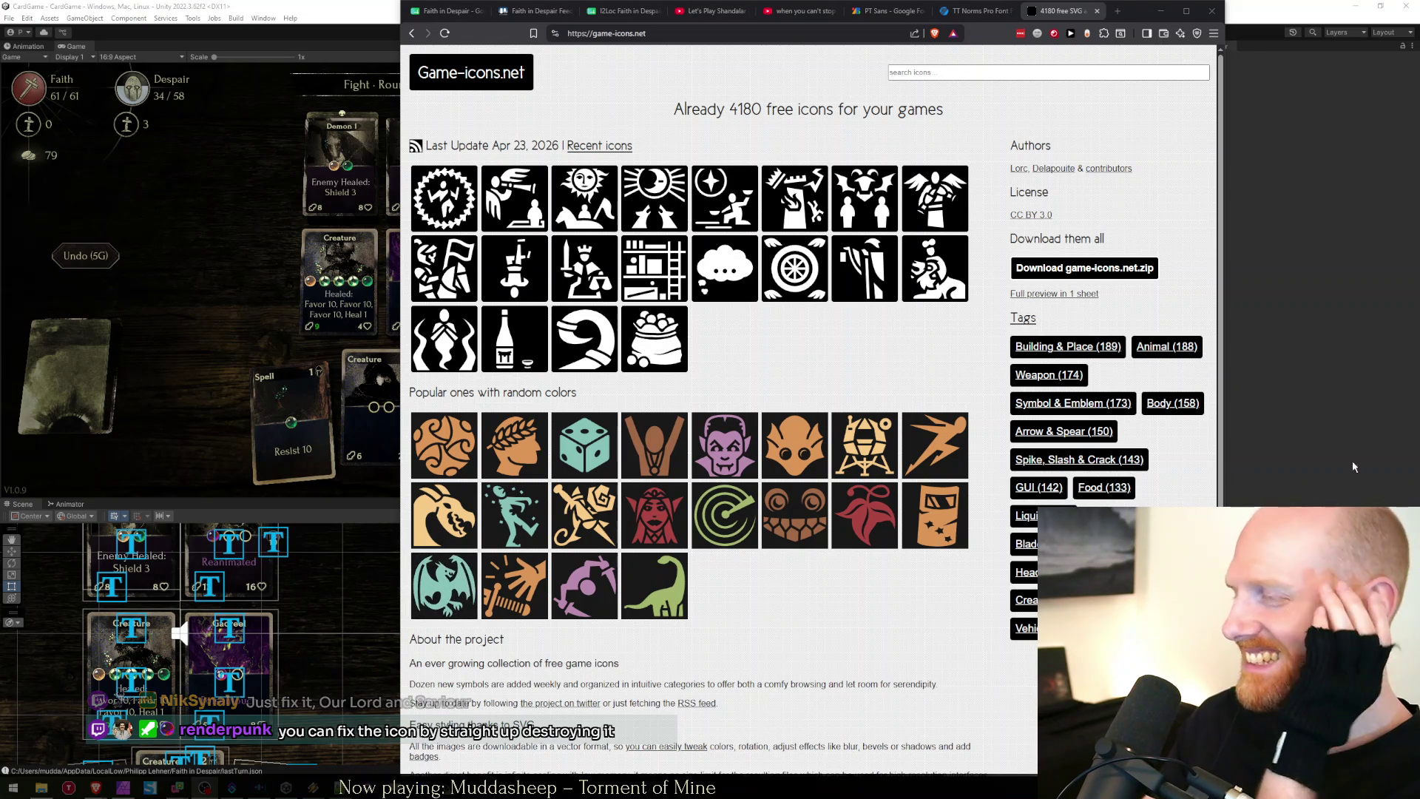
pyautogui.click(1097, 11)
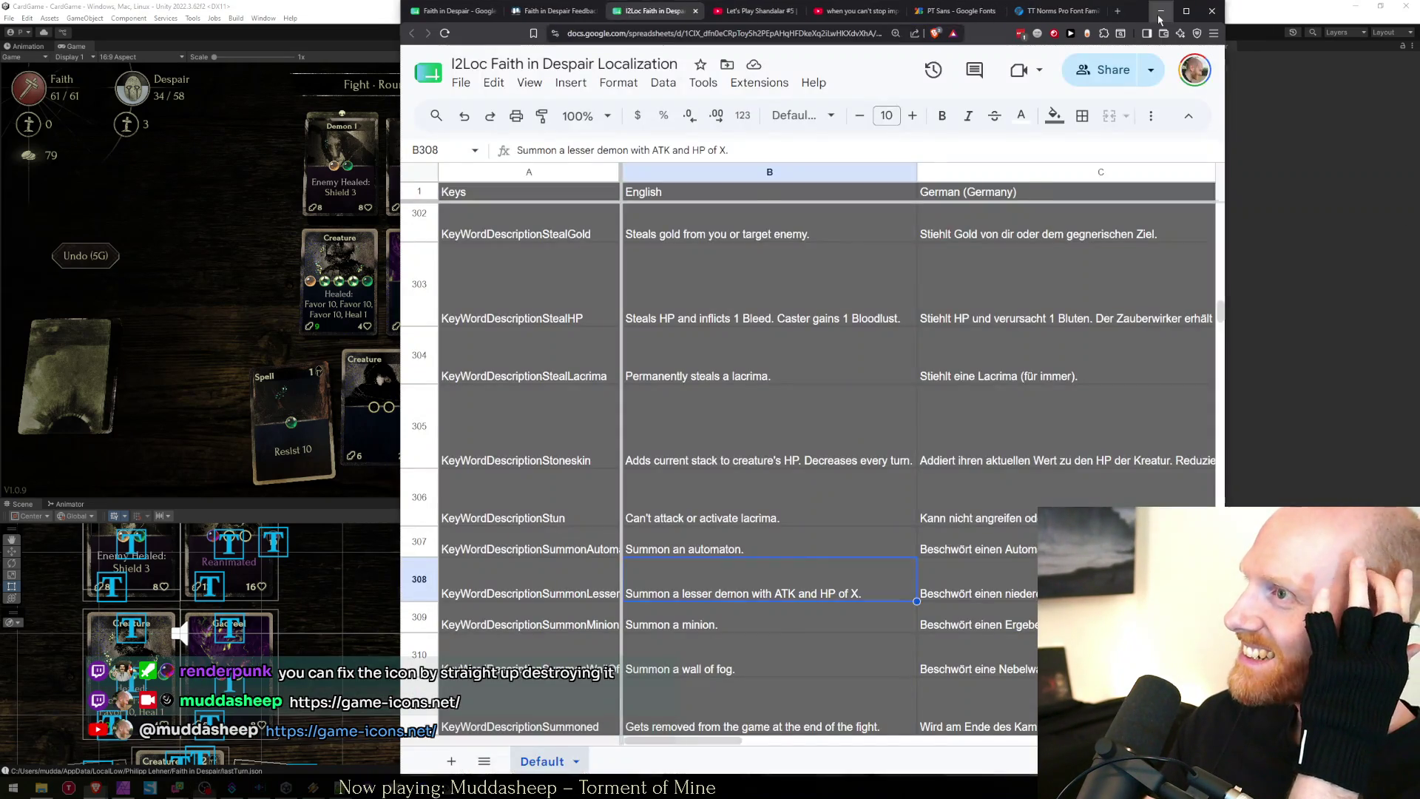
pyautogui.click(1161, 10)
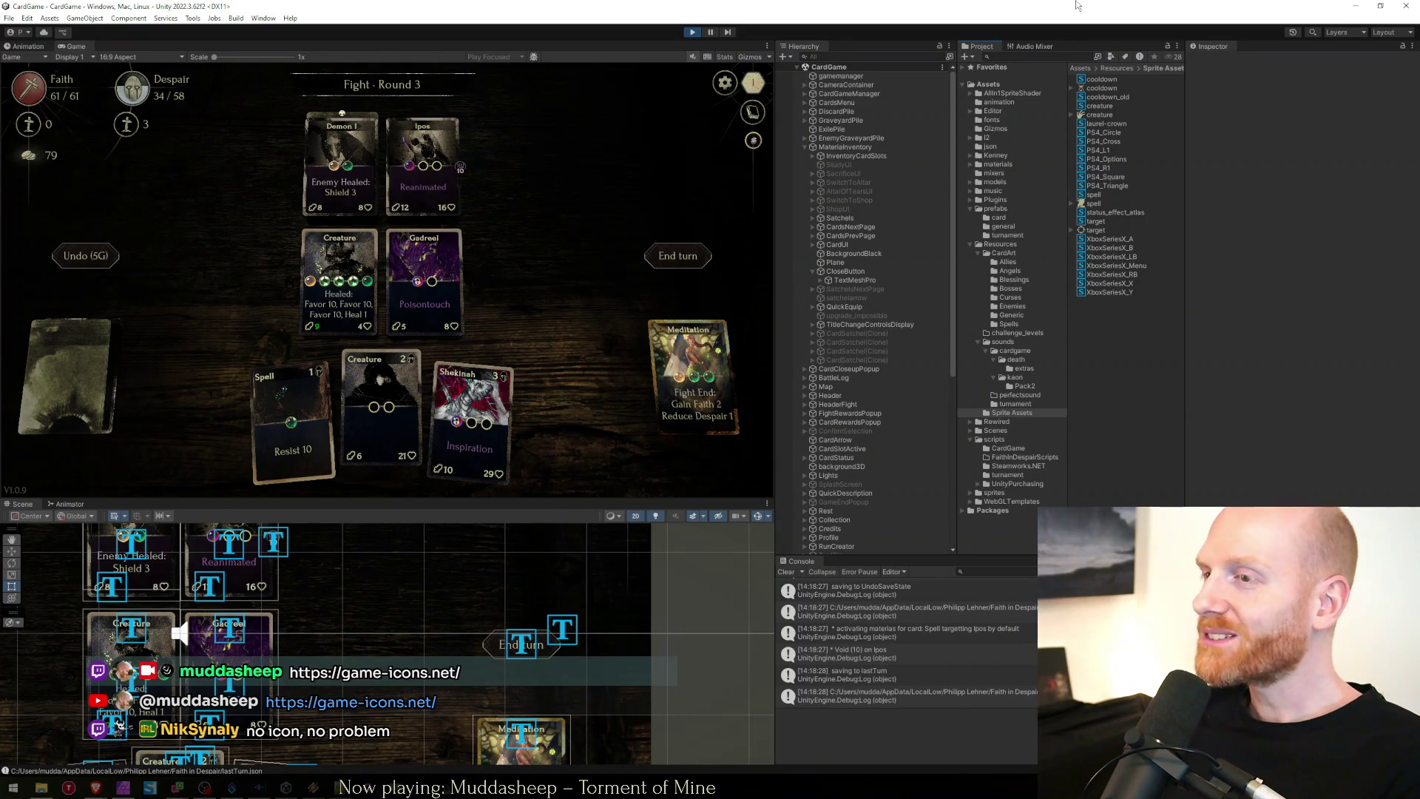
# Select MateriaInventory in the Hierarchy and stop the running game.
pyautogui.click(842, 272)
pyautogui.click(812, 270)
pyautogui.click(815, 147)
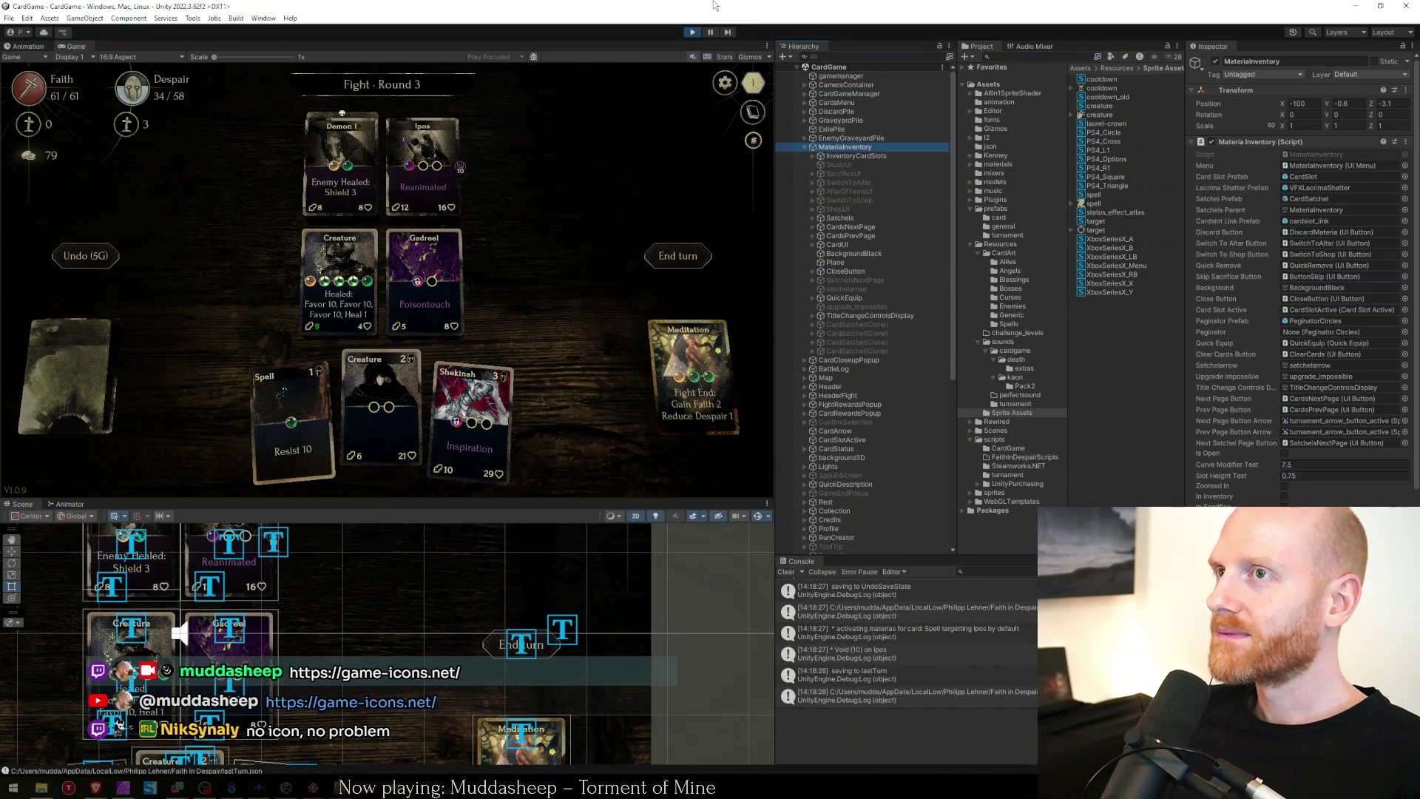
pyautogui.click(690, 32)
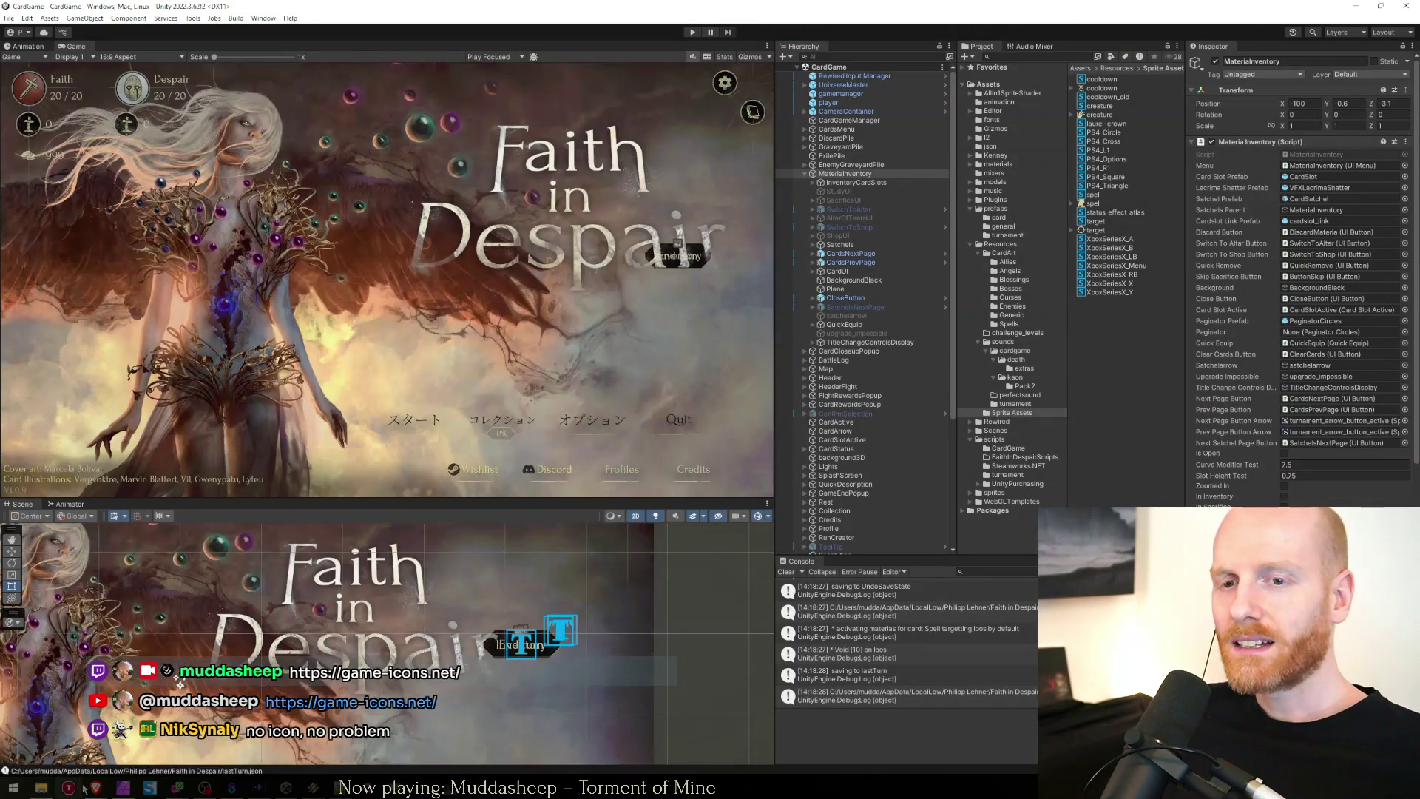
# Bring Brave forward and switch to the Faith in Despair feedback sheet.
pyautogui.moveTo(96, 787)
pyautogui.click(167, 739)
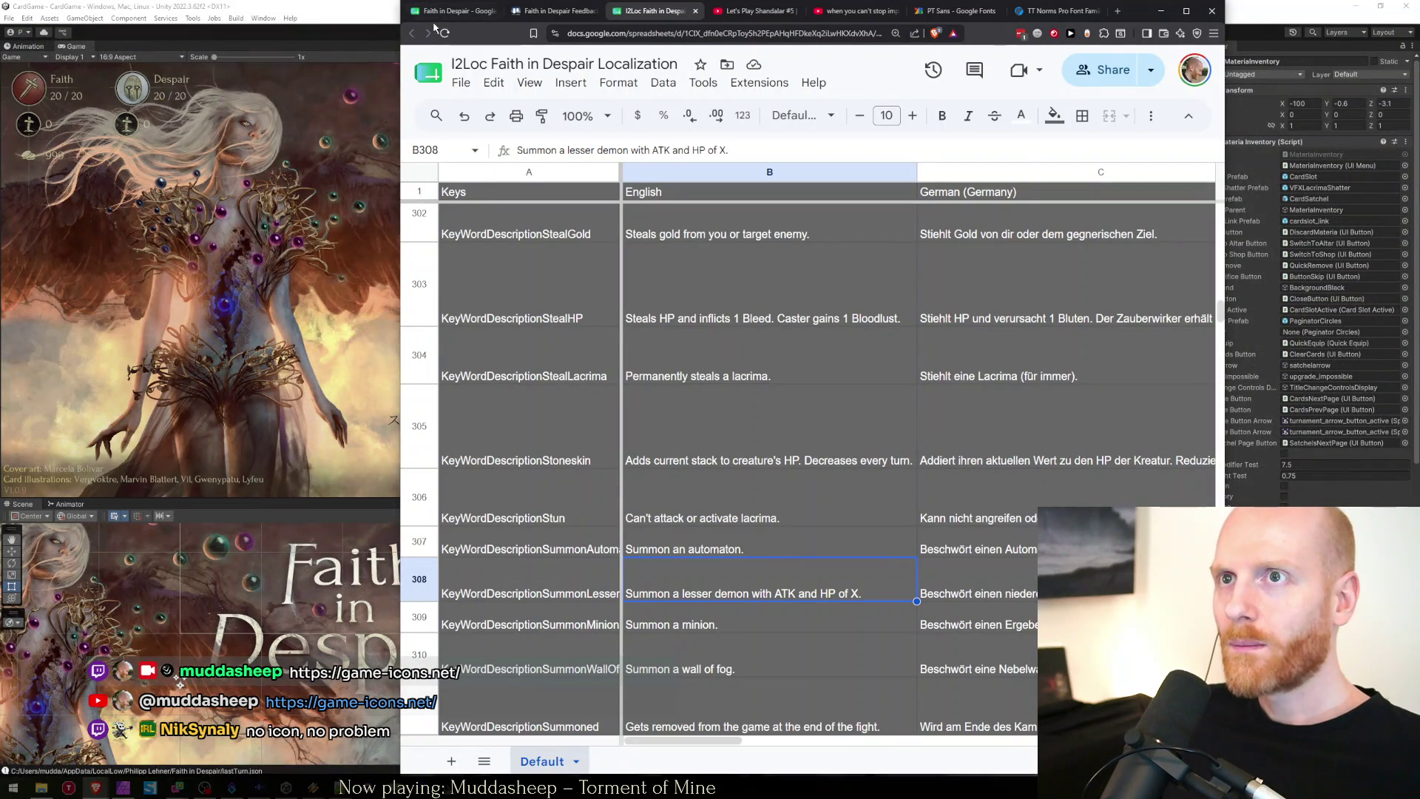
pyautogui.click(452, 11)
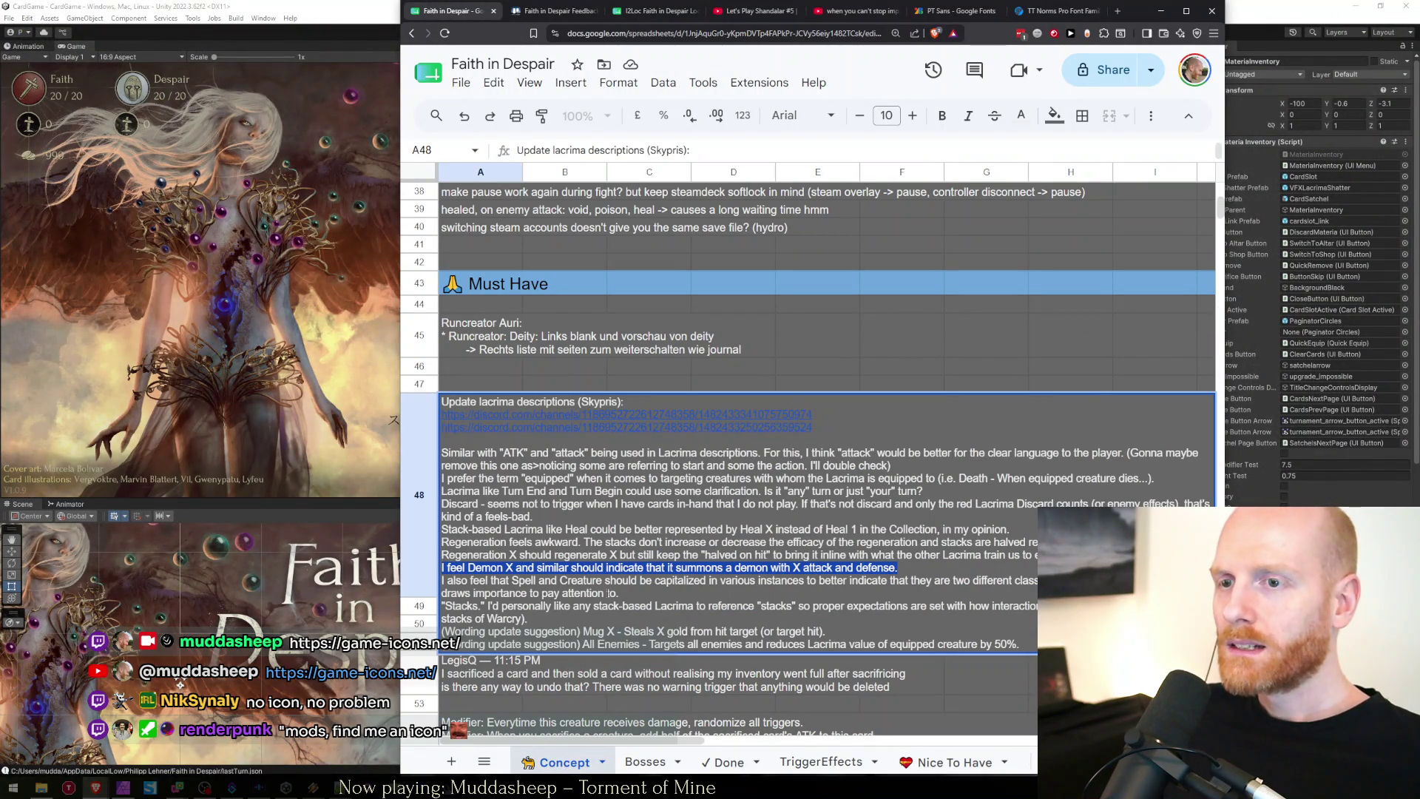
# Cut 'with ATK and HP of X' from B308 so it reads 'Summon a lesser demon.'.
pyautogui.click(911, 569)
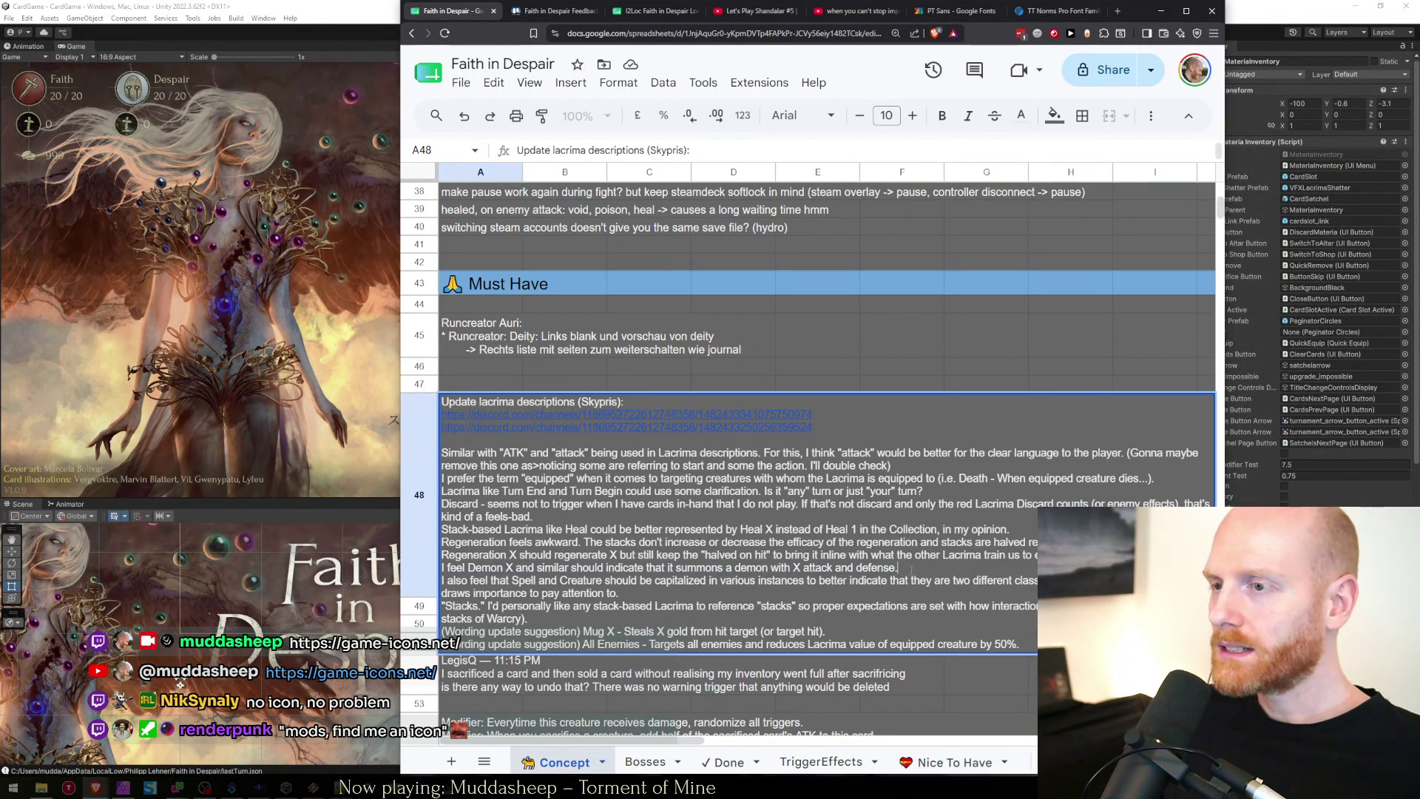
pyautogui.hotkey('ctrl', 'Tab')
pyautogui.hotkey('ctrl', 'Tab')
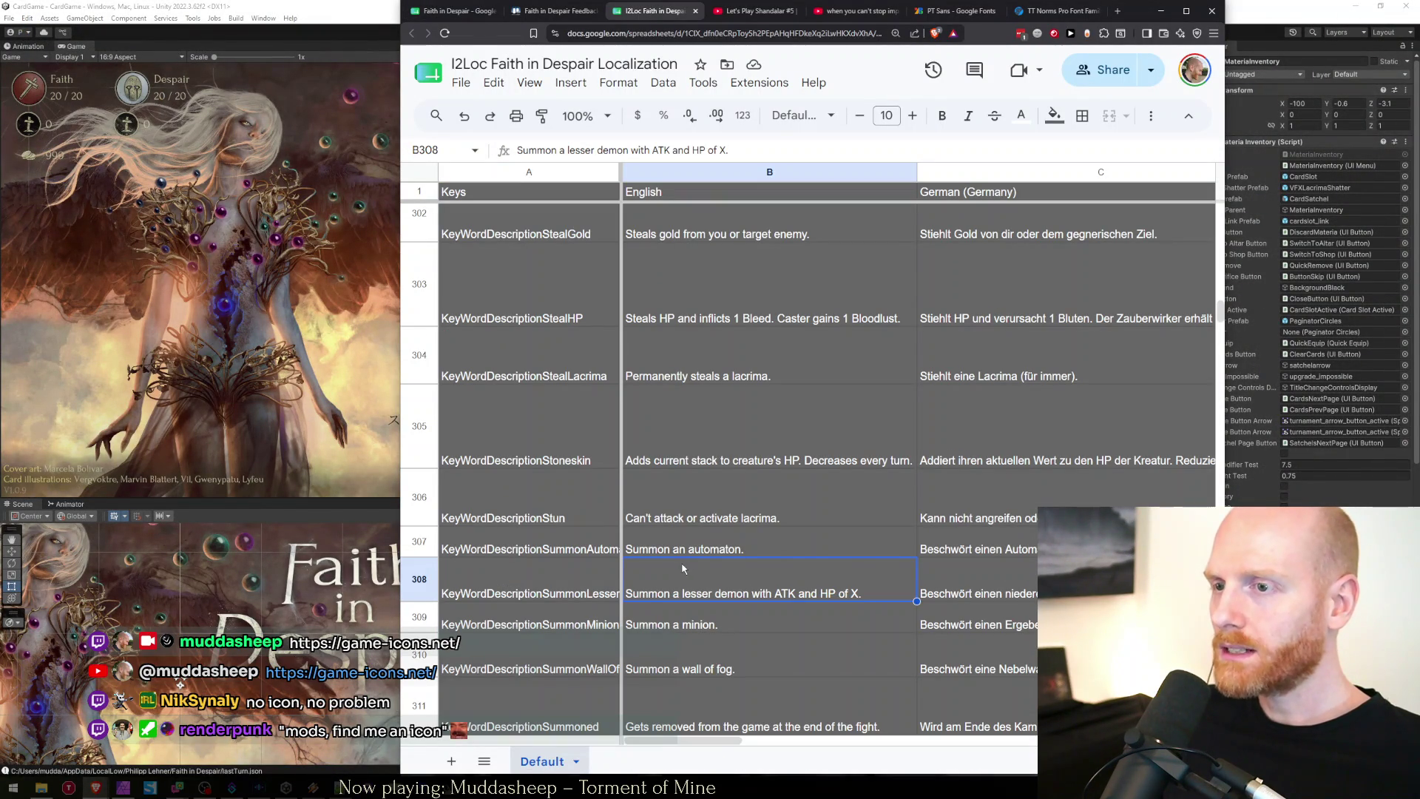
pyautogui.doubleClick(753, 588)
pyautogui.moveTo(747, 566); pyautogui.dragTo(851, 567)
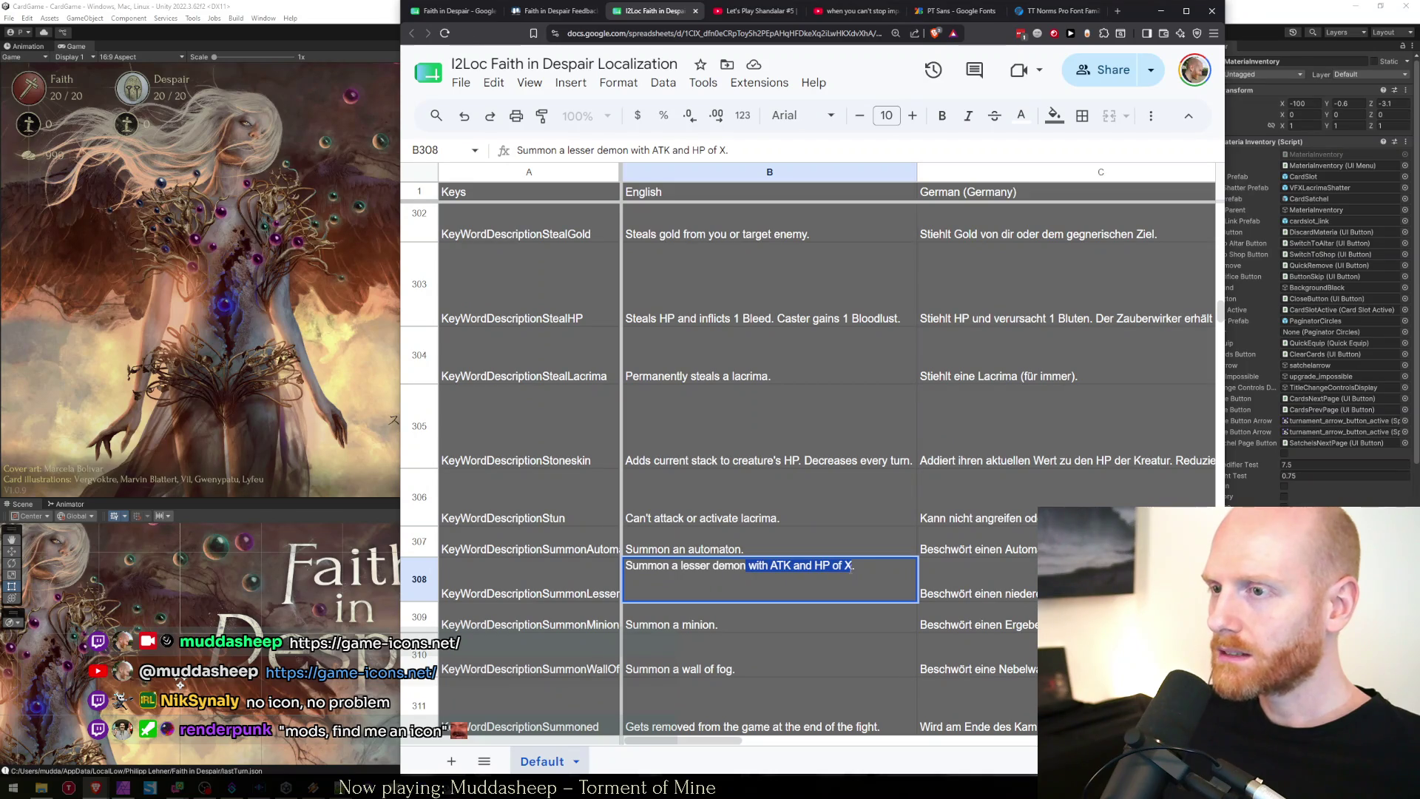
pyautogui.press('BackSpace')
pyautogui.press('Return')
# Back in the feedback notes, select the suggested All Enemies description wording.
pyautogui.hotkey('ctrl', 'shift', 'Tab')
pyautogui.hotkey('ctrl', 'shift', 'Tab')
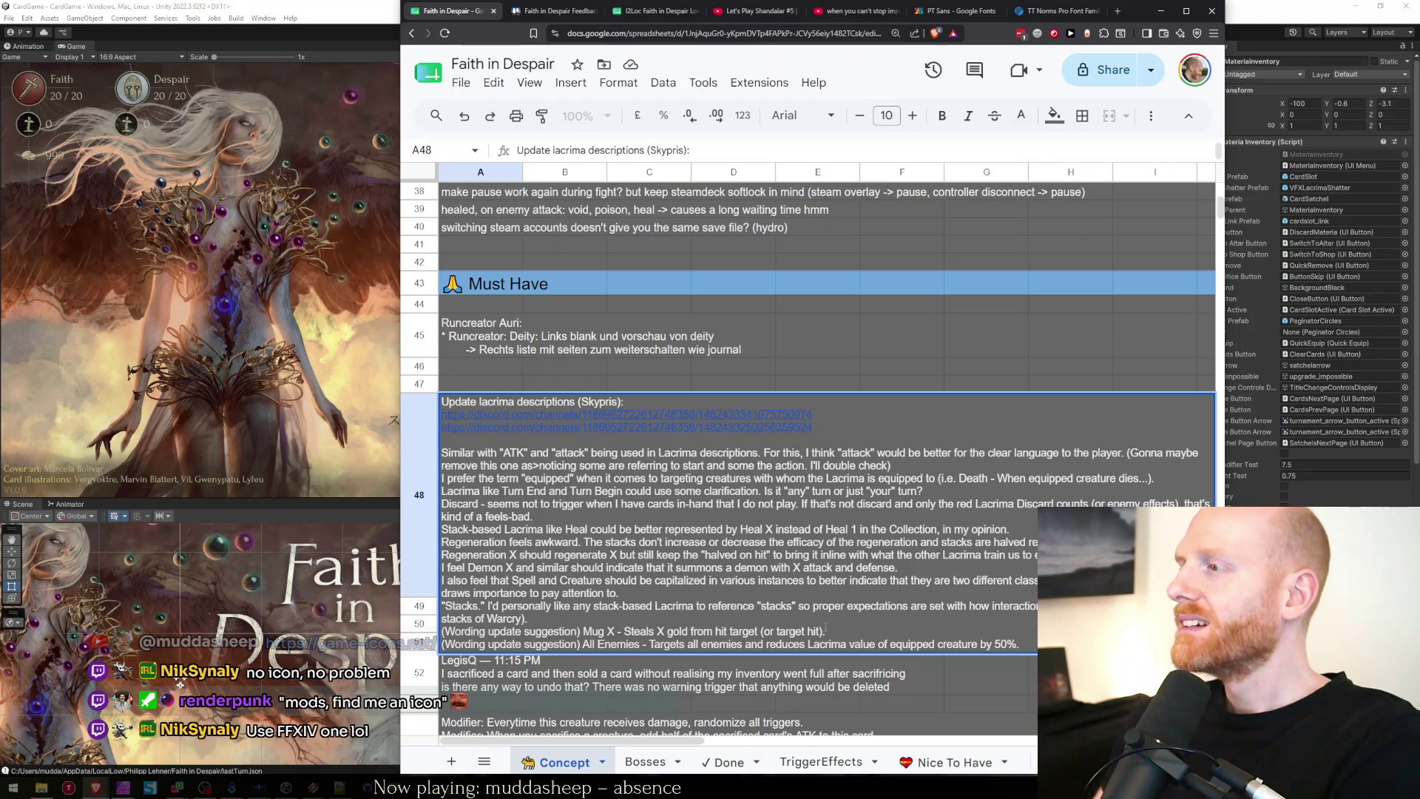
pyautogui.click(832, 631)
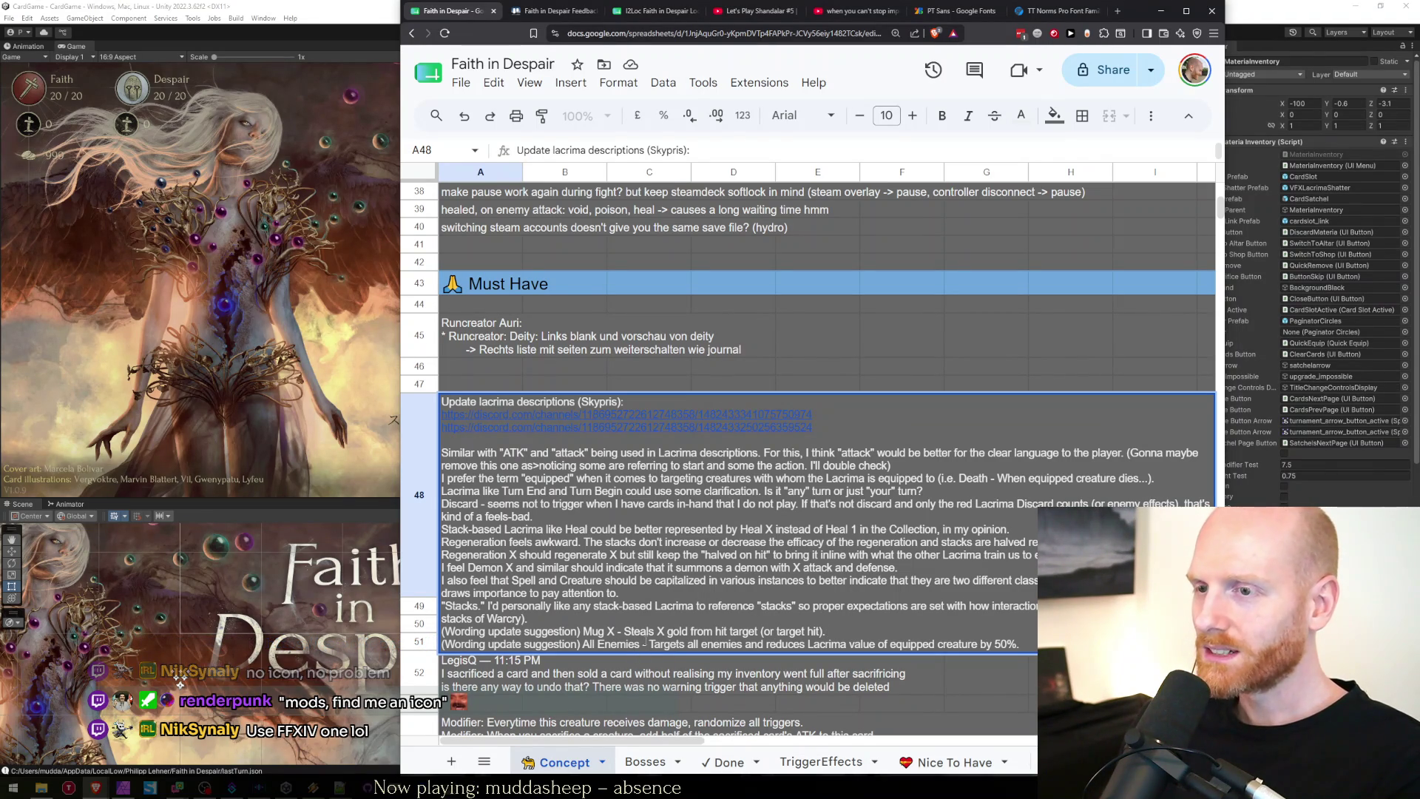
pyautogui.click(650, 643)
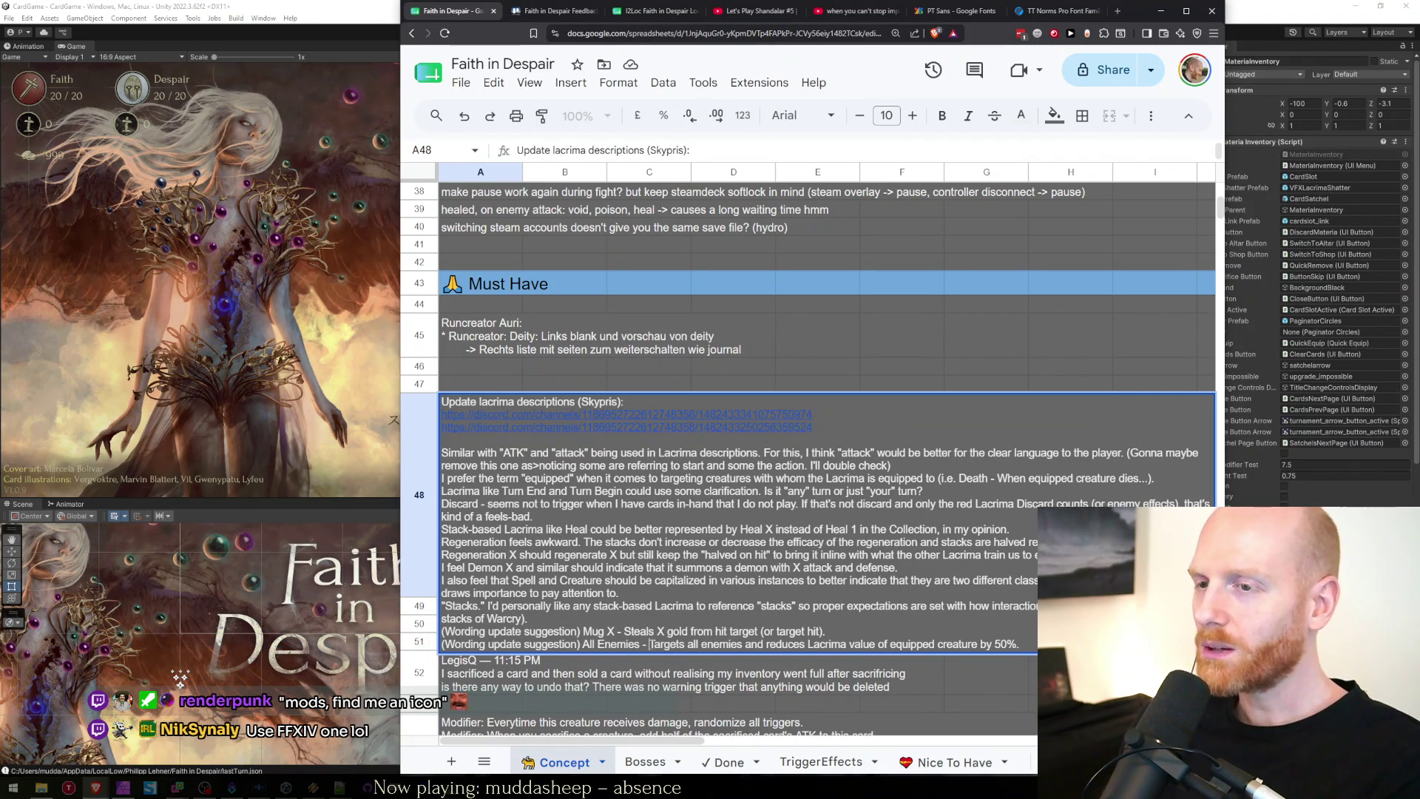
pyautogui.moveTo(650, 644)
pyautogui.mouseDown()
pyautogui.moveTo(1020, 643)
pyautogui.moveTo(599, 643)
pyautogui.moveTo(652, 644)
pyautogui.mouseUp()
pyautogui.click(1021, 644)
pyautogui.click(651, 644)
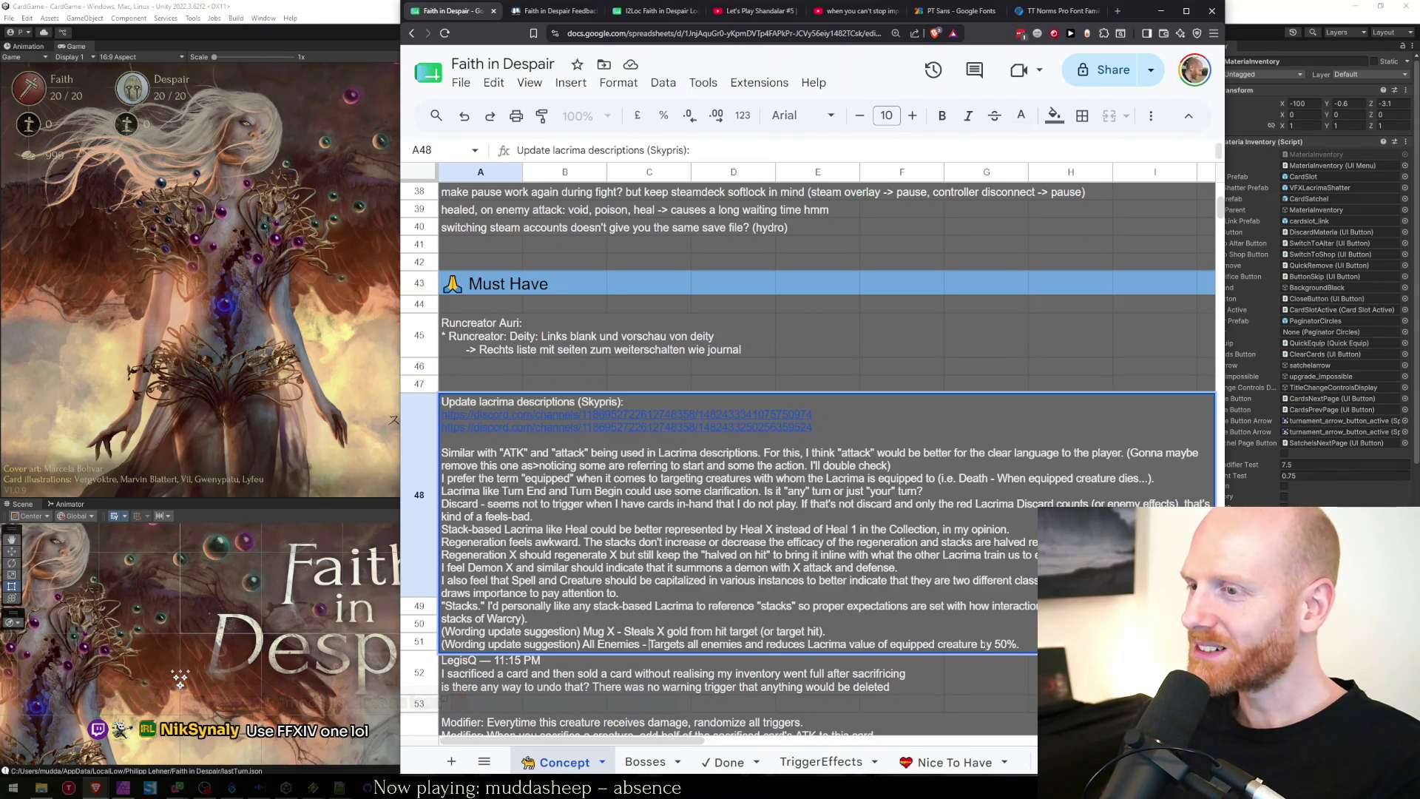
pyautogui.moveTo(649, 644); pyautogui.dragTo(1028, 643)
pyautogui.hotkey('ctrl', 'Tab')
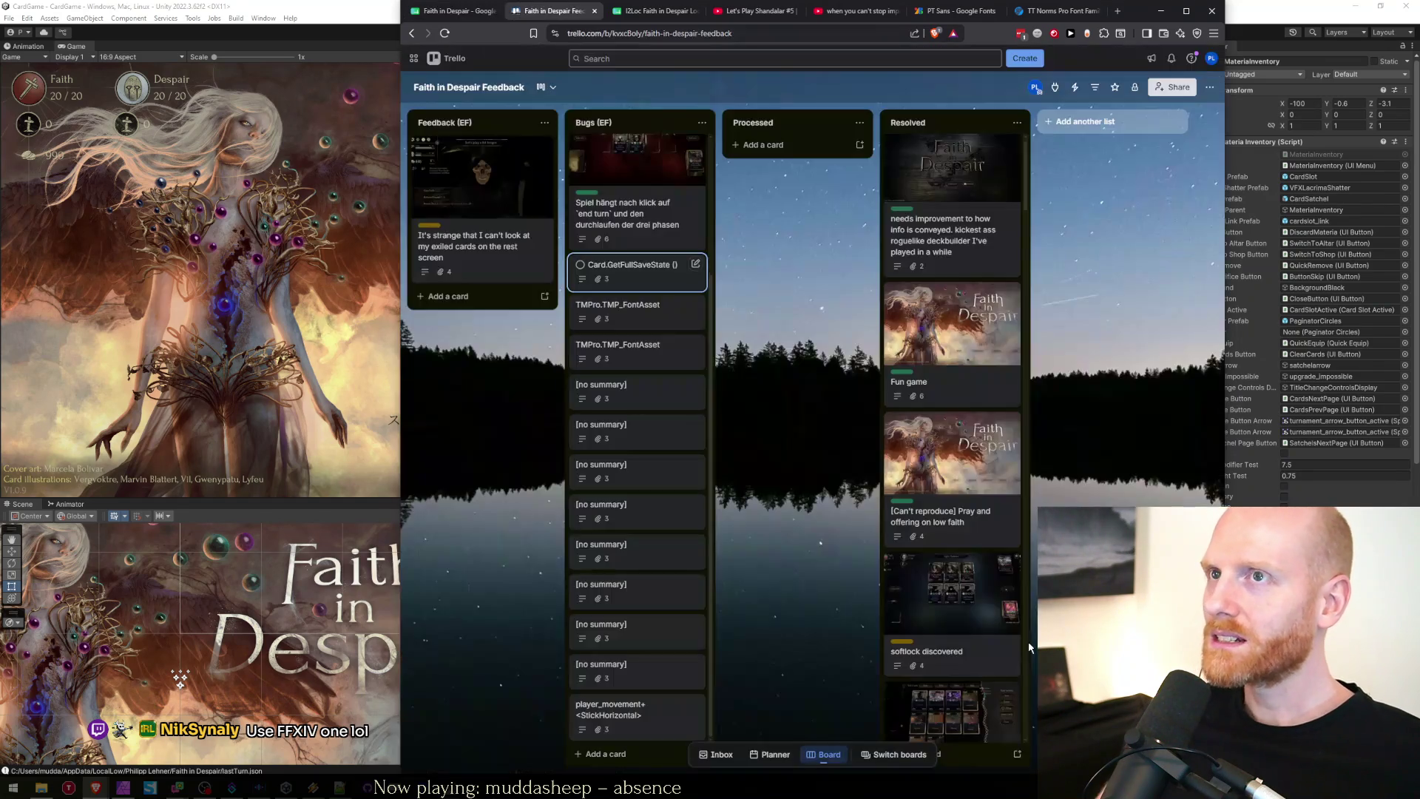
# Find 'allenemies' in the I2Loc sheet and move to the TargetAllEnemies English description in B739.
pyautogui.hotkey('ctrl', 'Tab')
pyautogui.hotkey('ctrl', 'f')
pyautogui.write('allenemies')
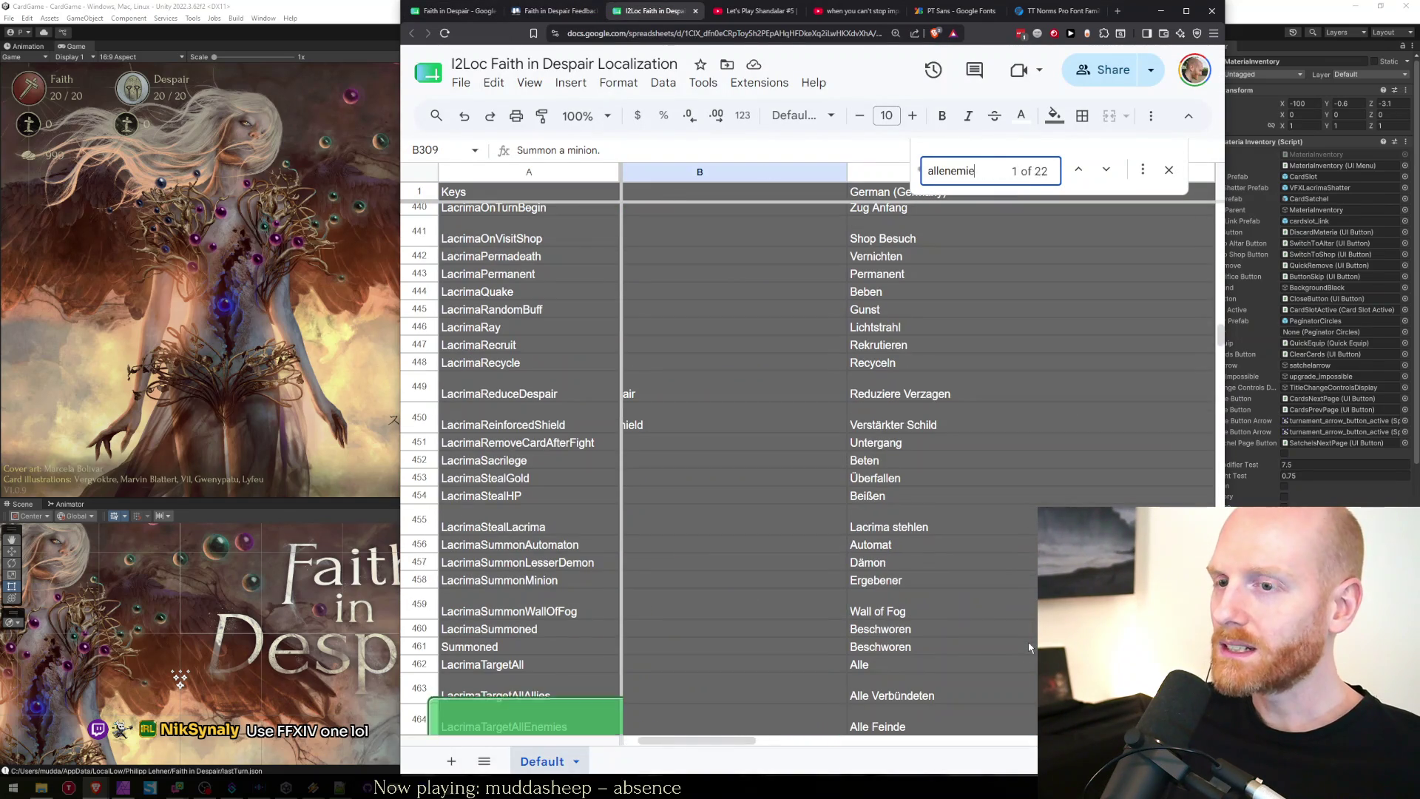
pyautogui.press('Return')
pyautogui.press('Escape')
pyautogui.press('Right')
pyautogui.press('Left')
pyautogui.press('Right')
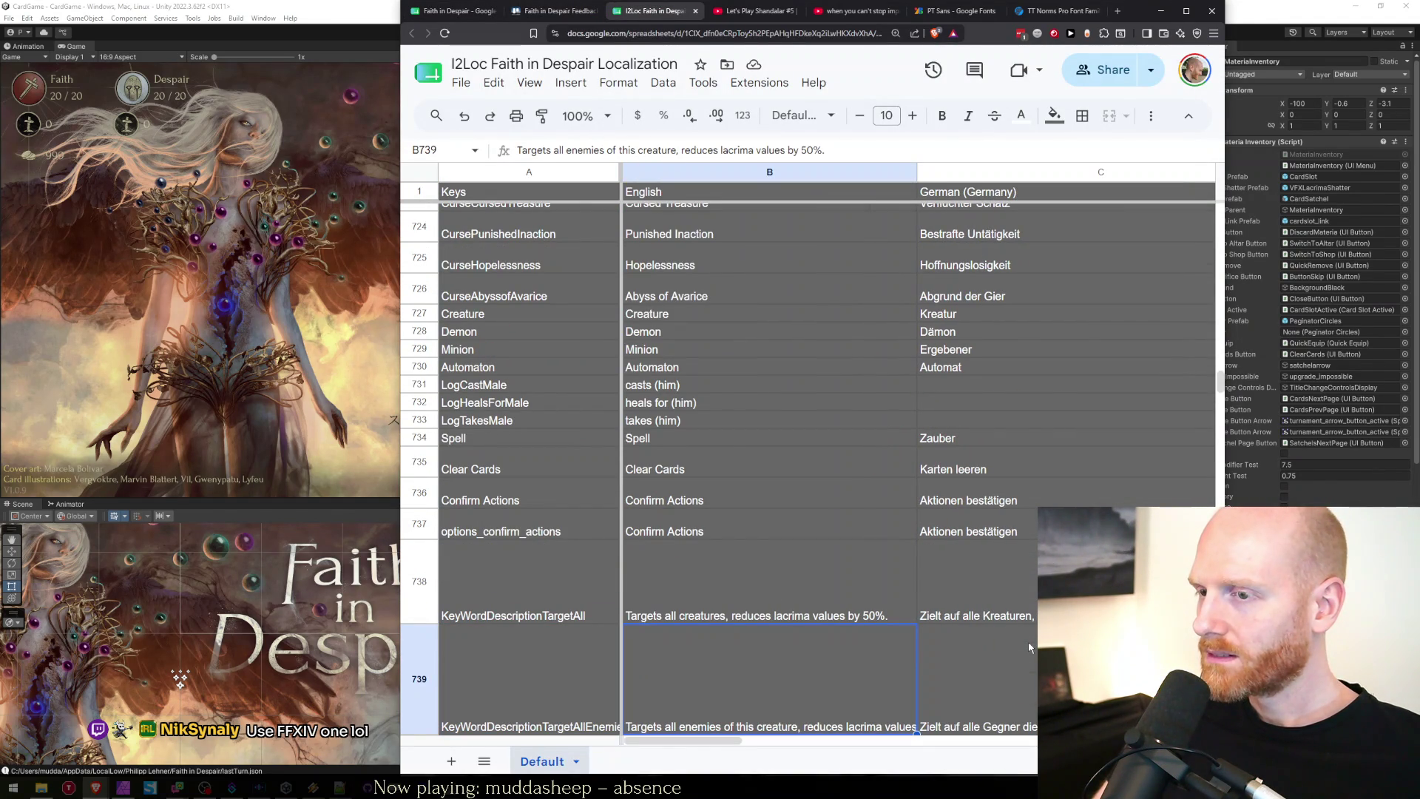
# Paste the suggested All Enemies wording into B739, then delete it and keep the original.
pyautogui.press('Return')
pyautogui.hotkey('alt', 'Return')
pyautogui.write('Targets all enemies and reduces Lacrima value of equipped creature by 50%.')
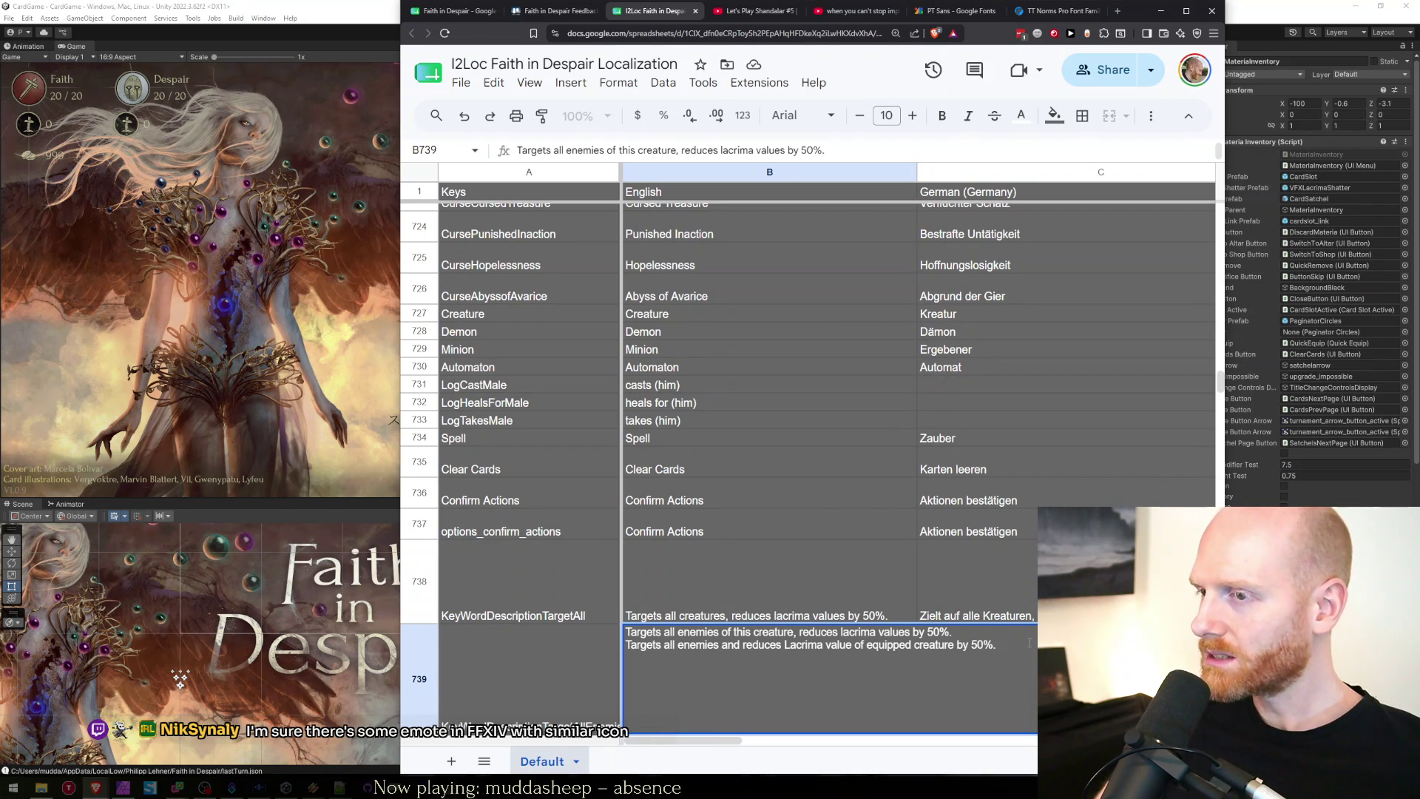
pyautogui.hotkey('shift', 'Home')
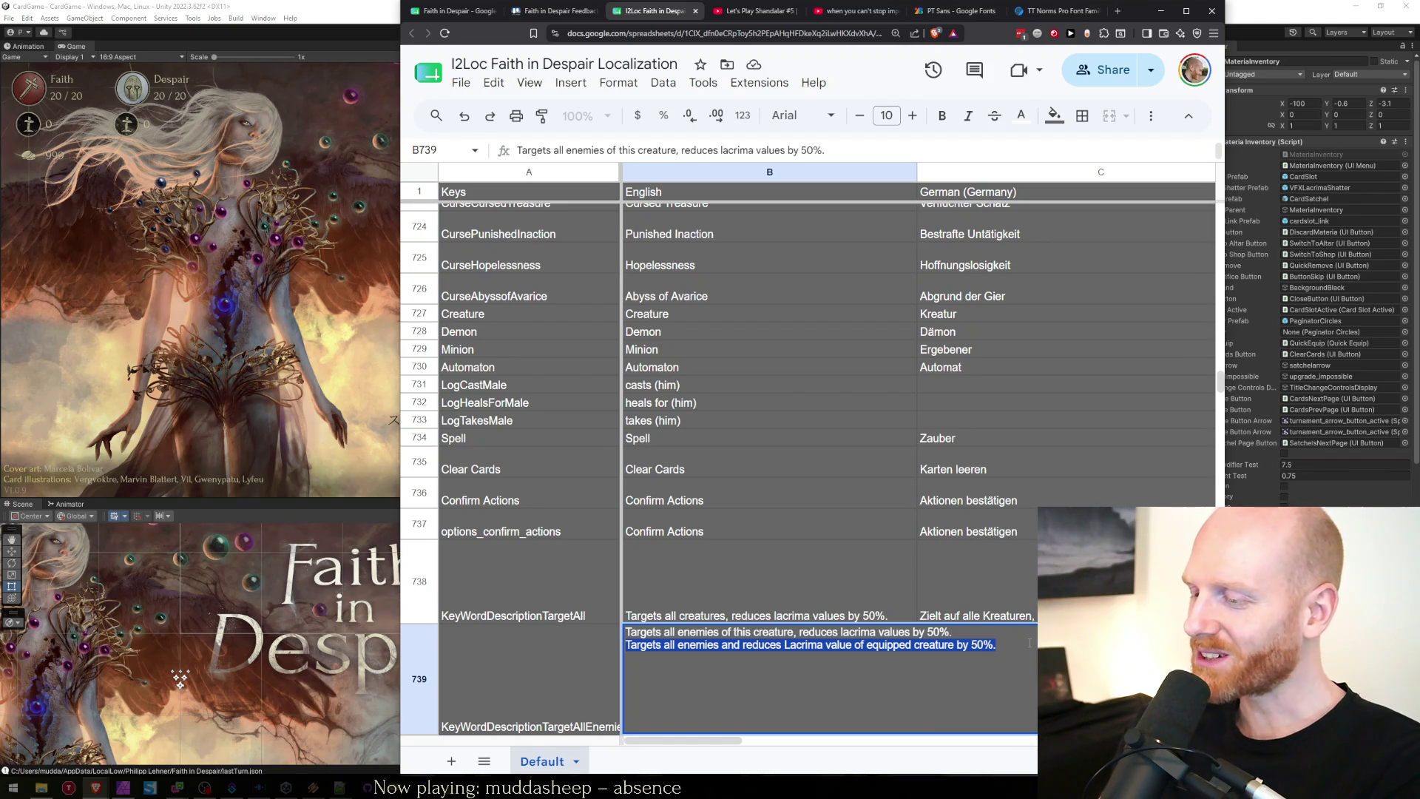
pyautogui.press('BackSpace')
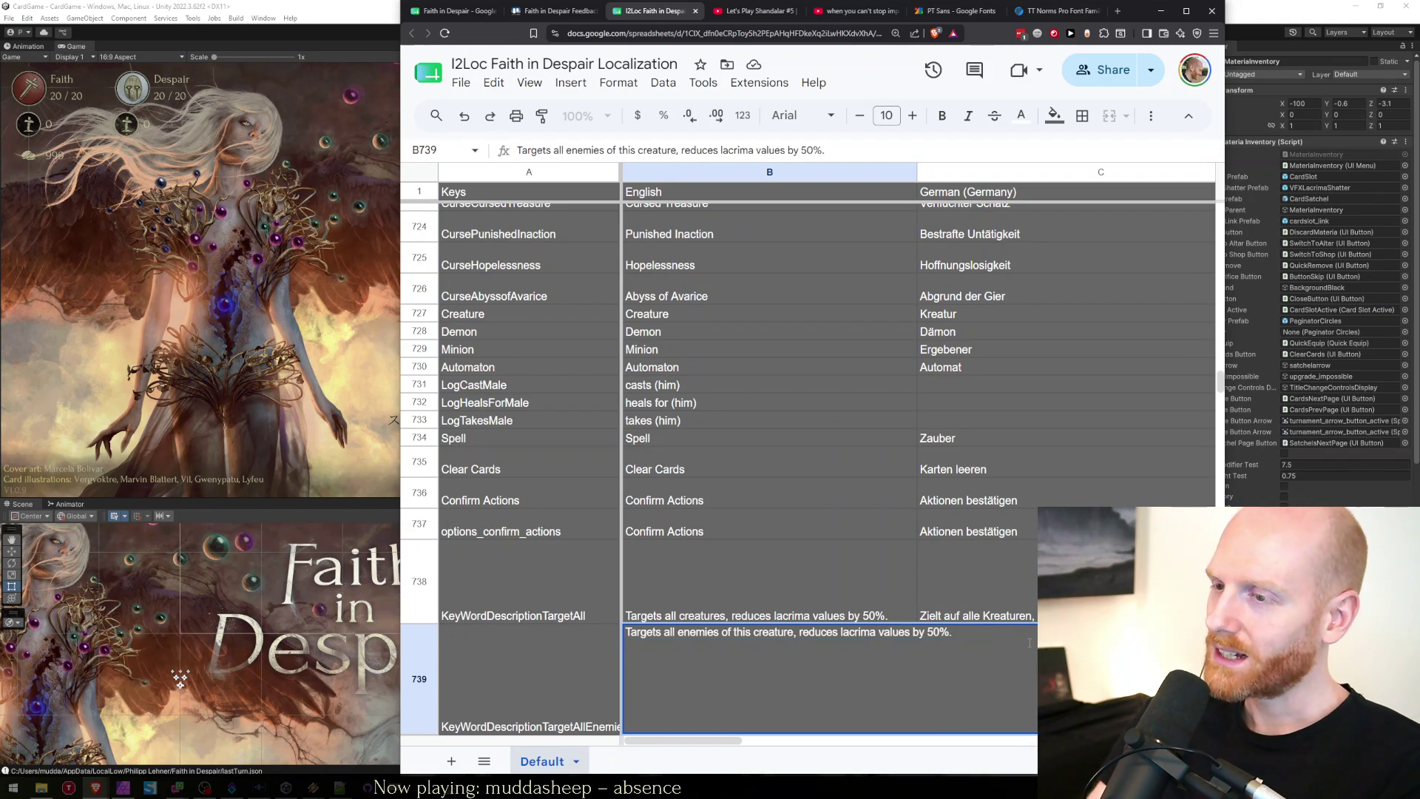
pyautogui.press('Return')
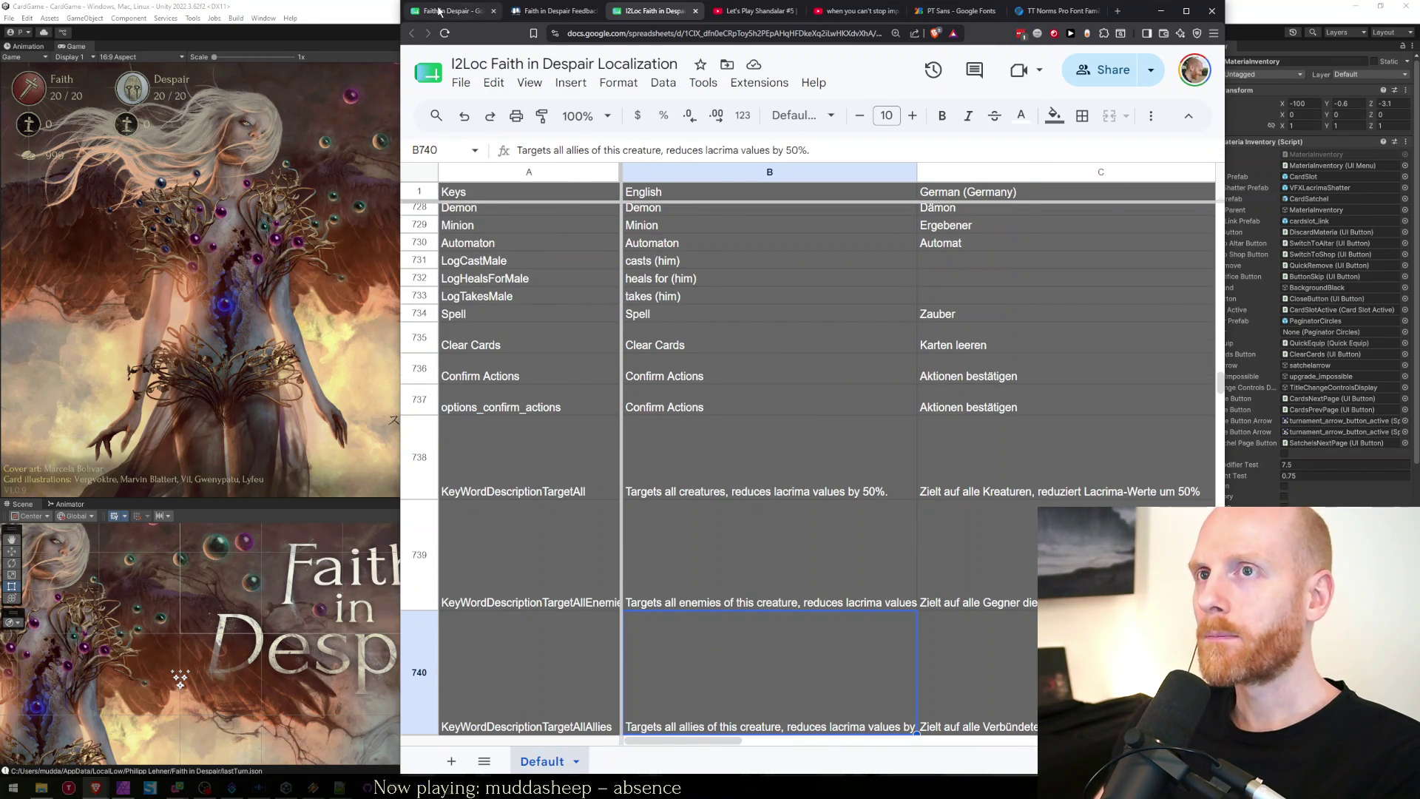
# Search the I2Loc sheet for 'stealgold' and move to its English description.
pyautogui.click(468, 4)
pyautogui.click(556, 635)
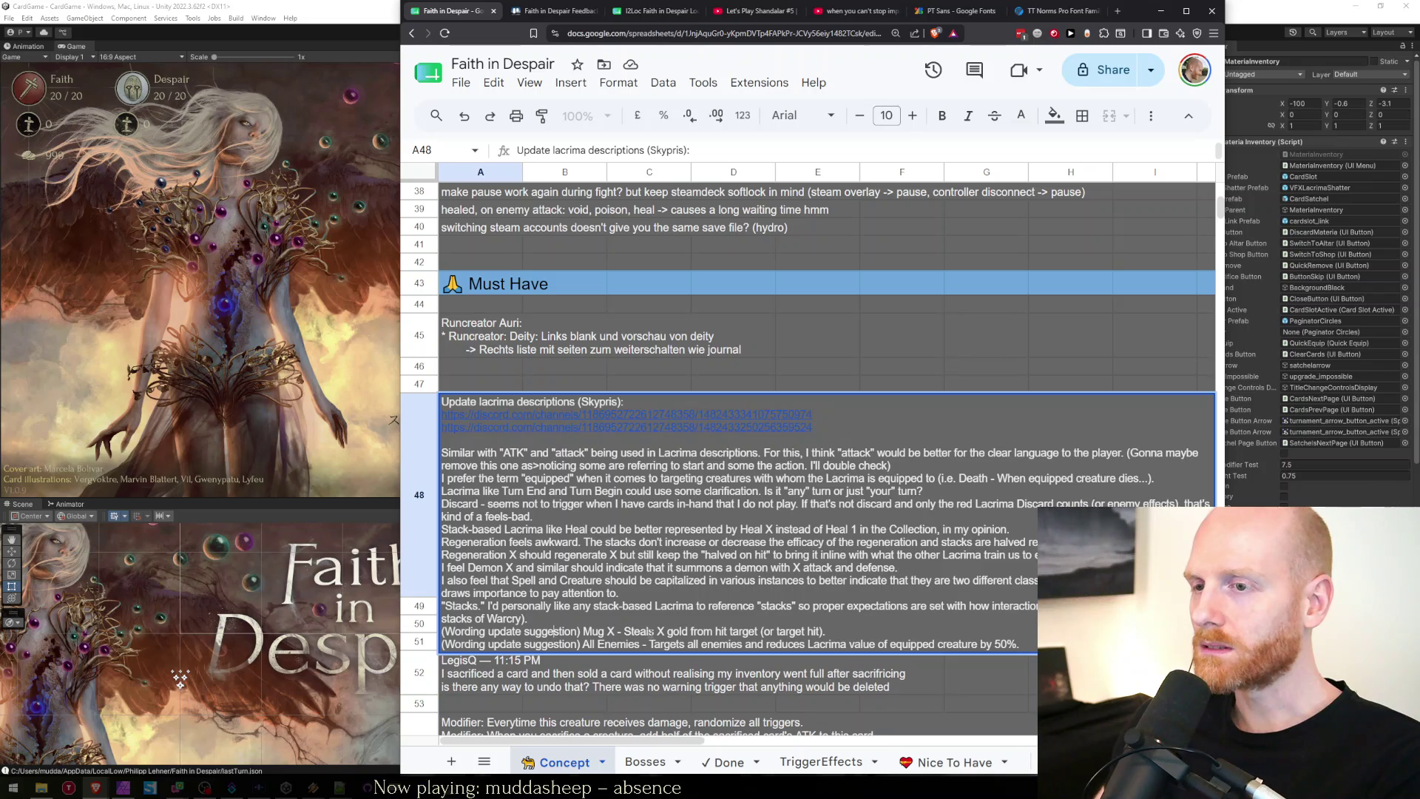
pyautogui.click(642, 13)
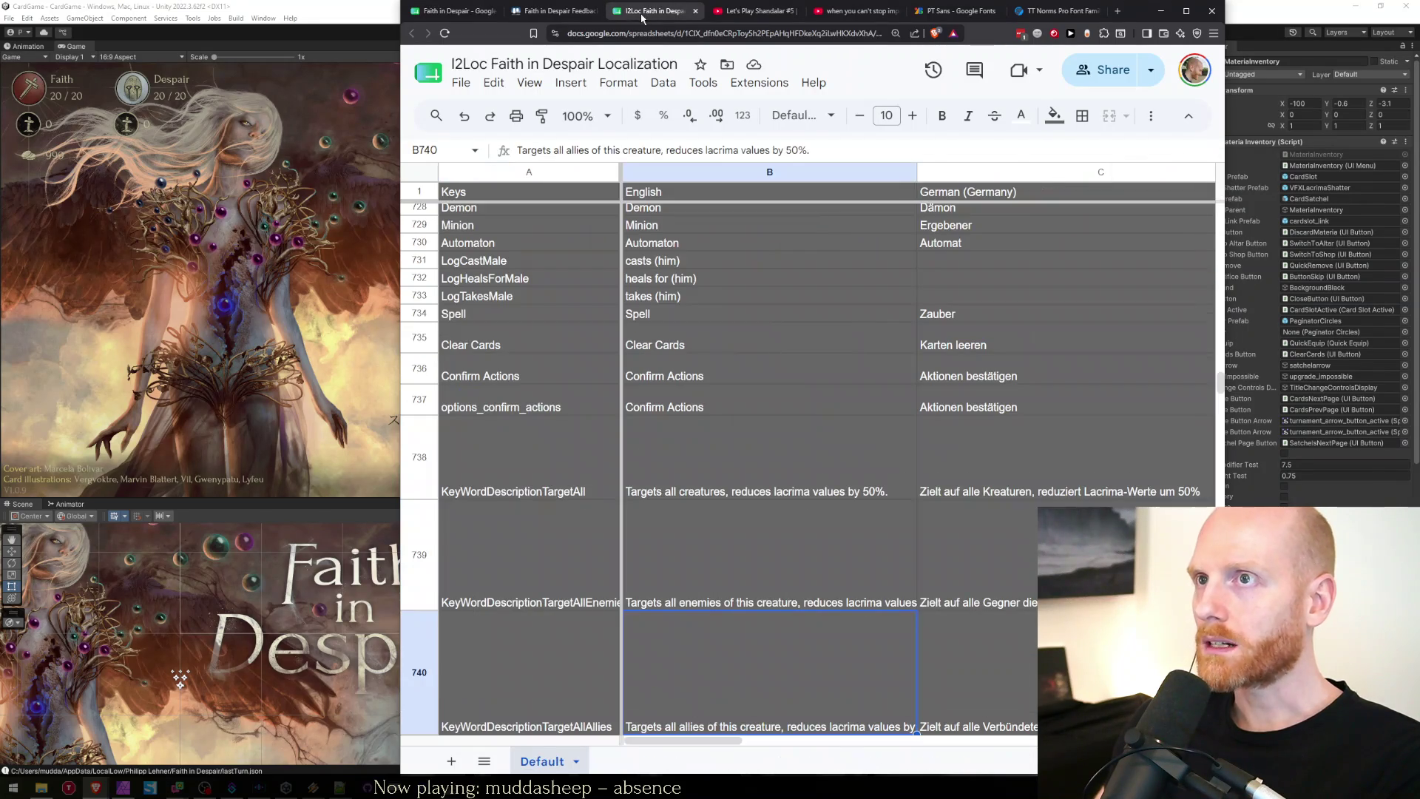
pyautogui.hotkey('ctrl', 'f')
pyautogui.write('mug')
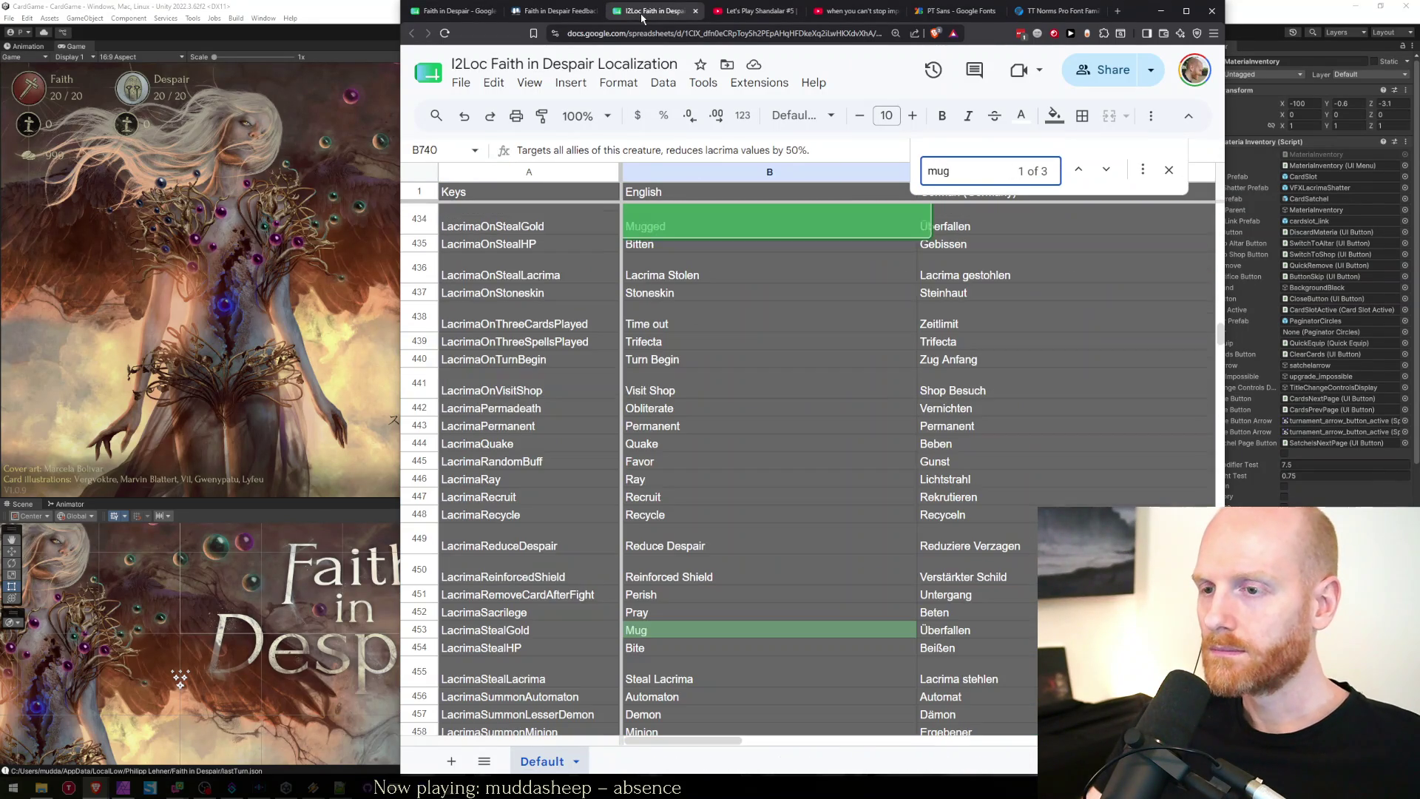
pyautogui.press('BackSpace')
pyautogui.press('BackSpace')
pyautogui.press('BackSpace')
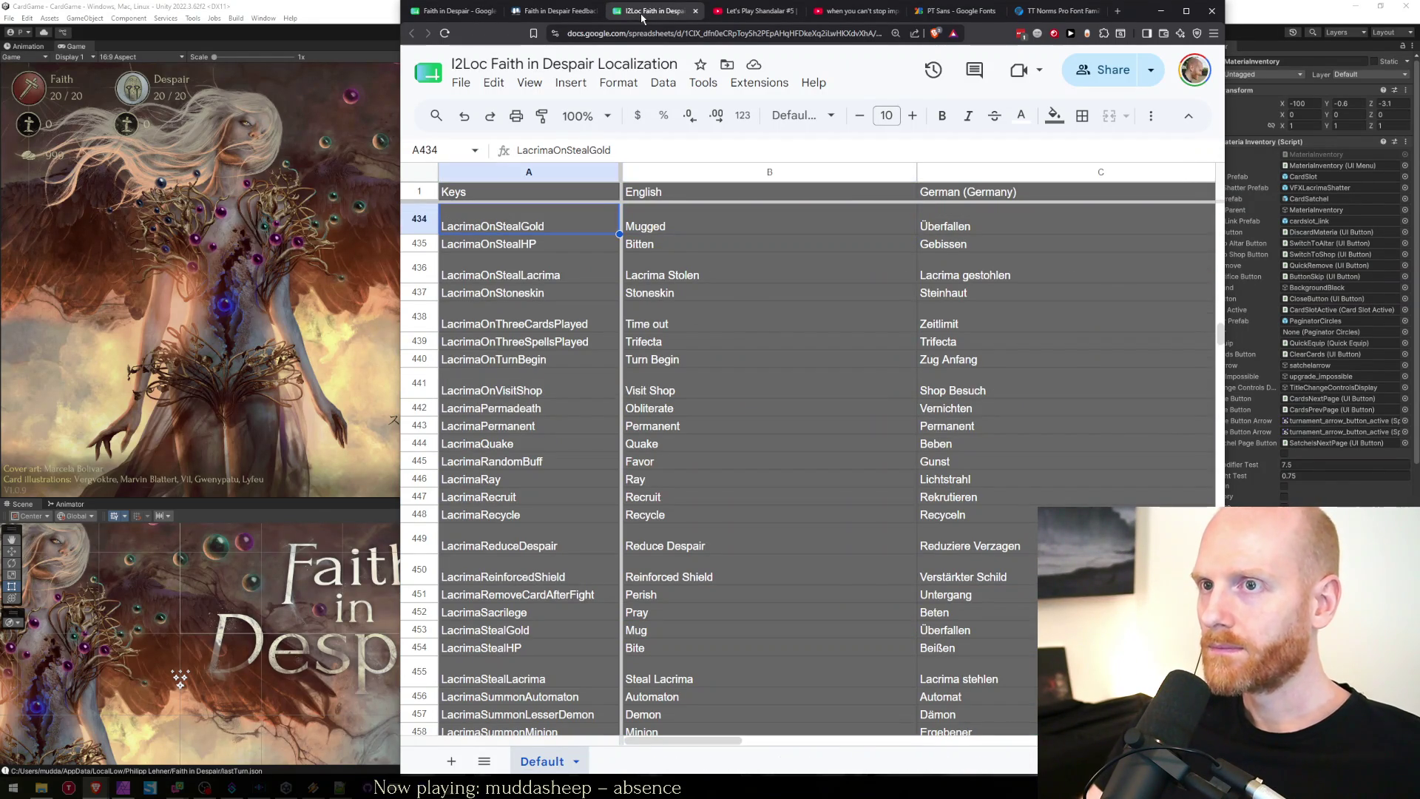
pyautogui.write('stealgold')
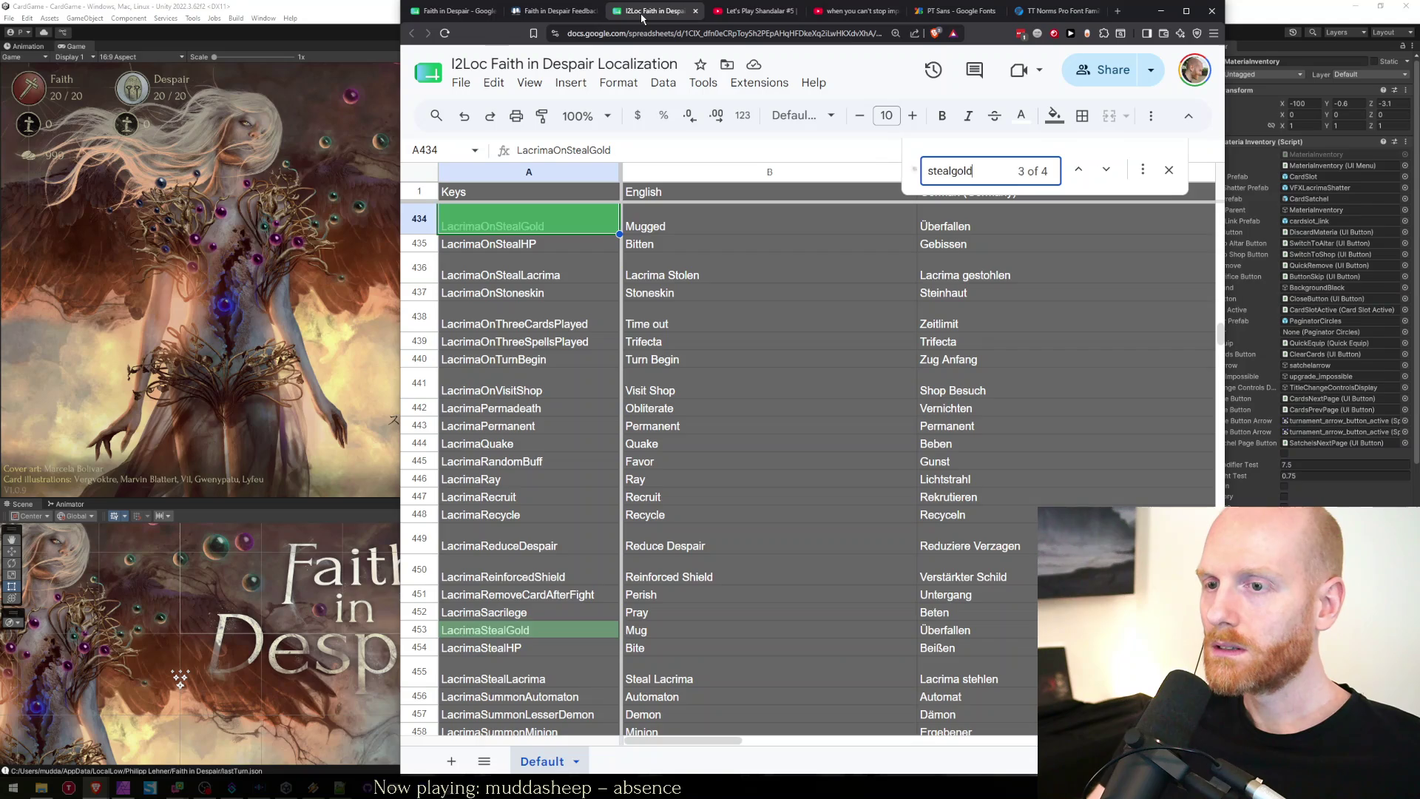
pyautogui.press('Escape')
pyautogui.press('Down')
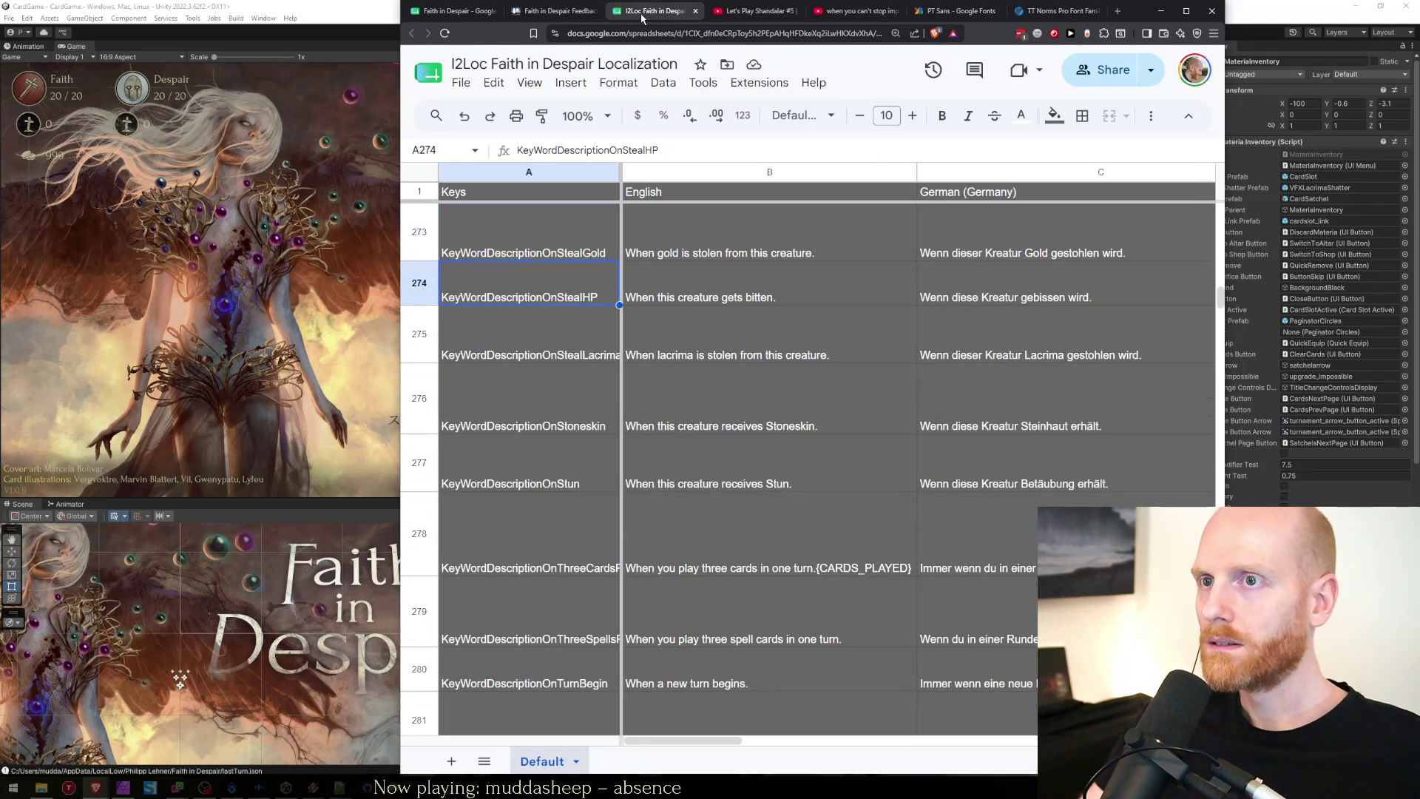
pyautogui.press('Up')
pyautogui.press('Right')
# Re-check row 302's StealGold text, 'Steals gold from you or target enemy.', then return to feedback.
pyautogui.hotkey('ctrl', 'shift', 'Tab')
pyautogui.hotkey('ctrl', 'shift', 'Tab')
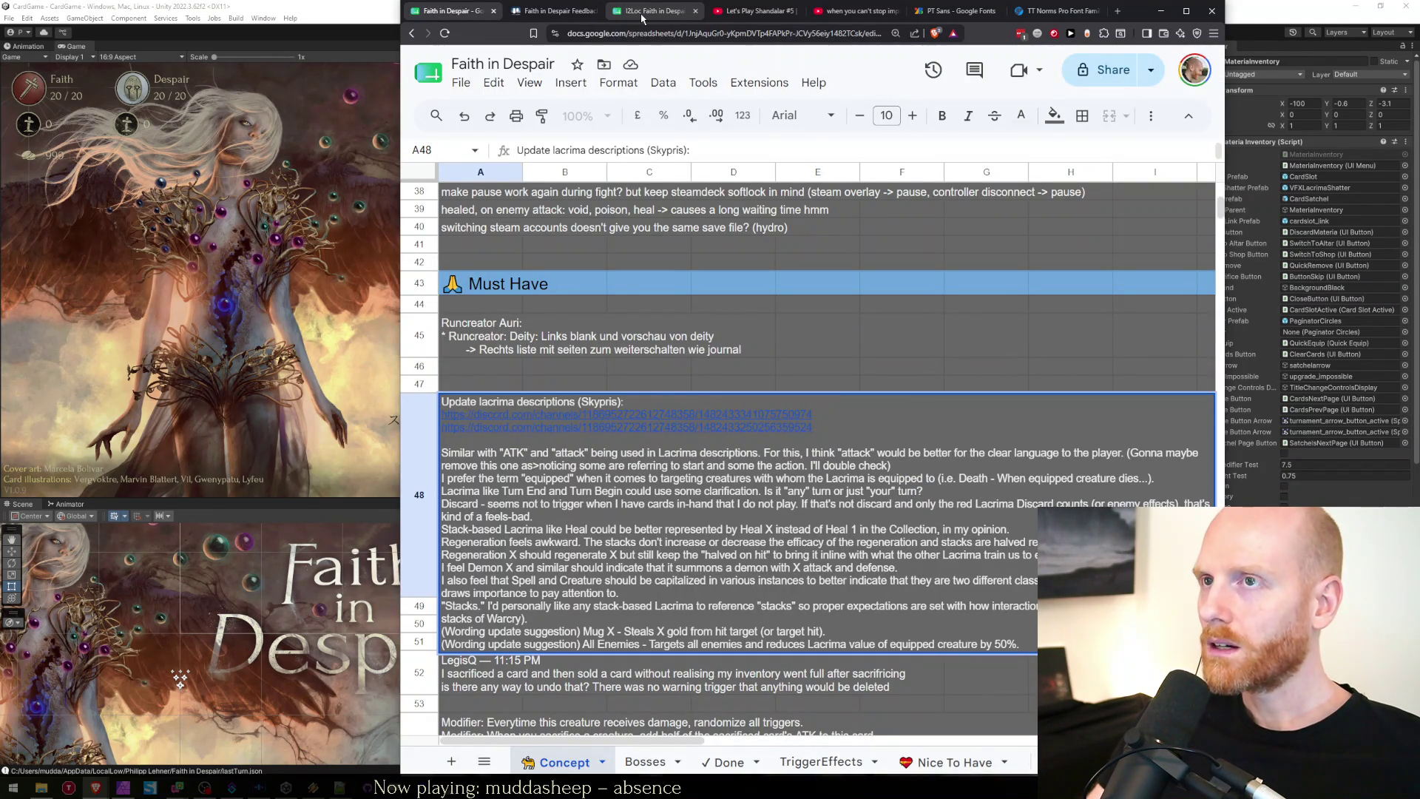
pyautogui.hotkey('ctrl', 'Tab')
pyautogui.hotkey('ctrl', 'Tab')
pyautogui.hotkey('ctrl', 'f')
pyautogui.write('stealgold')
pyautogui.press('Escape')
pyautogui.press('Right')
pyautogui.hotkey('ctrl', 'f')
pyautogui.write('stealgold')
pyautogui.press('Escape')
pyautogui.press('Right')
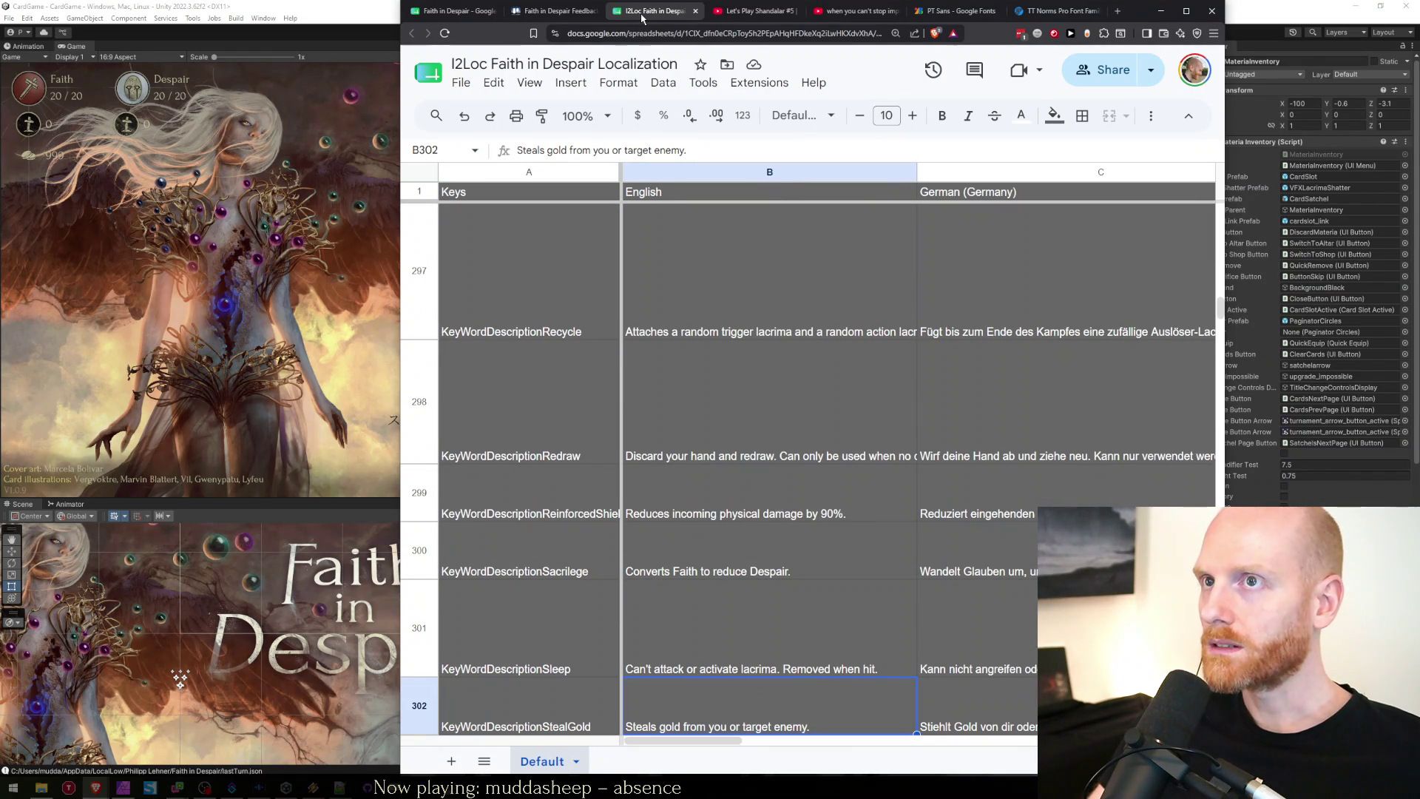
pyautogui.hotkey('ctrl', '1')
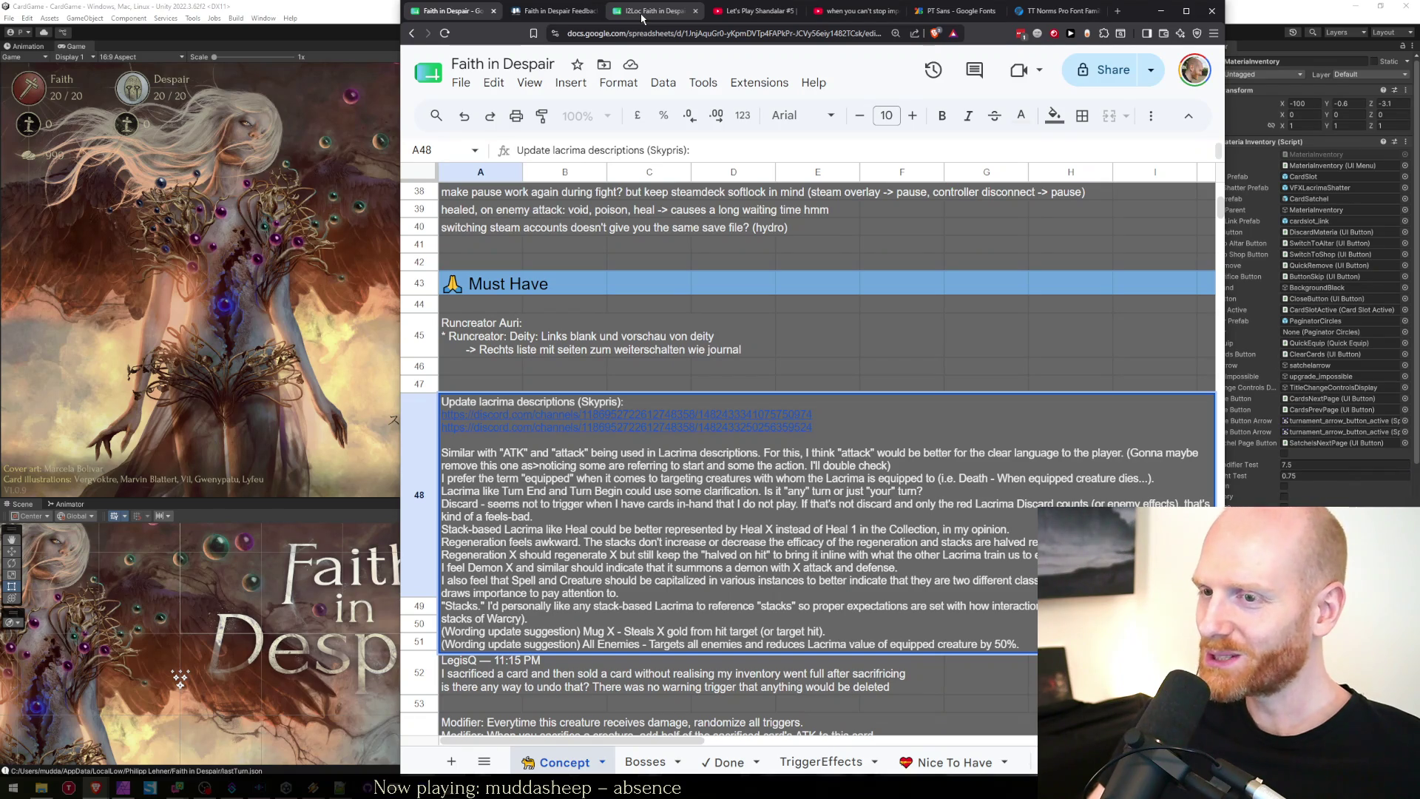
# Delete the Mug X and All Enemies suggestion lines and the trailing blank line from A48.
pyautogui.hotkey('shift', 'Down')
pyautogui.hotkey('shift', 'Down')
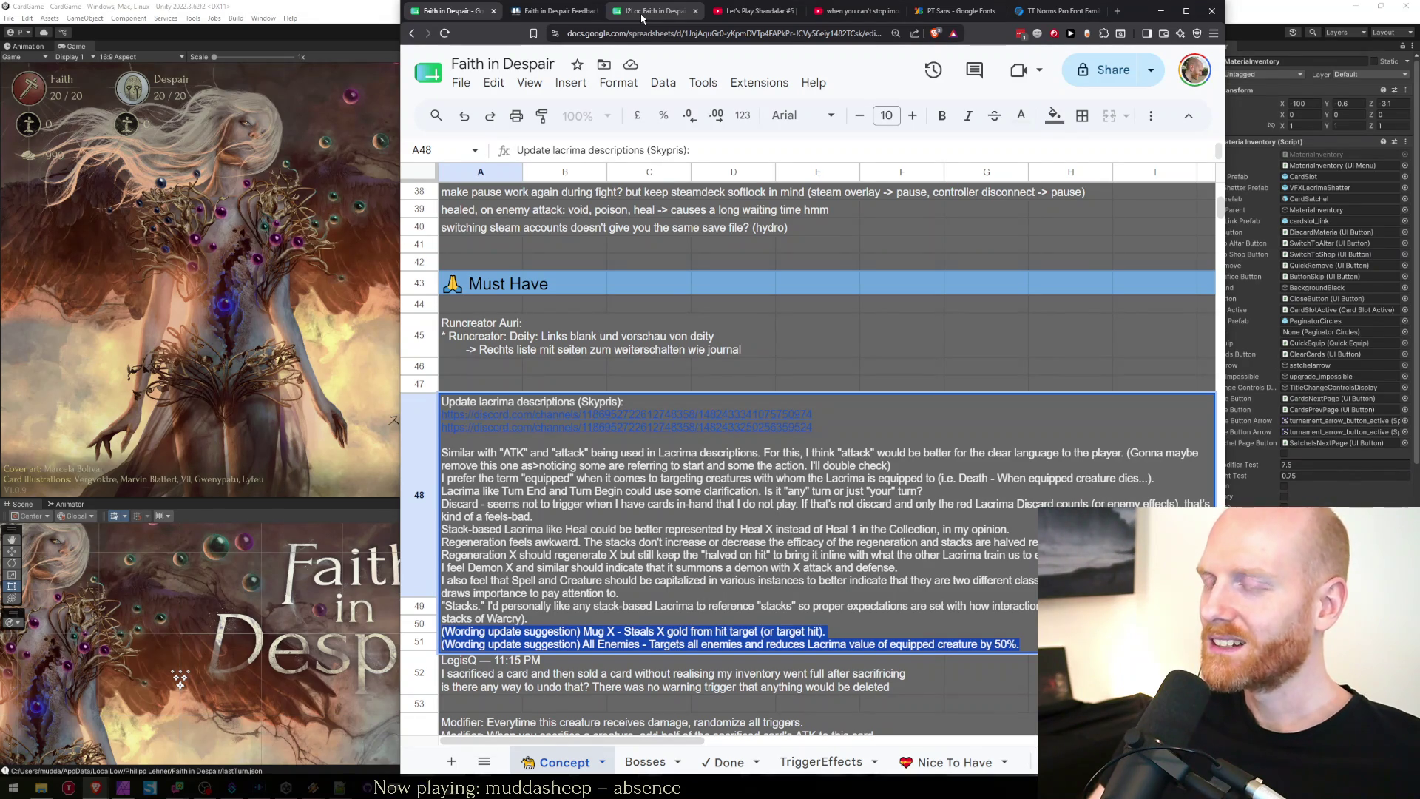
pyautogui.press('BackSpace')
pyautogui.press('BackSpace')
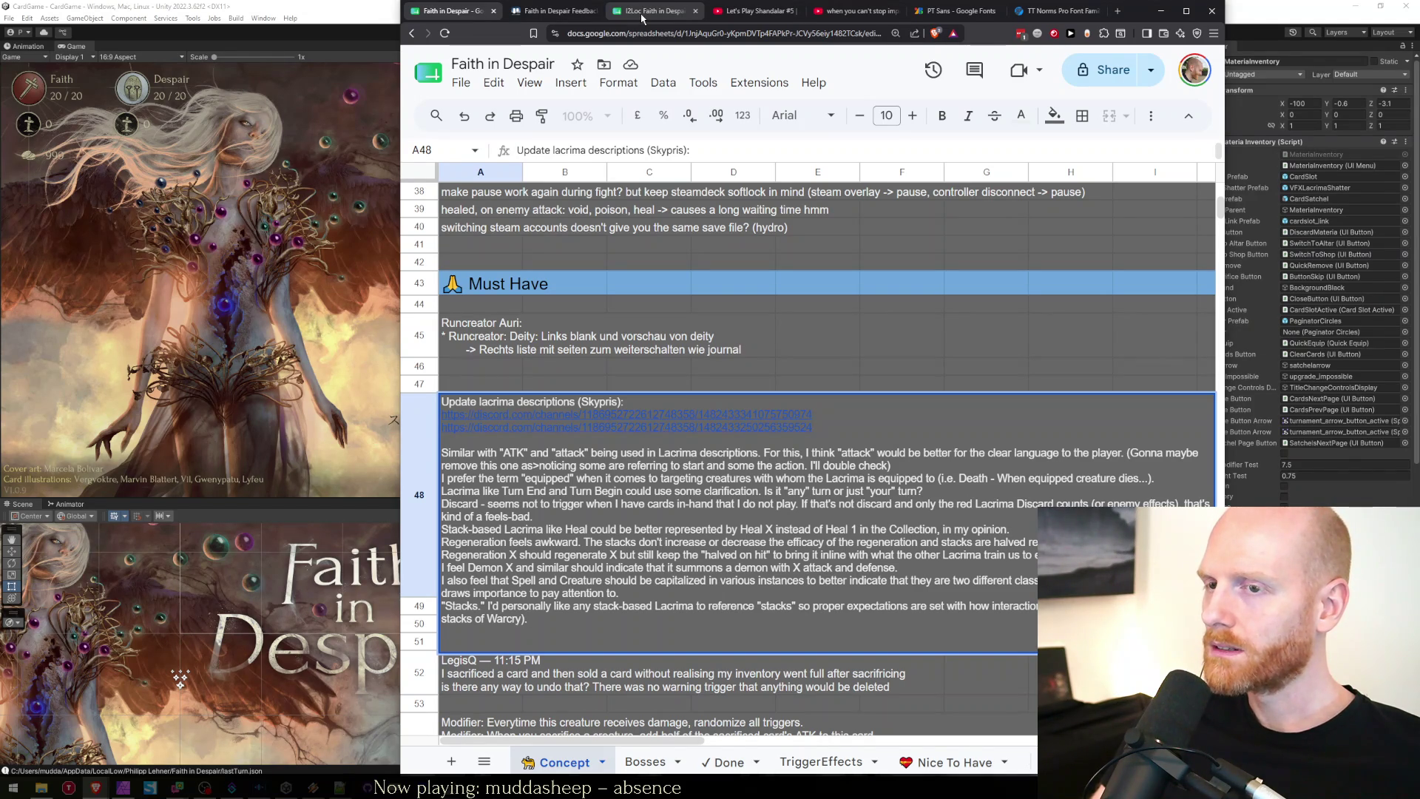
pyautogui.press('BackSpace')
pyautogui.press('Up')
pyautogui.press('Up')
pyautogui.press('End')
pyautogui.hotkey('shift', 'Home')
pyautogui.hotkey('shift', 'Up')
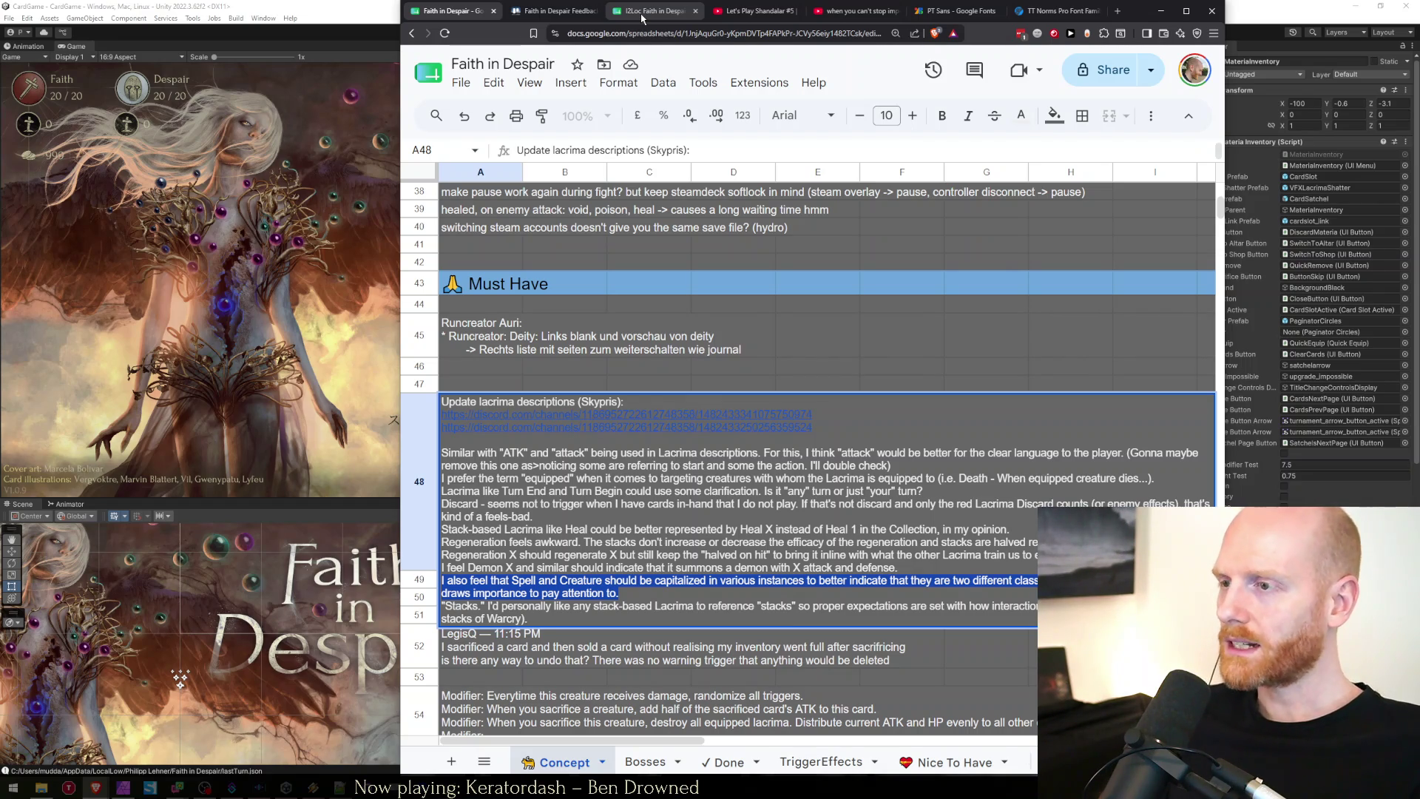
pyautogui.press('Escape')
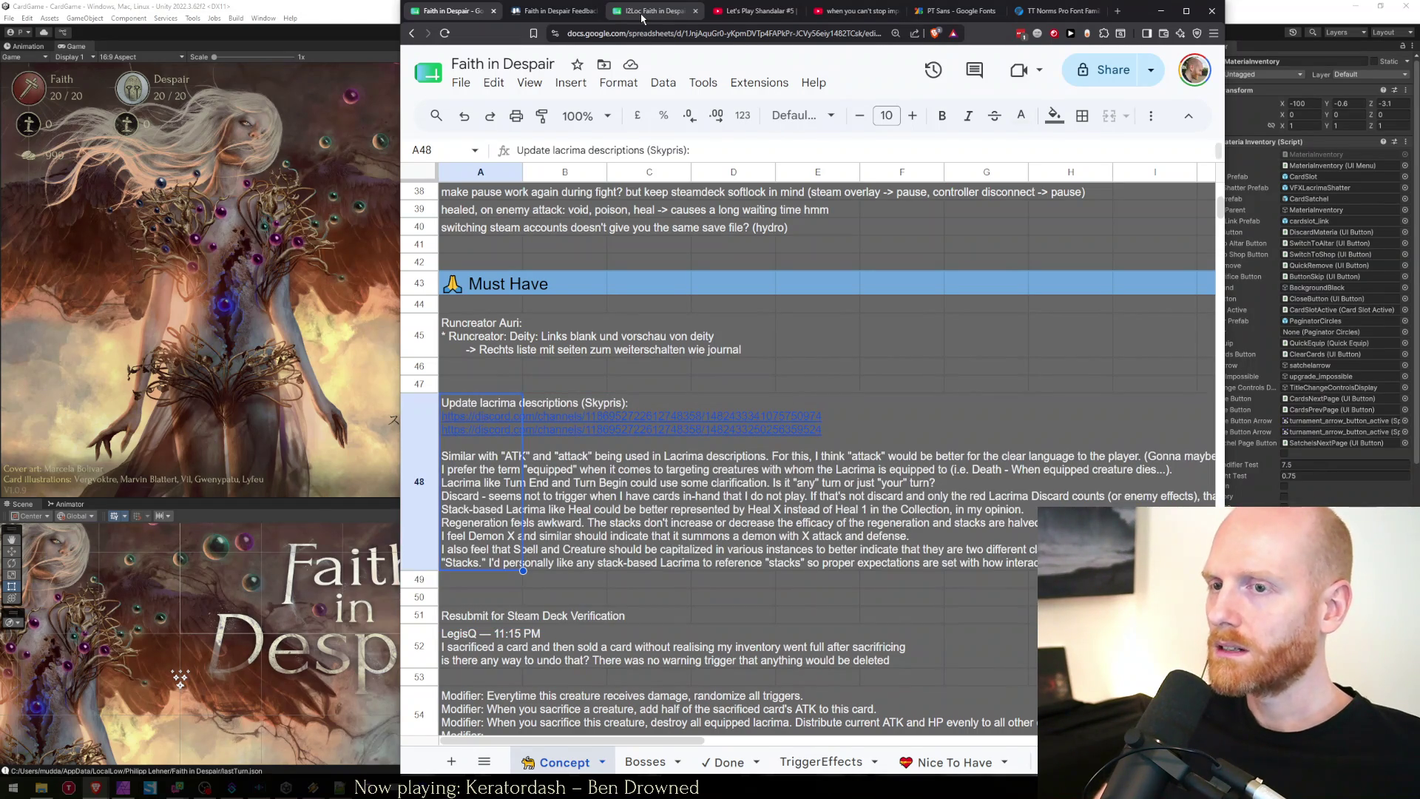
# Search 'spell' in the I2Loc sheet to reach the OffenceLacrimaDescription row.
pyautogui.hotkey('ctrl', 'Tab')
pyautogui.click(642, 11)
pyautogui.hotkey('ctrl', 'f')
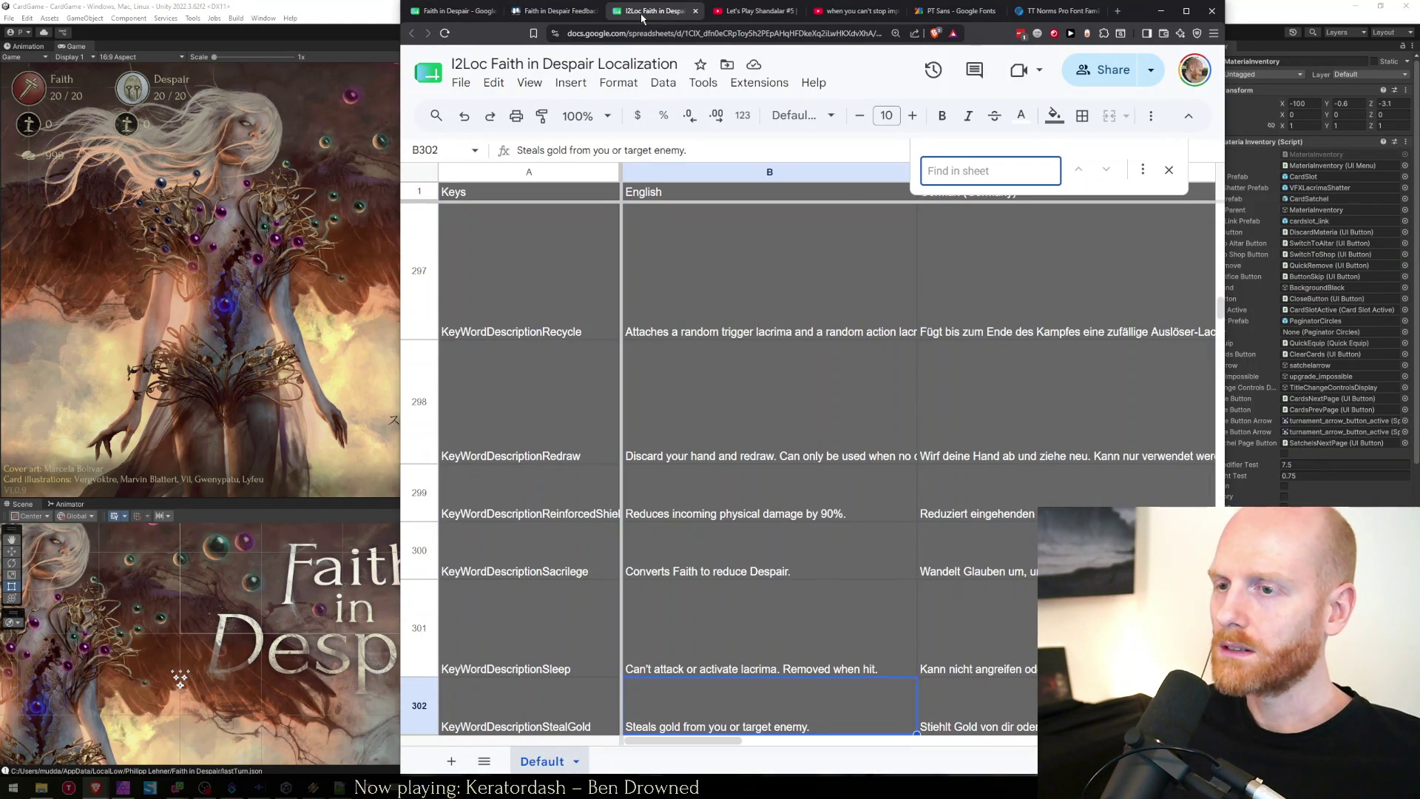
pyautogui.write('spell')
pyautogui.press('Return')
pyautogui.press('Return')
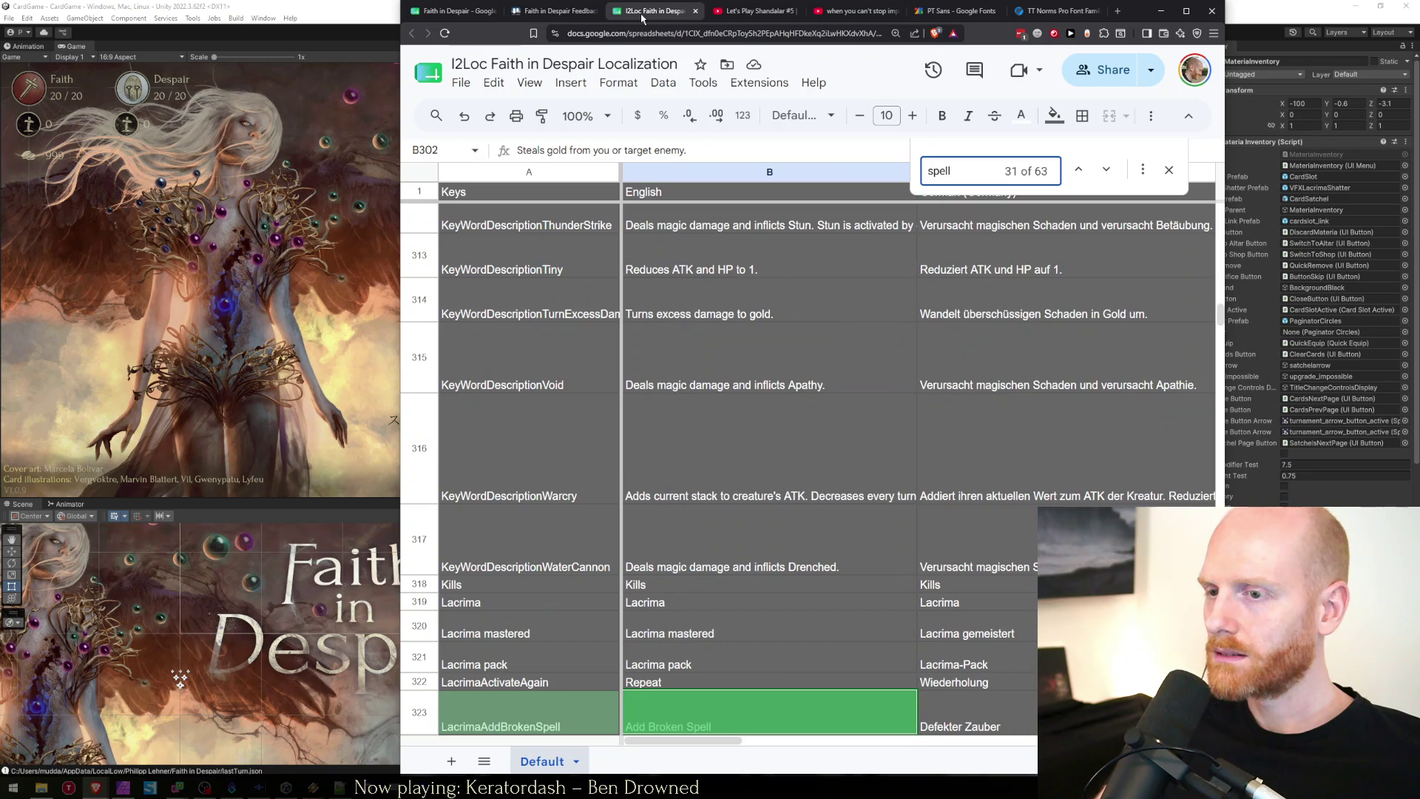
pyautogui.press('Return')
pyautogui.press('Return')
pyautogui.press('Return')
pyautogui.press('Return')
pyautogui.press('Return')
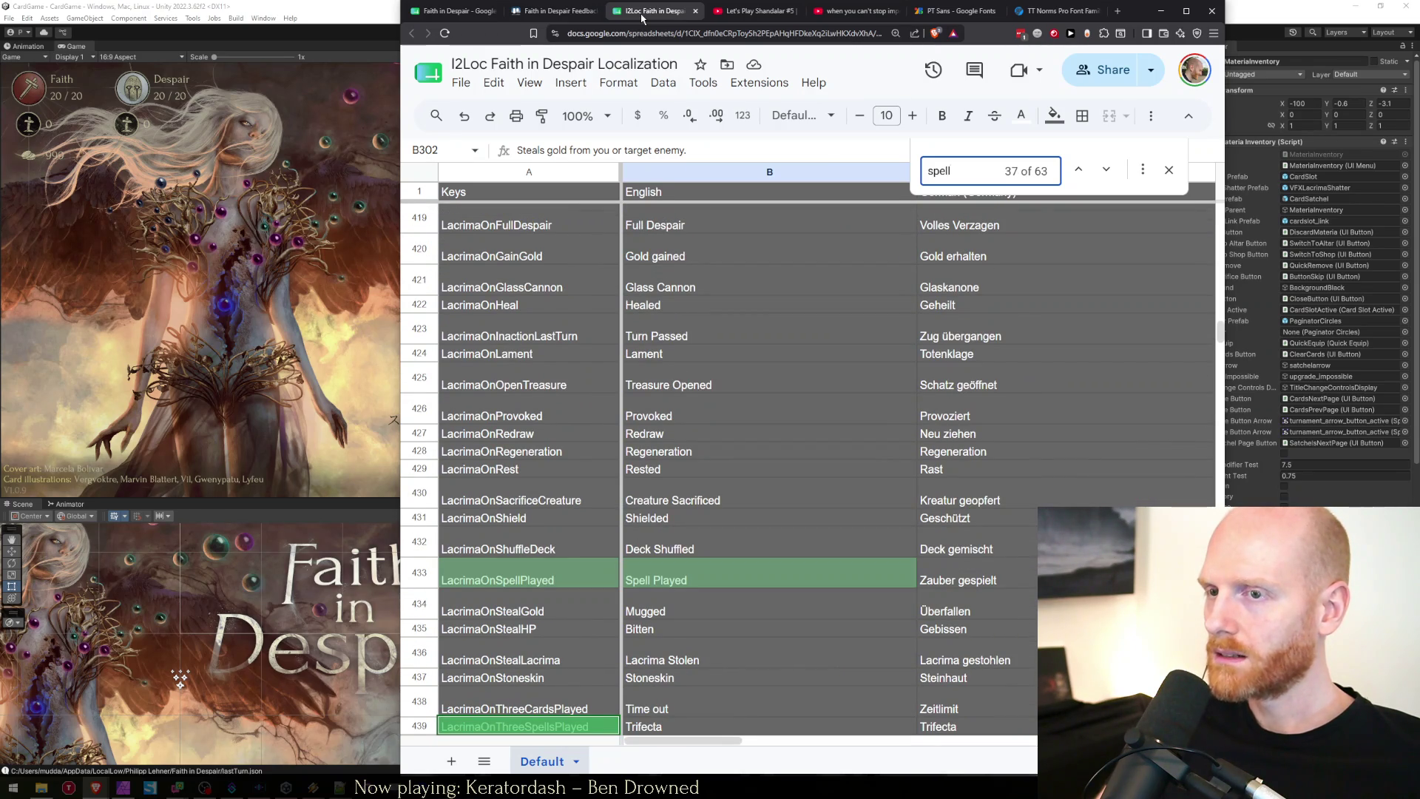
pyautogui.press('Return')
pyautogui.press('Return')
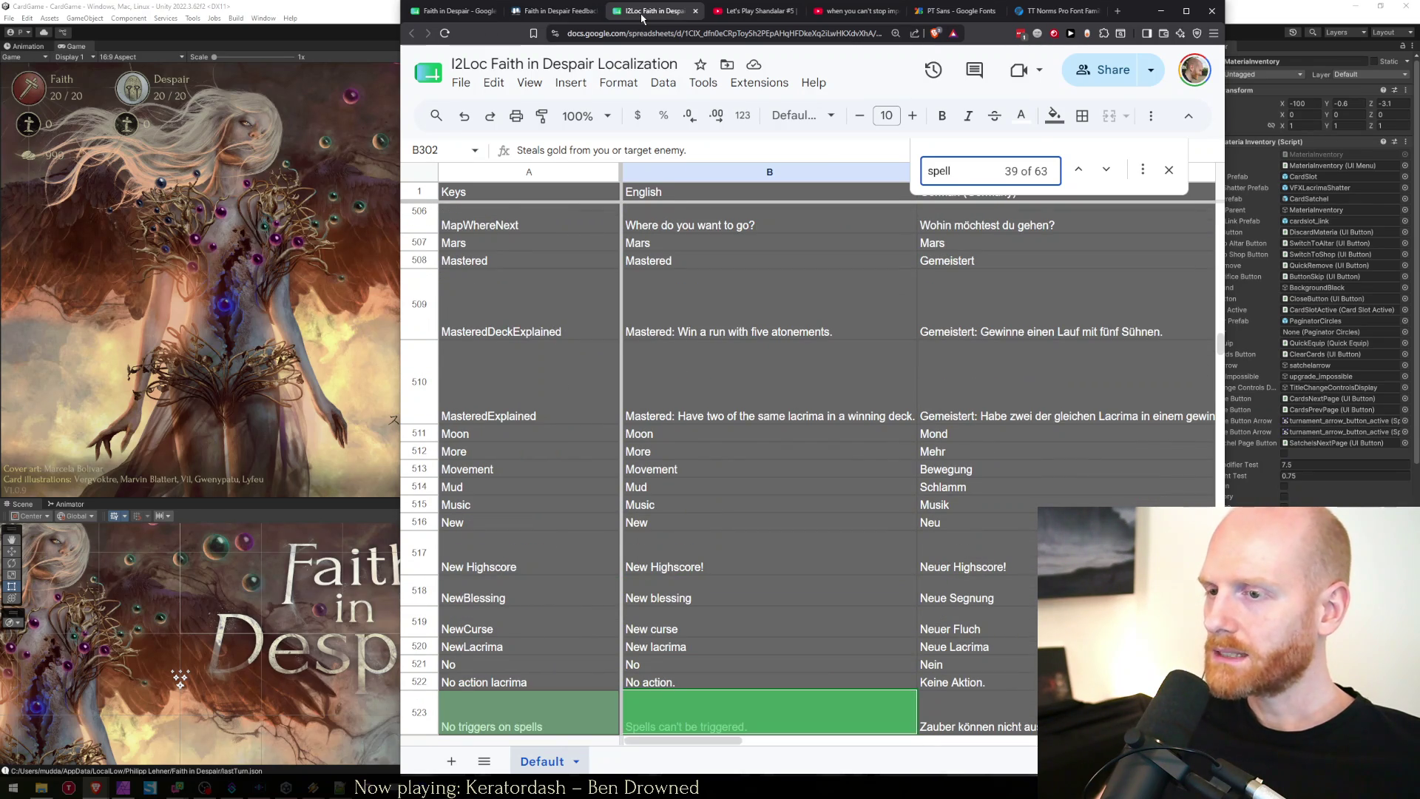
pyautogui.press('Return')
pyautogui.press('Return')
pyautogui.press('Return')
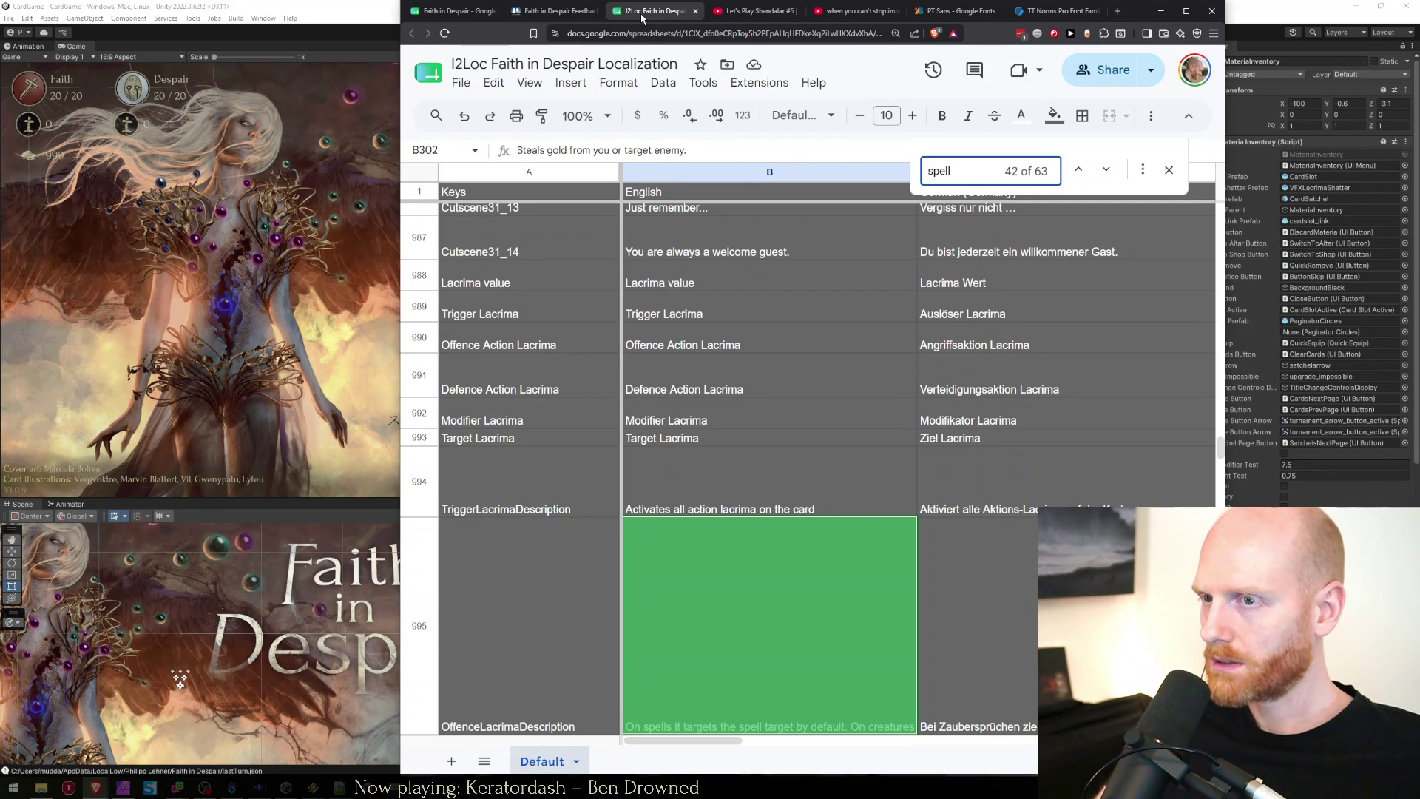
pyautogui.press('Escape')
# Change 'creatures' to 'Creatures' in B995, then return to the Faith in Despair sheet.
pyautogui.press('Return')
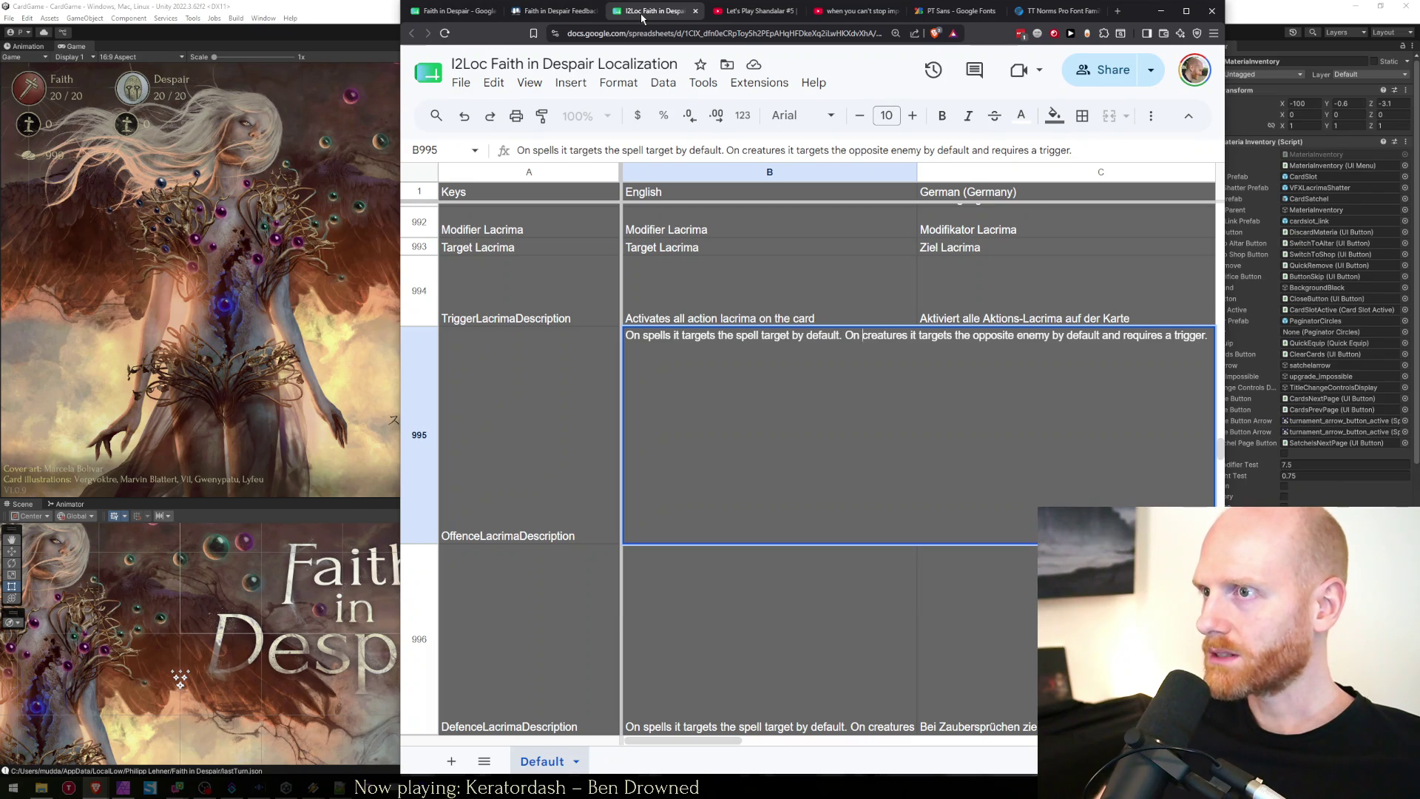
pyautogui.press('End')
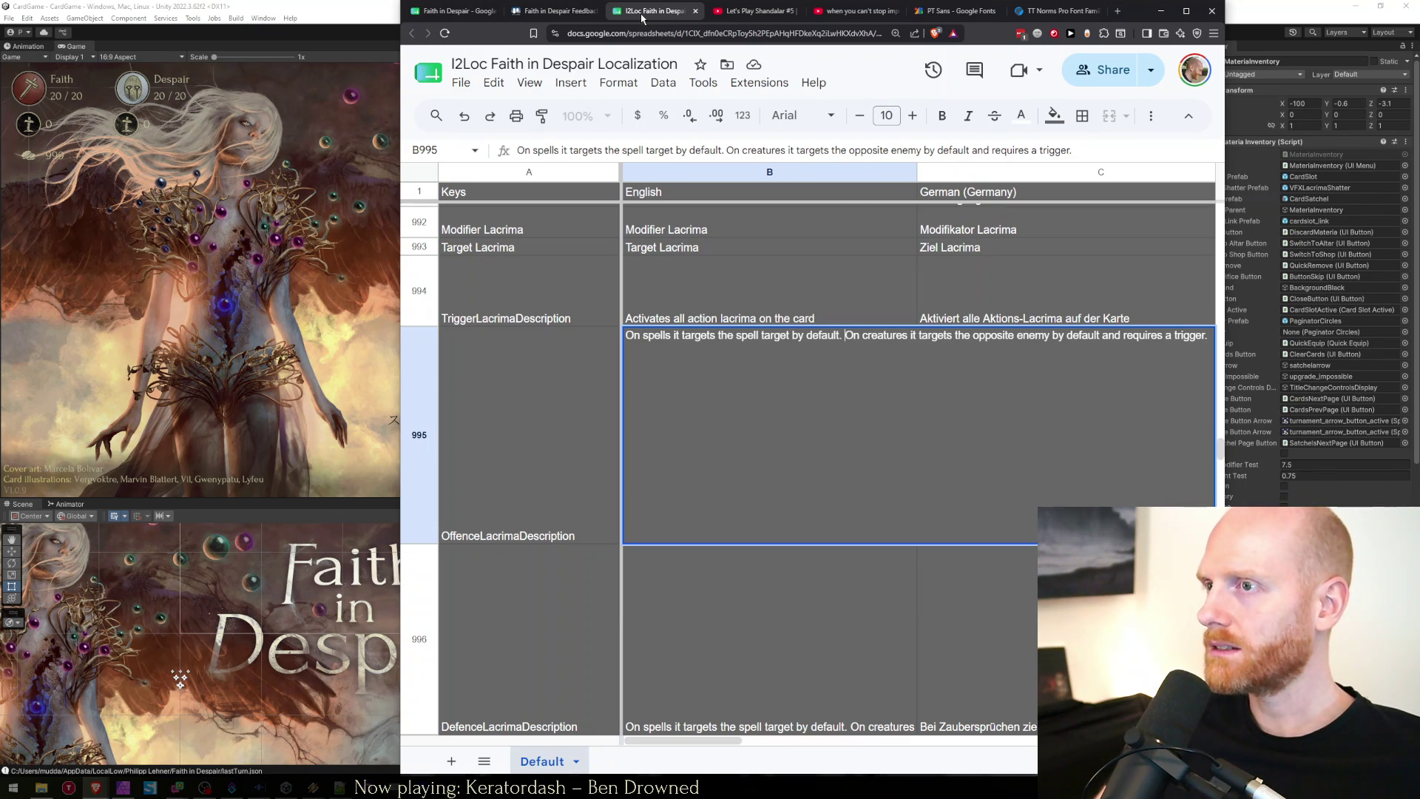
pyautogui.press('Right')
pyautogui.press('Right')
pyautogui.press('Right')
pyautogui.press('Delete')
pyautogui.write('C')
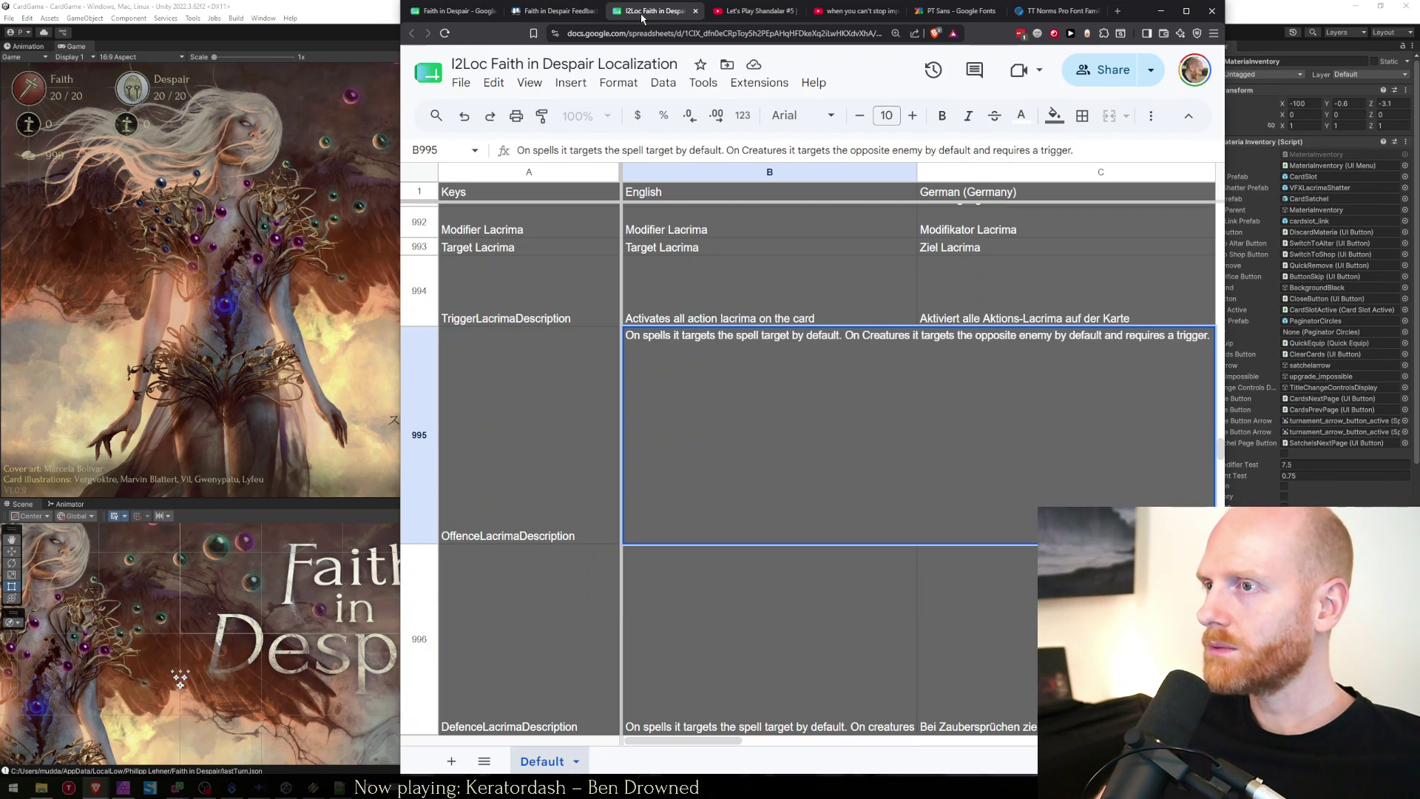
pyautogui.press('Return')
pyautogui.press('Up')
pyautogui.hotkey('ctrl', '1')
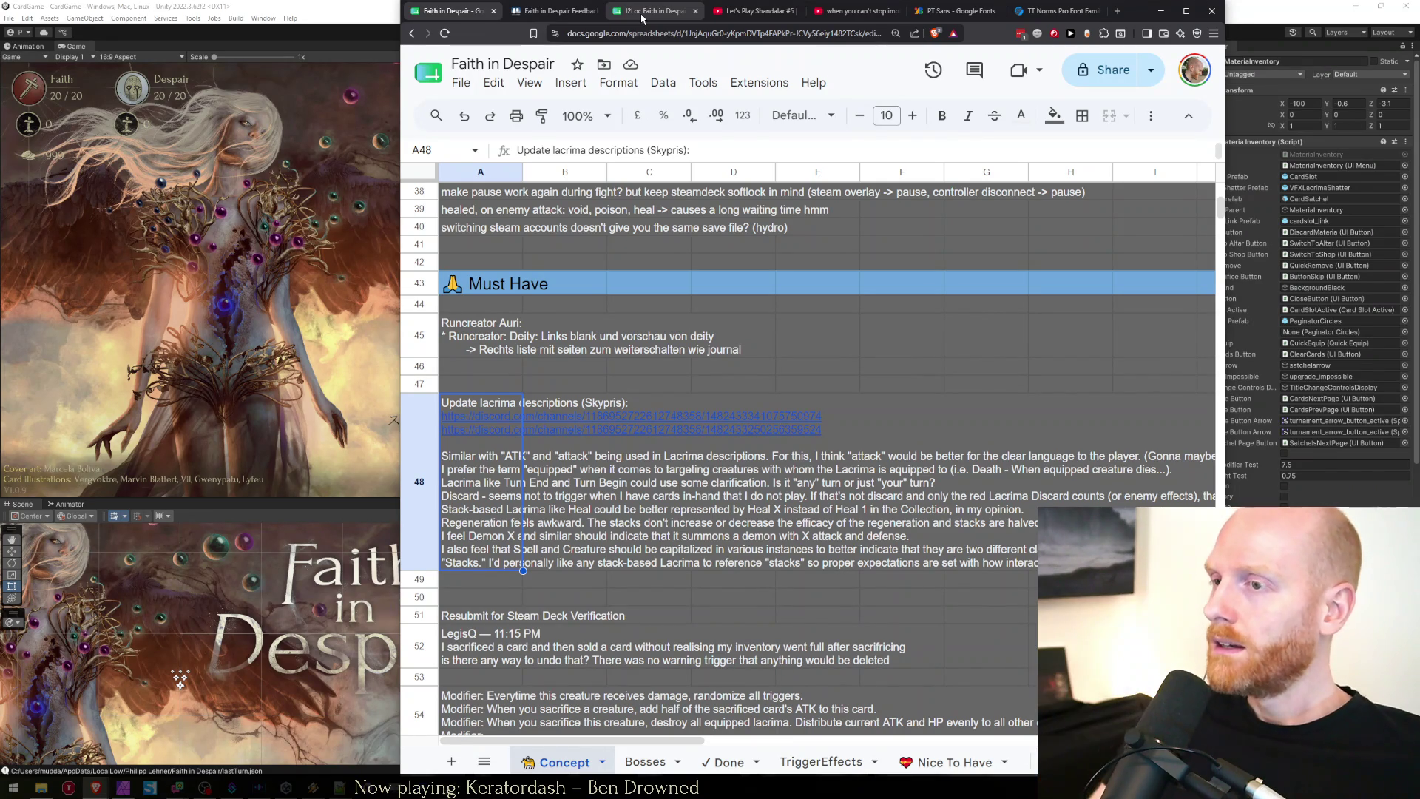
# Delete the 'Similar with ATK' versus attack paragraph from the A48 Lacrima note.
pyautogui.press('Return')
pyautogui.press('Down')
pyautogui.press('Down')
pyautogui.press('Down')
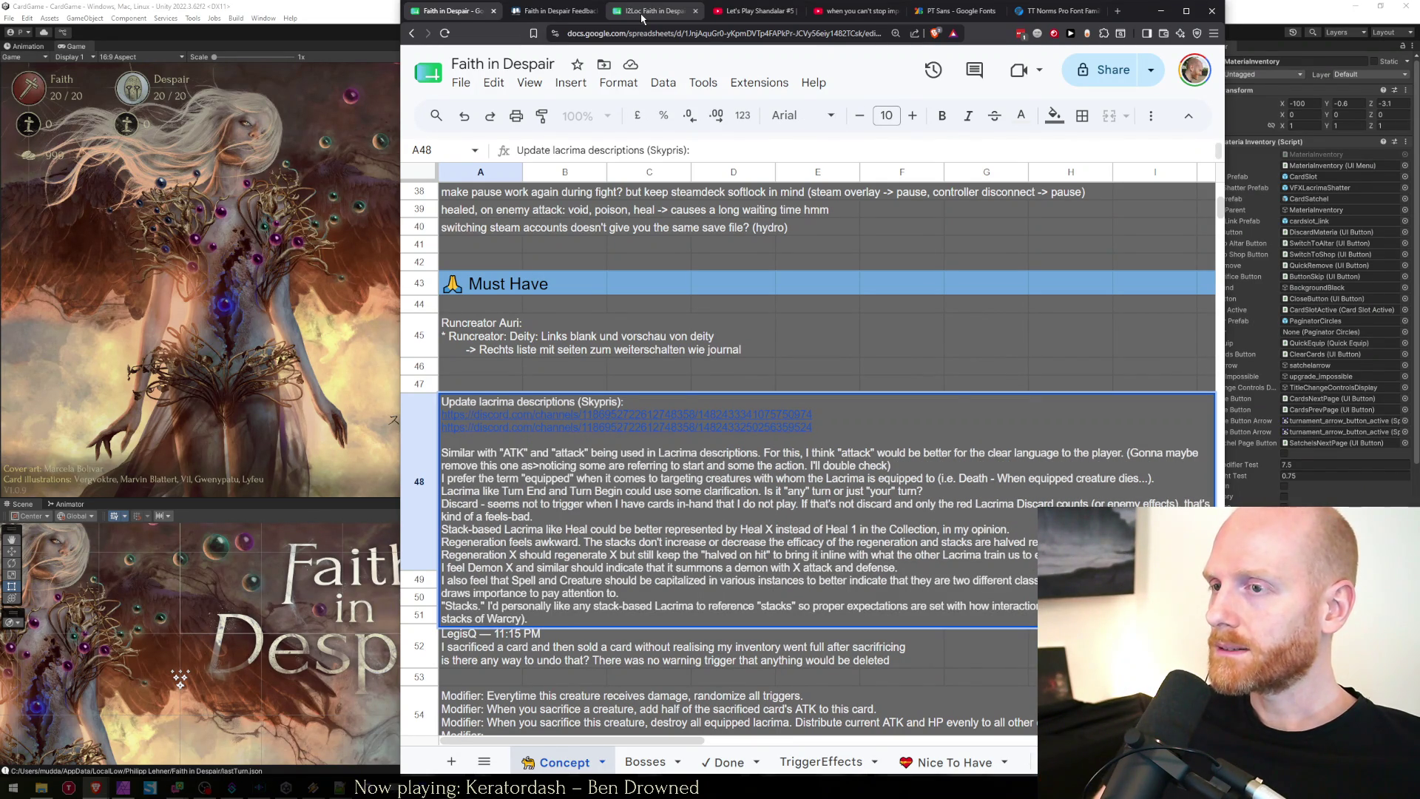
pyautogui.hotkey('shift', 'Down')
pyautogui.hotkey('shift', 'Down')
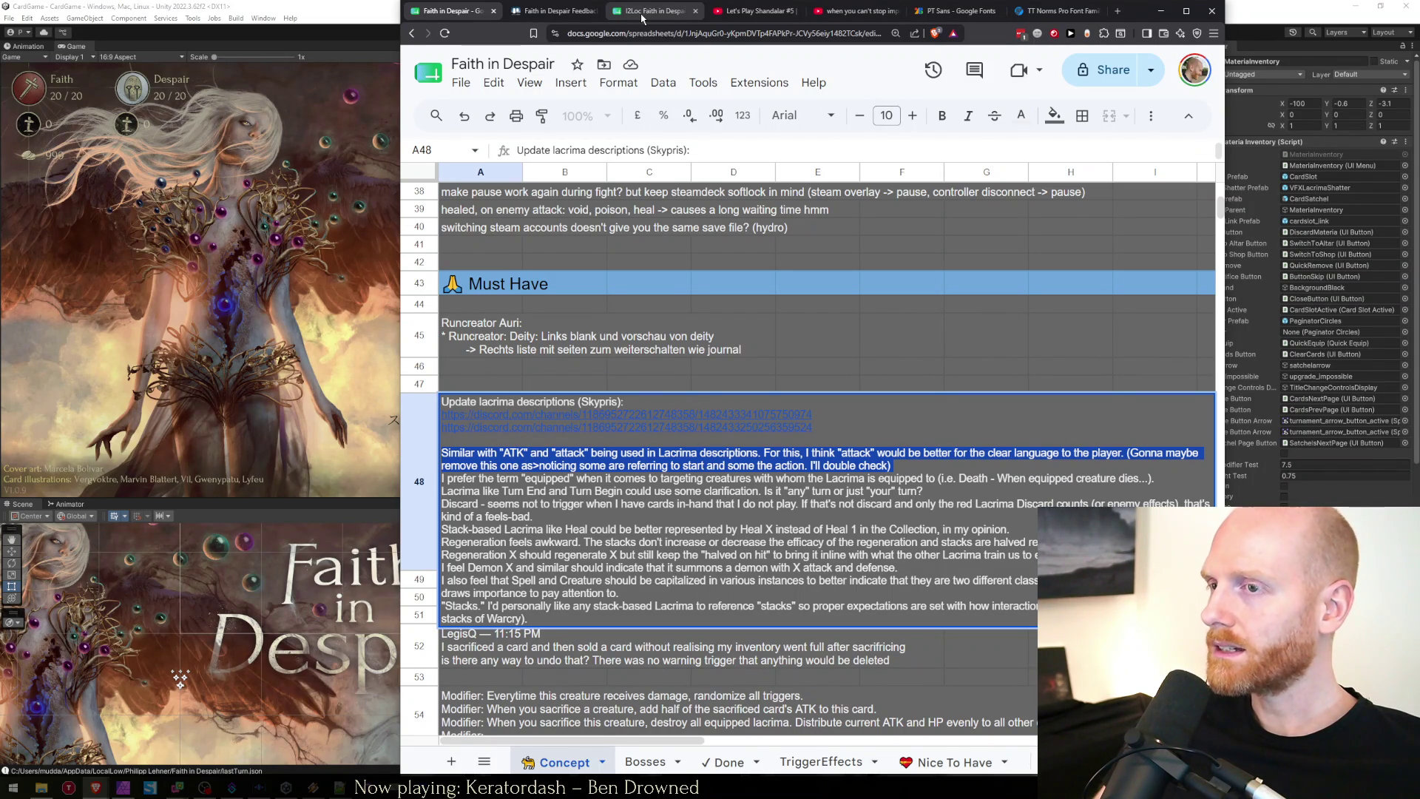
pyautogui.press('Escape')
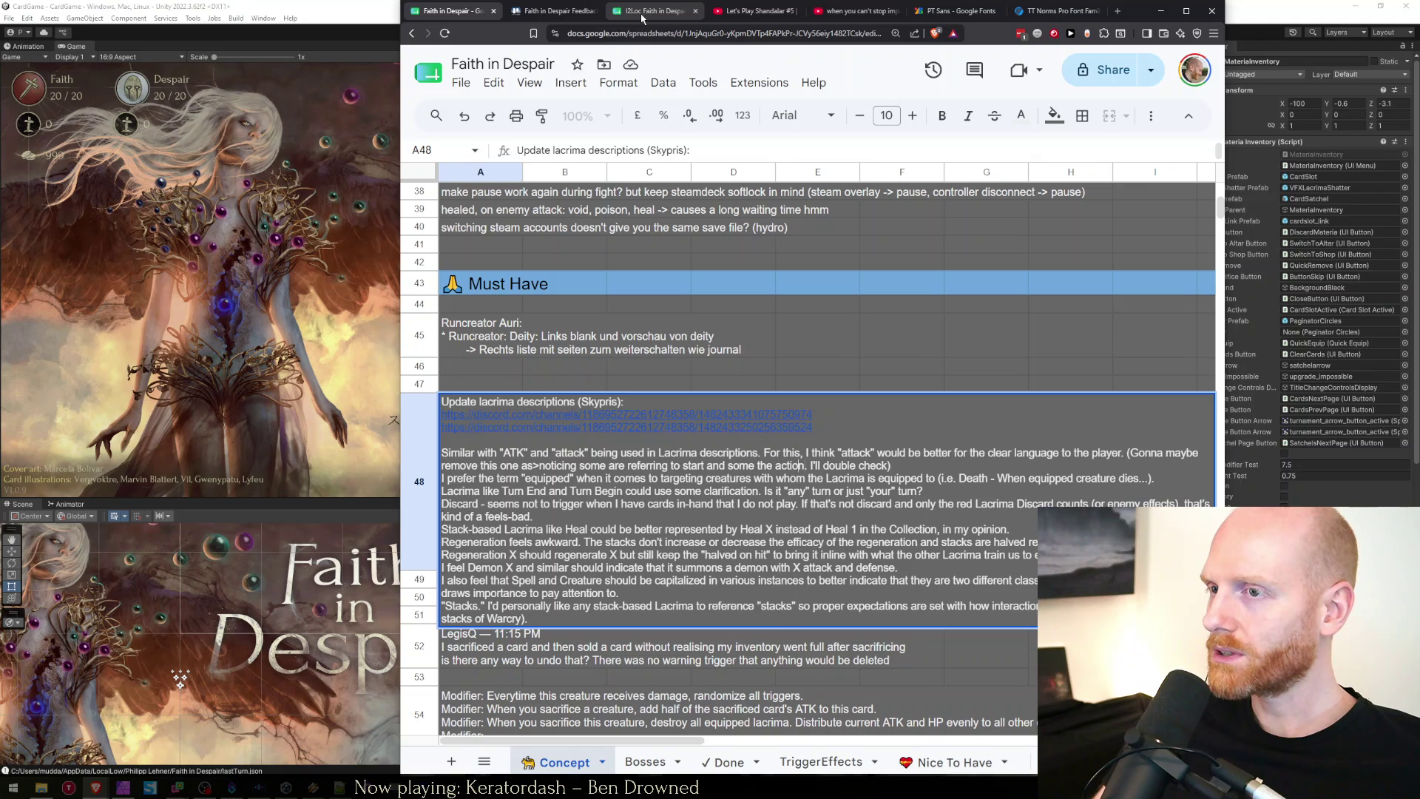
pyautogui.press('Delete')
pyautogui.press('Delete')
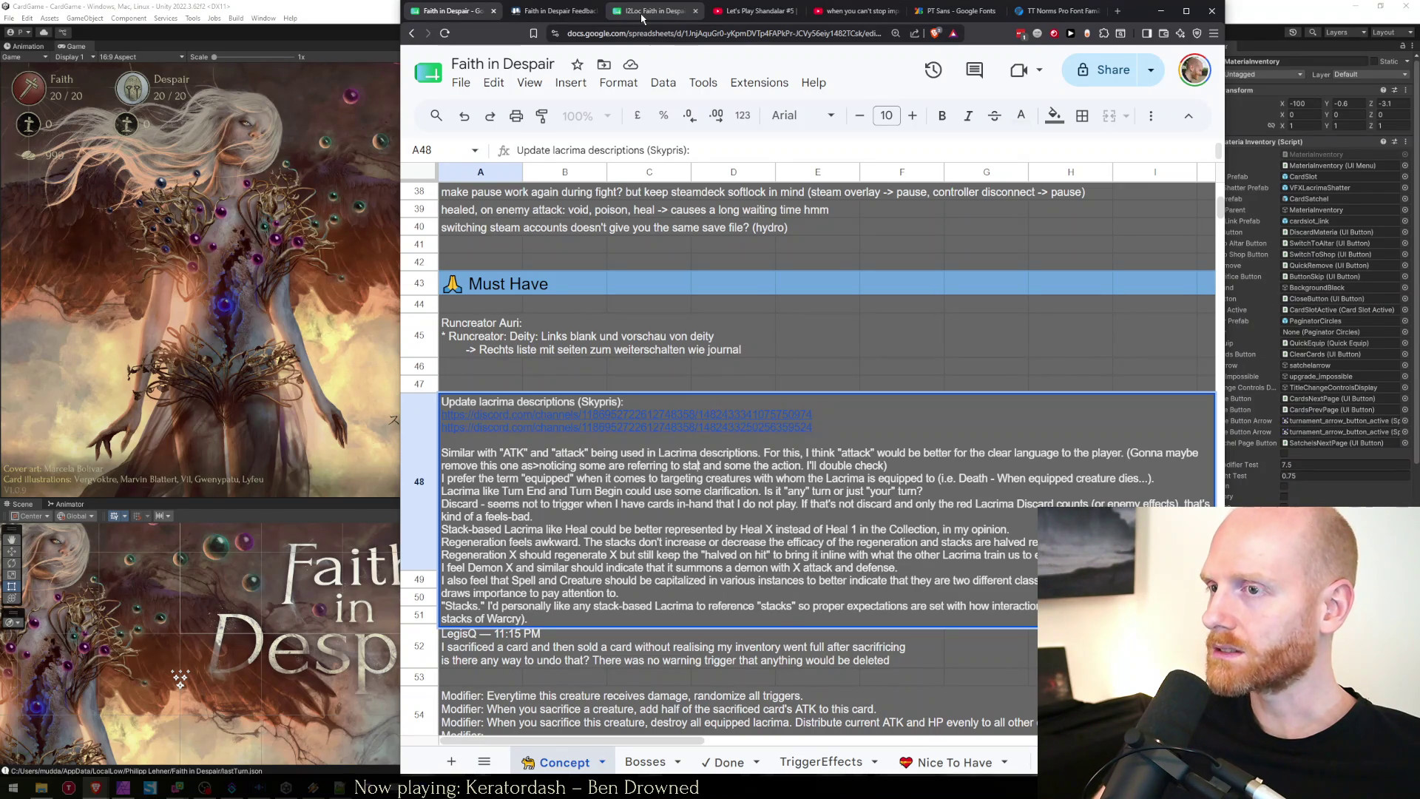
pyautogui.press('Right')
pyautogui.press('Right')
pyautogui.press('Right')
pyautogui.write('"HP"')
pyautogui.hotkey('ctrl', 'Right')
pyautogui.press('Right')
pyautogui.hotkey('ctrl', 'shift', 'Right')
pyautogui.press('Right')
pyautogui.hotkey('shift', 'Down')
pyautogui.hotkey('shift', 'End')
pyautogui.hotkey('shift', 'Up')
pyautogui.hotkey('shift', 'Home')
pyautogui.press('BackSpace')
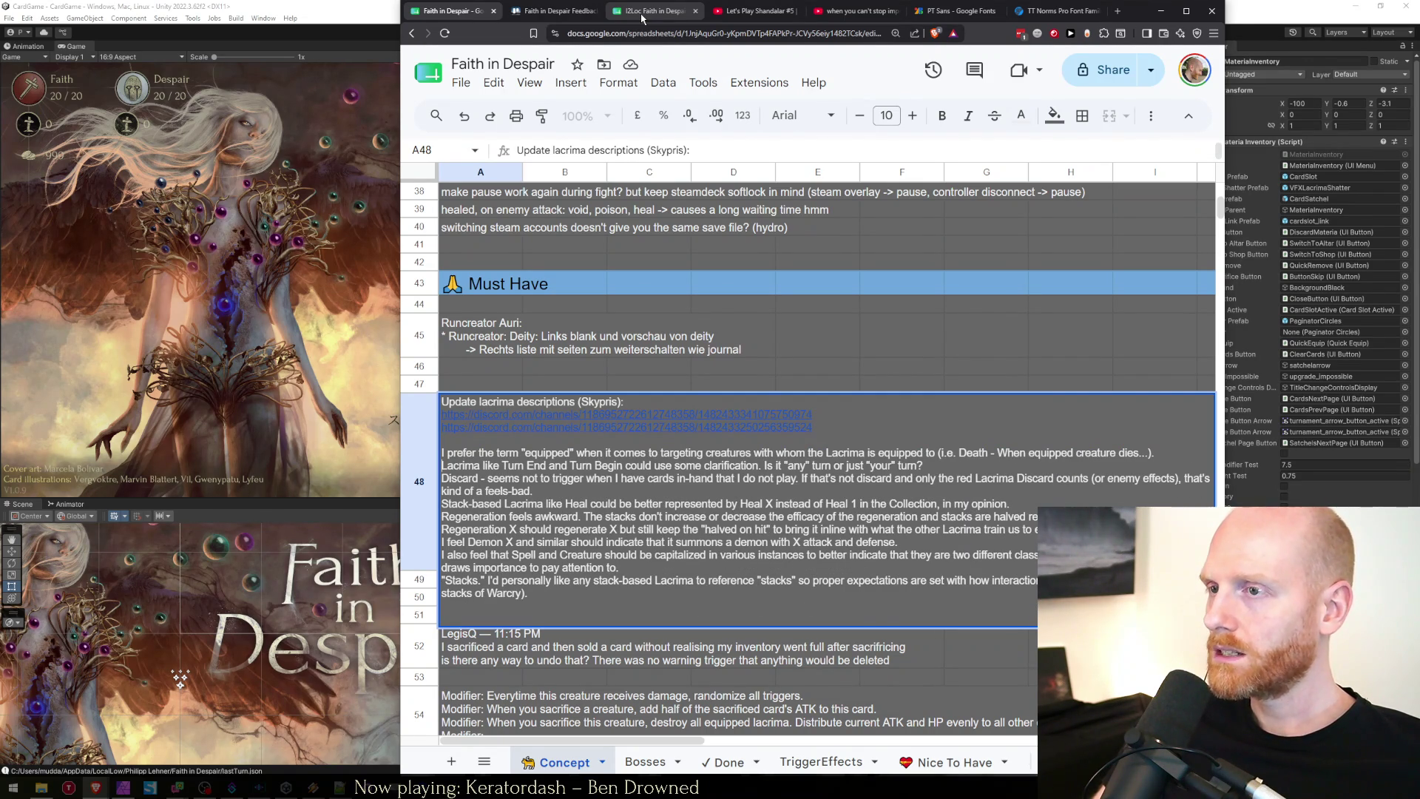
# Cut the Discard paragraph, place it after the links and tidy the surrounding blank lines.
pyautogui.hotkey('shift', 'Home')
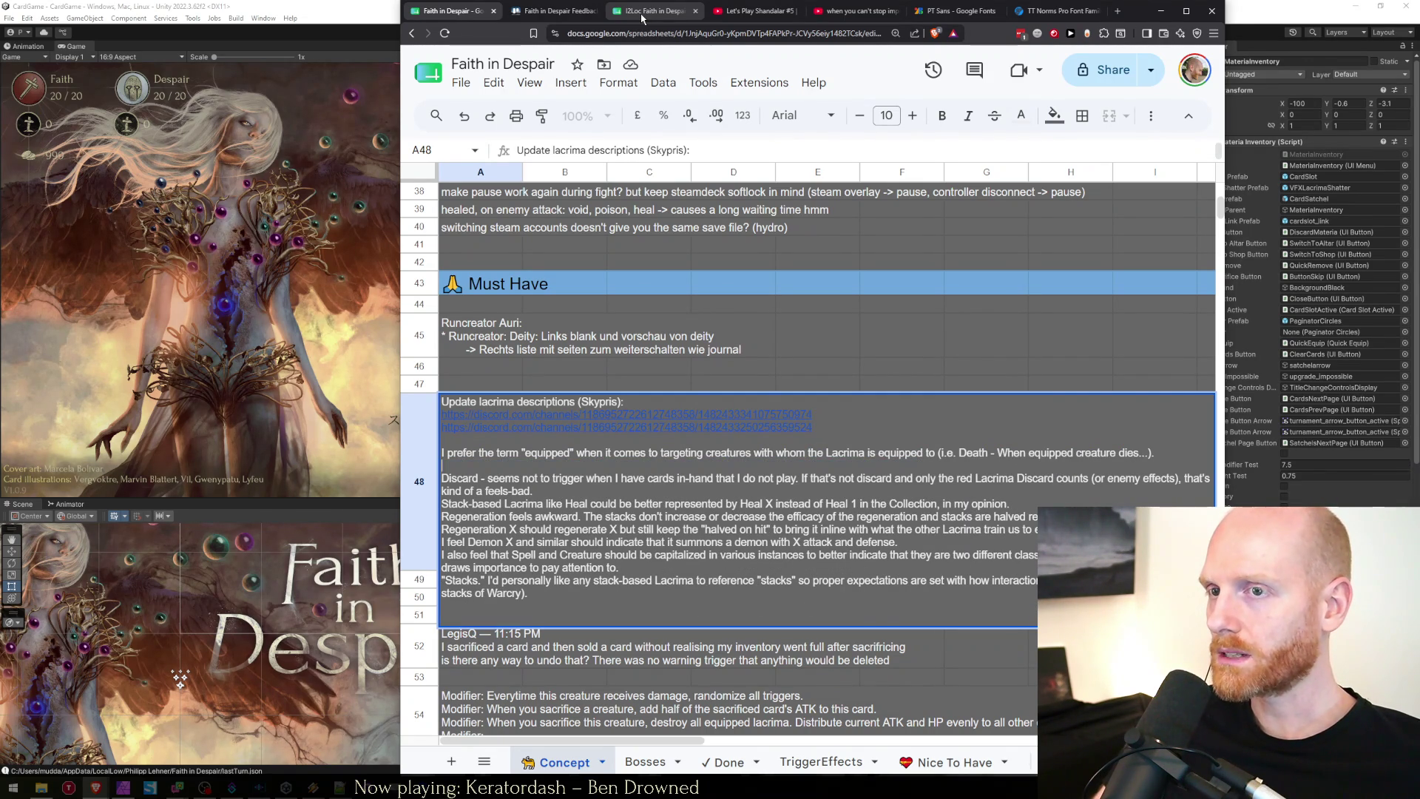
pyautogui.press('BackSpace')
pyautogui.press('BackSpace')
pyautogui.hotkey('ctrl', 'z')
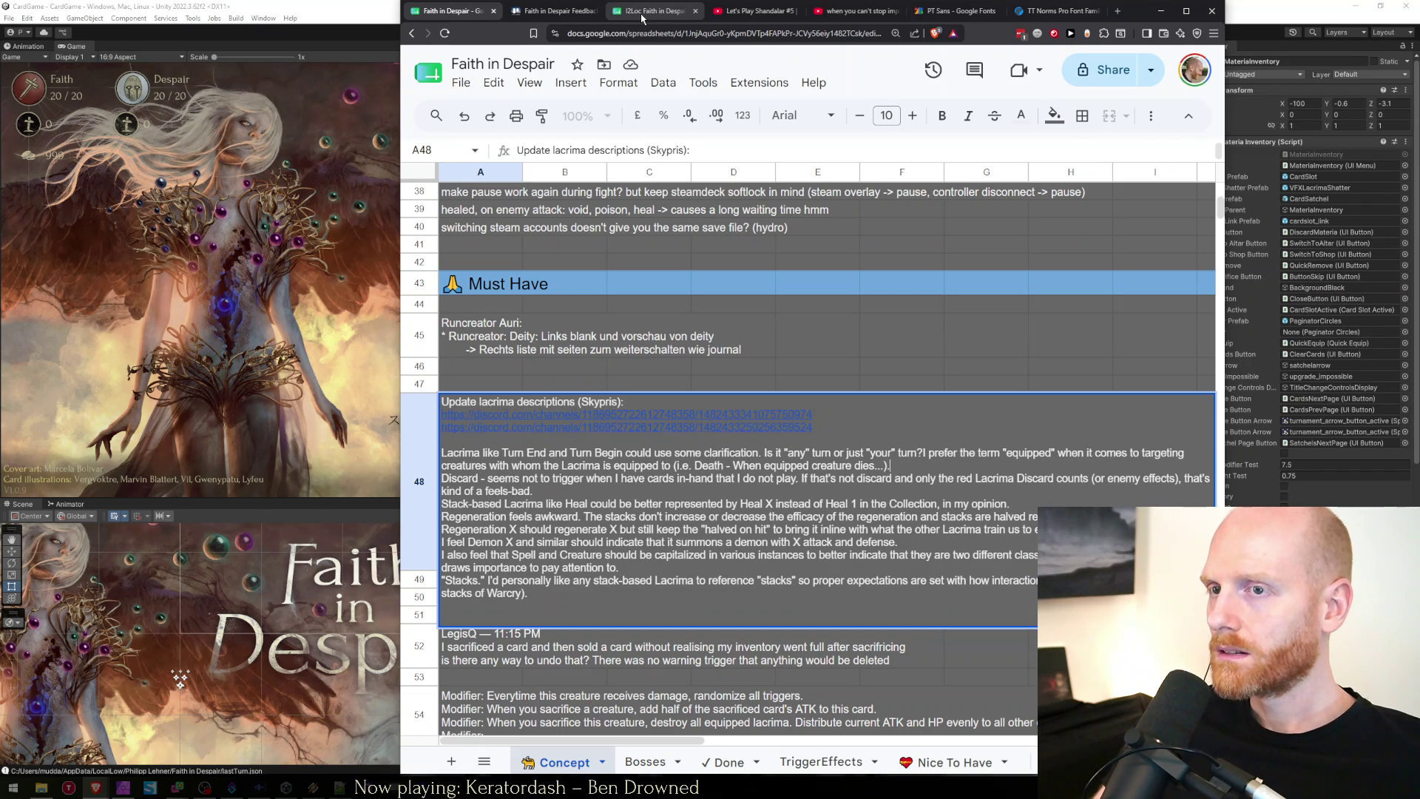
pyautogui.hotkey('shift', 'Down')
pyautogui.hotkey('shift', 'Down')
pyautogui.press('BackSpace')
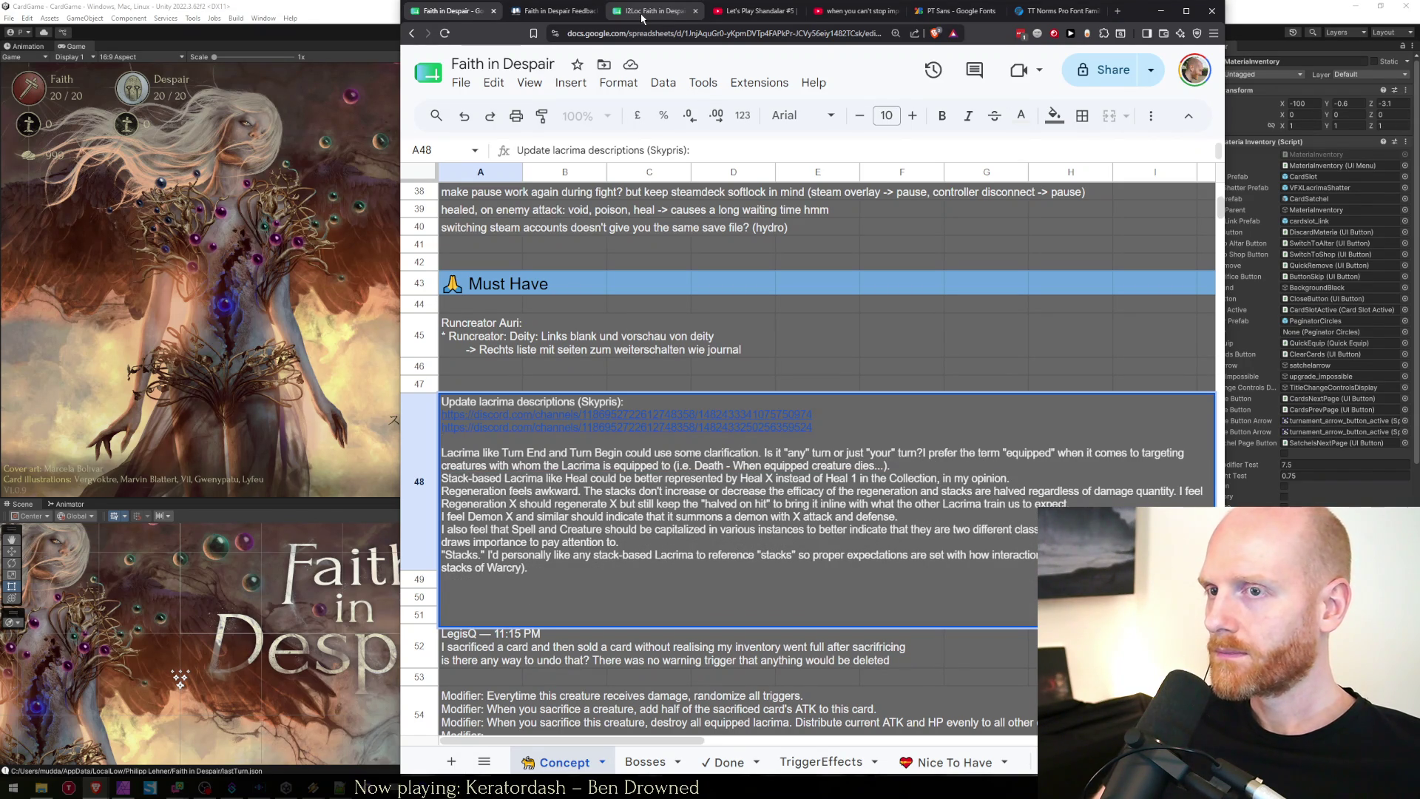
pyautogui.click(526, 490)
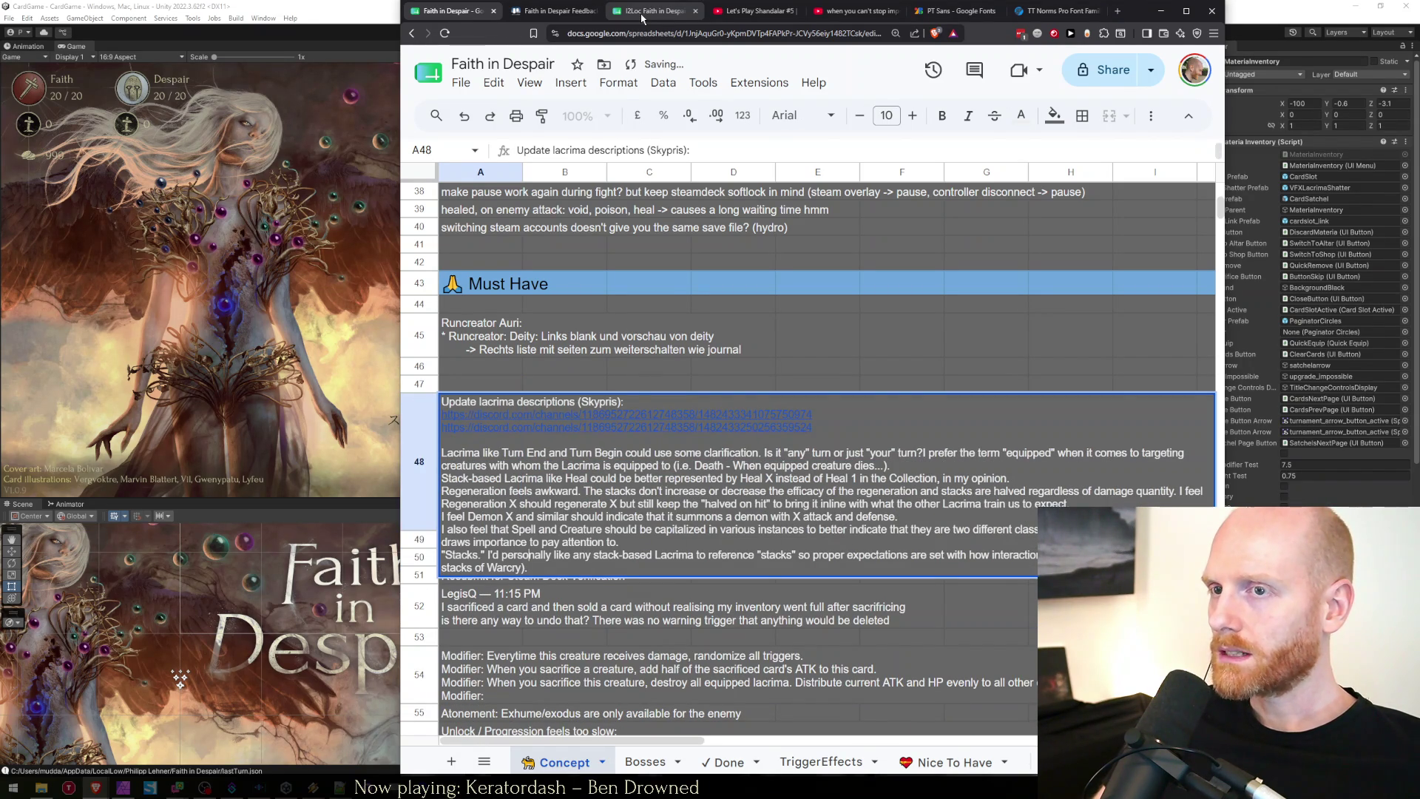
pyautogui.hotkey('ctrl', 'z')
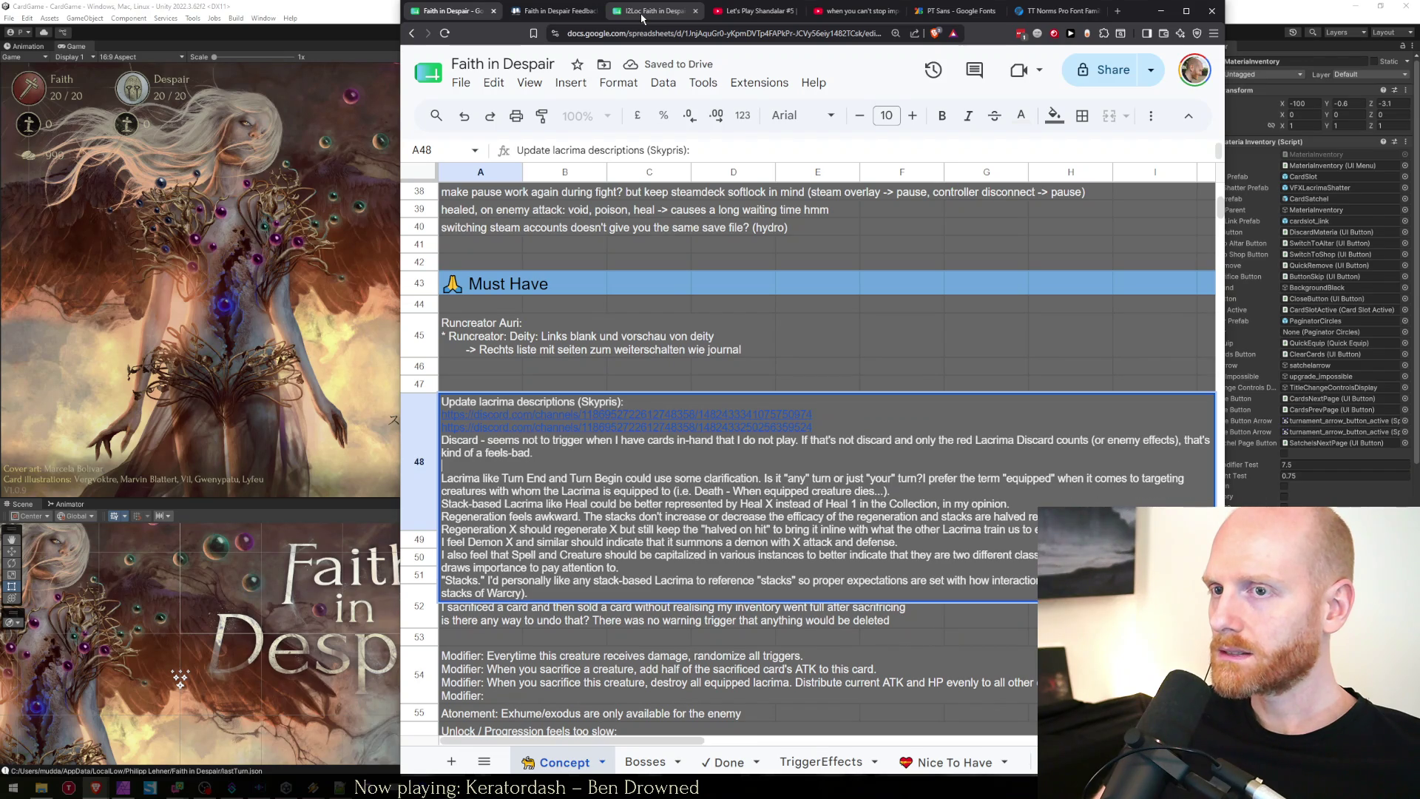
pyautogui.press('BackSpace')
pyautogui.press('Up')
pyautogui.press('Home')
pyautogui.press('Return')
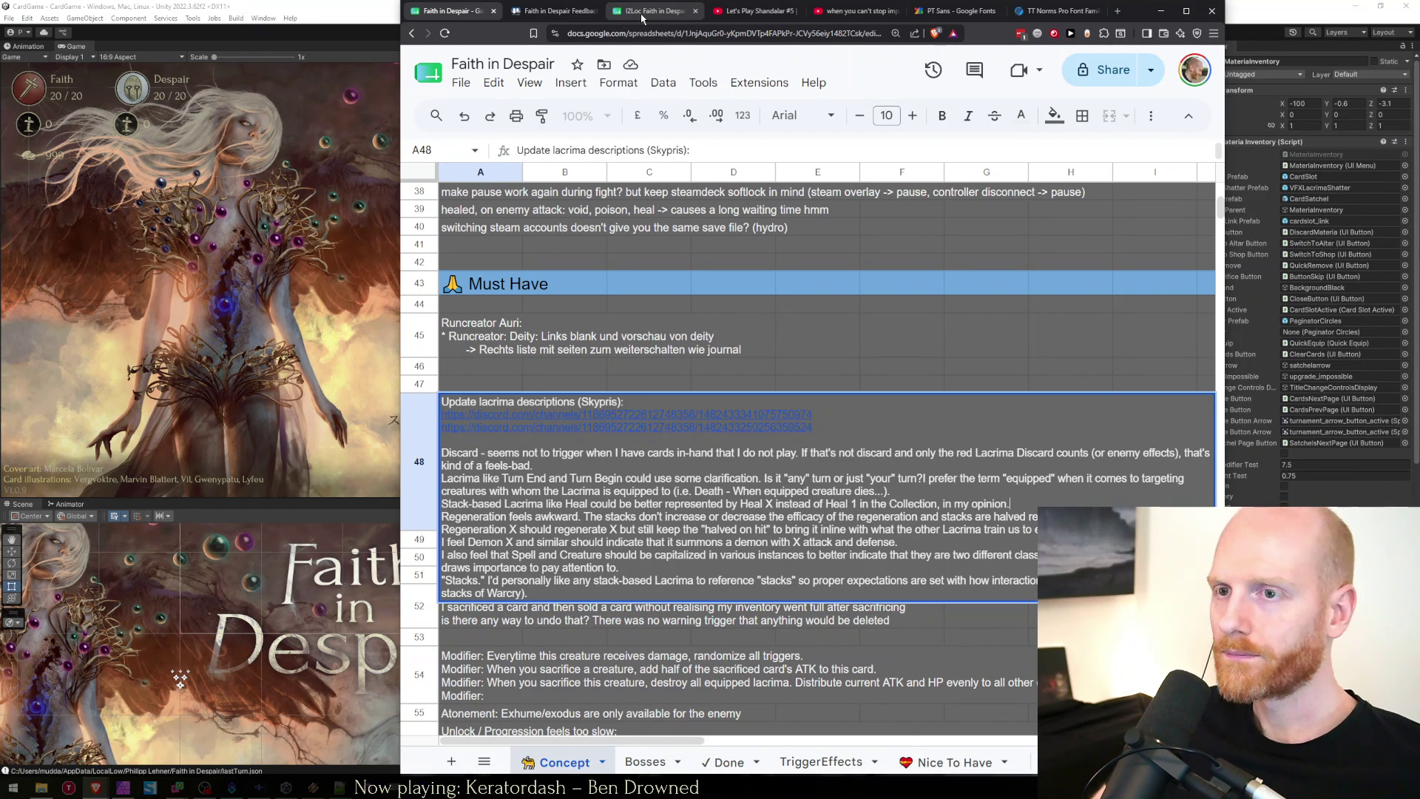
# Re-enter the A48 note and undo the stray edits to its text.
pyautogui.press('Escape')
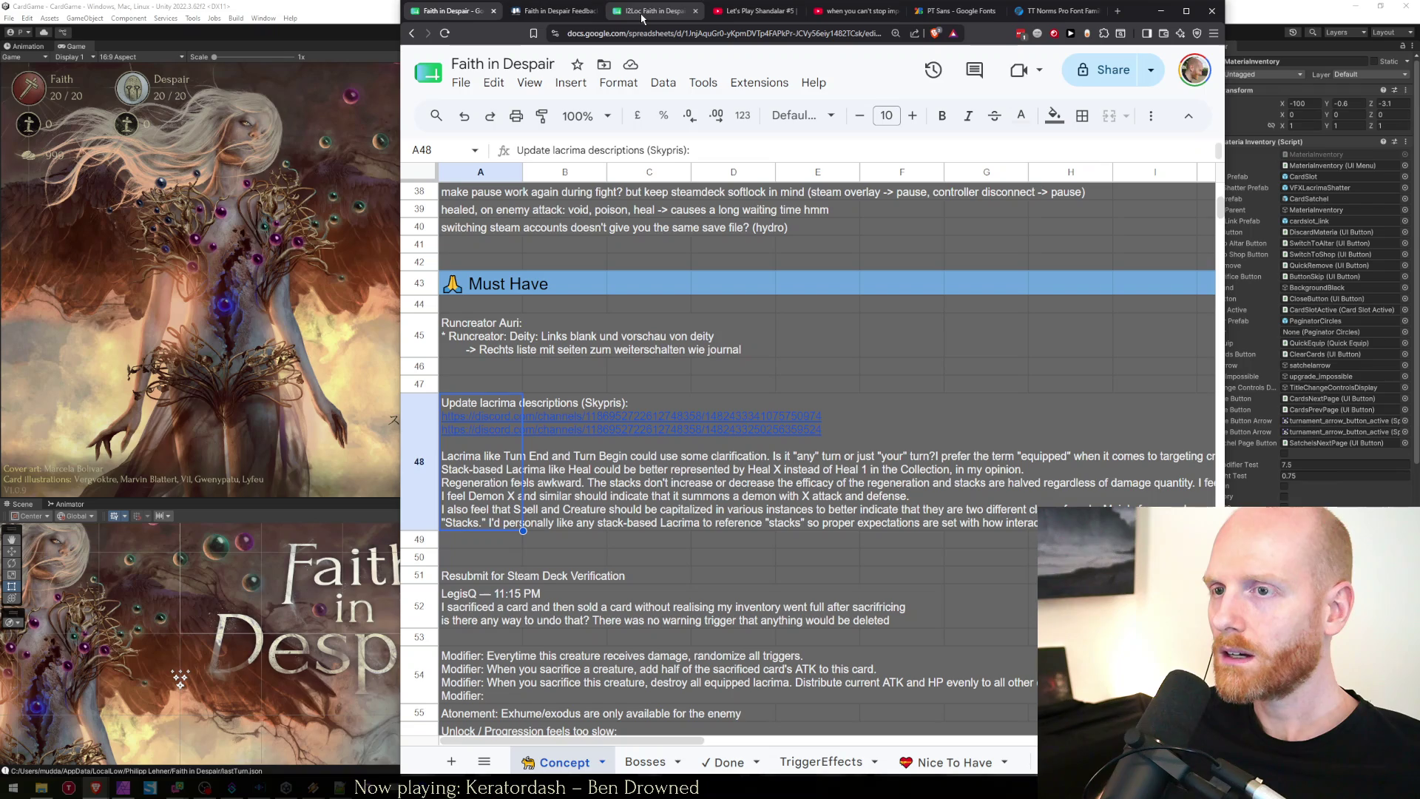
pyautogui.press('Return')
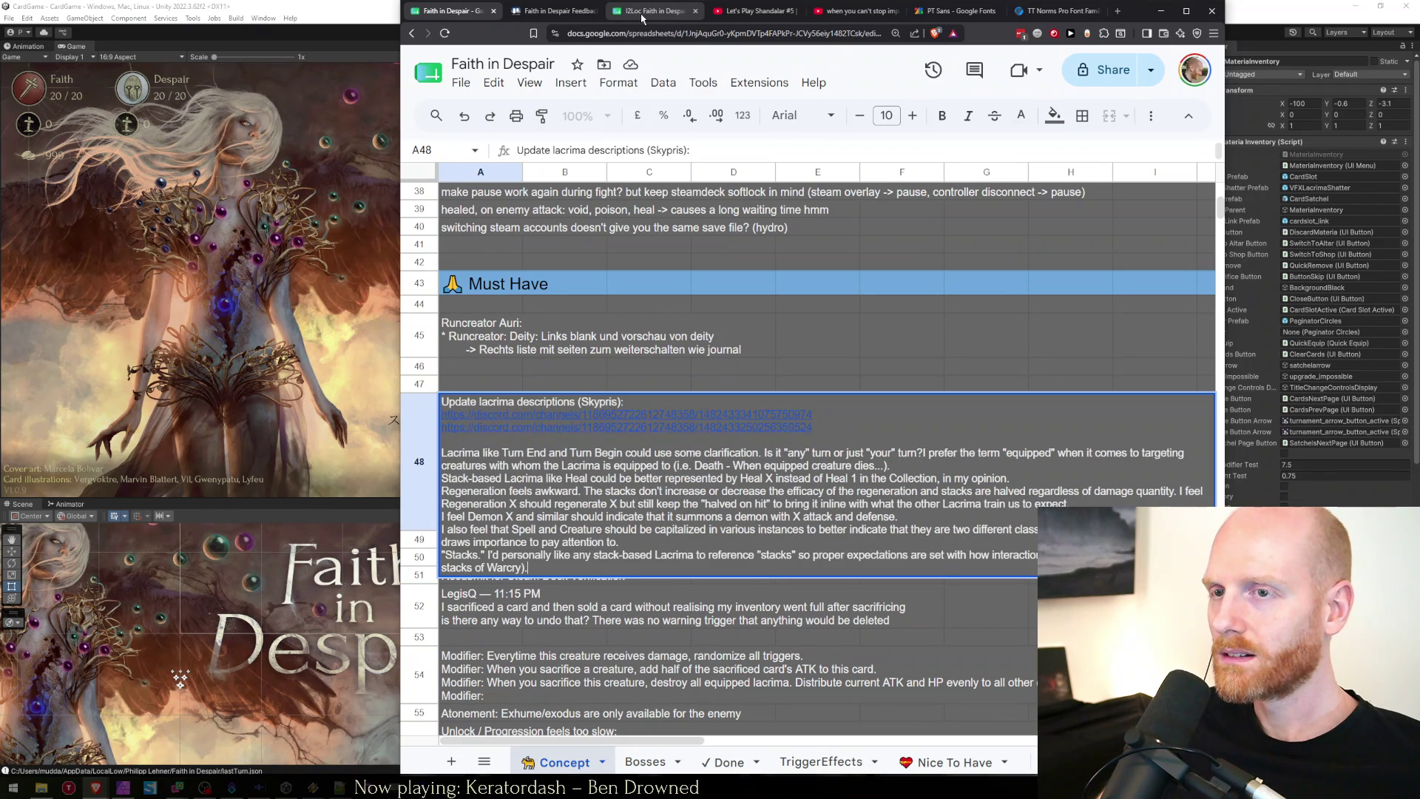
pyautogui.press('Escape')
pyautogui.press('Return')
pyautogui.press('Up')
pyautogui.press('Up')
pyautogui.press('Up')
pyautogui.press('Up')
pyautogui.press('Up')
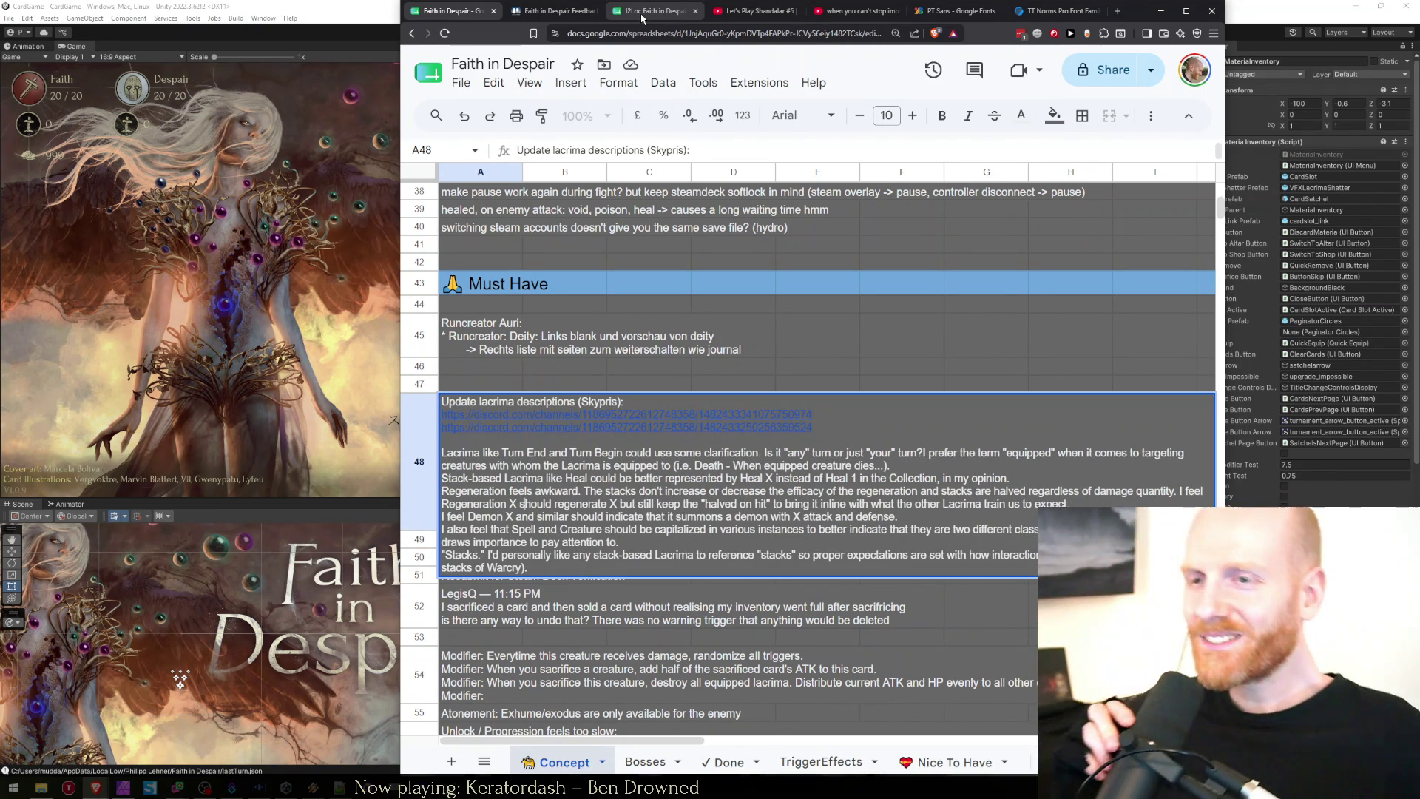
pyautogui.press('Return')
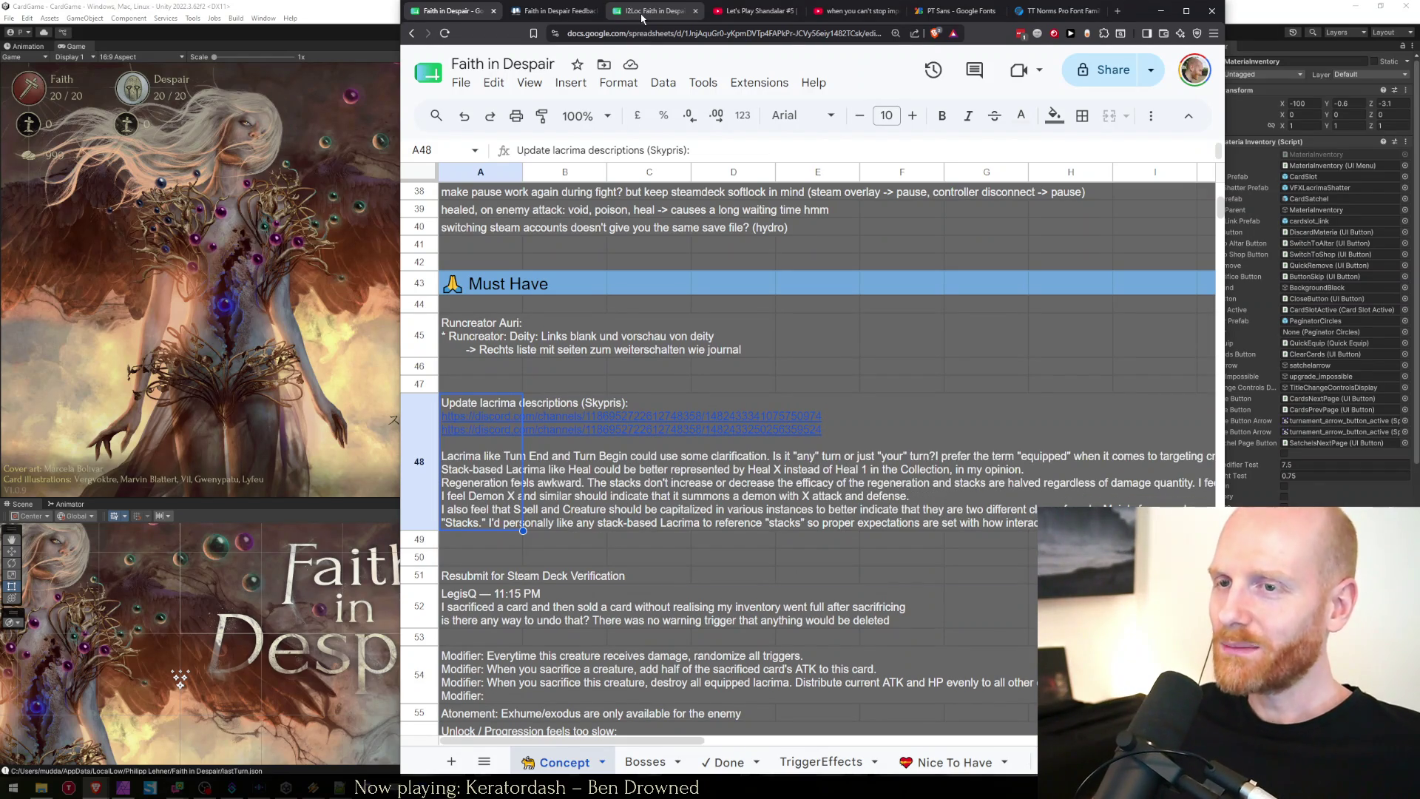
pyautogui.hotkey('ctrl', 'z')
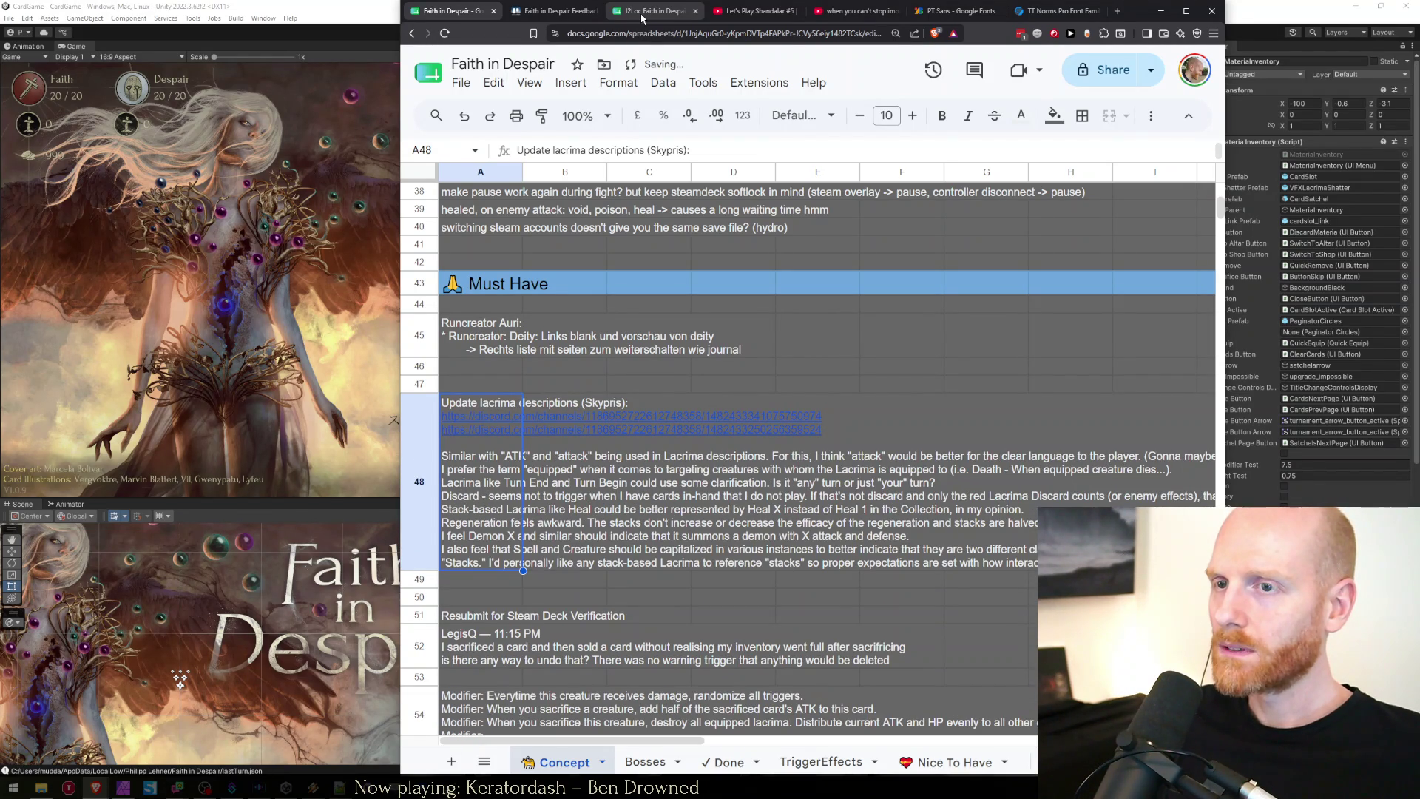
# Paste the Discard paragraph at the note's top, commit and recheck it, then return to I2Loc.
pyautogui.hotkey('ctrl', 'z')
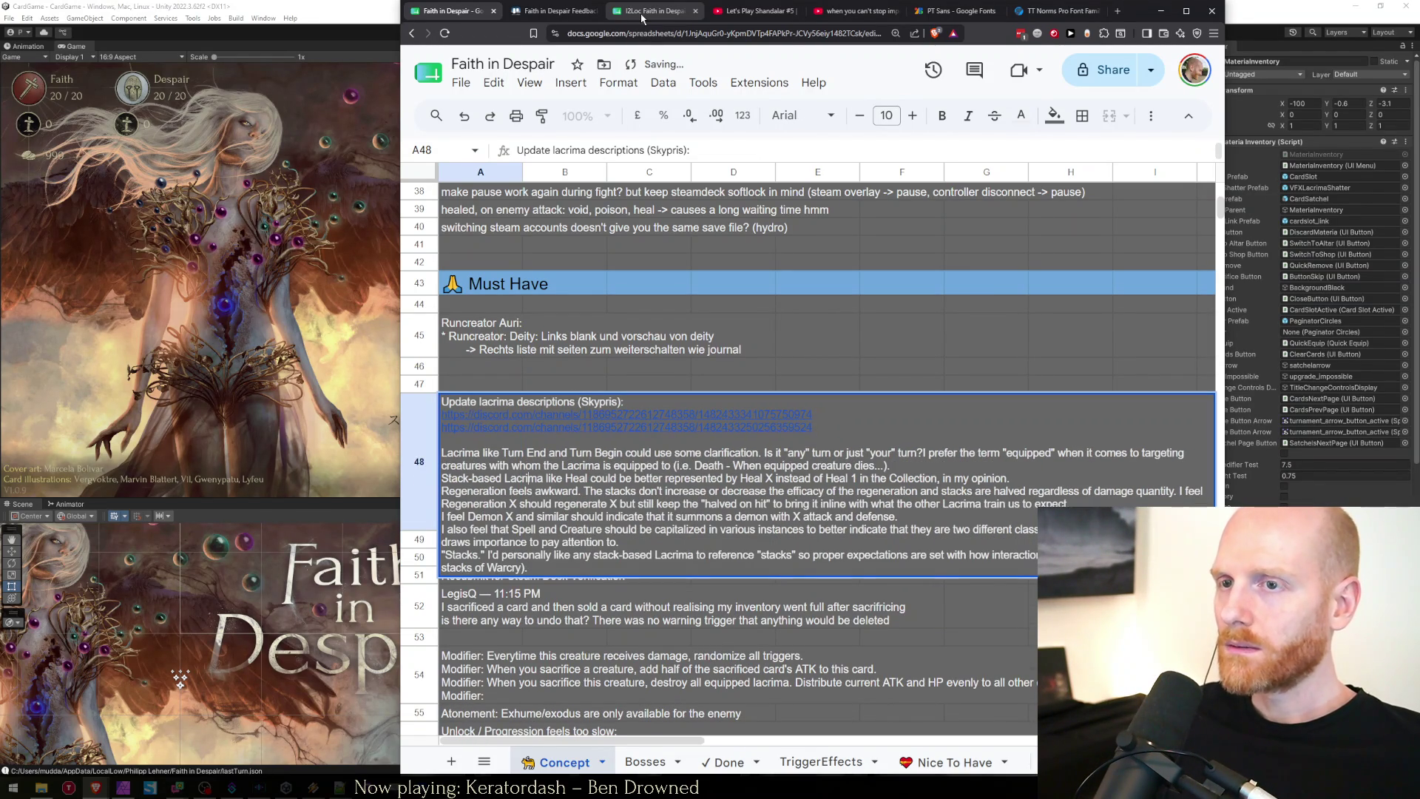
pyautogui.write("Discard - seems not to trigger when I have cards in-hand that I do not play. If that's not discard and only the red Lacrima Discard counts (or enemy effects), that's kind of a feels-bad.")
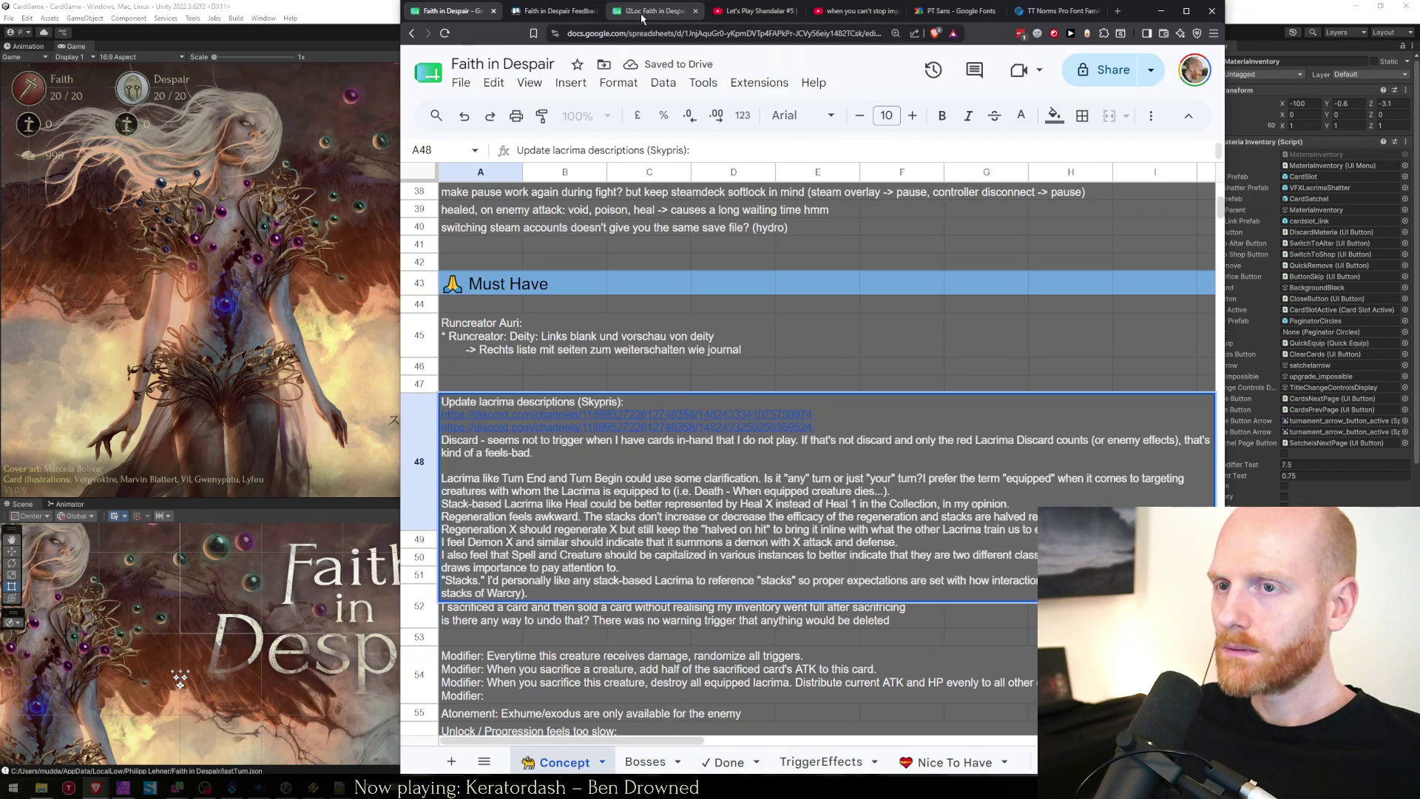
pyautogui.press('Return')
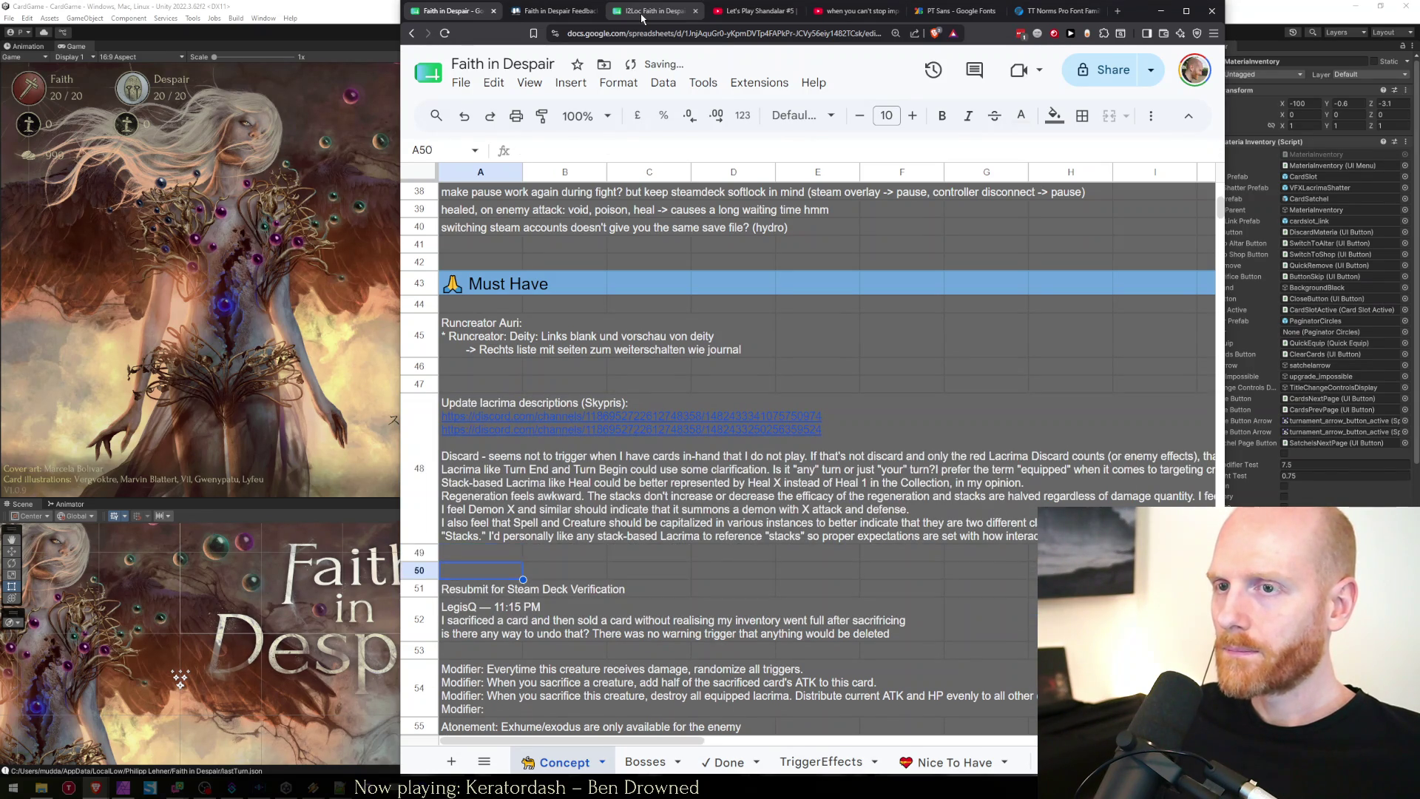
pyautogui.press('Up')
pyautogui.press('Return')
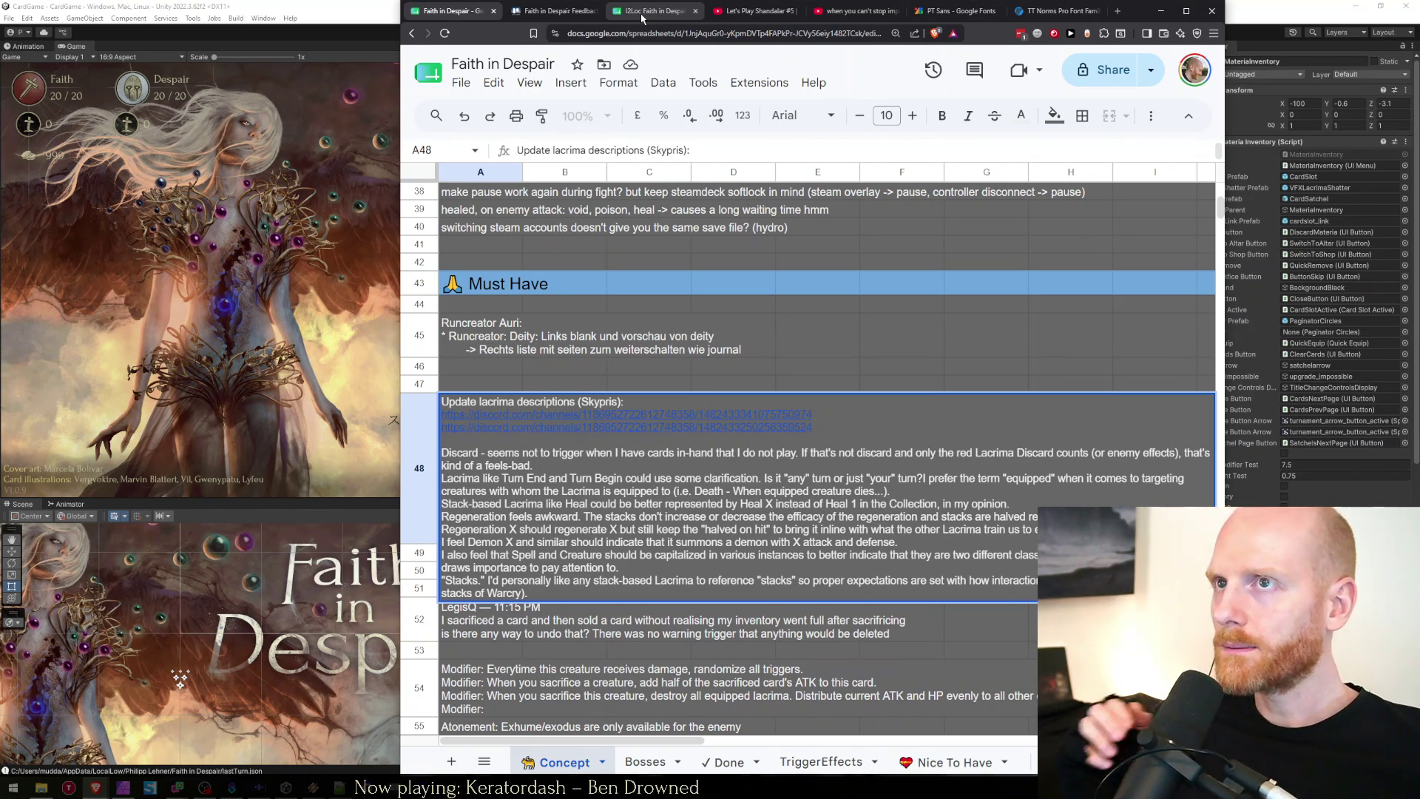
pyautogui.click(641, 19)
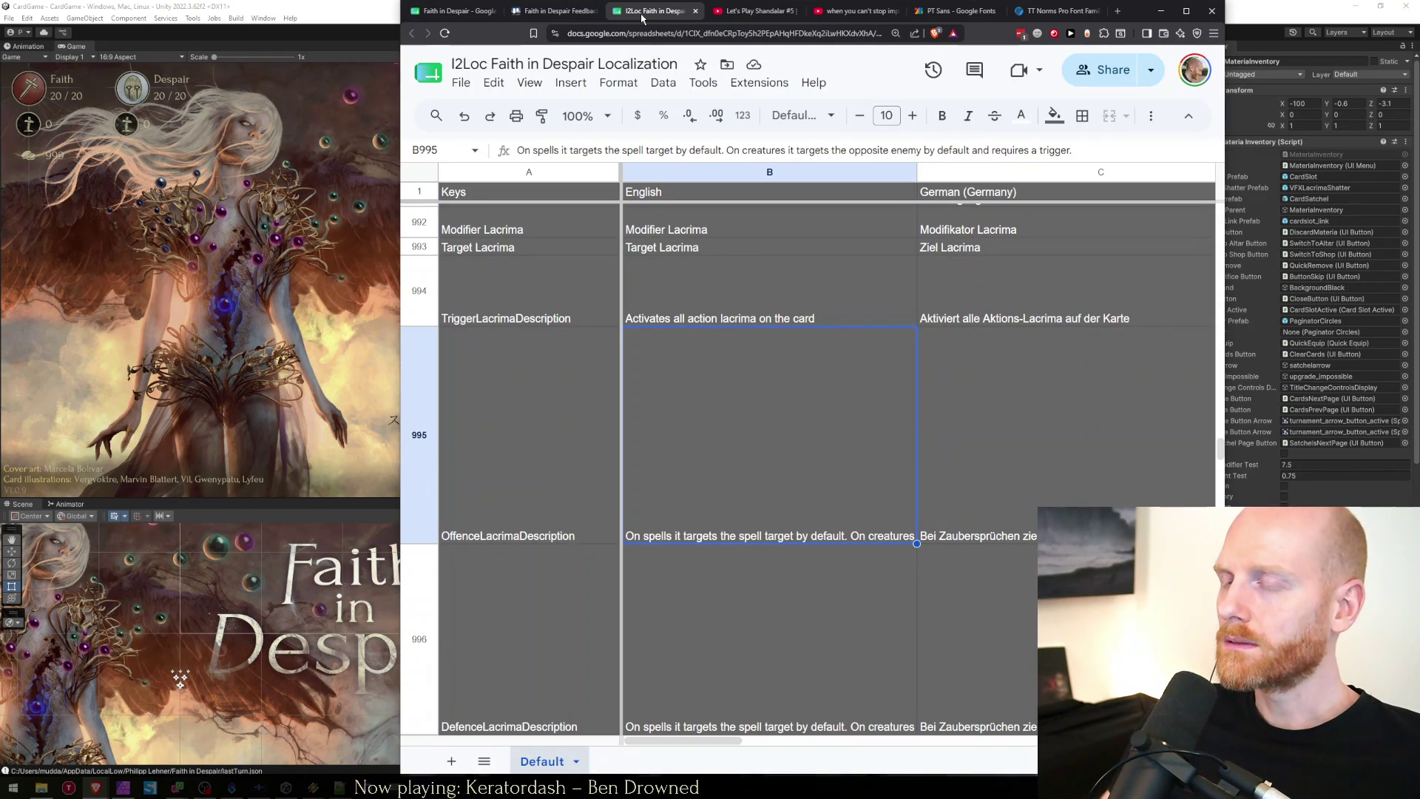
# Find summonlesserdemon and reword B308 to 'Summon a lesser demon with ATK and HP of the lacrima value.'.
pyautogui.hotkey('ctrl', 'f')
pyautogui.write('summonl')
pyautogui.write('esserdemon')
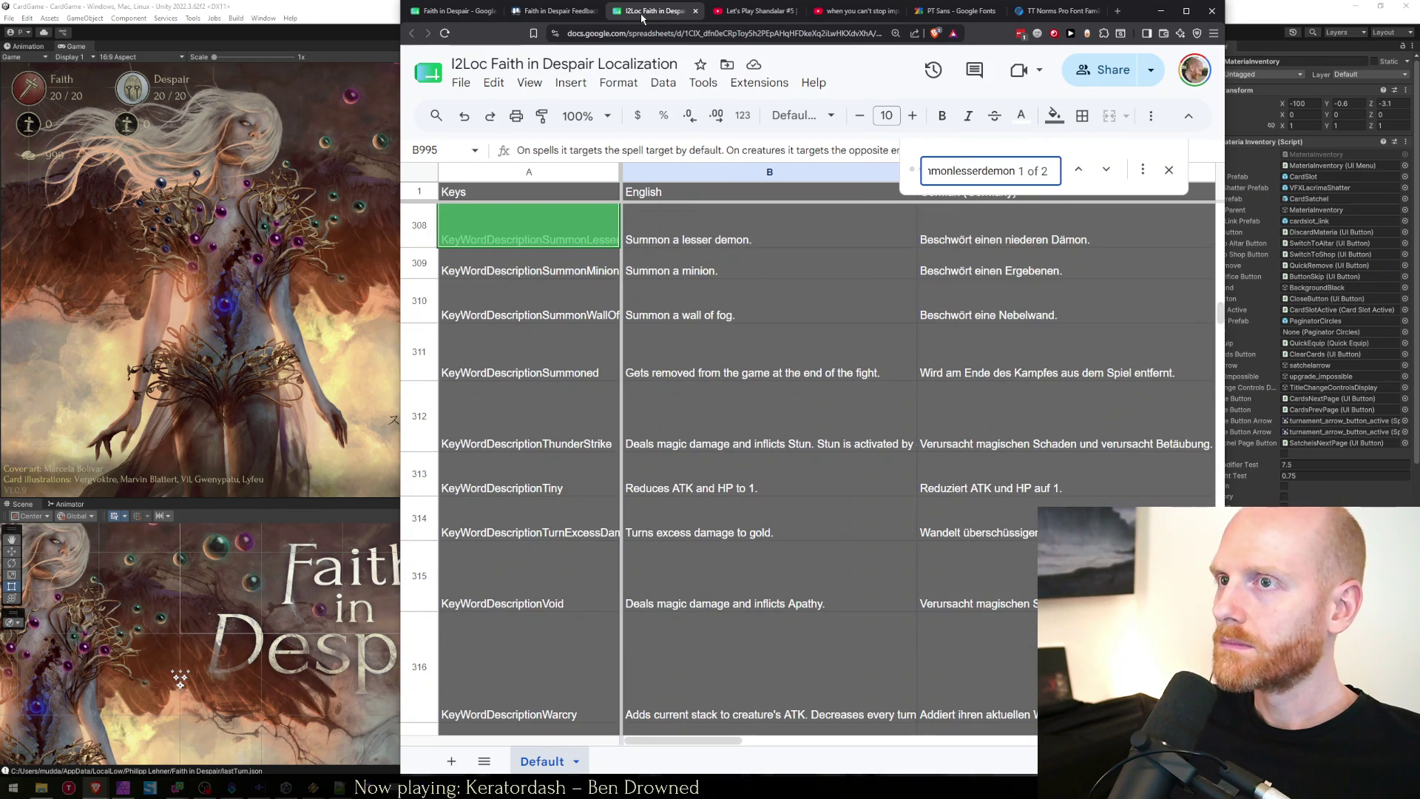
pyautogui.press('Escape')
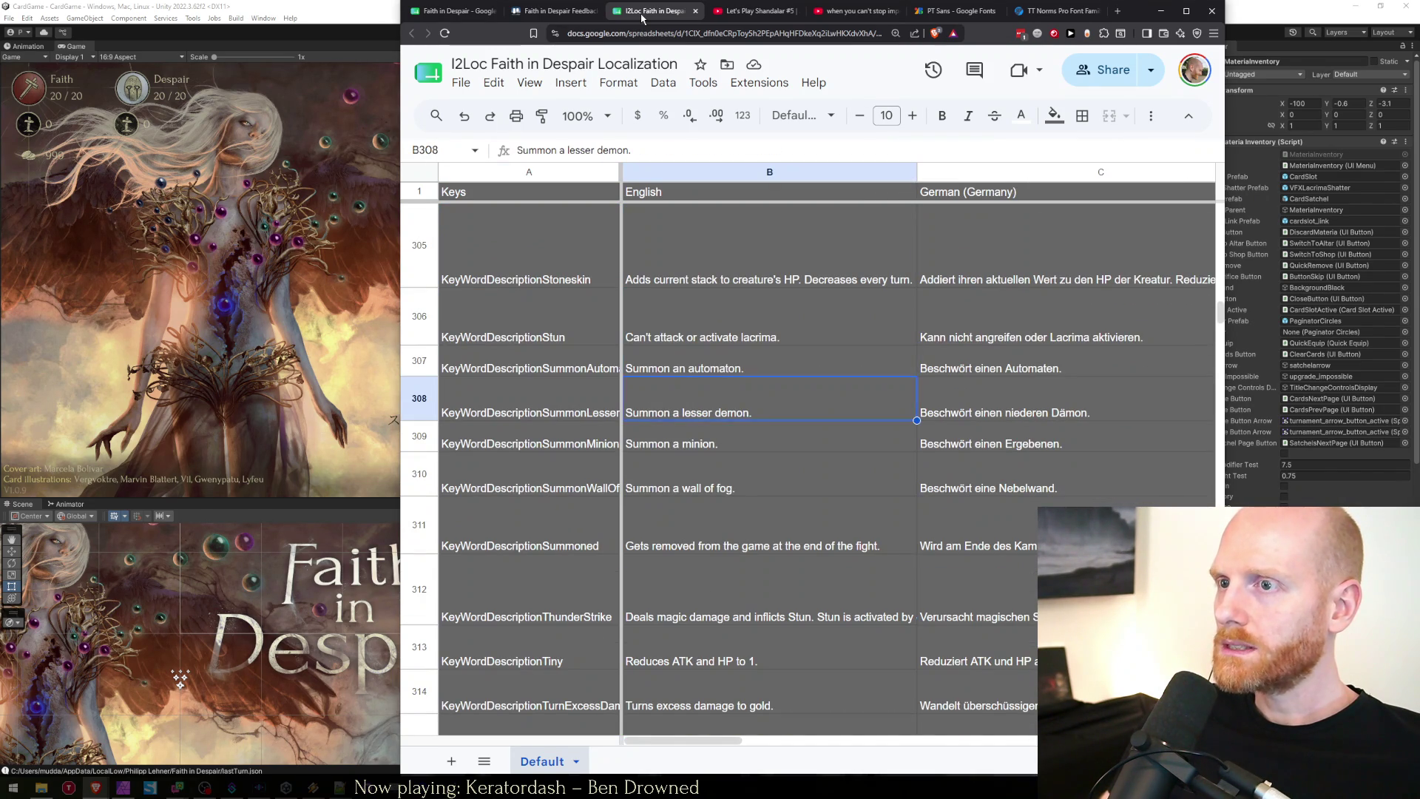
pyautogui.press('Return')
pyautogui.press('Left')
pyautogui.write('with ')
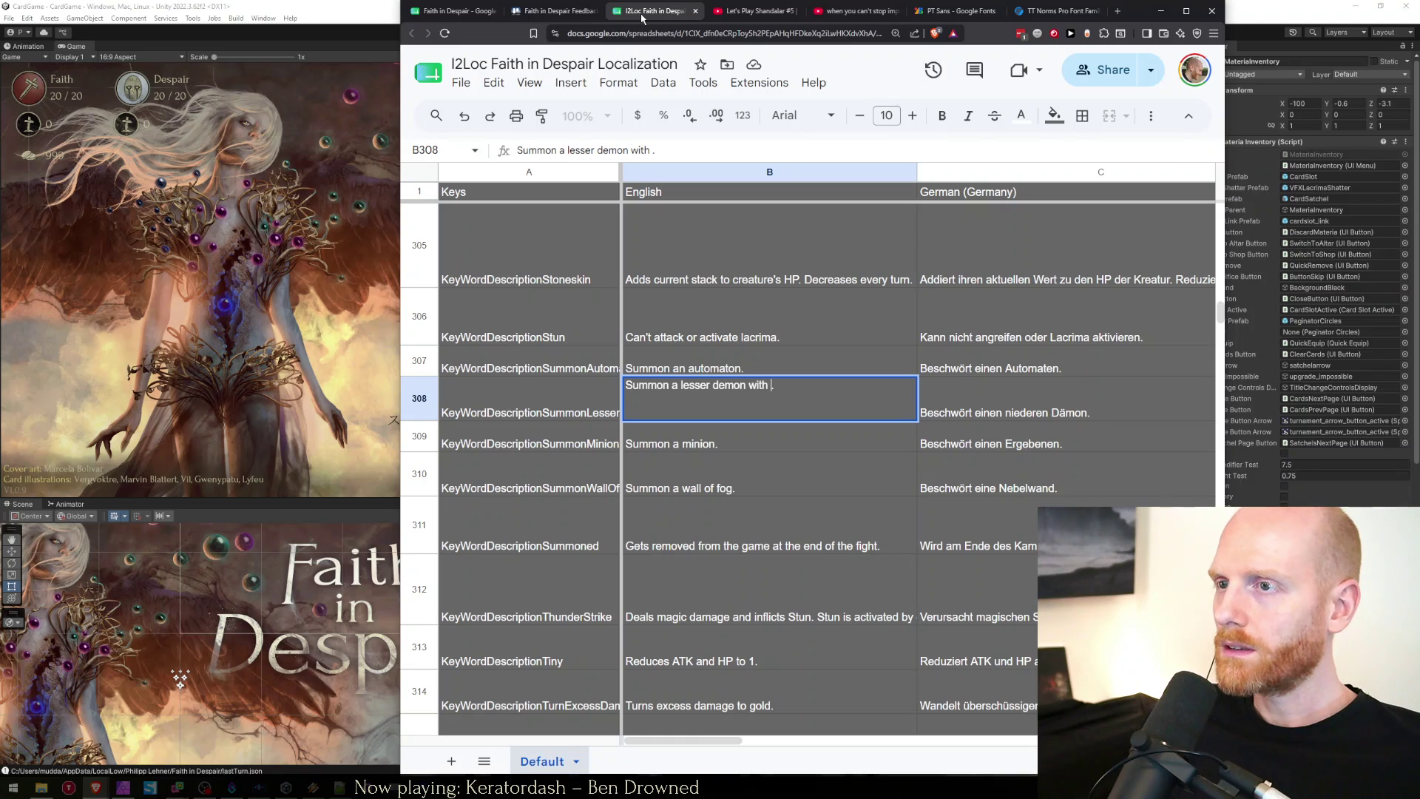
pyautogui.write('ATK and HP ')
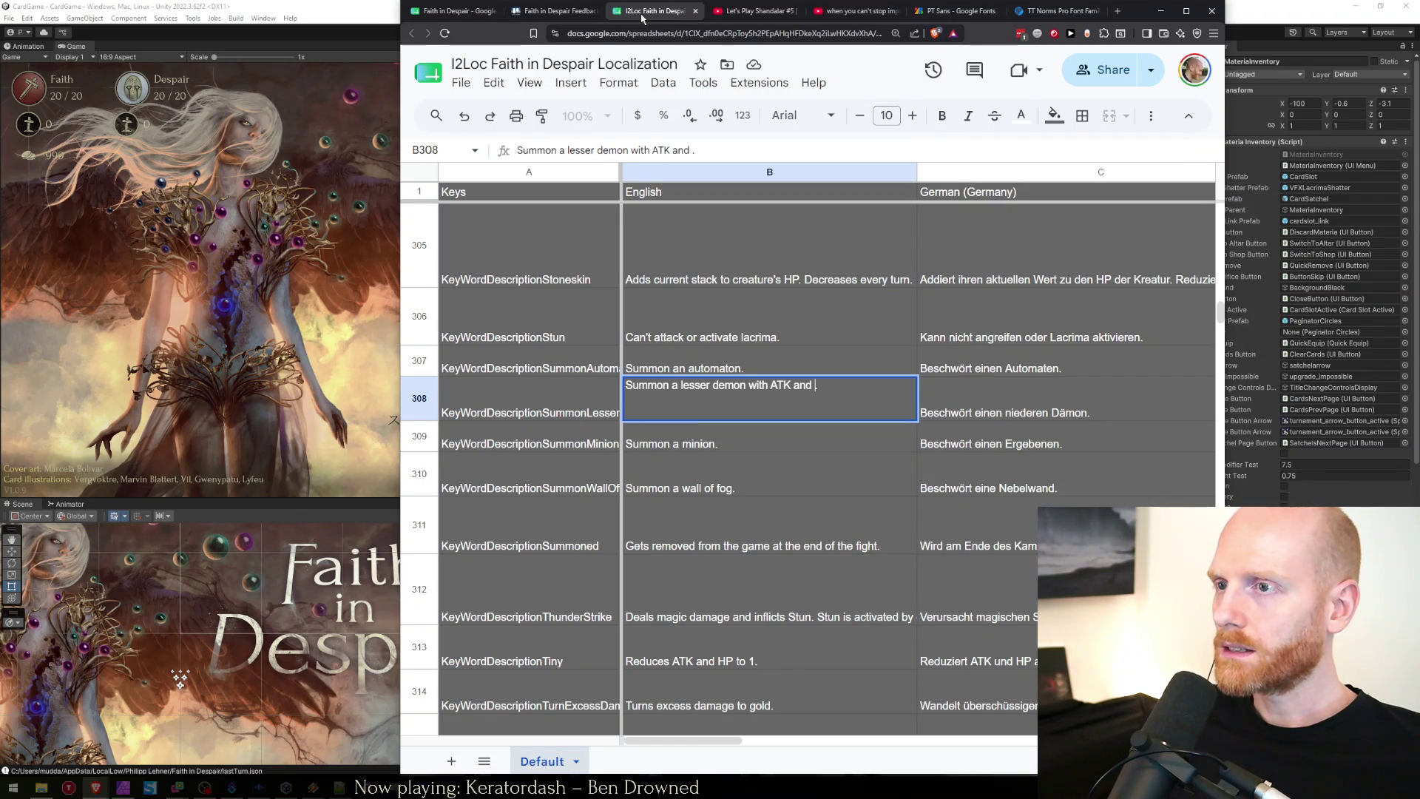
pyautogui.write('of ')
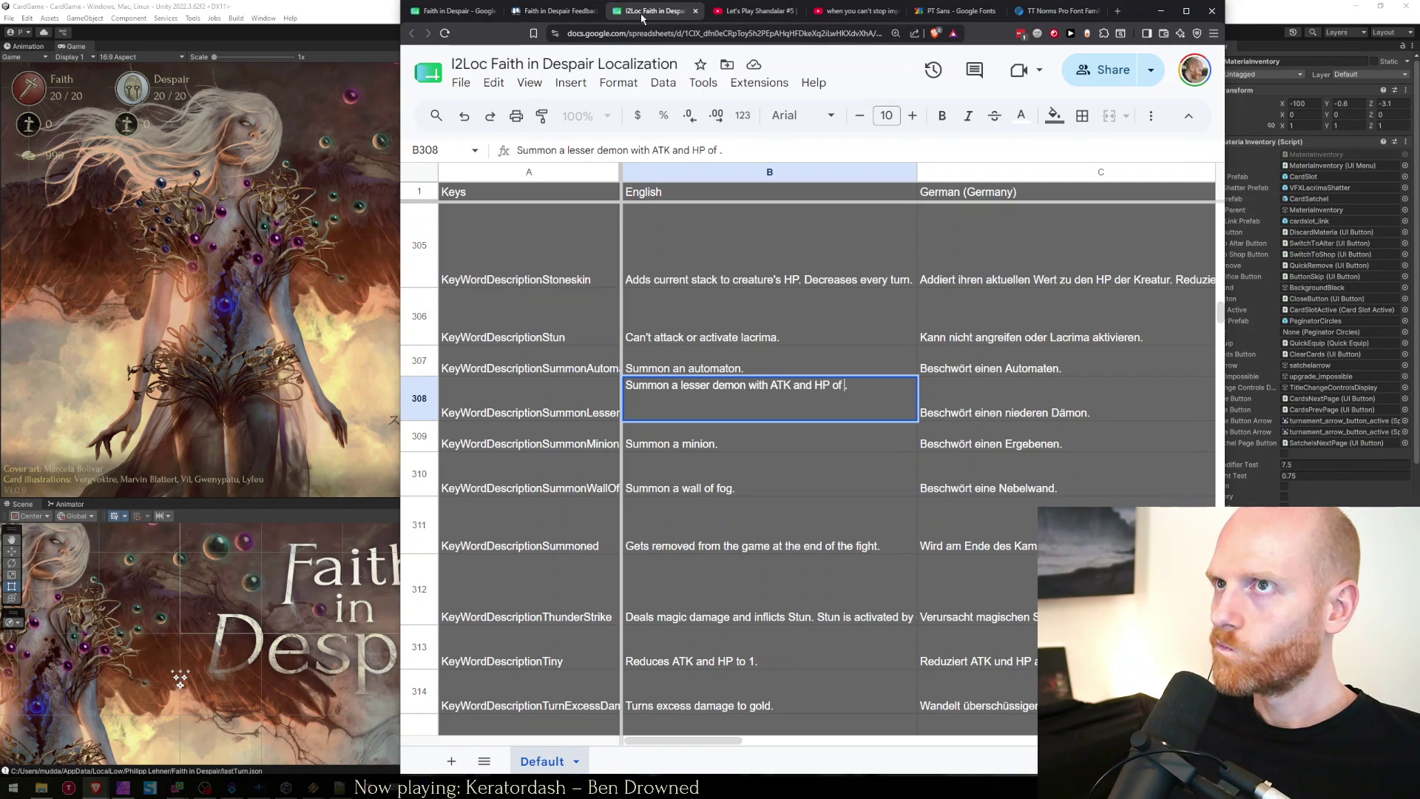
pyautogui.write('the lacrima va')
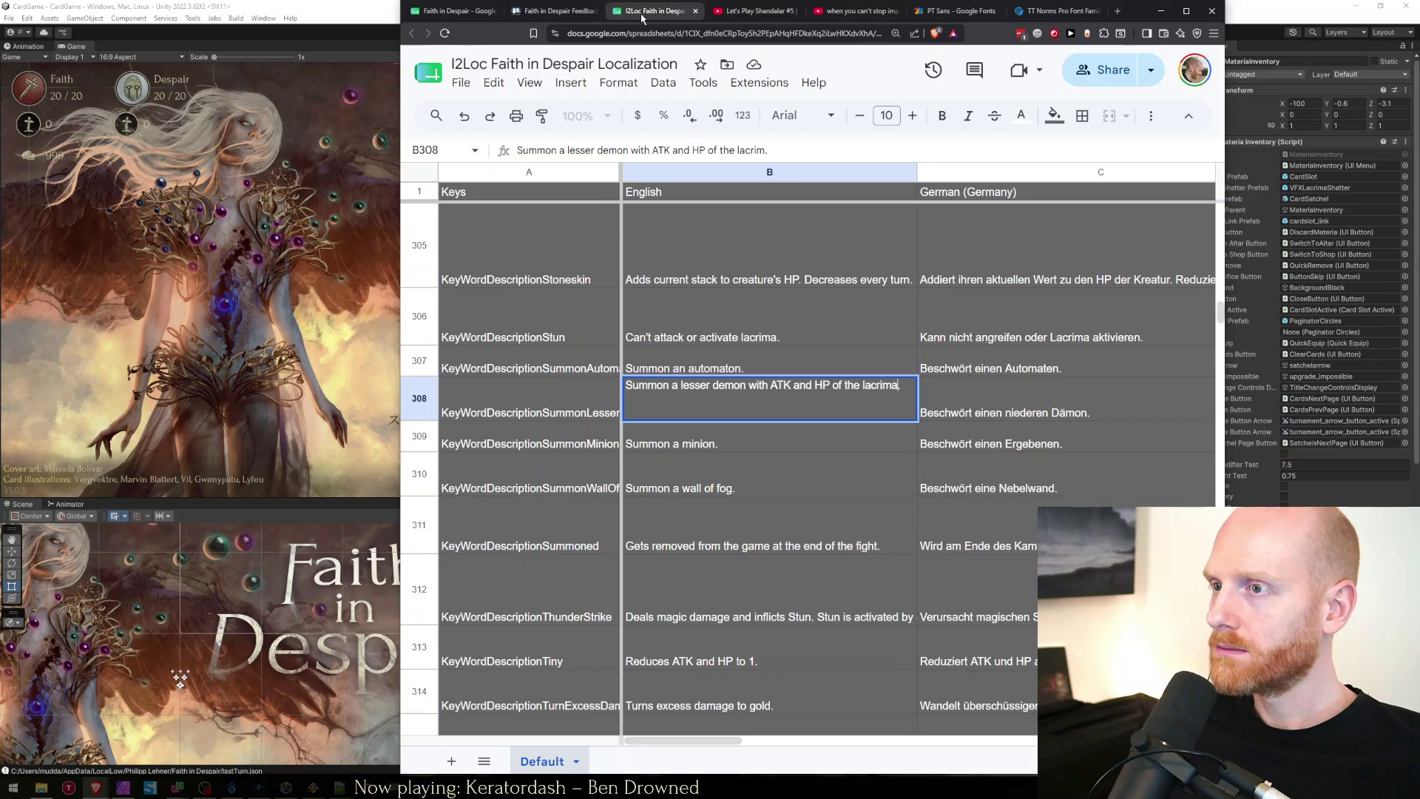
pyautogui.write('lue')
pyautogui.press('Return')
pyautogui.press('Up')
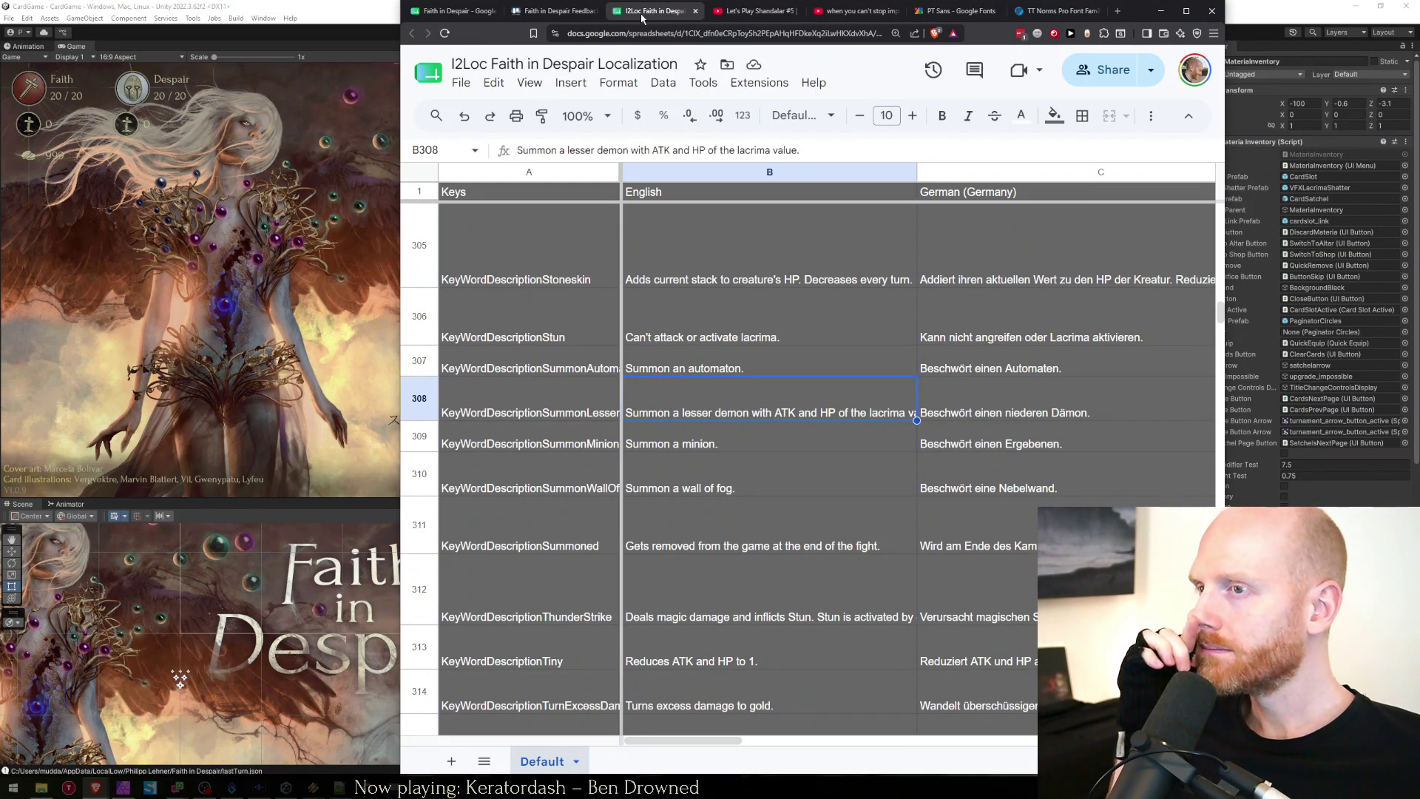
pyautogui.press('Return')
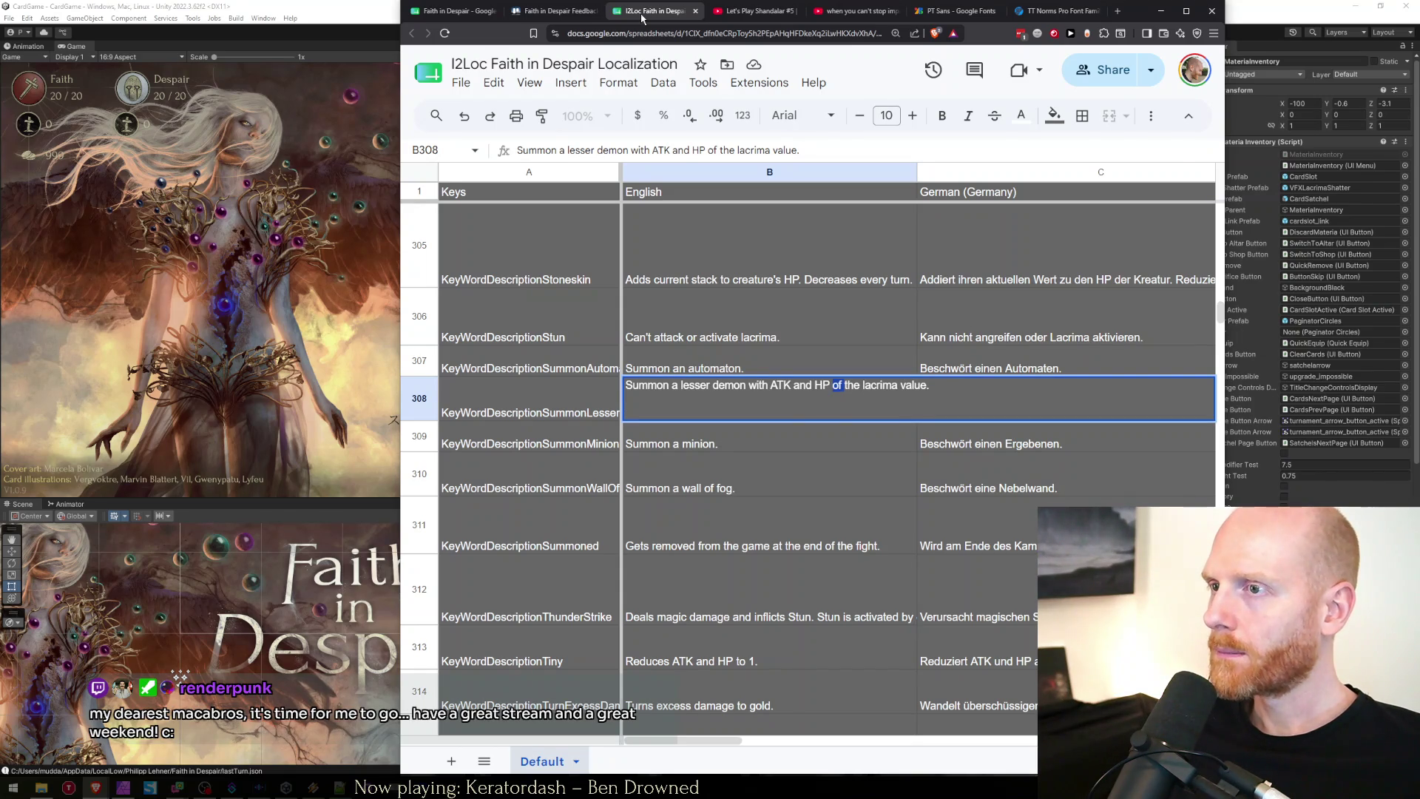
pyautogui.press('Escape')
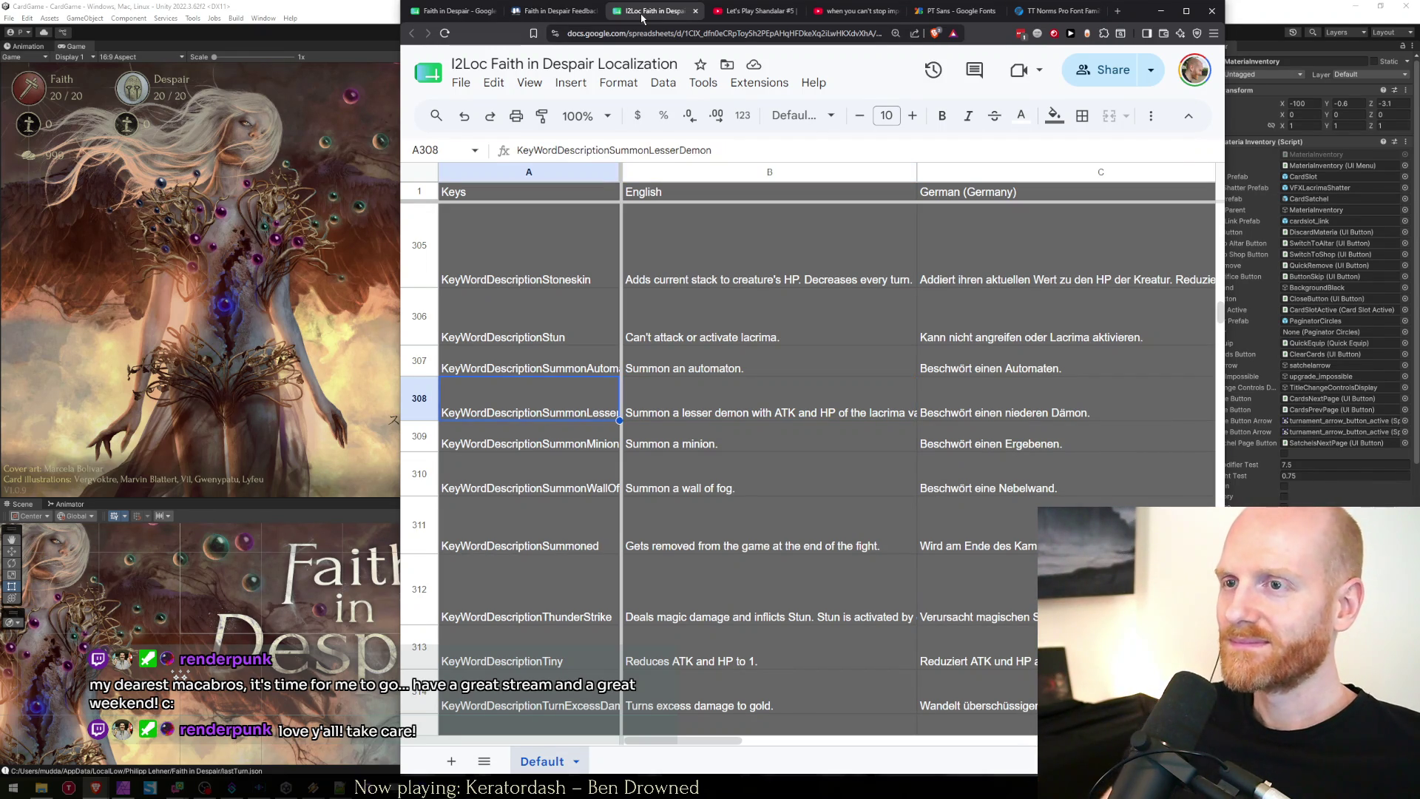
pyautogui.hotkey('ctrl', '1')
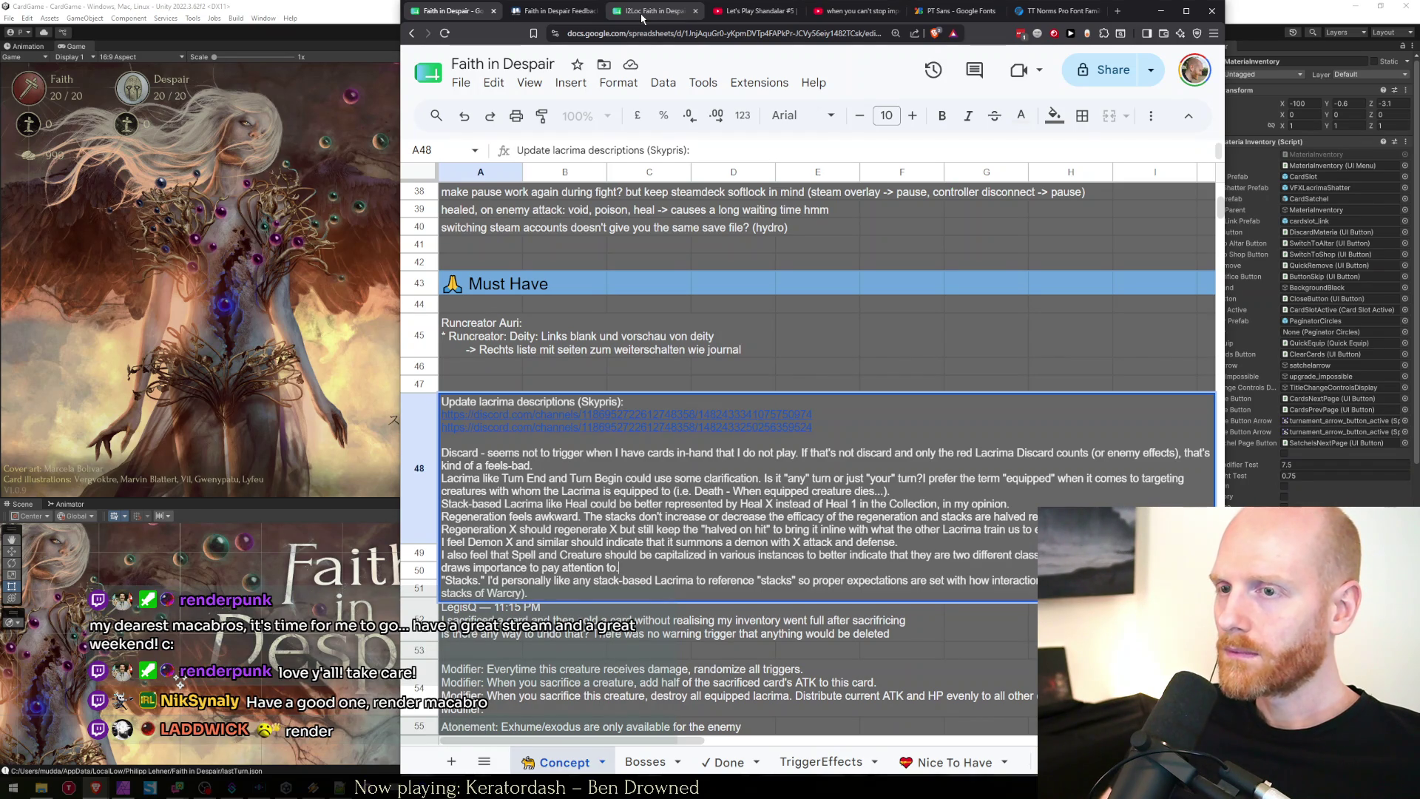
# Review the Stack-based and Regeneration Lacrima feedback lines in A48, then leave the cell.
pyautogui.press('Up')
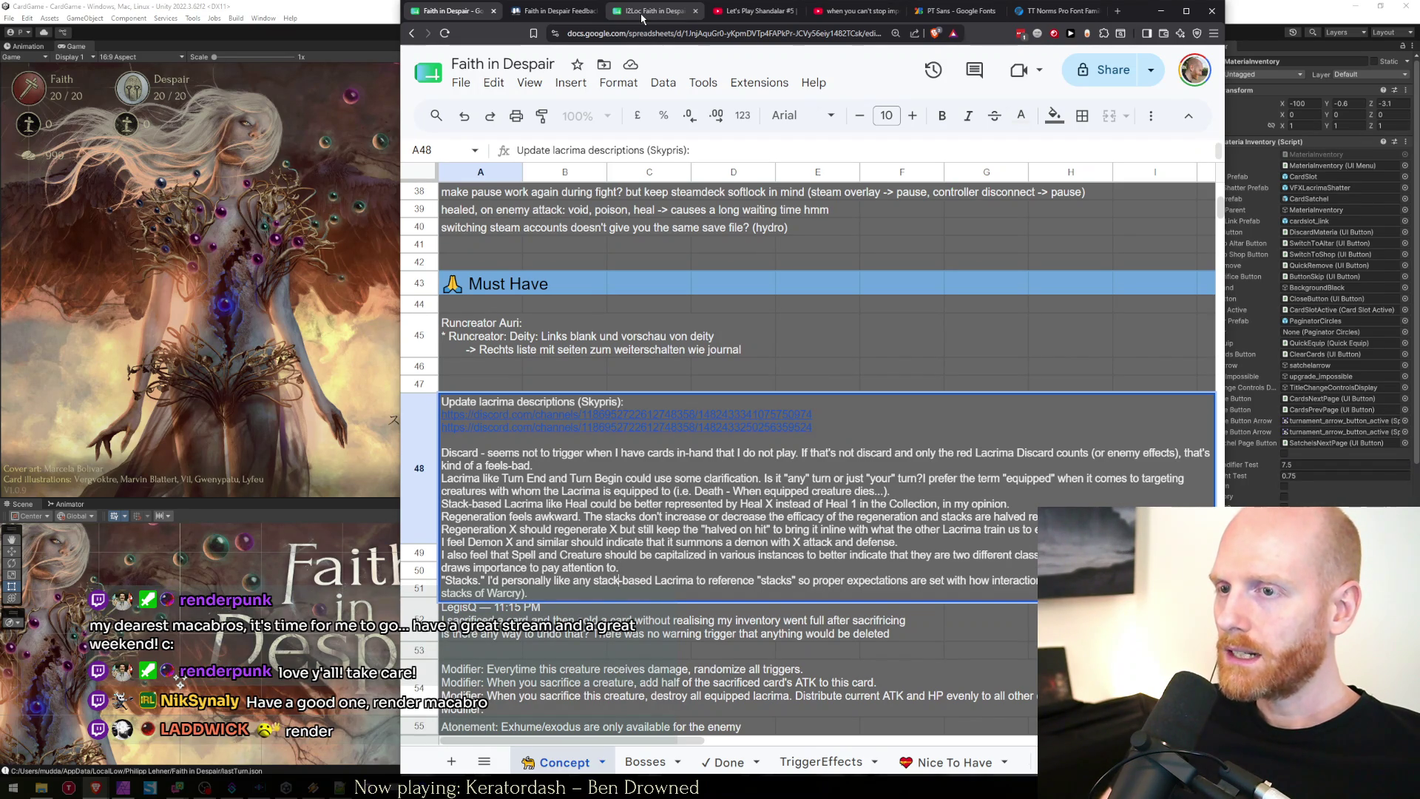
pyautogui.press('Home')
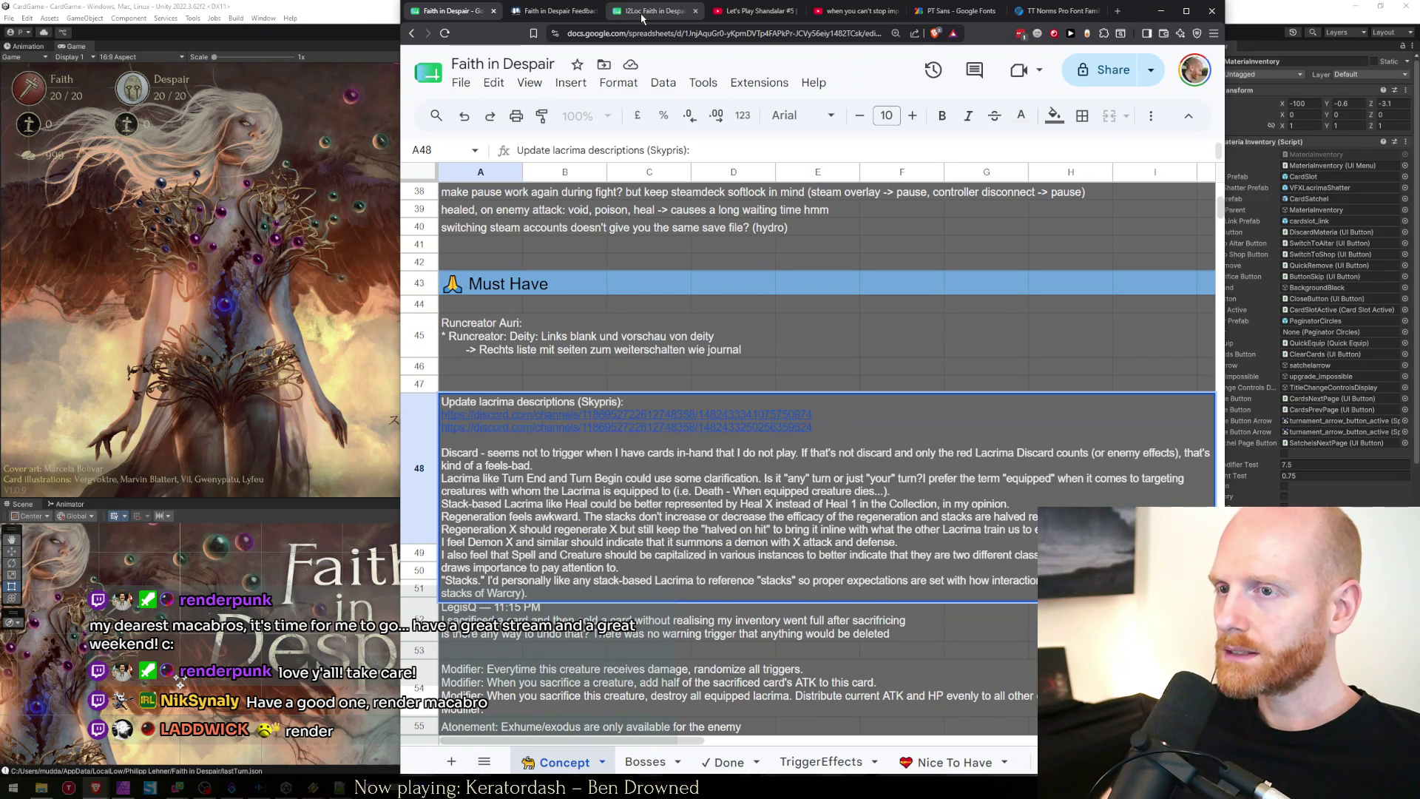
pyautogui.hotkey('shift', 'Up')
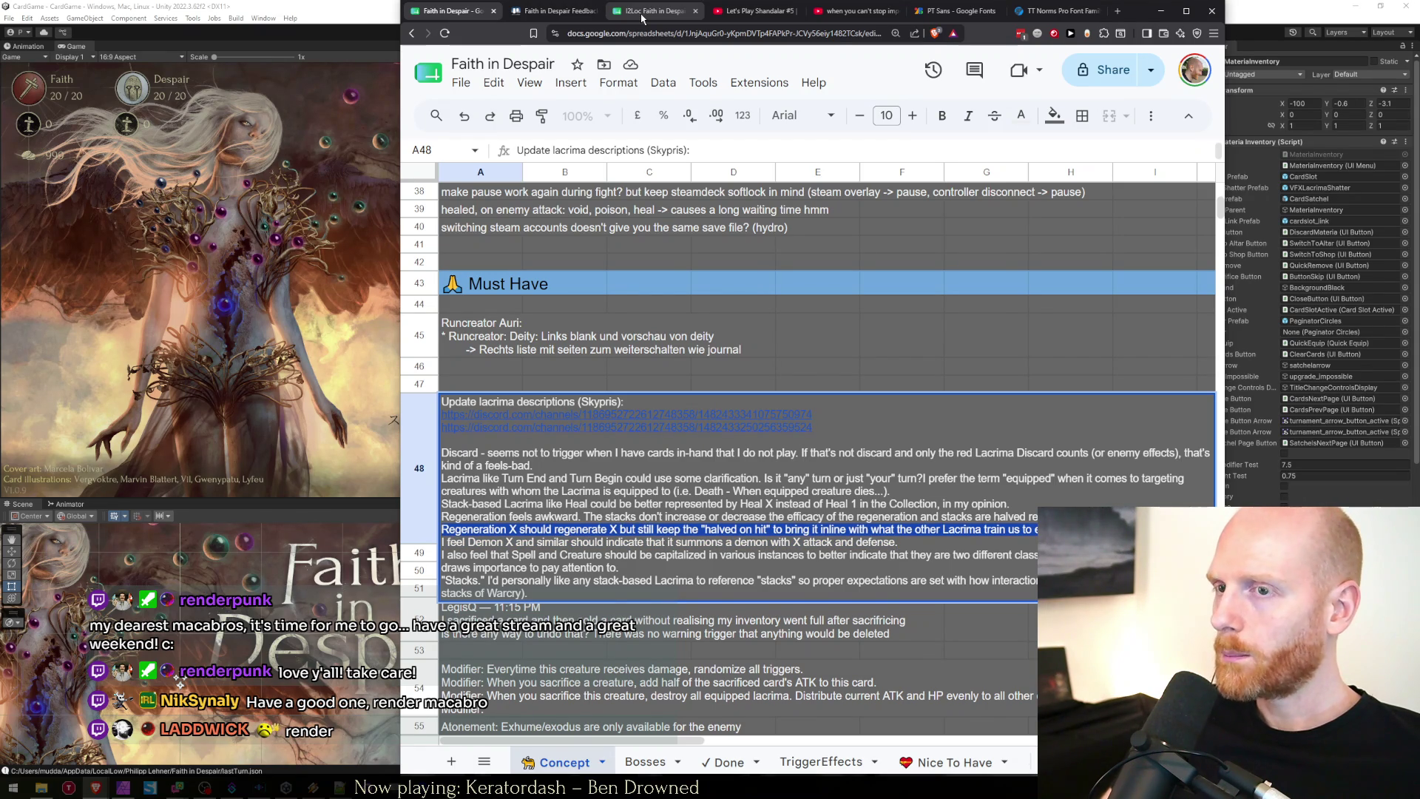
pyautogui.hotkey('shift', 'Up')
pyautogui.hotkey('shift', 'Up')
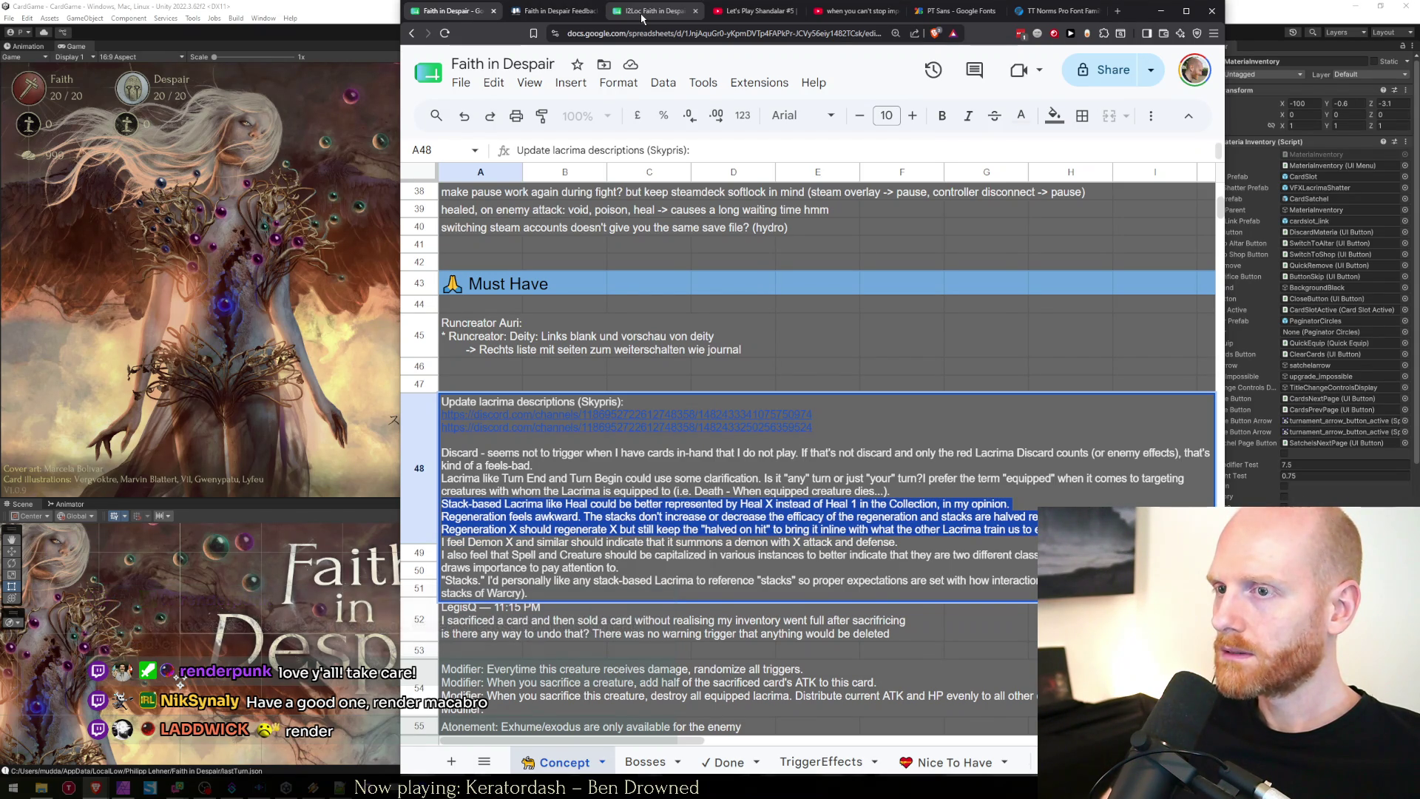
pyautogui.press('Left')
pyautogui.hotkey('shift', 'Home')
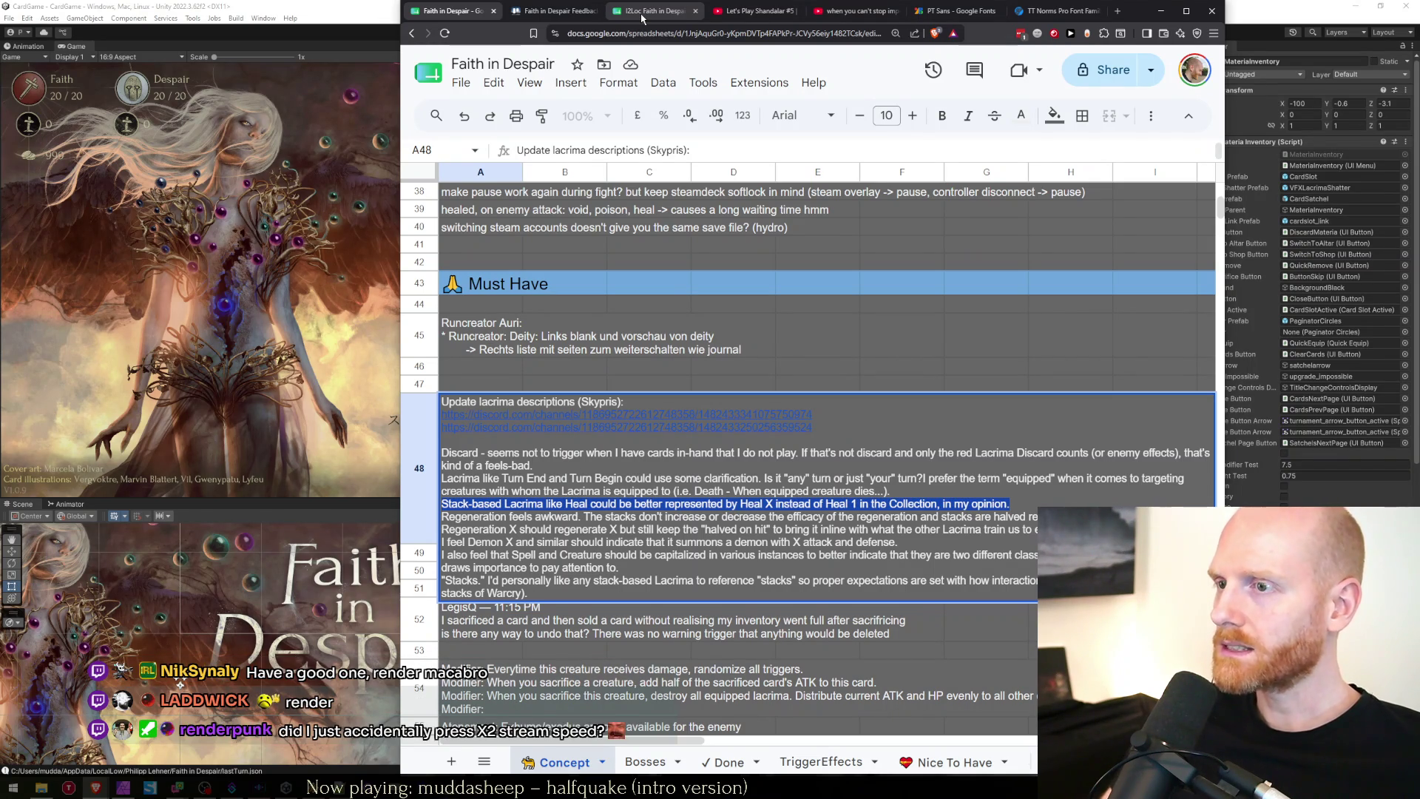
pyautogui.press('Right')
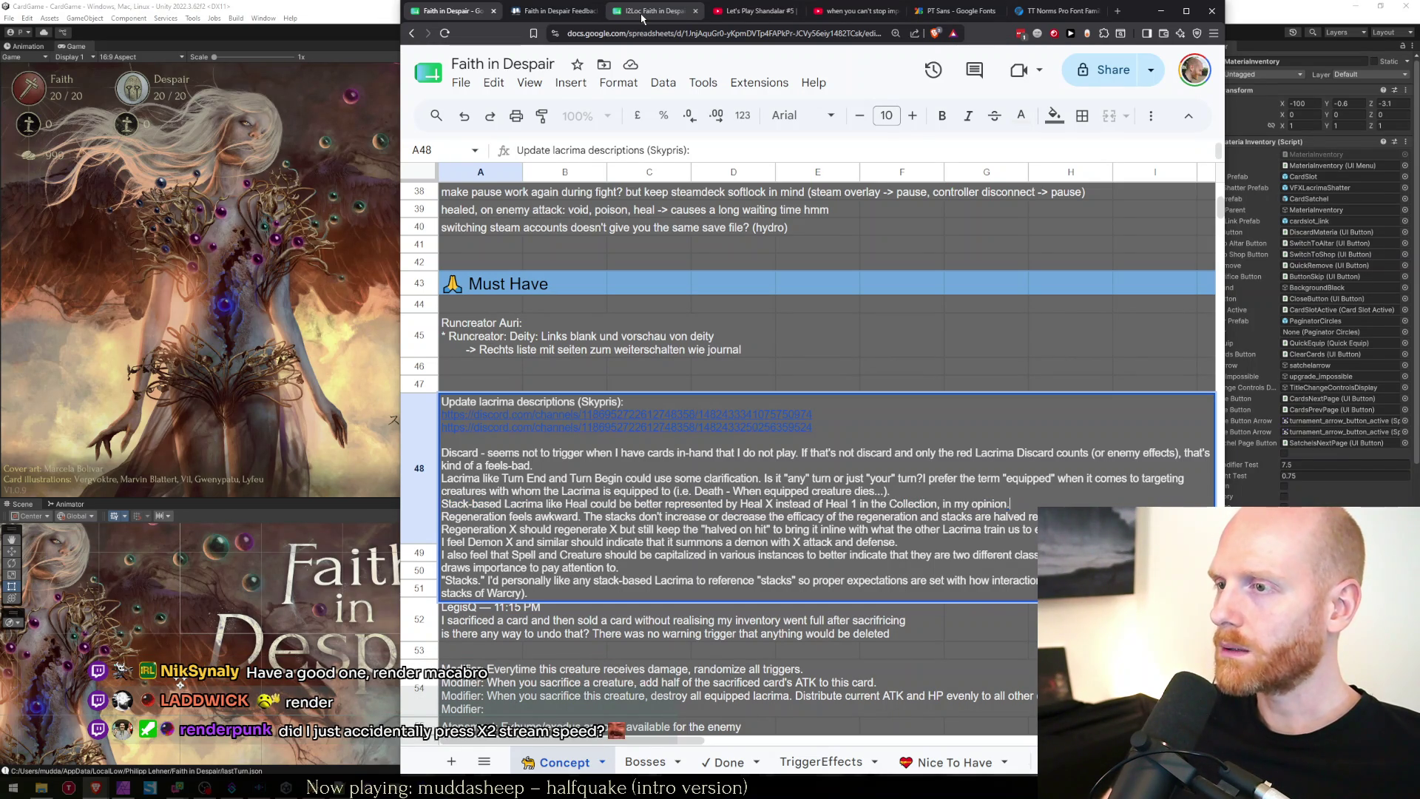
pyautogui.hotkey('shift', 'Home')
pyautogui.press('Right')
pyautogui.hotkey('shift', 'Home')
pyautogui.press('Right')
pyautogui.hotkey('shift', 'Home')
pyautogui.press('Right')
pyautogui.hotkey('shift', 'Home')
pyautogui.press('Right')
pyautogui.hotkey('shift', 'Home')
pyautogui.press('Right')
pyautogui.hotkey('shift', 'Home')
pyautogui.press('Right')
pyautogui.hotkey('shift', 'Home')
pyautogui.press('Right')
pyautogui.hotkey('shift', 'Home')
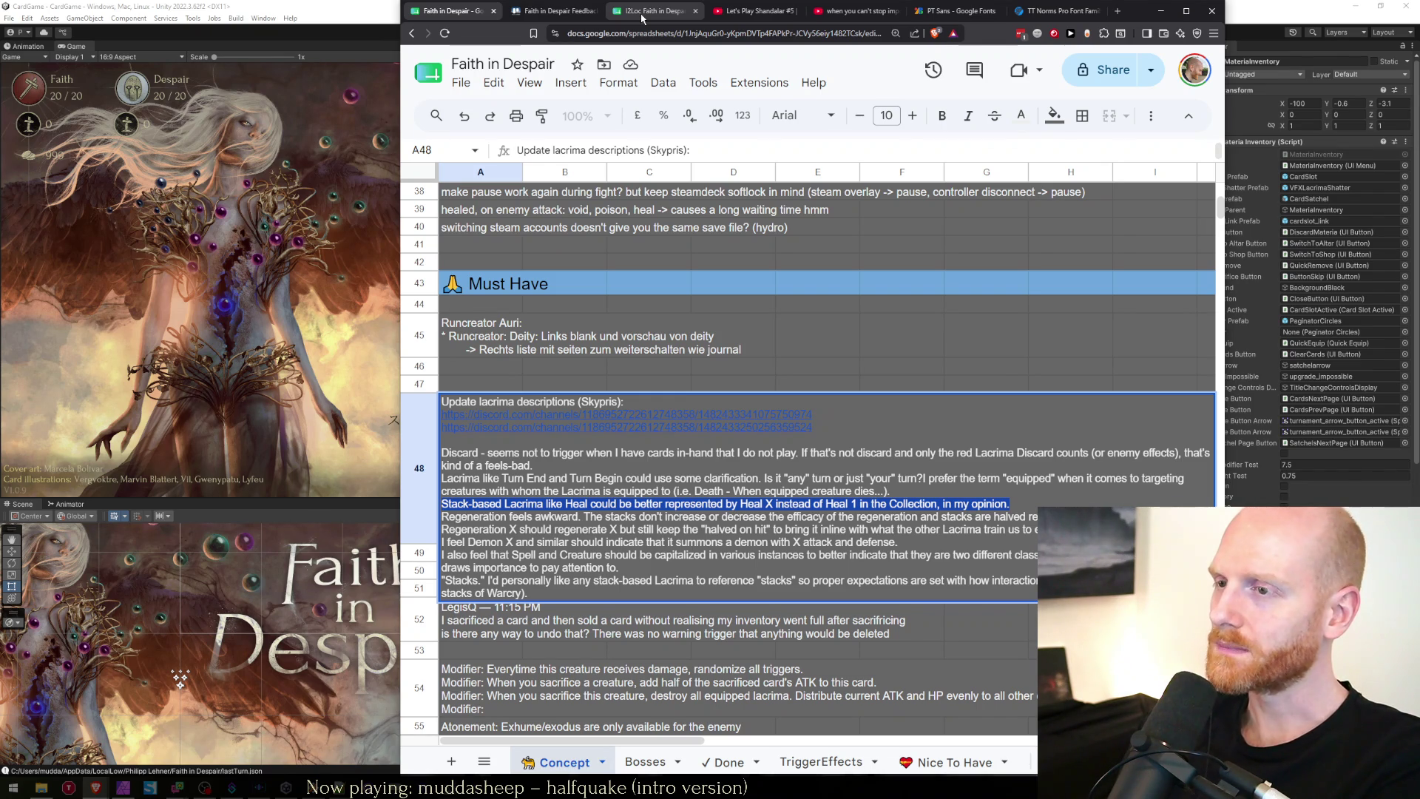
pyautogui.press('Right')
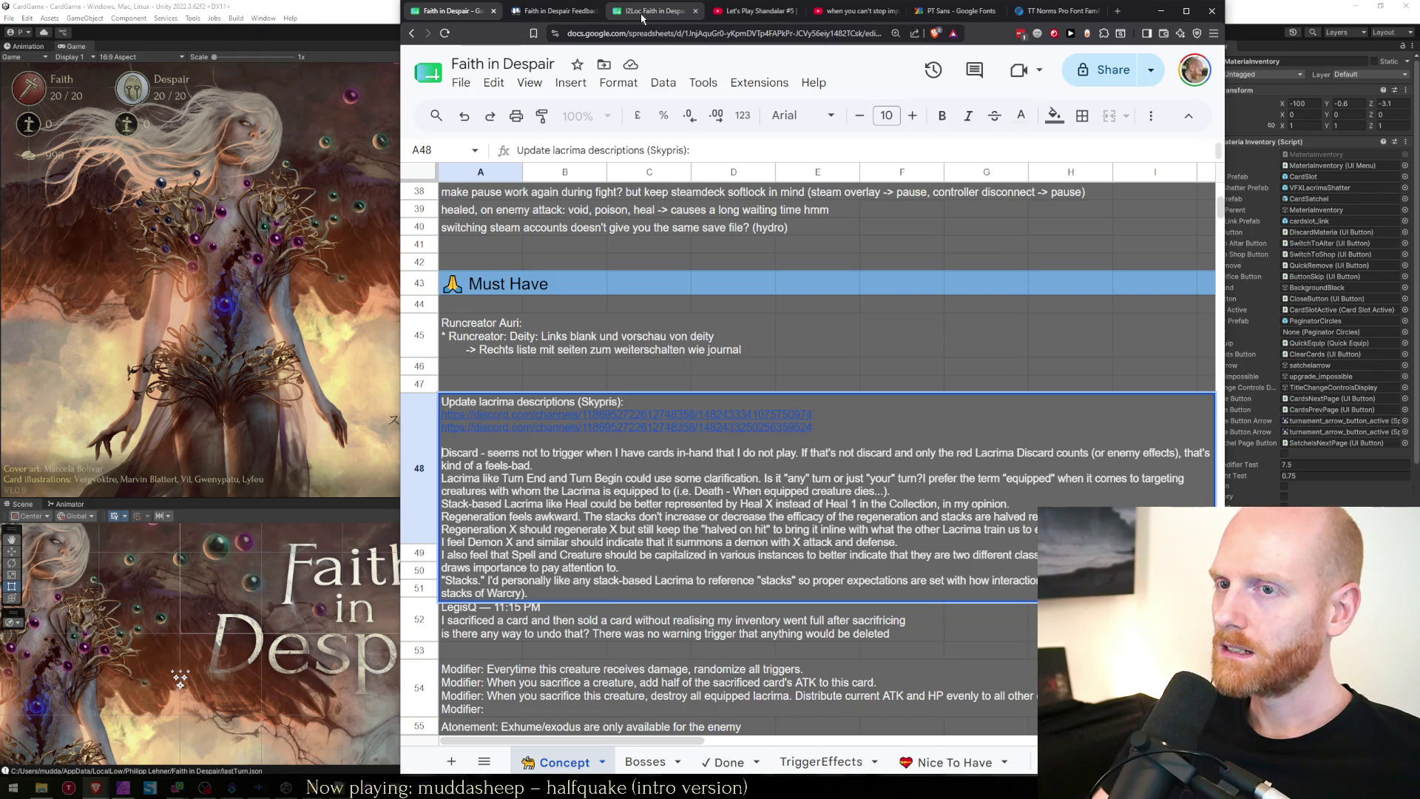
pyautogui.press('Escape')
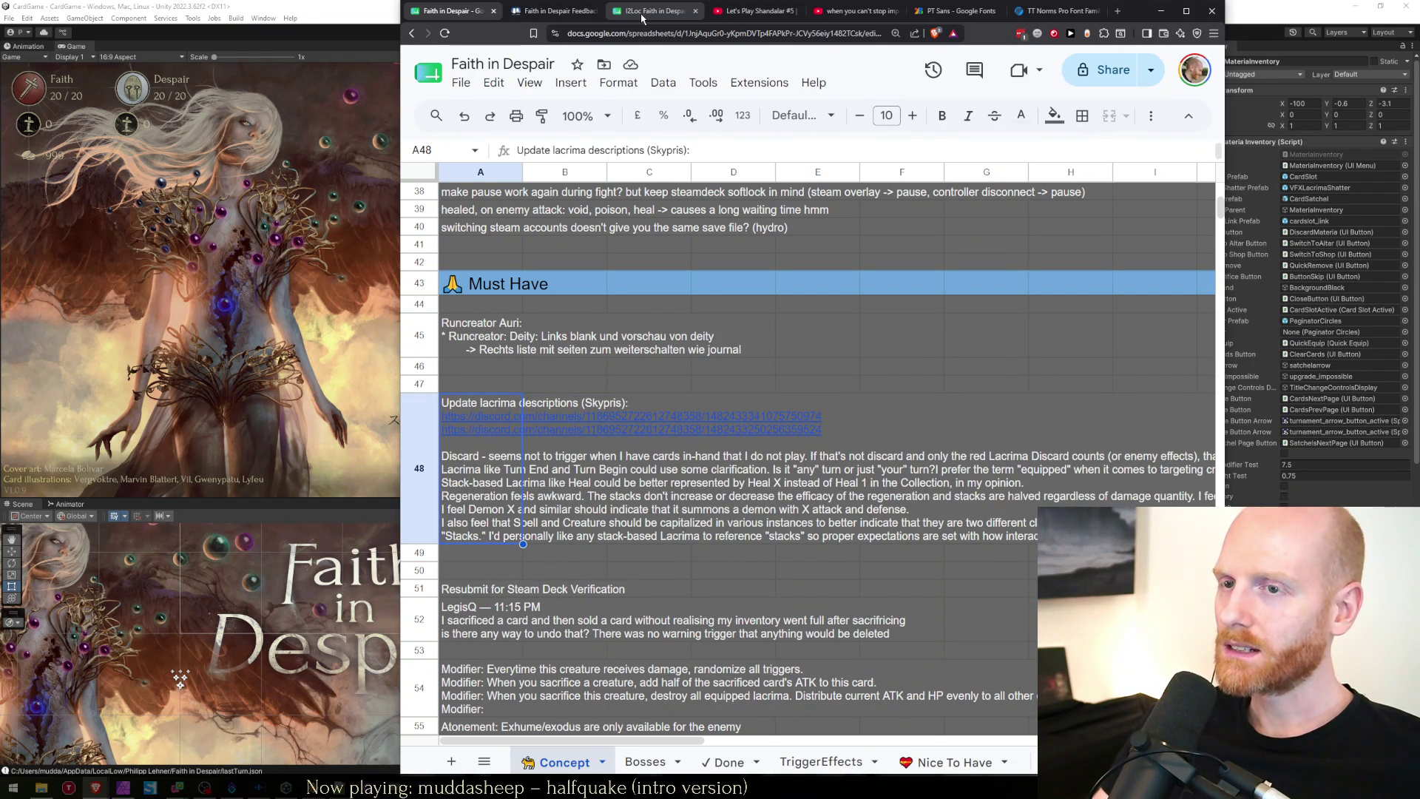
# Jump to the sheet top and move down into the Bugs section near row 25.
pyautogui.press('Down')
pyautogui.press('Down')
pyautogui.press('Down')
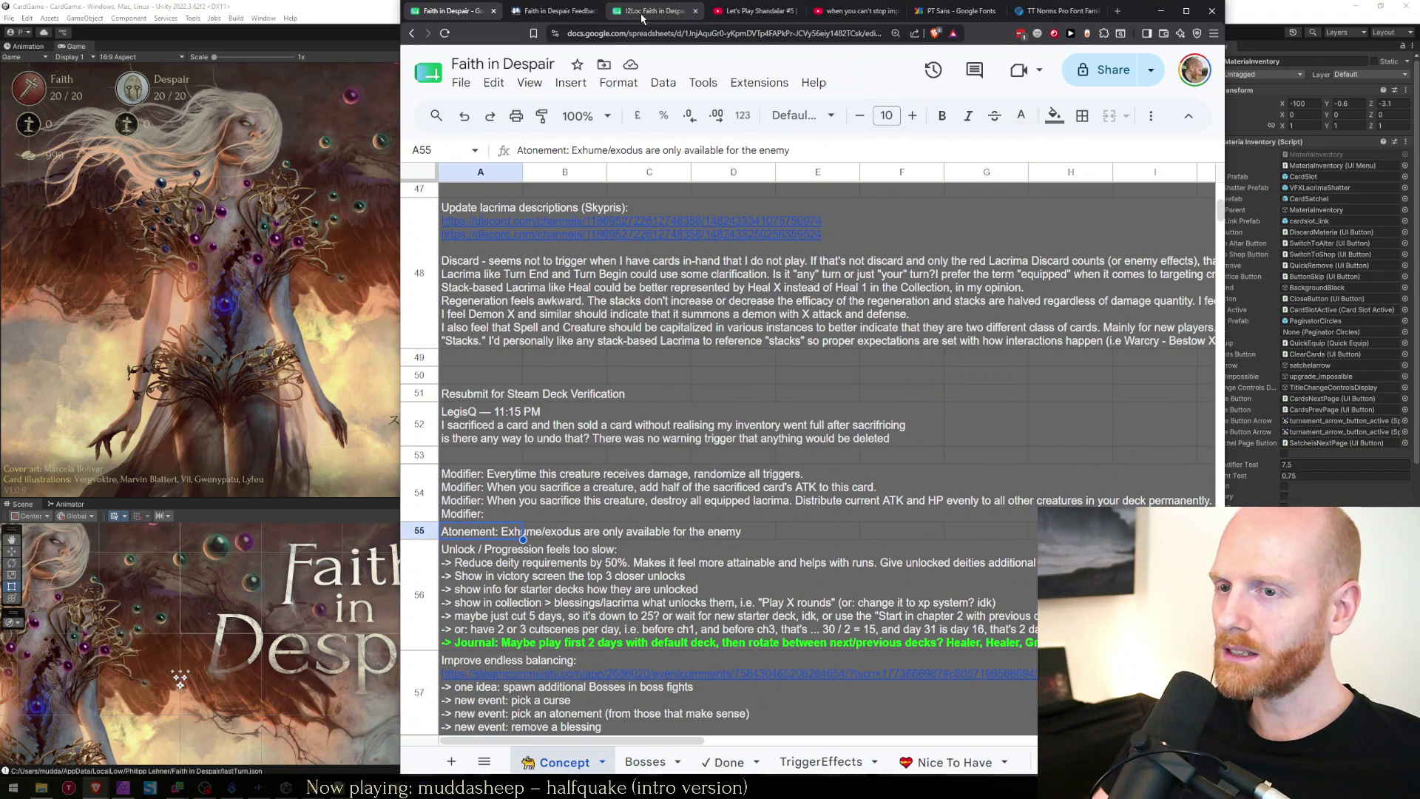
pyautogui.press('Down')
pyautogui.press('Down')
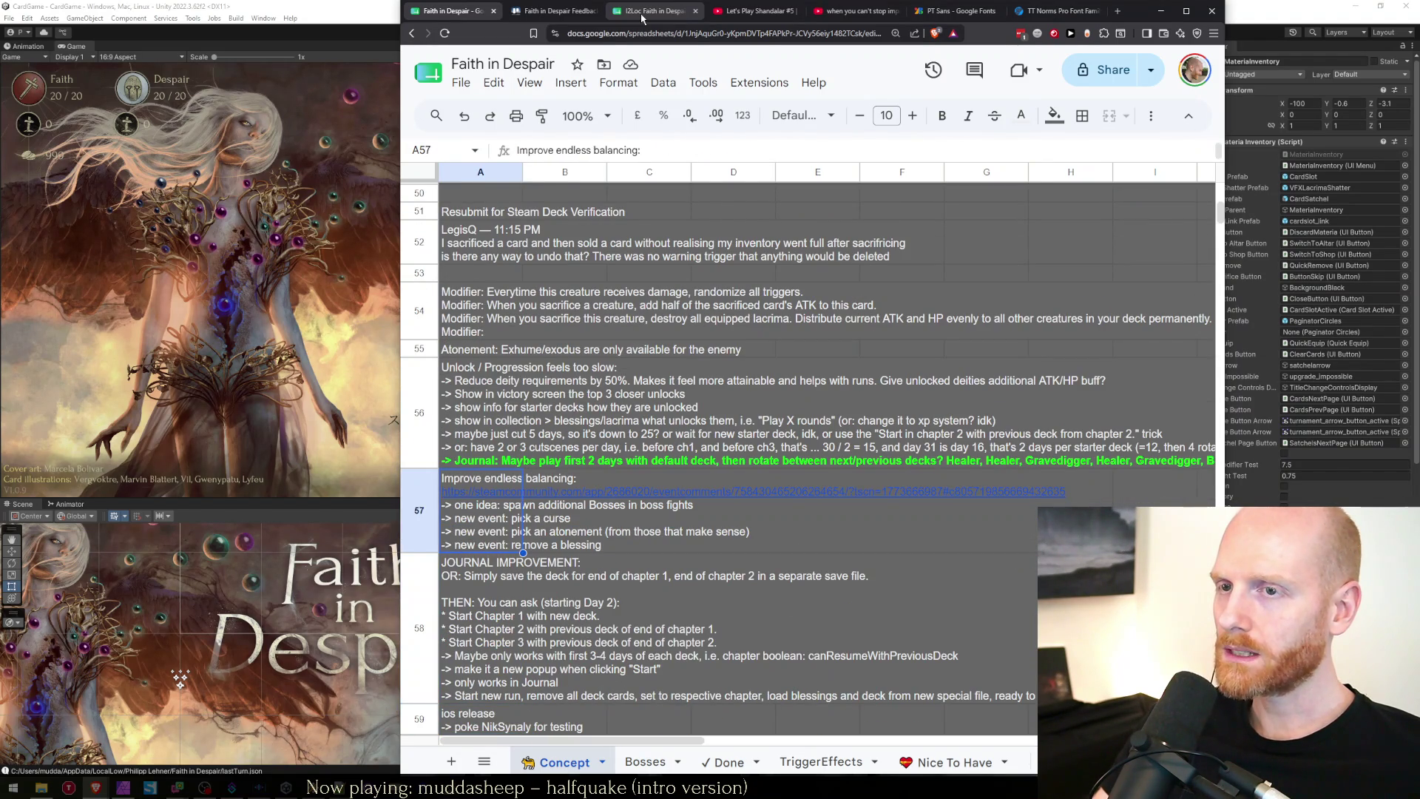
pyautogui.hotkey('ctrl', 'Home')
pyautogui.press('Down')
pyautogui.press('Down')
pyautogui.press('Down')
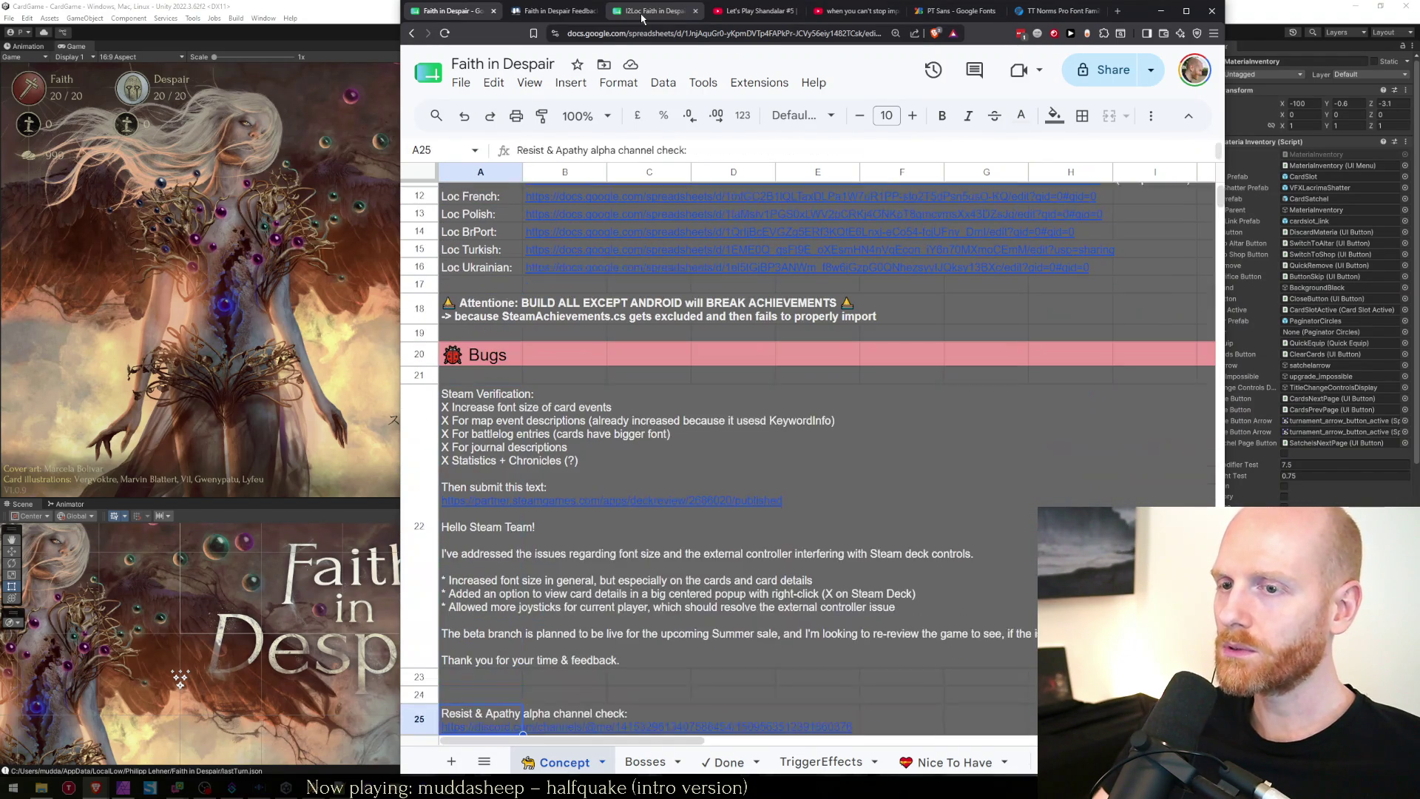
pyautogui.press('Up')
pyautogui.press('Up')
pyautogui.press('Down')
pyautogui.press('Down')
pyautogui.press('Down')
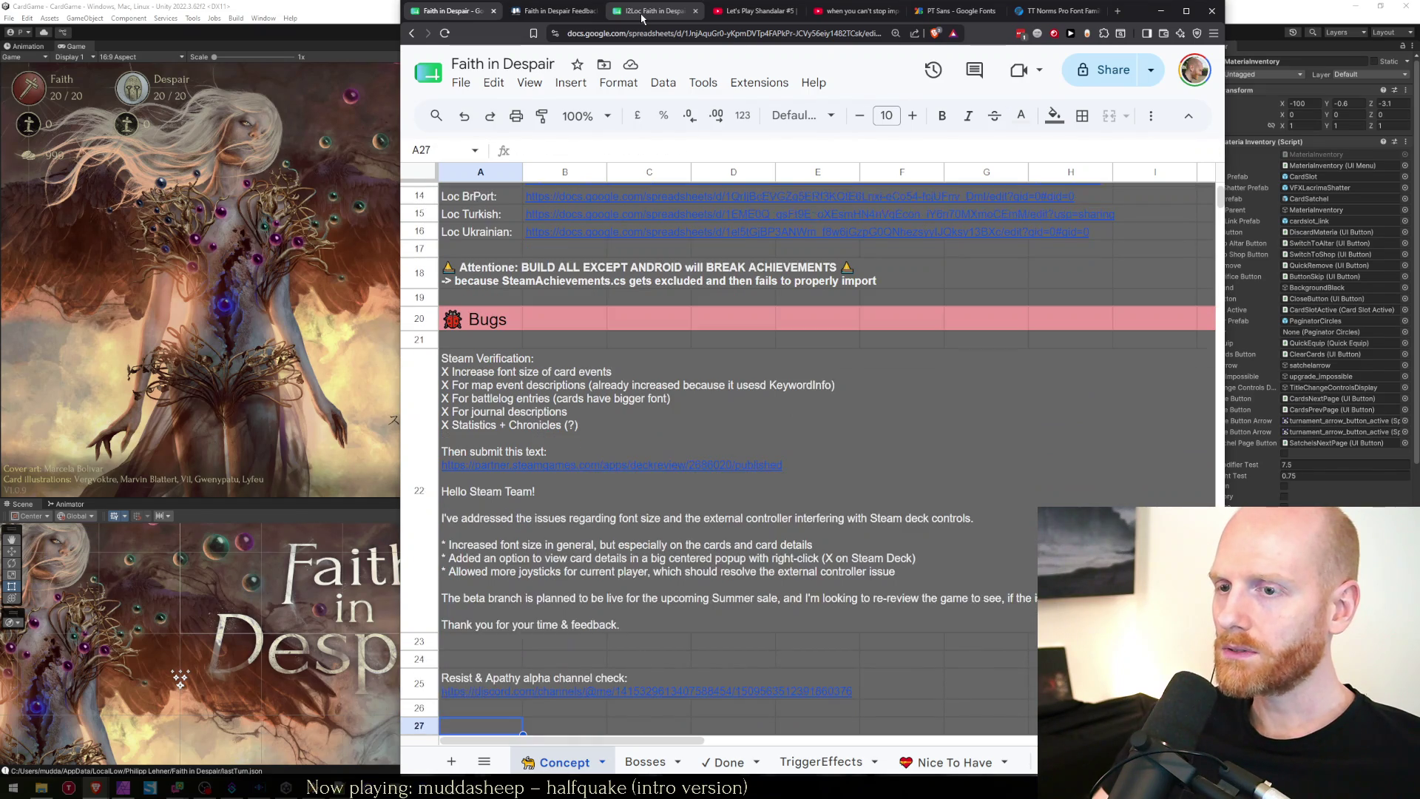
# Select the Resist & Apathy alpha channel check note in A25, then switch to Unity.
pyautogui.press('Up')
pyautogui.press('Down')
pyautogui.press('Down')
pyautogui.press('Down')
pyautogui.press('Up')
pyautogui.press('Up')
pyautogui.press('Up')
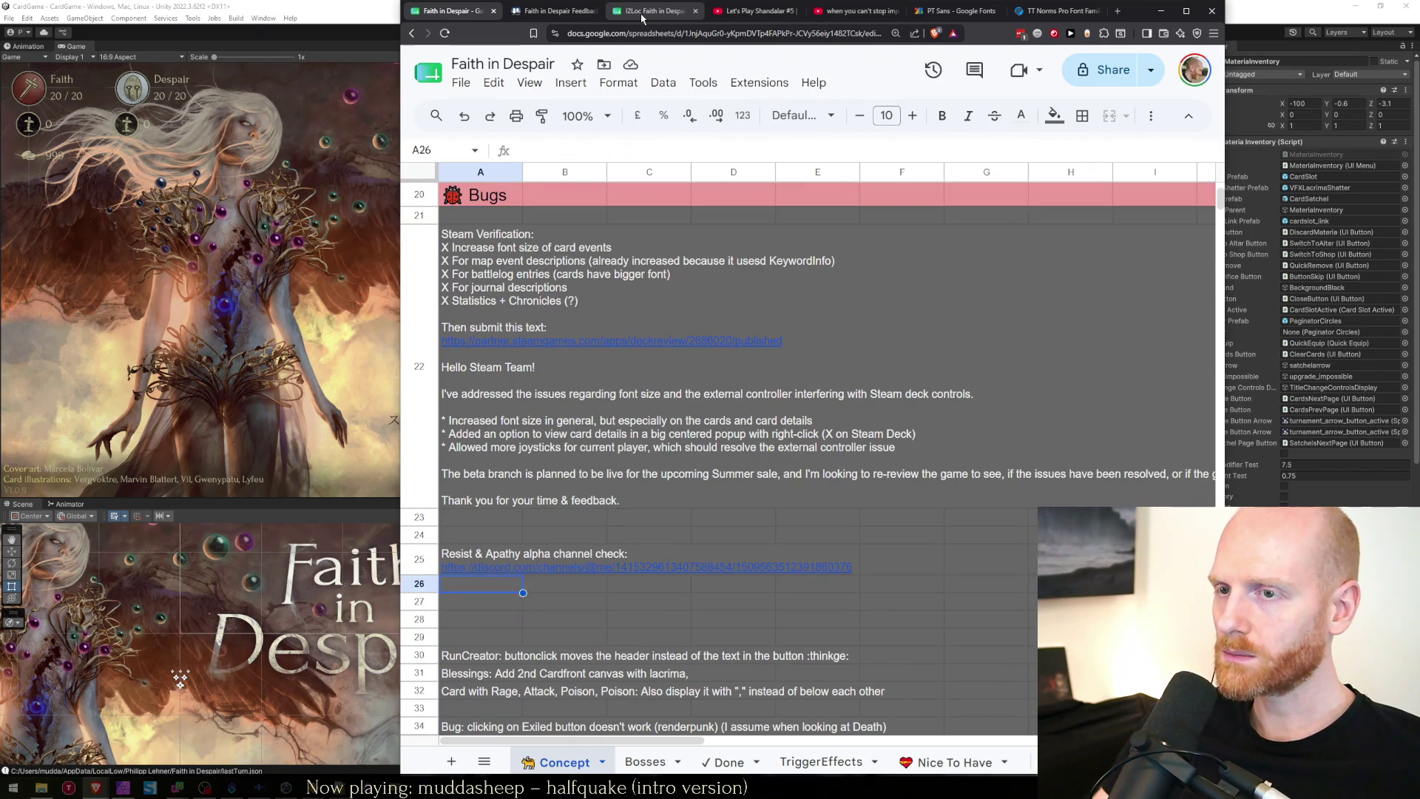
pyautogui.press('Down')
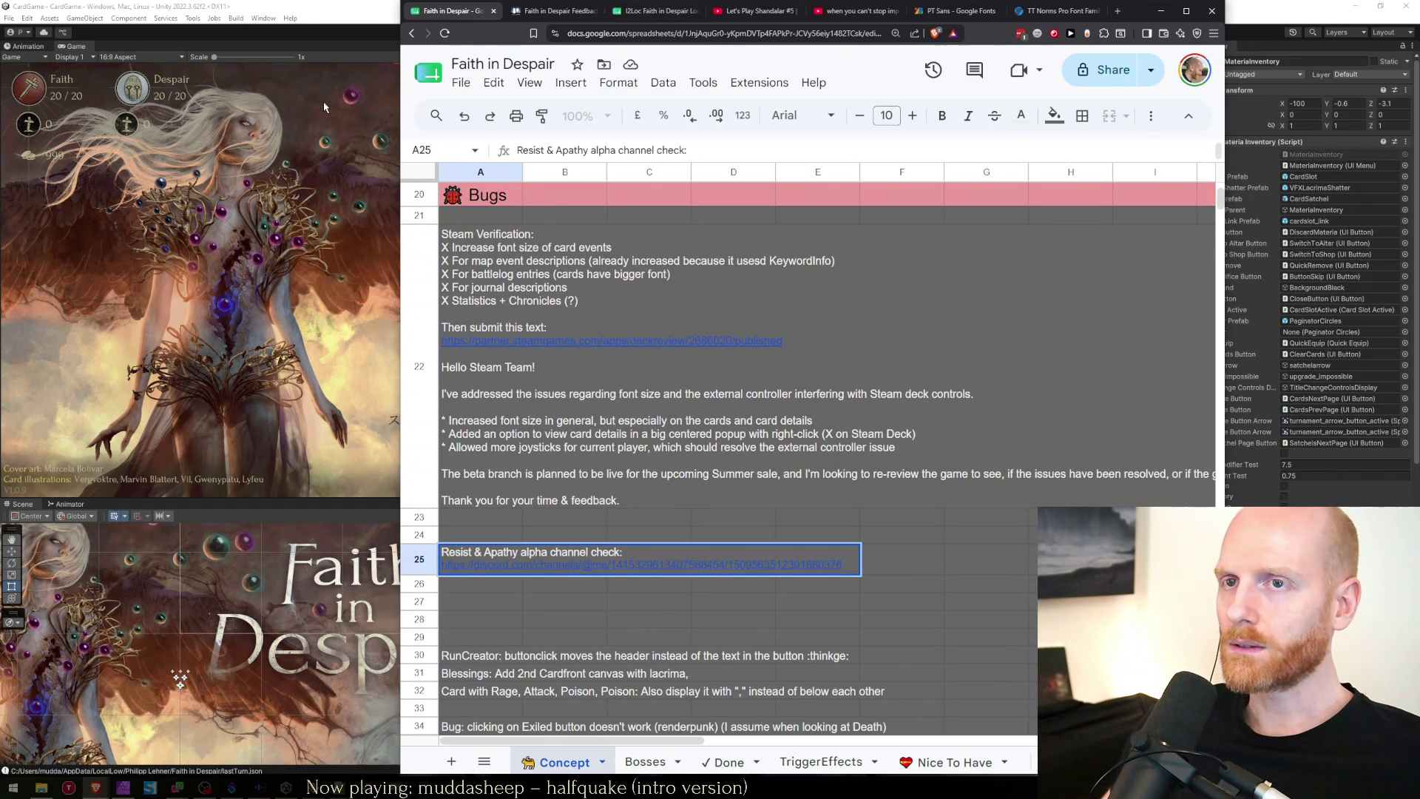
pyautogui.hotkey('alt', 'Tab')
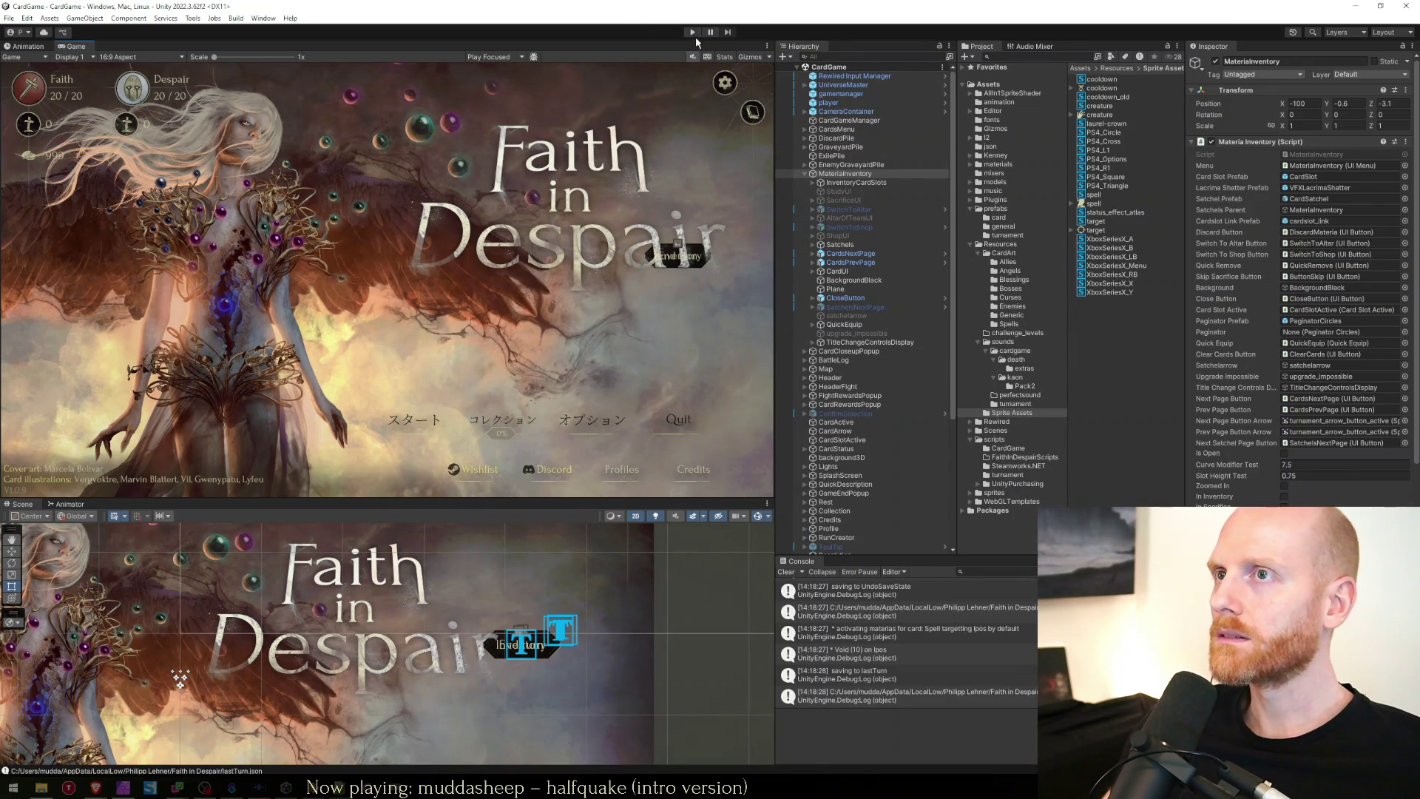
# Play the saved run, cast Resist 10 on Gadreel, and inspect its Resist (10) status in the maximized Game view.
pyautogui.click(693, 32)
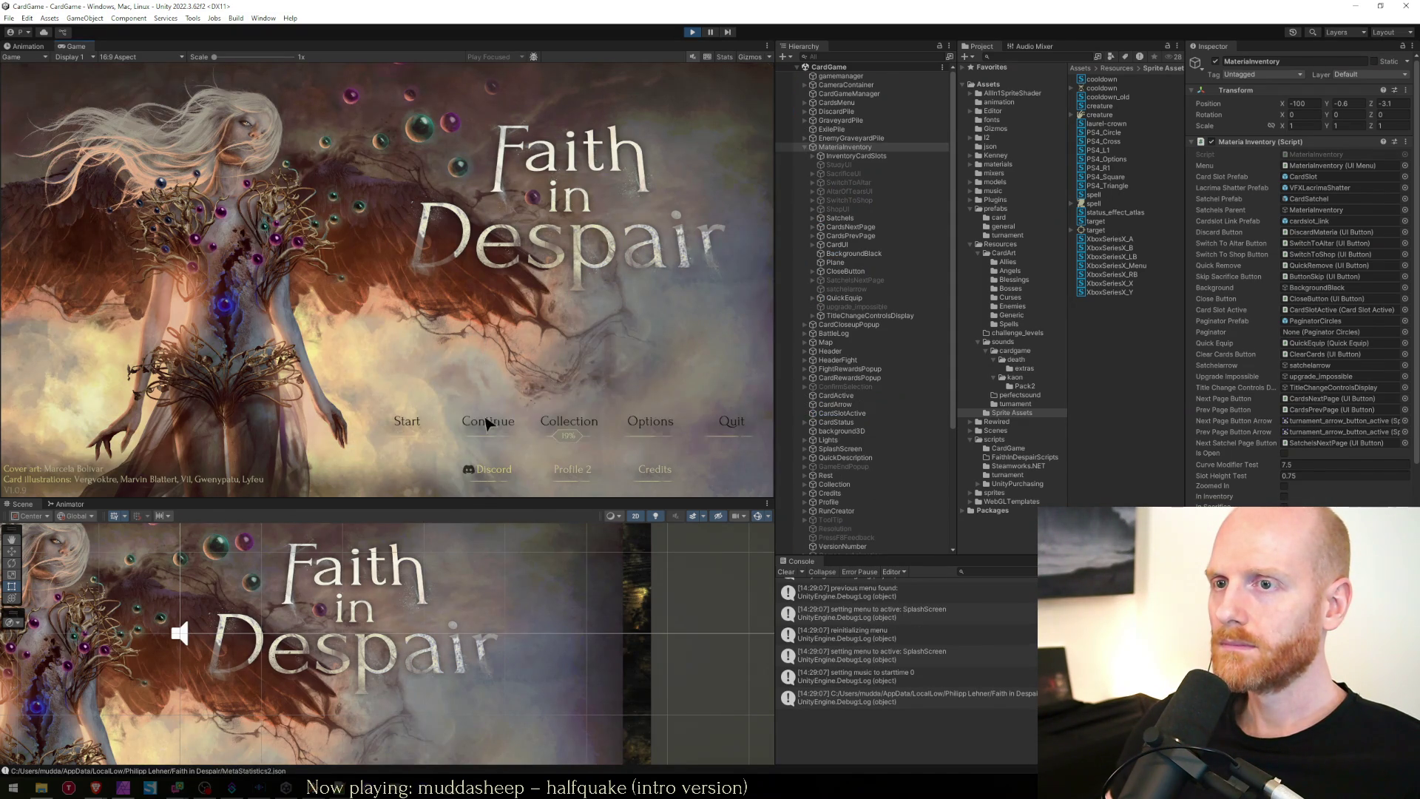
pyautogui.click(488, 422)
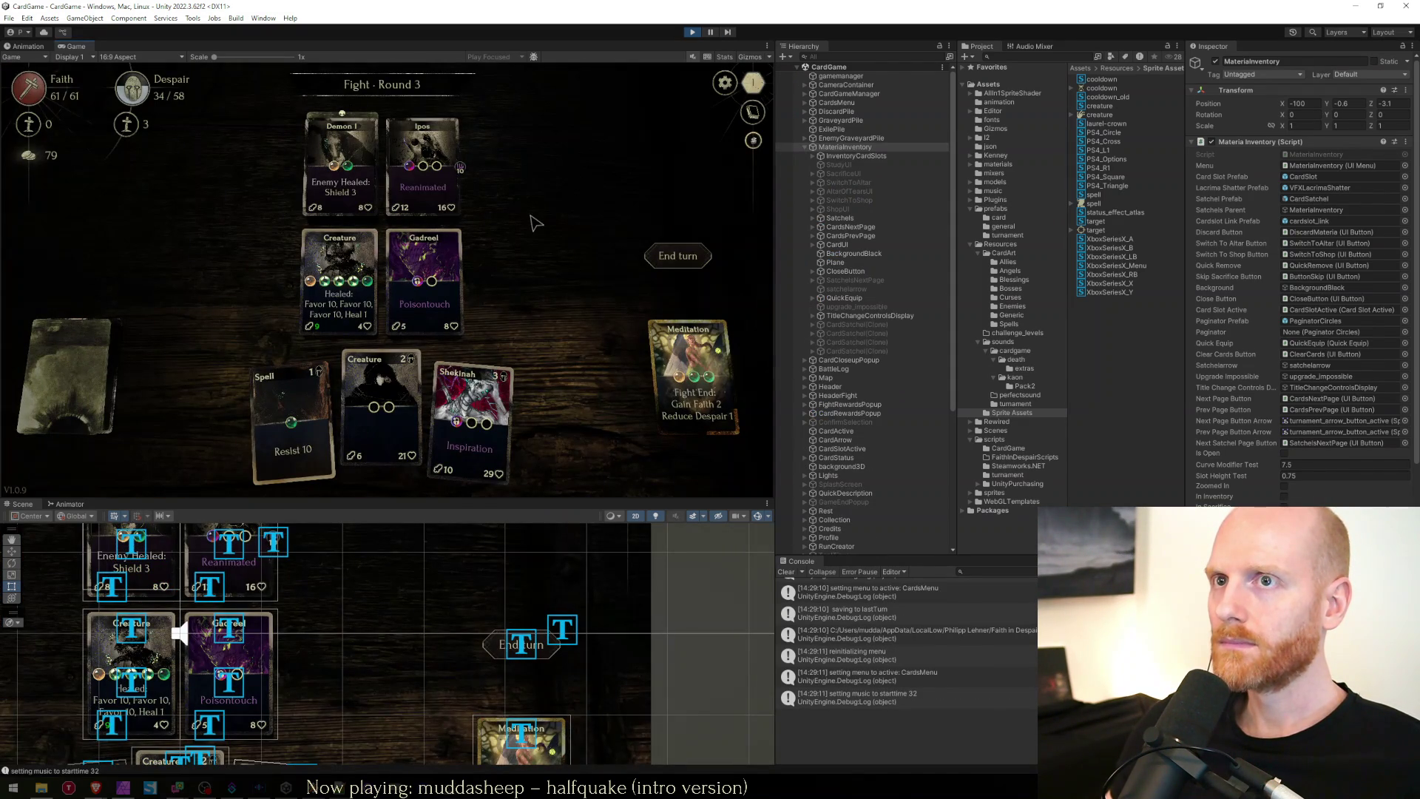
pyautogui.click(340, 385)
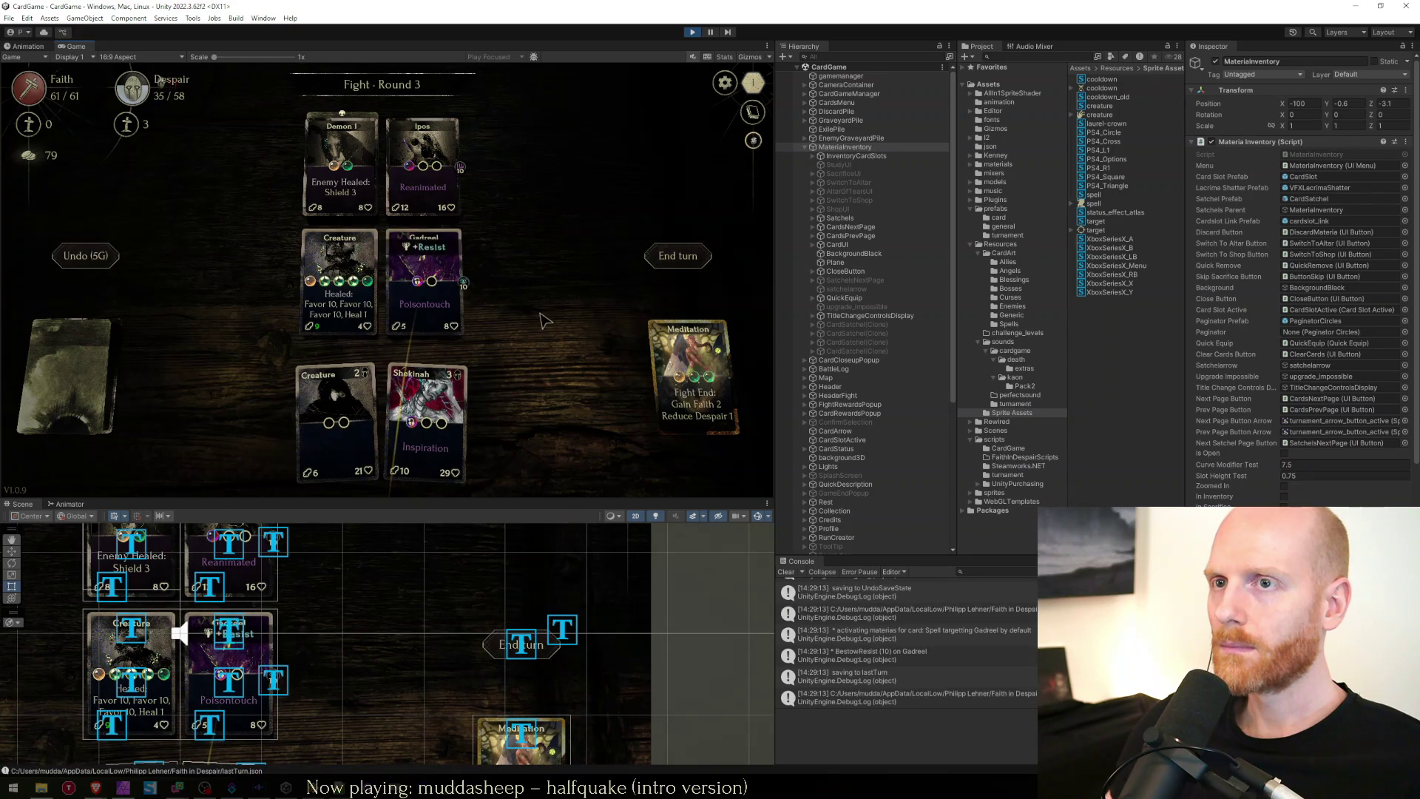
pyautogui.moveTo(443, 316)
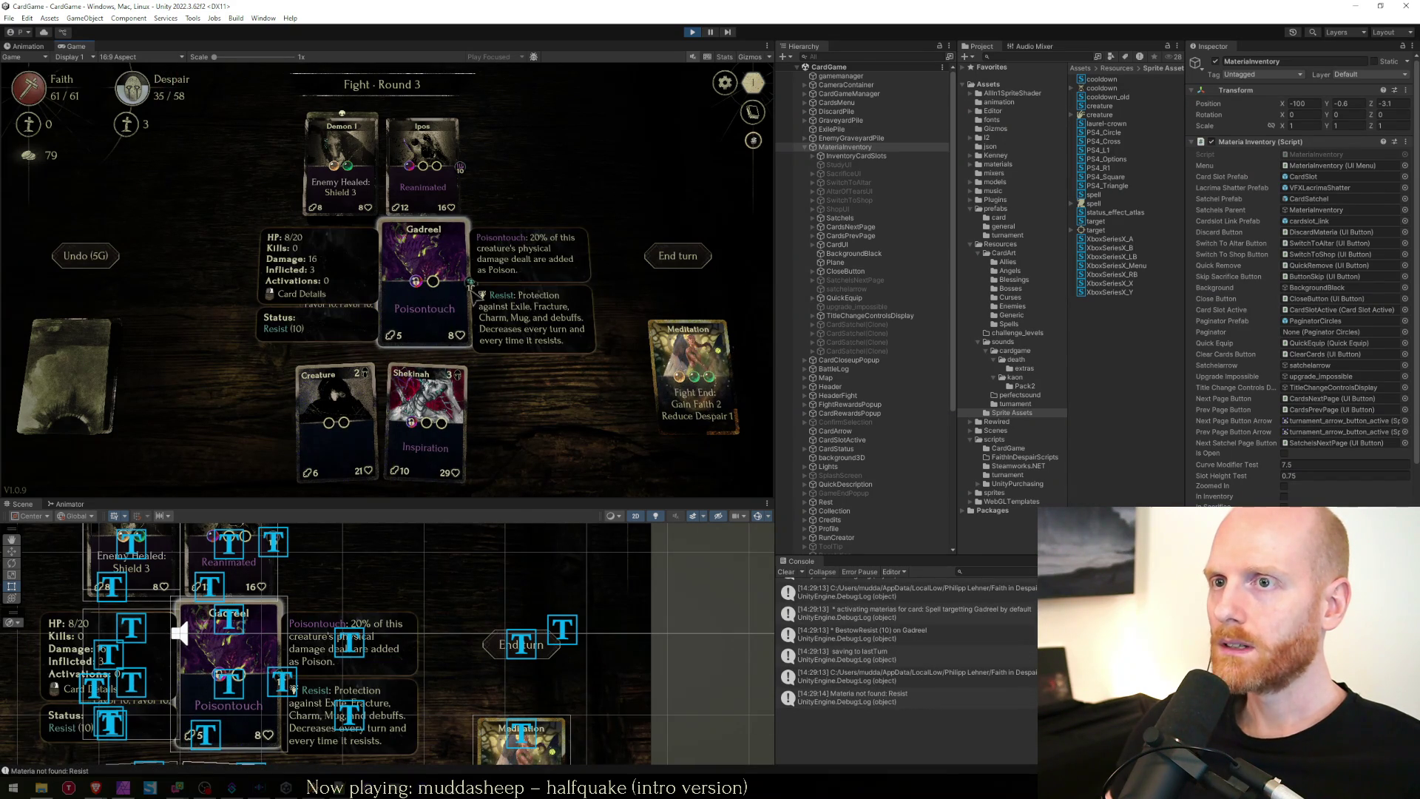
pyautogui.hotkey('shift', 'space')
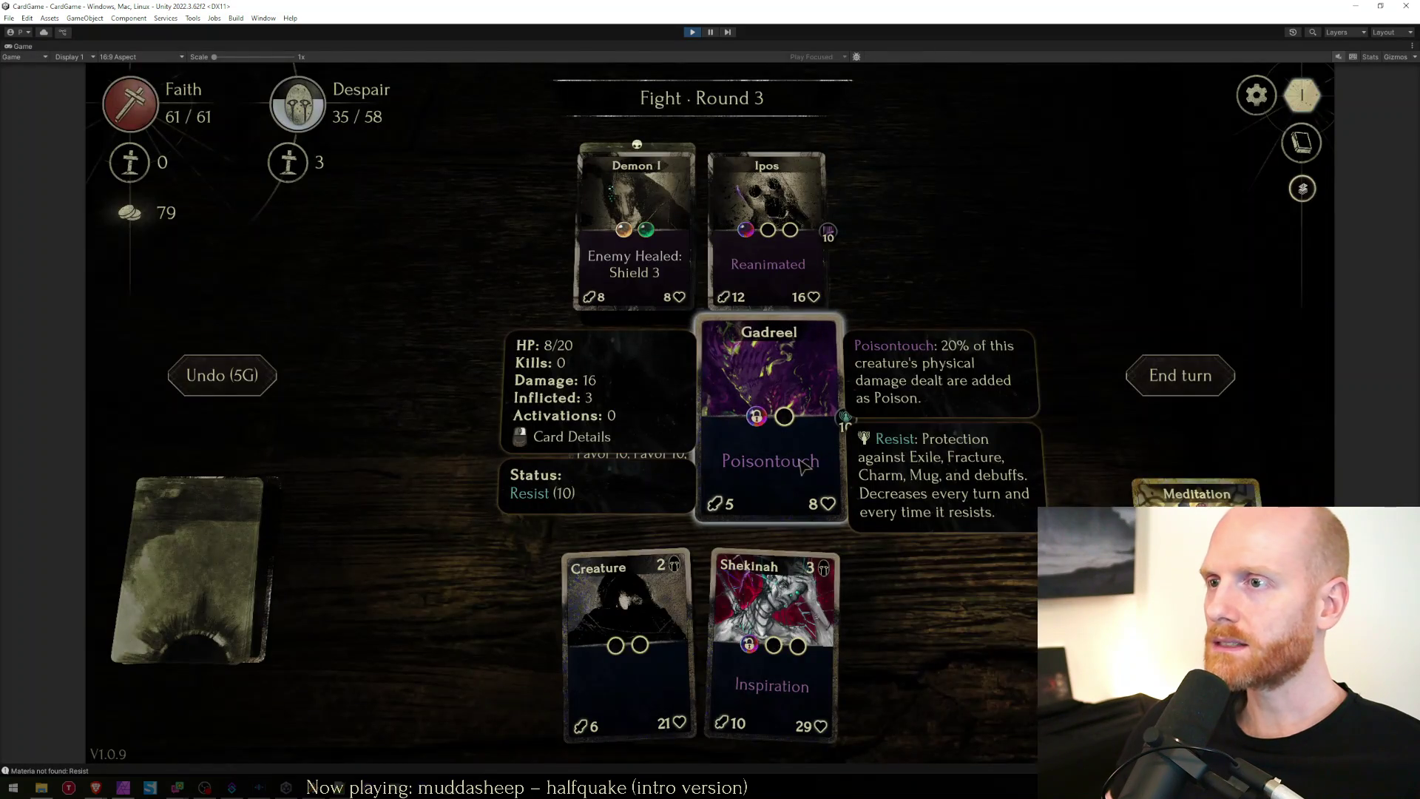
pyautogui.click(778, 452)
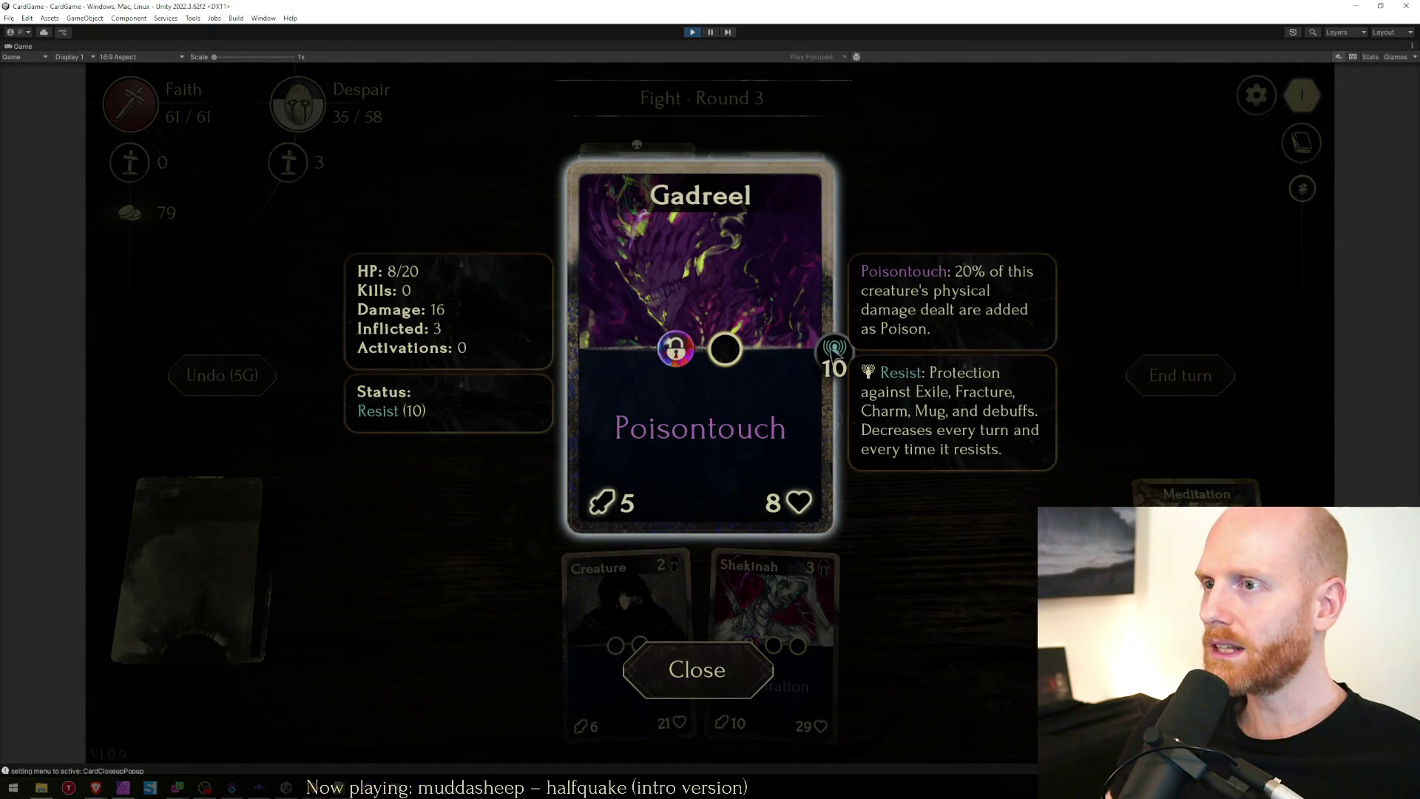
pyautogui.click(970, 480)
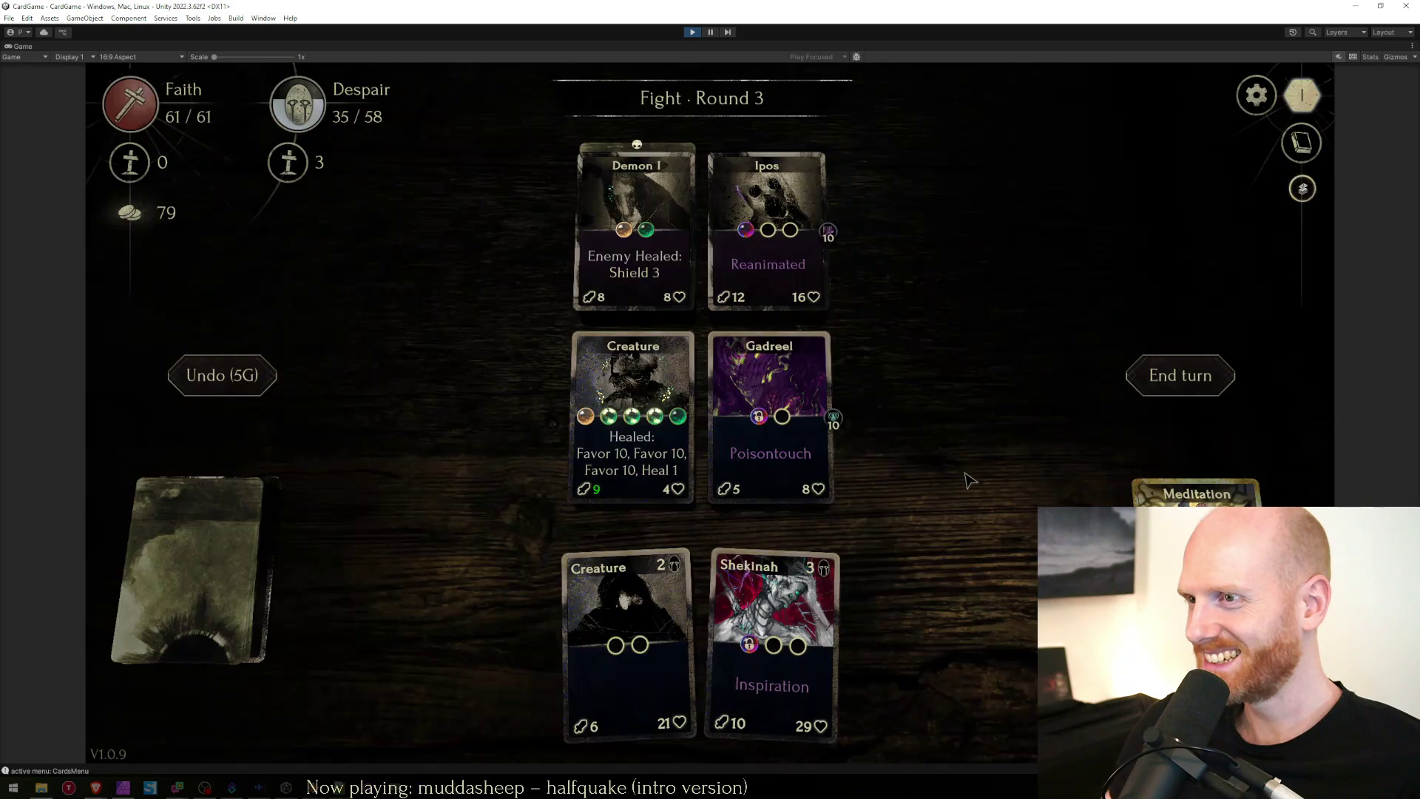
pyautogui.moveTo(804, 309)
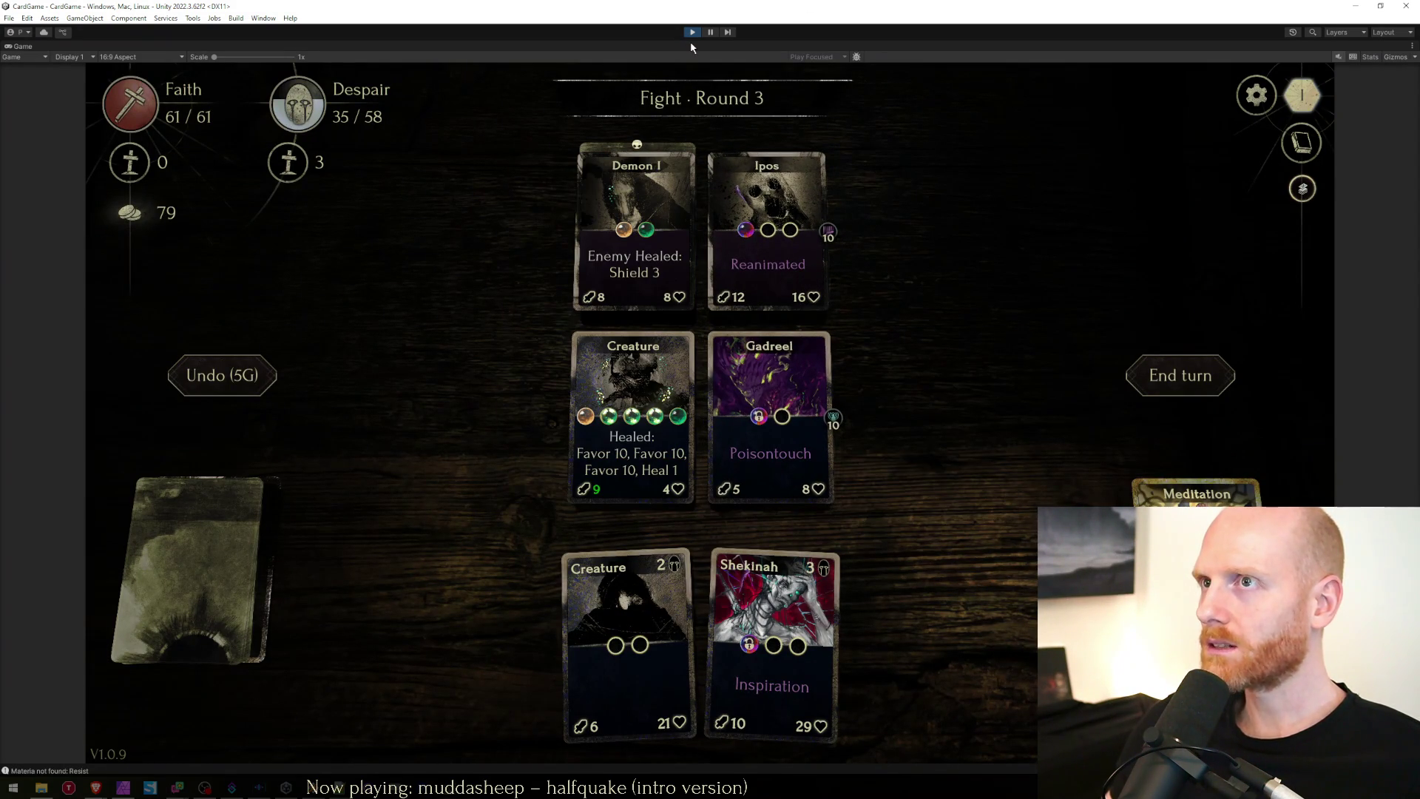
pyautogui.hotkey('shift', 'space')
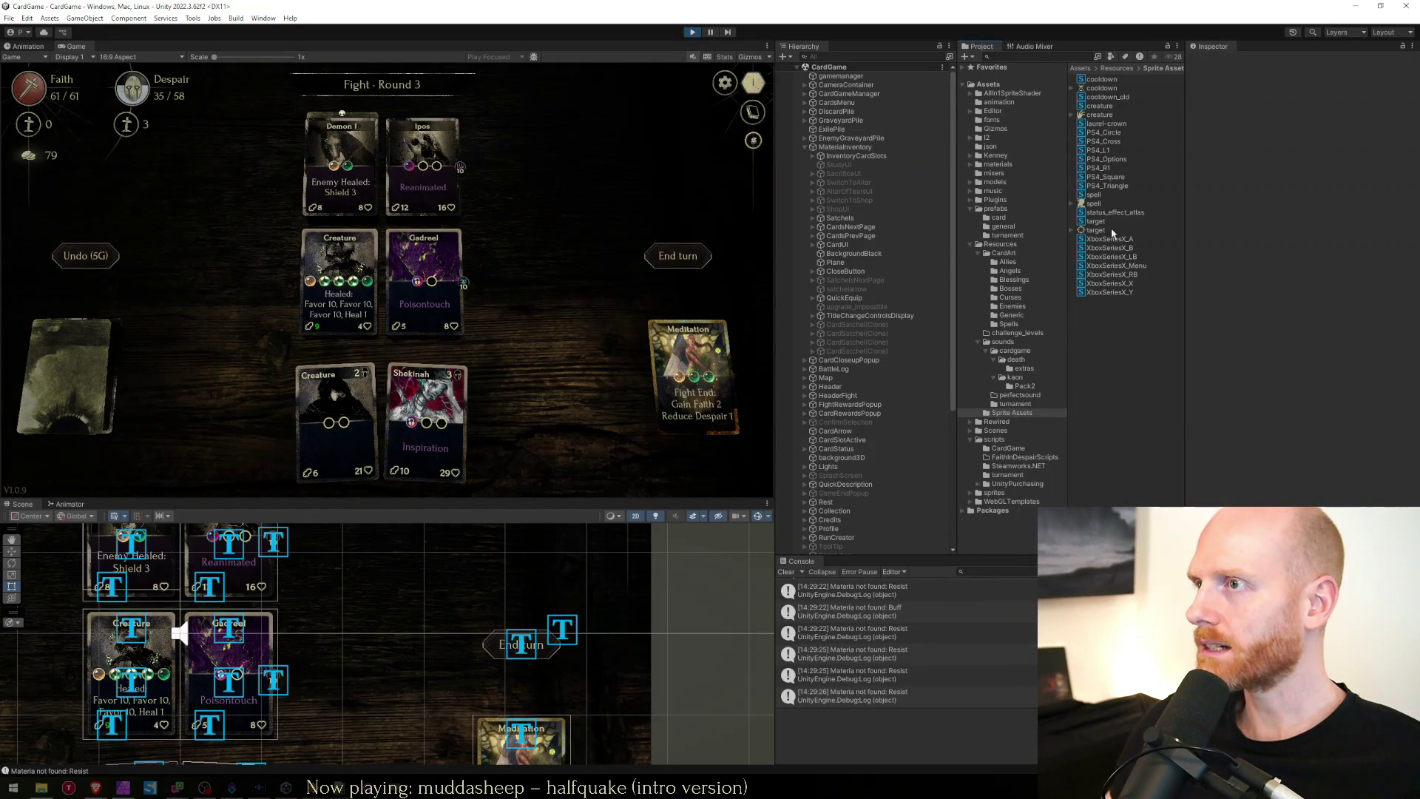
# Locate and select the status_effect_atlas texture behind the status sprite asset.
pyautogui.click(1111, 213)
pyautogui.click(1260, 263)
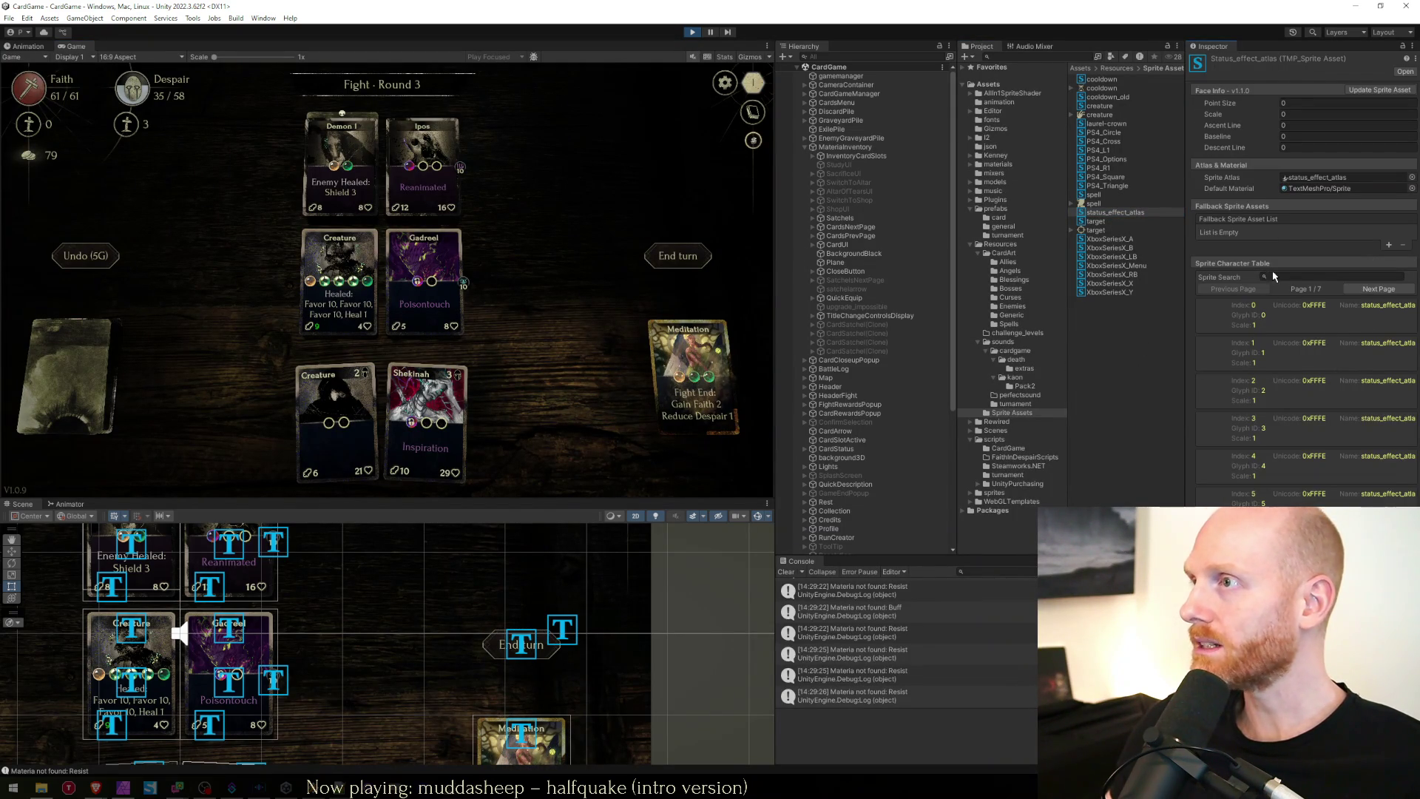
pyautogui.click(1303, 180)
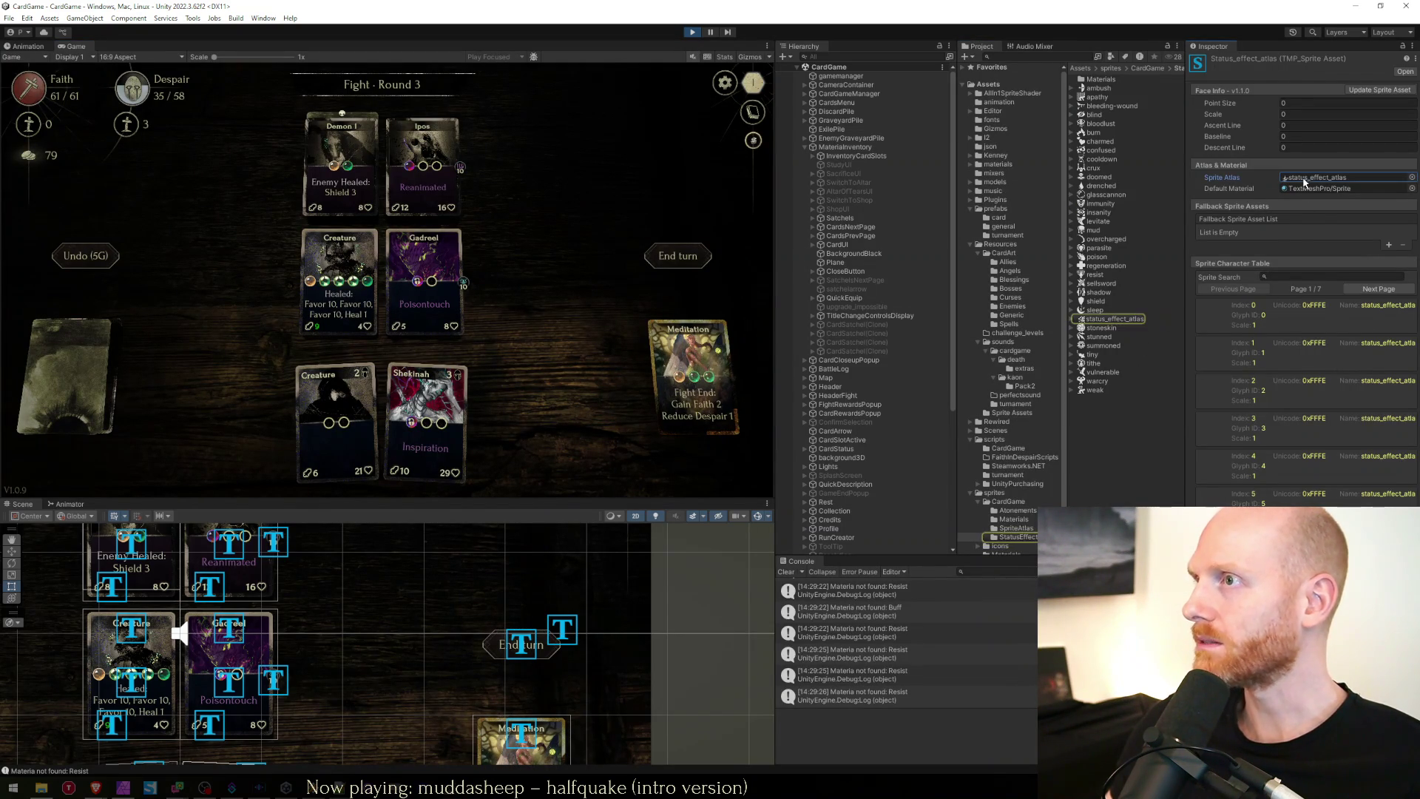
pyautogui.click(1119, 311)
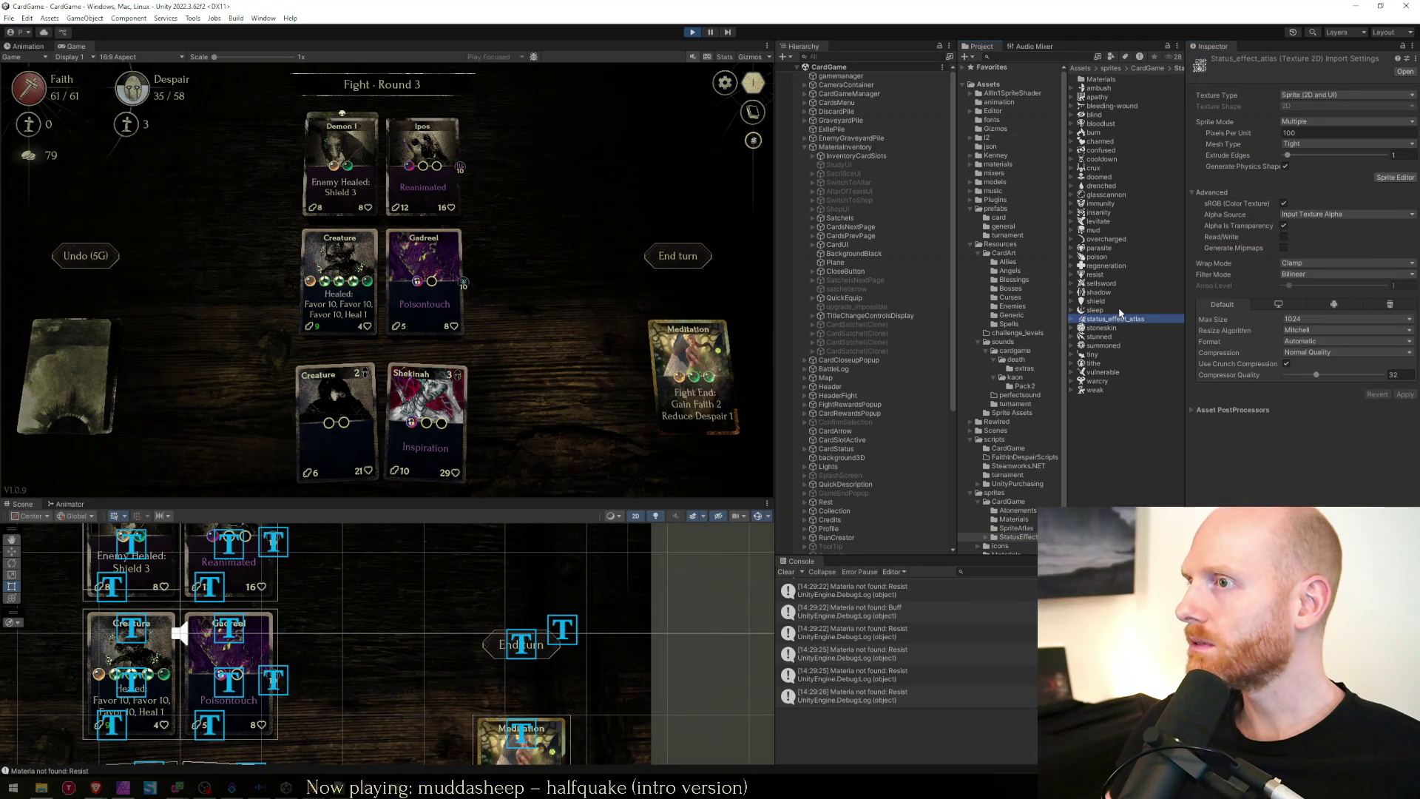
pyautogui.click(1117, 318)
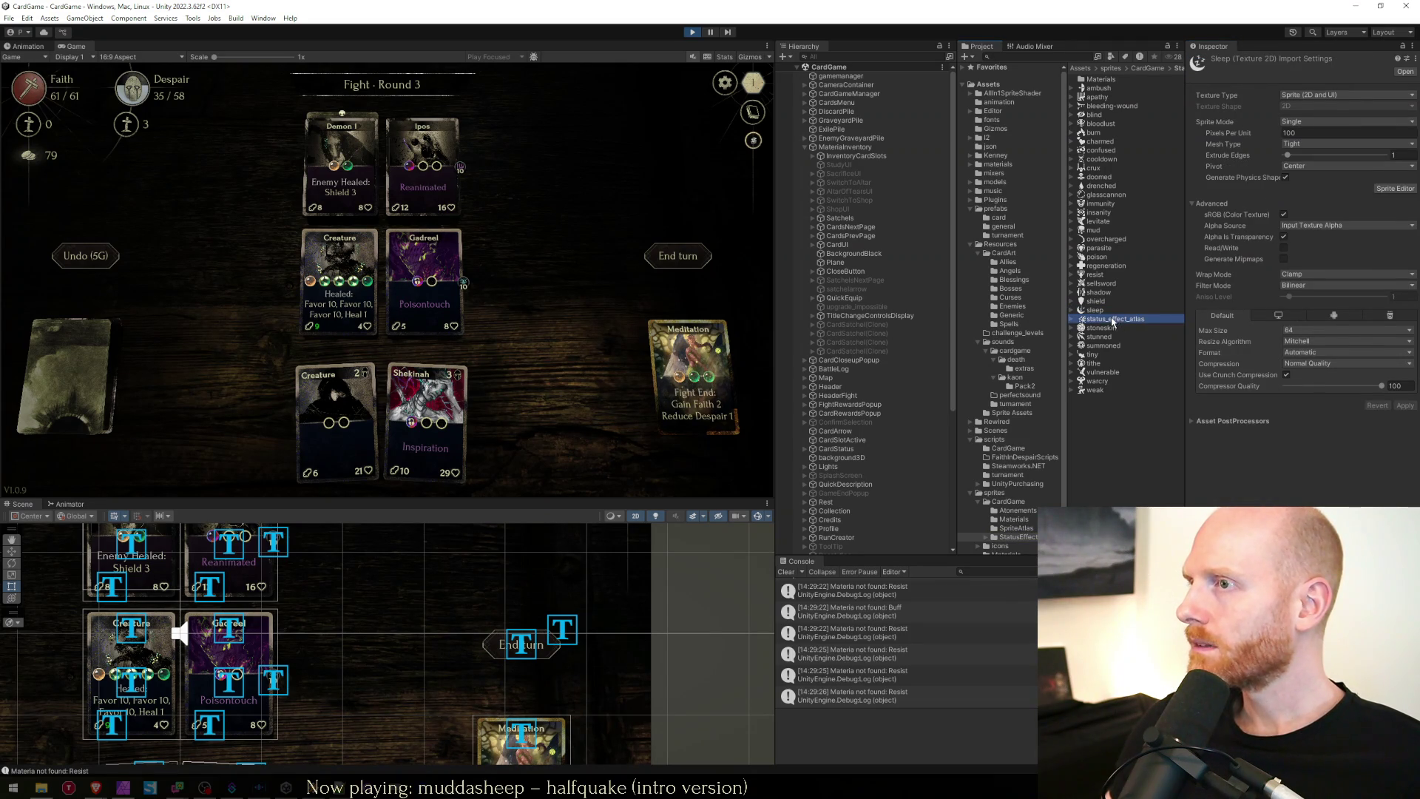
pyautogui.click(1073, 319)
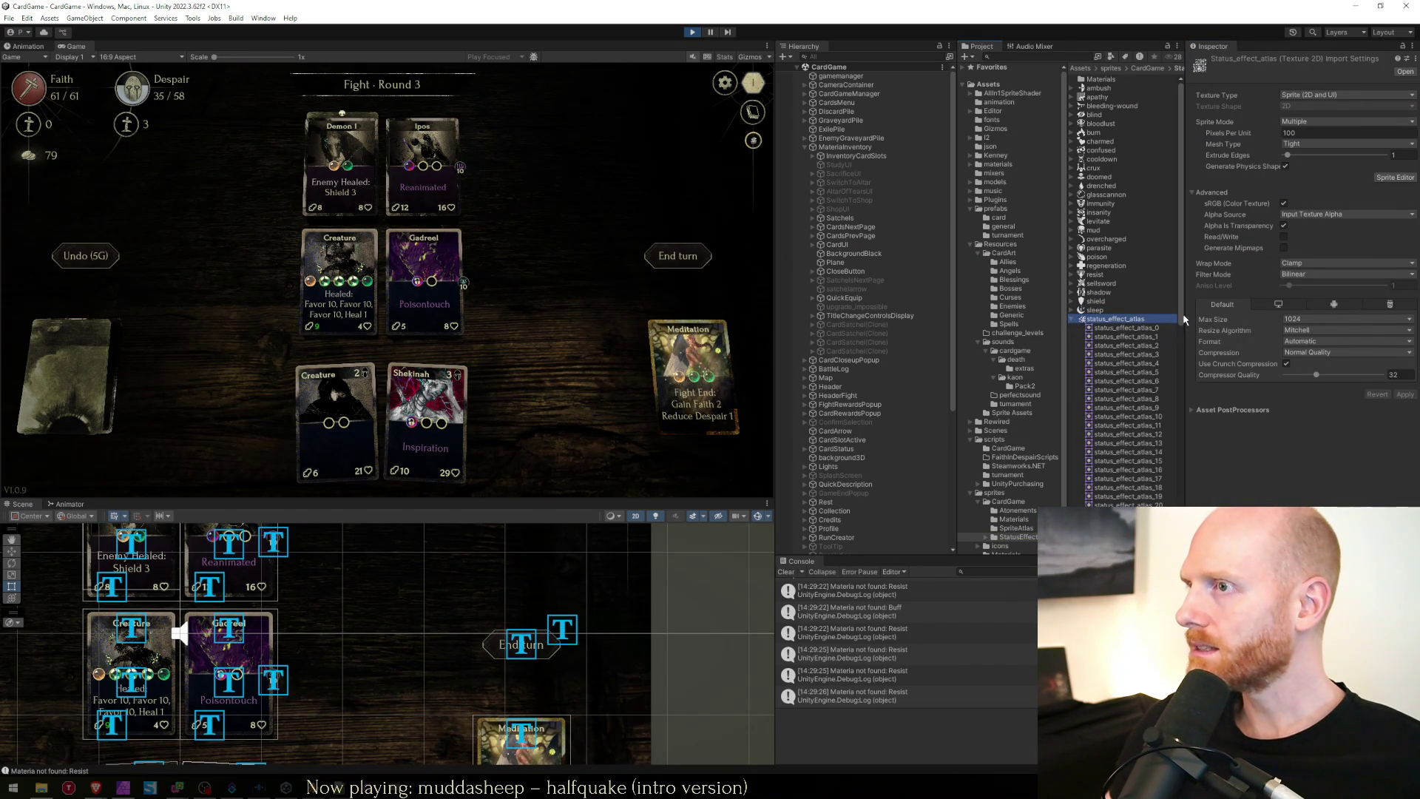
# Set the atlas Max Size to 512, apply, and preview the icons in the Game view.
pyautogui.click(1303, 320)
pyautogui.click(1301, 382)
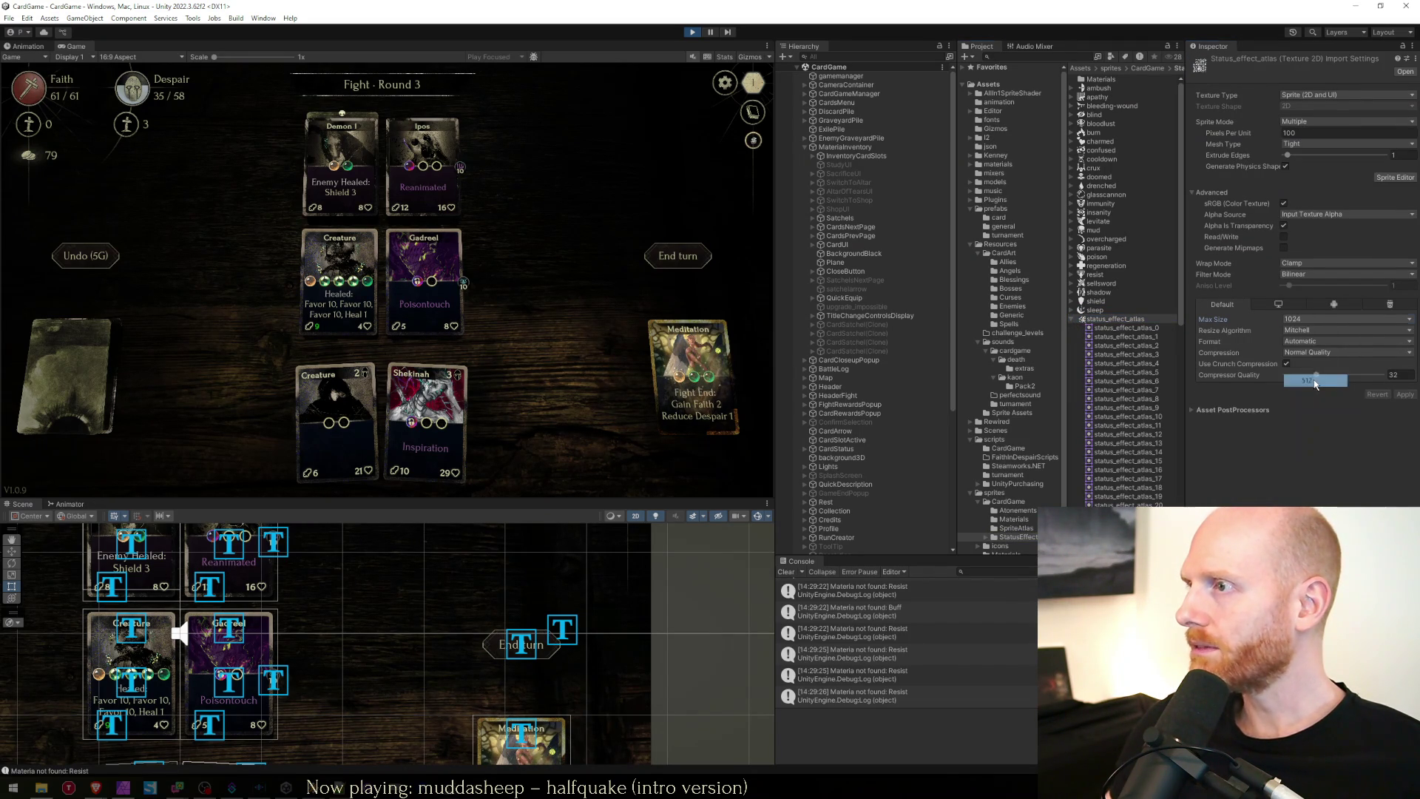
pyautogui.click(1408, 396)
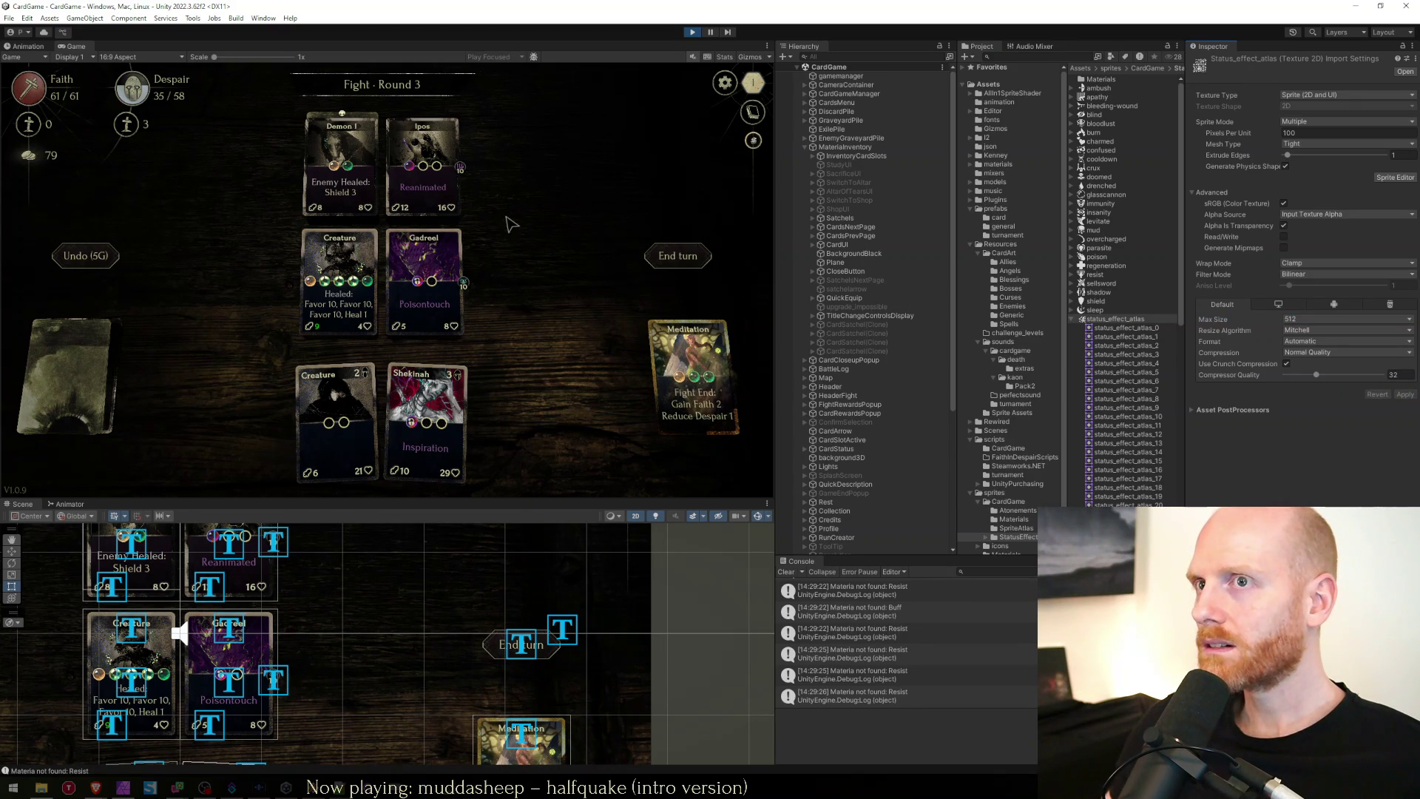
pyautogui.hotkey('shift', 'space')
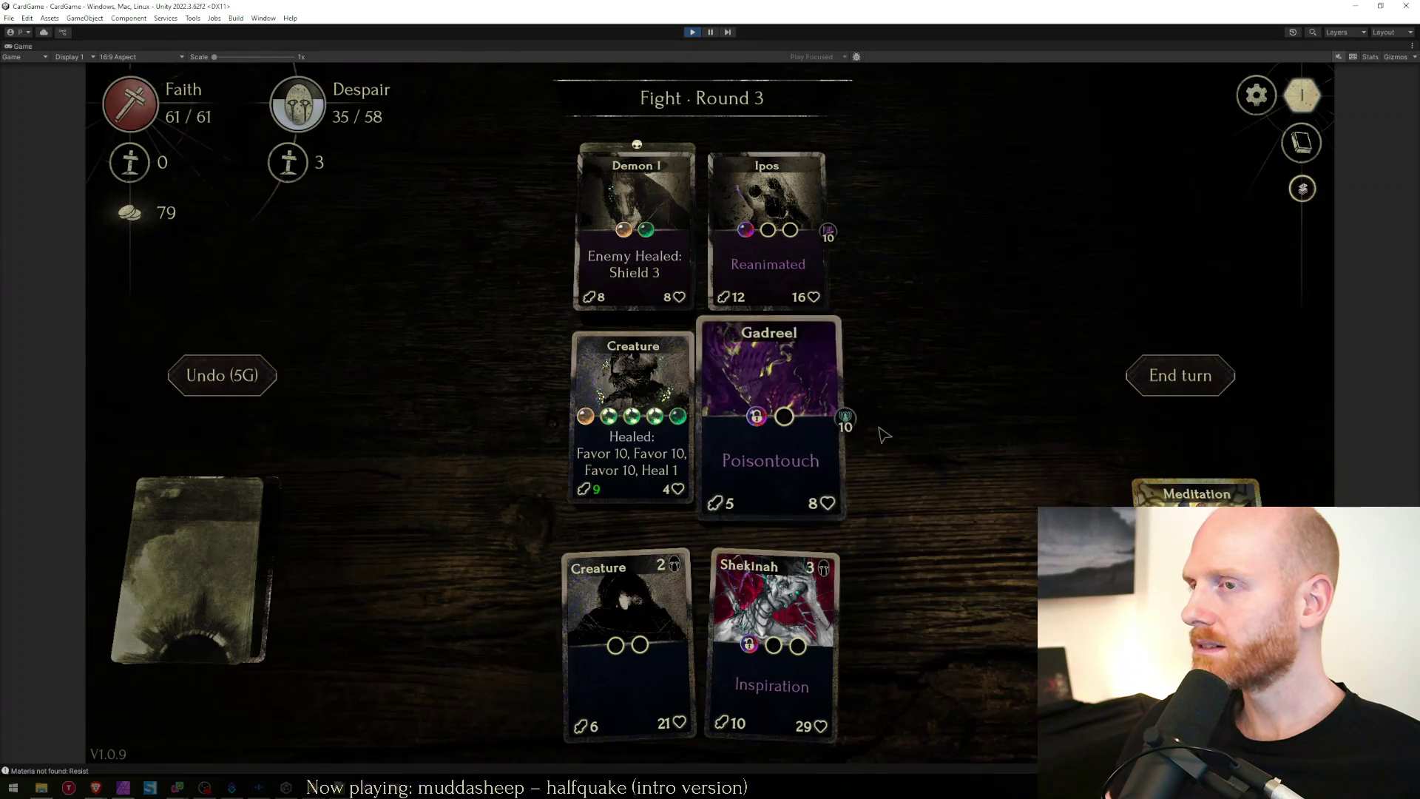
pyautogui.hotkey('shift', 'space')
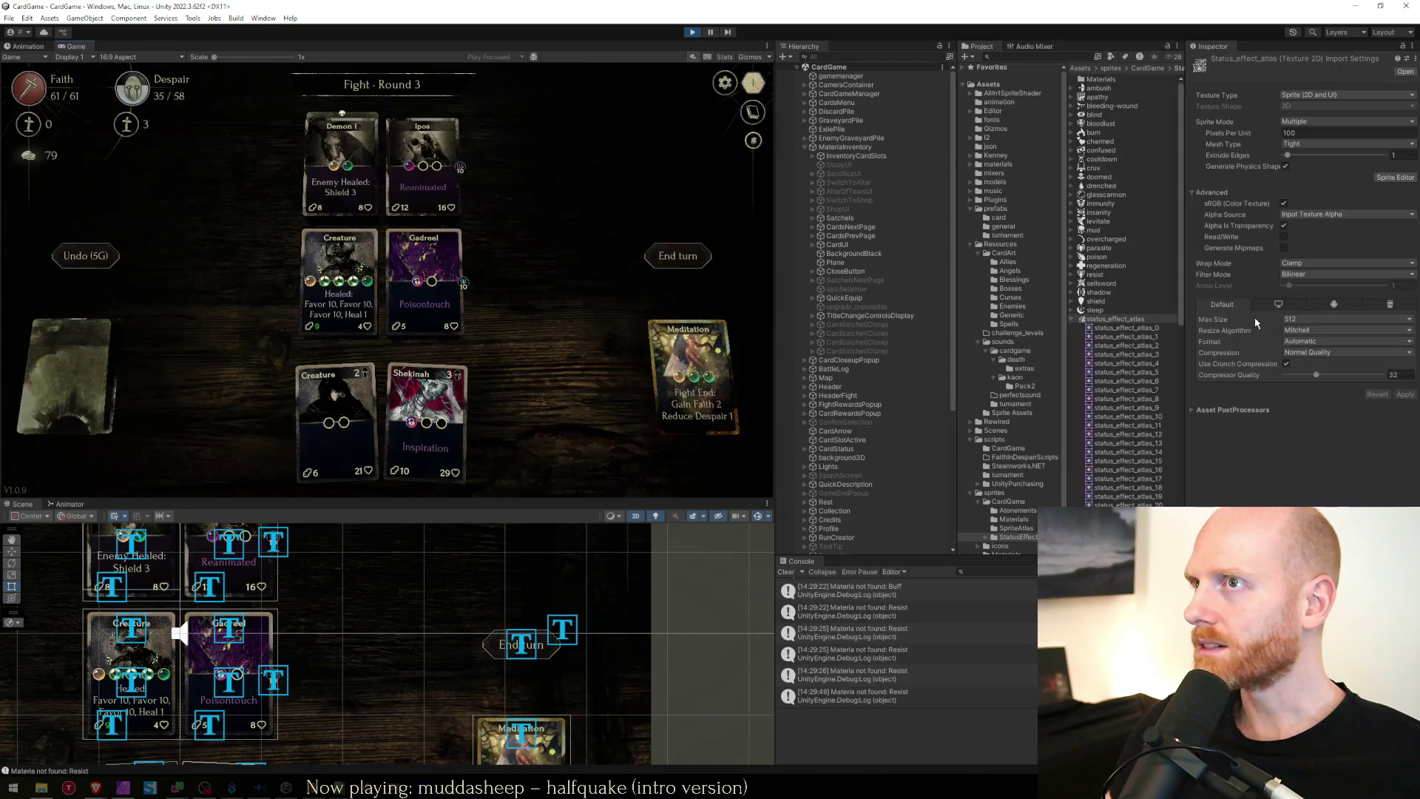
# Try atlas Max Sizes 64 and 1024, apply 64, and check icon quality in the Game view.
pyautogui.click(1306, 322)
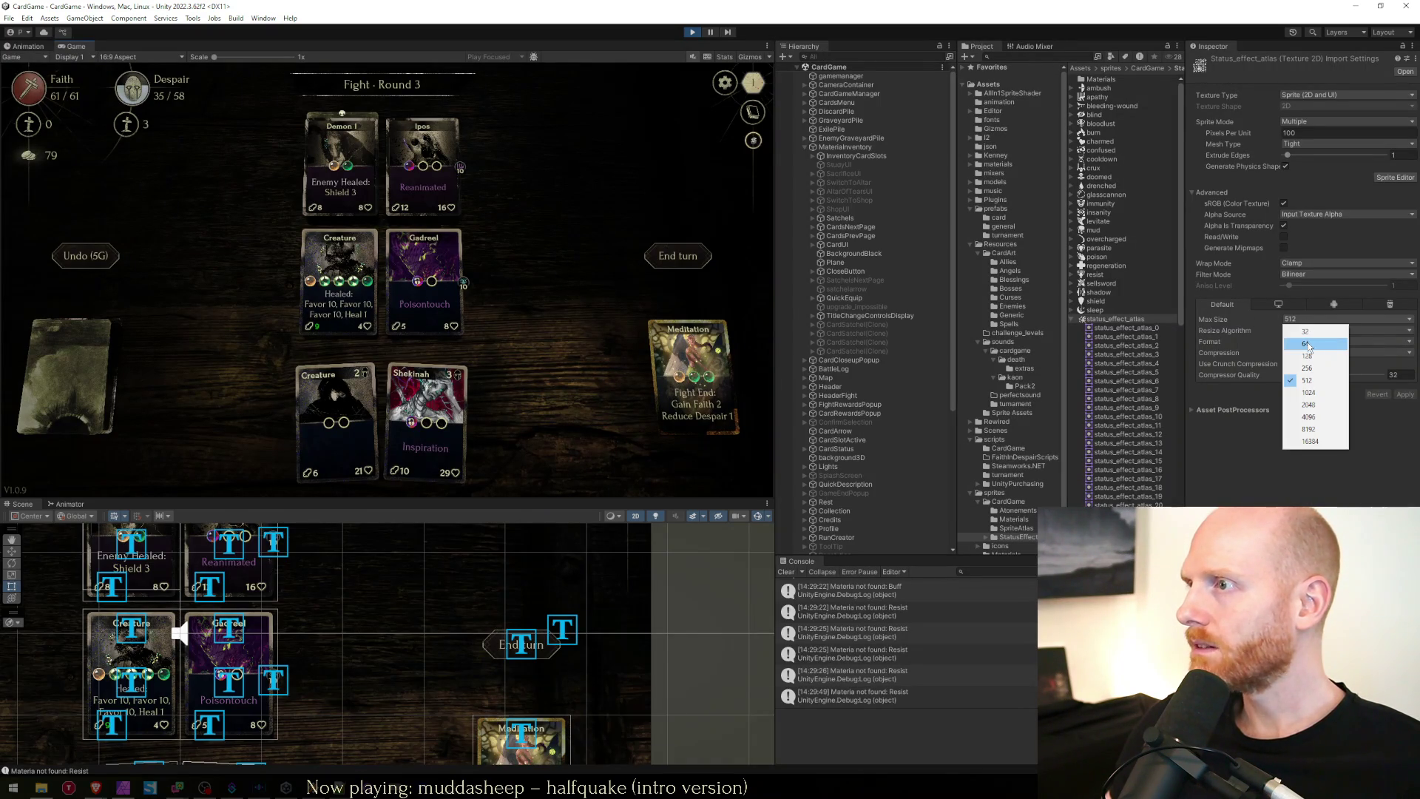
pyautogui.click(1309, 340)
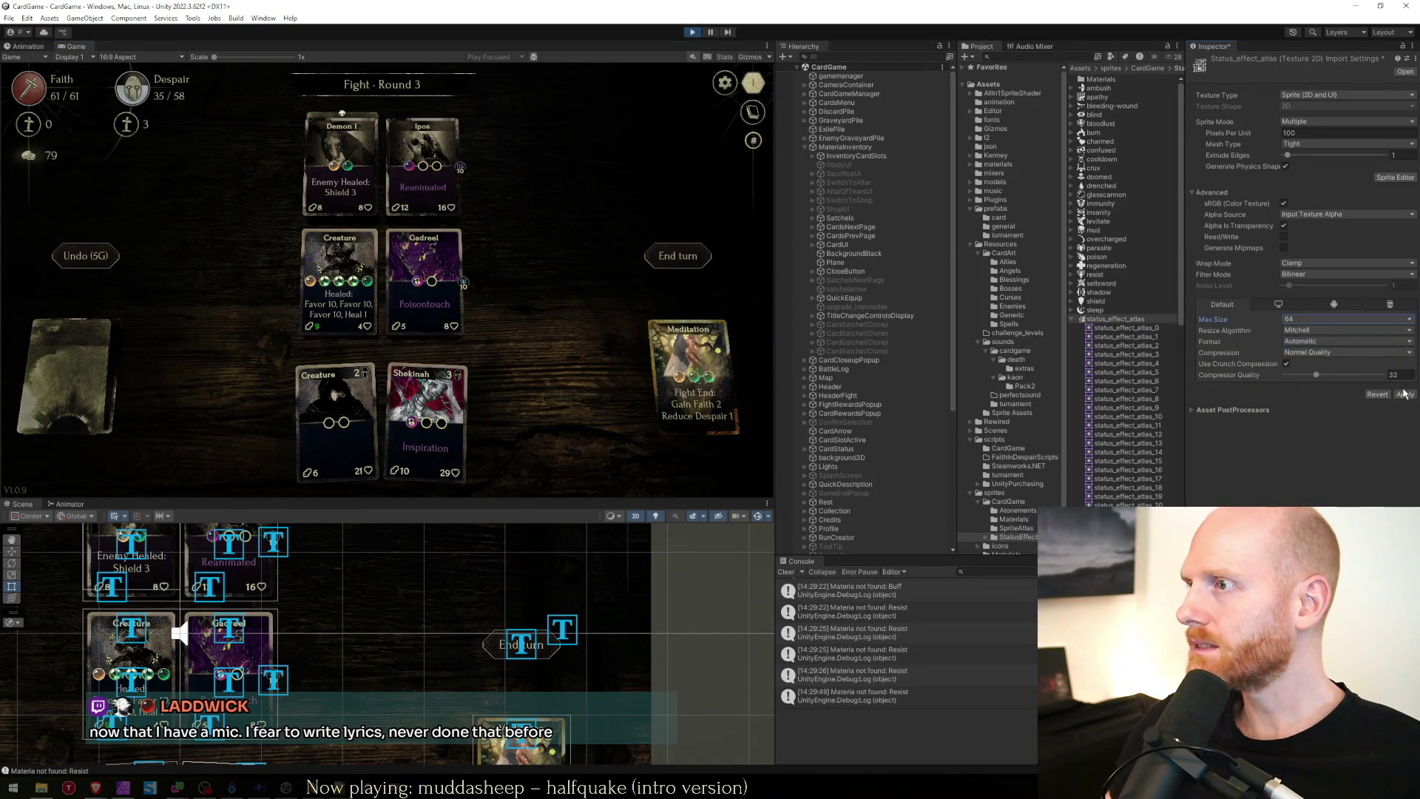
pyautogui.click(1306, 322)
pyautogui.click(1309, 385)
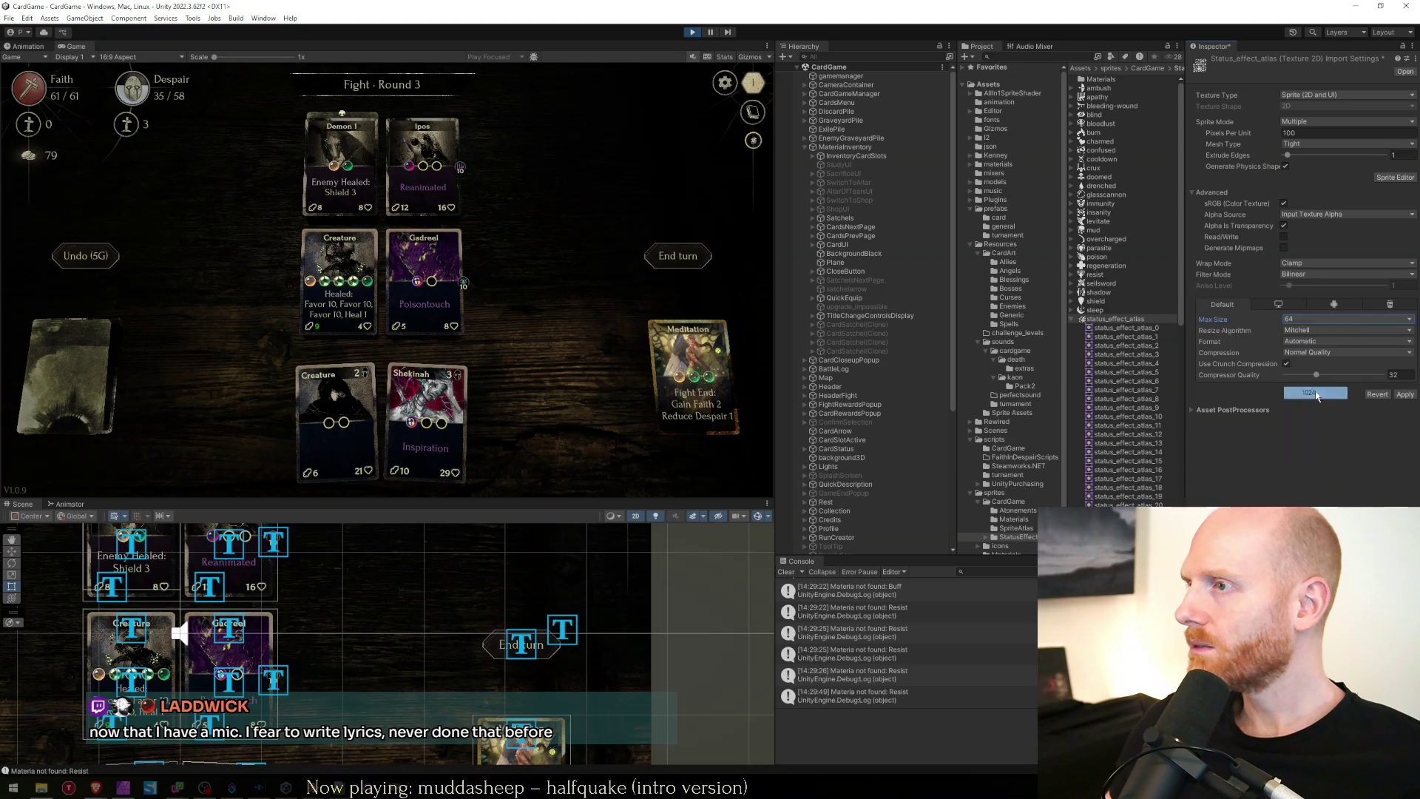
pyautogui.click(1410, 392)
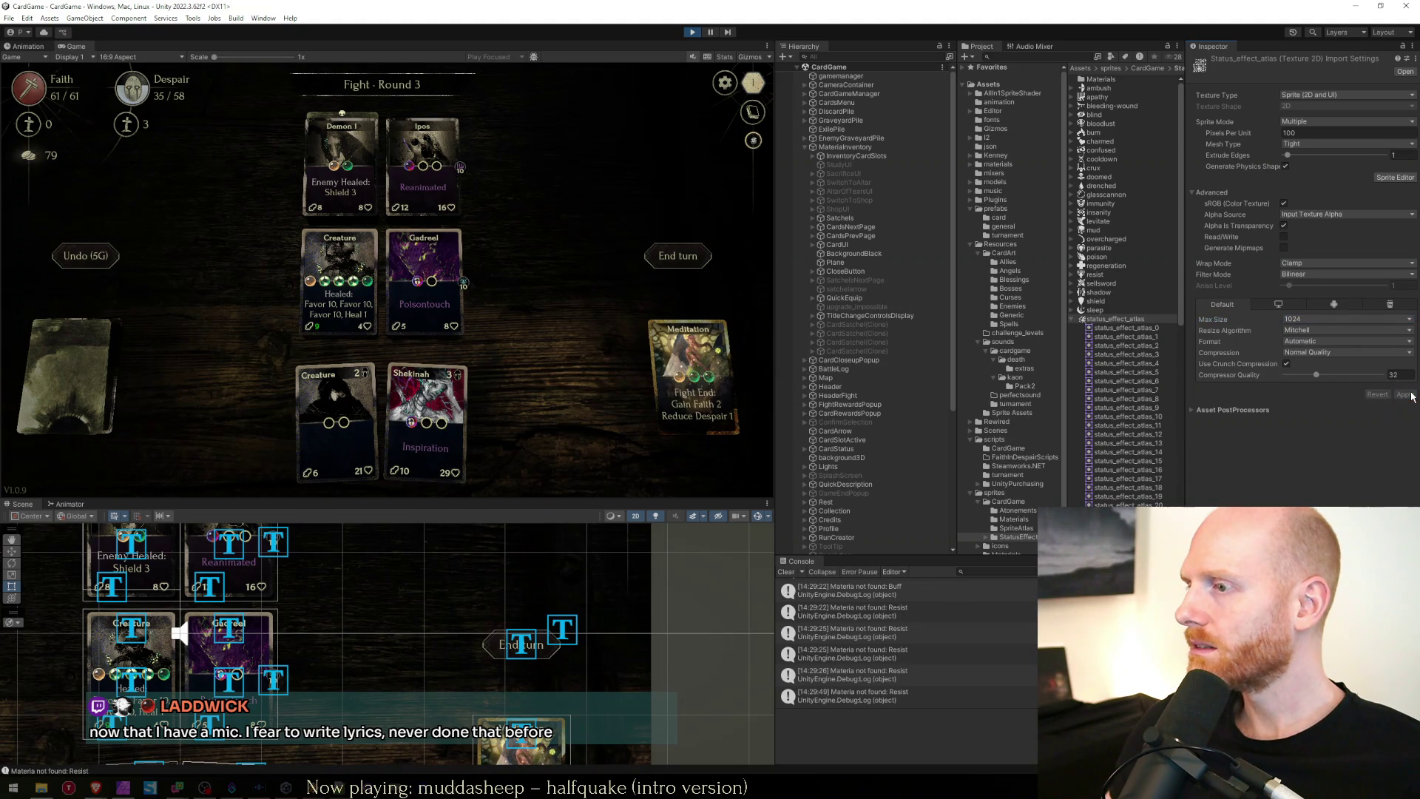
pyautogui.click(1306, 322)
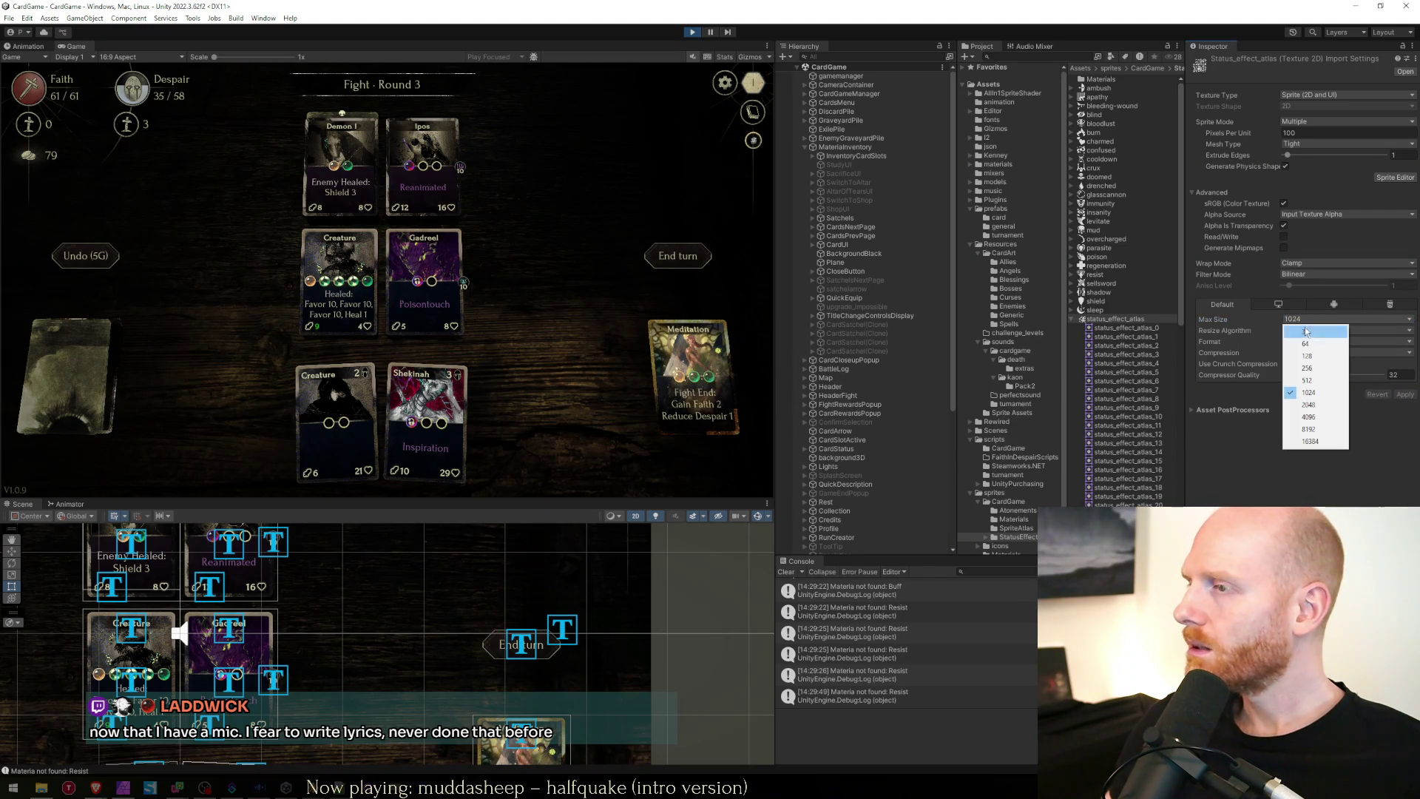
pyautogui.click(1307, 342)
pyautogui.click(1401, 393)
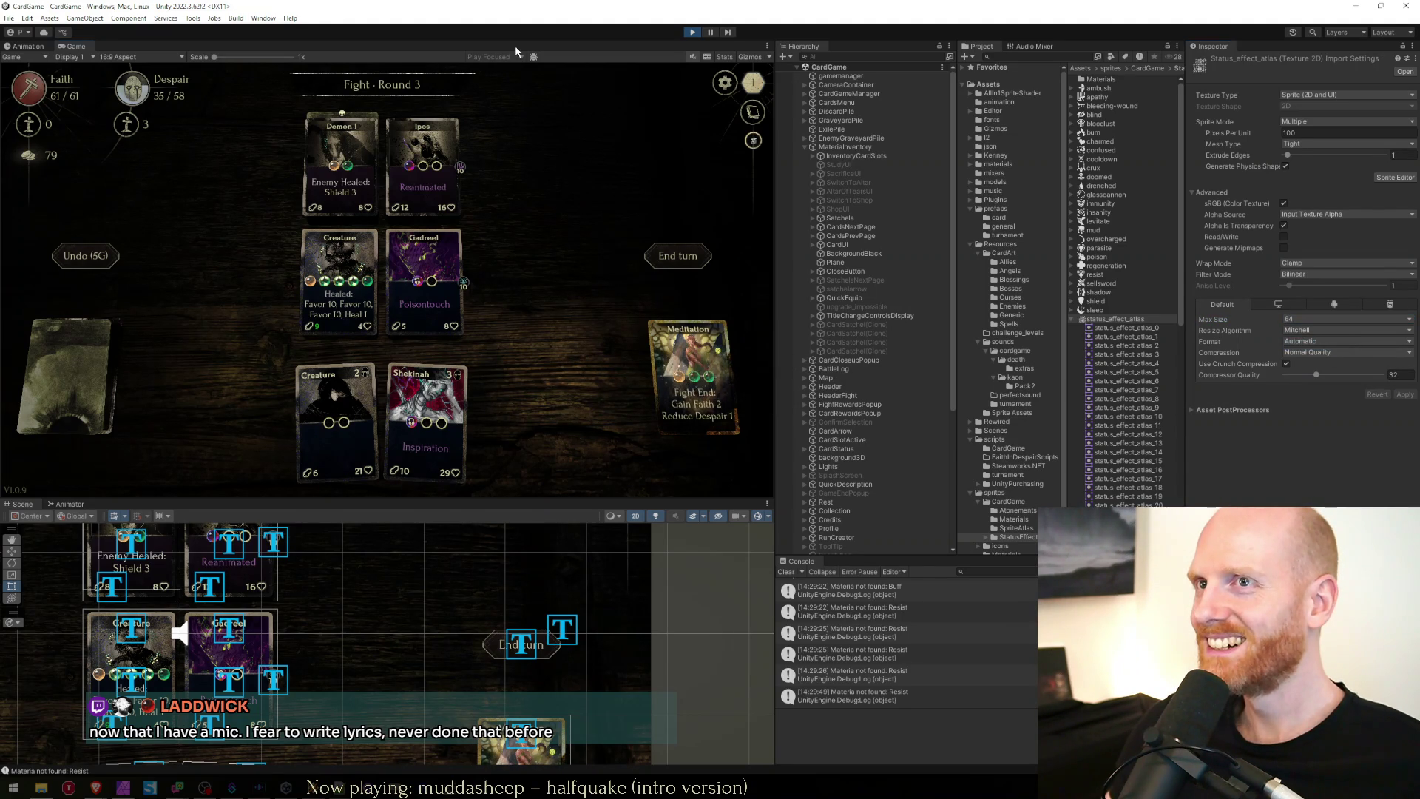
pyautogui.hotkey('shift', 'space')
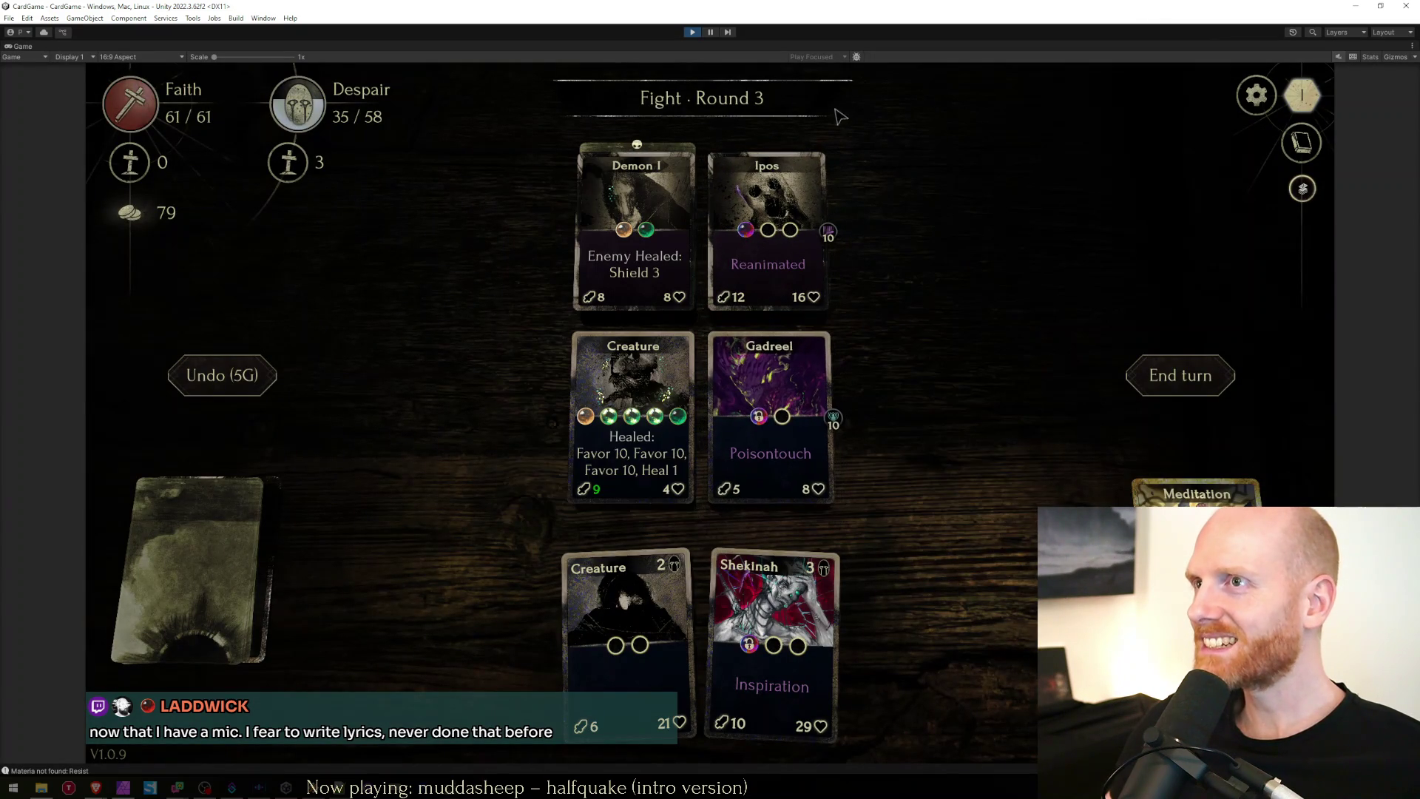
pyautogui.hotkey('shift', 'space')
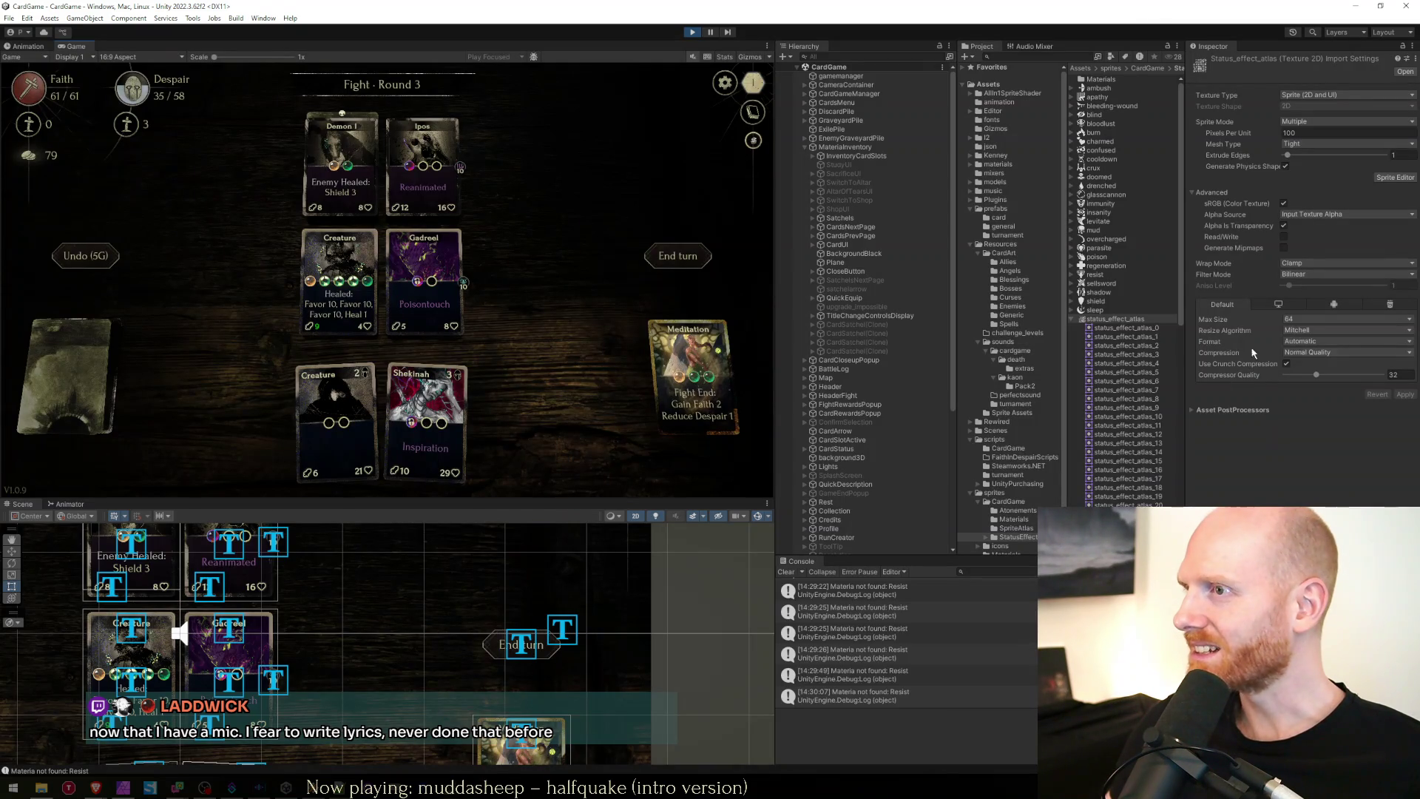
# Set the atlas Max Size back to 512 and return to the Faith in Despair sheet.
pyautogui.click(1302, 319)
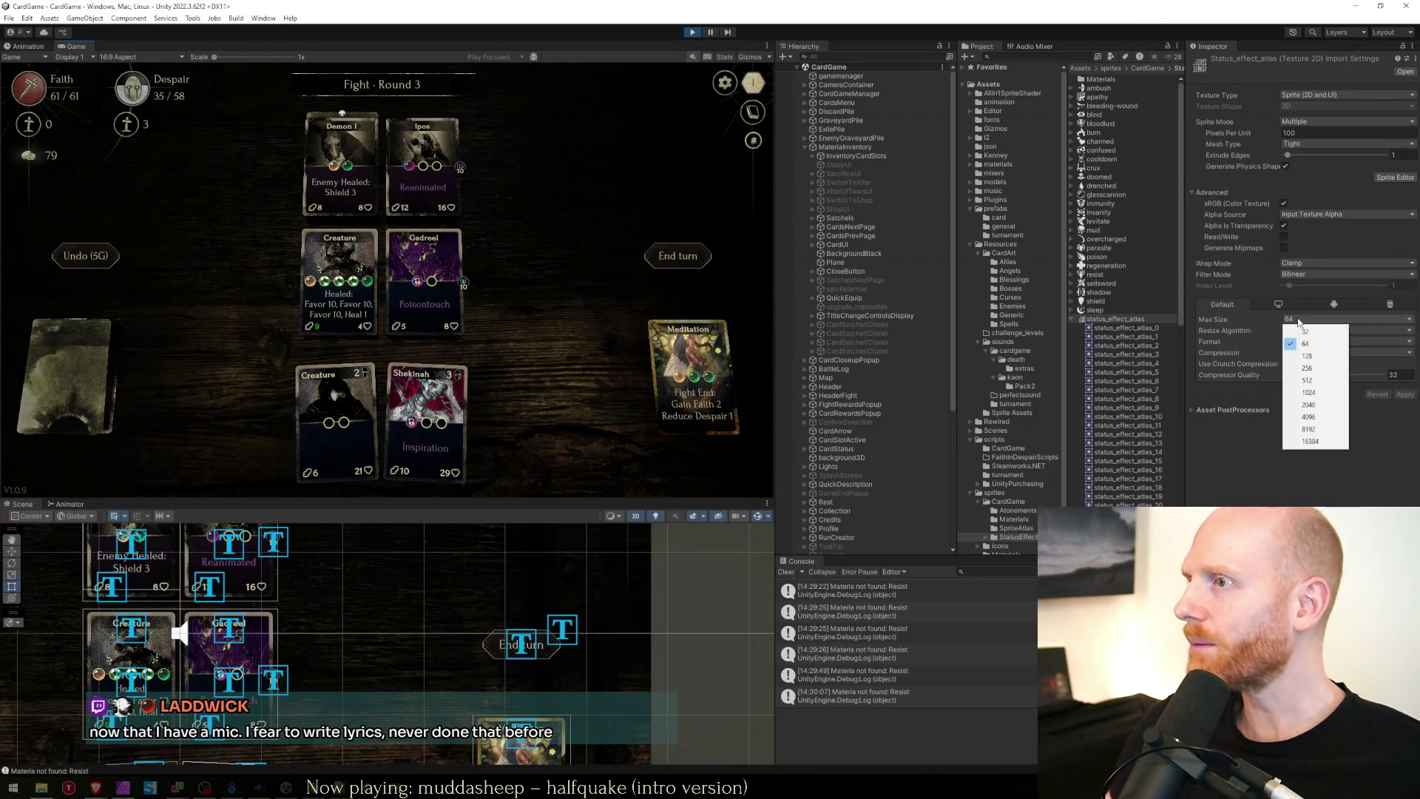
pyautogui.click(1307, 380)
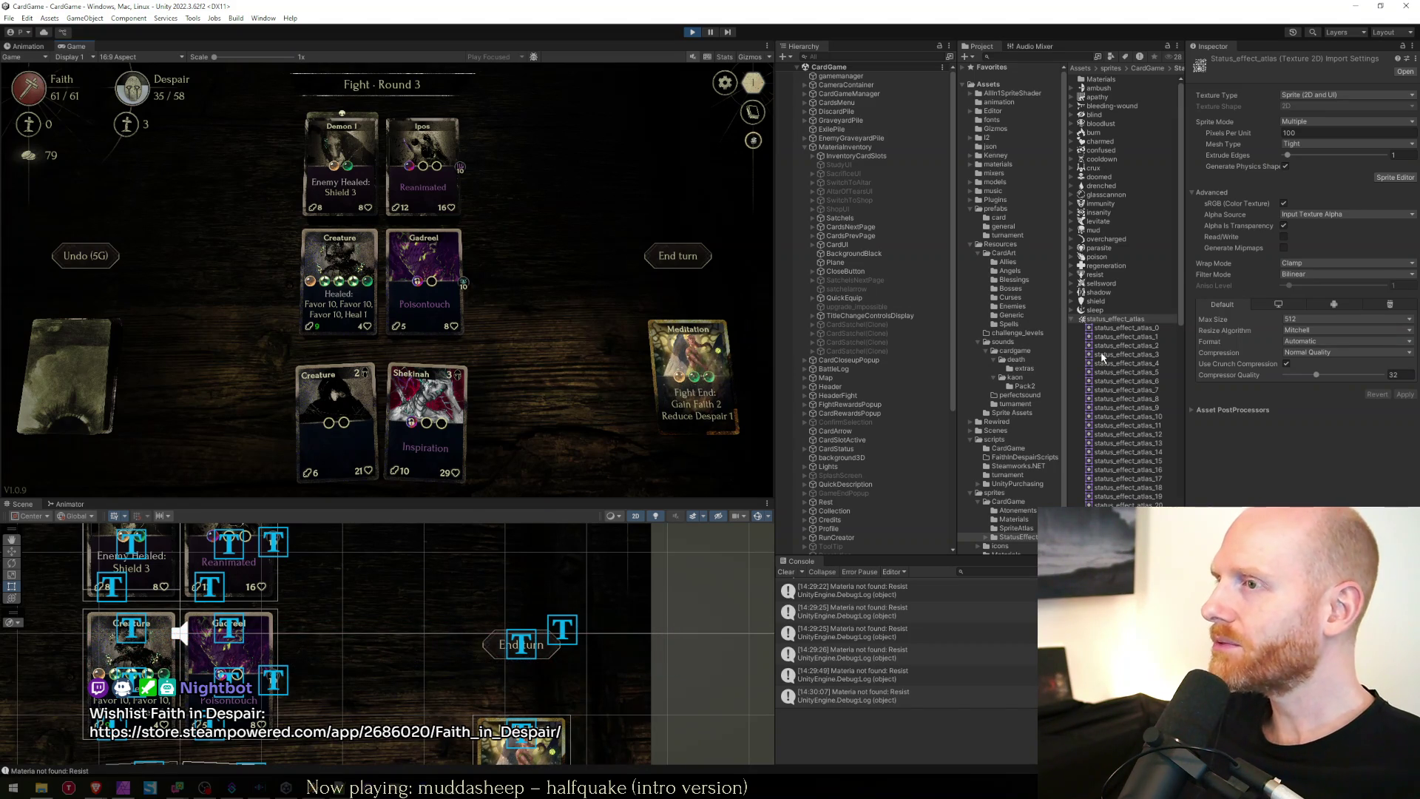
pyautogui.click(1102, 320)
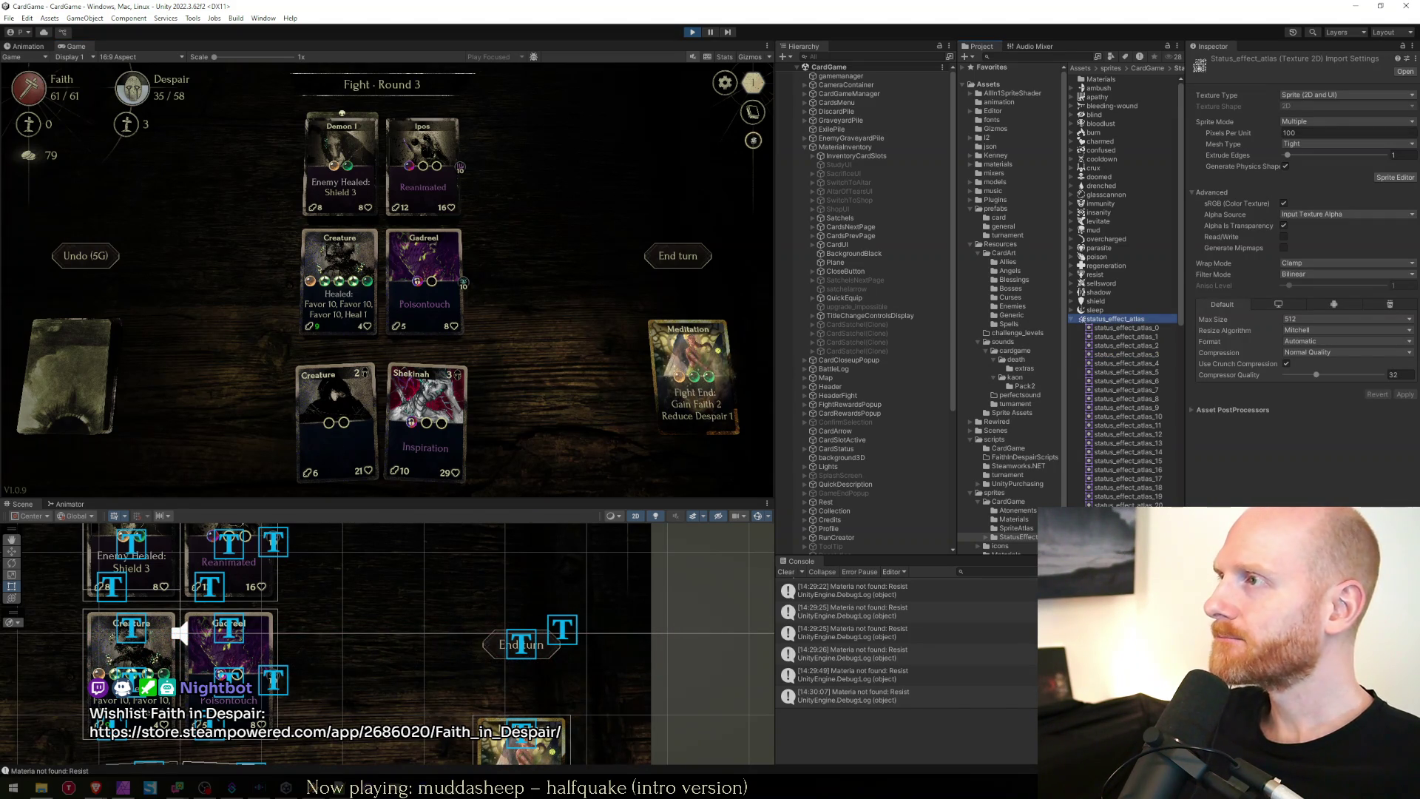
pyautogui.moveTo(101, 790)
pyautogui.click(187, 750)
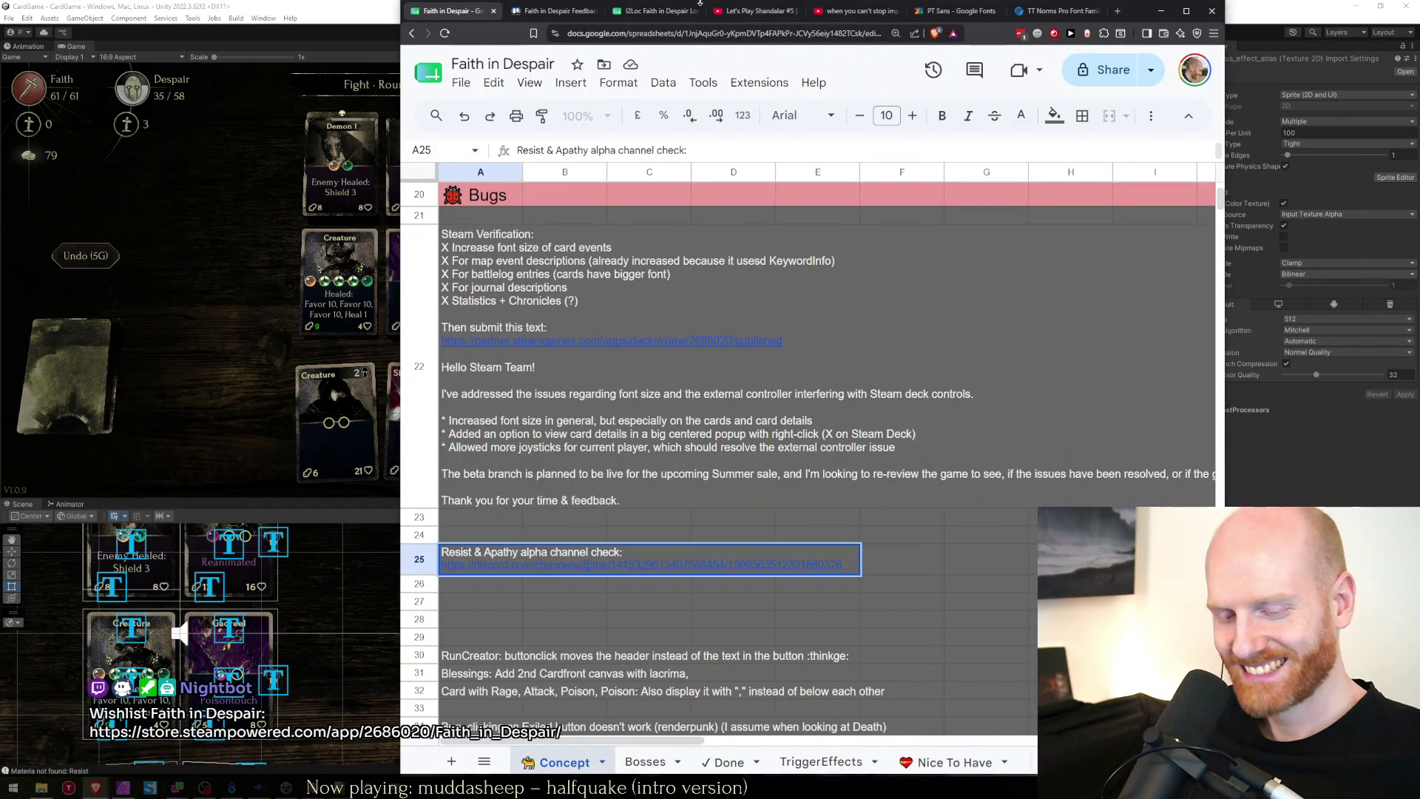
# Open EXP-Manager in a new tab and expand Meadow Mayhem in the Projects list.
pyautogui.hotkey('ctrl', 't')
pyautogui.write('exp')
pyautogui.press('Return')
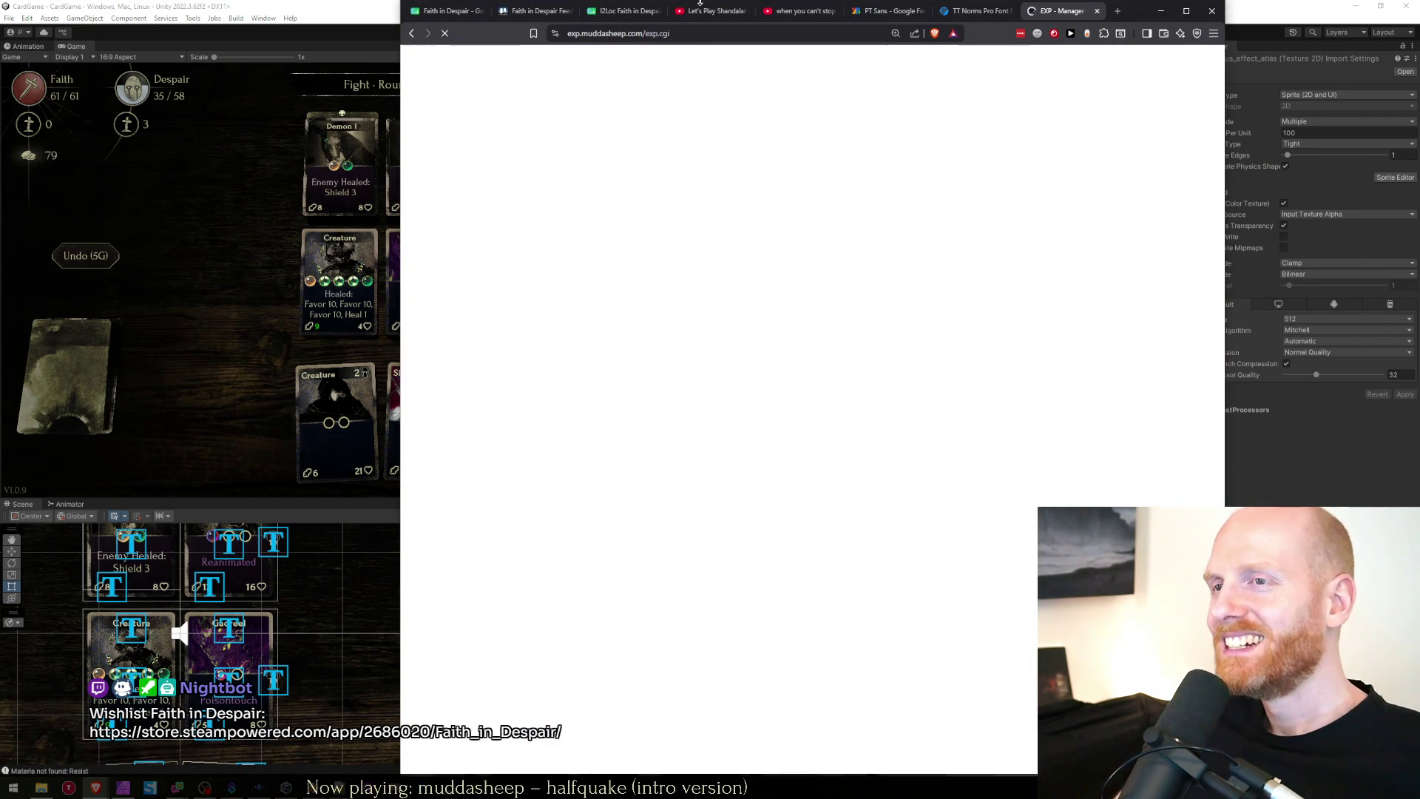
pyautogui.click(444, 194)
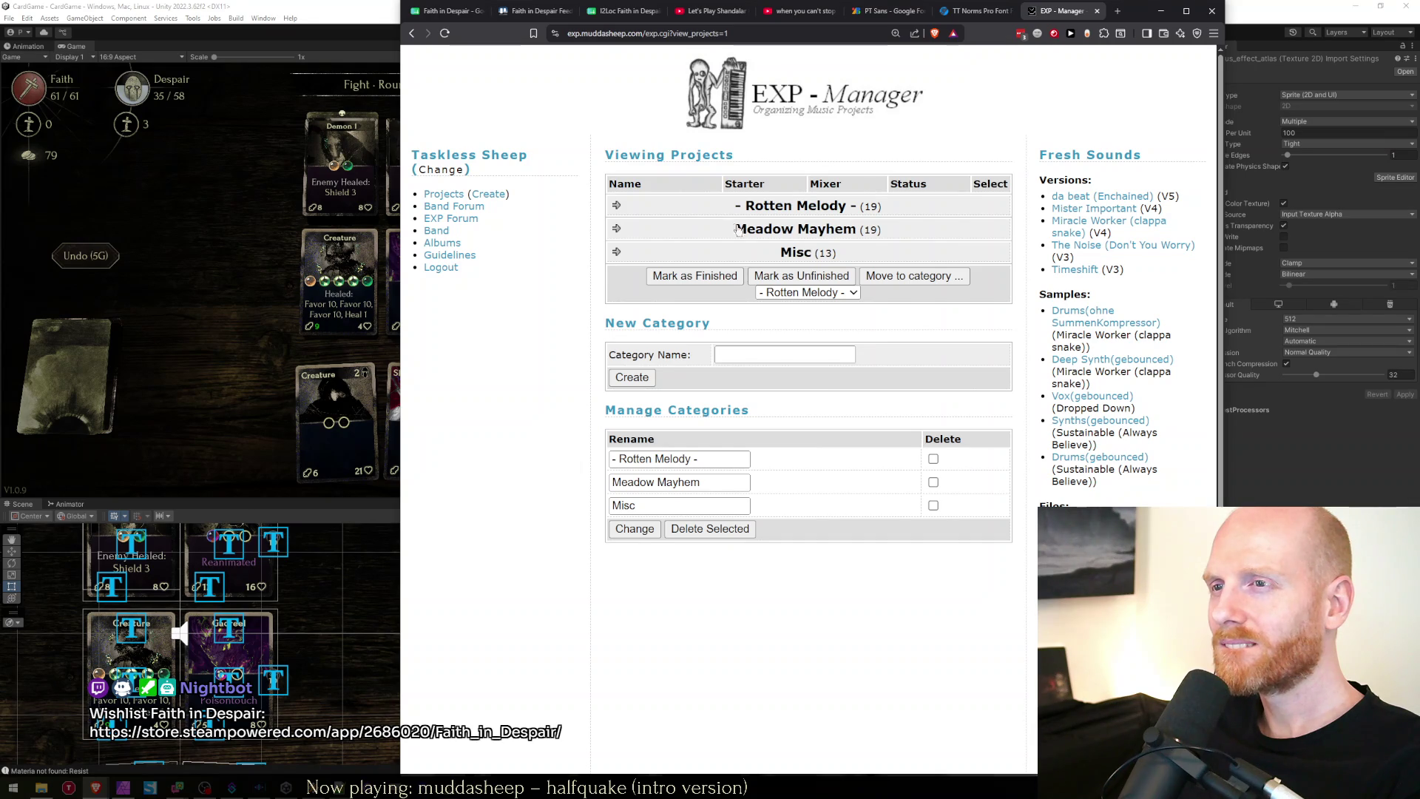
pyautogui.click(738, 229)
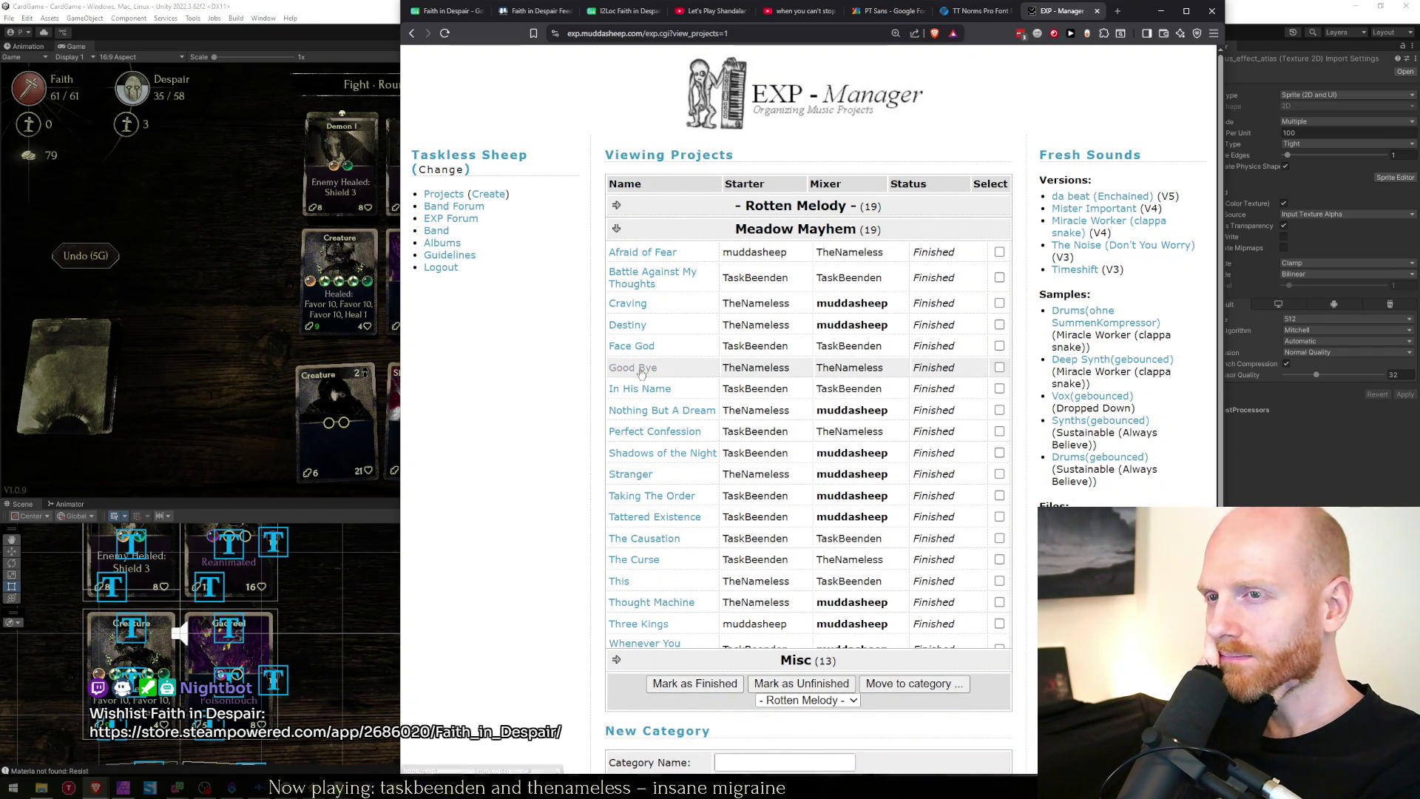
# Open Craving's edit form, return to re-expand Meadow Mayhem, then open Three Kings and Shadows of the Night.
pyautogui.click(636, 314)
pyautogui.click(633, 305)
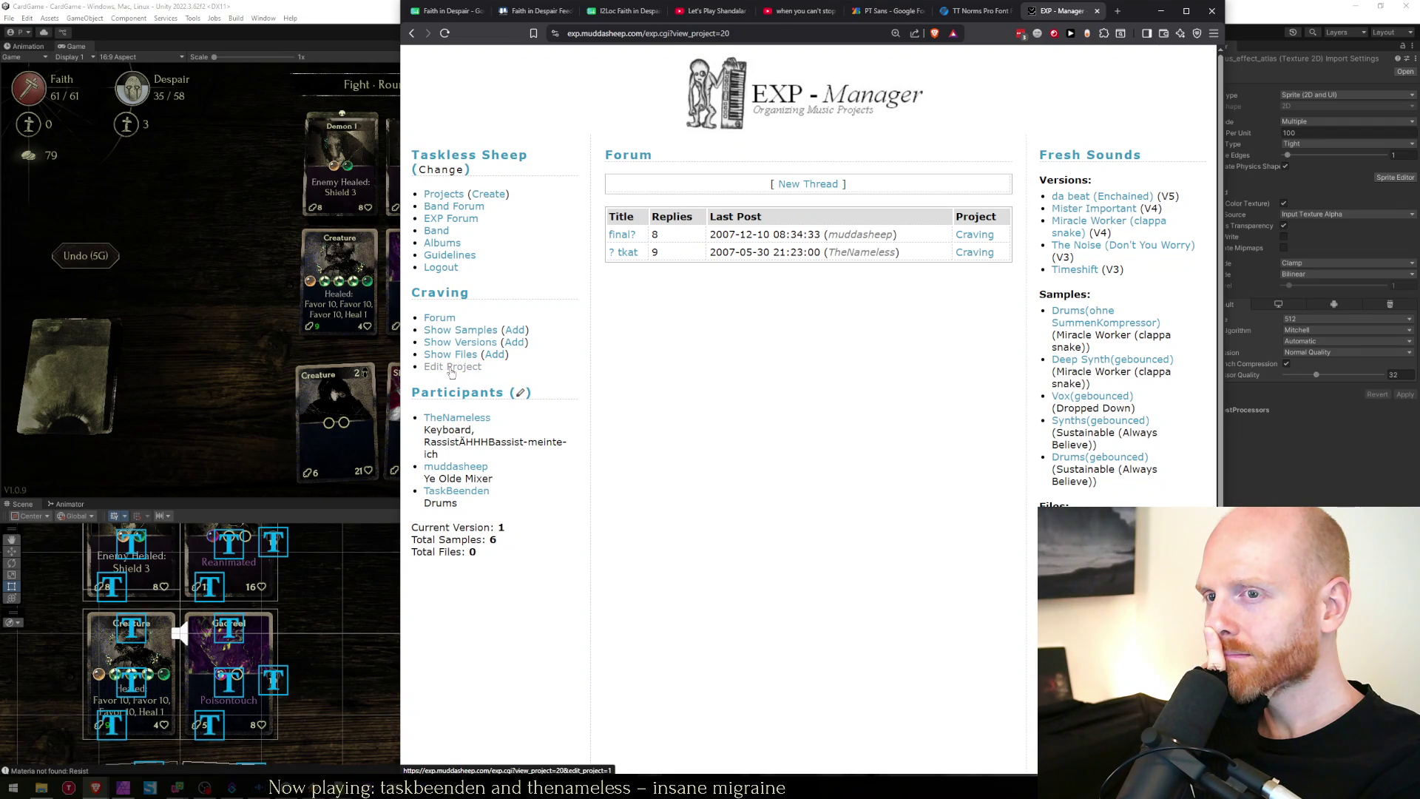
pyautogui.click(452, 370)
pyautogui.rightClick(591, 264)
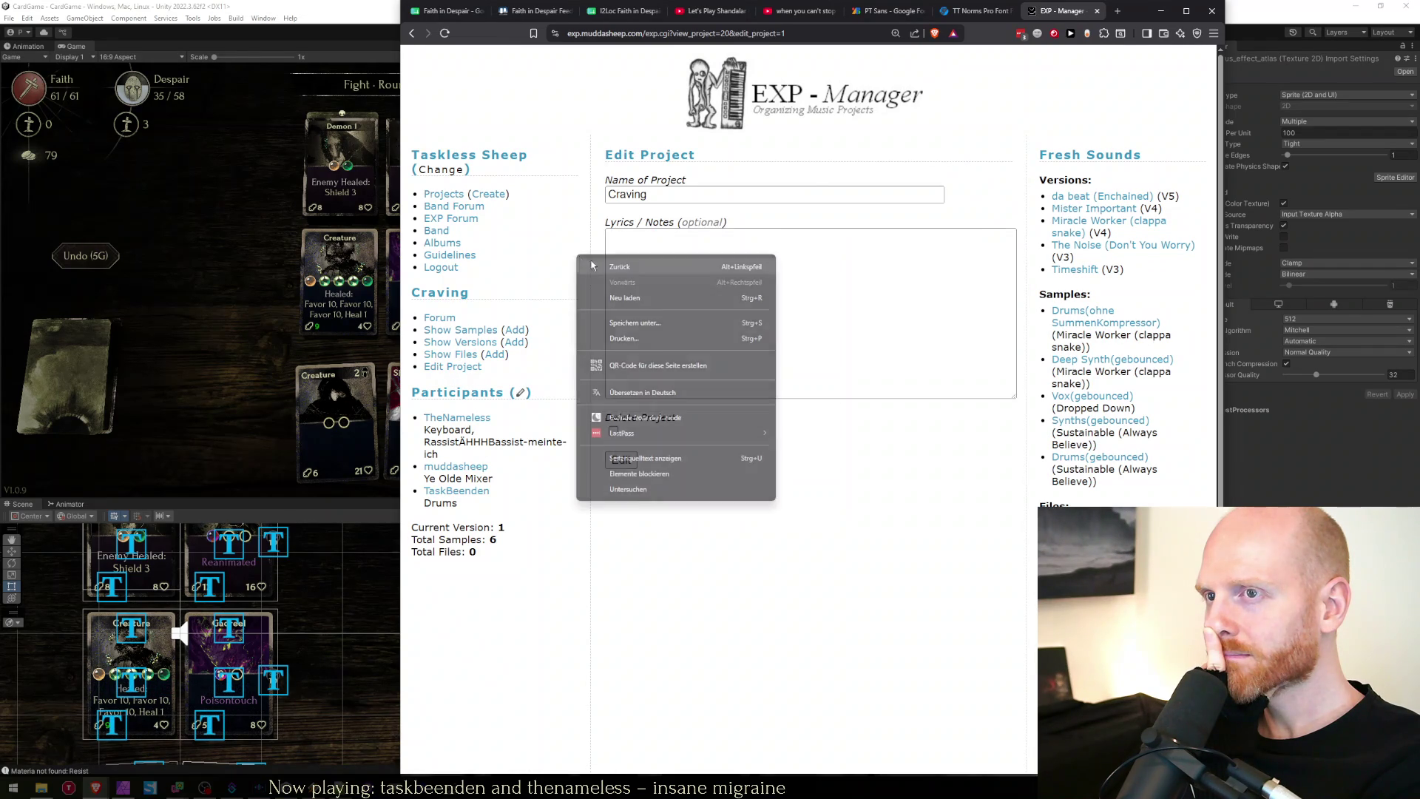
pyautogui.click(591, 264)
pyautogui.hotkey('alt', 'Left')
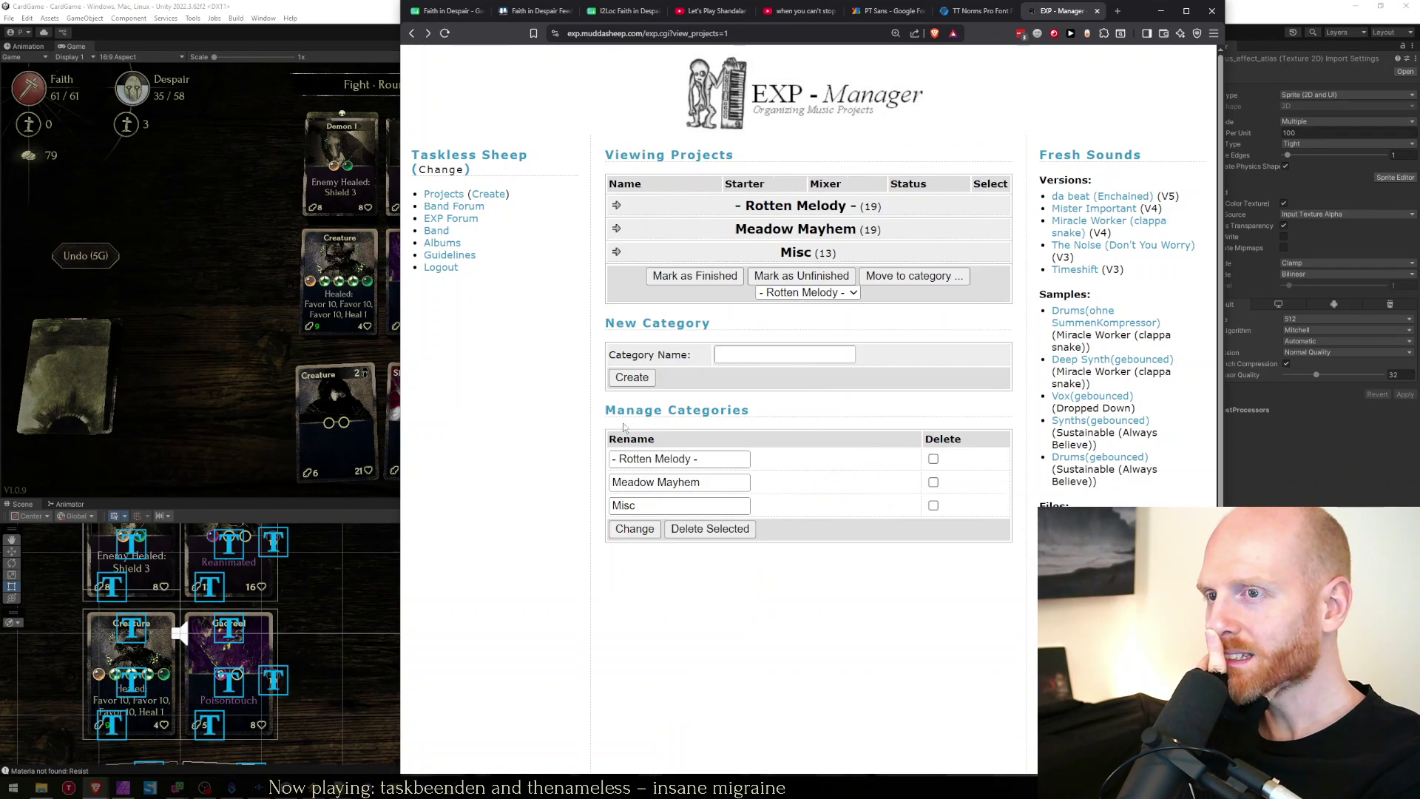
pyautogui.click(673, 235)
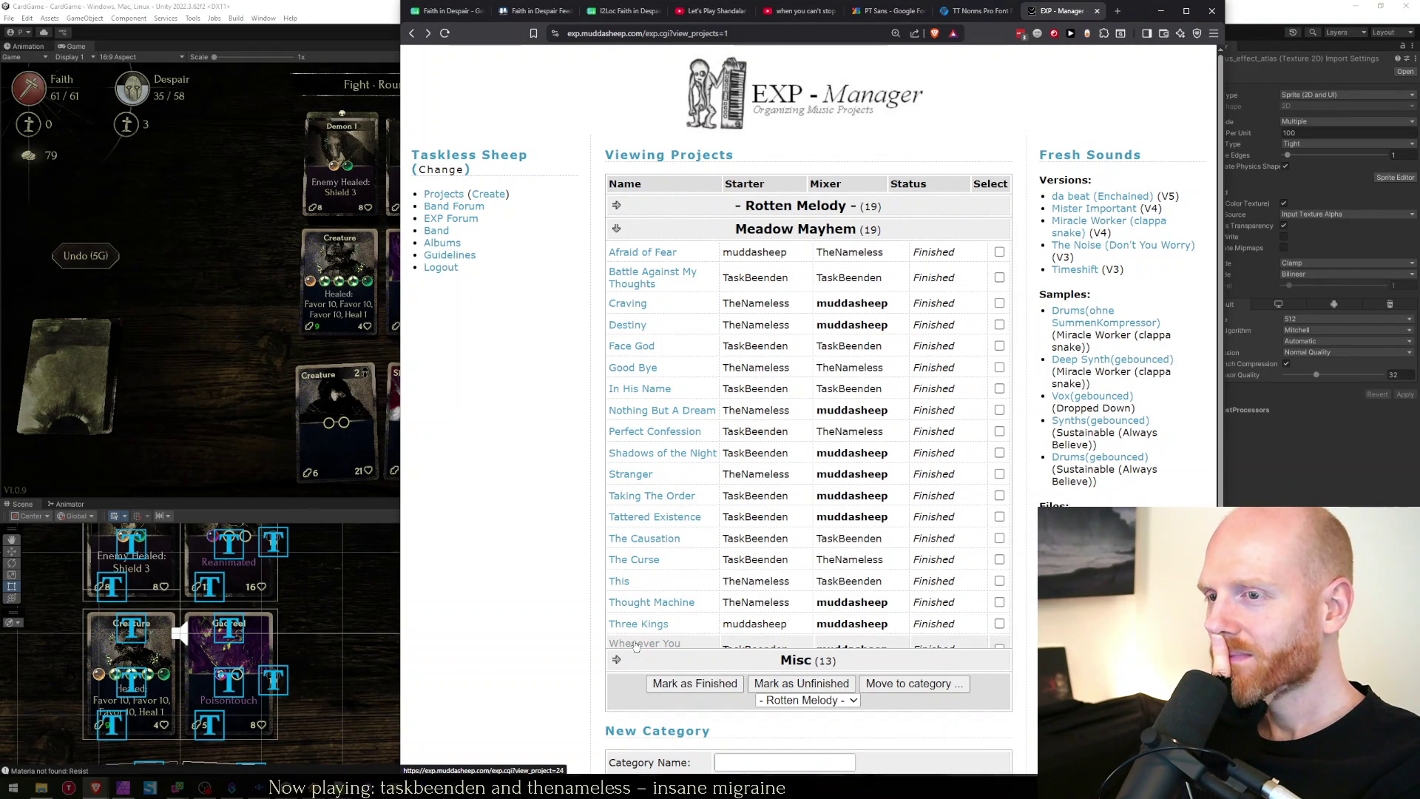
pyautogui.click(648, 624)
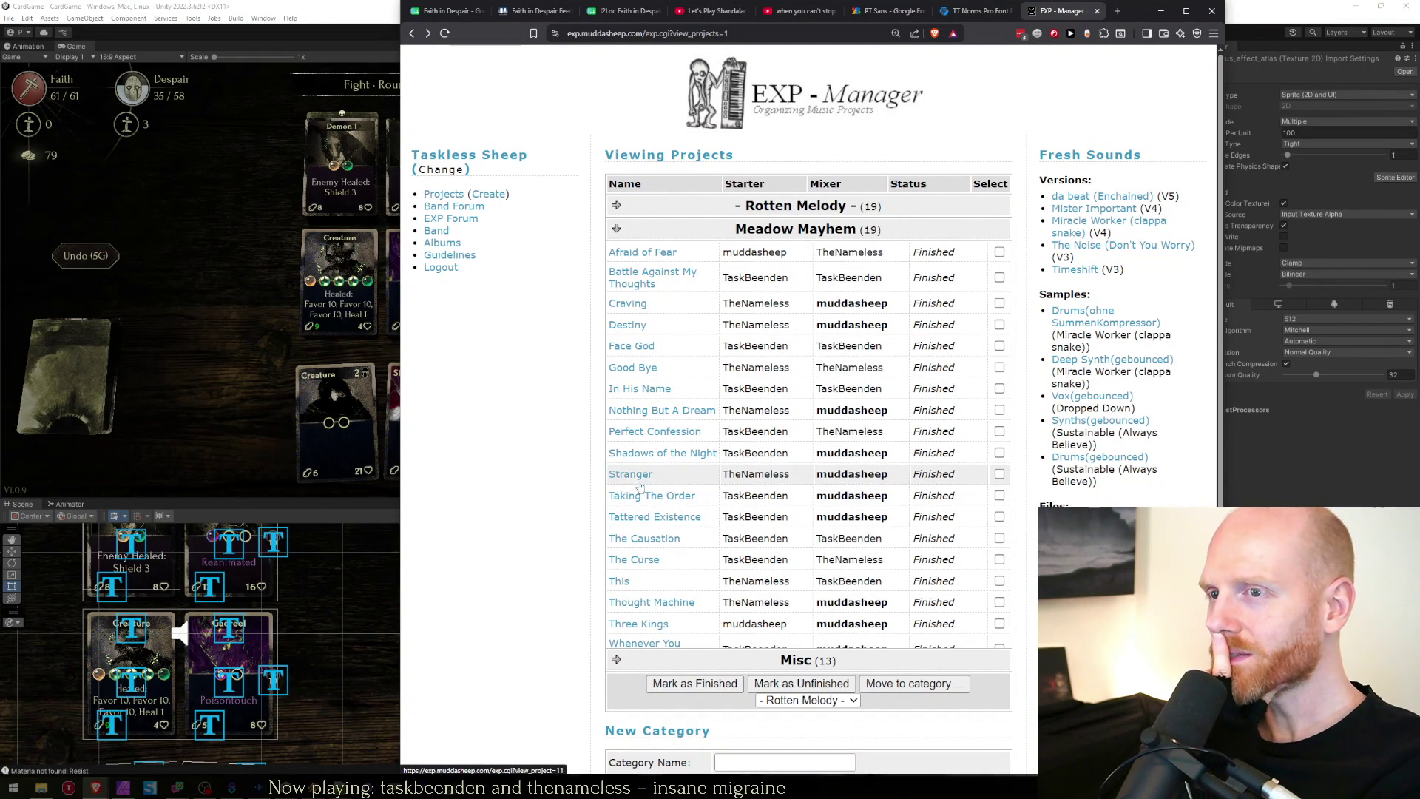
pyautogui.click(633, 454)
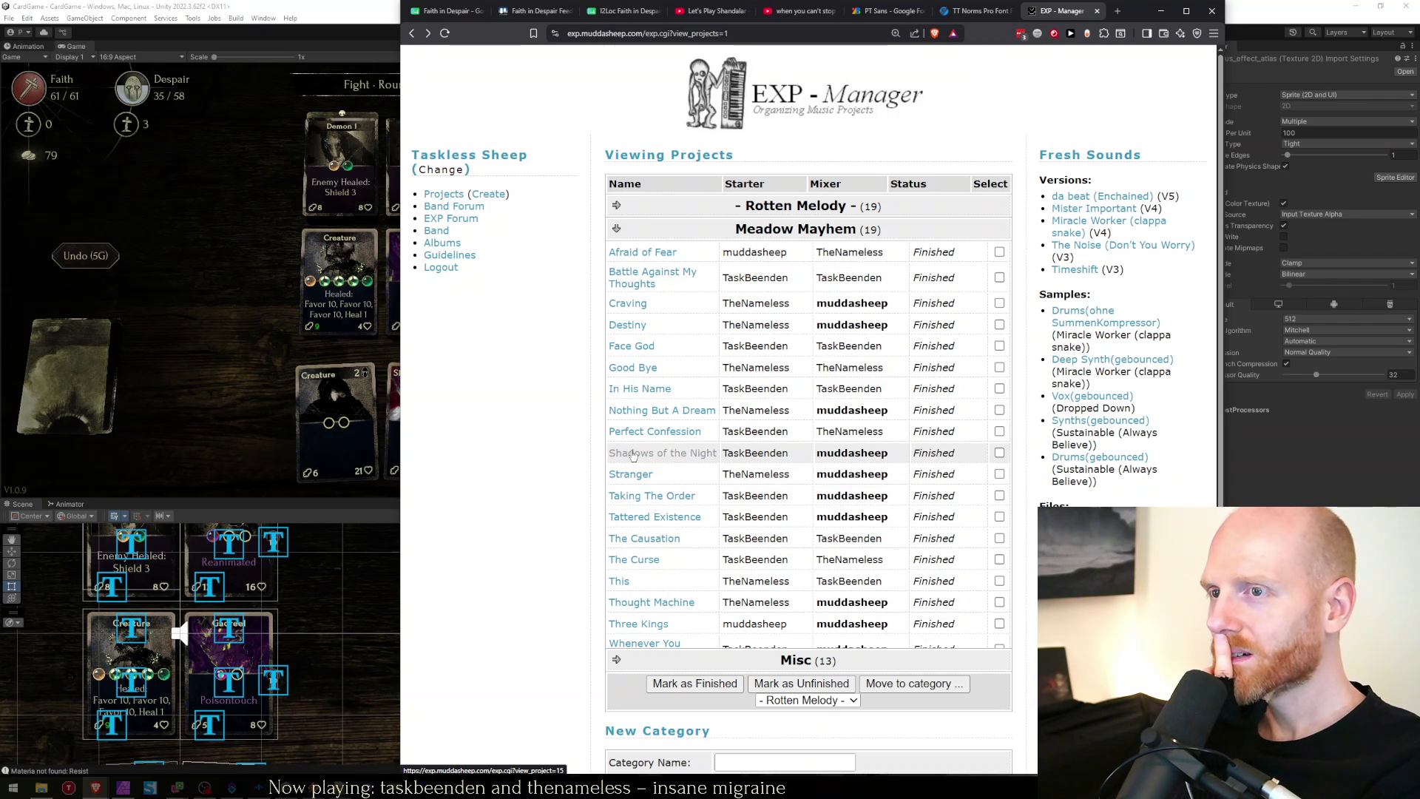
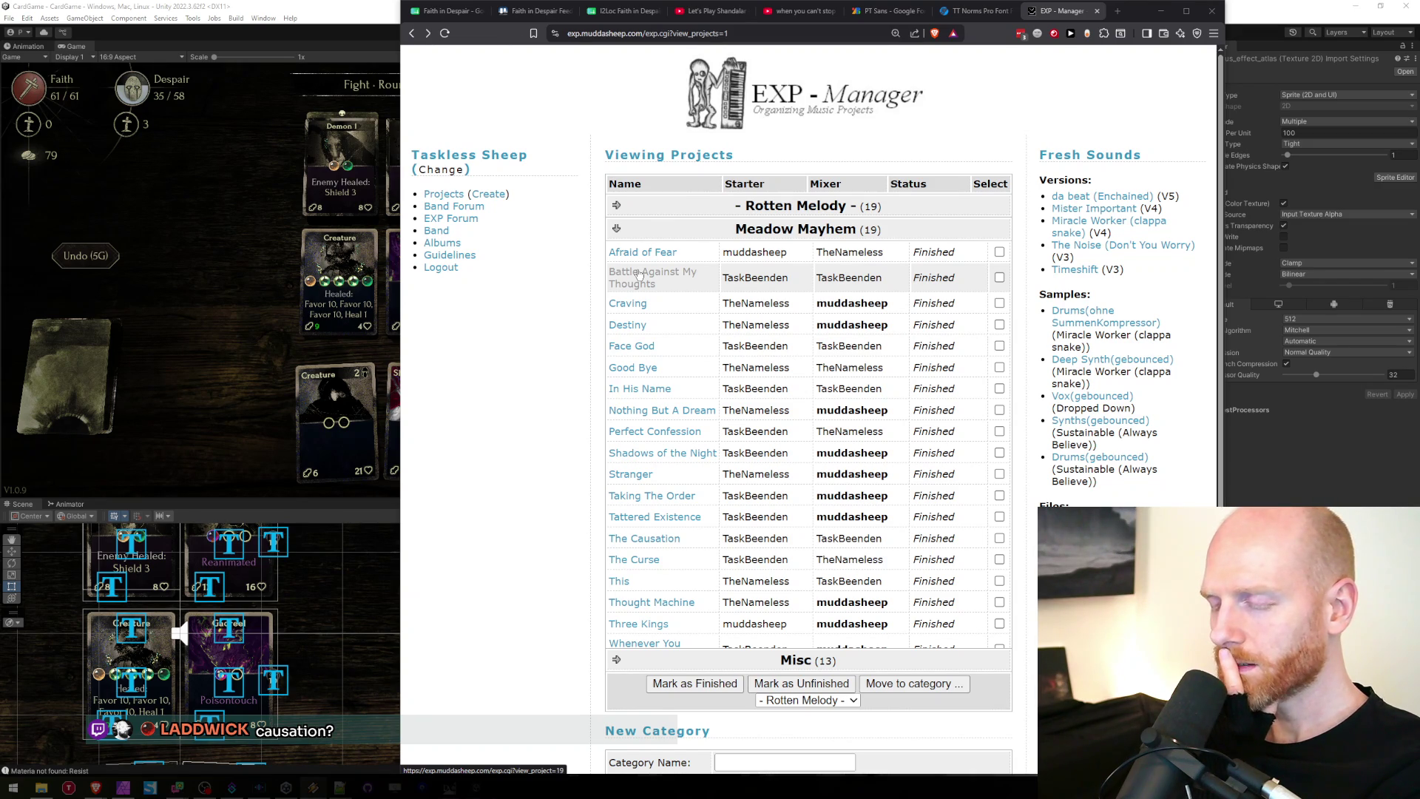
# Open The Causation's project page (version 11) from the Meadow Mayhem project list.
pyautogui.moveTo(805, 584)
pyautogui.mouseDown()
pyautogui.moveTo(769, 574)
pyautogui.moveTo(739, 451)
pyautogui.moveTo(507, 397)
pyautogui.mouseUp()
pyautogui.click(524, 399)
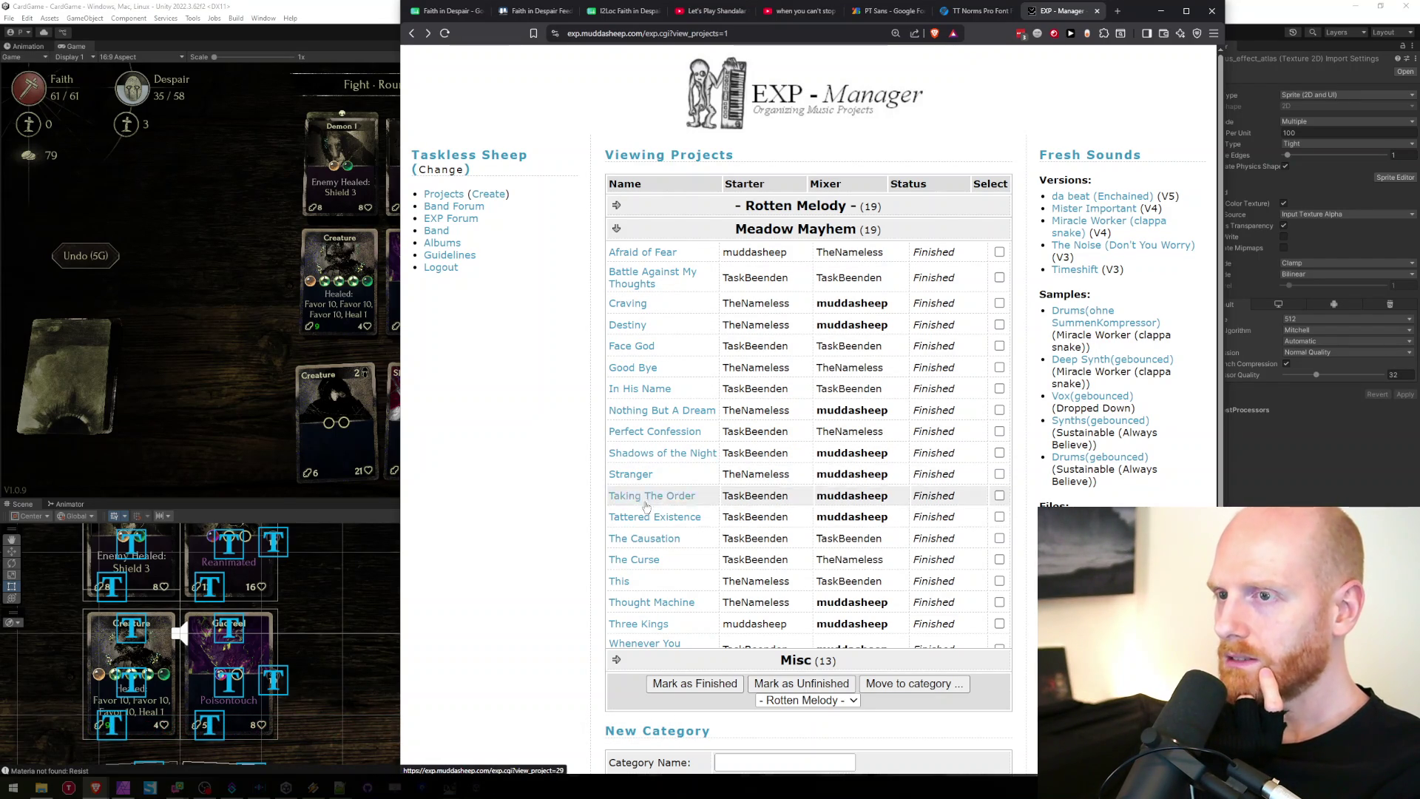
pyautogui.click(644, 523)
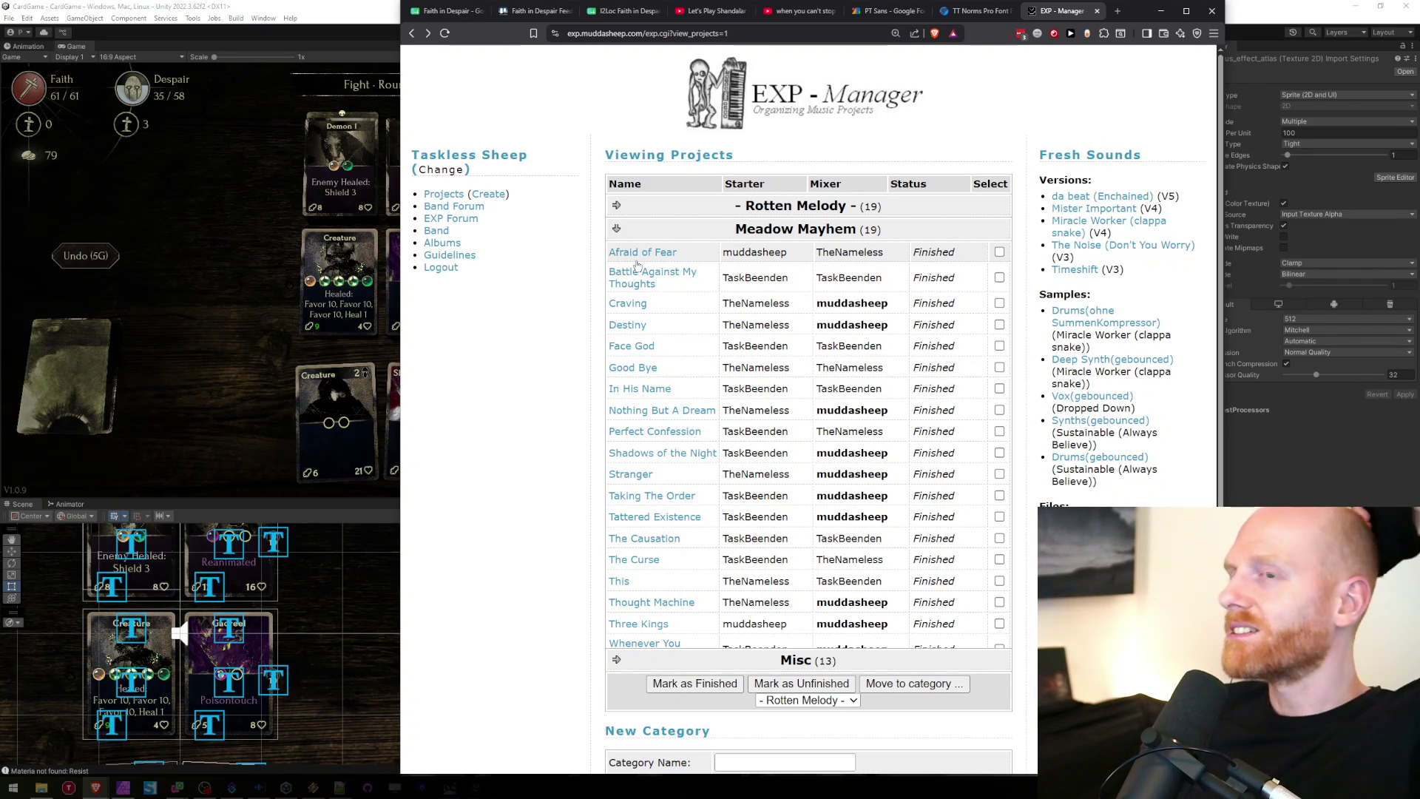
pyautogui.click(658, 538)
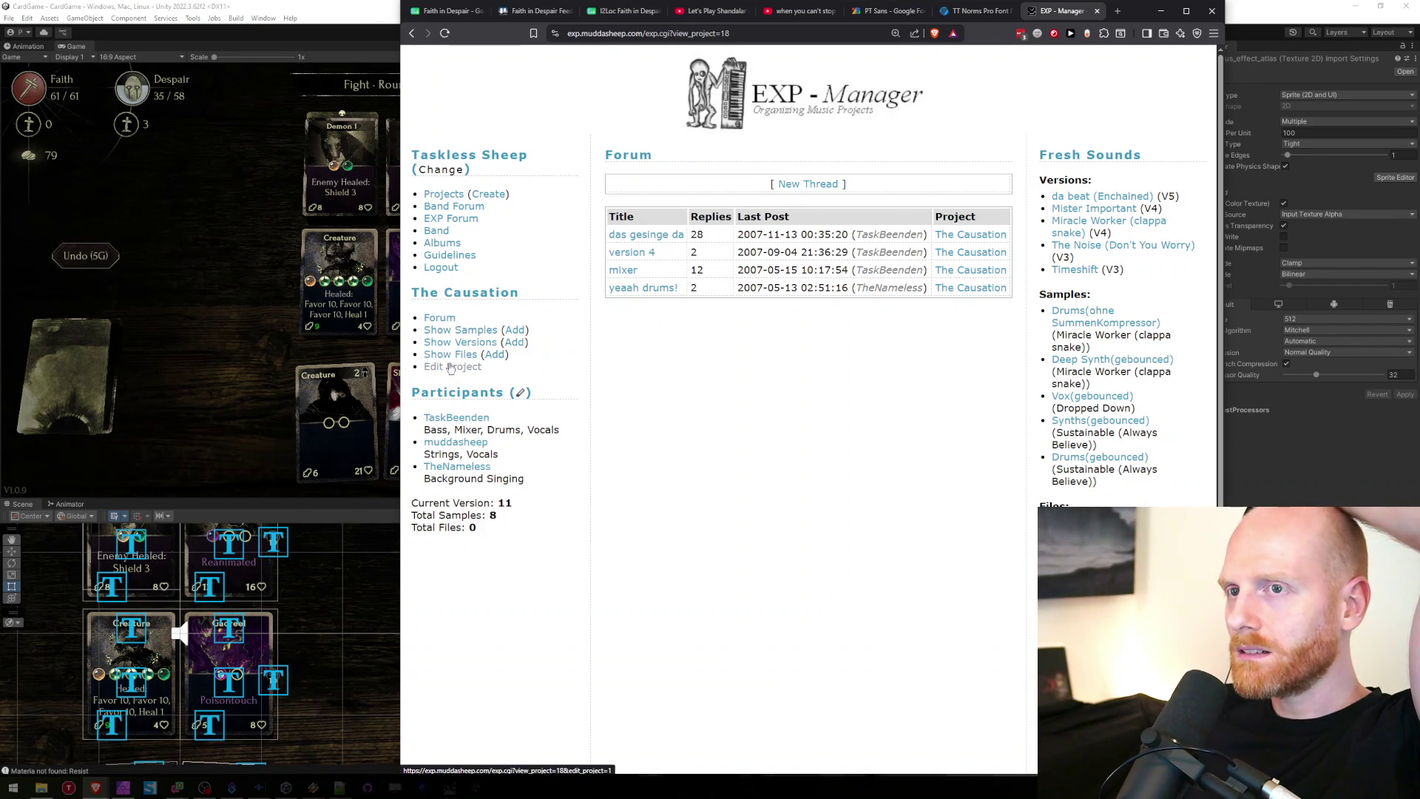
# Open The Causation's edit page and drag the lyrics textarea taller.
pyautogui.click(824, 353)
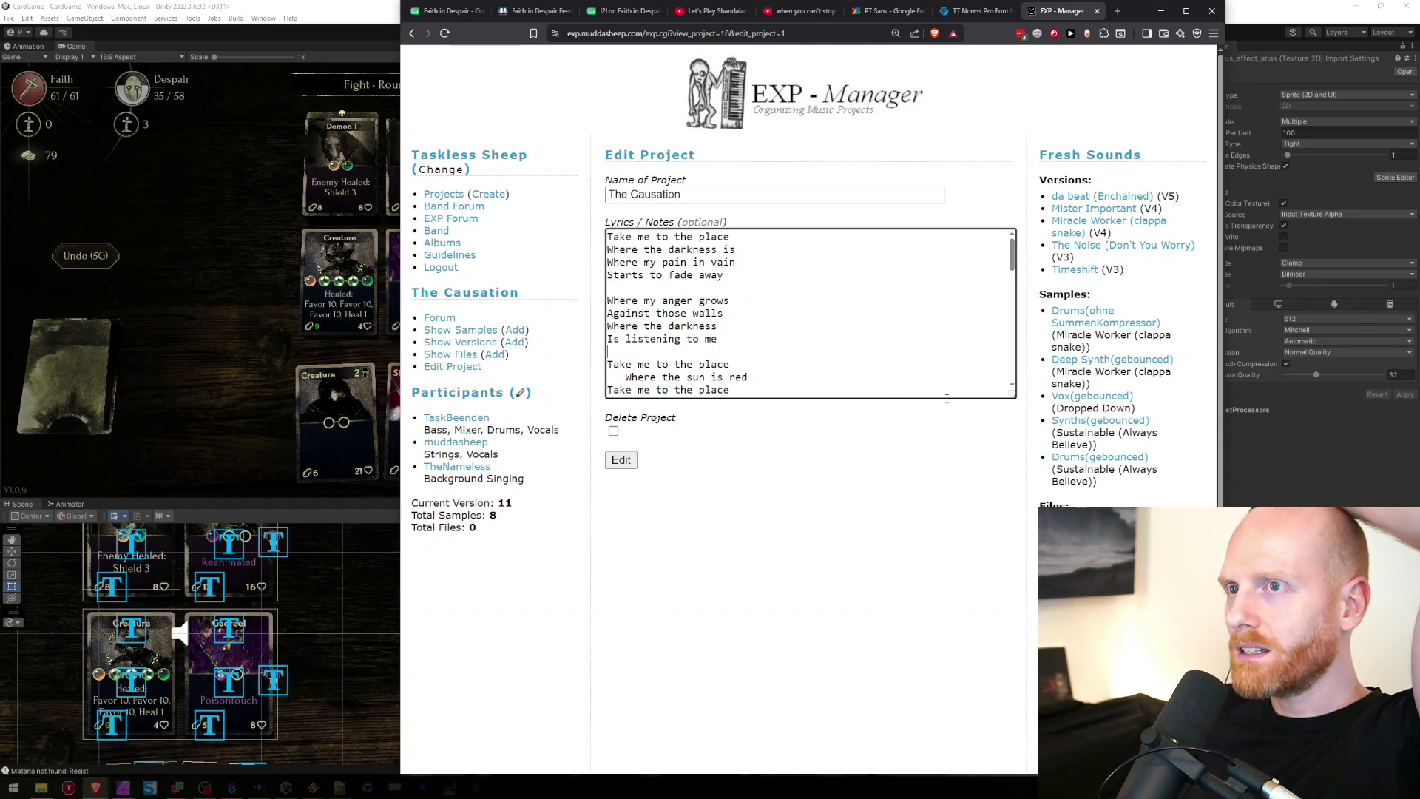
pyautogui.moveTo(1007, 394); pyautogui.dragTo(1017, 488)
pyautogui.moveTo(1026, 404); pyautogui.dragTo(1000, 633)
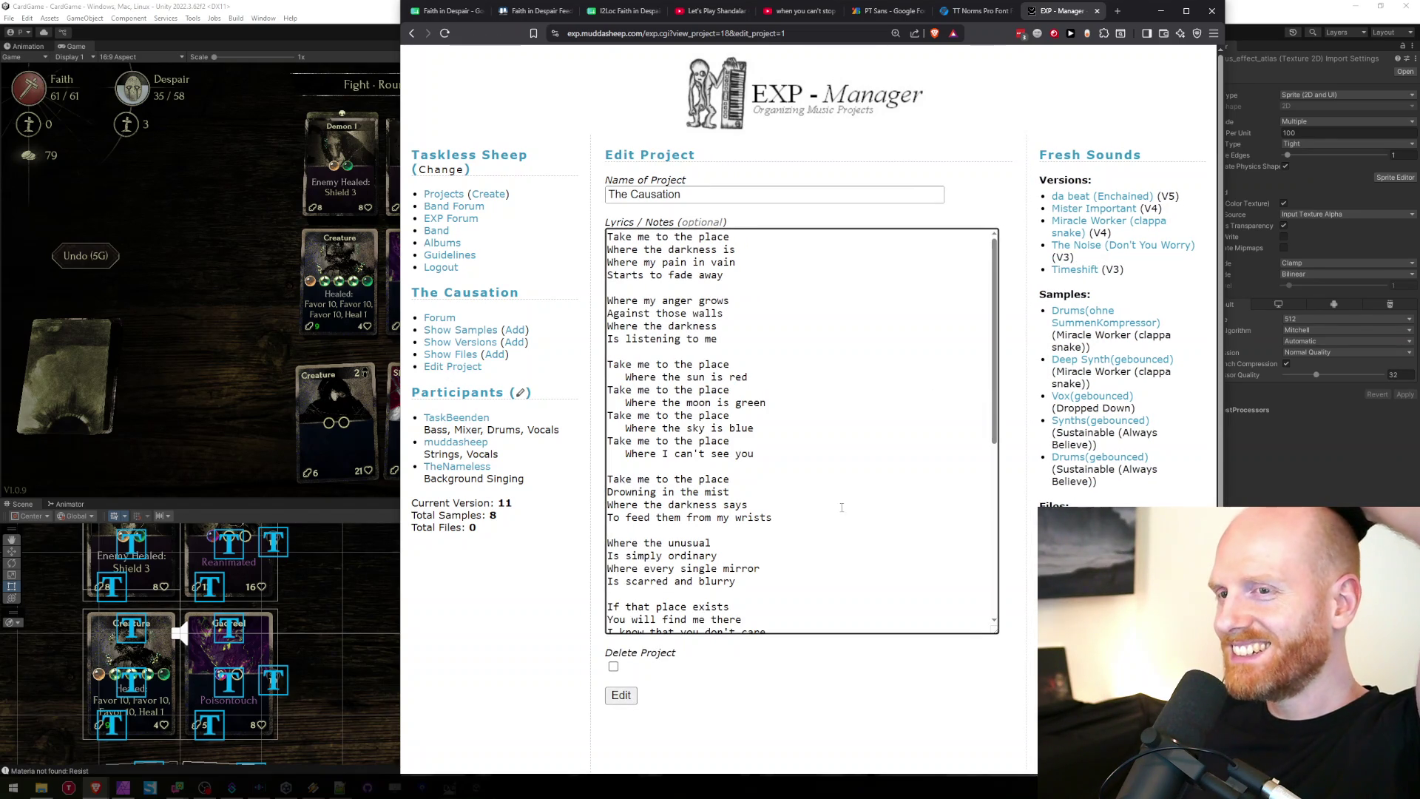
pyautogui.click(560, 431)
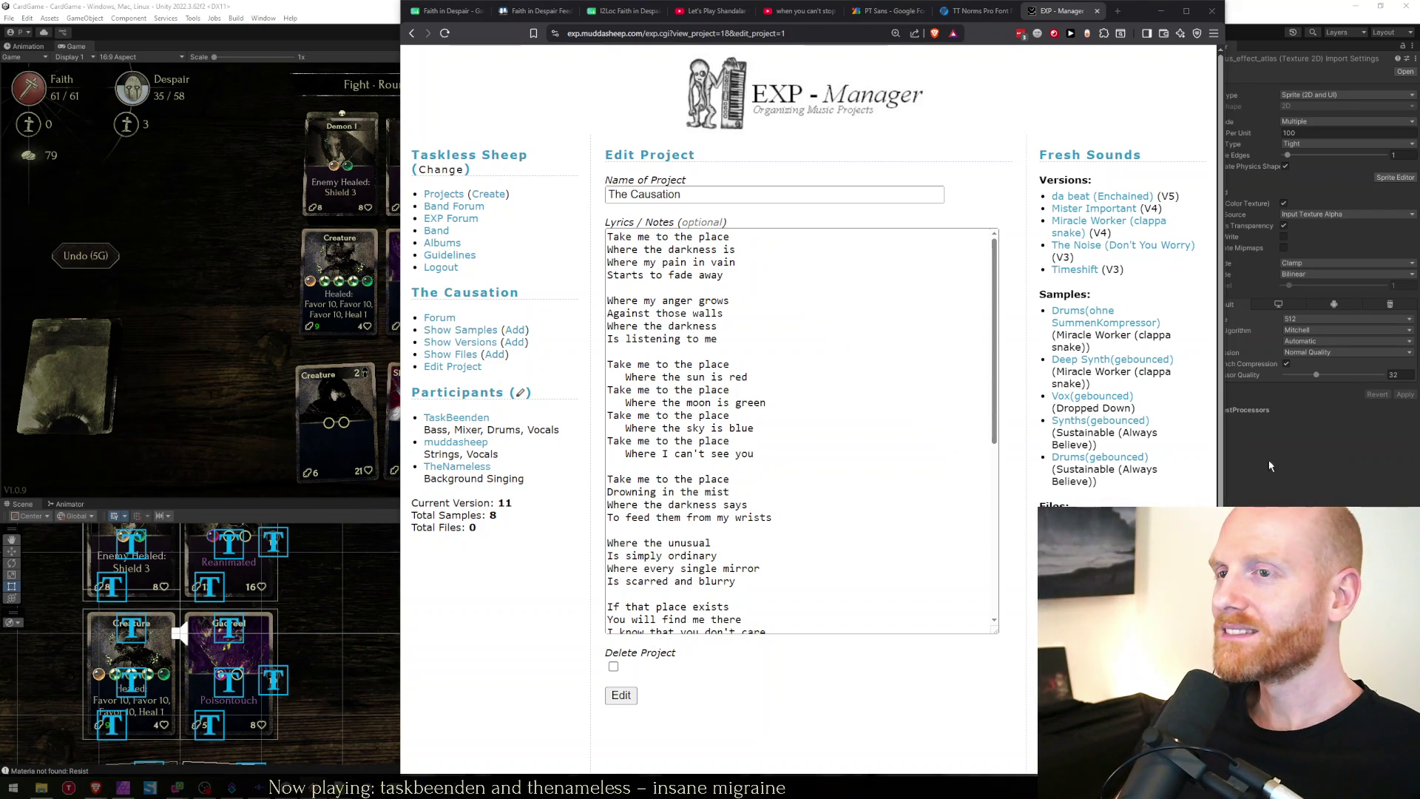
# Scroll through the lyrics, then go back to the Faith in Despair spreadsheet.
pyautogui.click(929, 467)
pyautogui.scroll(-5, 779, 414)
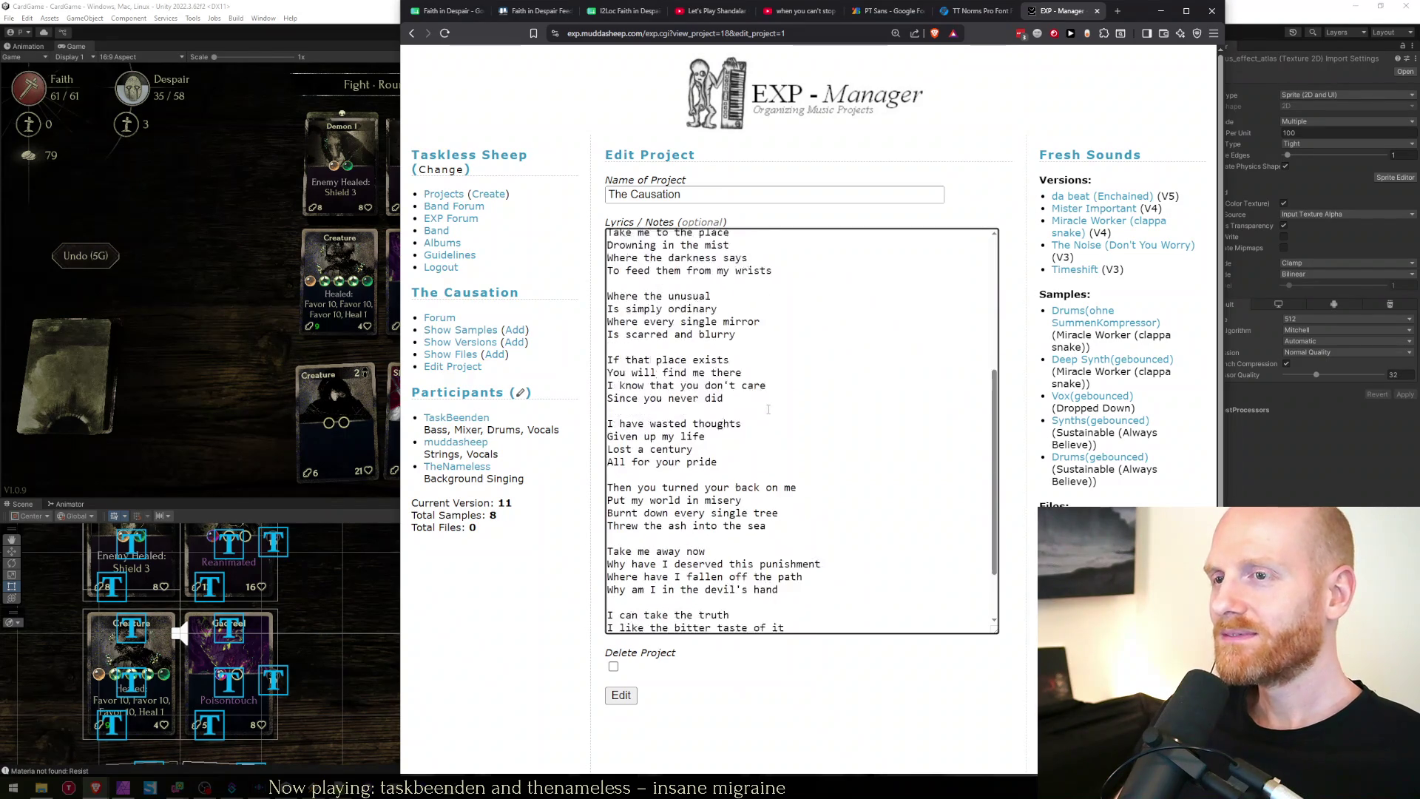
pyautogui.scroll(5, 759, 420)
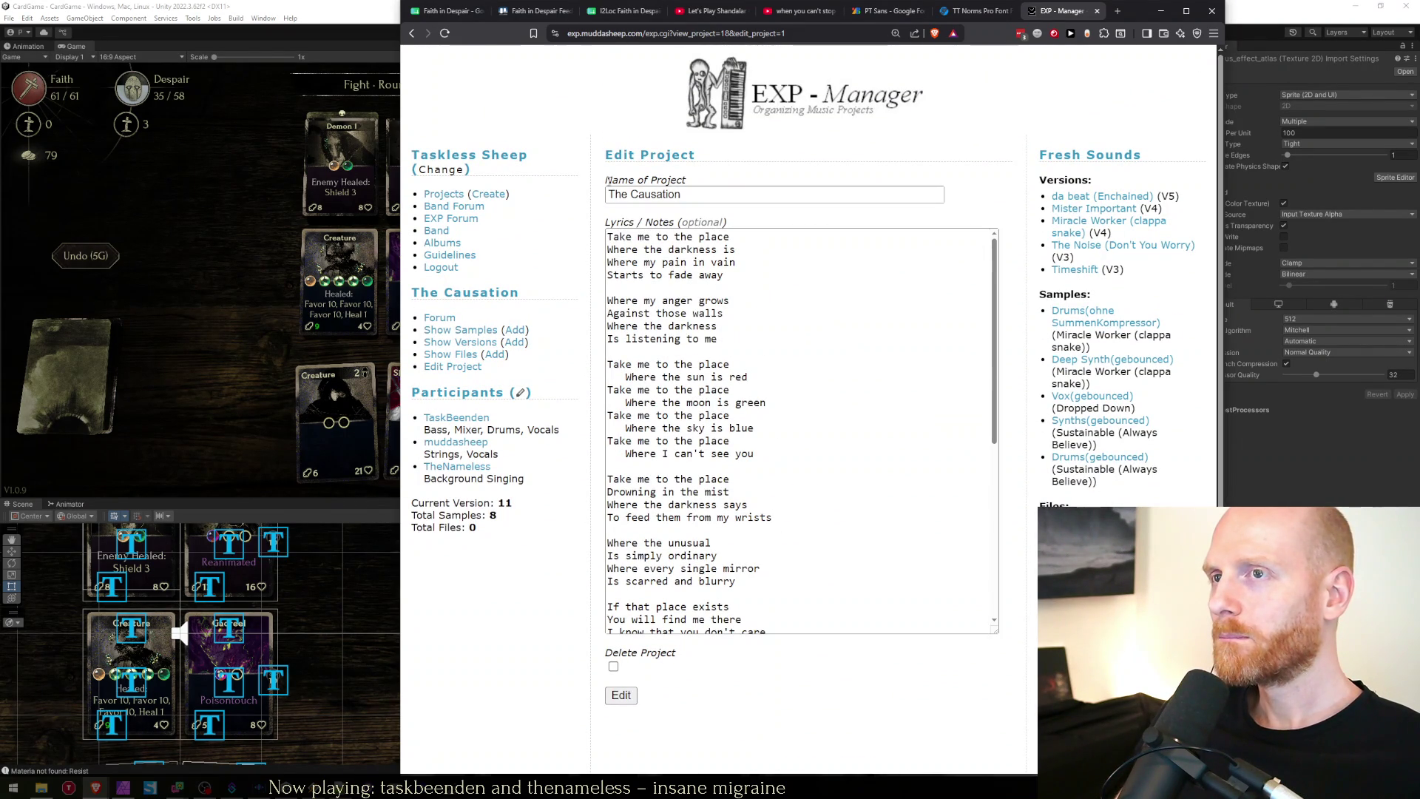
pyautogui.click(414, 4)
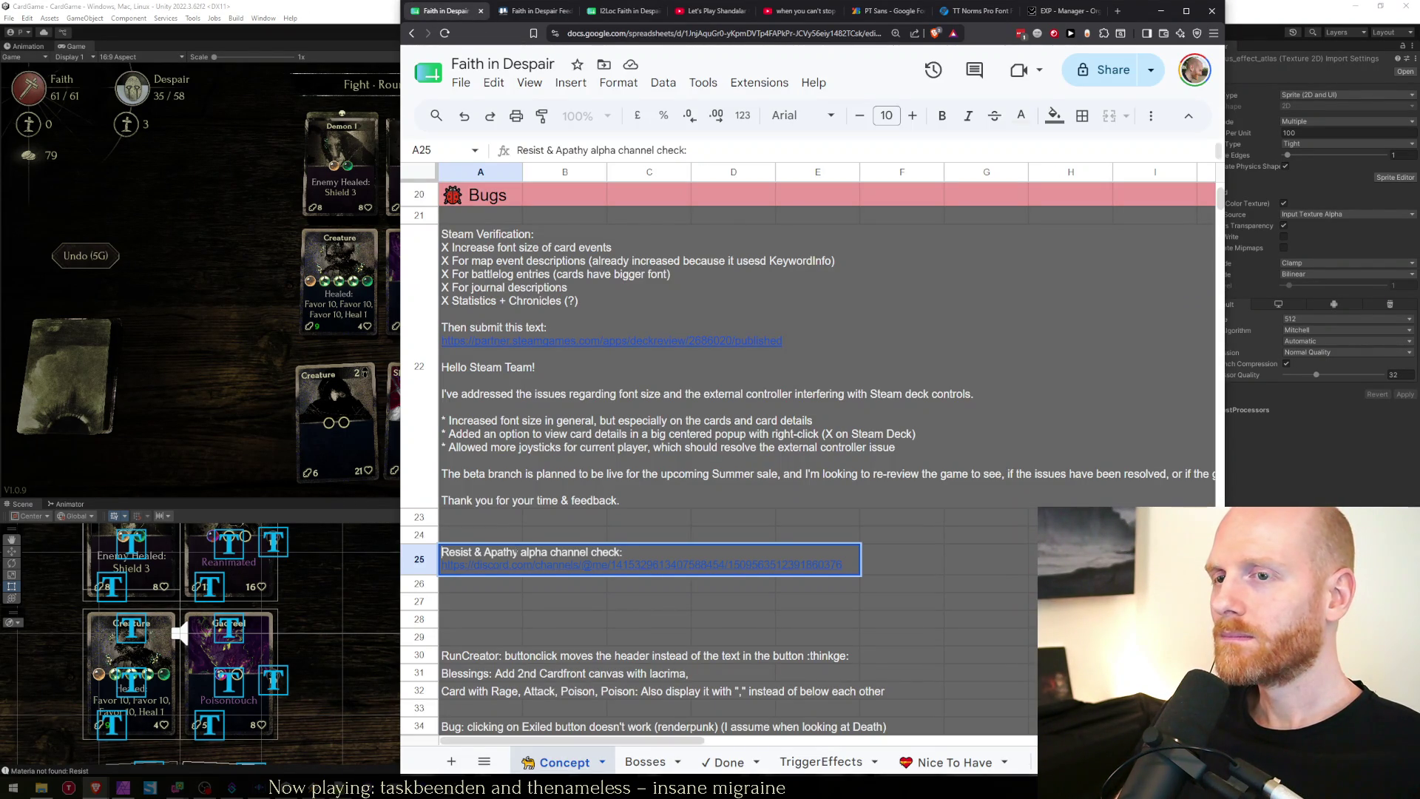
# Reword A25 to 'New icons for resist & apathy where they don't have tiny lines:', lowercasing Resist and Apathy.
pyautogui.doubleClick(474, 556)
pyautogui.write('New icons for')
pyautogui.press('Delete')
pyautogui.write('r')
pyautogui.press('Delete')
pyautogui.write('a')
pyautogui.hotkey('ctrl', 'Return')
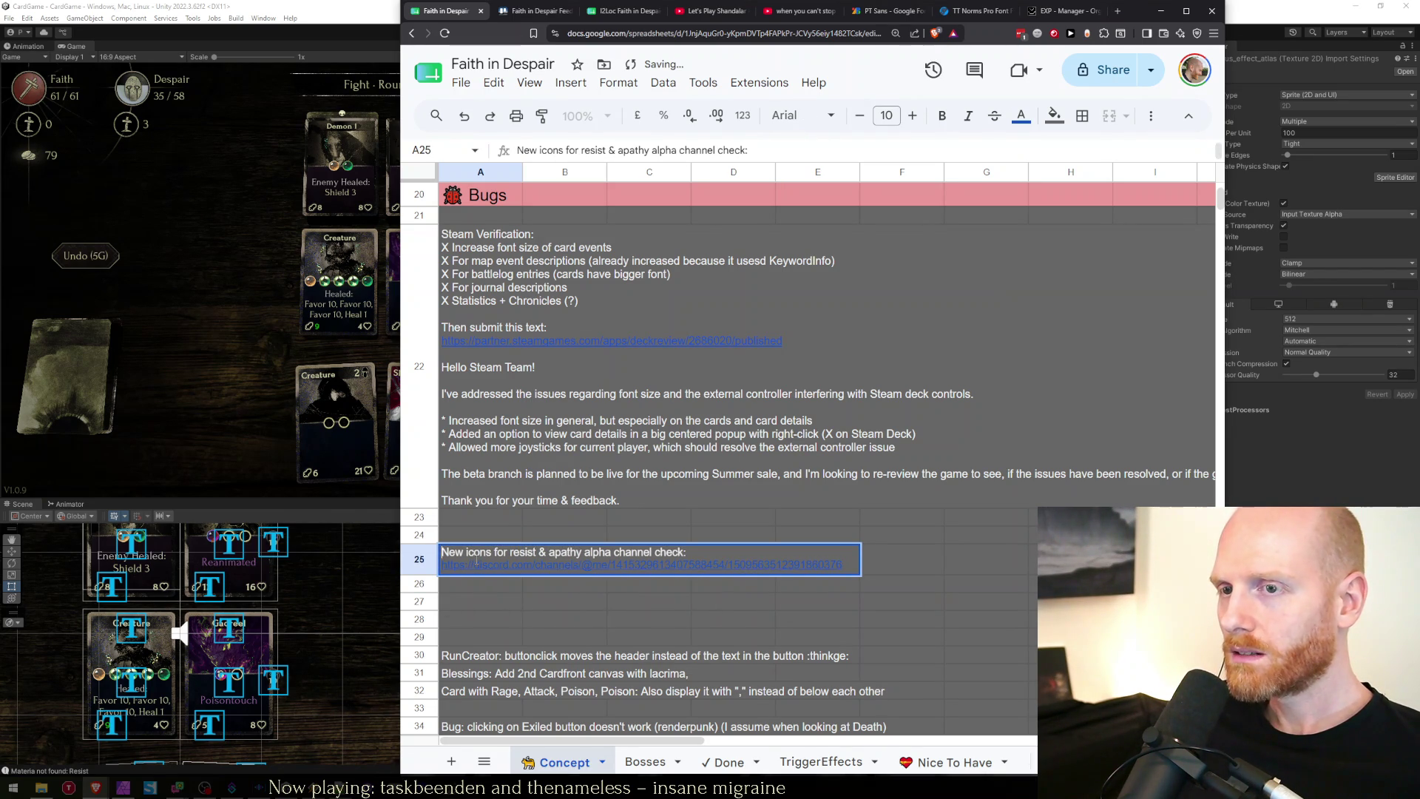
pyautogui.write('where they don')
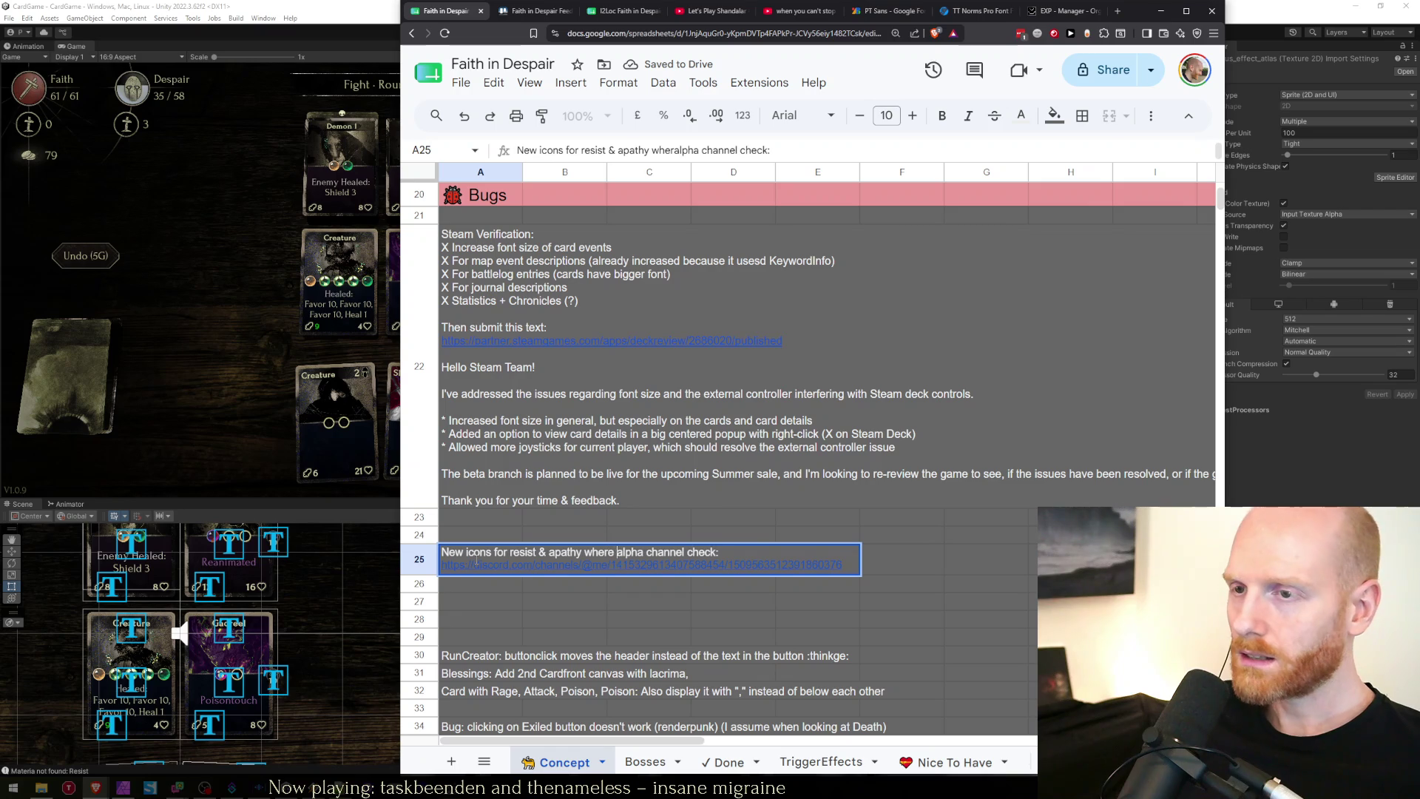
pyautogui.write("'t have tiny ")
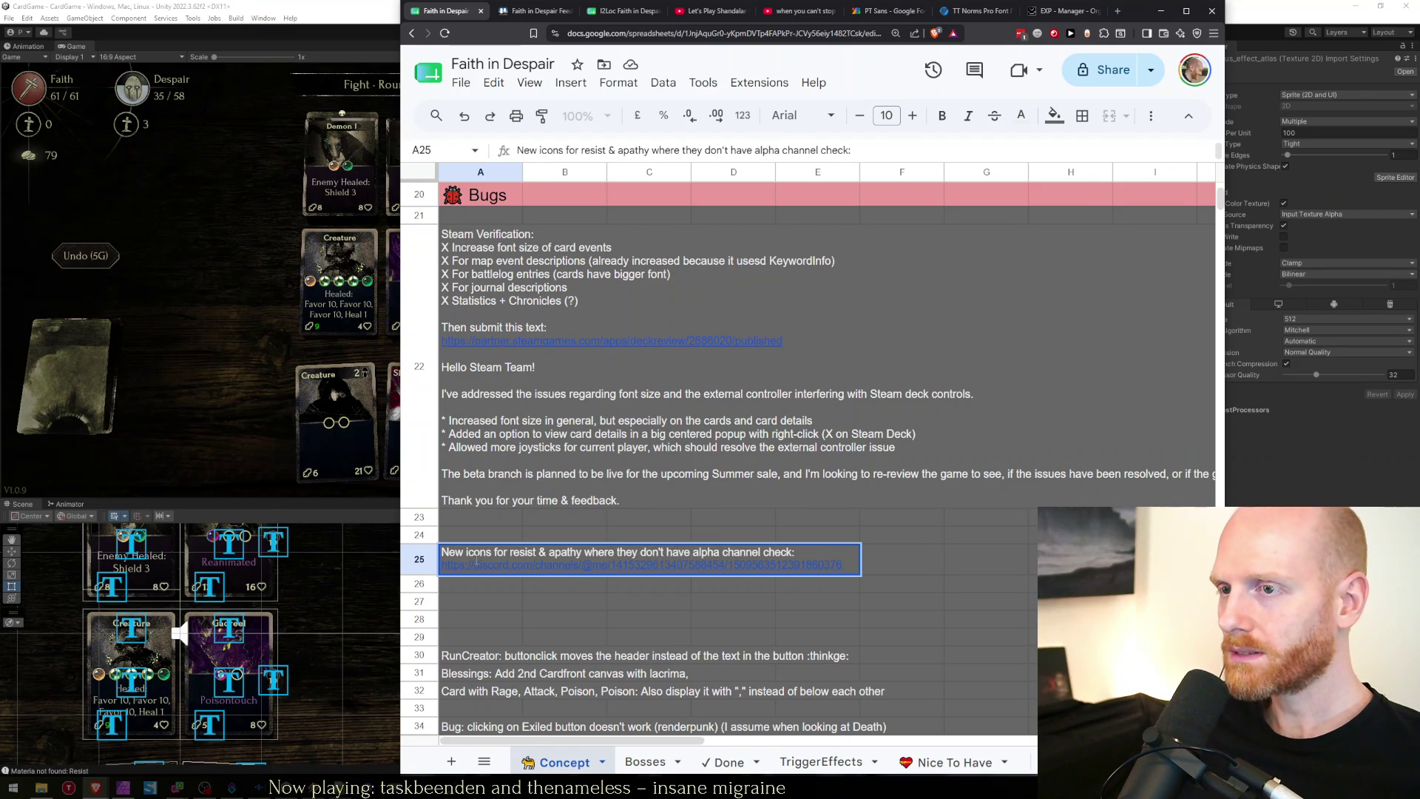
pyautogui.write('lines')
pyautogui.hotkey('shift', 'End')
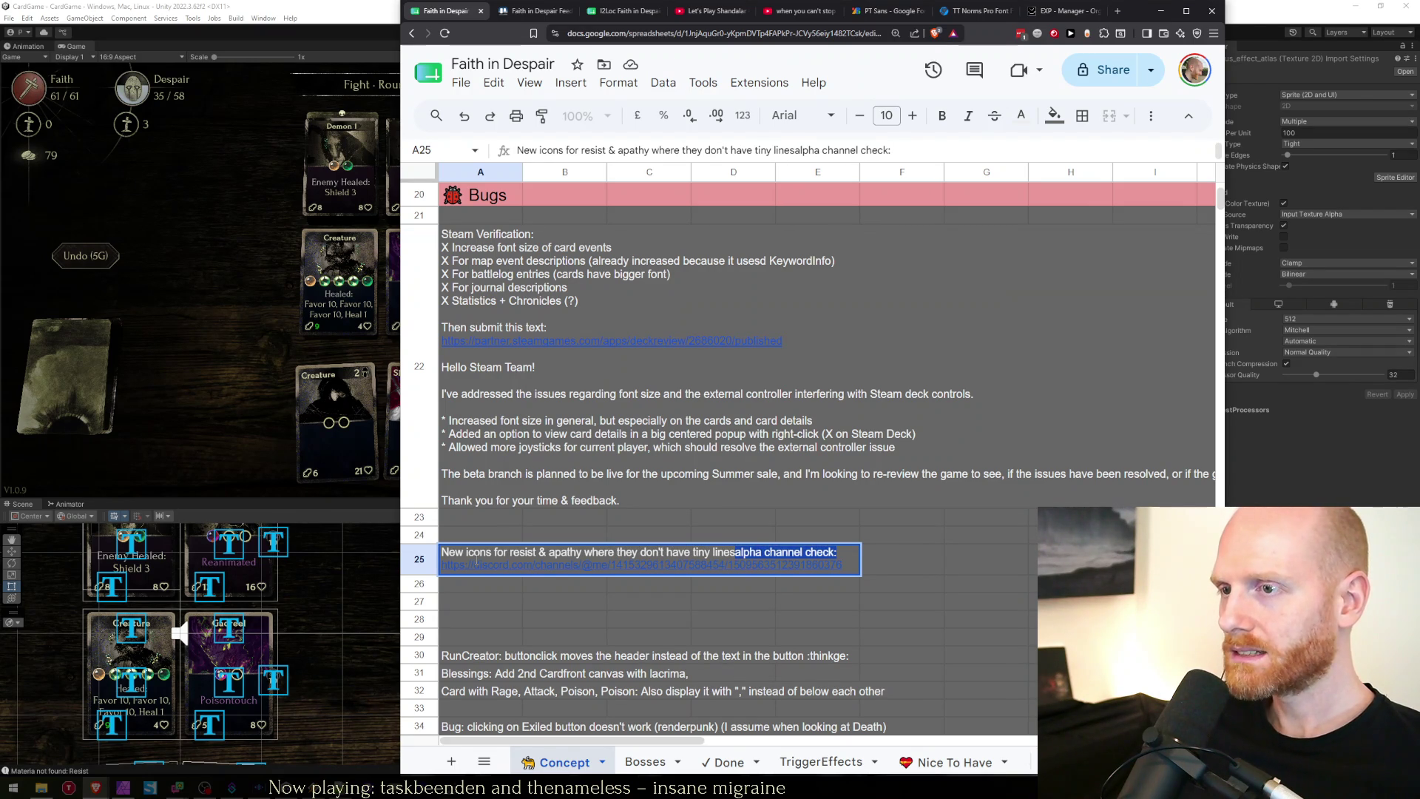
pyautogui.write(':')
pyautogui.press('Escape')
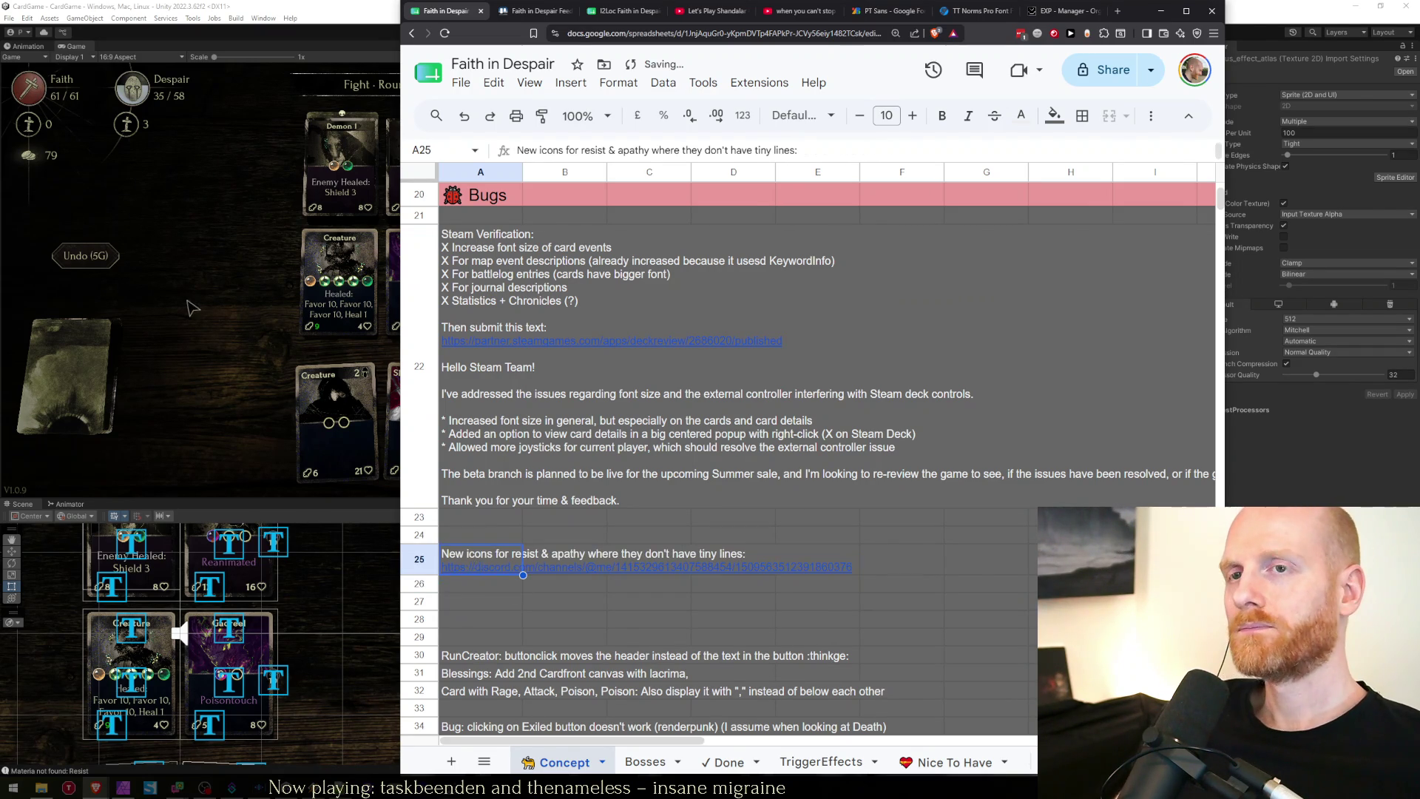
pyautogui.click(190, 307)
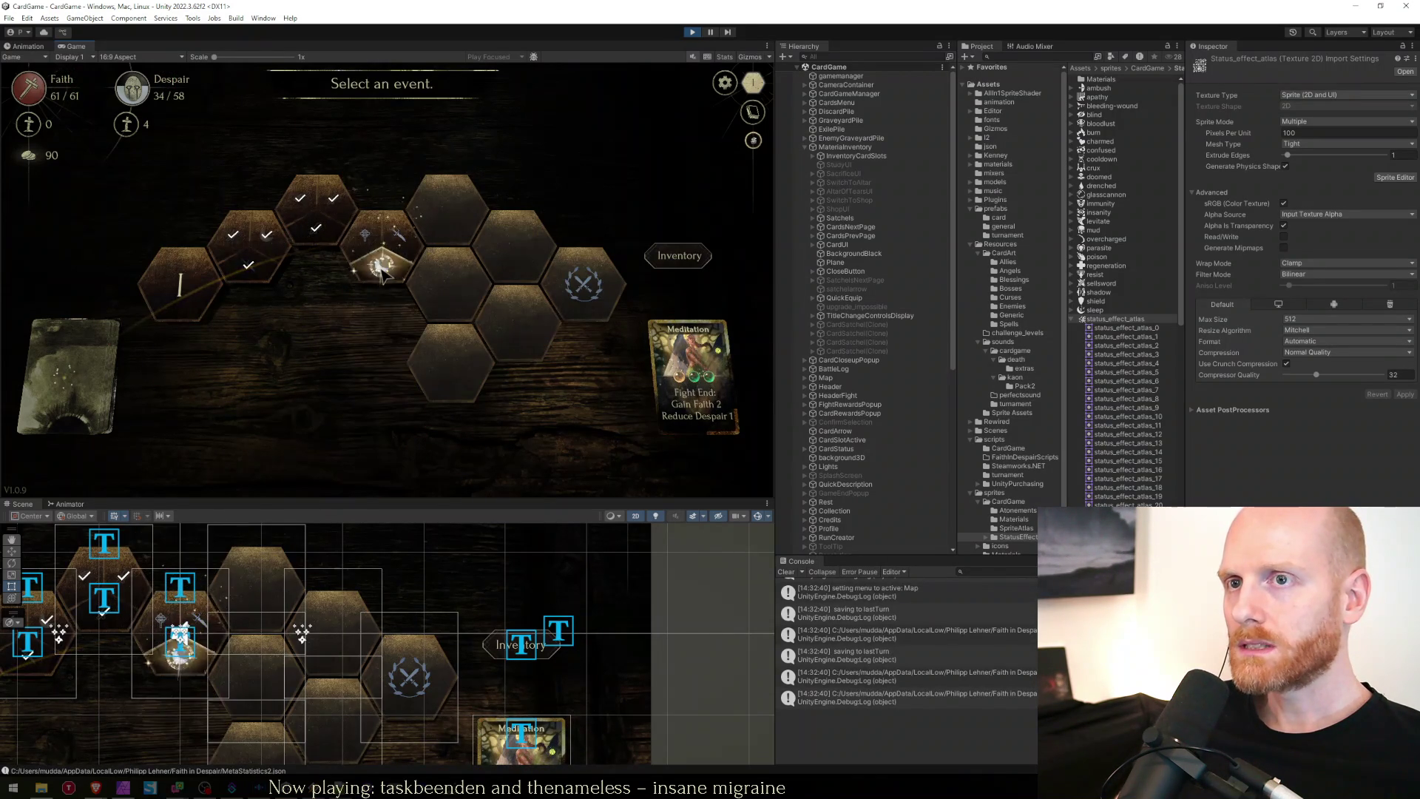
# Test the Rest, sacrifice, upgrade, shop and lacrima map events, closing each back to the map.
pyautogui.press('Escape')
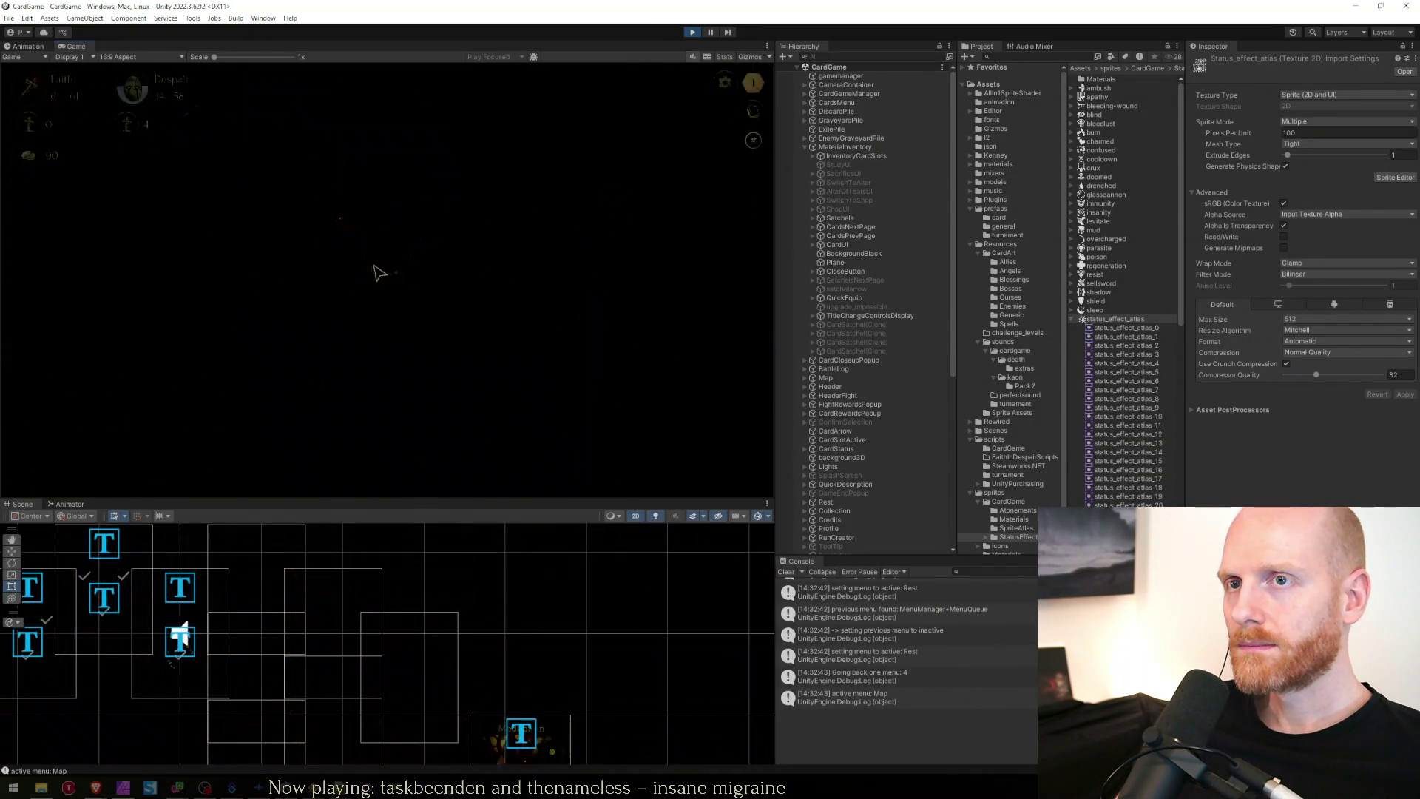
pyautogui.click(384, 263)
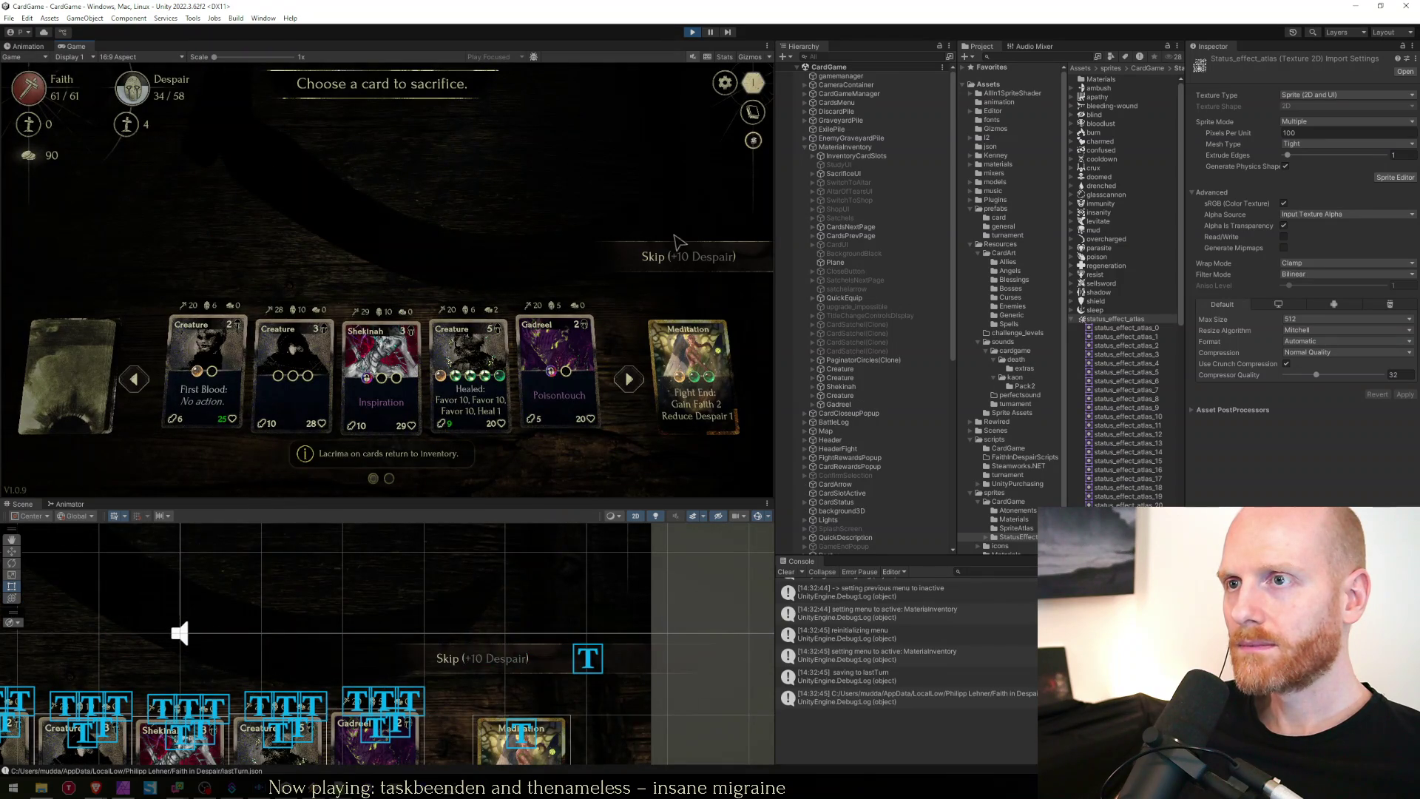
pyautogui.press('Escape')
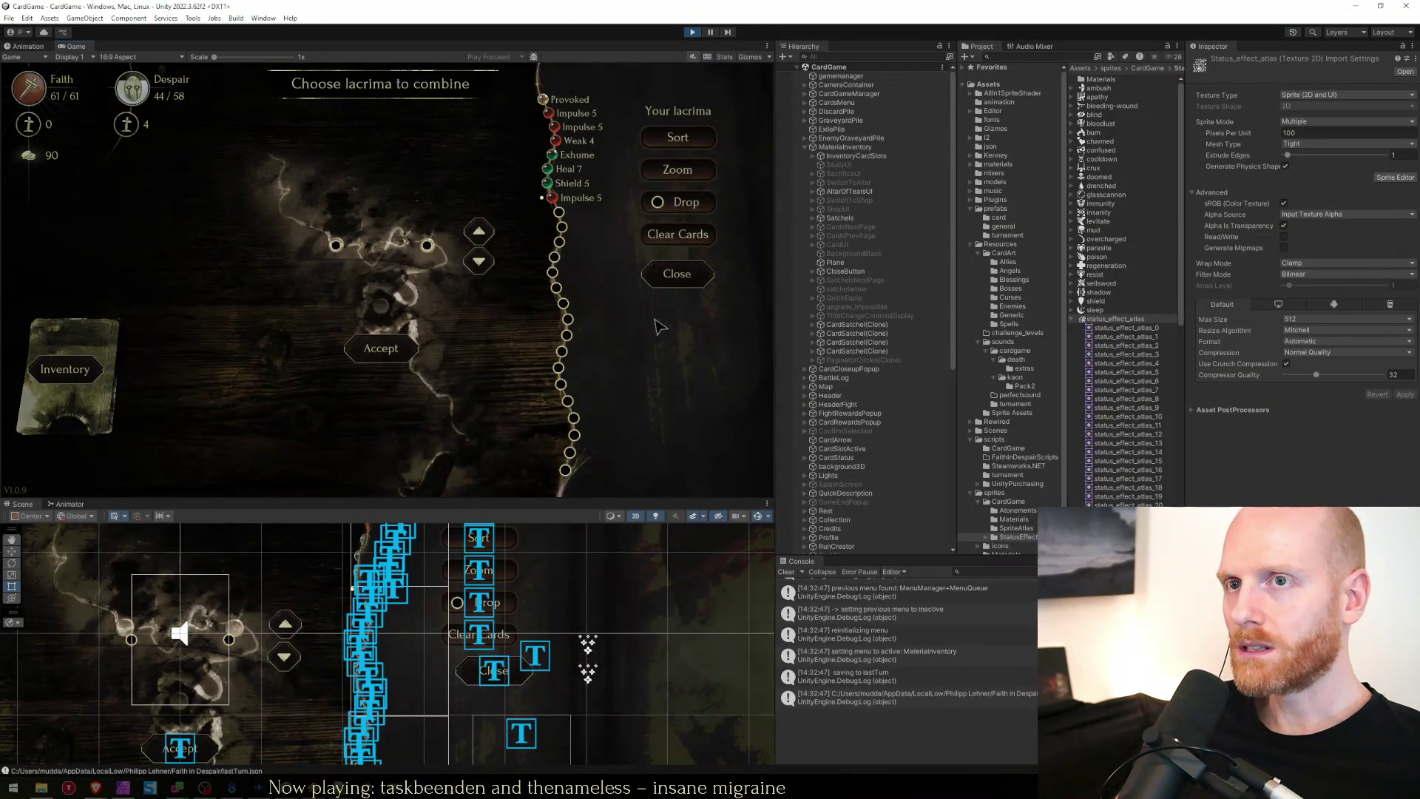
pyautogui.click(558, 307)
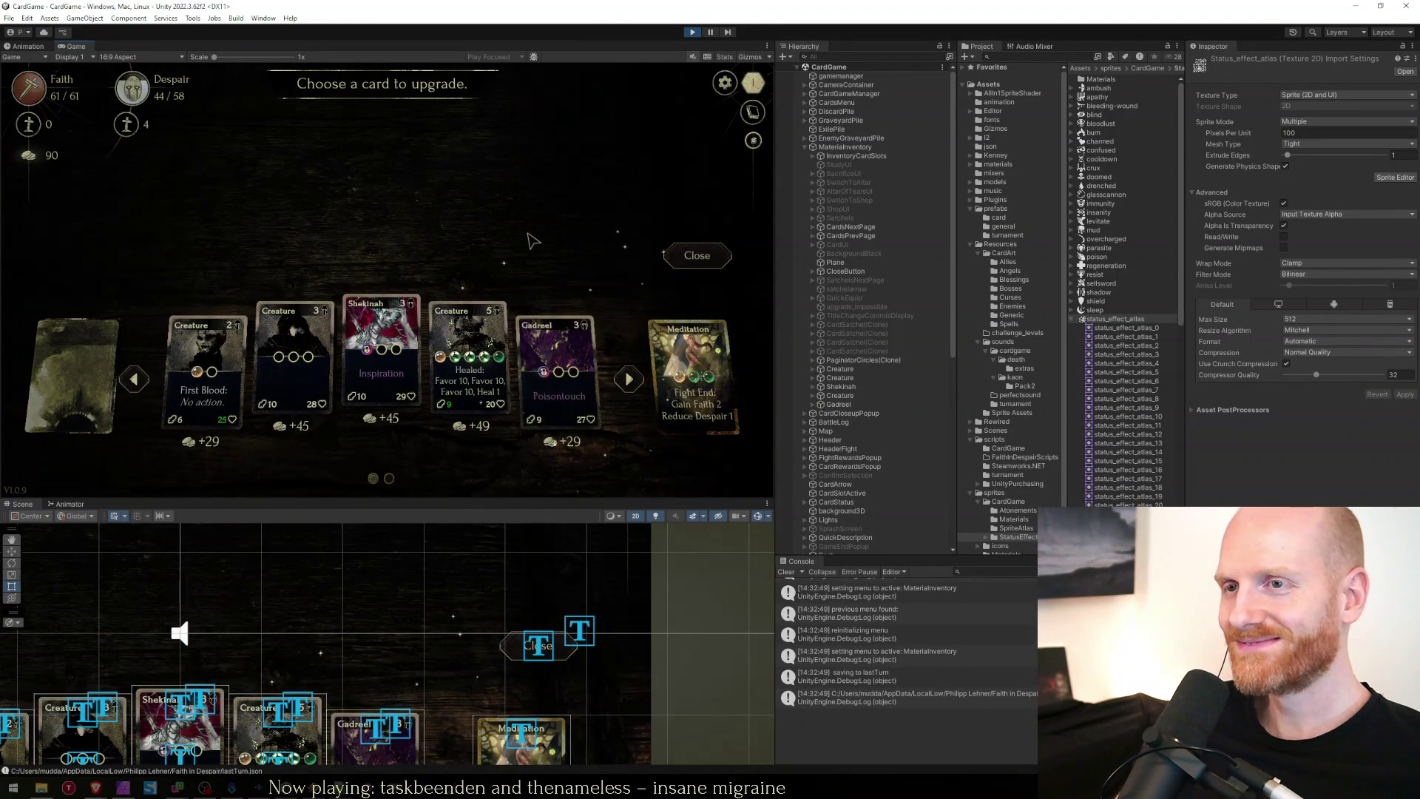
pyautogui.press('Escape')
pyautogui.click(441, 309)
pyautogui.press('Escape')
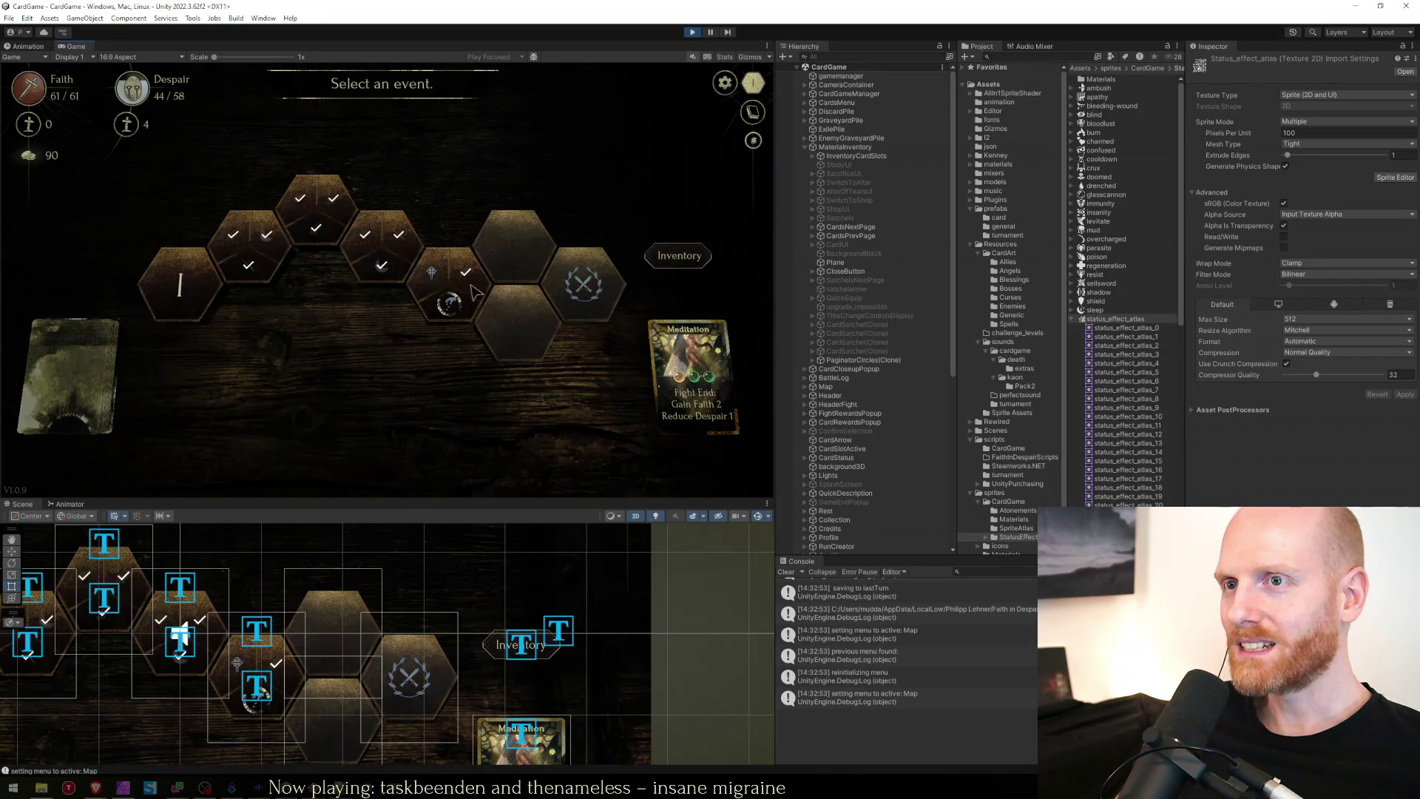
pyautogui.click(443, 285)
pyautogui.click(677, 273)
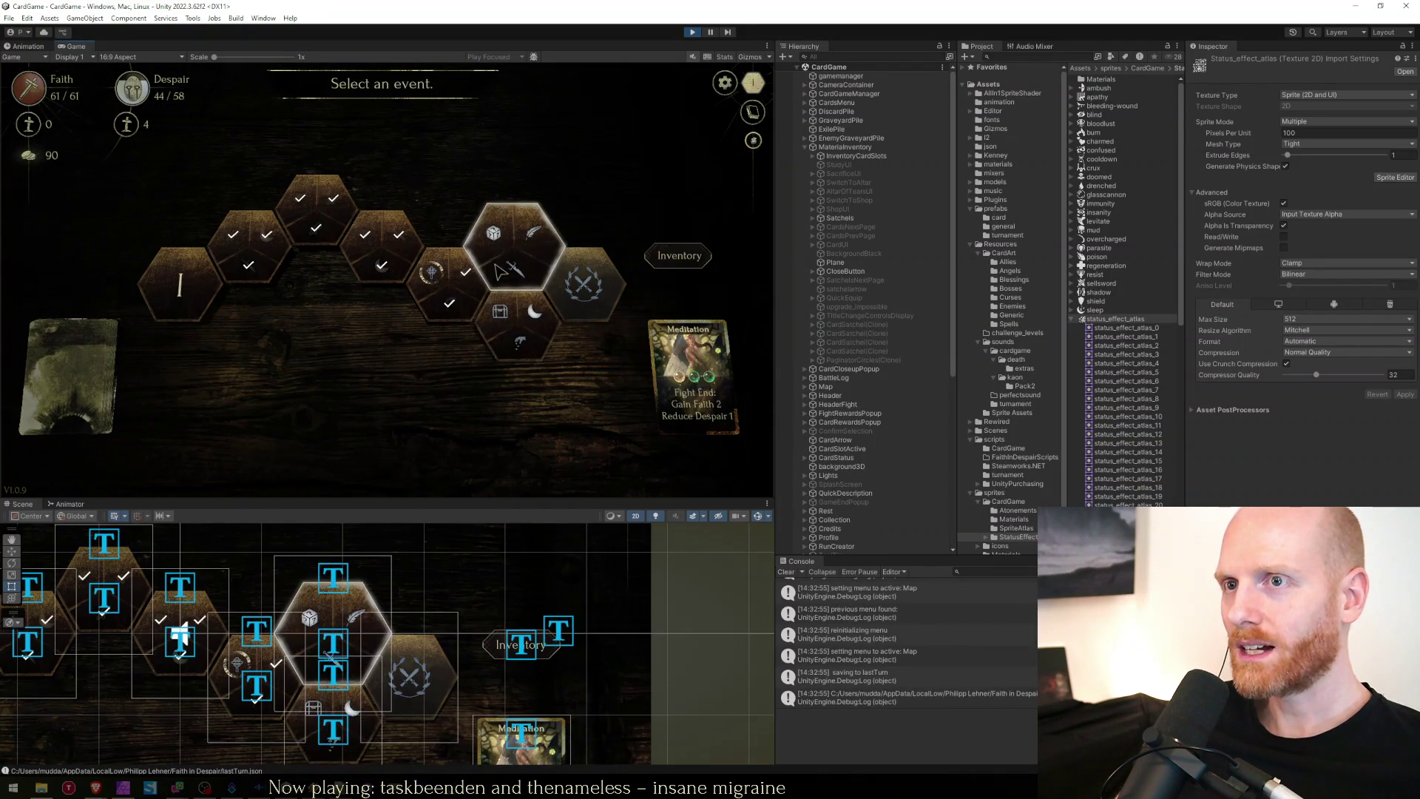
# Try the Treasure and rest events, then enter the boss fight.
pyautogui.click(503, 314)
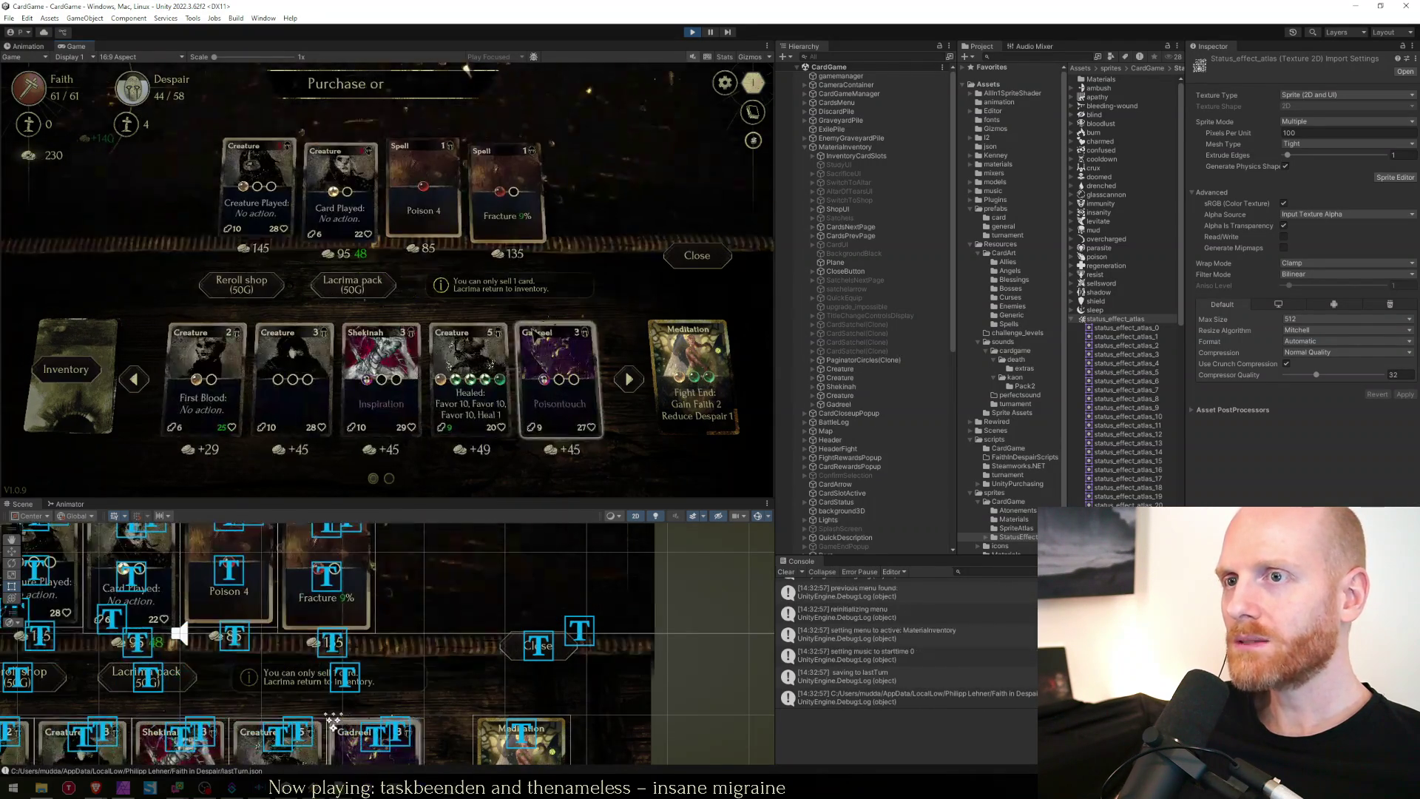
pyautogui.click(701, 264)
pyautogui.click(520, 316)
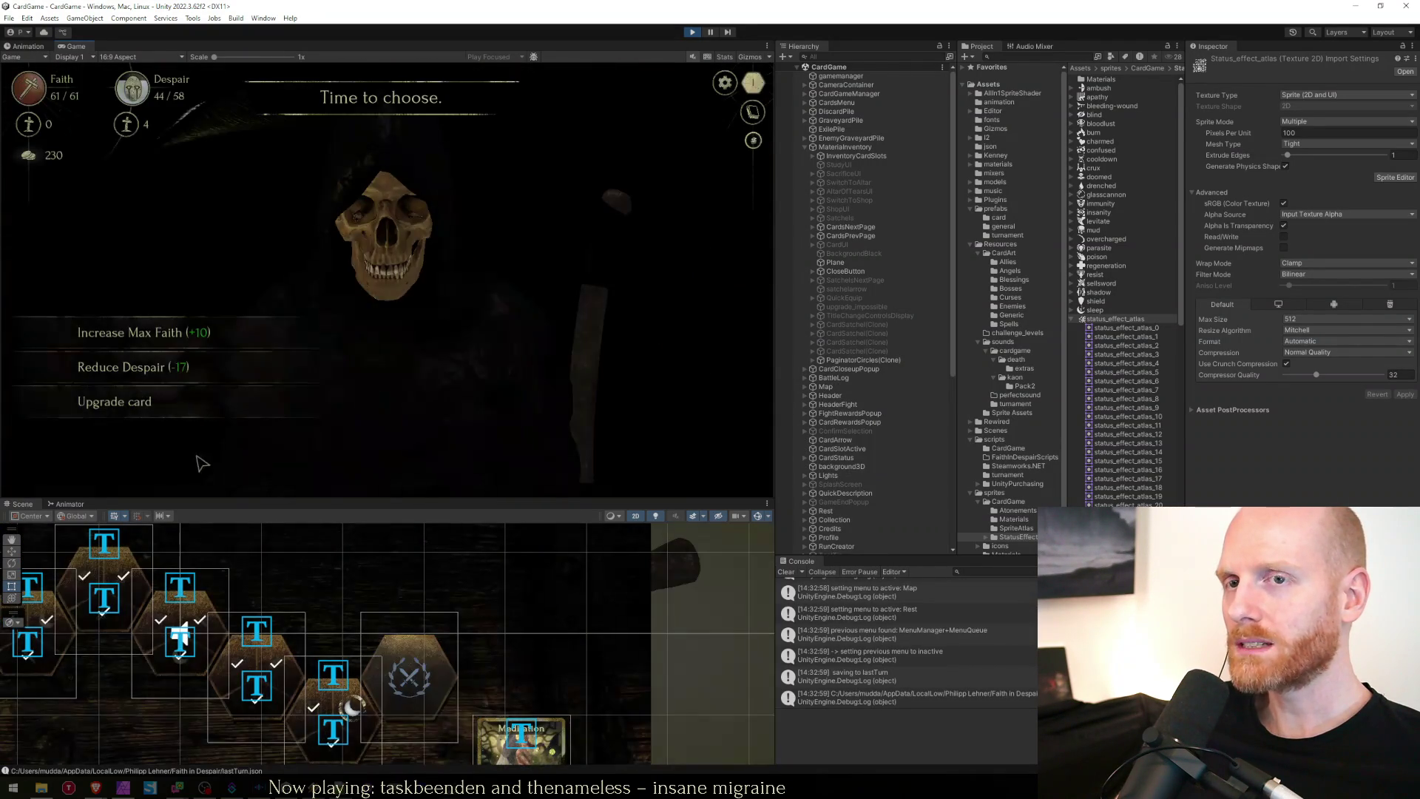
pyautogui.click(545, 358)
pyautogui.click(581, 325)
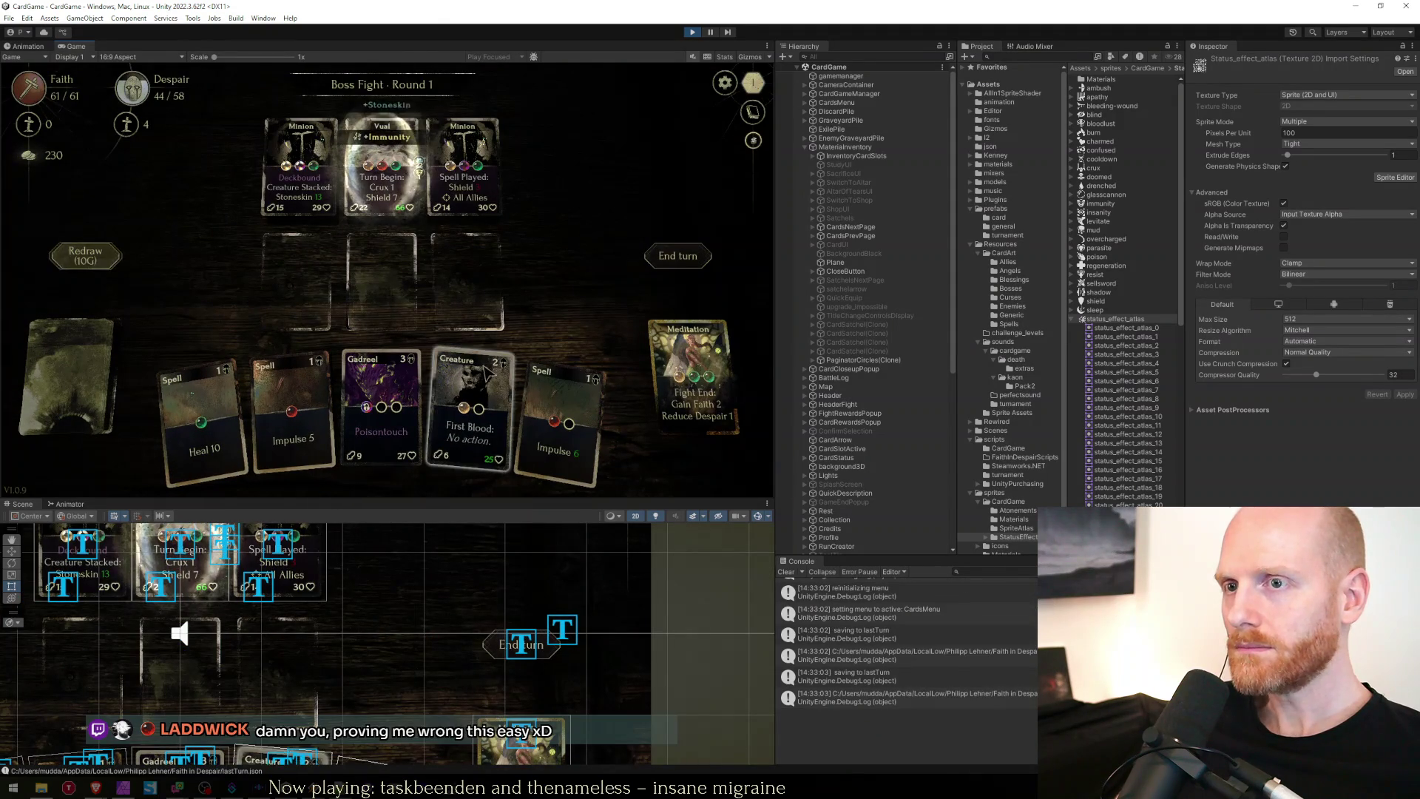
# Redraw the hand for 10 gold and play Shekinah and a creature into empty board slots.
pyautogui.click(84, 251)
pyautogui.moveTo(251, 414); pyautogui.dragTo(295, 281)
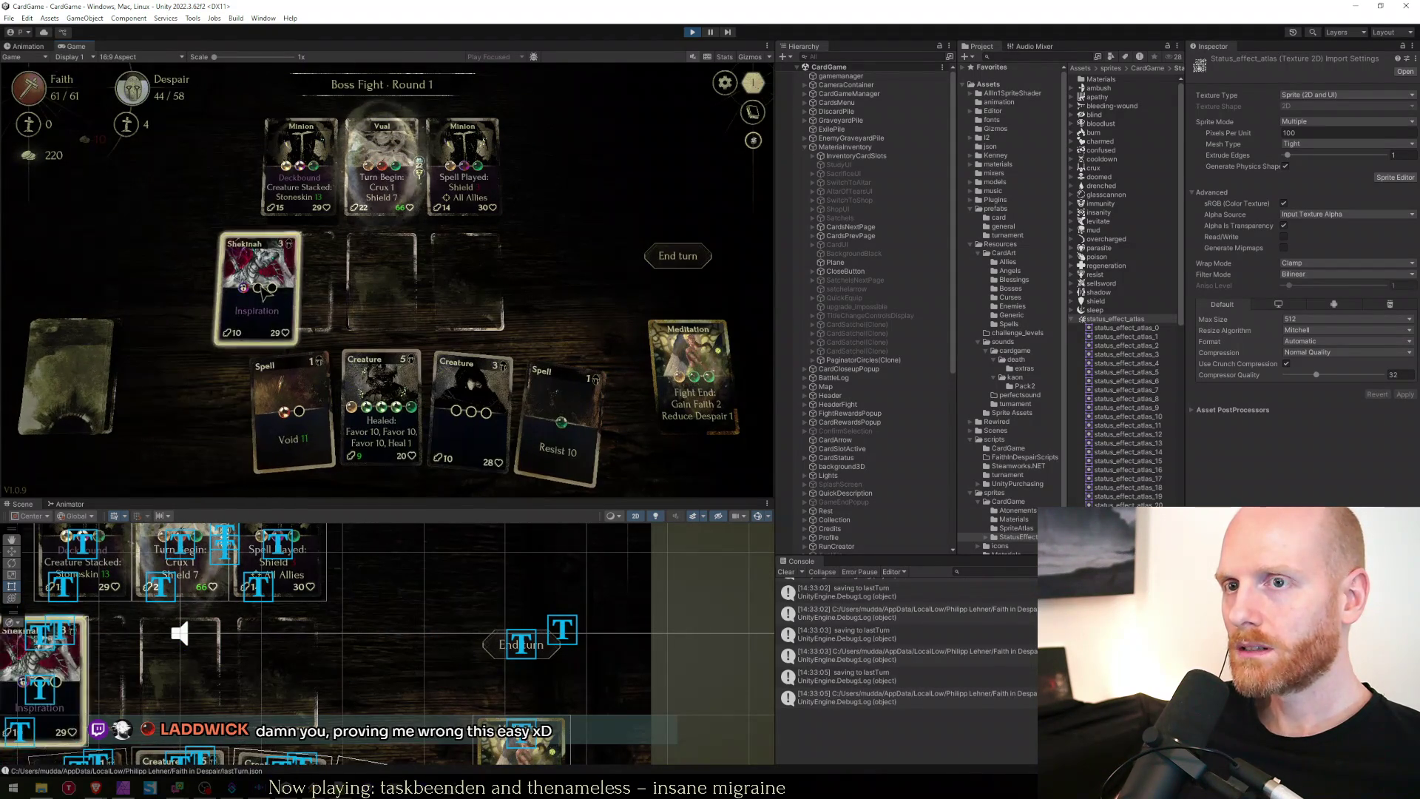
pyautogui.click(337, 400)
pyautogui.click(336, 399)
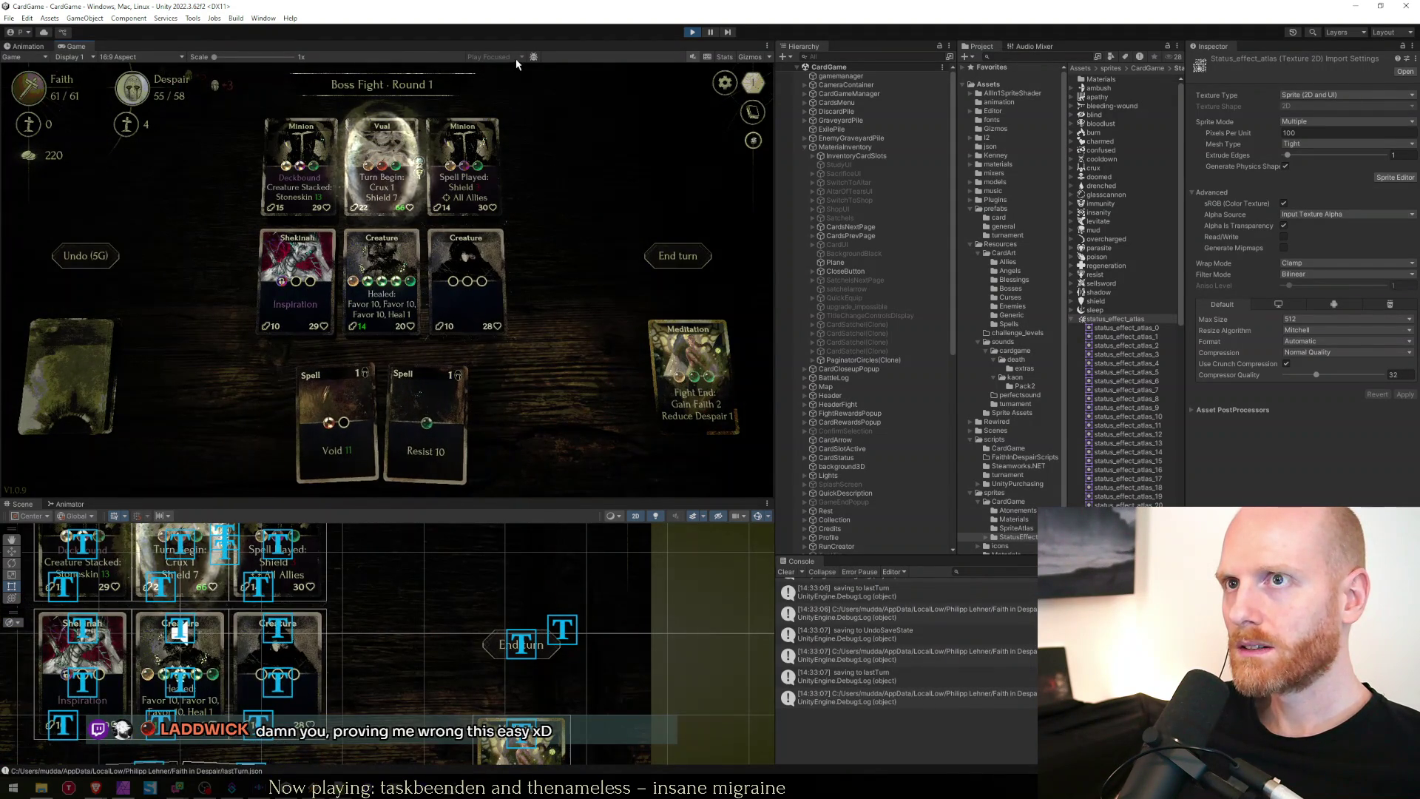
pyautogui.moveTo(338, 414)
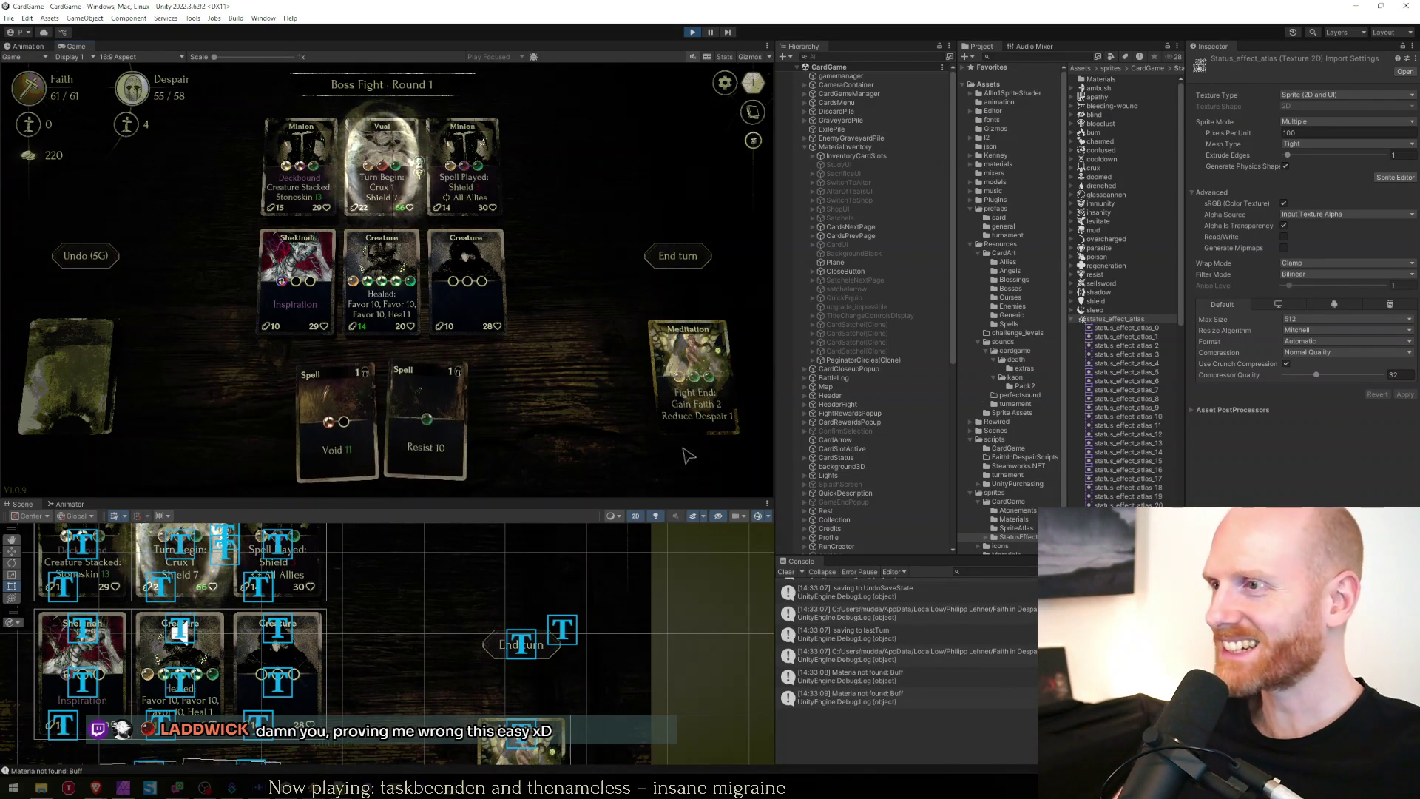
# Set status_effect_atlas Max Size to 1024 and apply the import settings.
pyautogui.click(1300, 326)
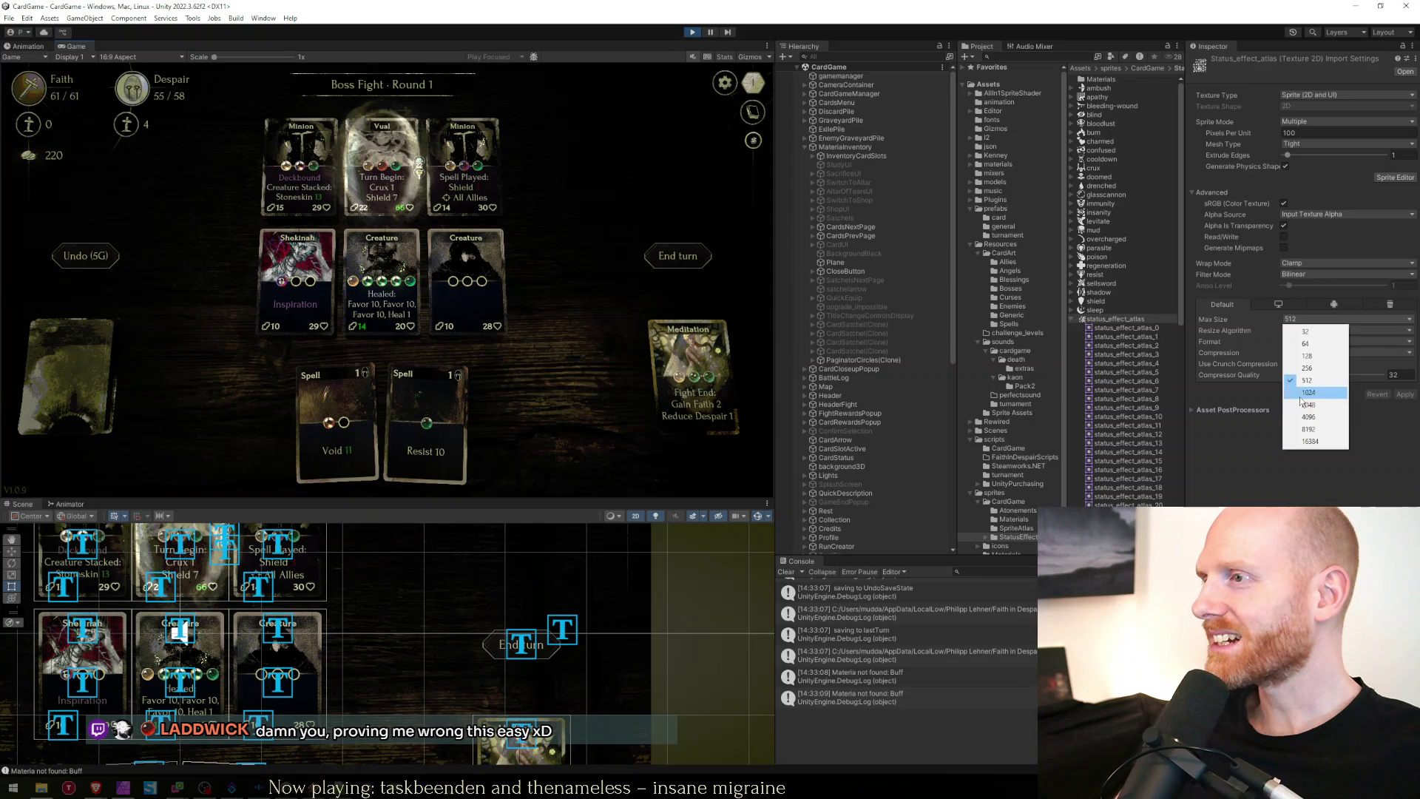
pyautogui.click(1324, 395)
pyautogui.click(1397, 392)
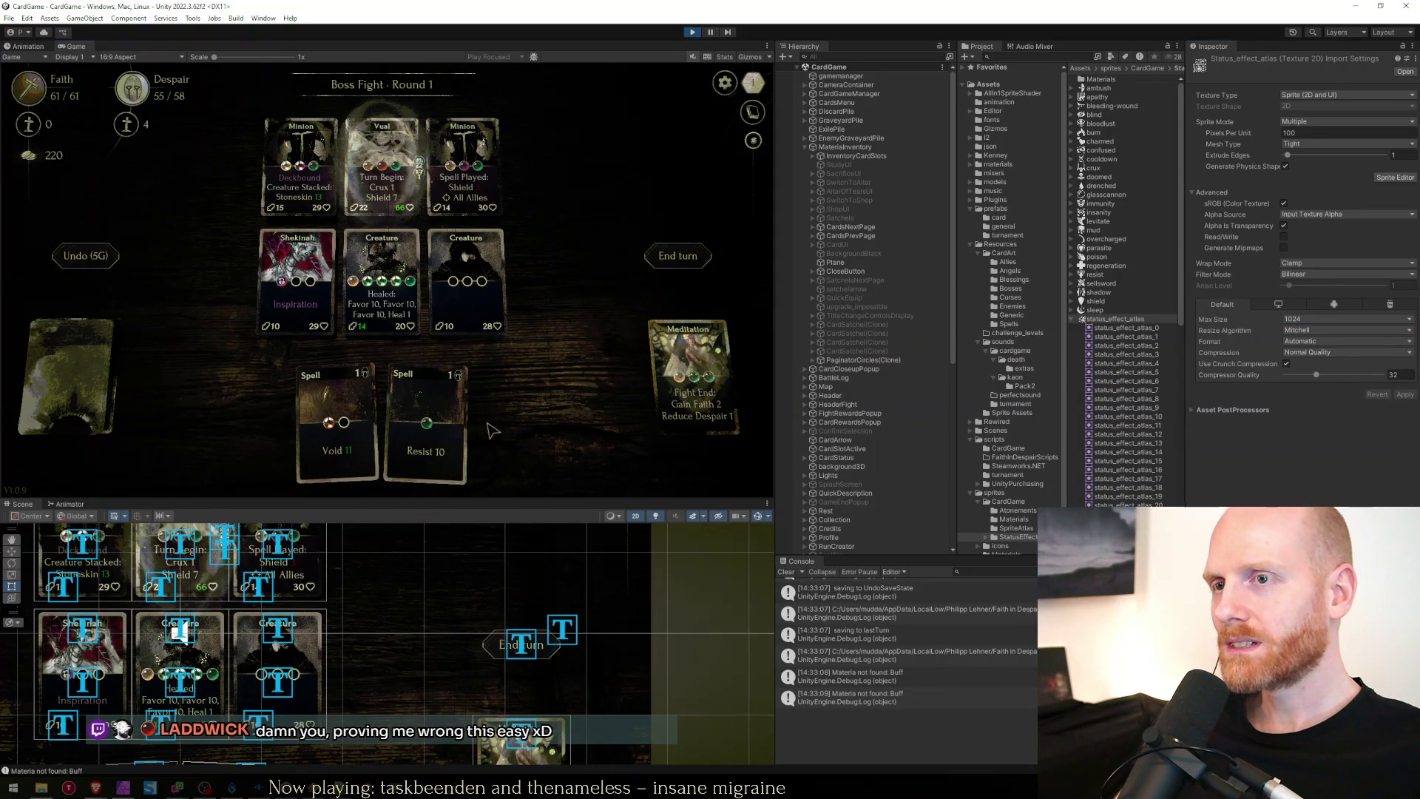
pyautogui.moveTo(342, 437)
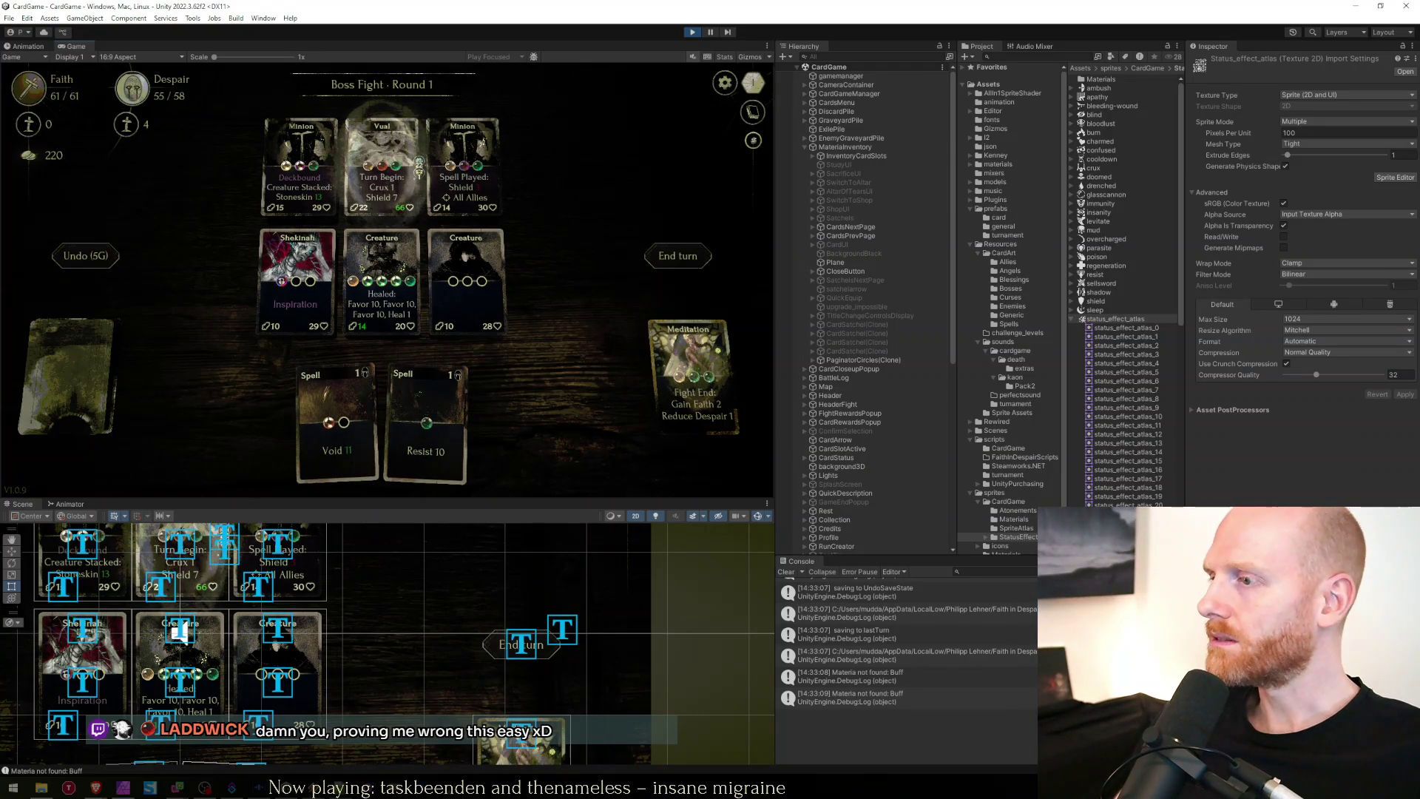
# Collapse status_effect_atlas in the Project panel and stop Play mode.
pyautogui.click(1072, 319)
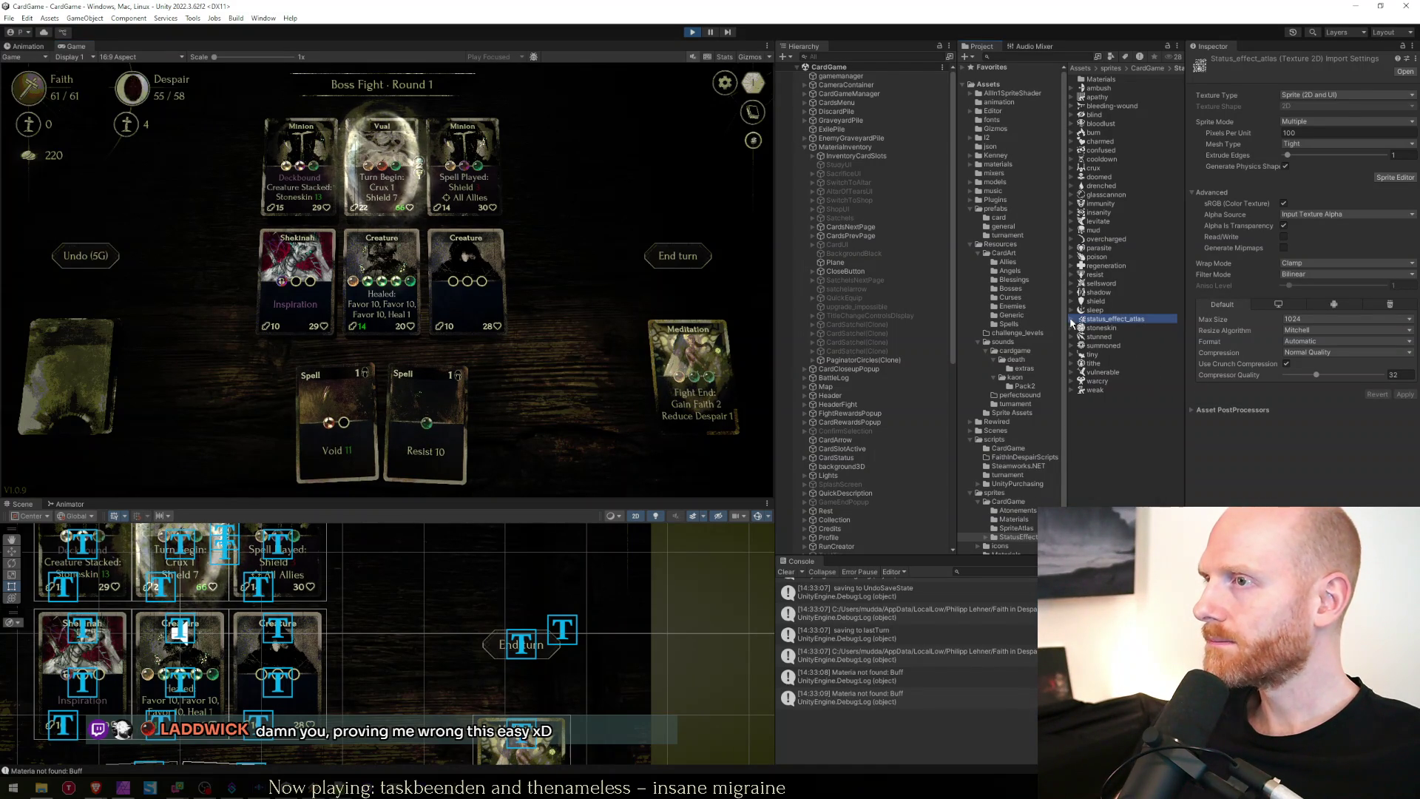
pyautogui.click(694, 32)
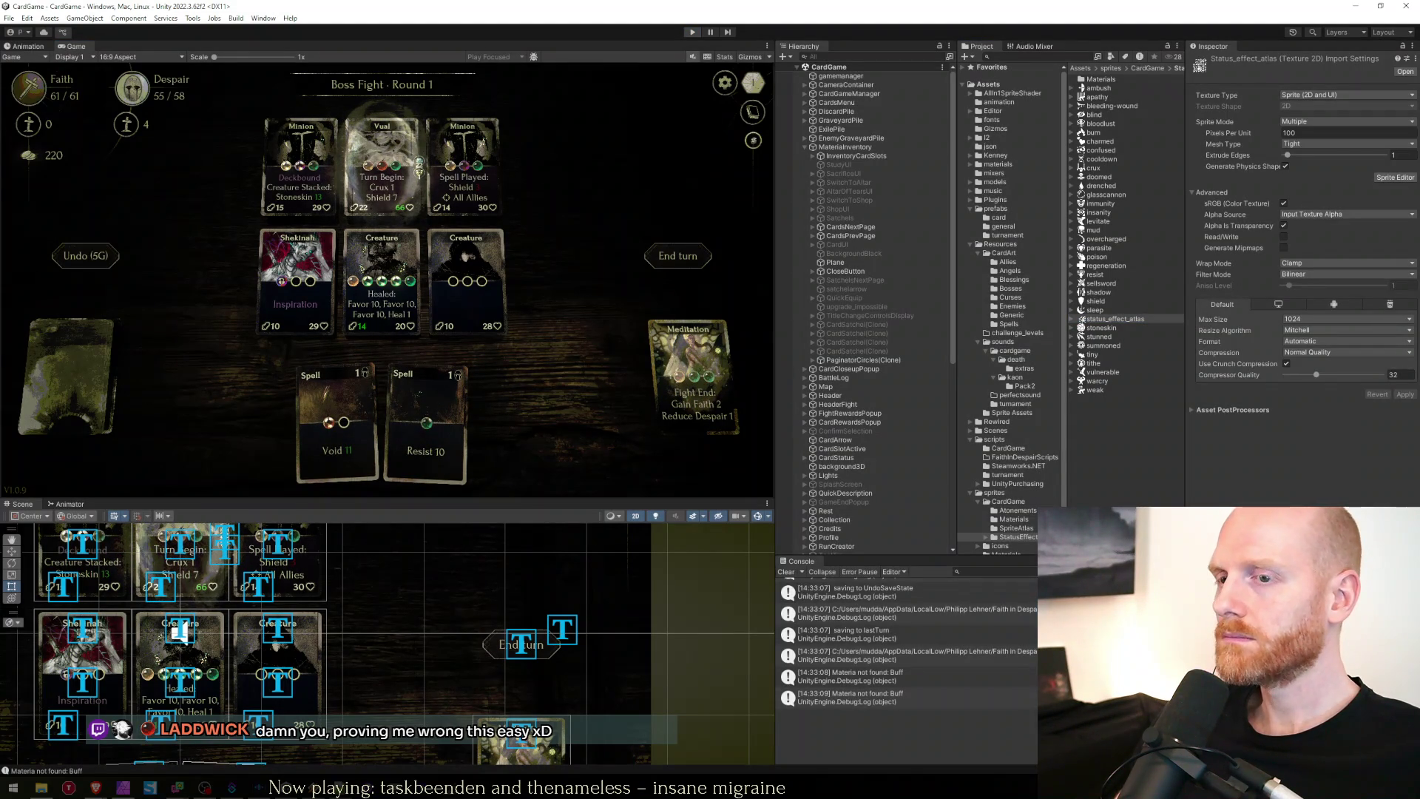
pyautogui.hotkey('alt', 'Tab')
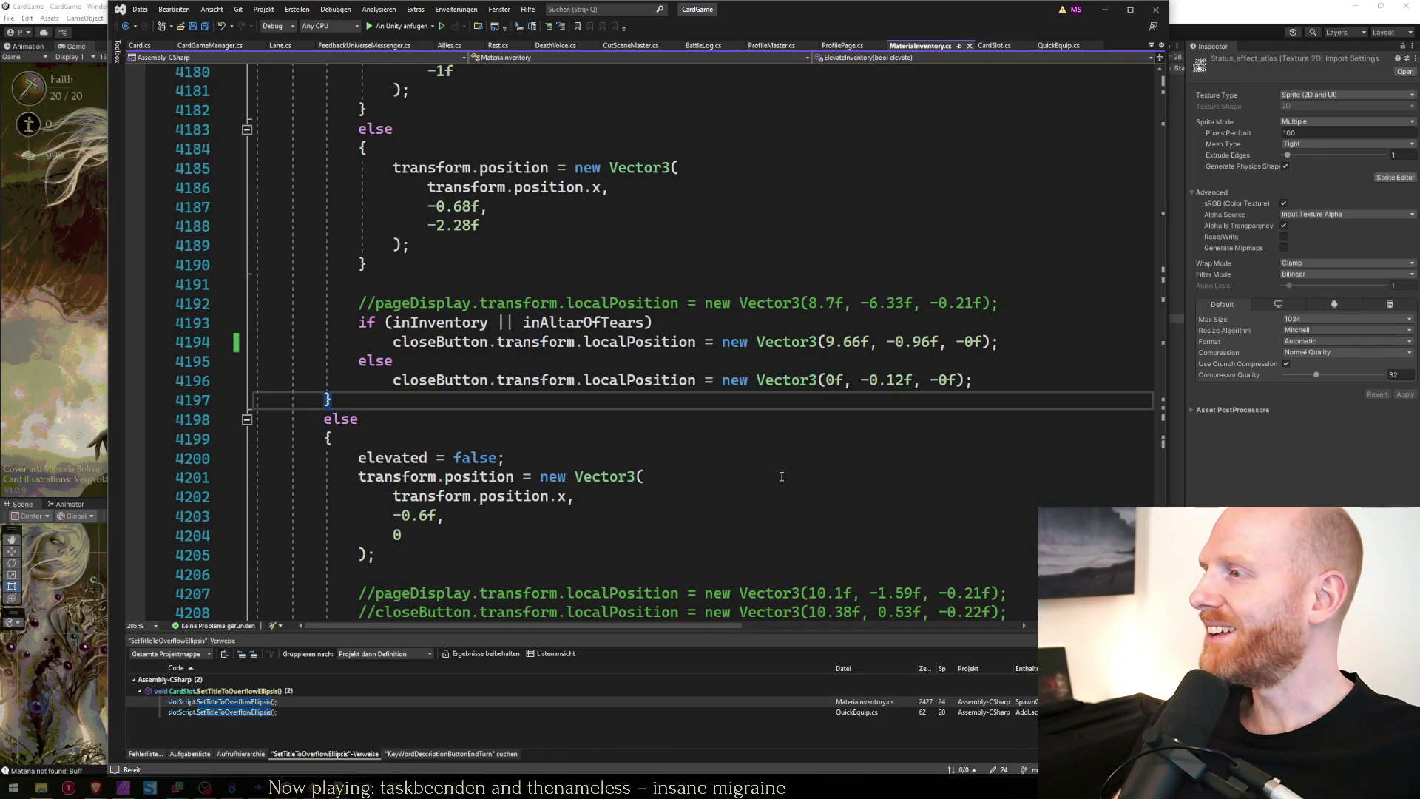
# Select 'else' in MaterialInventory.cs, reload the changed TestSaveState.json, and bring up worksheet.txt.
pyautogui.doubleClick(515, 418)
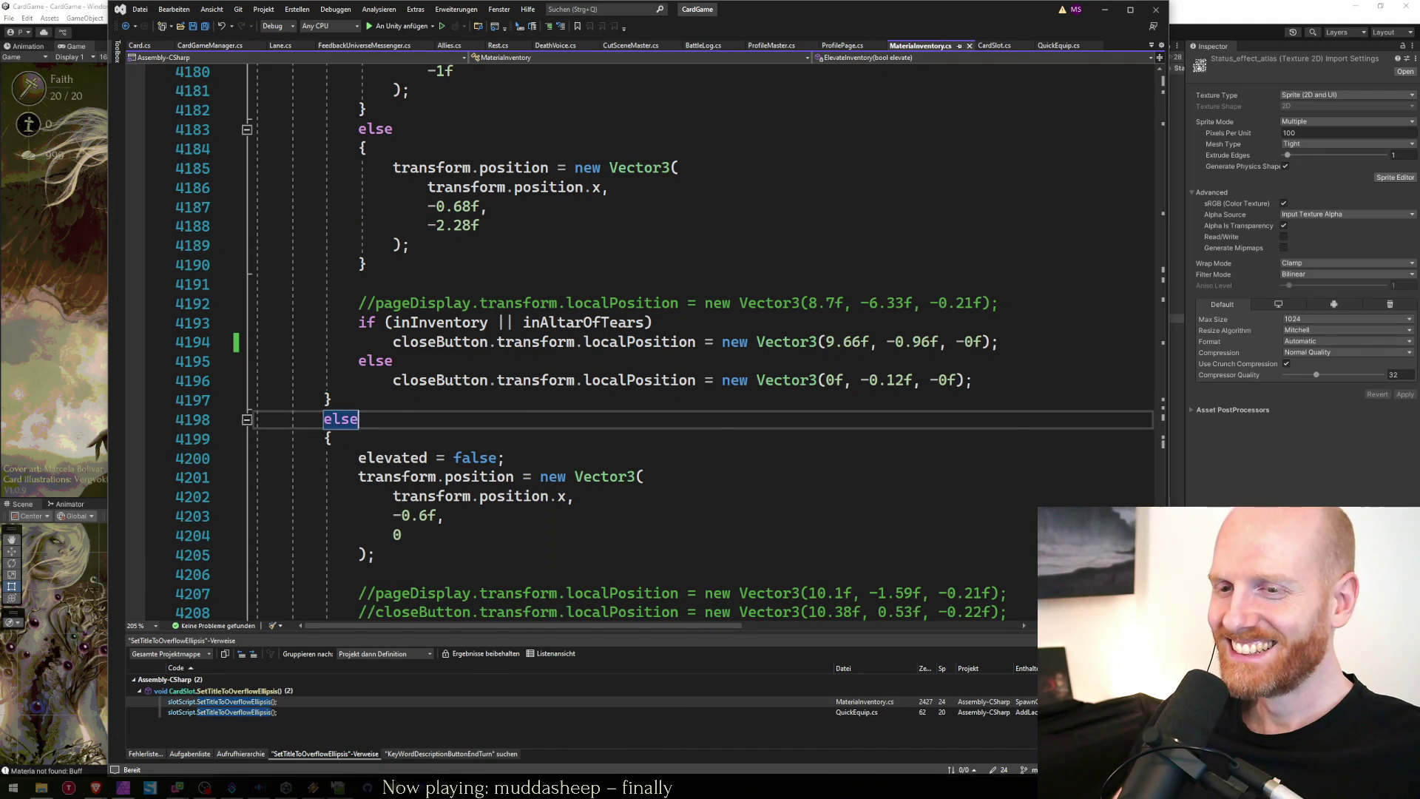
pyautogui.hotkey('alt', 'Tab')
pyautogui.click(746, 445)
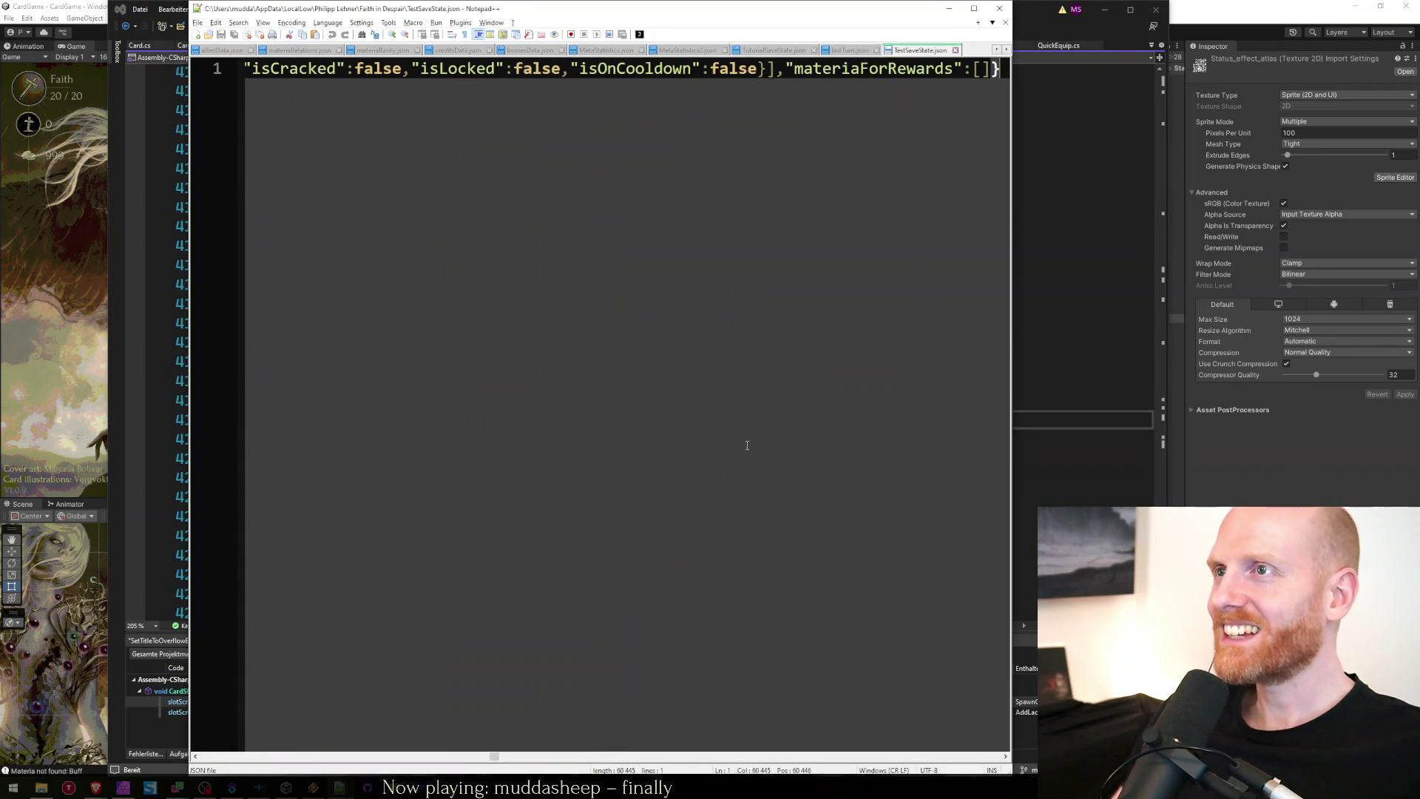
pyautogui.hotkey('ctrl', 'Tab')
pyautogui.hotkey('ctrl', 'Home')
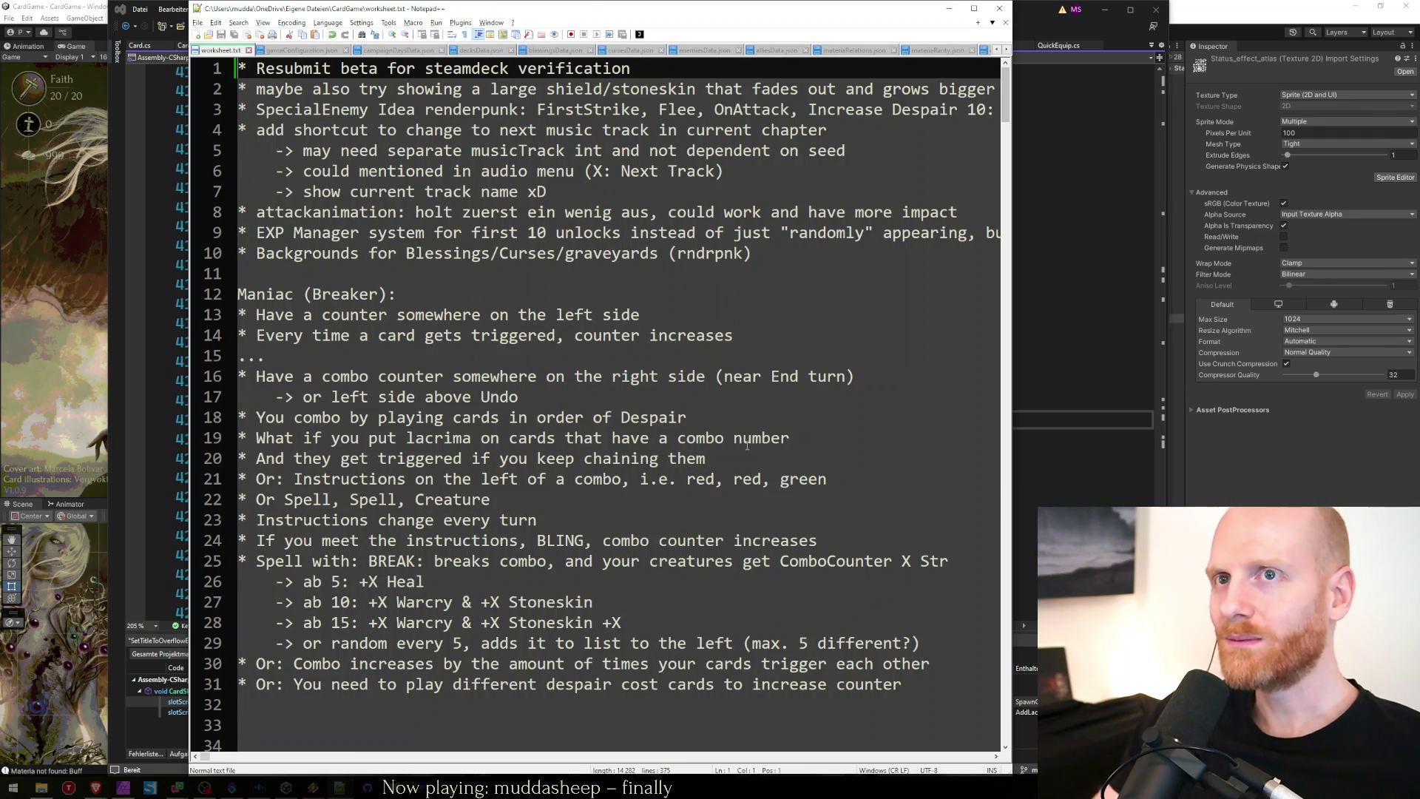
# Glance at Visual Studio and Unity, then put the cursor on worksheet.txt's empty line 32.
pyautogui.hotkey('alt', 'Tab')
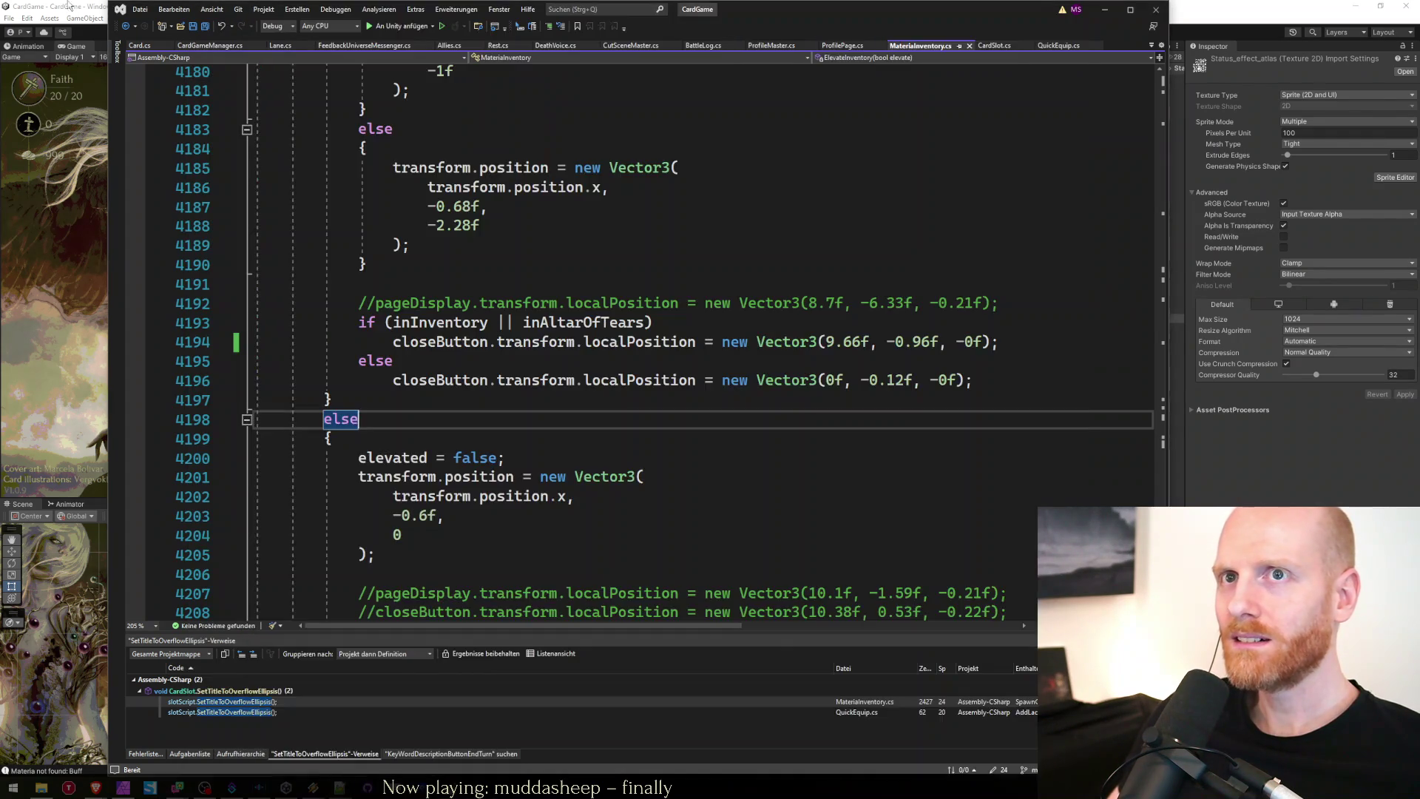
pyautogui.hotkey('alt', 'Tab')
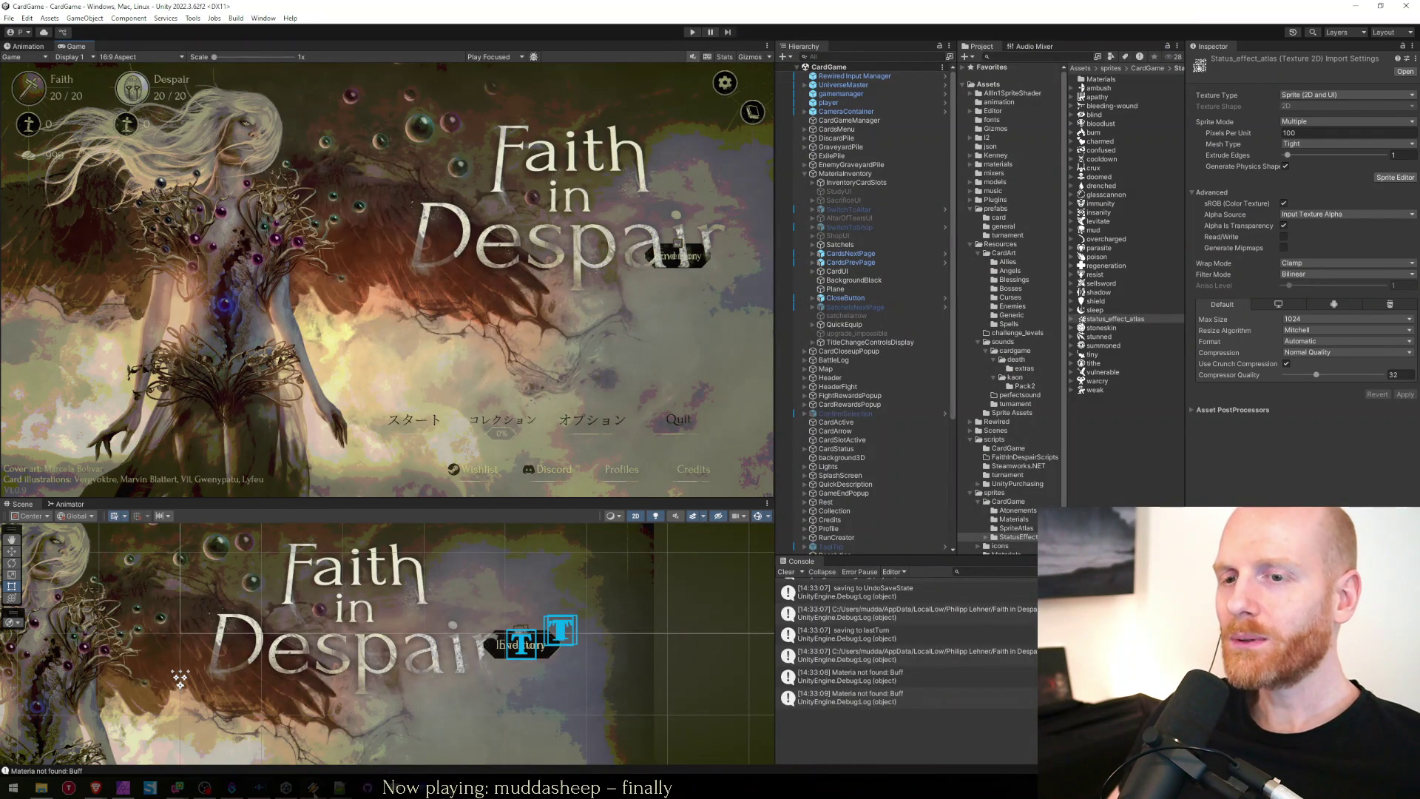
pyautogui.hotkey('alt', 'Tab')
pyautogui.click(335, 714)
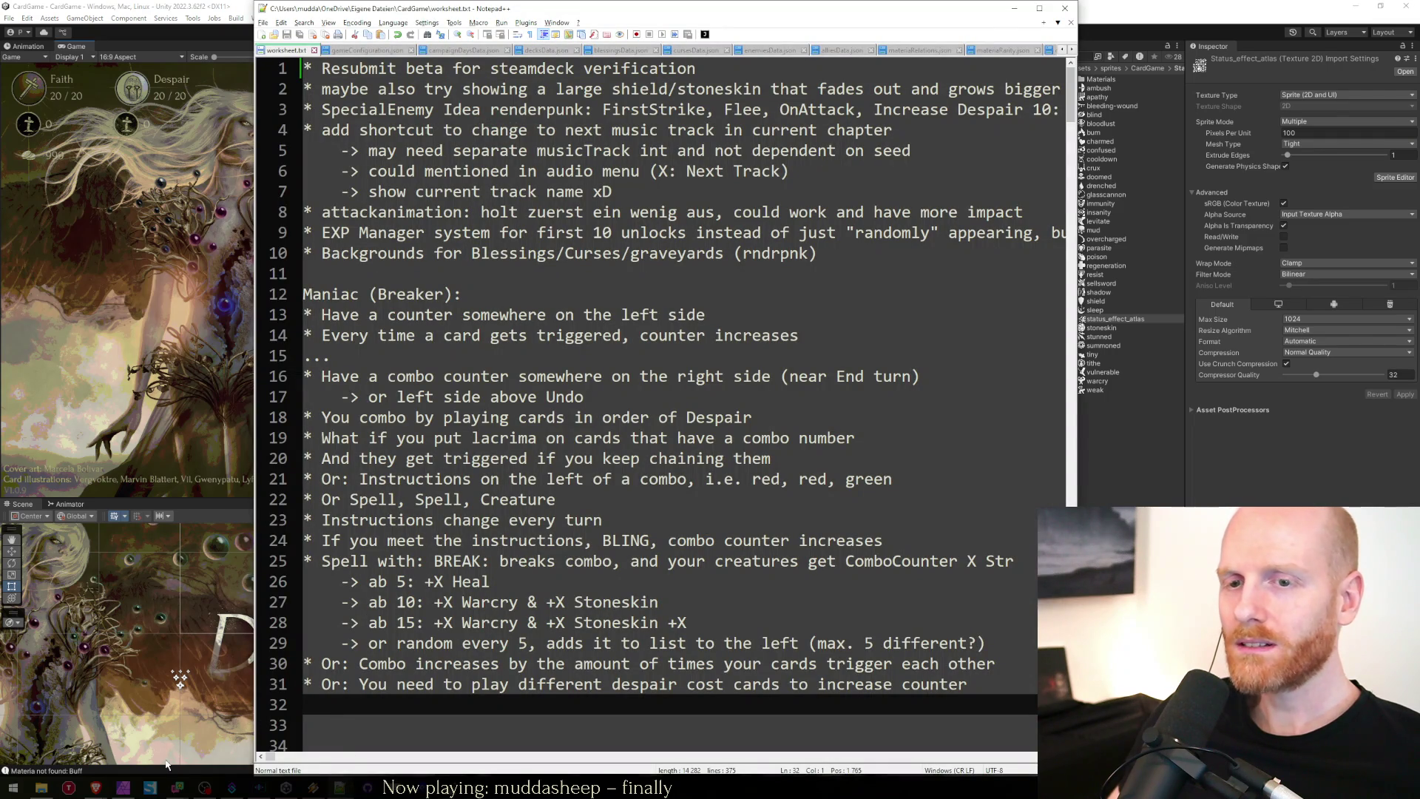
# Move the new icons note from A25 up to A23 in the Bugs section.
pyautogui.click(104, 787)
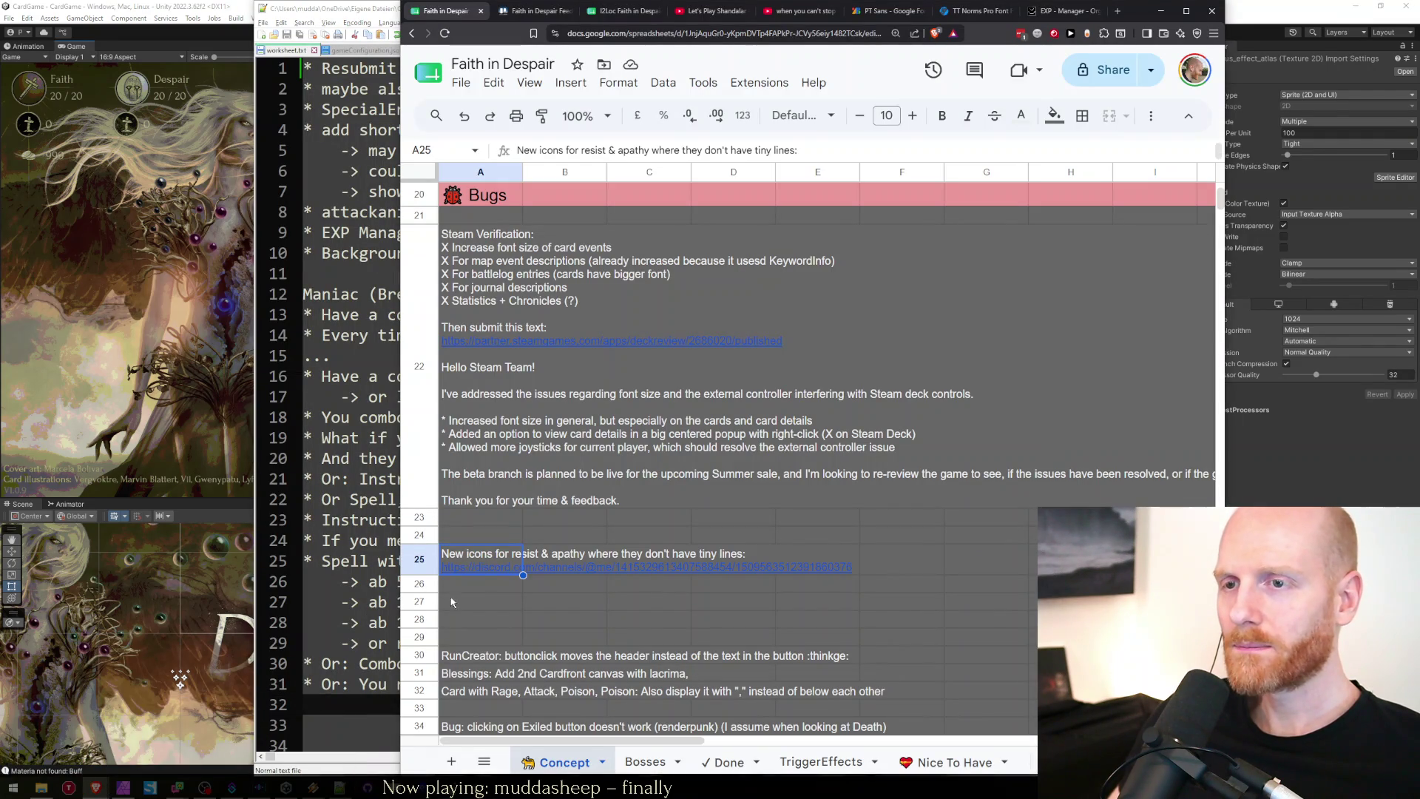
pyautogui.moveTo(484, 568)
pyautogui.hotkey('ctrl', 'x')
pyautogui.click(473, 517)
pyautogui.hotkey('ctrl', 'v')
pyautogui.click(474, 305)
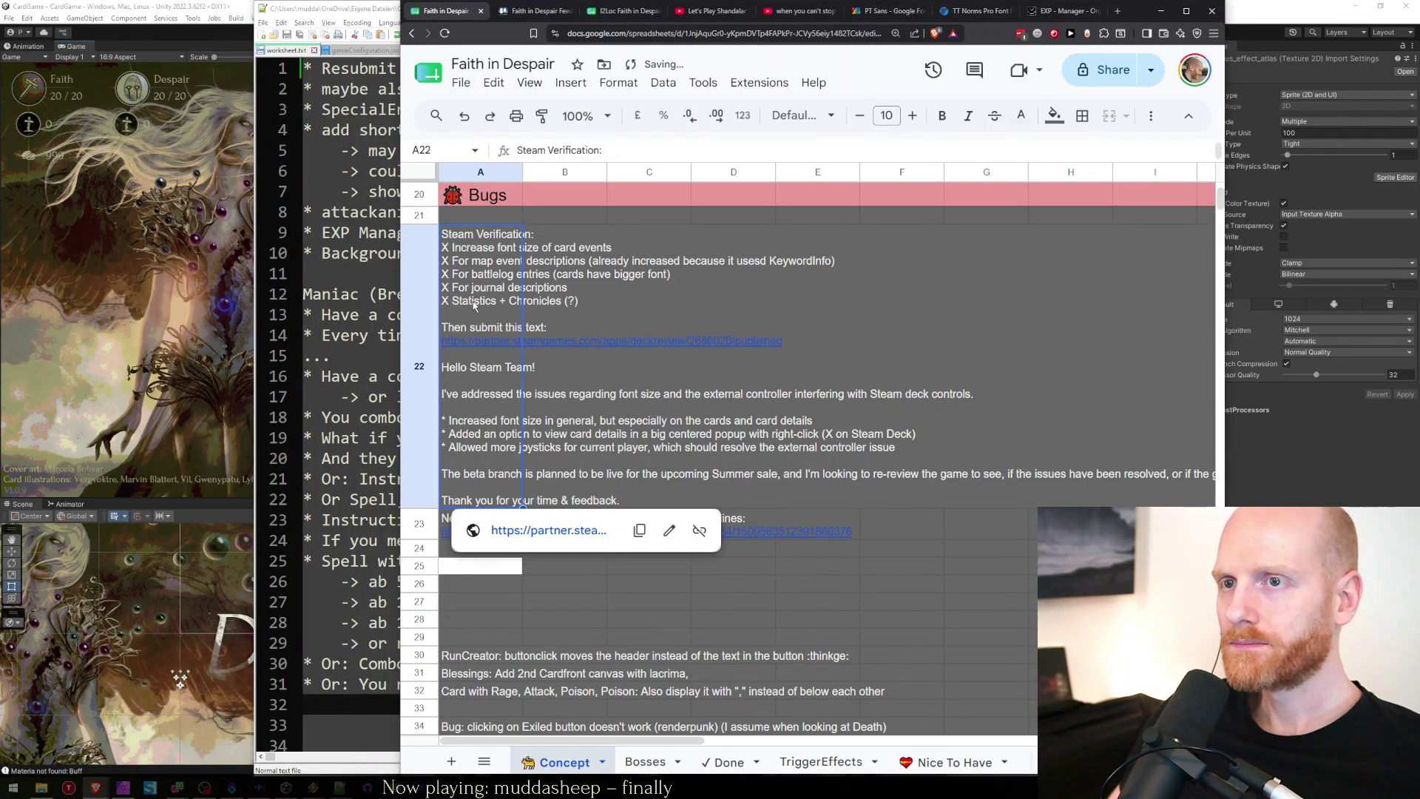
pyautogui.click(459, 572)
pyautogui.click(497, 555)
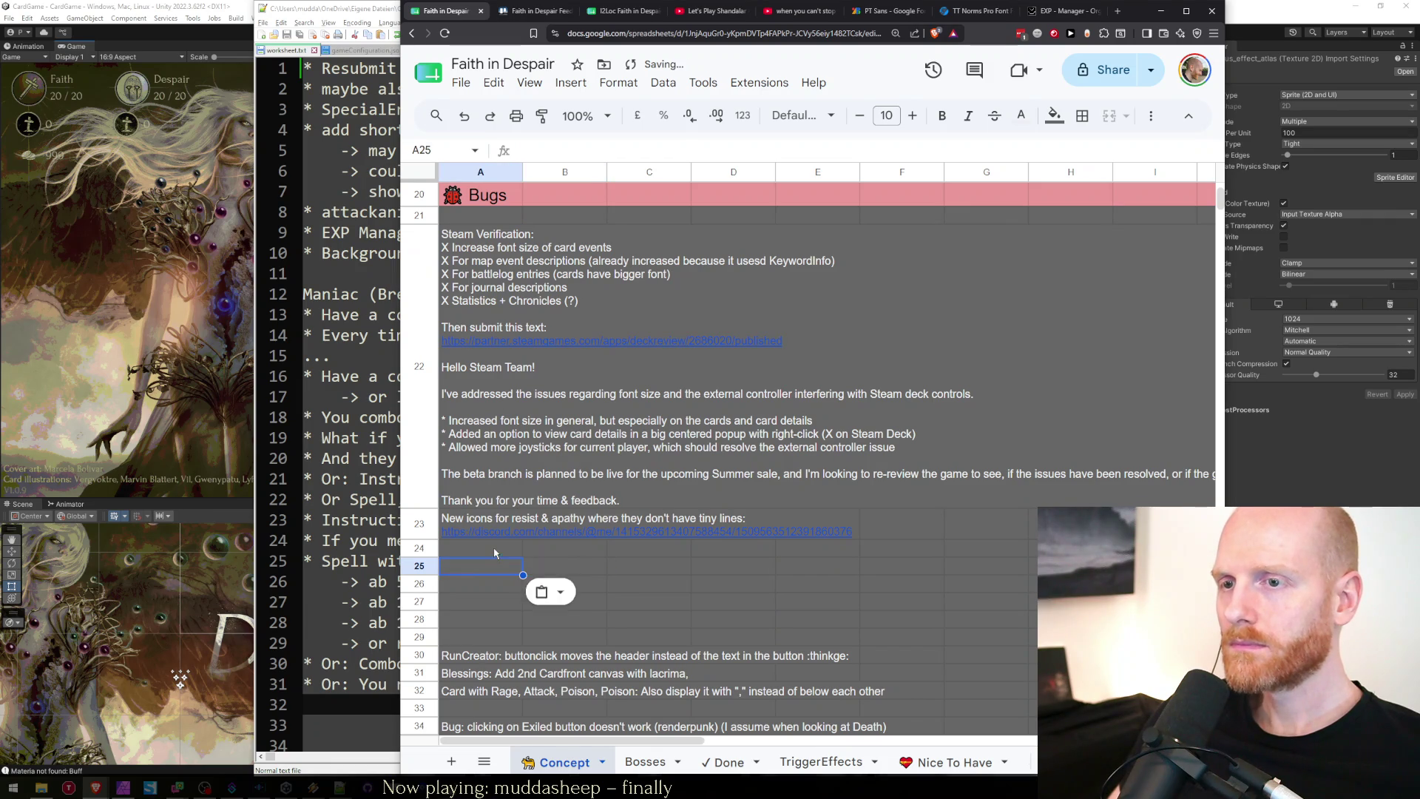
# On the Done tab, insert a row above row 59 and enter 'Hotfix 29.05.2026' in A59.
pyautogui.click(726, 763)
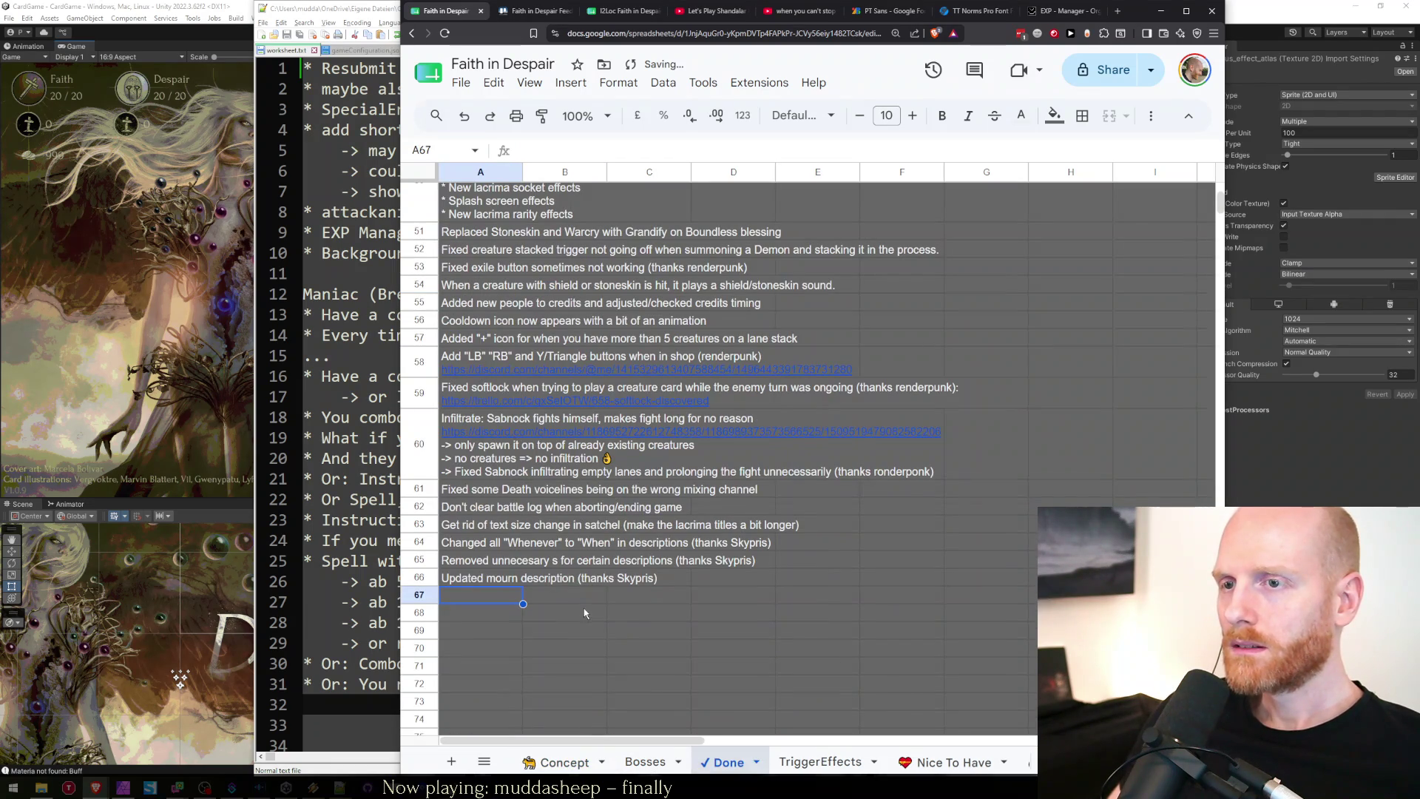
pyautogui.moveTo(454, 497); pyautogui.dragTo(466, 588)
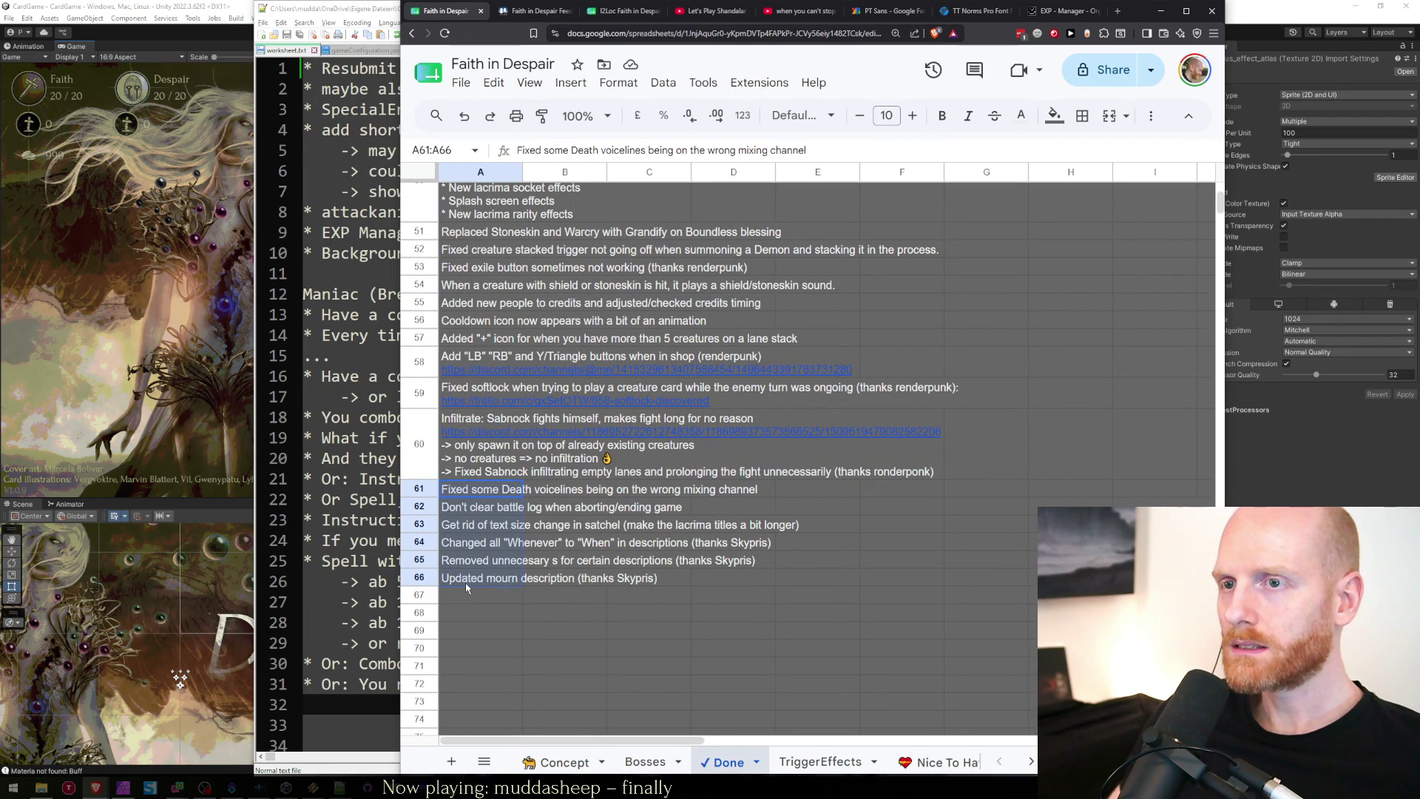
pyautogui.click(470, 467)
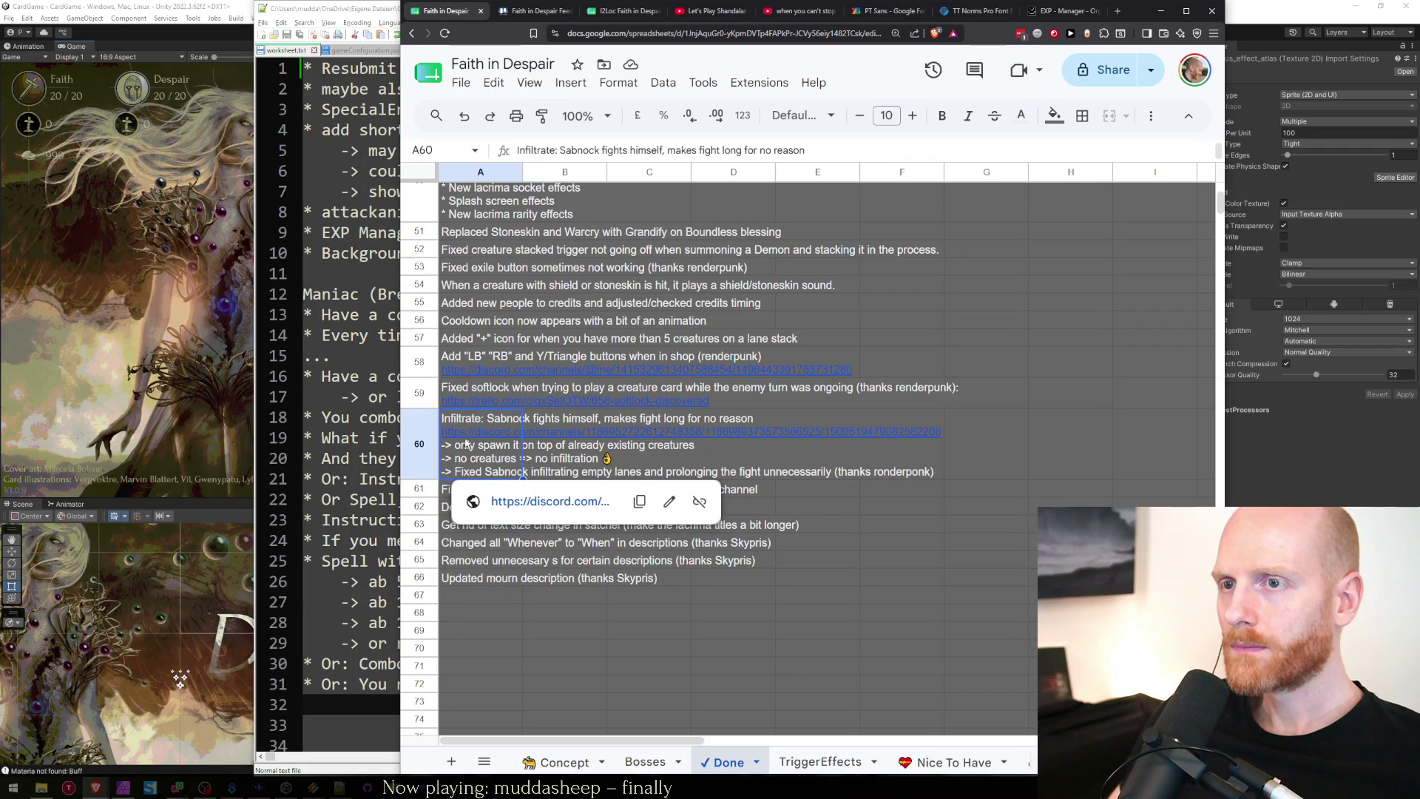
pyautogui.click(471, 397)
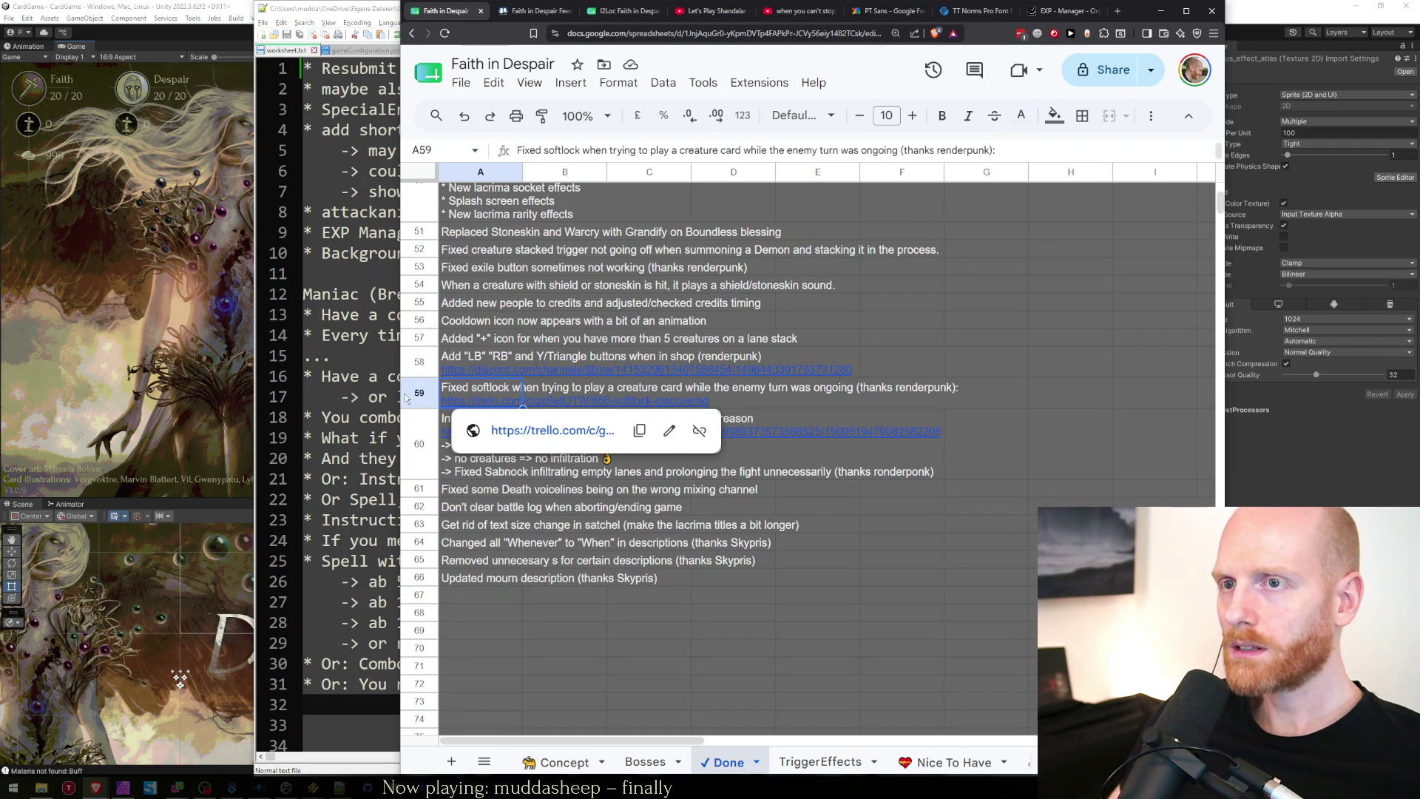
pyautogui.rightClick(405, 399)
pyautogui.click(472, 475)
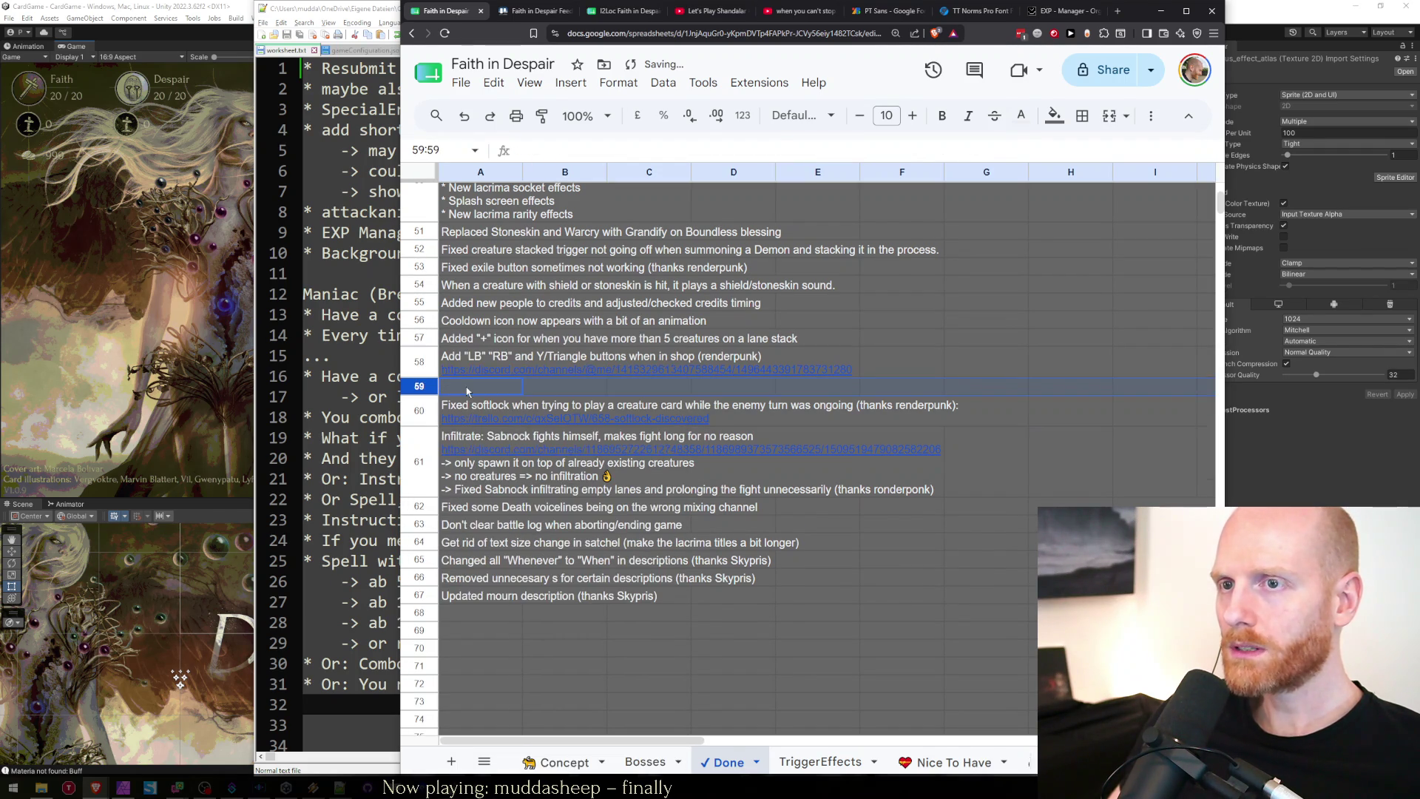
pyautogui.click(466, 392)
pyautogui.write('Hotfix 29.')
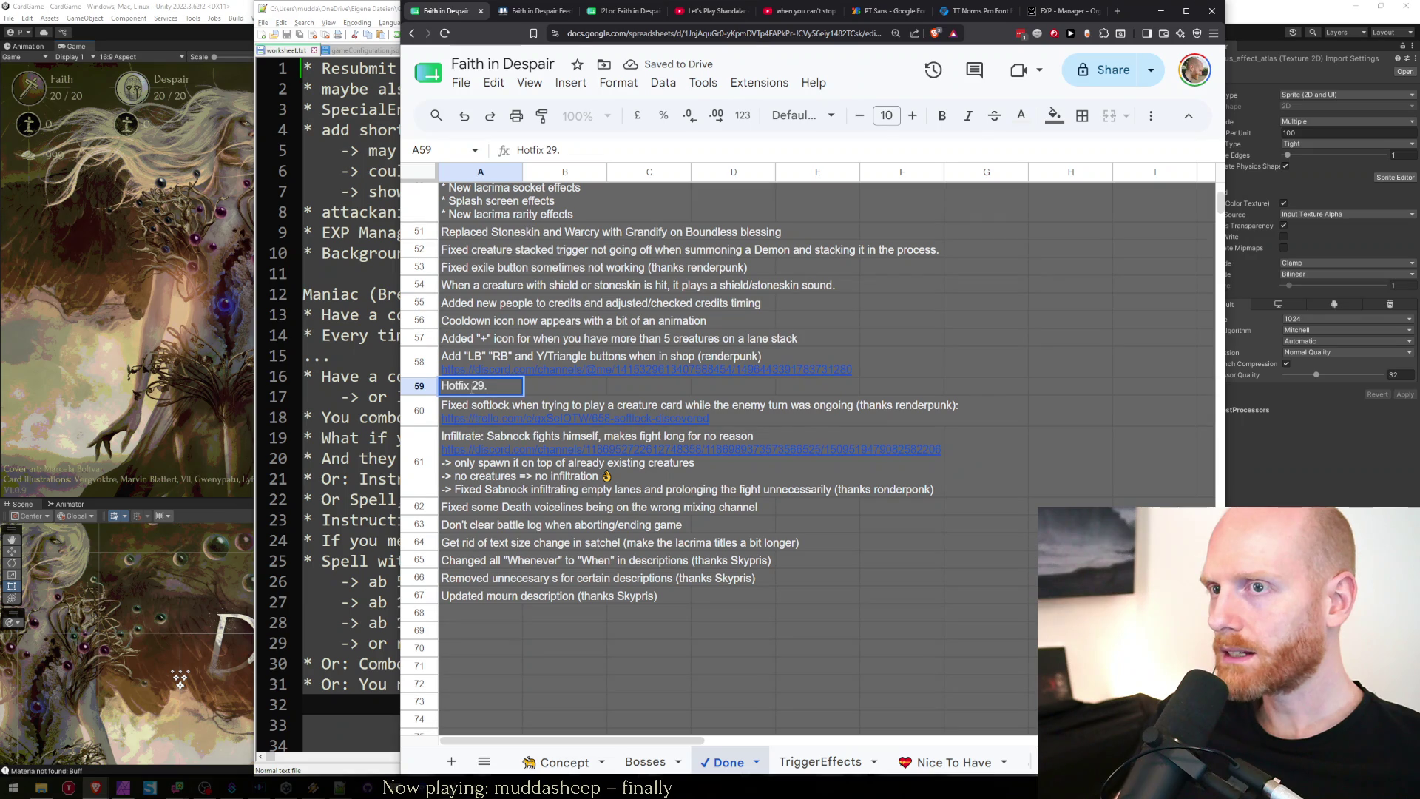
pyautogui.write('05.2026')
pyautogui.press('Return')
# Fill the Hotfix 29.05.2026 heading cell A59 with blue.
pyautogui.click(473, 392)
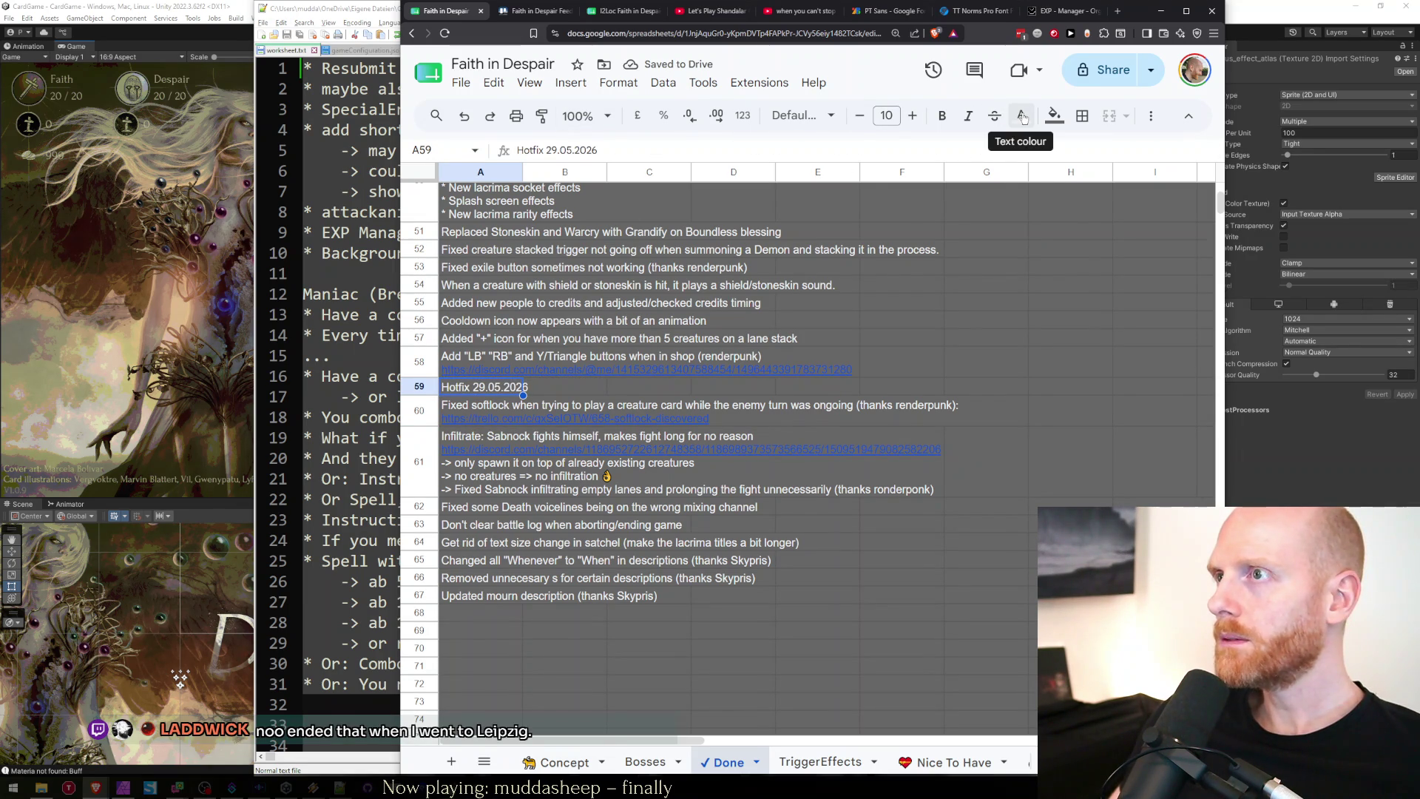
pyautogui.click(1053, 115)
pyautogui.click(999, 196)
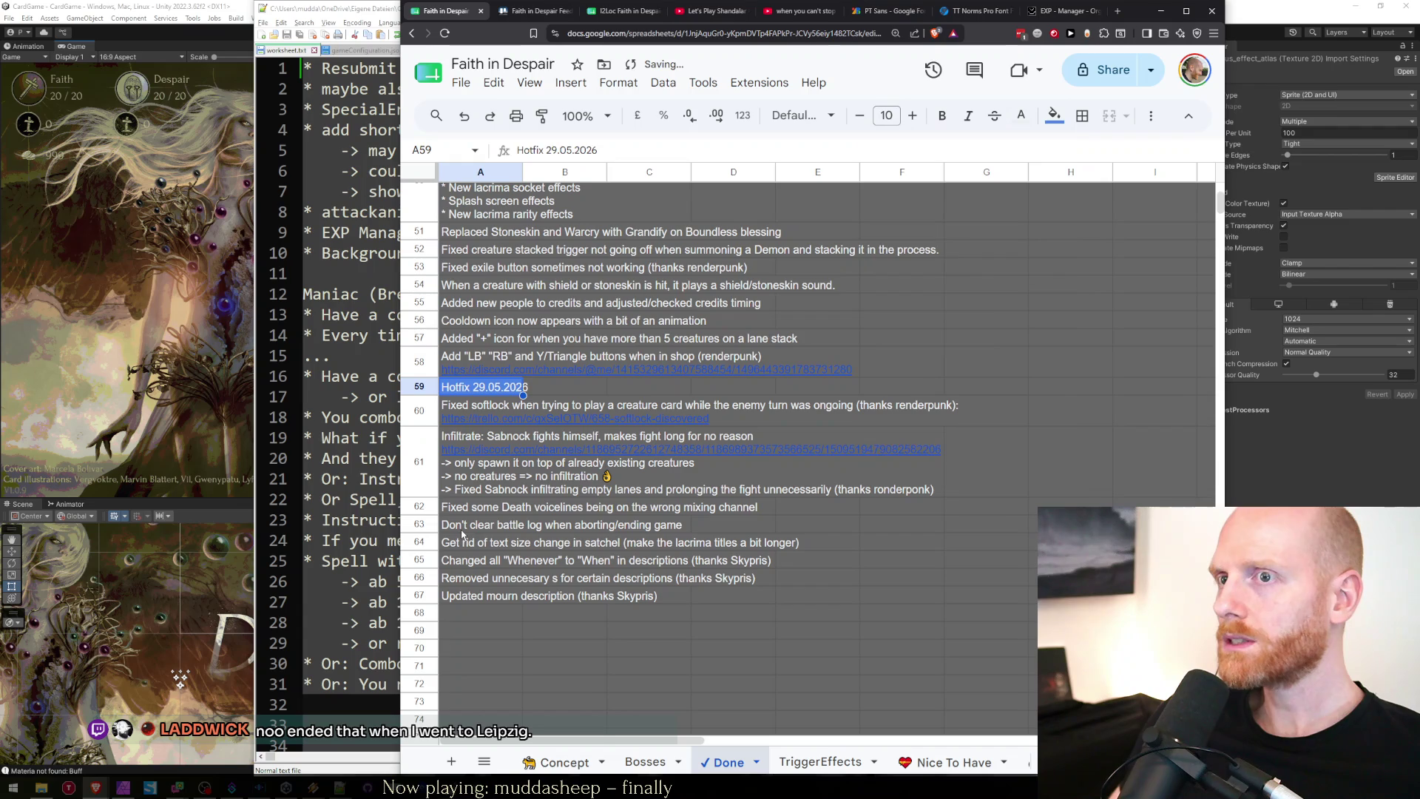
pyautogui.click(553, 528)
pyautogui.click(473, 390)
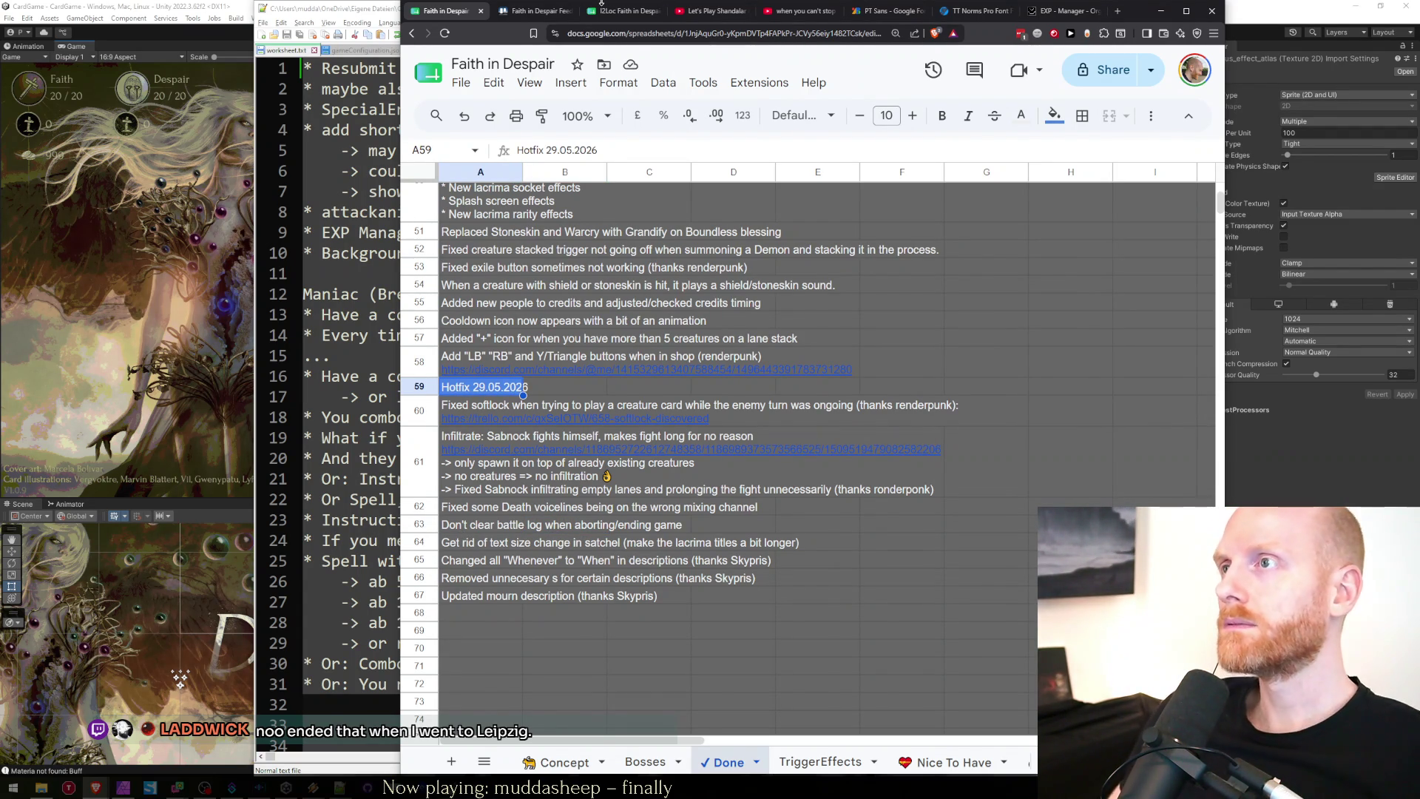
pyautogui.hotkey('ctrl', 'shift', 'Tab')
pyautogui.hotkey('ctrl', 'shift', 'Tab')
pyautogui.hotkey('ctrl', 'Tab')
pyautogui.hotkey('ctrl', 'Tab')
pyautogui.click(360, 130)
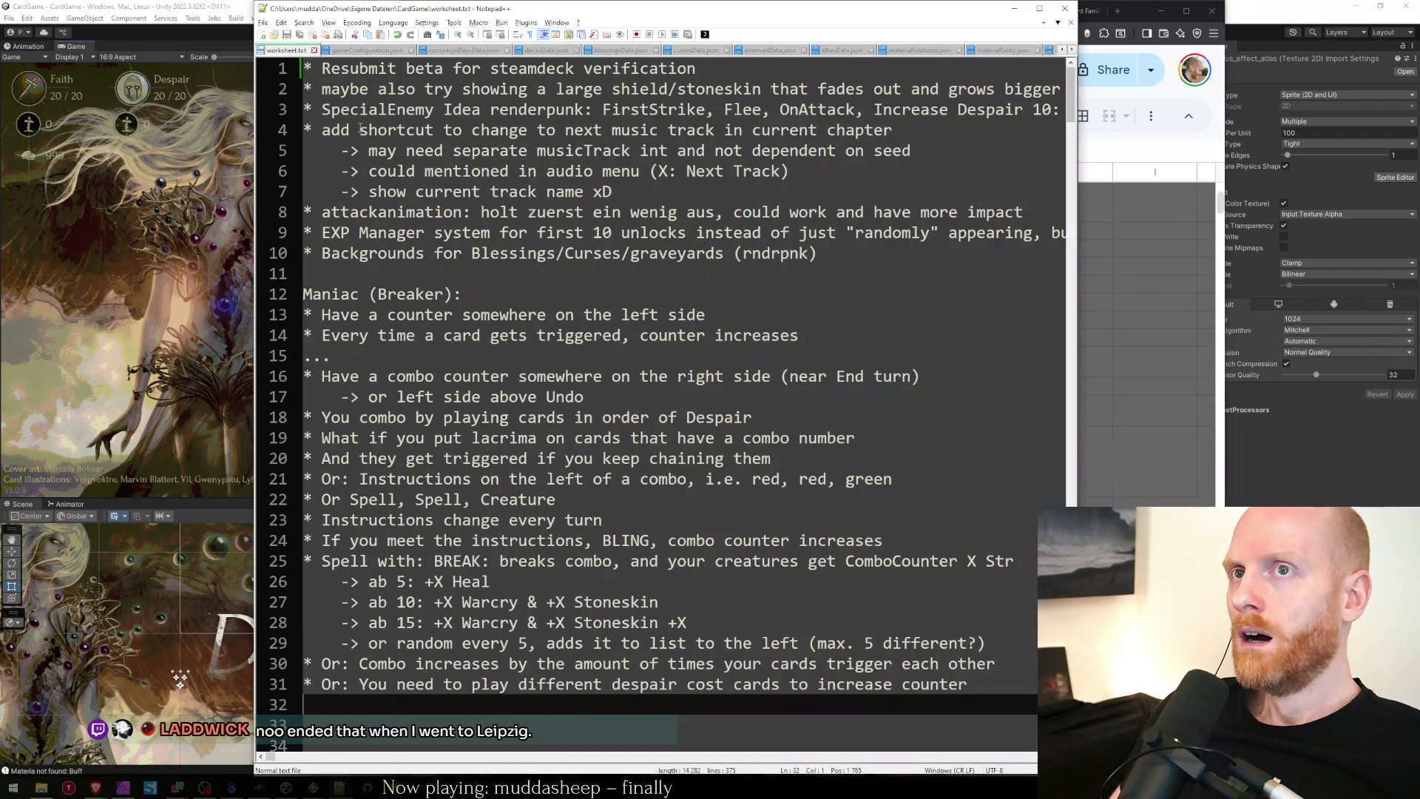
# Add empty lines before the 'Maniac (Breaker):' heading on line 12 of worksheet.txt.
pyautogui.click(374, 292)
pyautogui.press('Home')
pyautogui.press('Return')
pyautogui.press('Return')
pyautogui.press('Return')
pyautogui.hotkey('ctrl', 'Home')
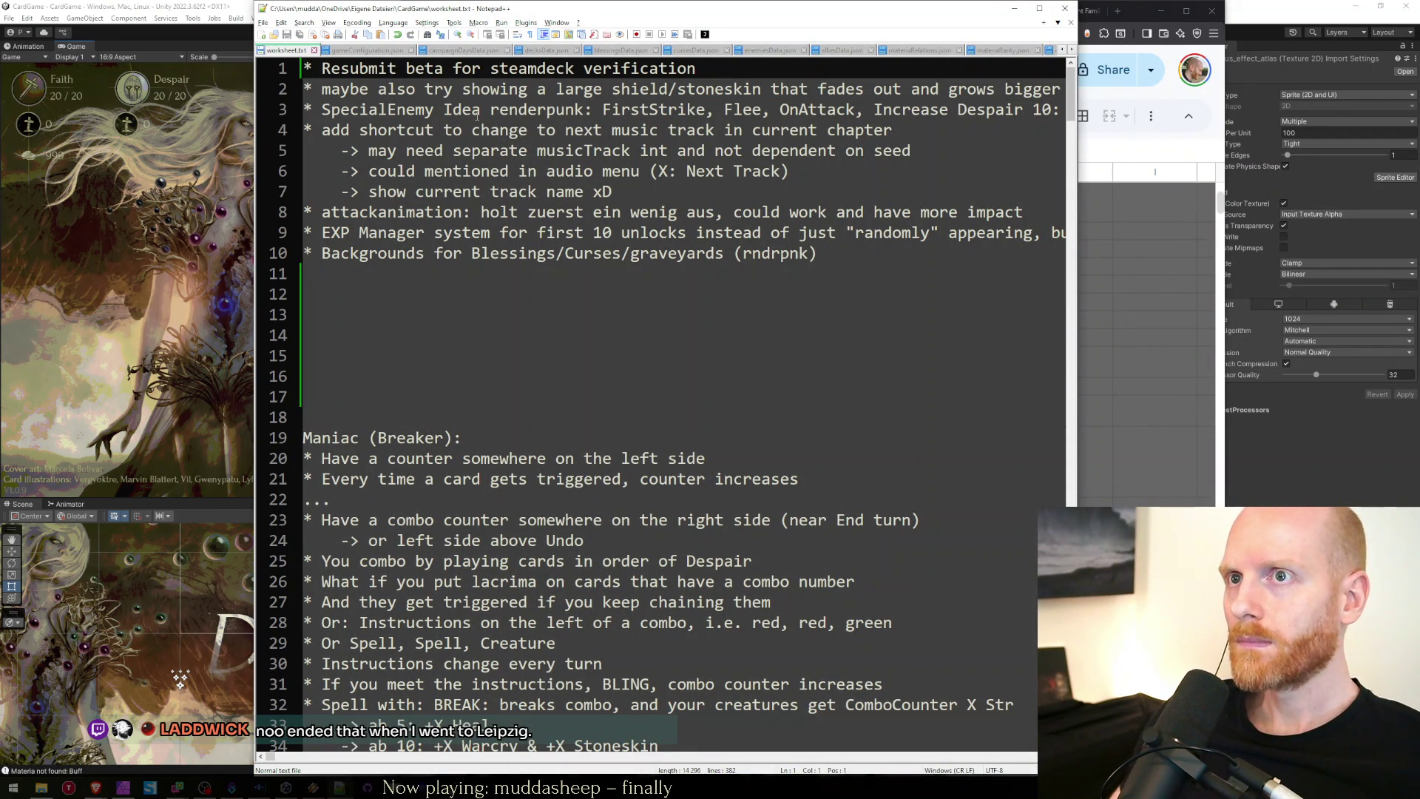
pyautogui.click(425, 212)
pyautogui.click(375, 292)
pyautogui.hotkey('alt', 'Tab')
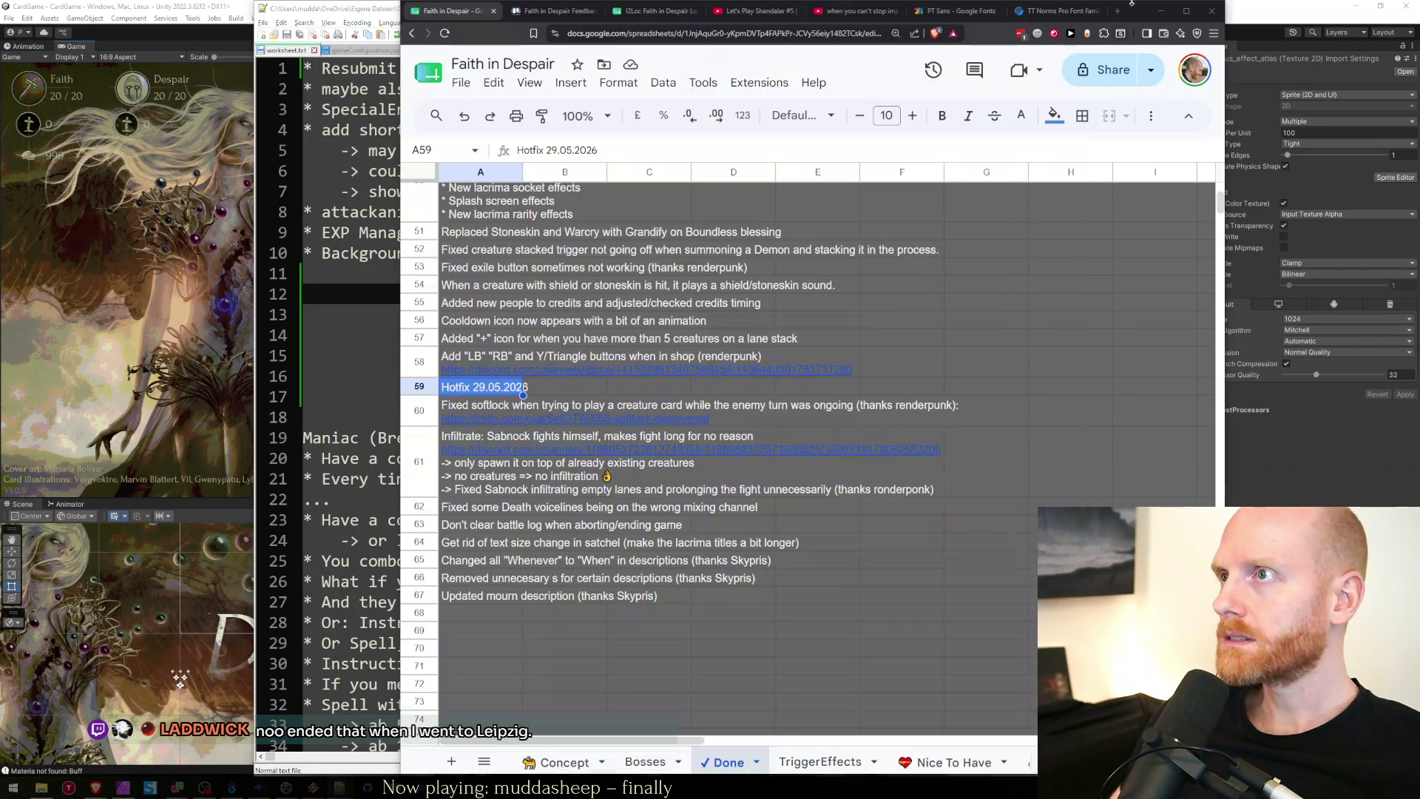
# Switch to the Concept sheet and scroll down to its Bugs section.
pyautogui.click(502, 530)
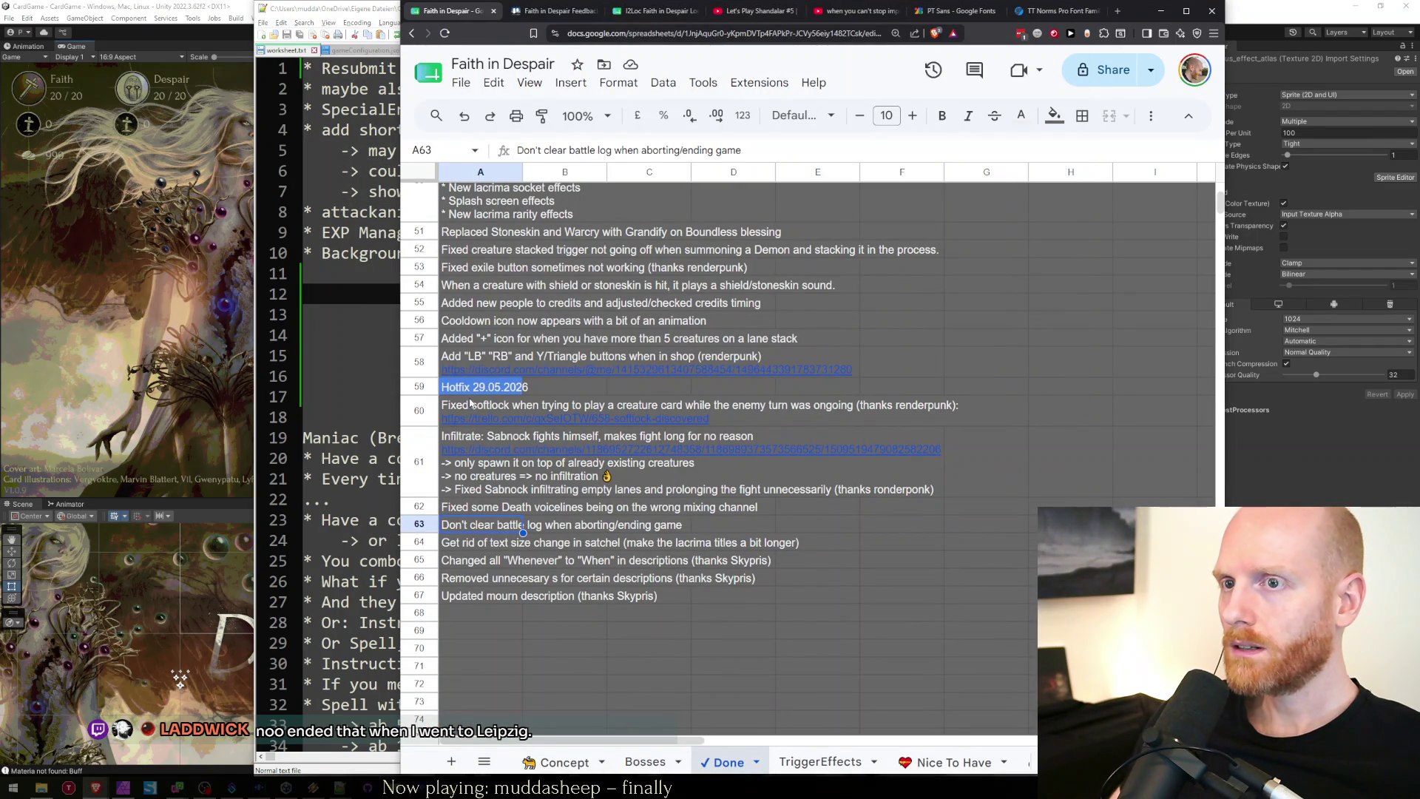
pyautogui.click(558, 761)
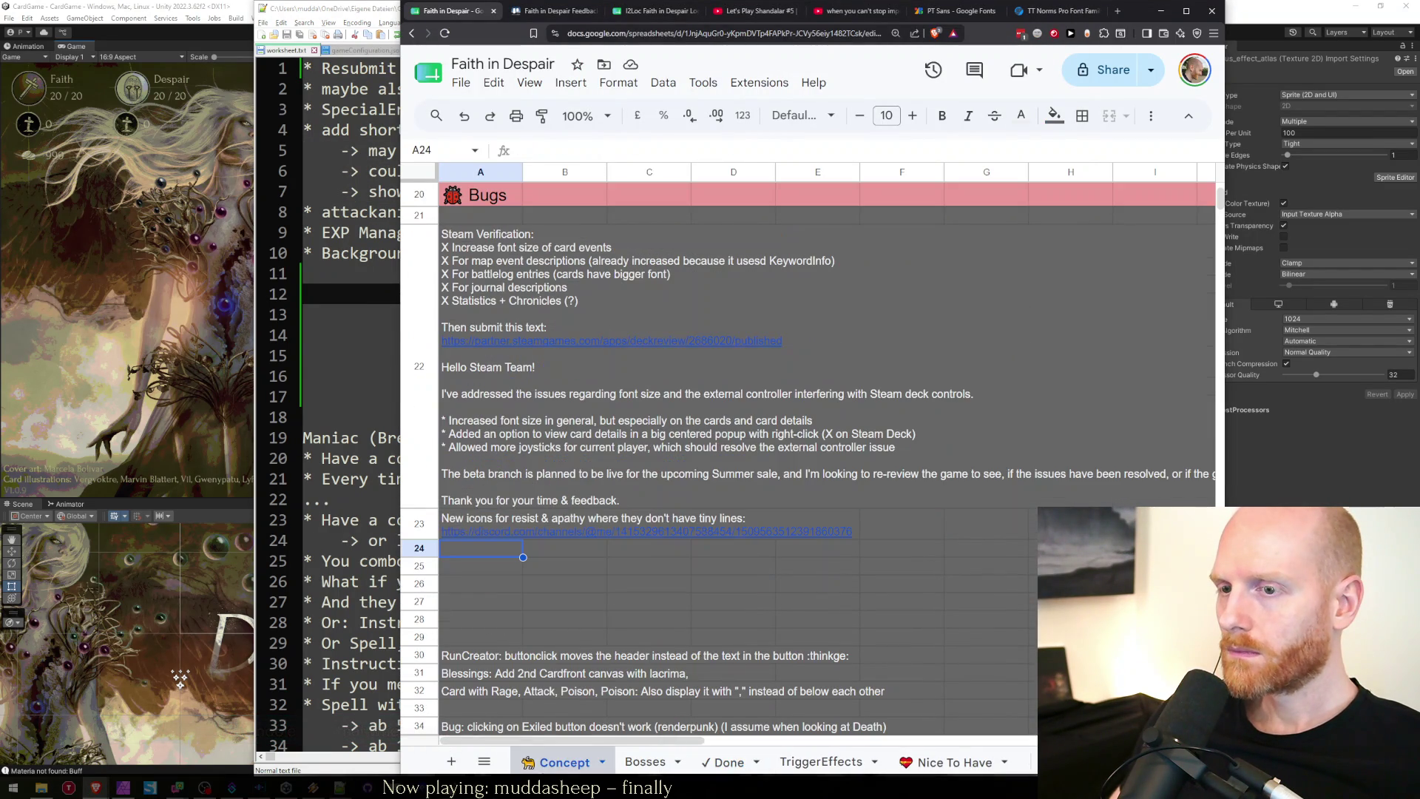
pyautogui.moveTo(497, 533)
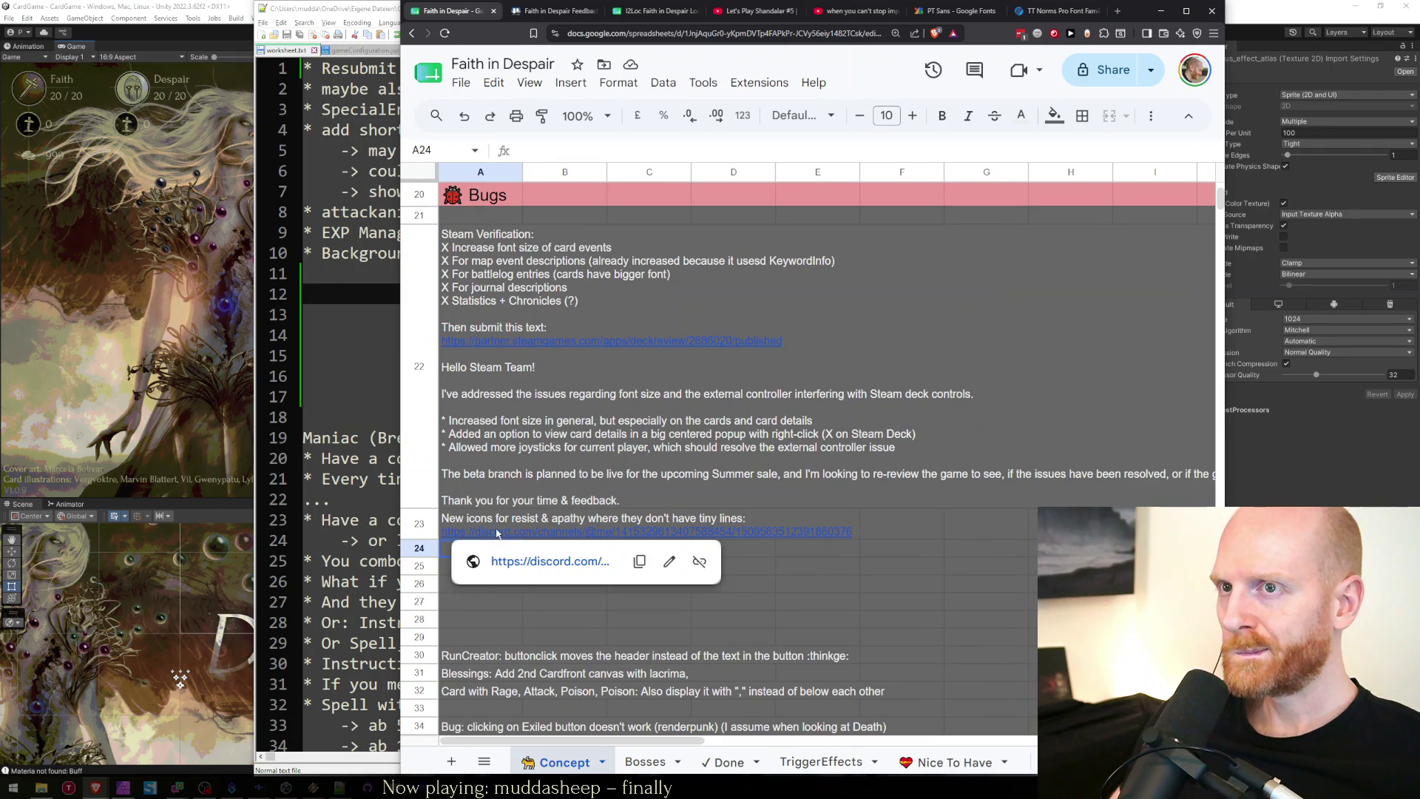
pyautogui.click(491, 637)
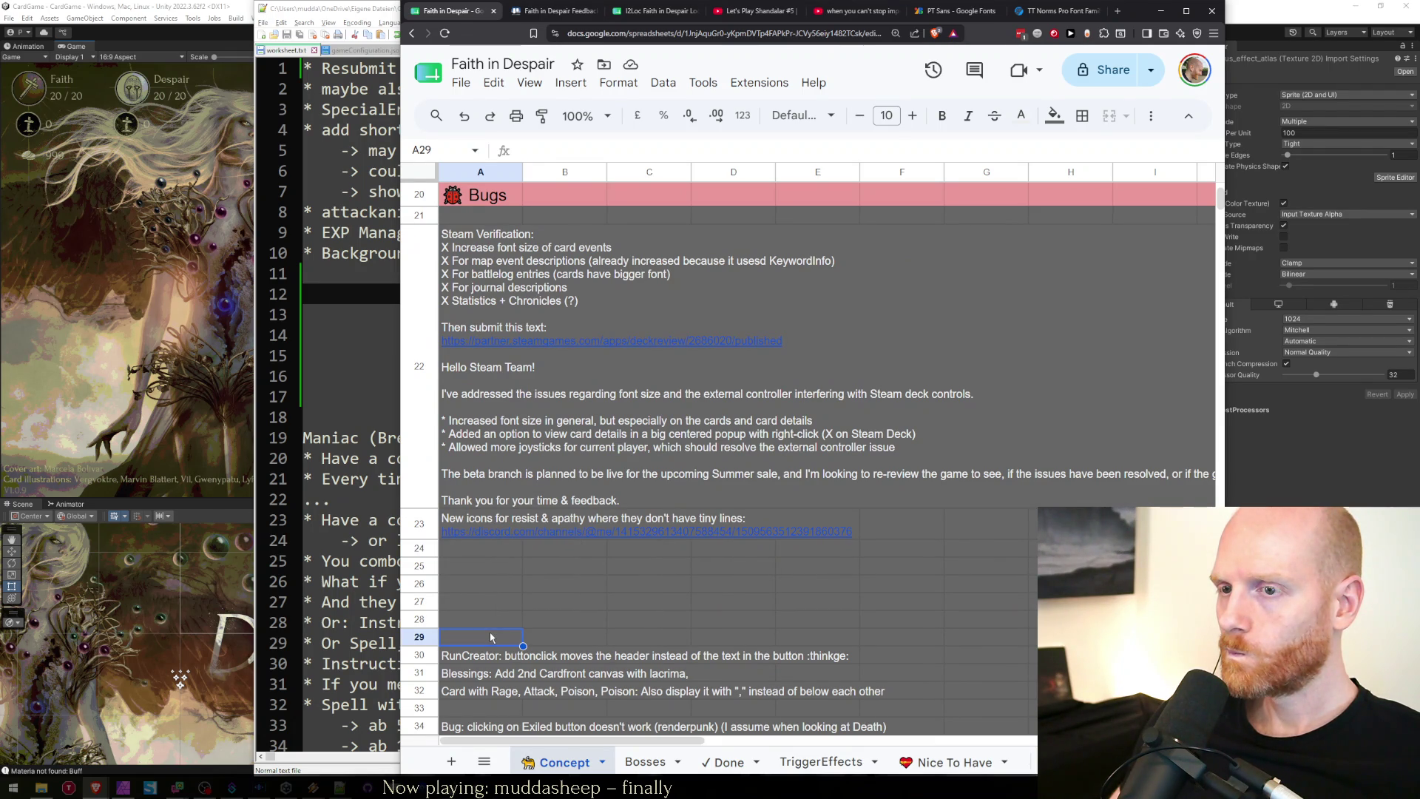
pyautogui.scroll(-3, 489, 626)
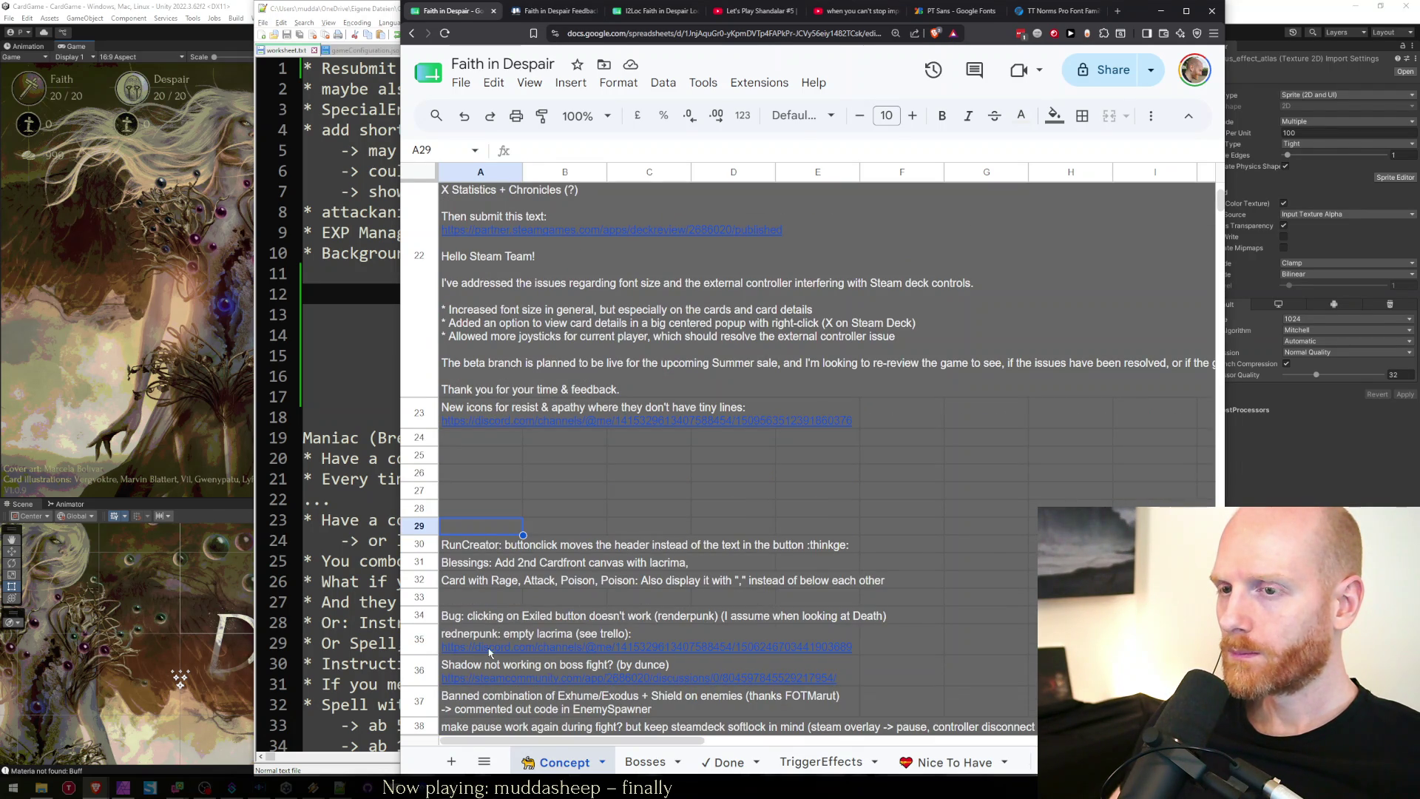
# Clear the Exiled button bug text from cell A34.
pyautogui.click(487, 621)
pyautogui.click(483, 602)
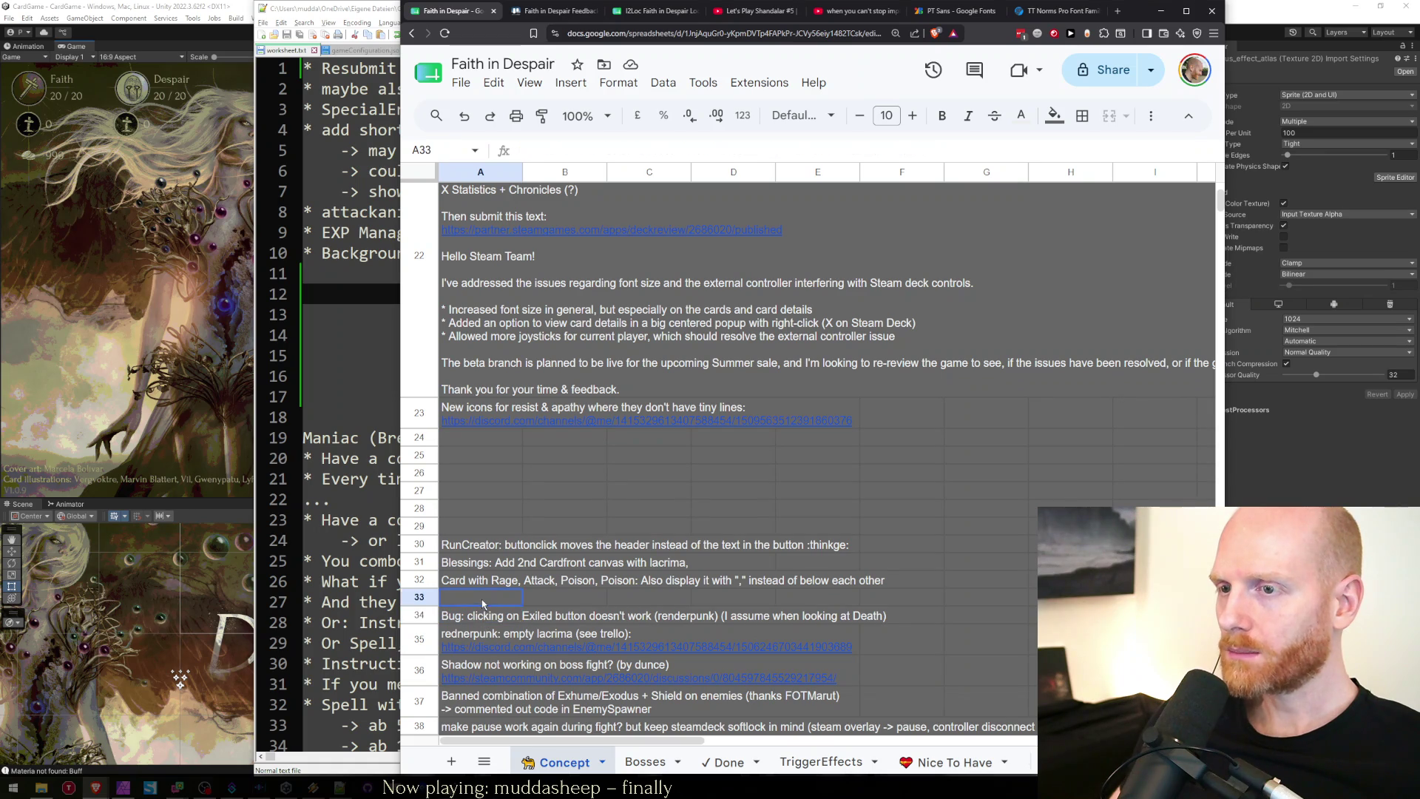
pyautogui.click(482, 619)
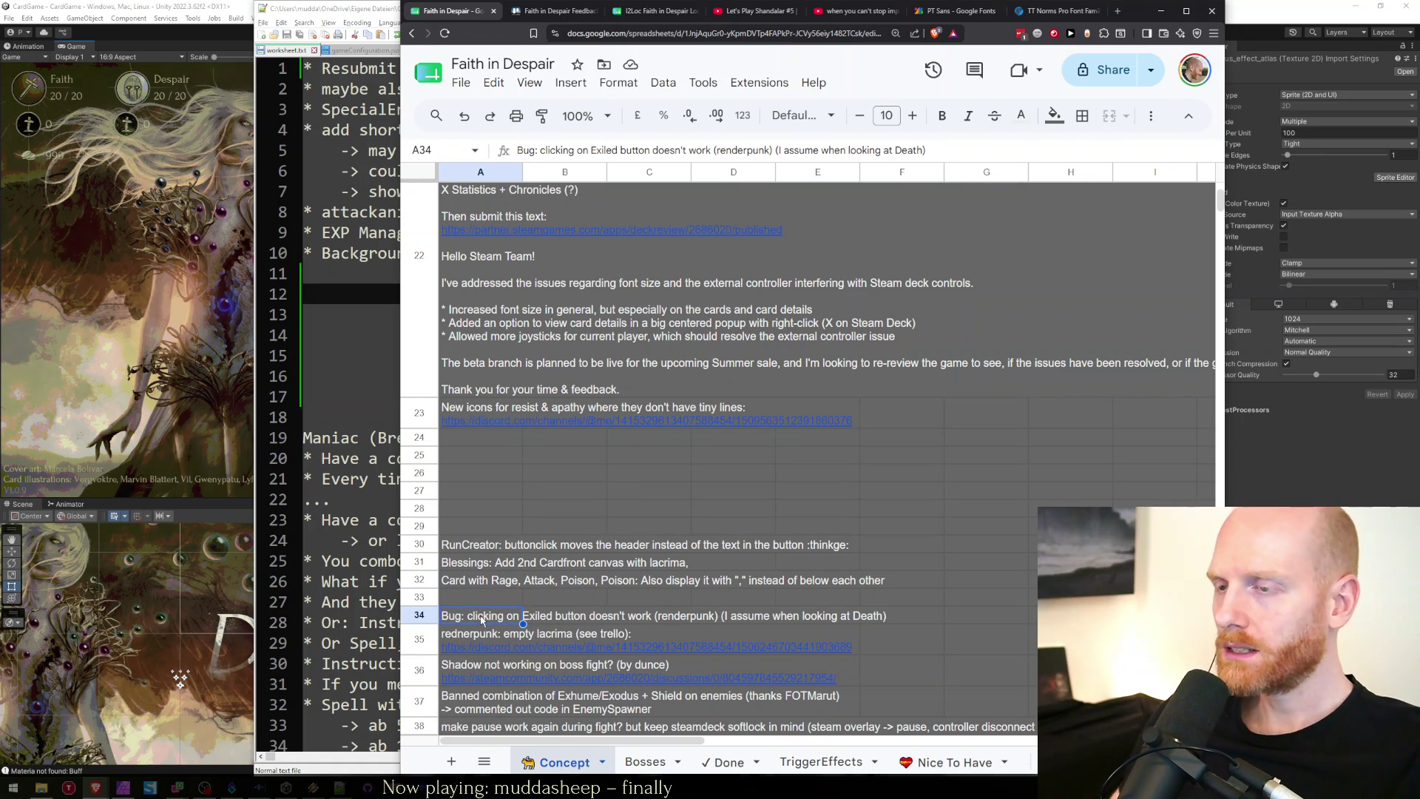
pyautogui.press('Delete')
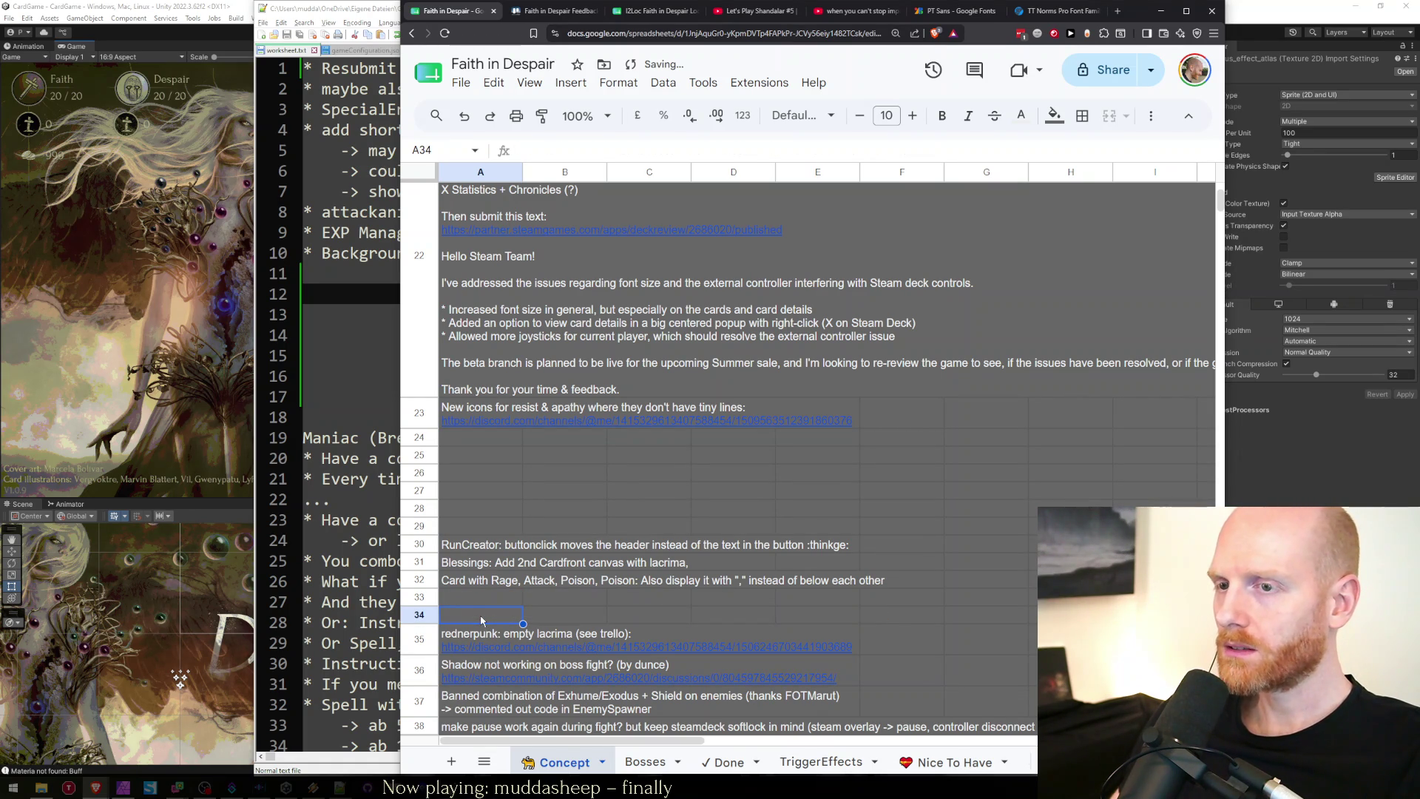
pyautogui.scroll(-1, 480, 621)
pyautogui.click(666, 578)
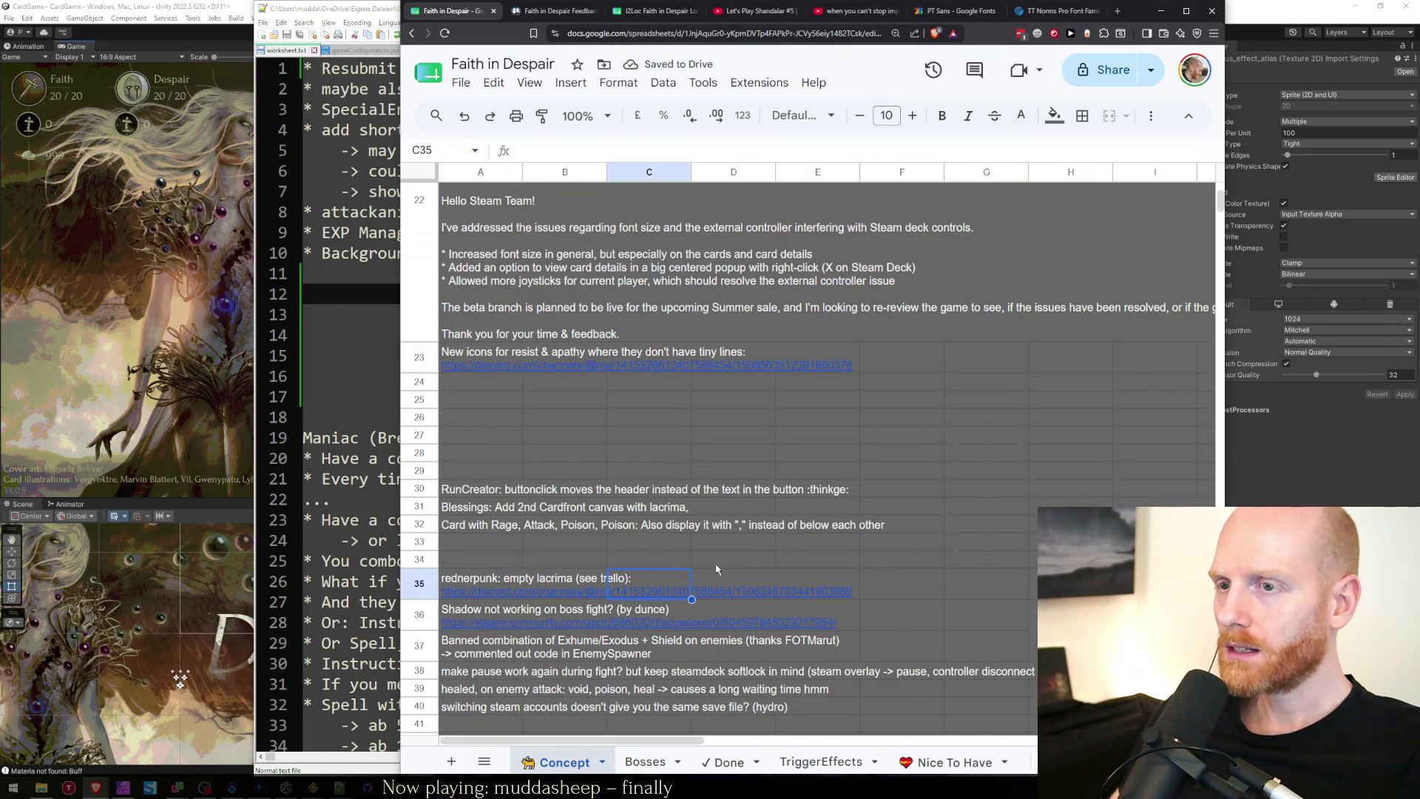
pyautogui.scroll(-1, 747, 564)
pyautogui.click(470, 524)
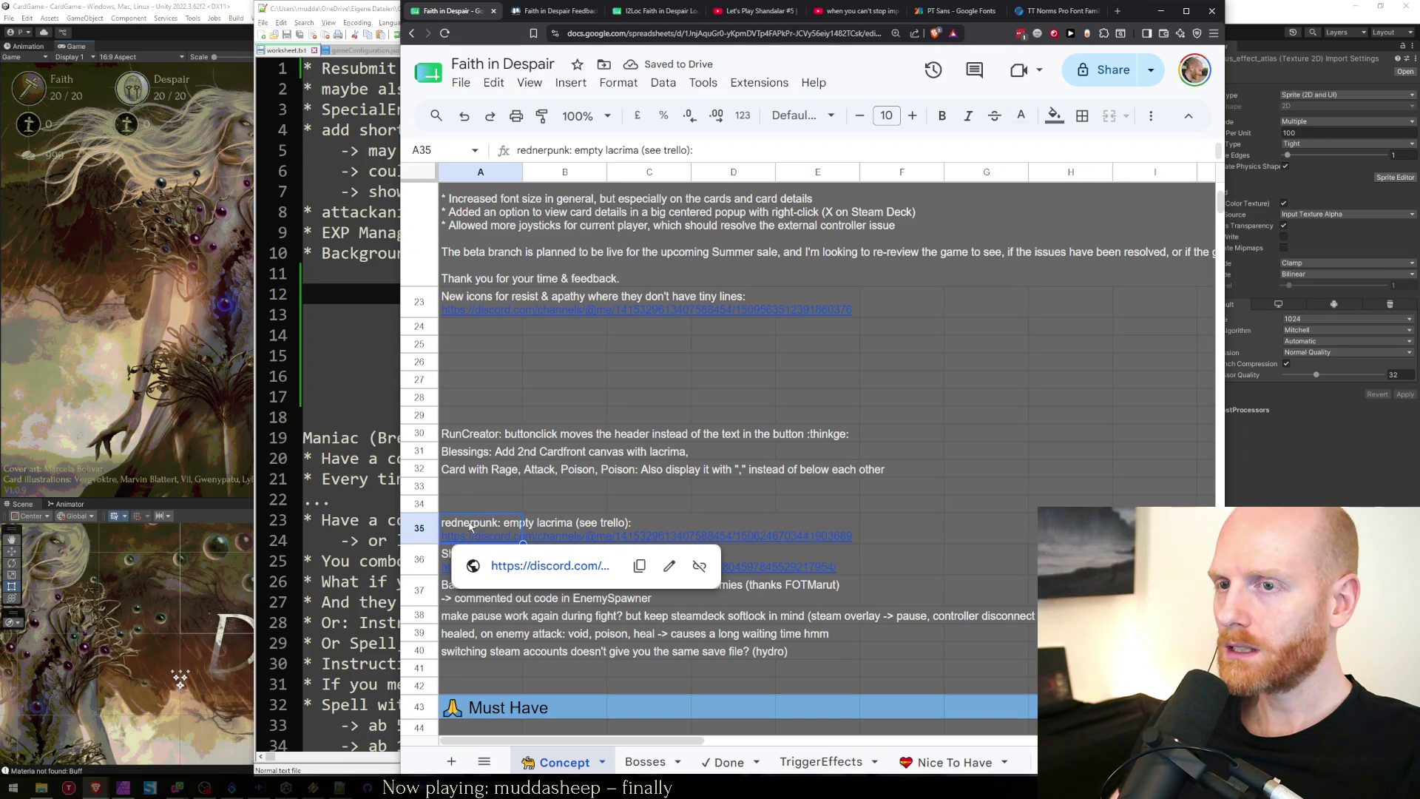
pyautogui.click(476, 510)
pyautogui.click(556, 11)
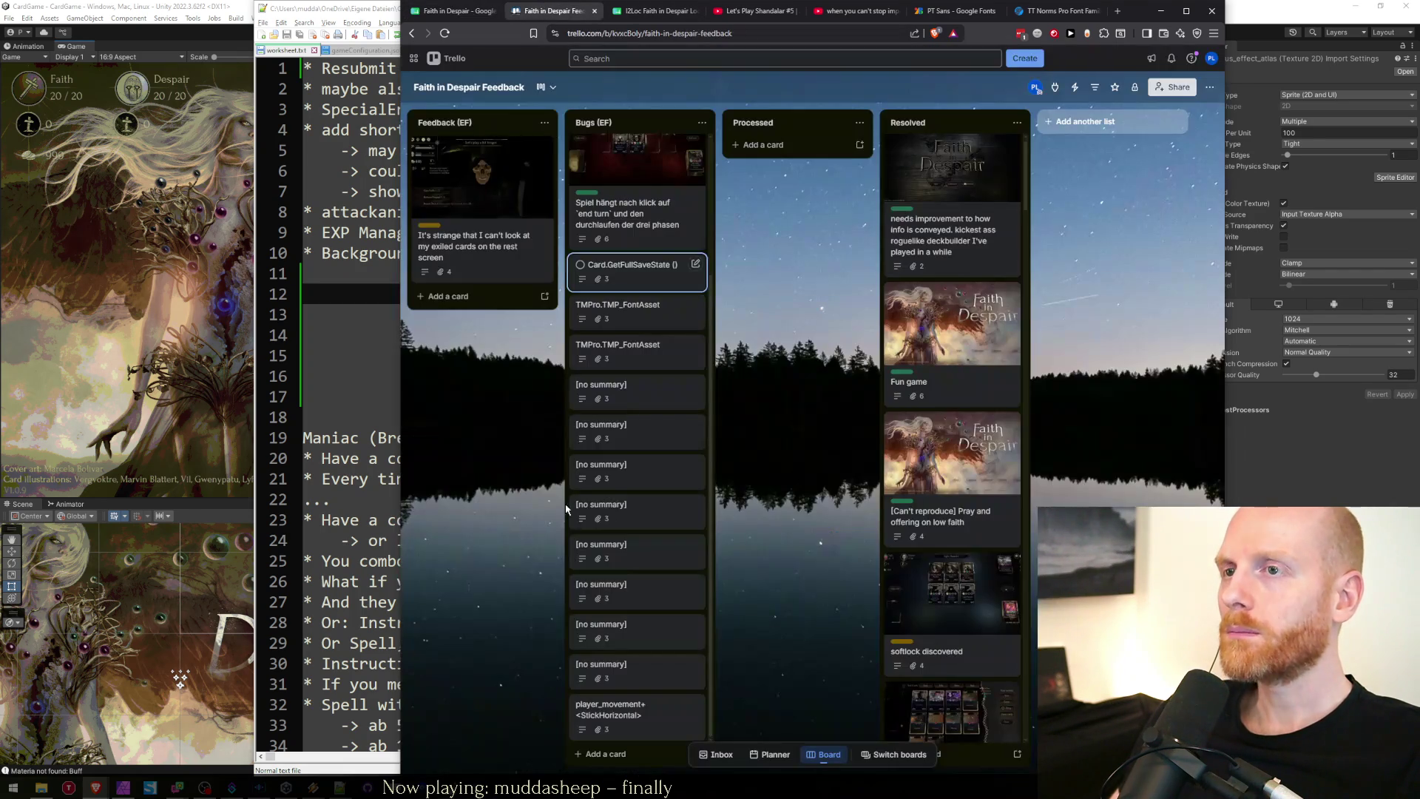
# Inspect the [no summary] bug cards, including system info and the lastTurn.json attachment.
pyautogui.click(645, 669)
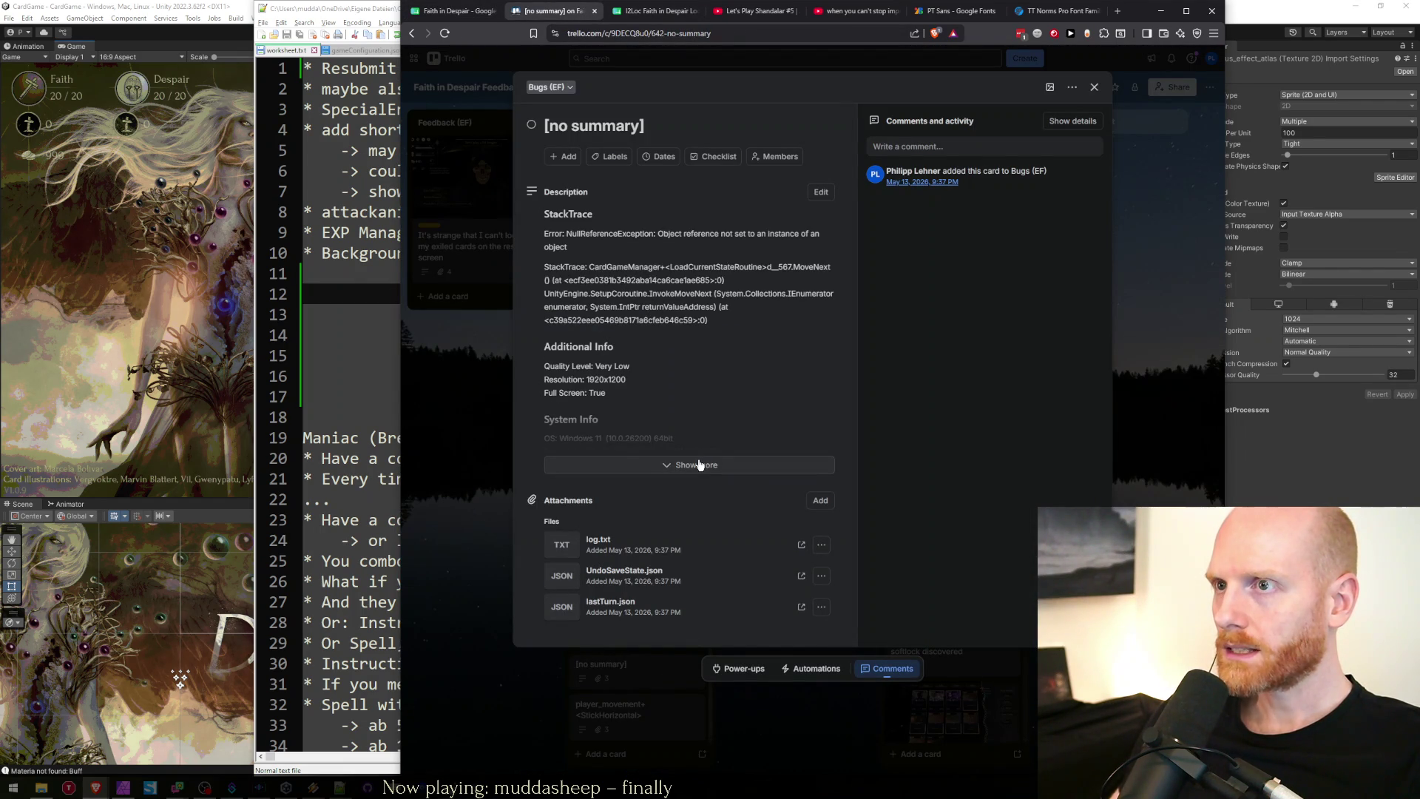
pyautogui.click(699, 464)
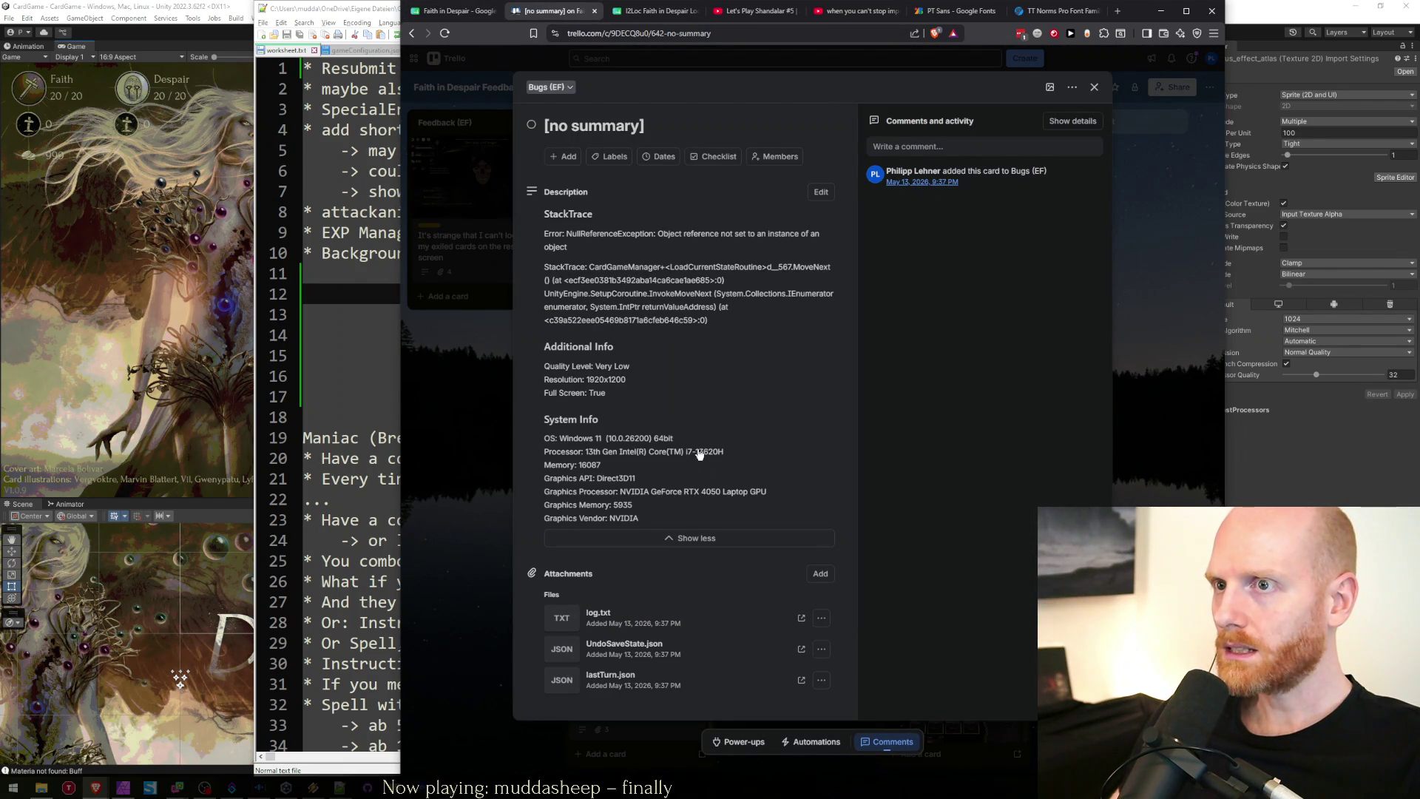
pyautogui.click(614, 675)
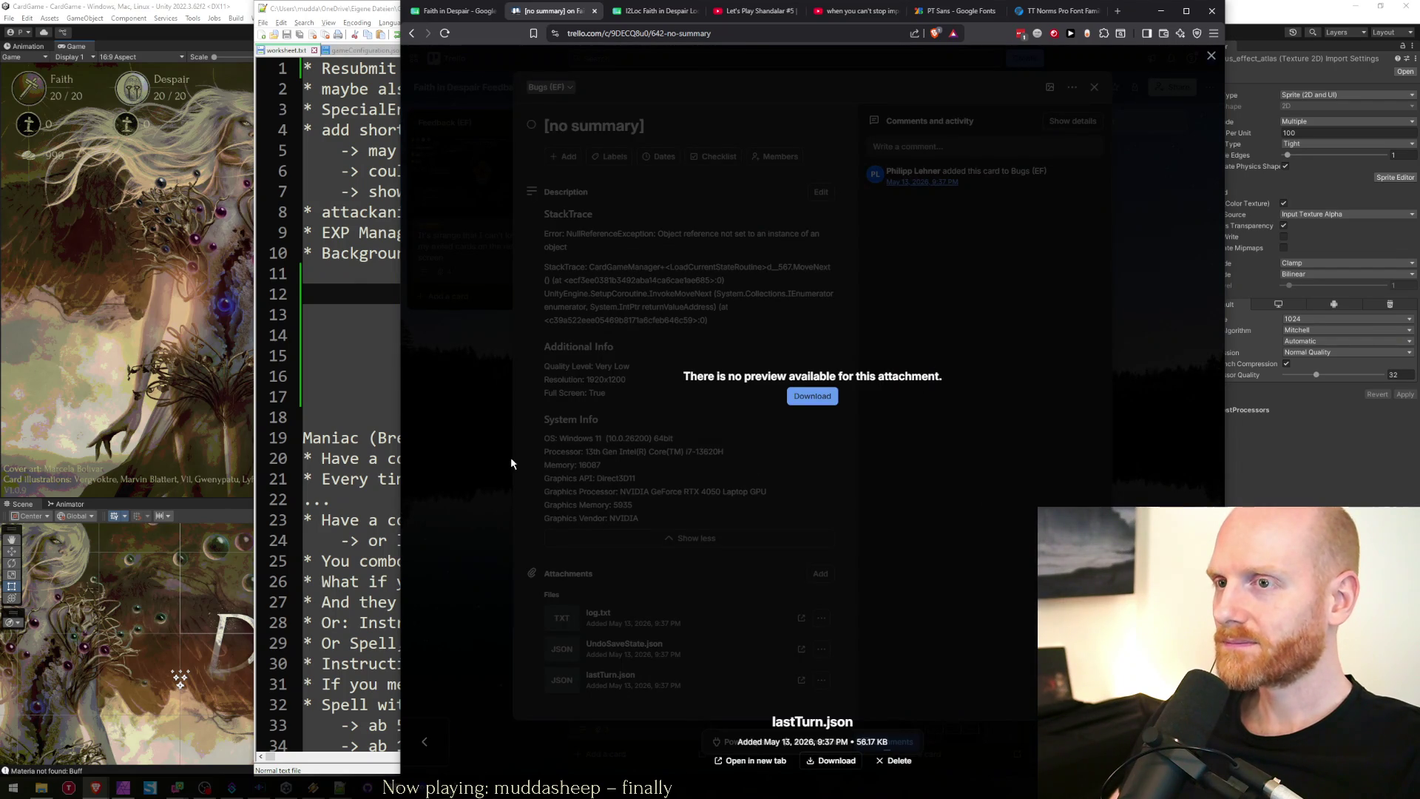
pyautogui.click(510, 464)
pyautogui.click(447, 528)
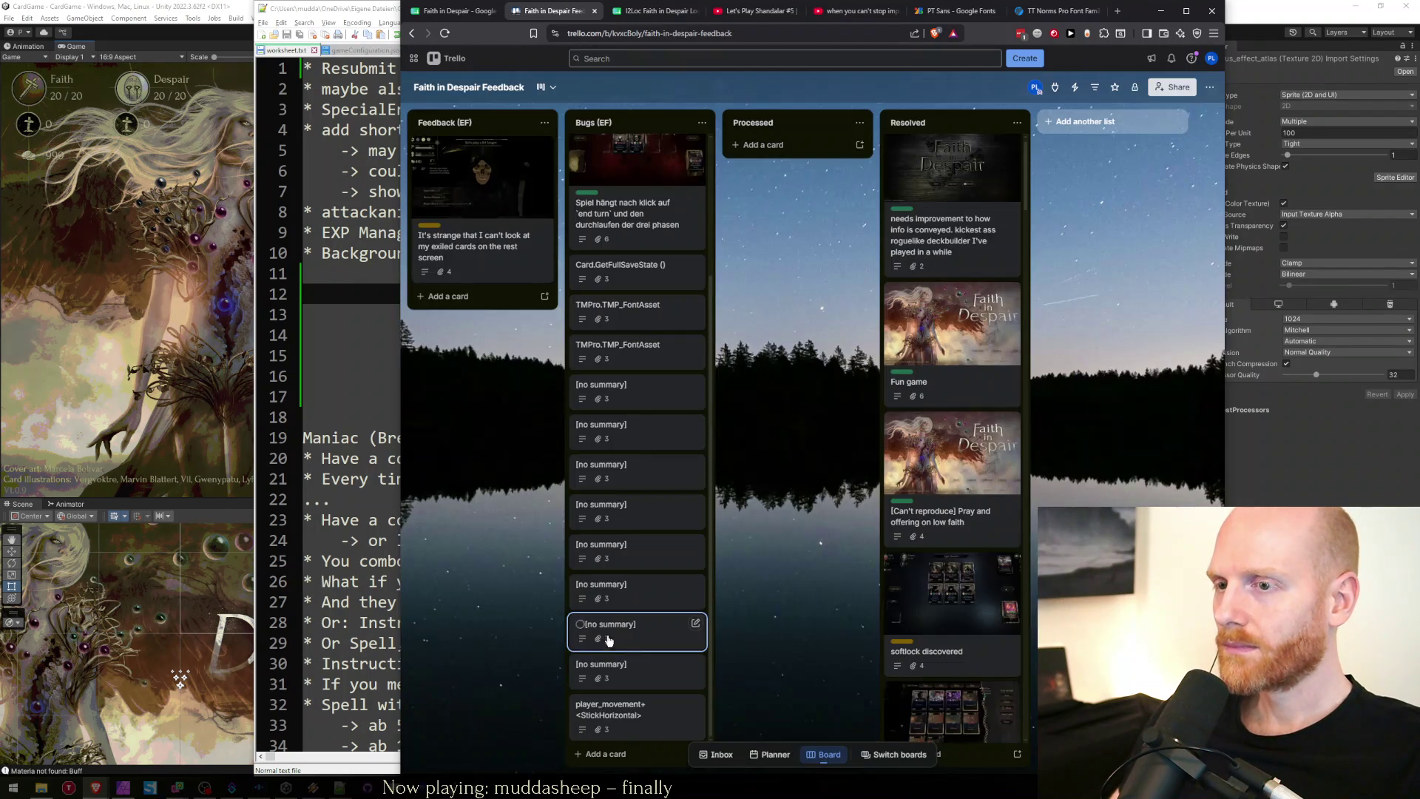
pyautogui.click(599, 625)
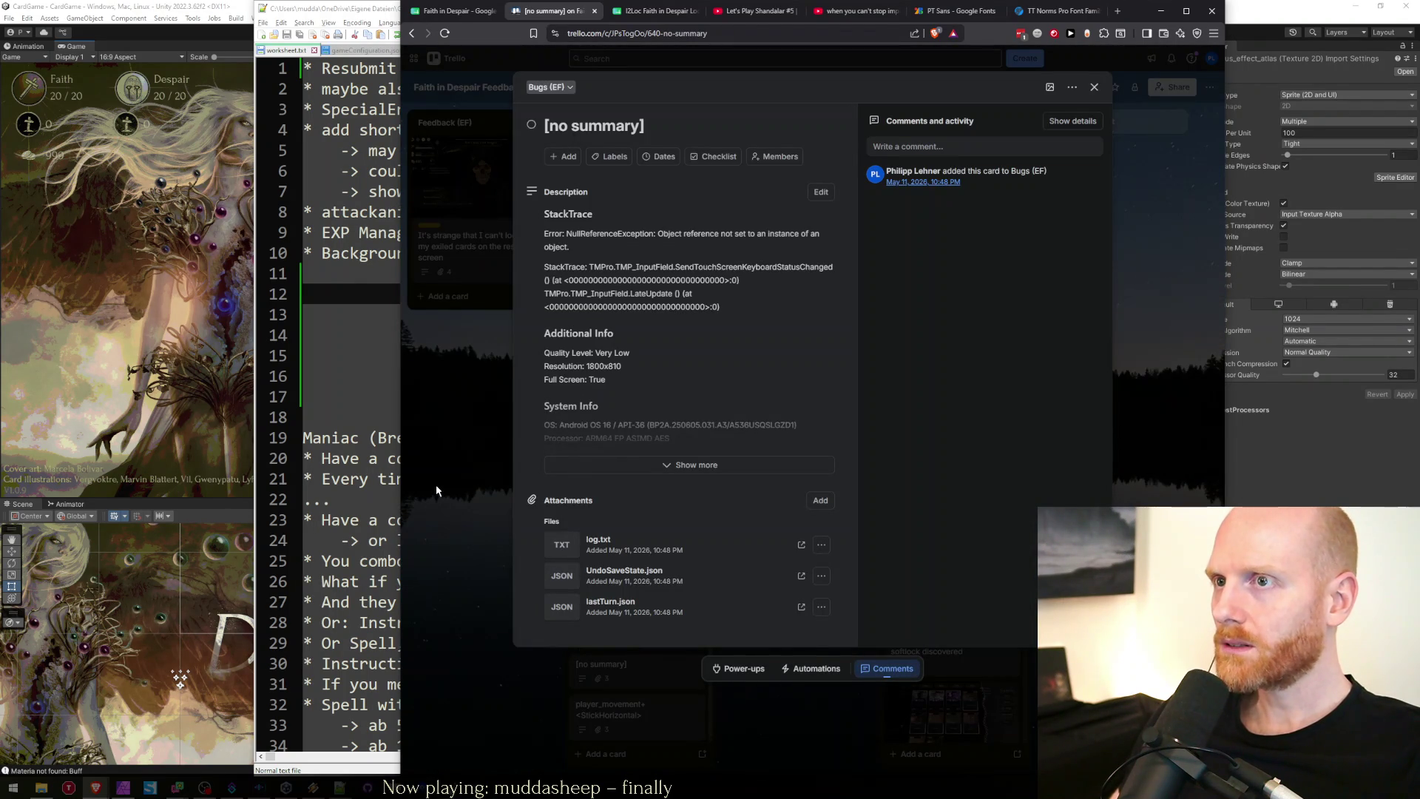
pyautogui.click(437, 485)
# Archive the [no summary] cards, then view the duped-card bug's fileSource.png screenshot.
pyautogui.press('c')
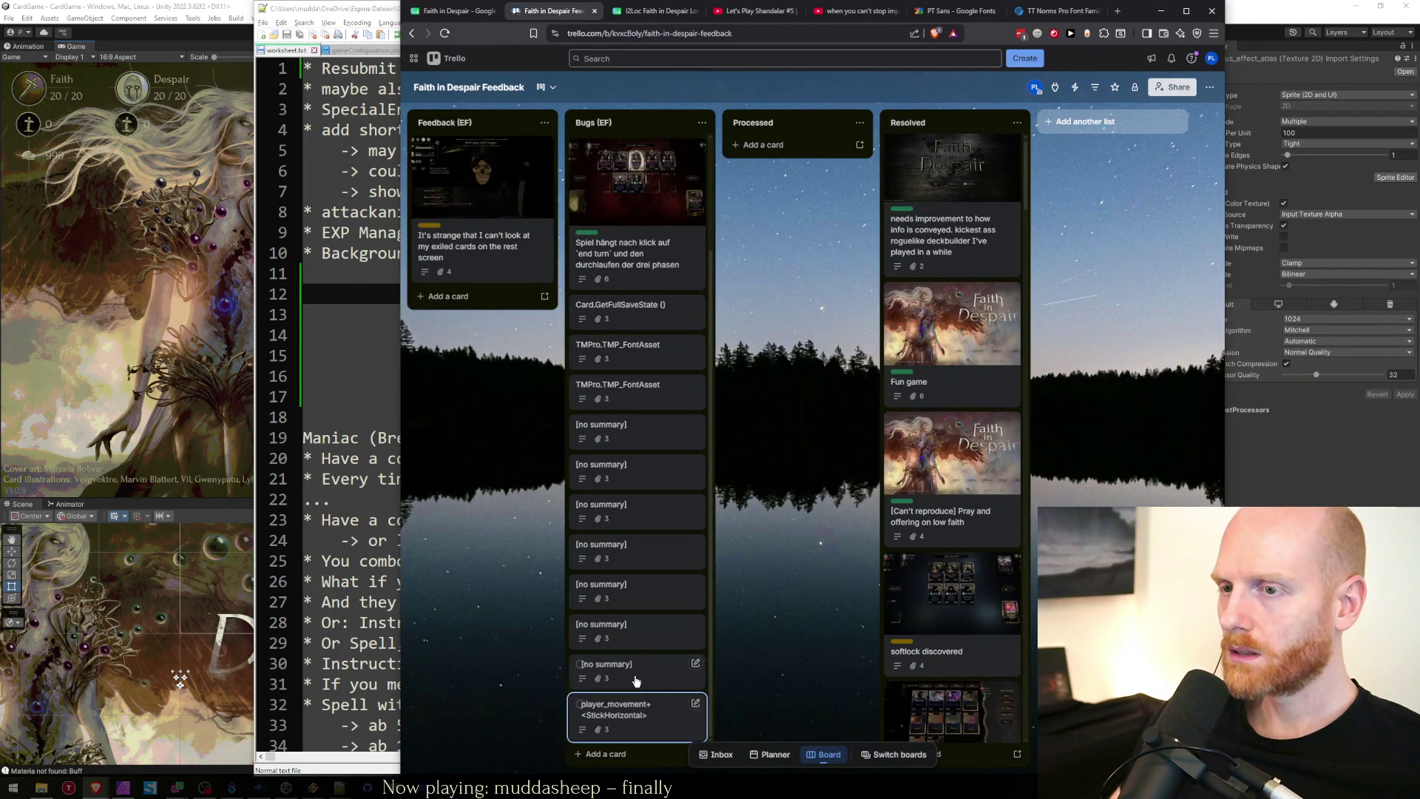
pyautogui.press('c')
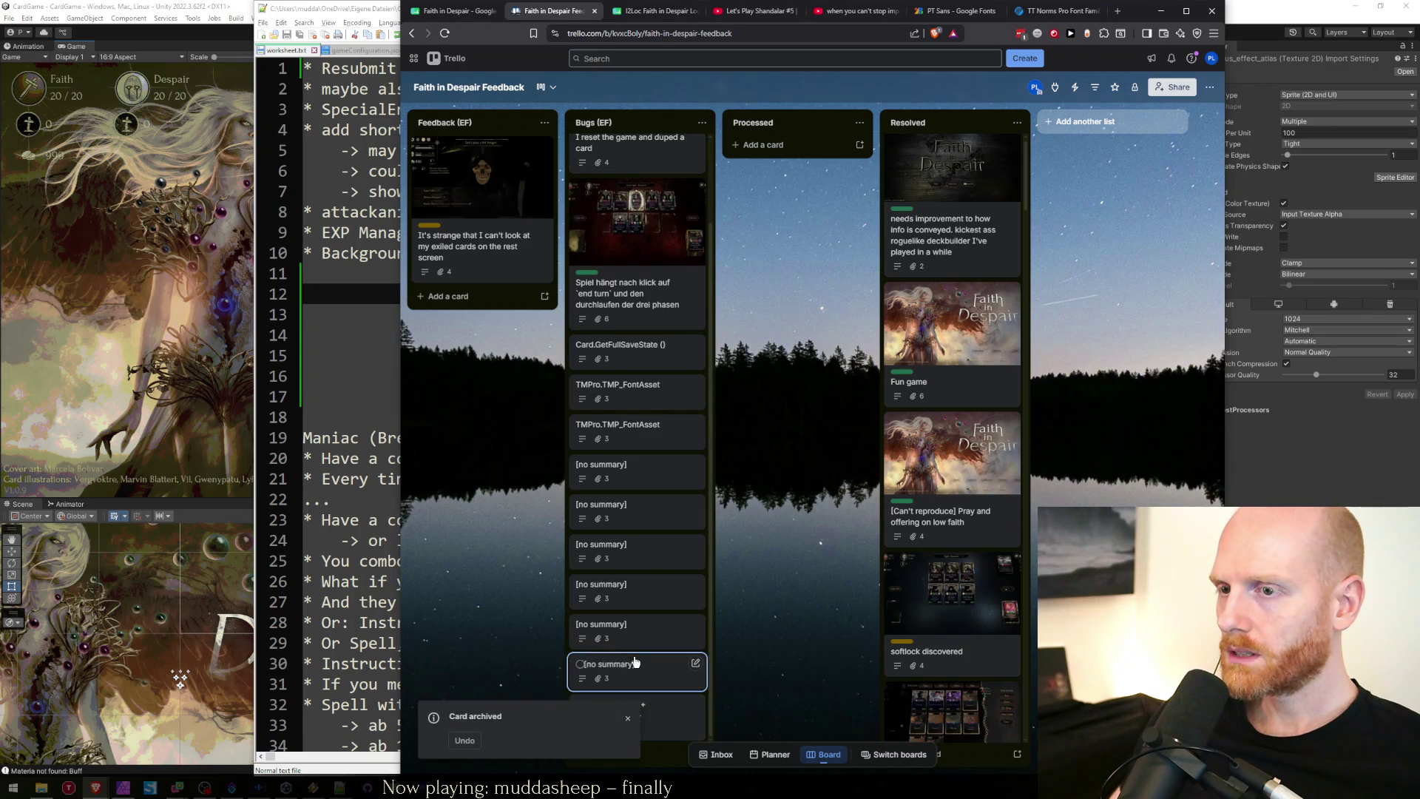
pyautogui.press('c')
pyautogui.press('c')
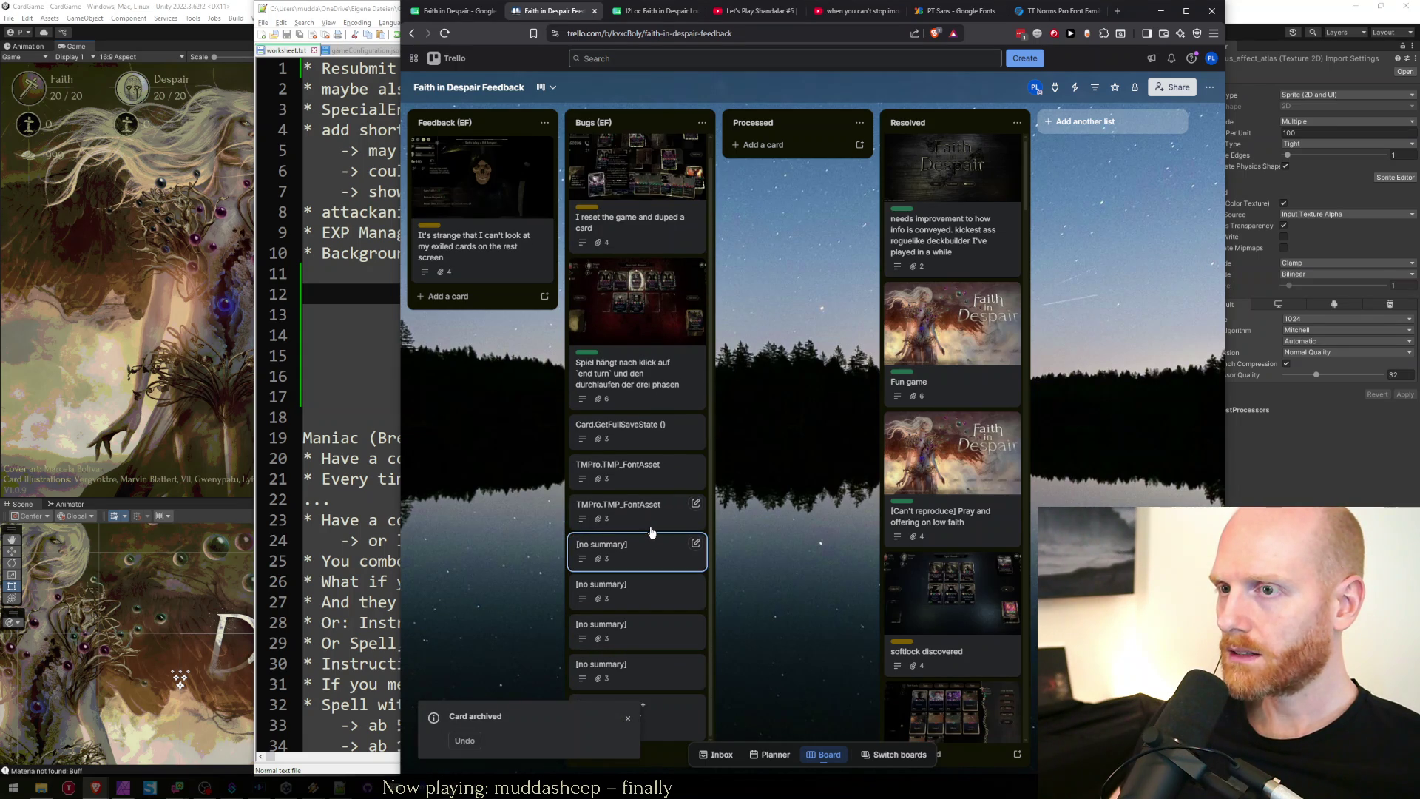
pyautogui.press('c')
pyautogui.press('c')
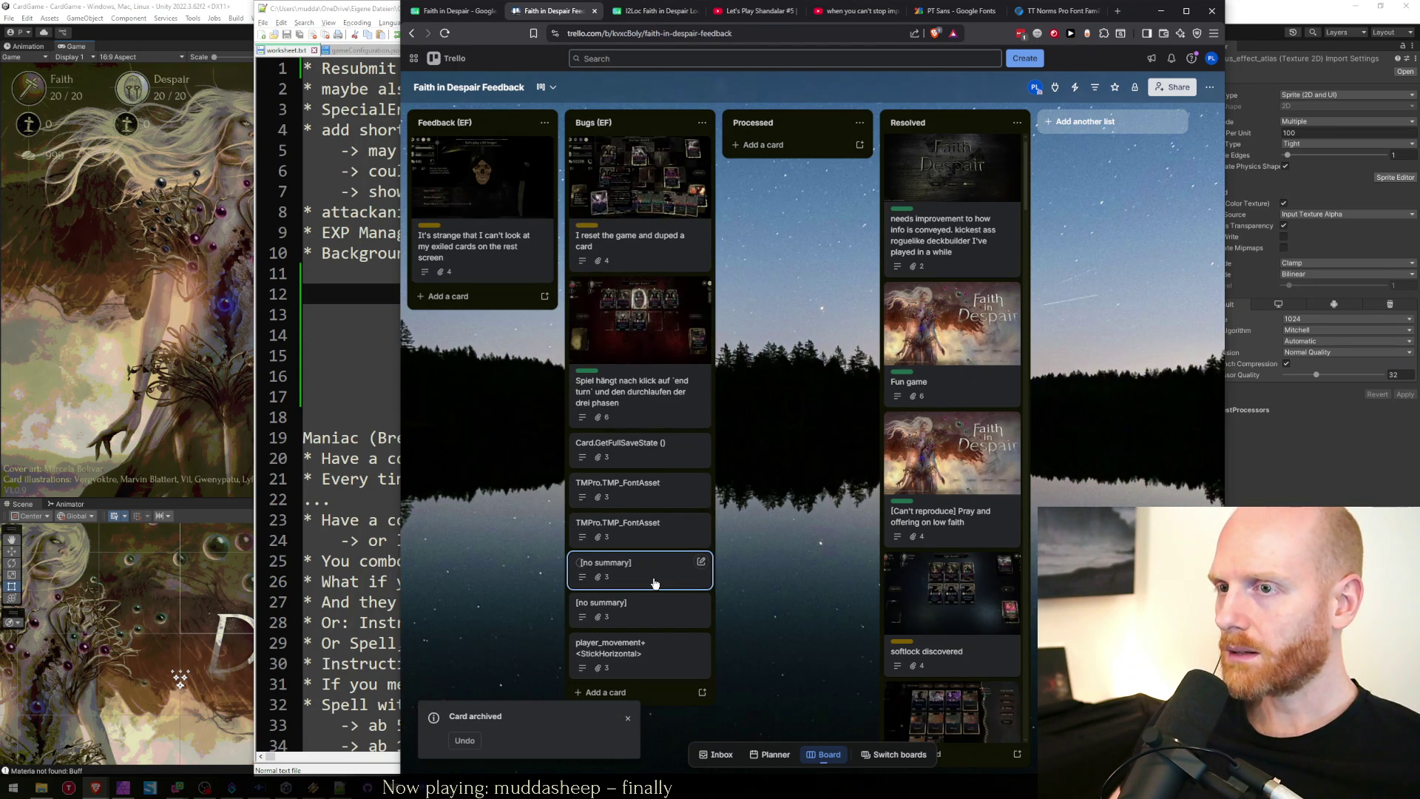
pyautogui.press('c')
pyautogui.press('c')
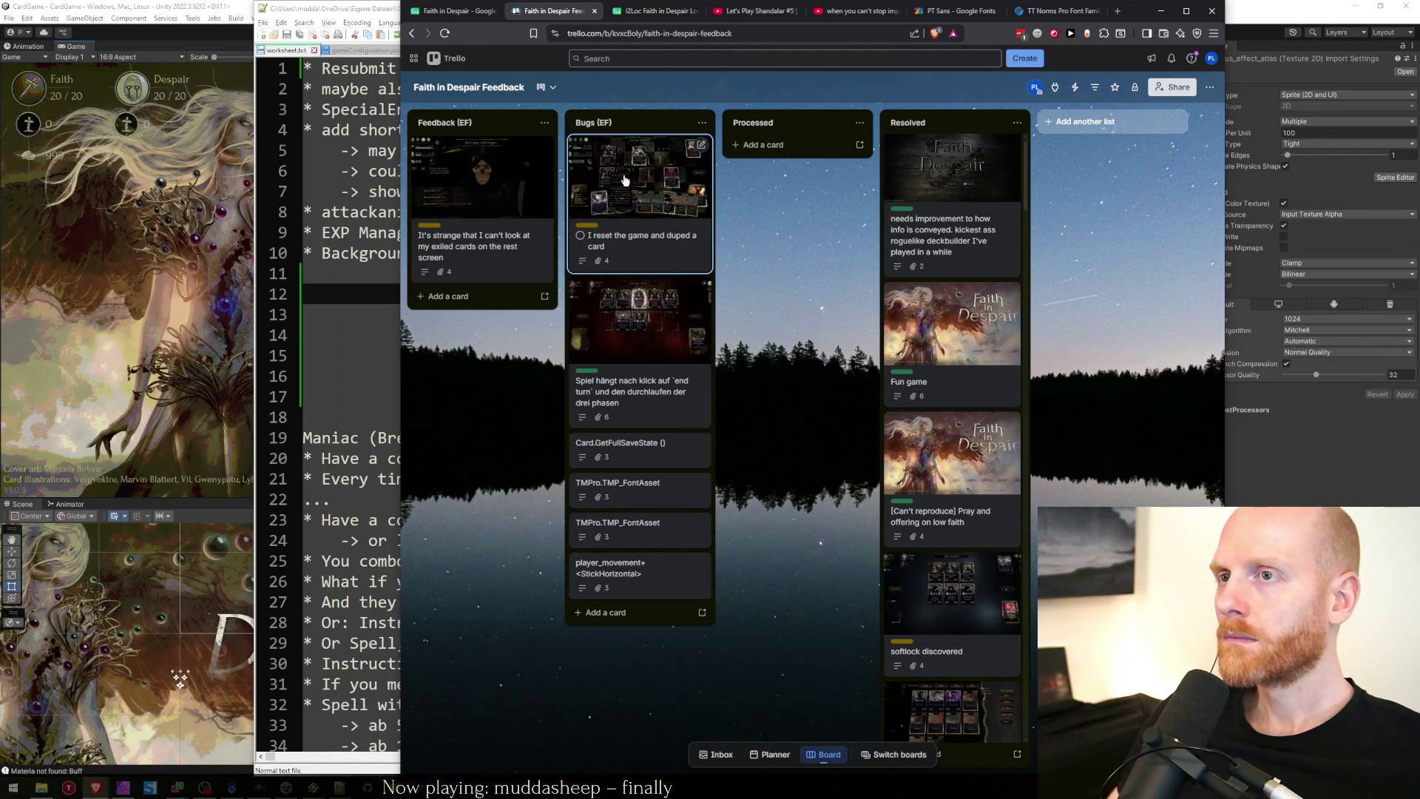
pyautogui.click(636, 200)
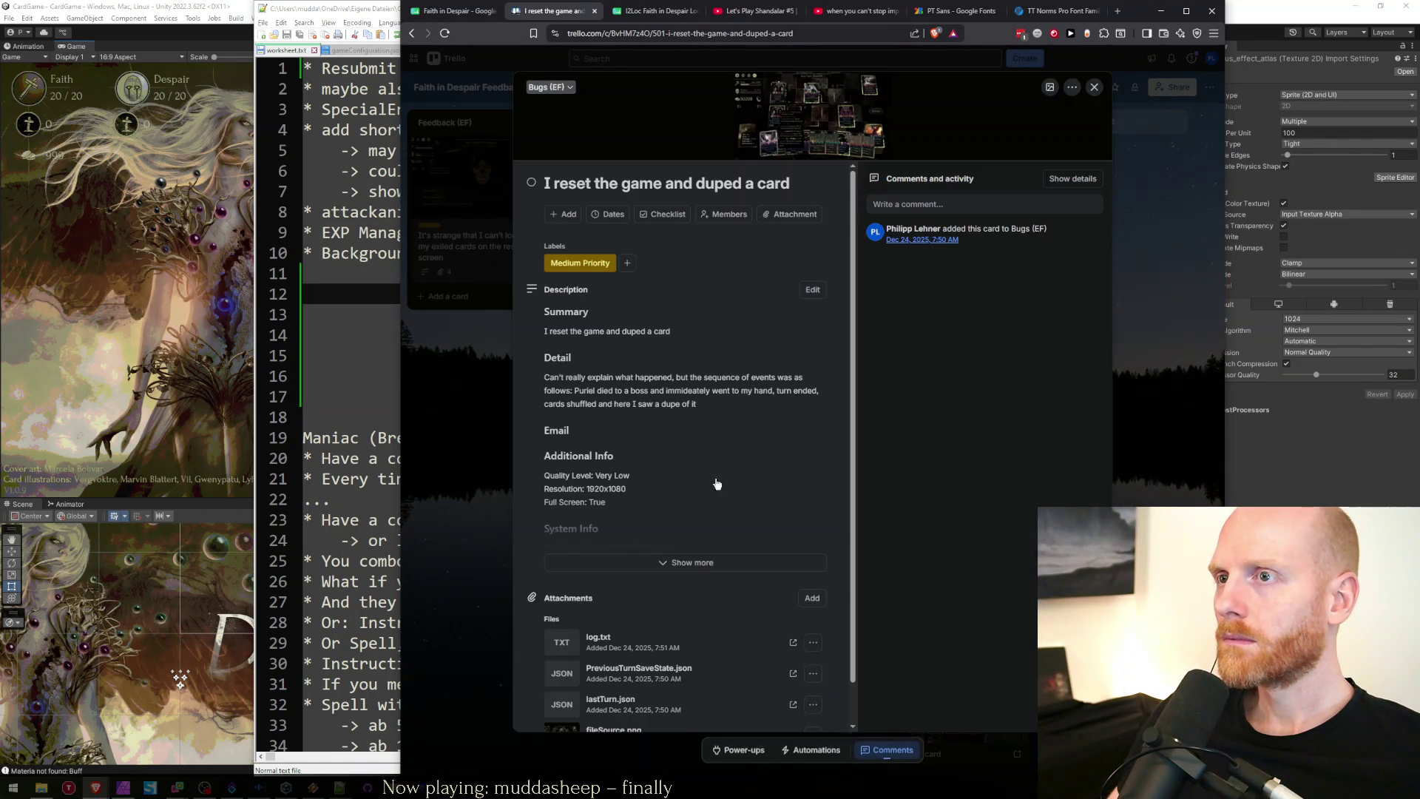
pyautogui.click(789, 115)
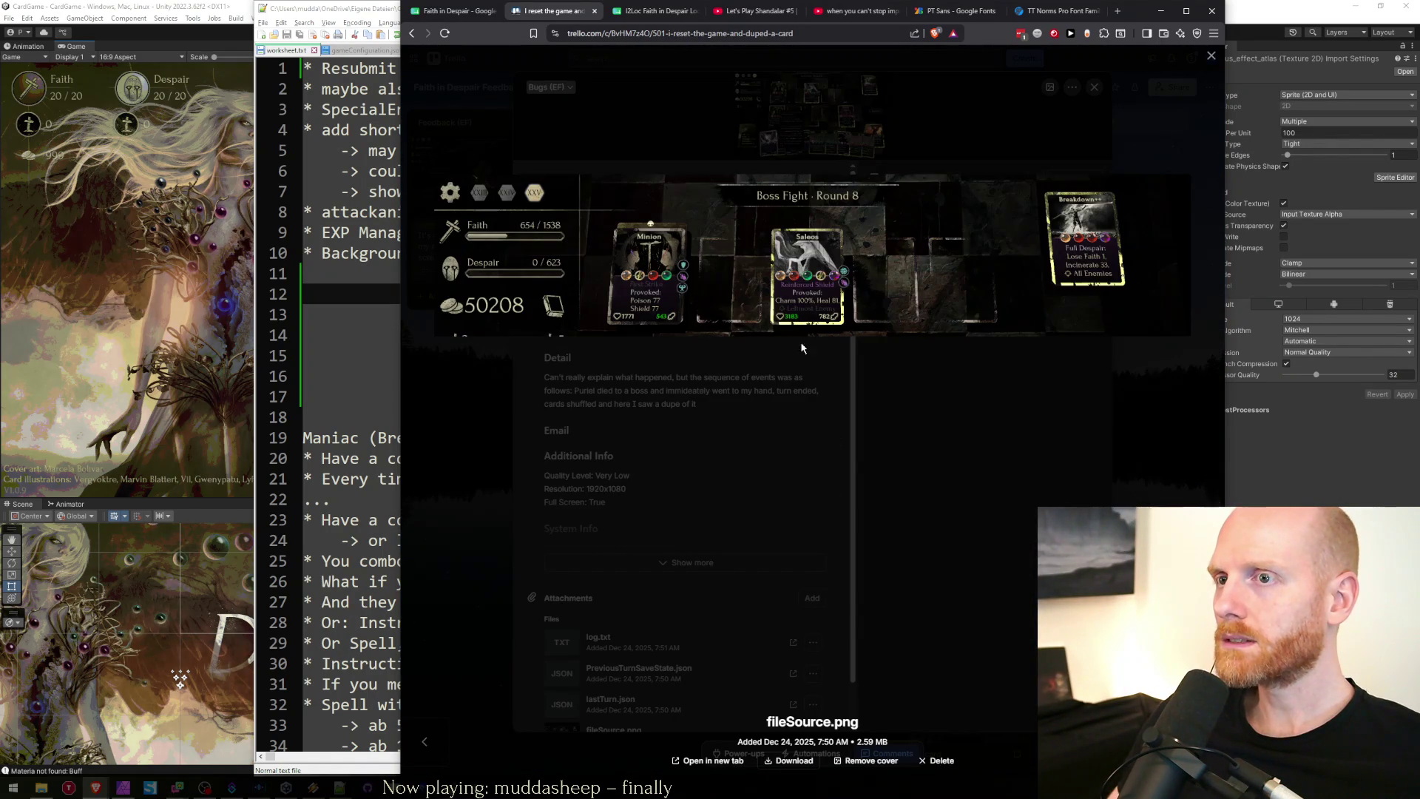